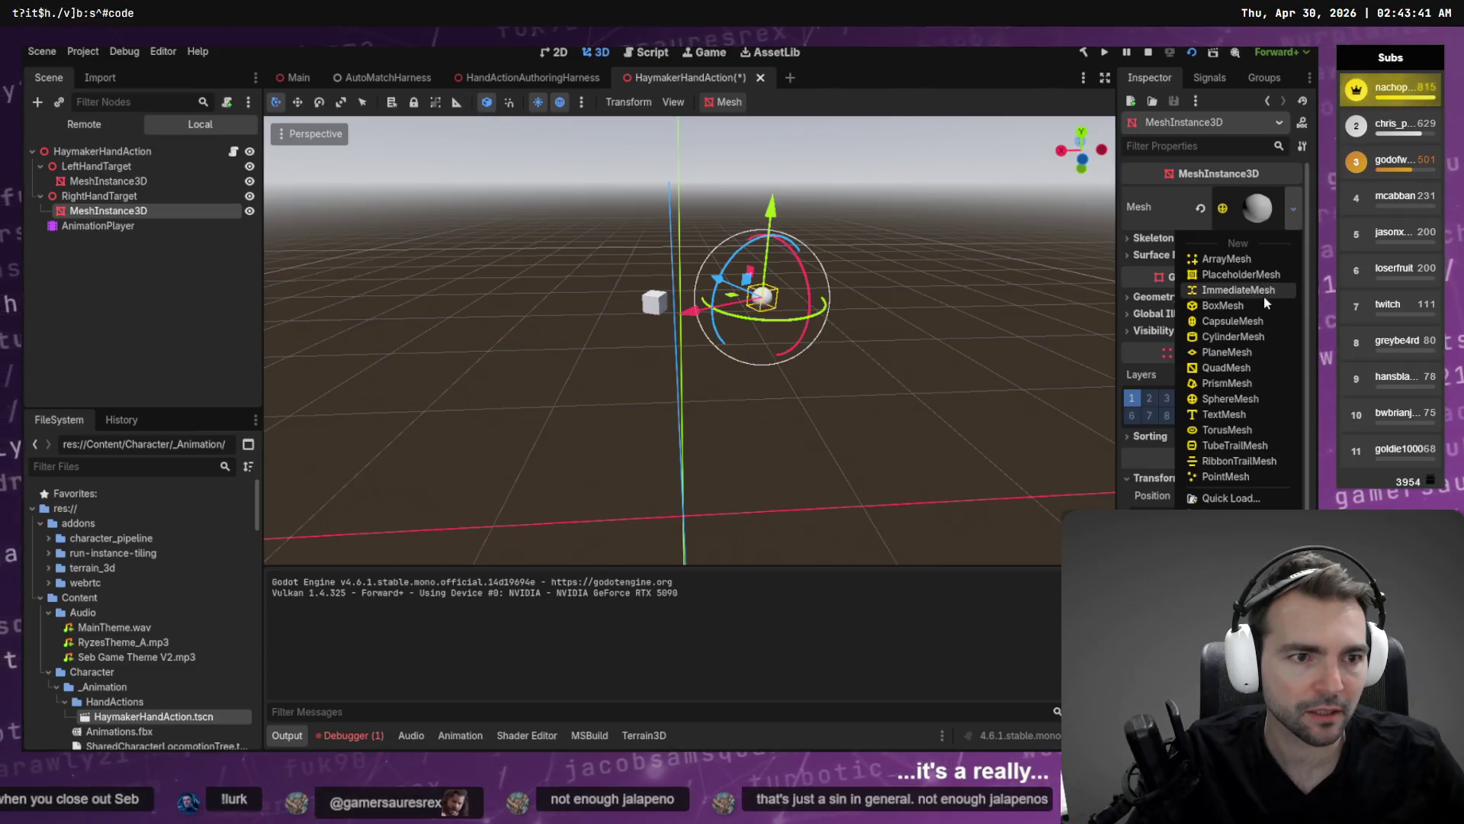
# Give the right hand target a CapsuleMesh and turn it 90° to lie sideways.
pyautogui.click(1261, 320)
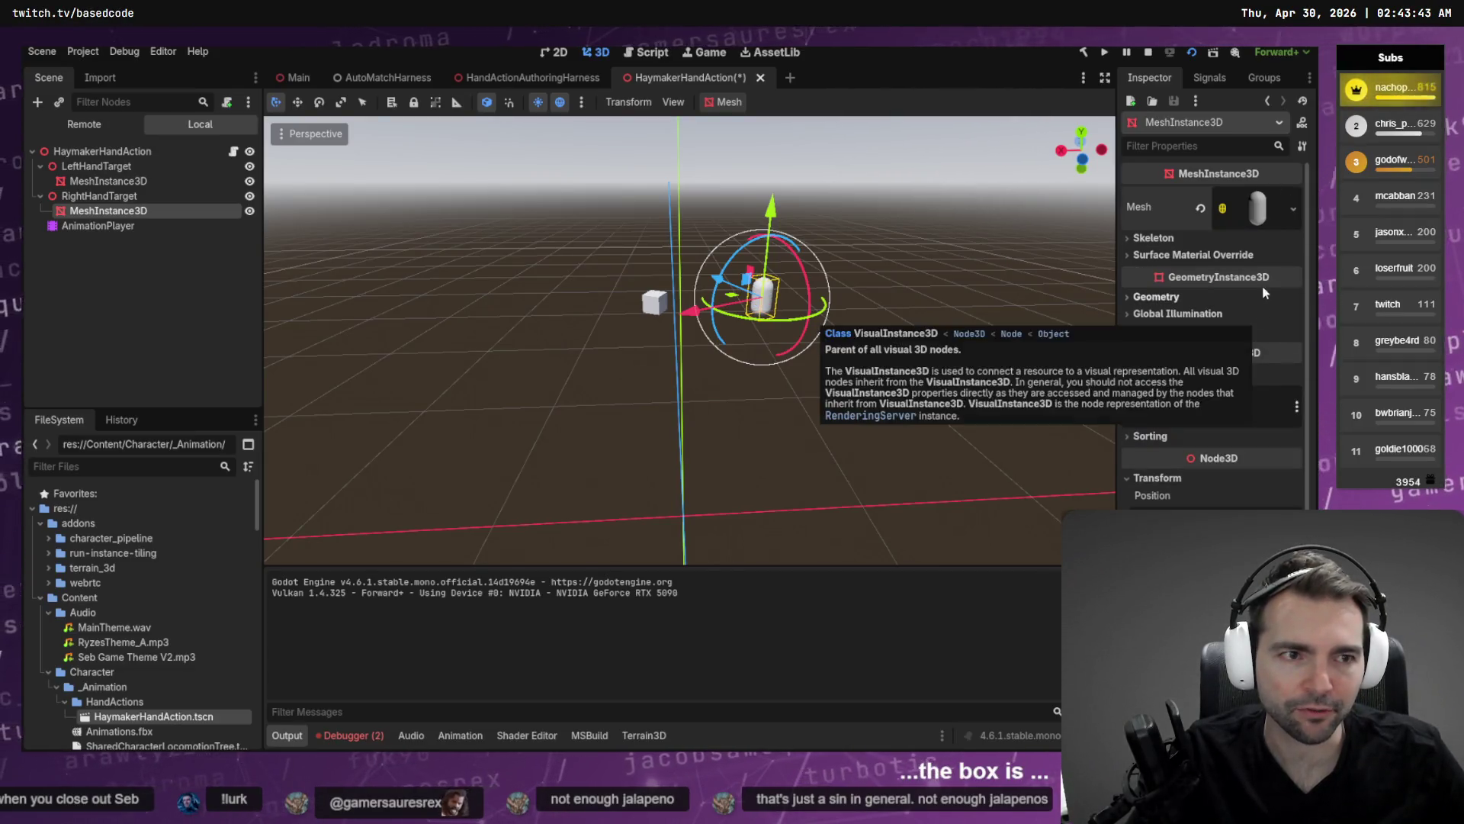
pyautogui.click(1294, 209)
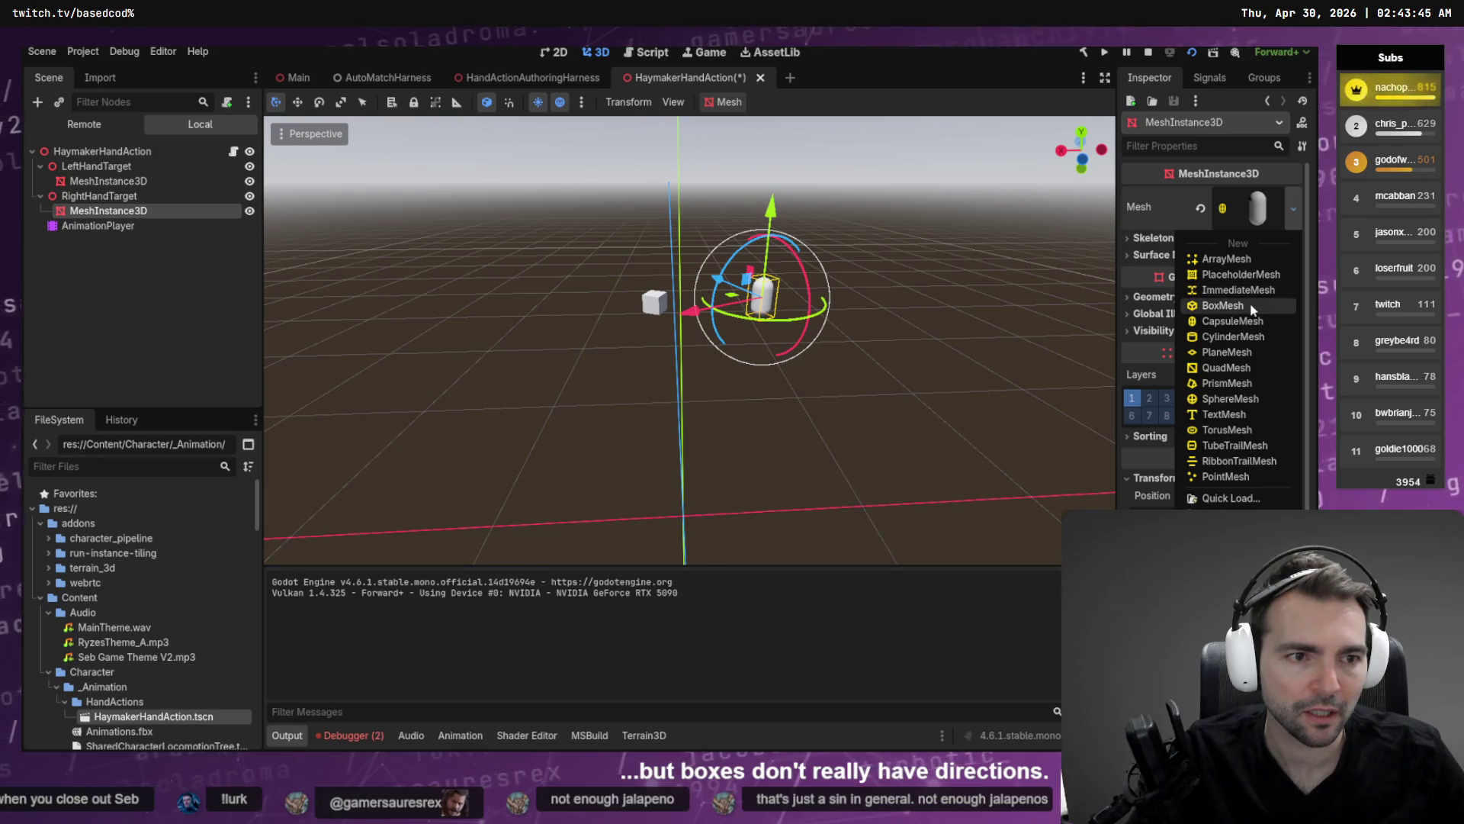
pyautogui.click(162, 215)
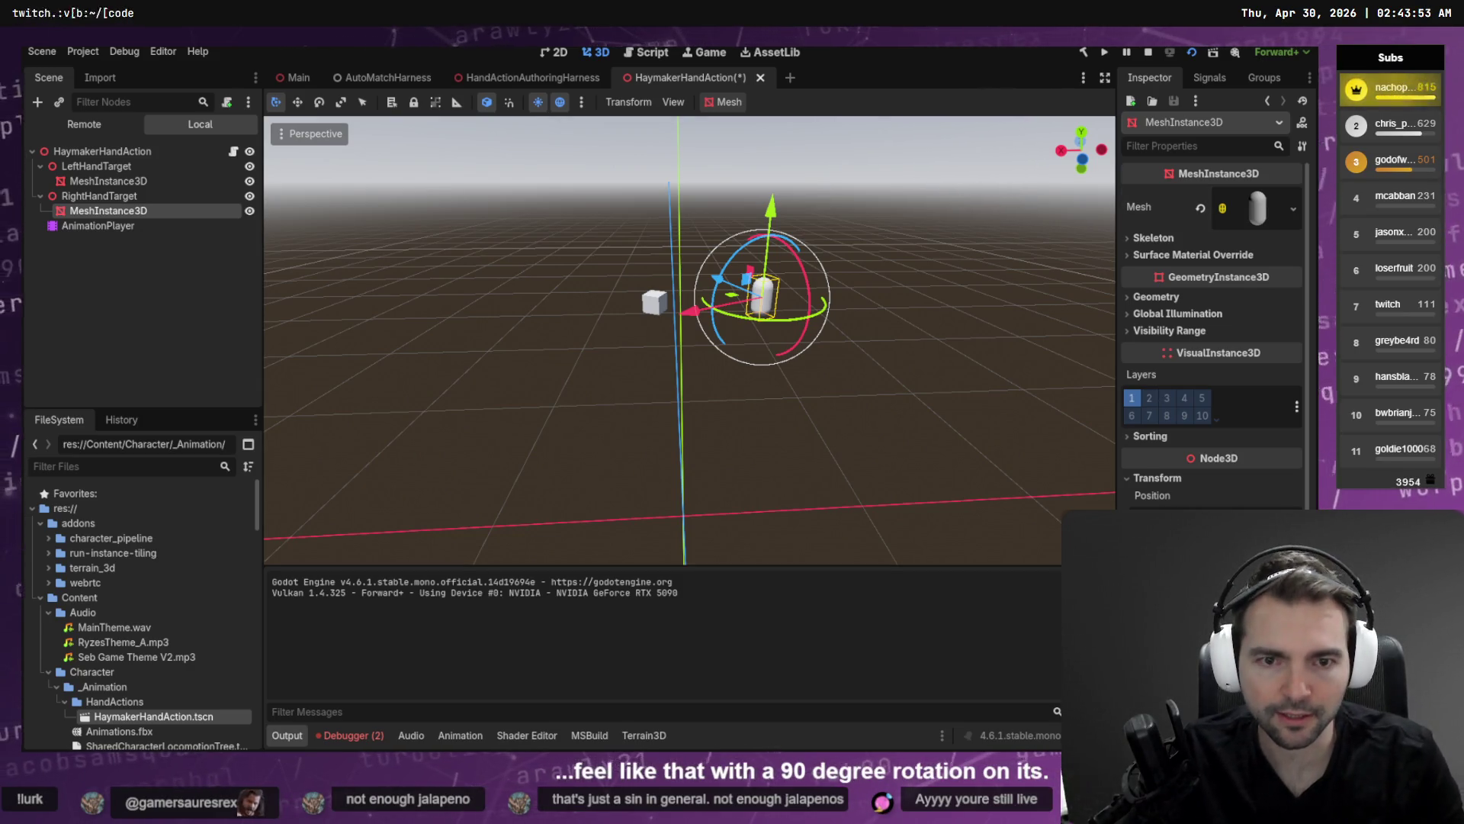
pyautogui.press('Return')
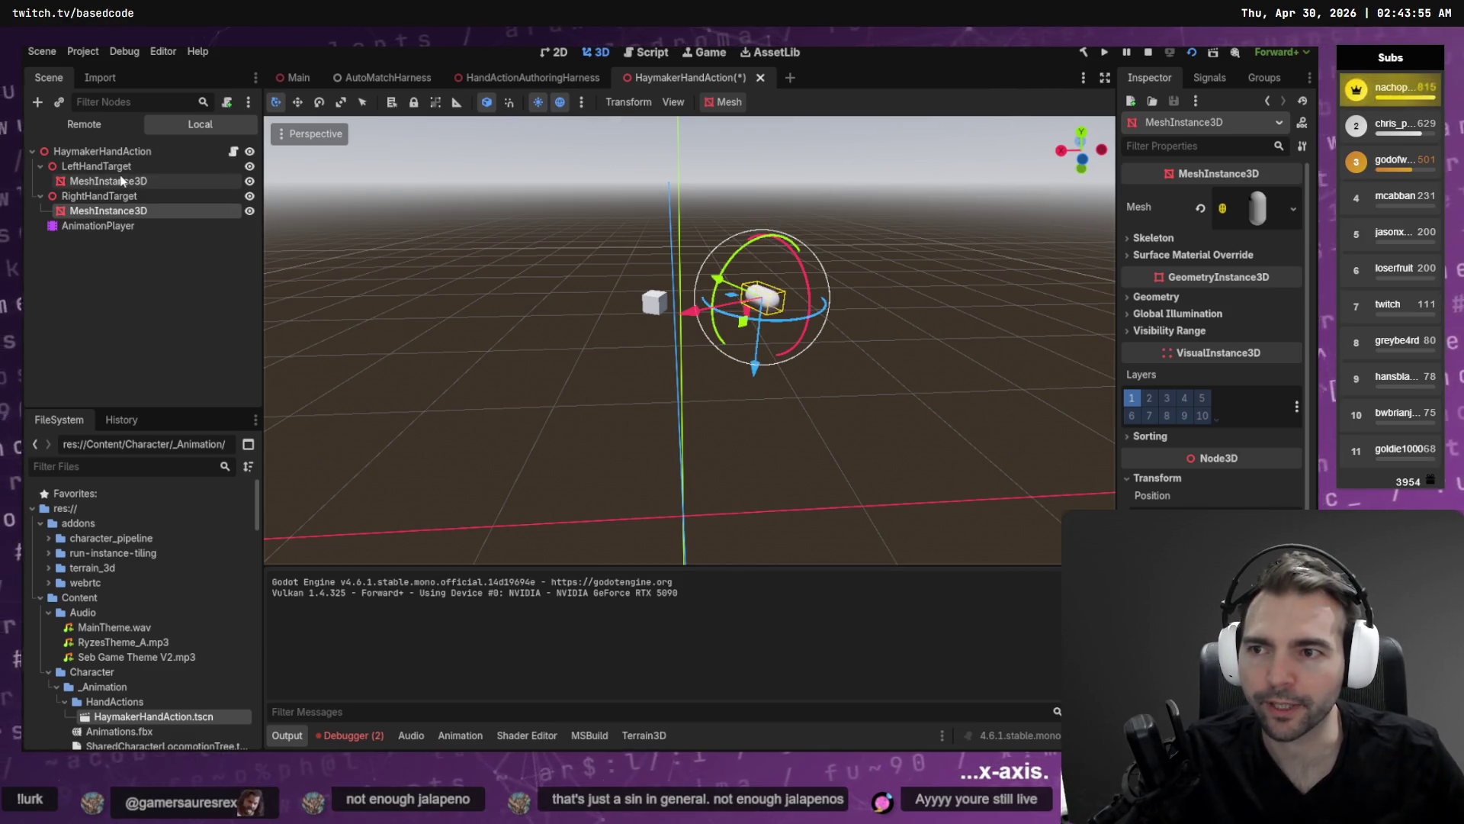
# Give the left hand target a CapsuleMesh, save the scene, and show HandActionAuthoringHarness.
pyautogui.click(122, 180)
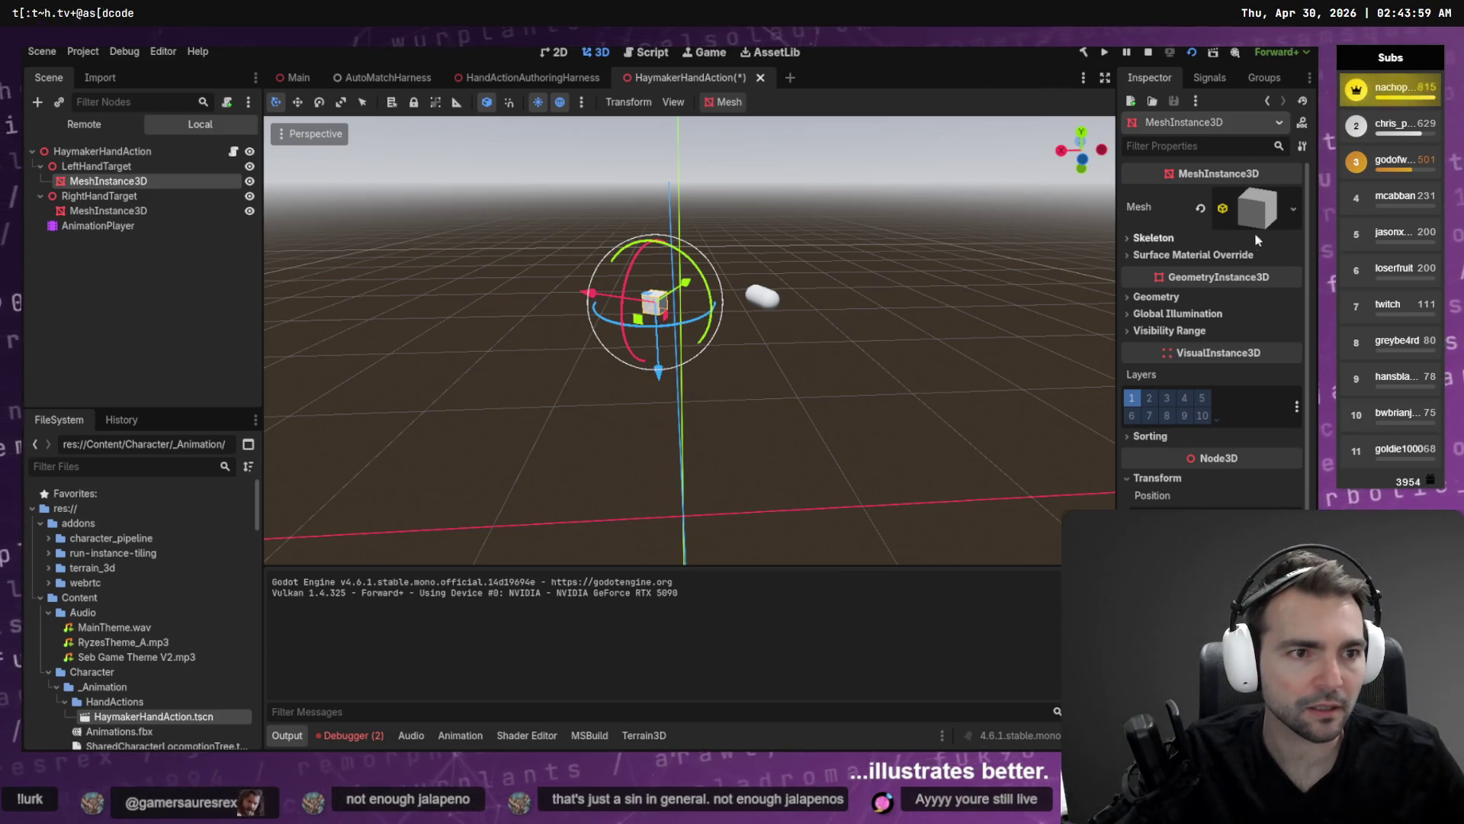
pyautogui.click(1294, 207)
pyautogui.click(1222, 326)
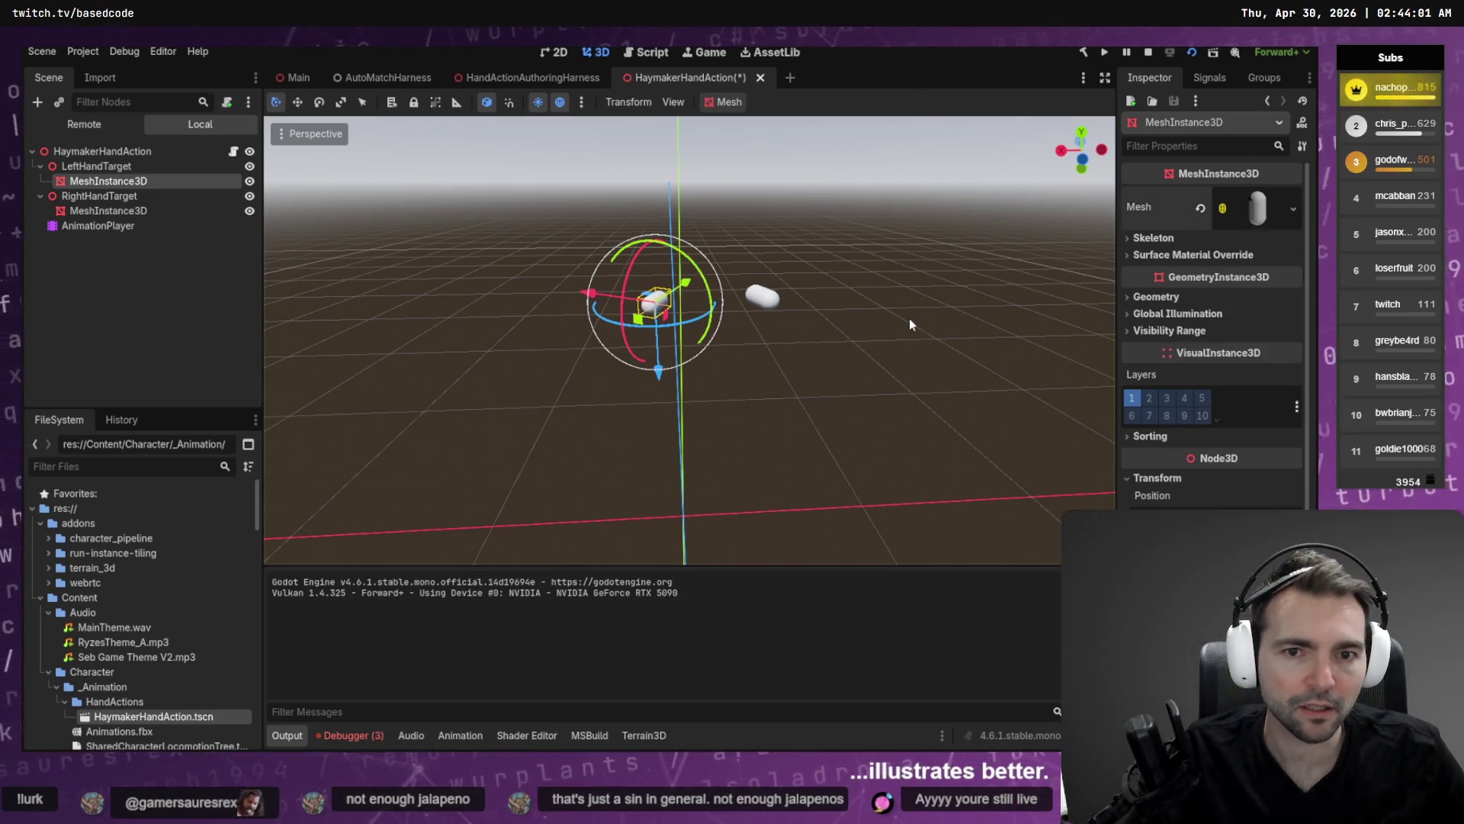
pyautogui.click(909, 318)
pyautogui.hotkey('ctrl', 's')
pyautogui.click(511, 78)
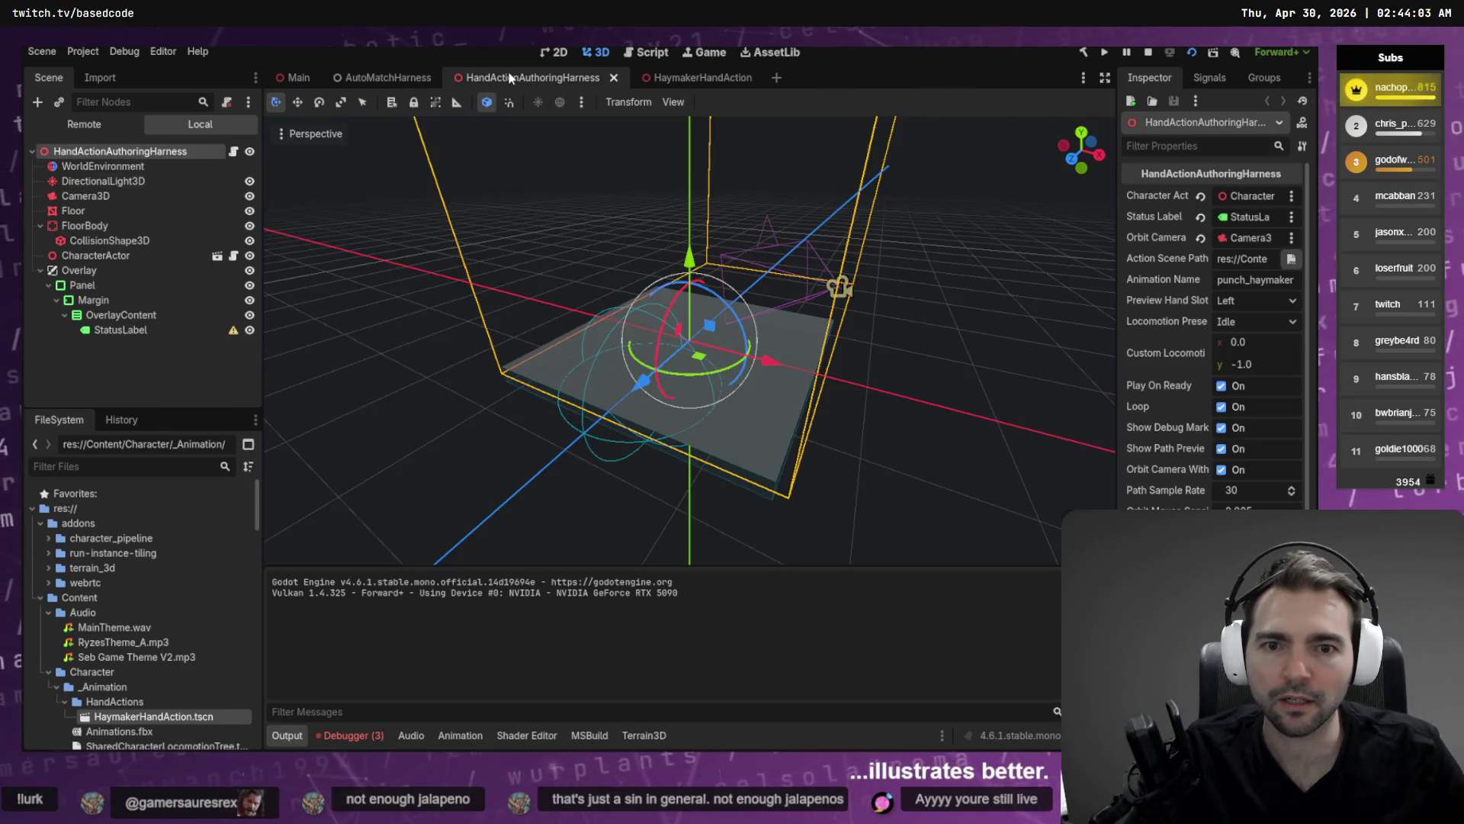
pyautogui.press('F6')
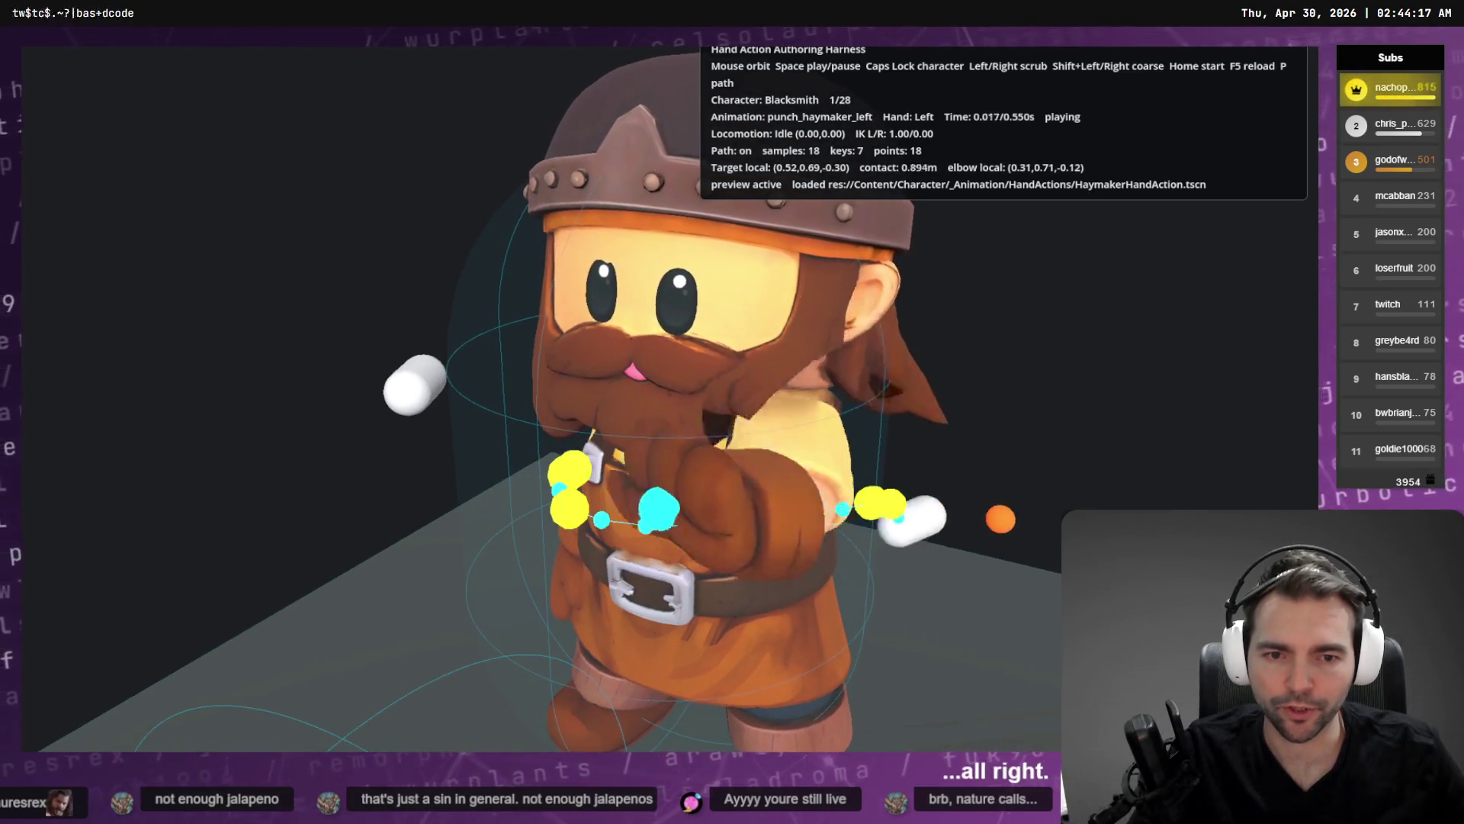
pyautogui.press('space')
pyautogui.press('Right')
pyautogui.press('Right')
pyautogui.press('Right')
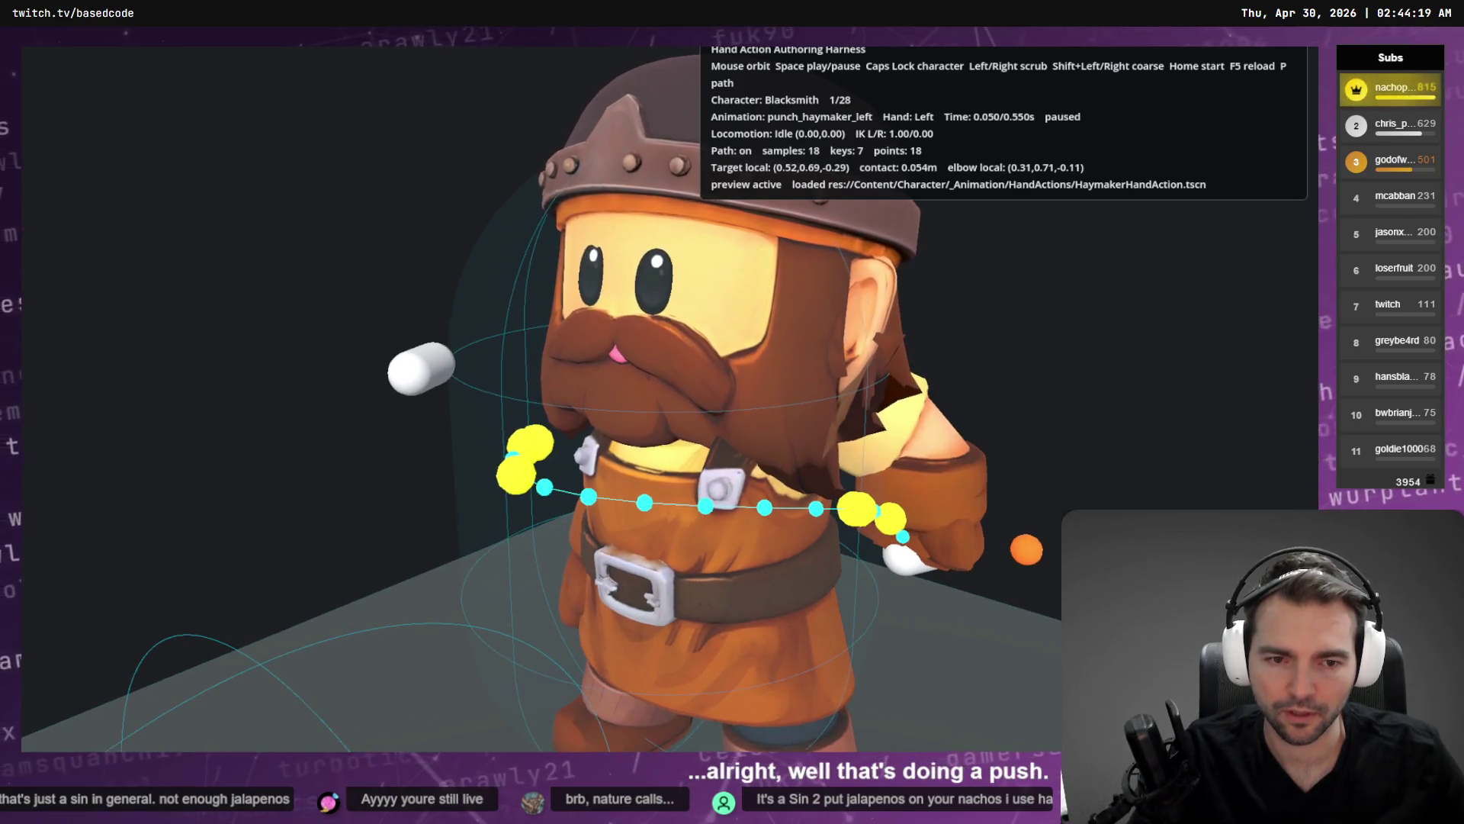
pyautogui.press('Right')
pyautogui.press('Right')
pyautogui.press('Right')
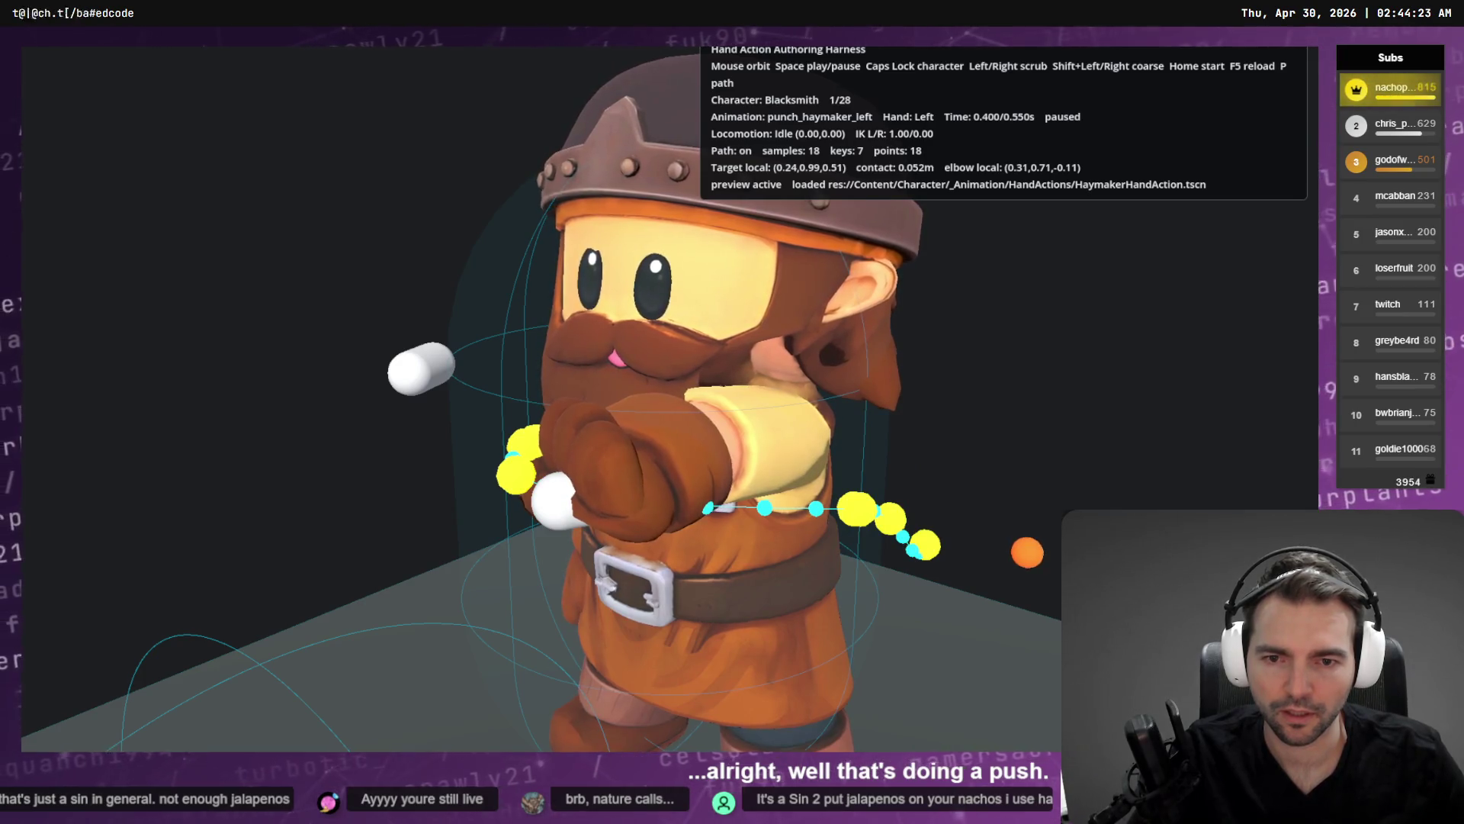
pyautogui.press('Left')
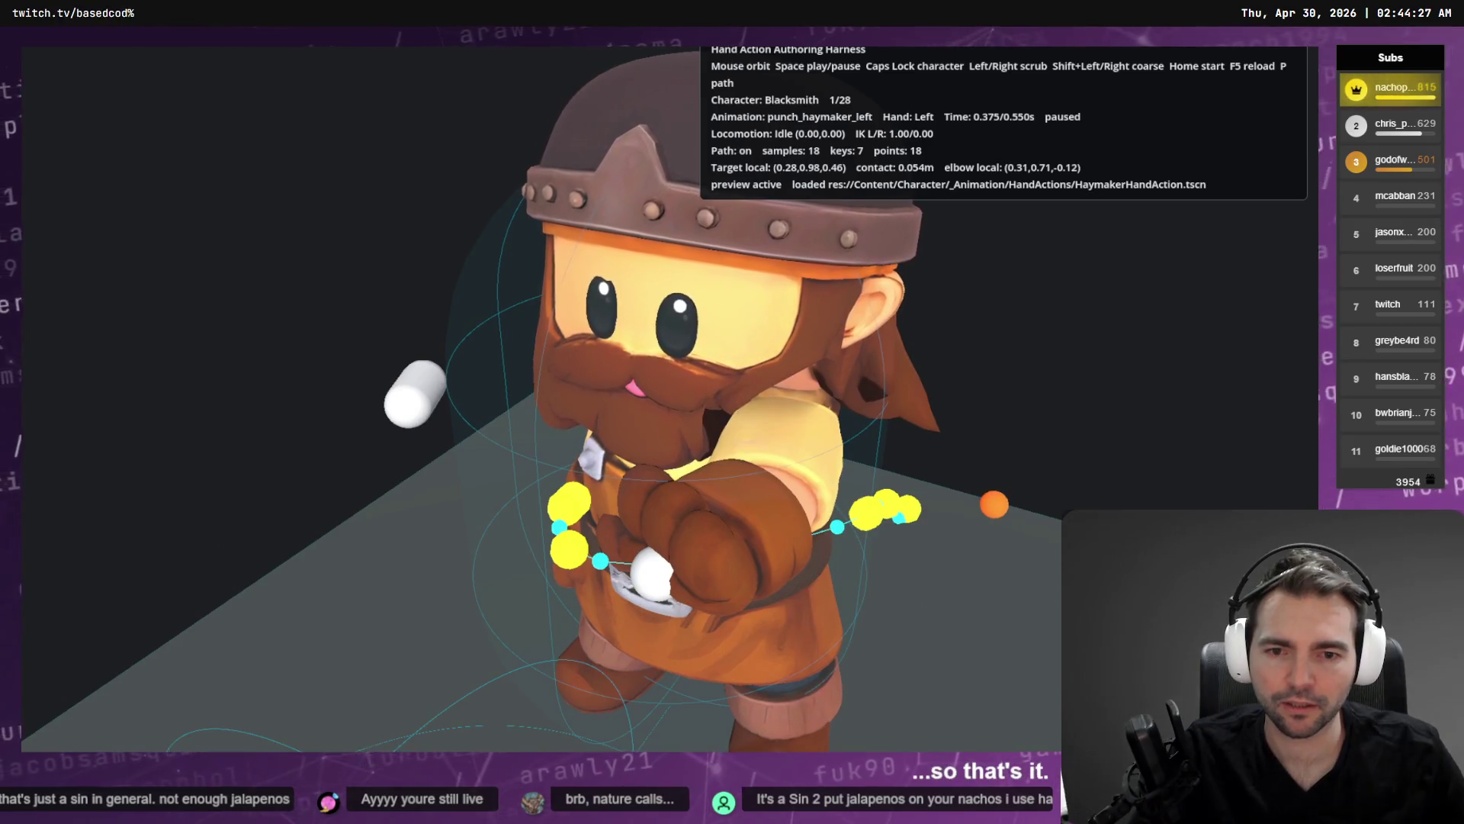
pyautogui.press('F8')
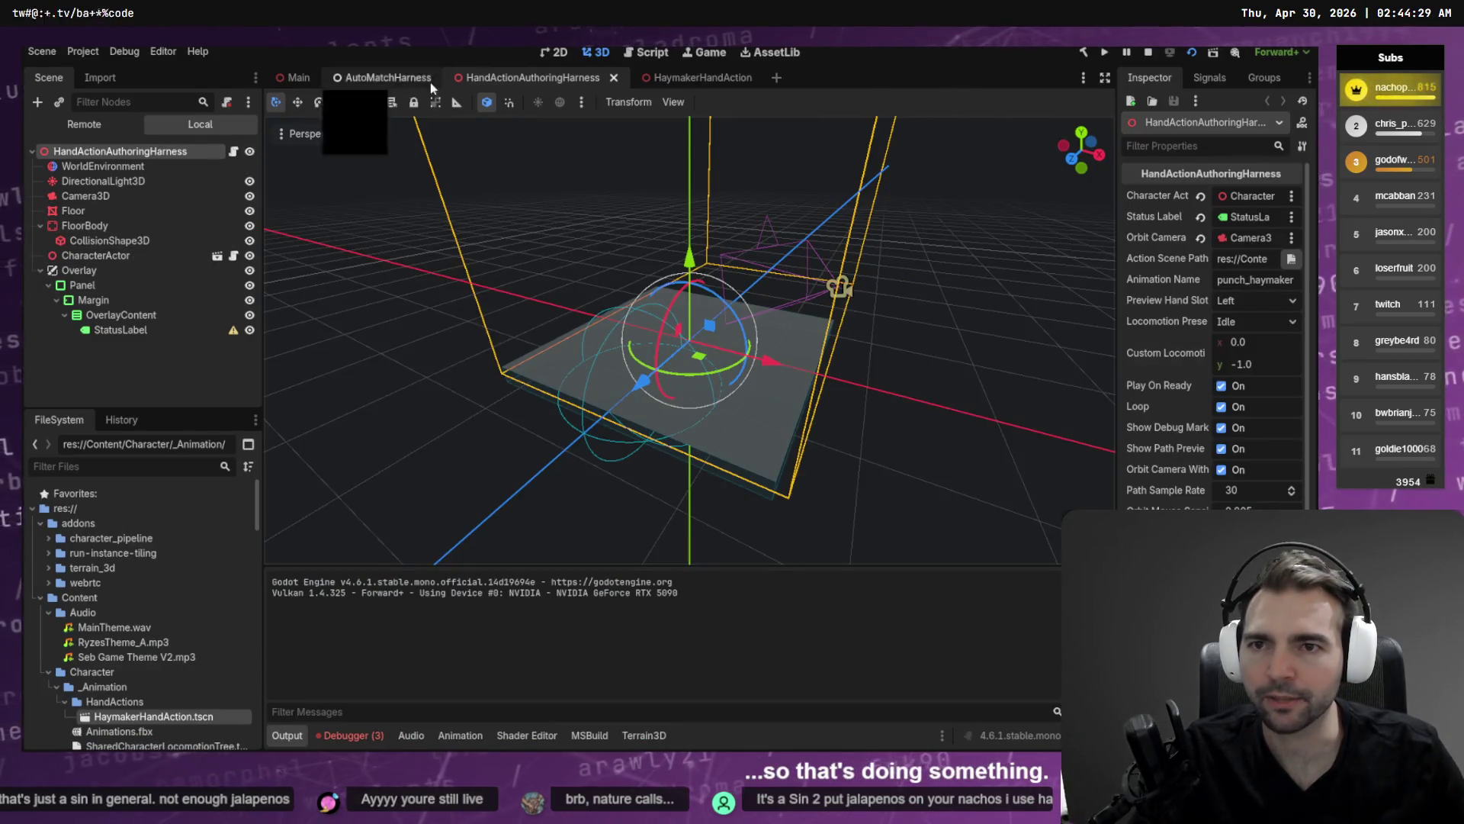
# Back in HaymakerHandAction, undo the rotation so both hand capsules stand upright.
pyautogui.click(687, 76)
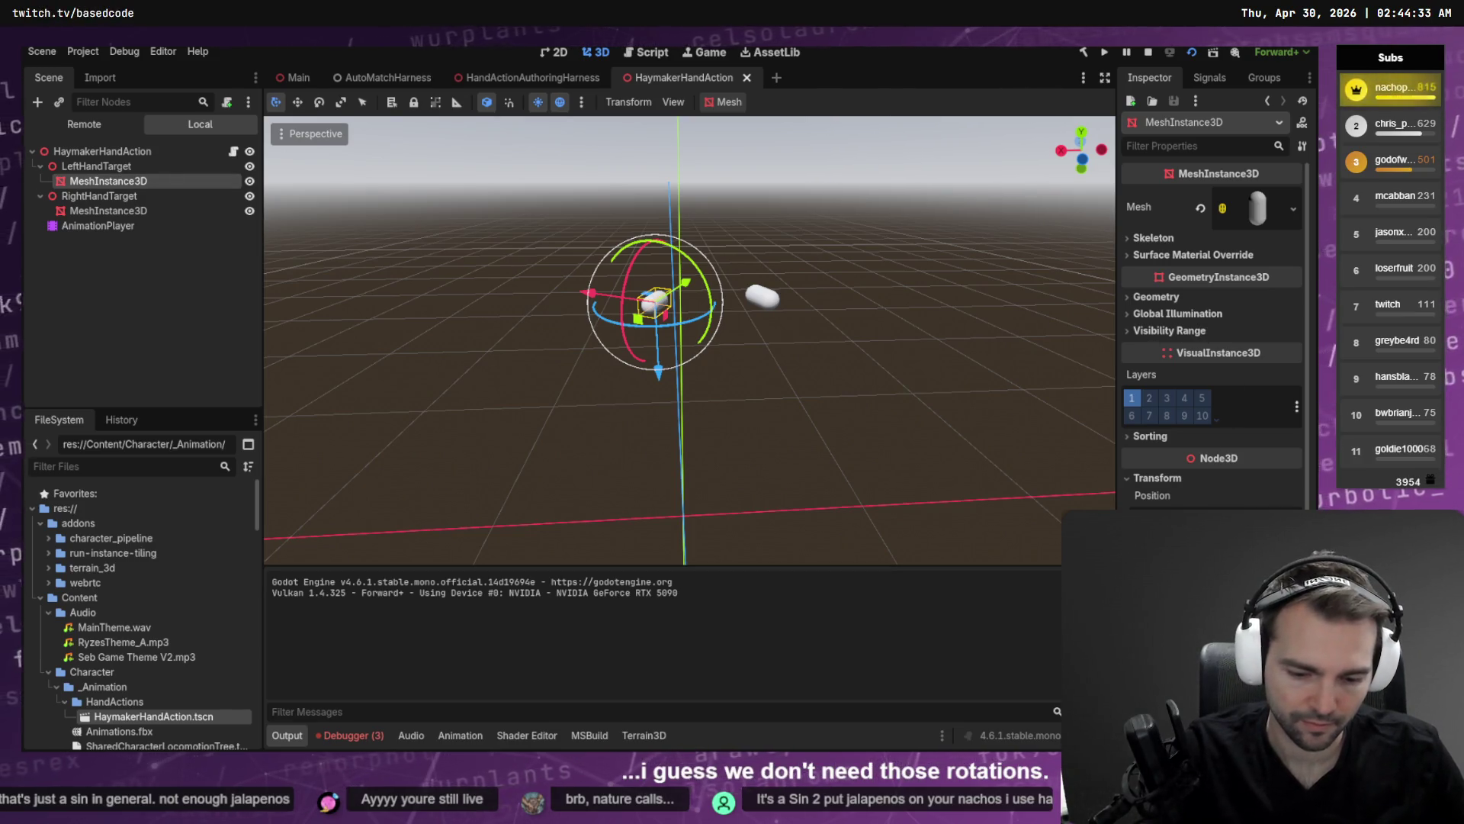
pyautogui.hotkey('ctrl', 'z')
pyautogui.click(137, 211)
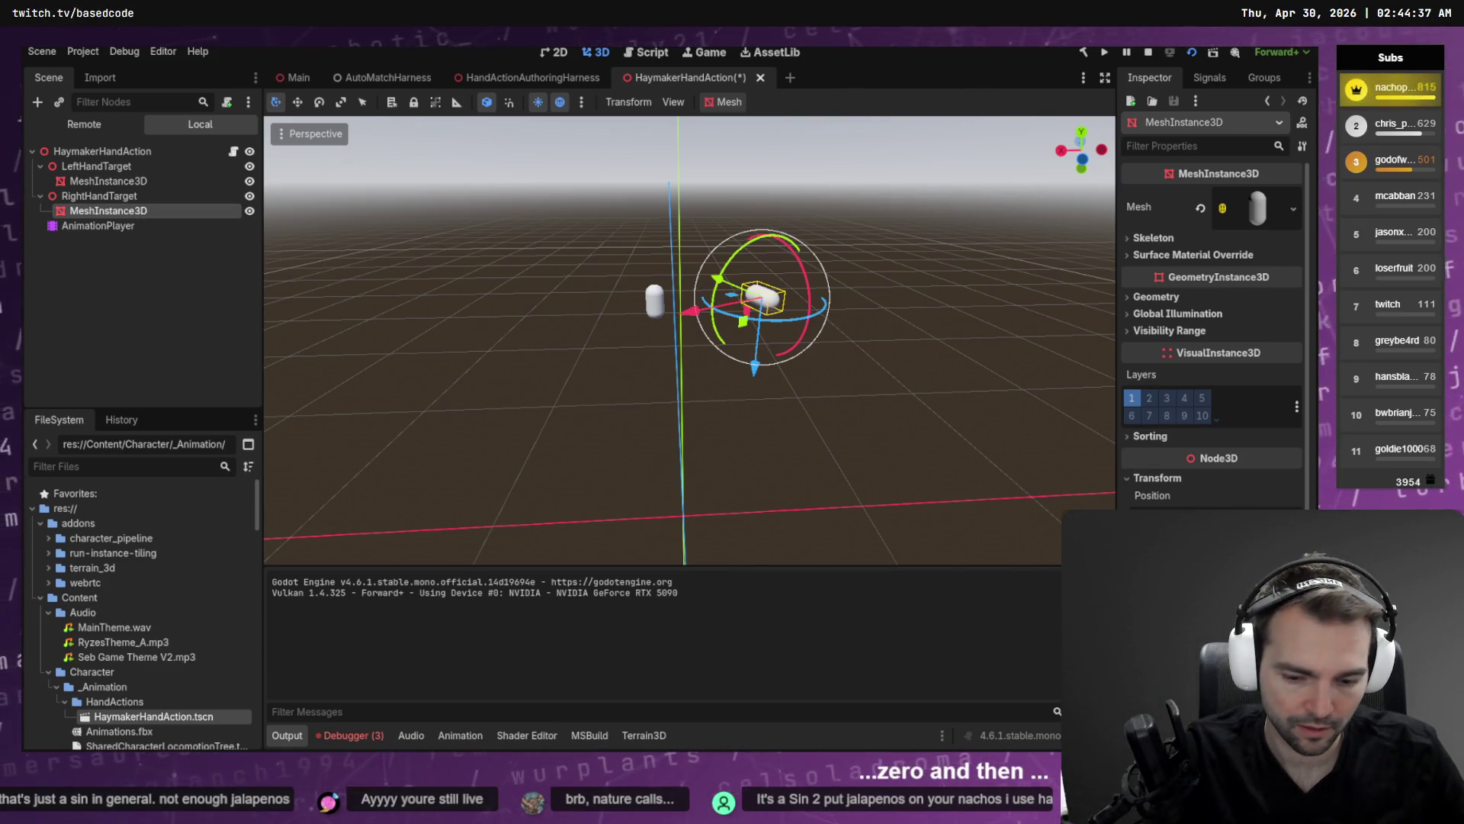
pyautogui.hotkey('ctrl', 'z')
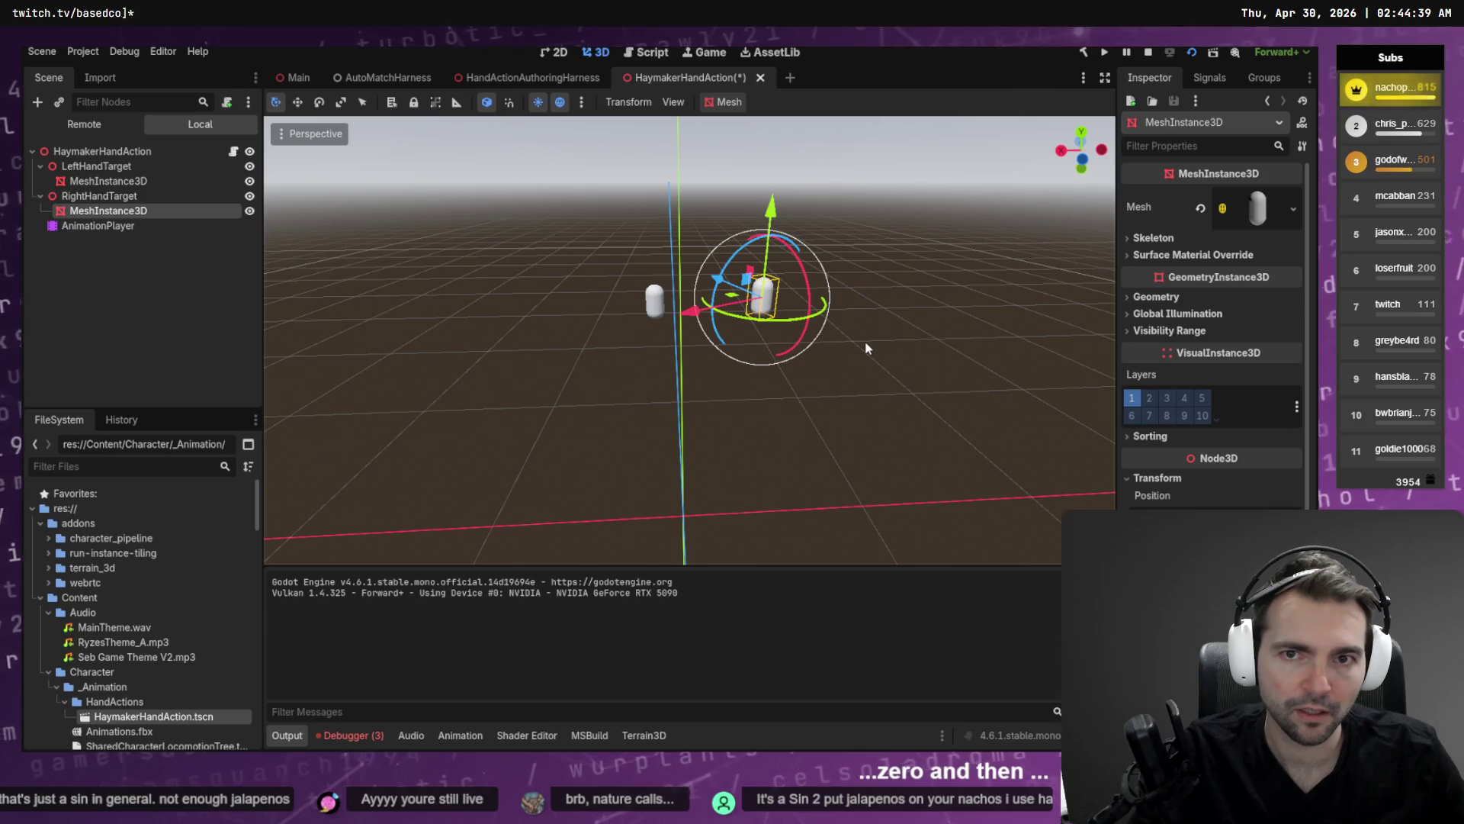
# Run the harness preview, orbit around the Blacksmith's punch, then select LeftHandTarget.
pyautogui.hotkey('alt', 'Tab')
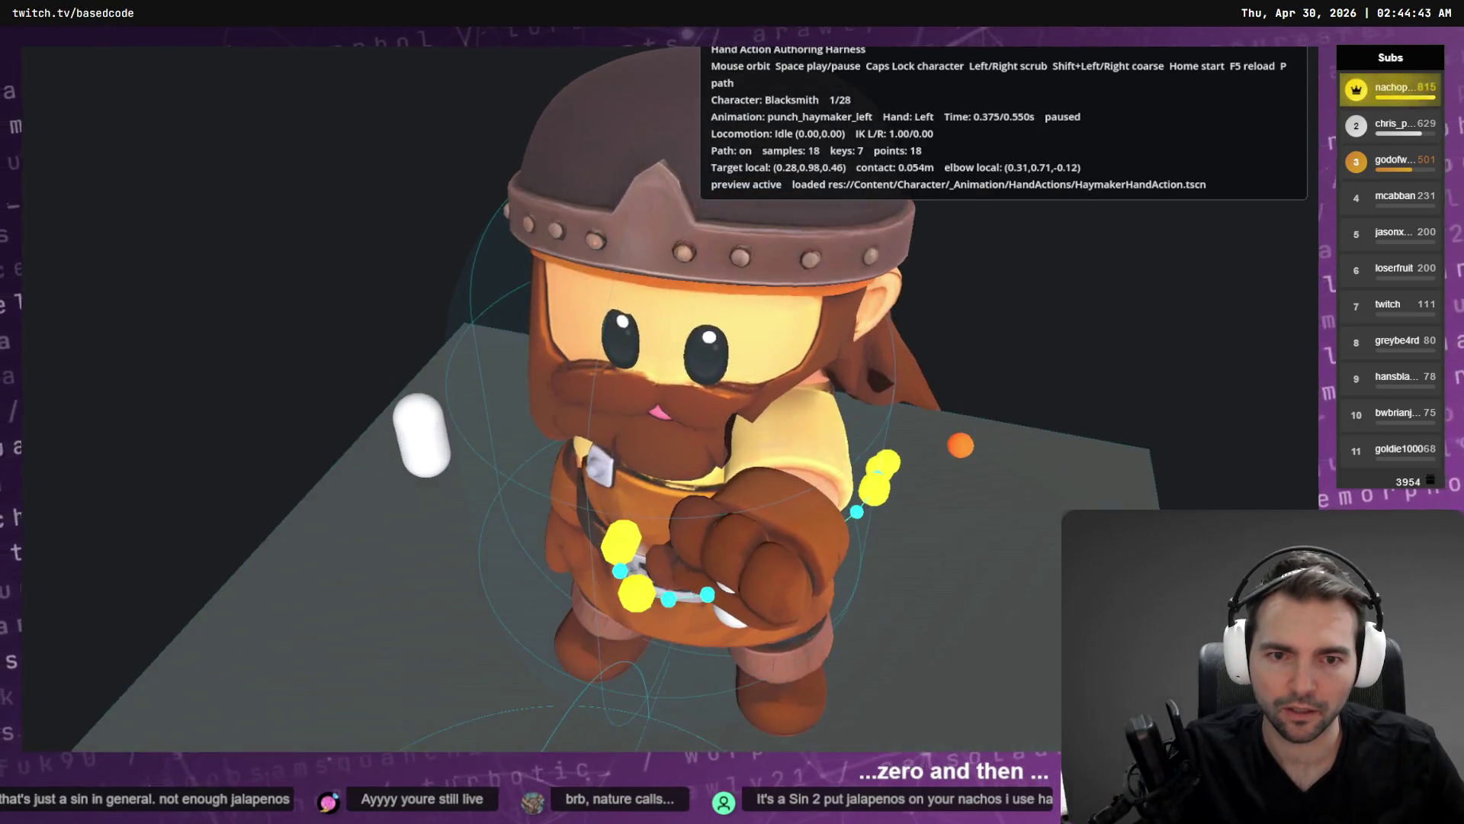
pyautogui.hotkey('alt', 'Tab')
pyautogui.hotkey('alt', 'Tab')
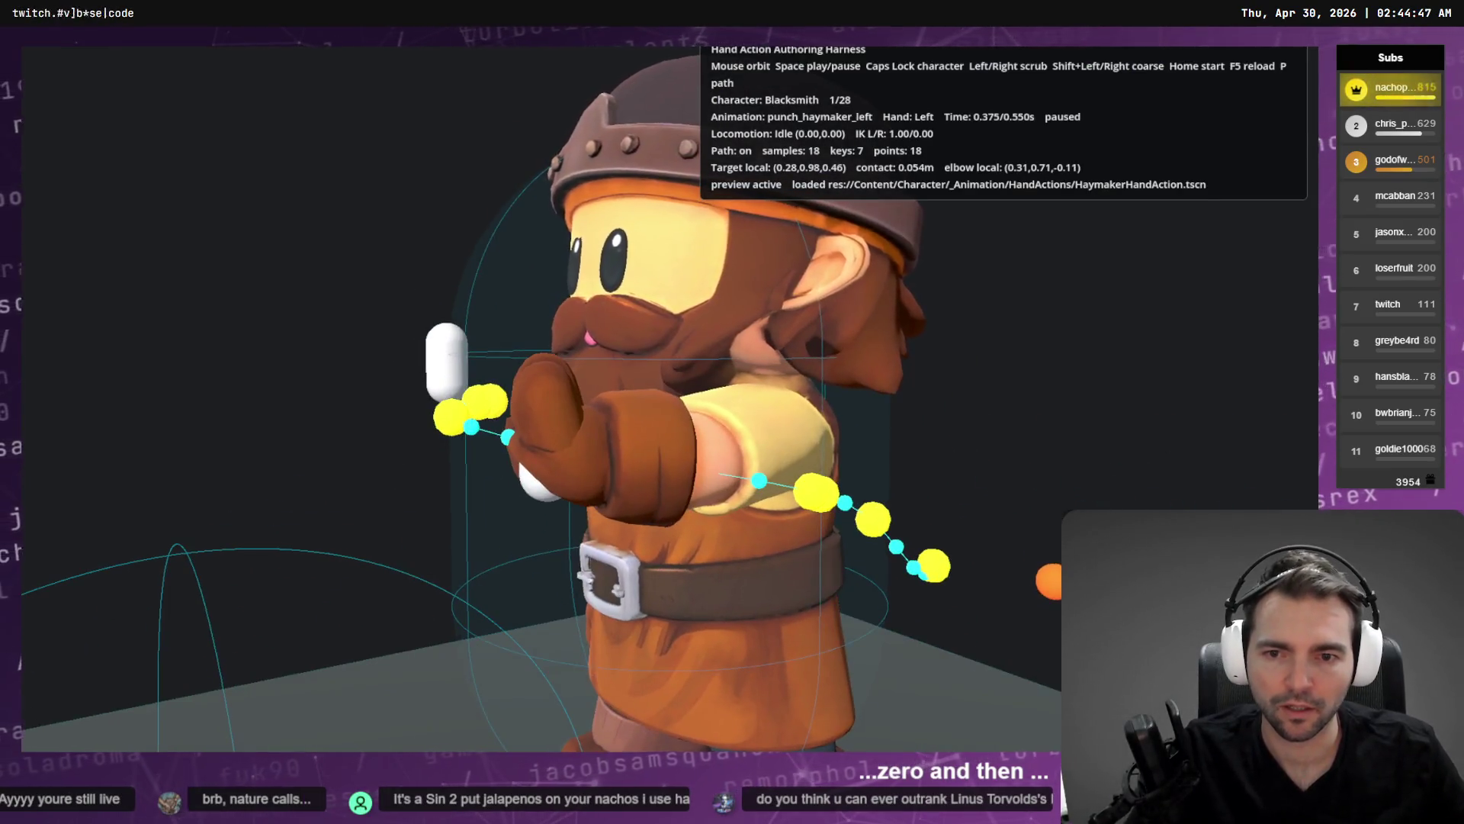
pyautogui.hotkey('alt', 'Tab')
pyautogui.click(151, 195)
pyautogui.click(114, 166)
# Show punch_haymaker_left as Bezier curves with position:x, y, z hidden, framing the rotation curves.
pyautogui.click(111, 227)
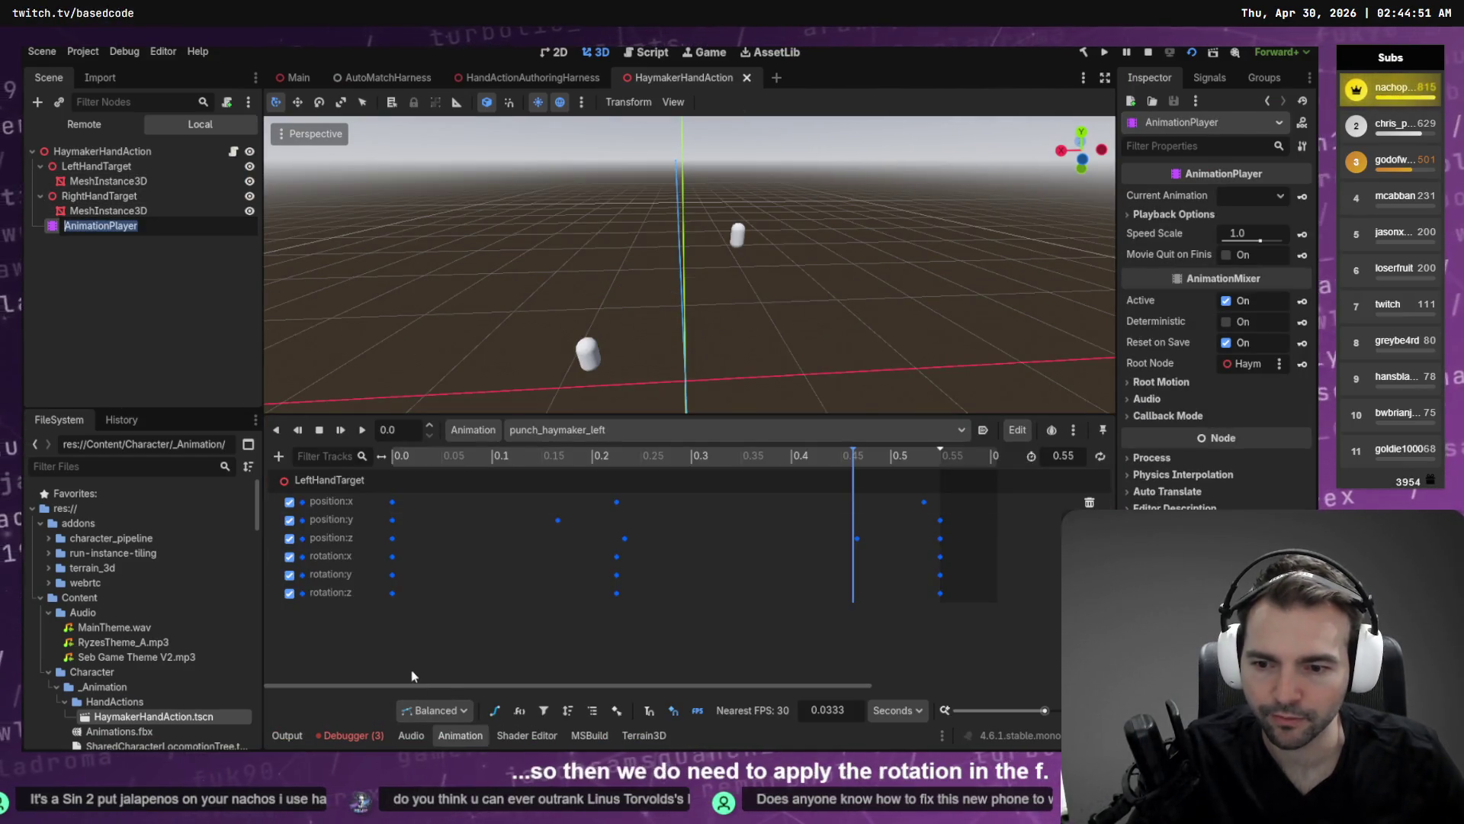
pyautogui.click(494, 709)
pyautogui.keyDown('ctrl'); pyautogui.scroll(1, 759, 649); pyautogui.keyUp('ctrl')
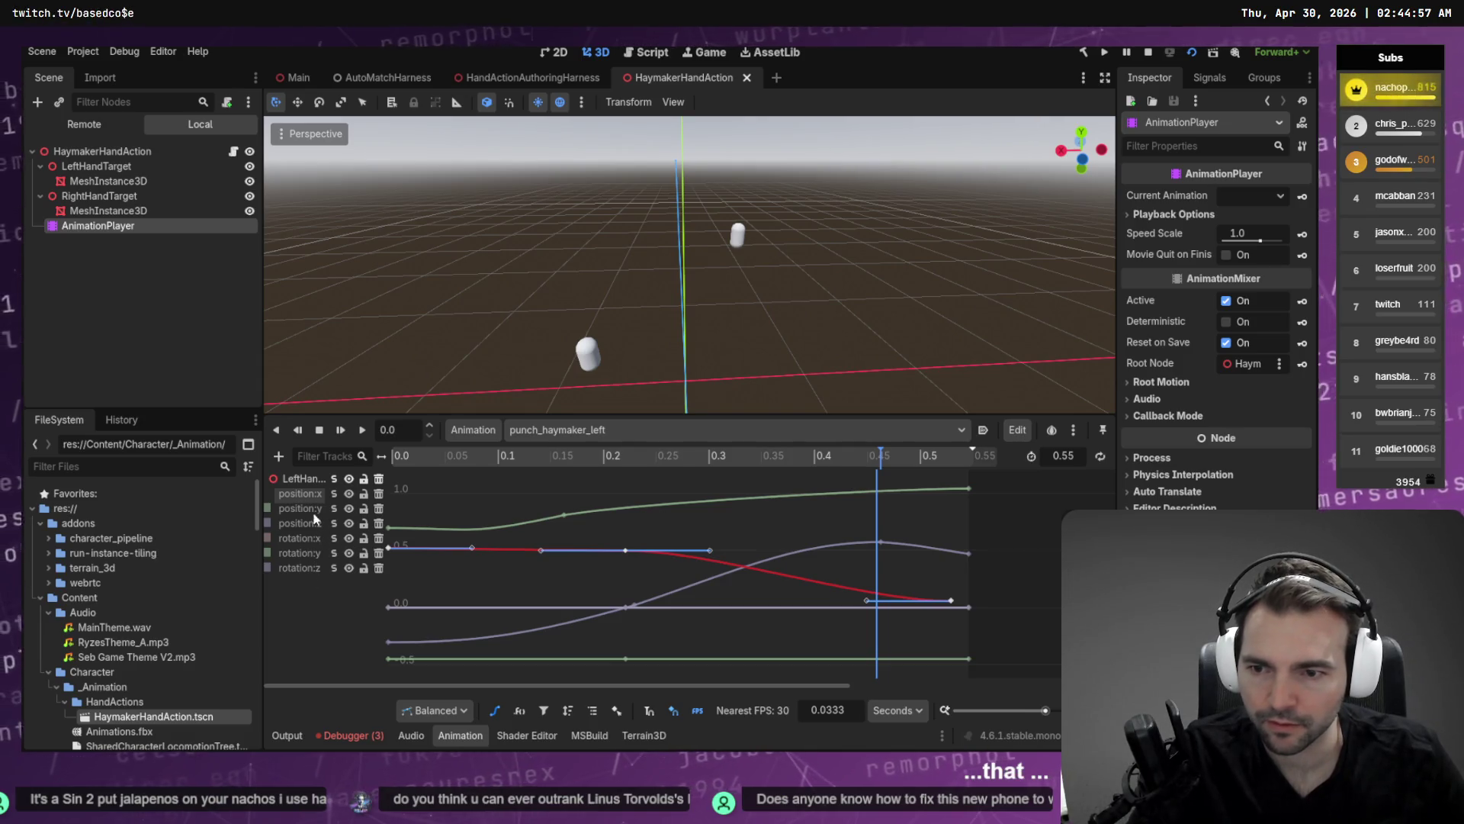
pyautogui.click(310, 561)
pyautogui.click(309, 565)
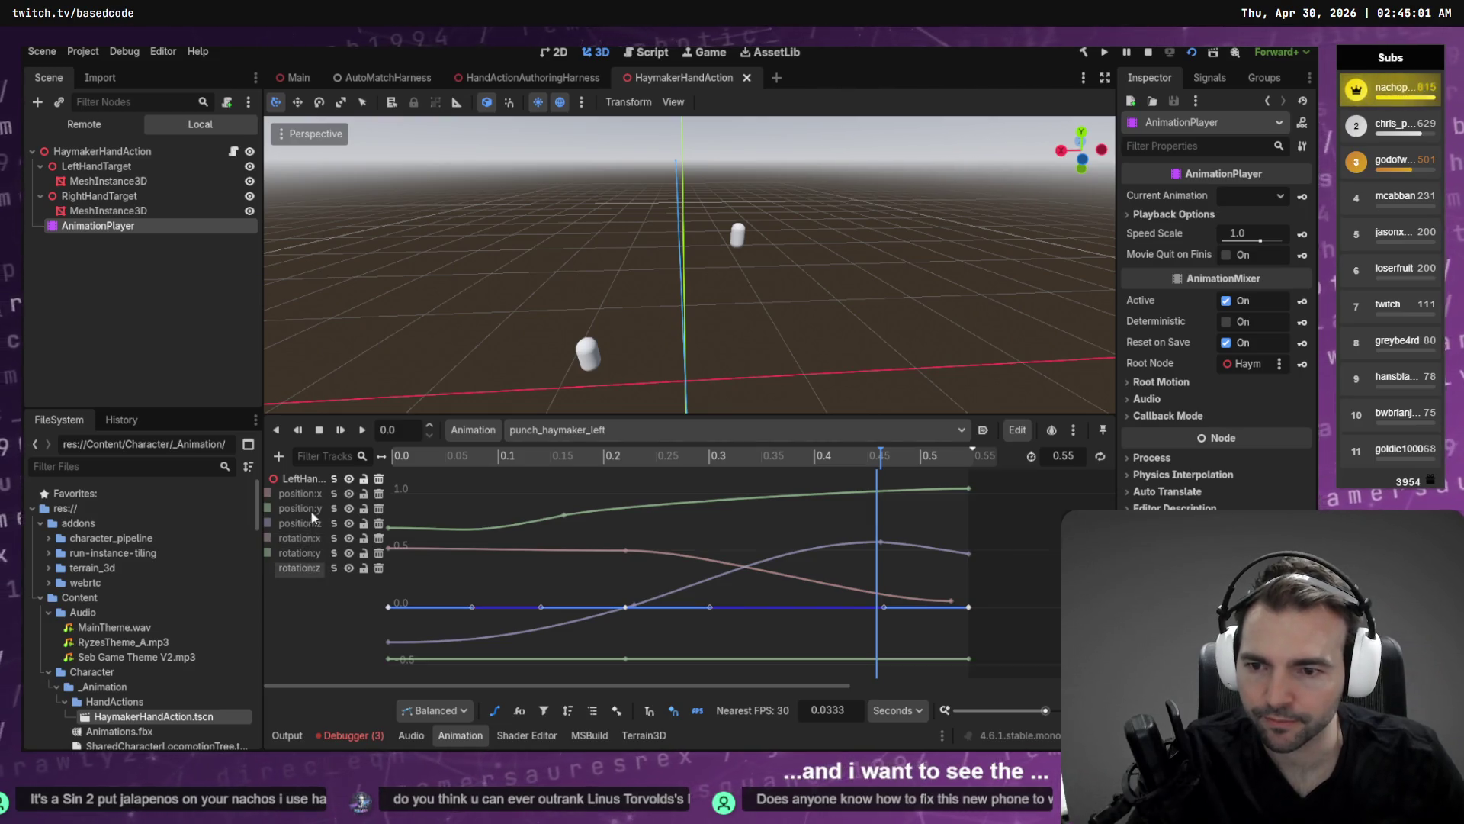
pyautogui.click(348, 493)
pyautogui.click(349, 508)
pyautogui.click(348, 523)
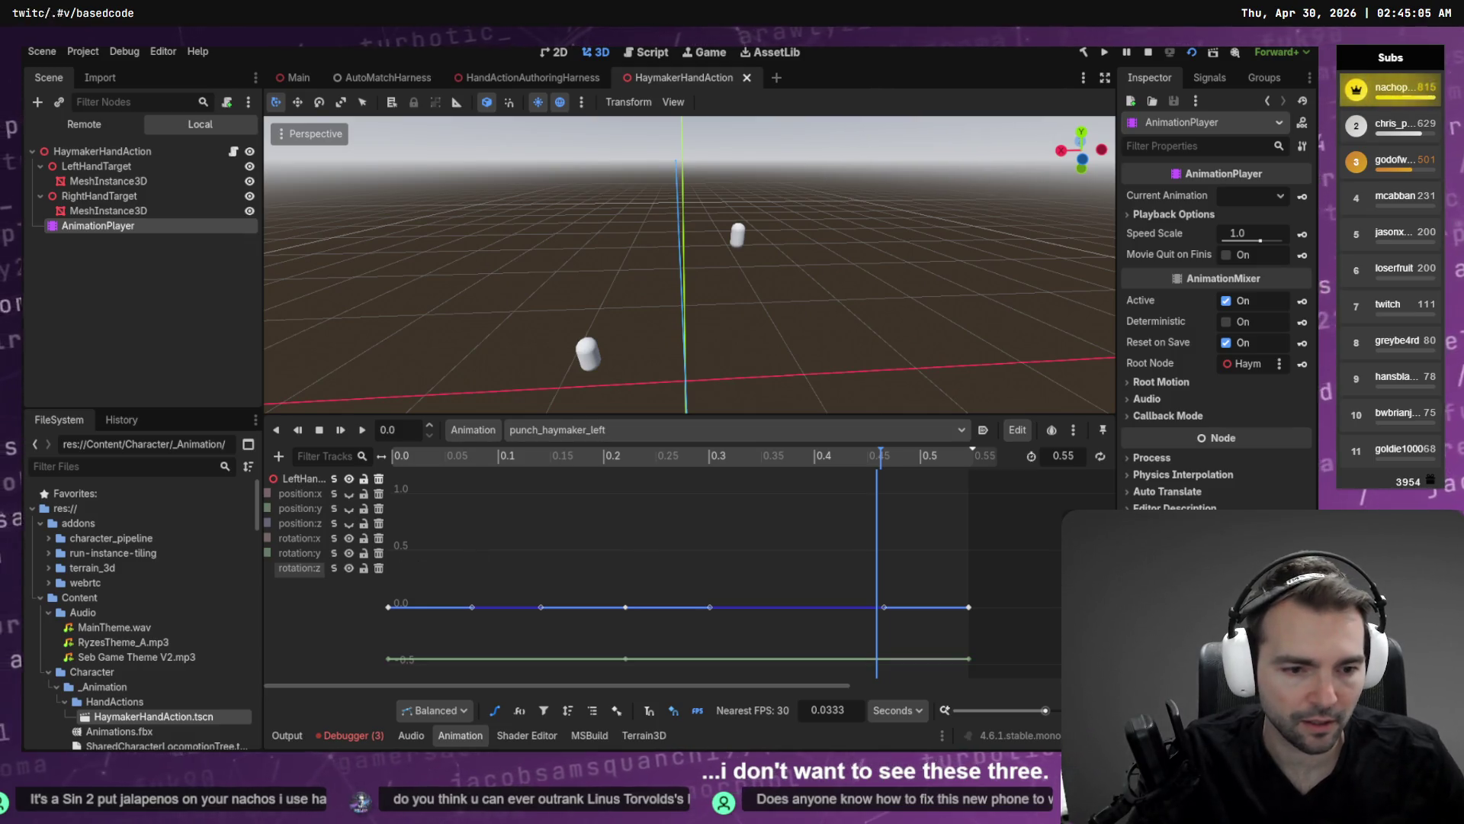
pyautogui.press('f')
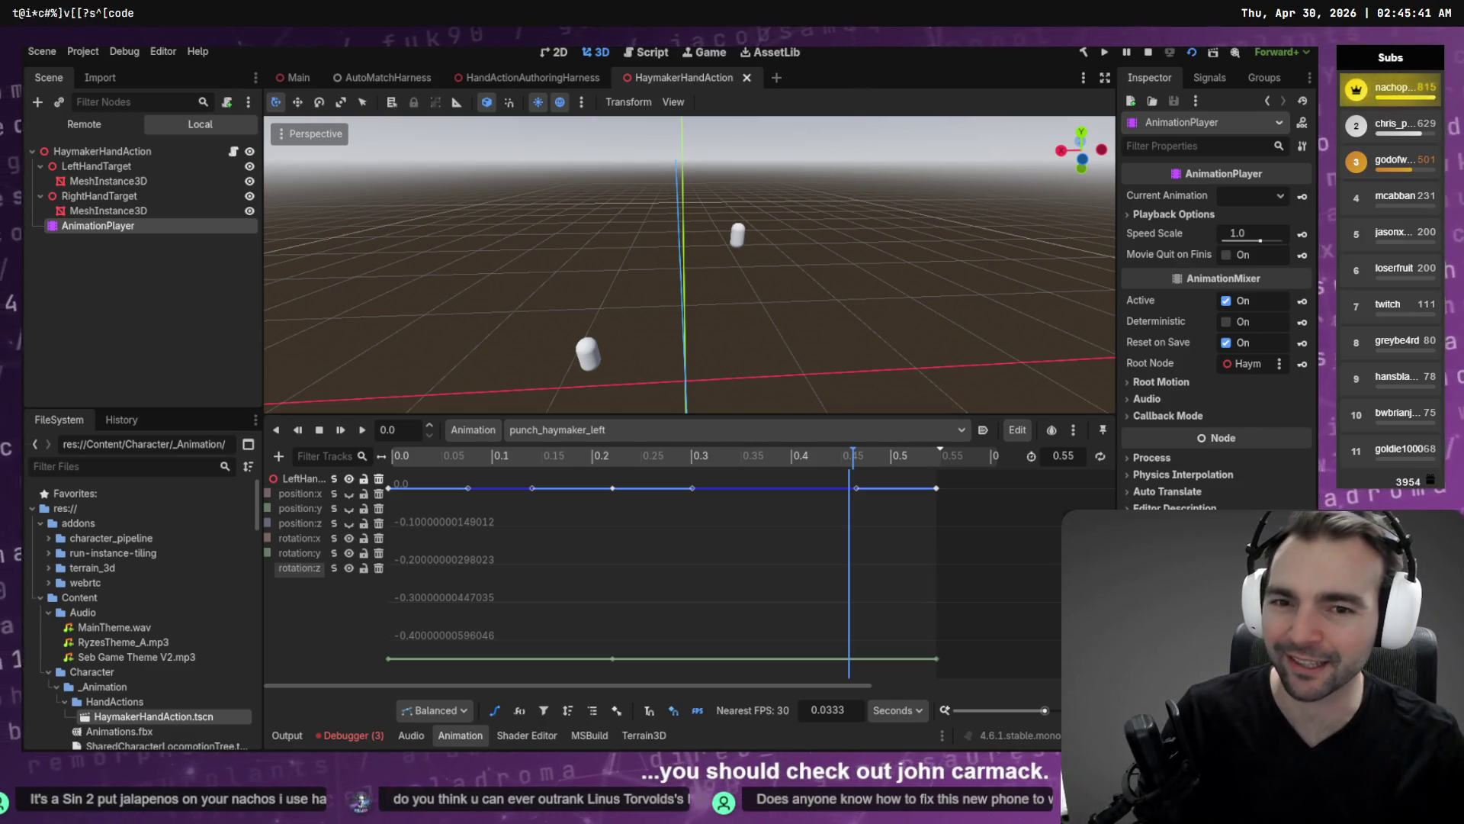
# Compare the LeftHandTarget and RightHandTarget rotations in the Inspector.
pyautogui.click(144, 213)
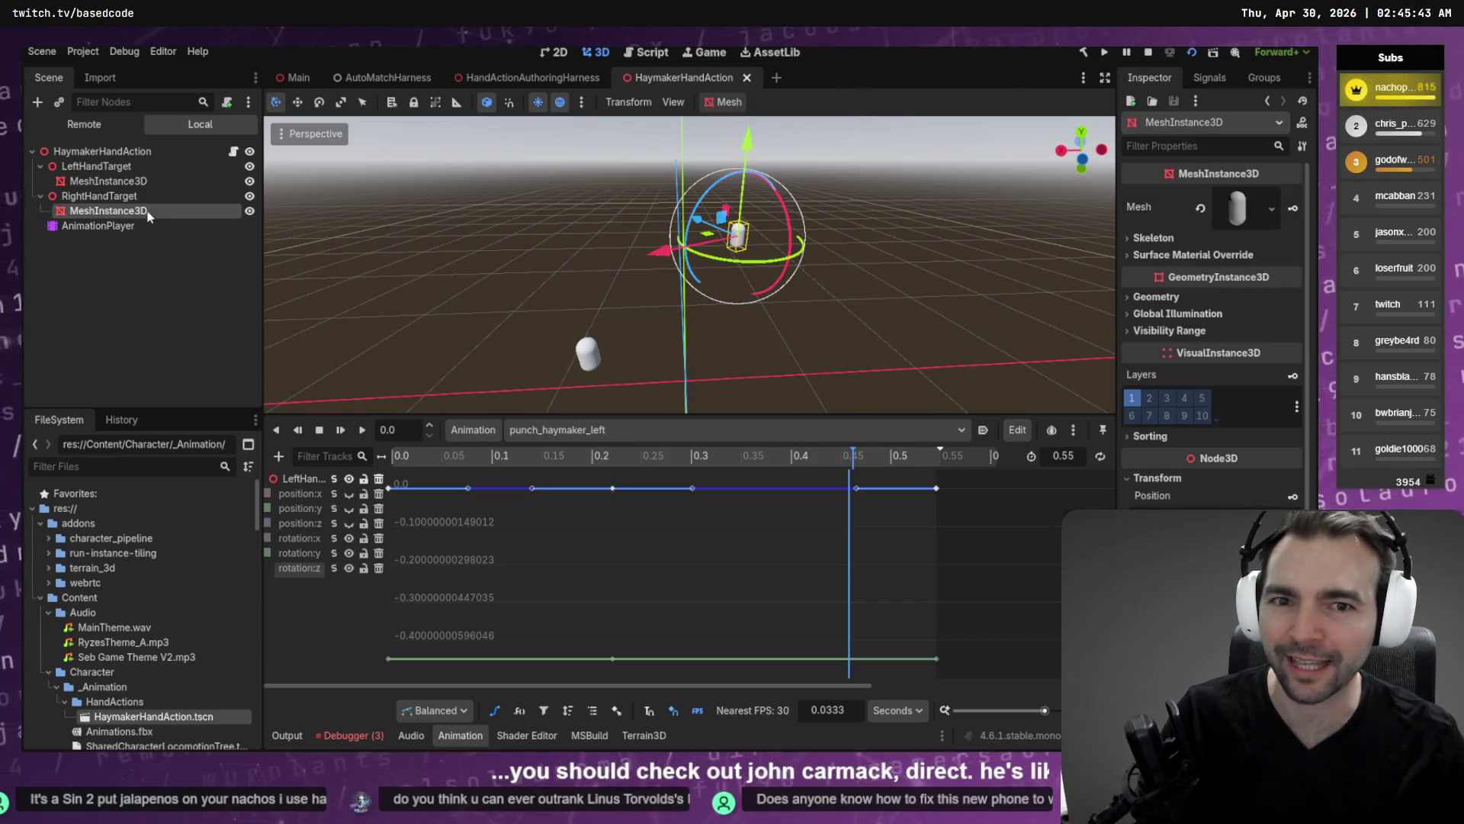
pyautogui.click(133, 183)
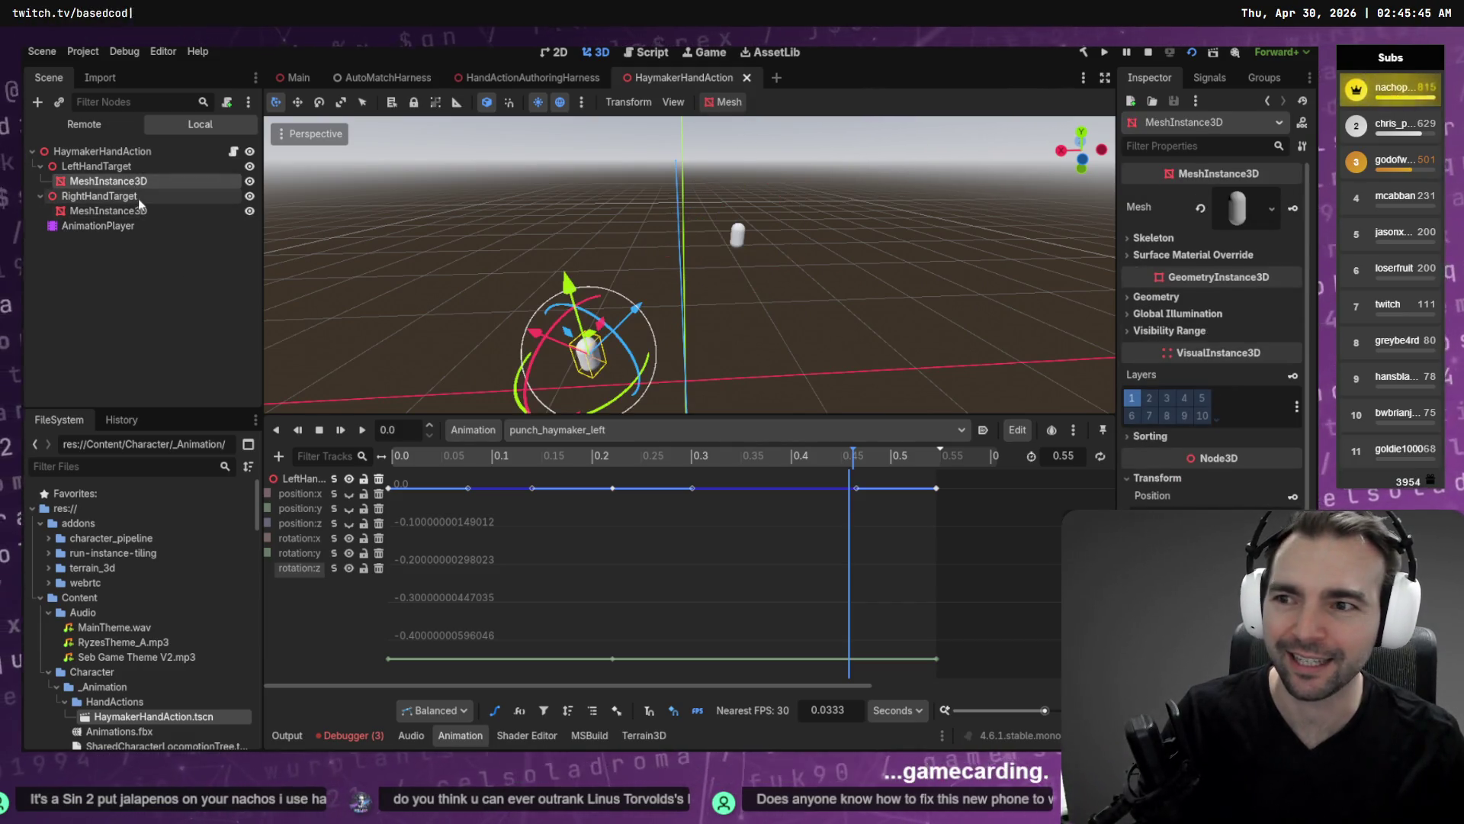
pyautogui.click(127, 207)
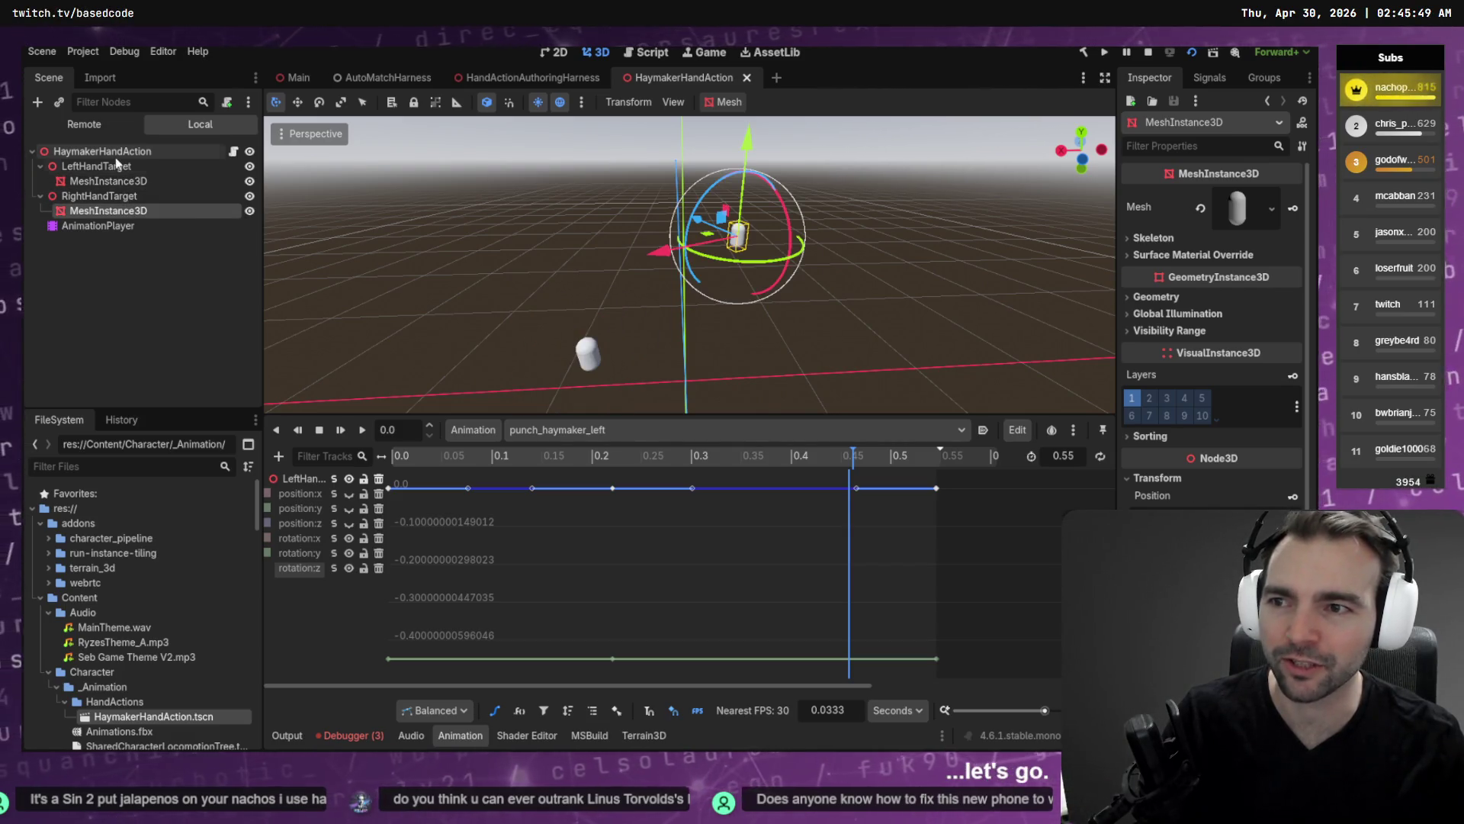
pyautogui.click(114, 166)
pyautogui.click(101, 198)
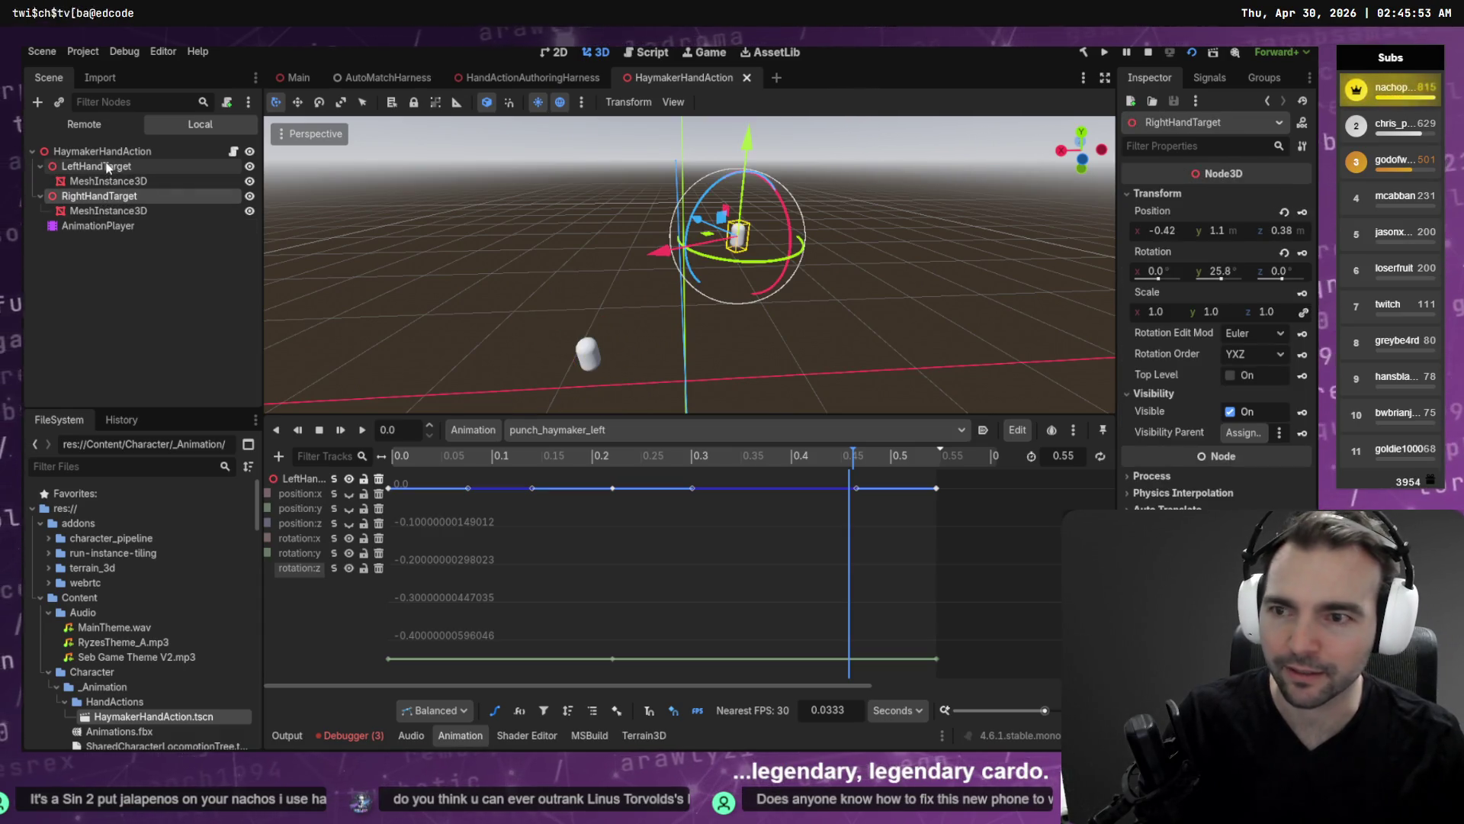
pyautogui.click(96, 166)
# Box-select the LeftHandTarget rotation:y keys along the -0.45 curve.
pyautogui.scroll(1, 560, 551)
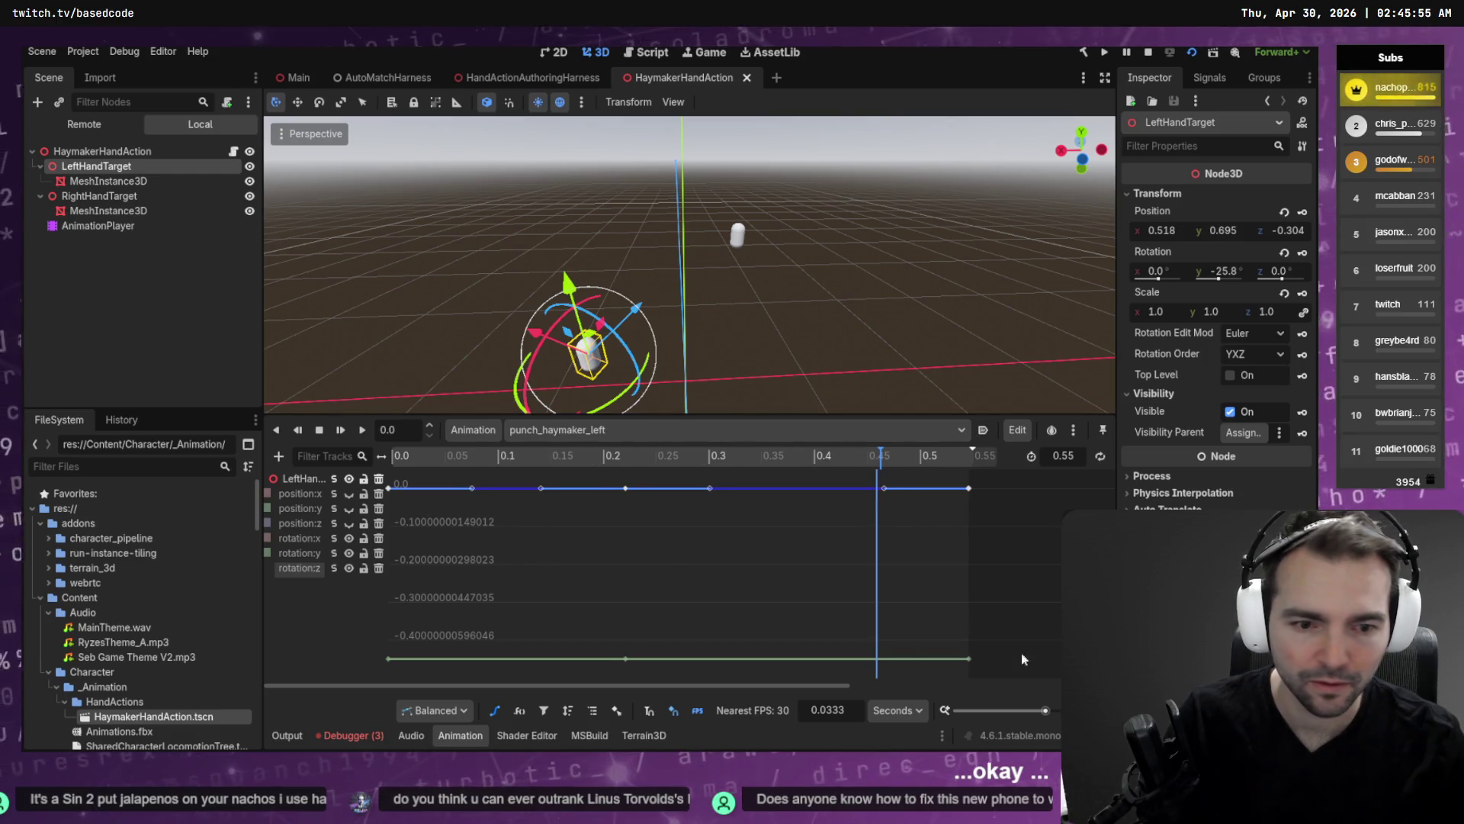
pyautogui.scroll(-1, 560, 488)
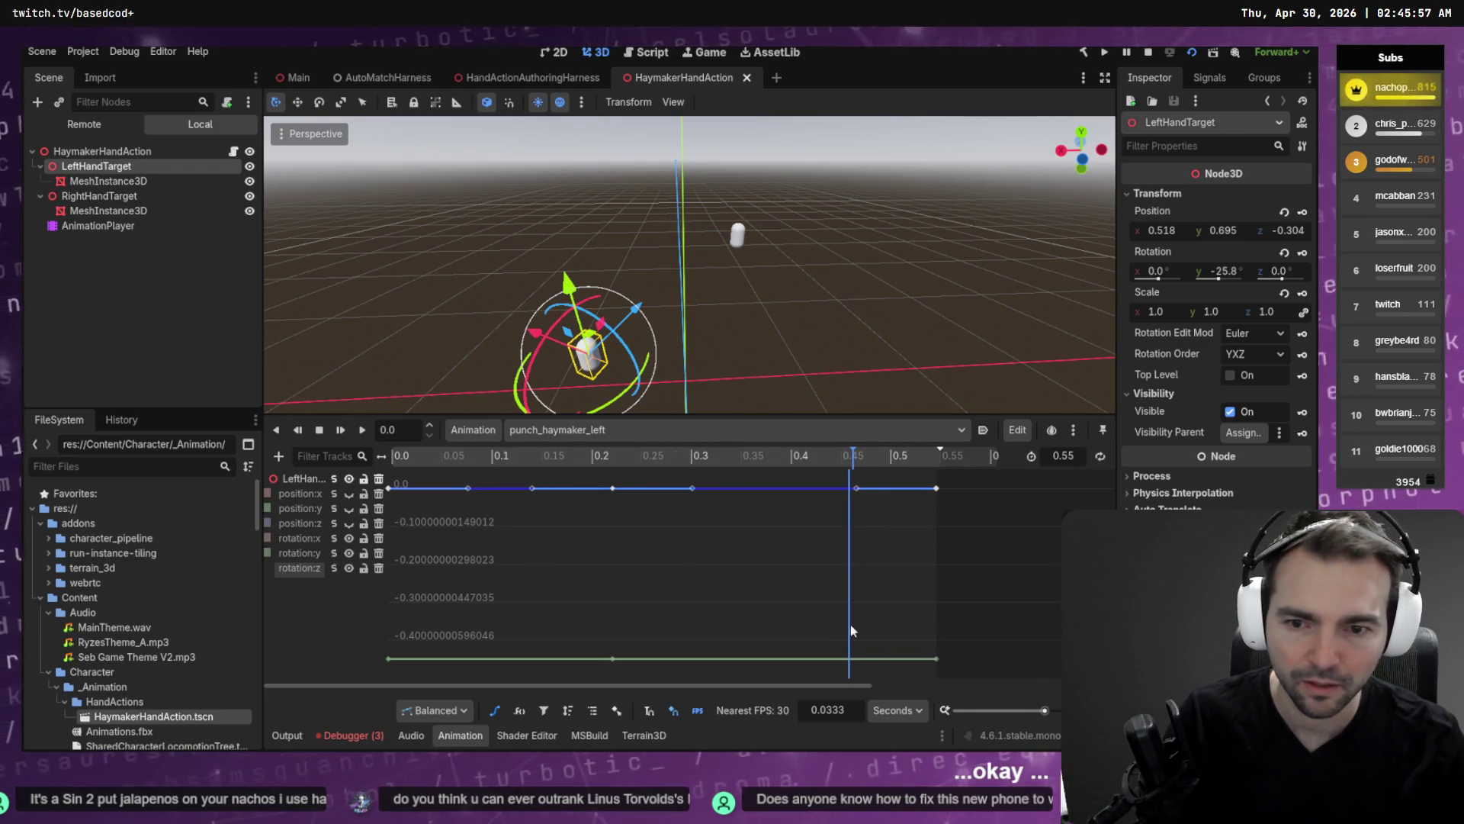
pyautogui.moveTo(1005, 622)
pyautogui.mouseDown()
pyautogui.moveTo(933, 648)
pyautogui.moveTo(347, 668)
pyautogui.mouseUp()
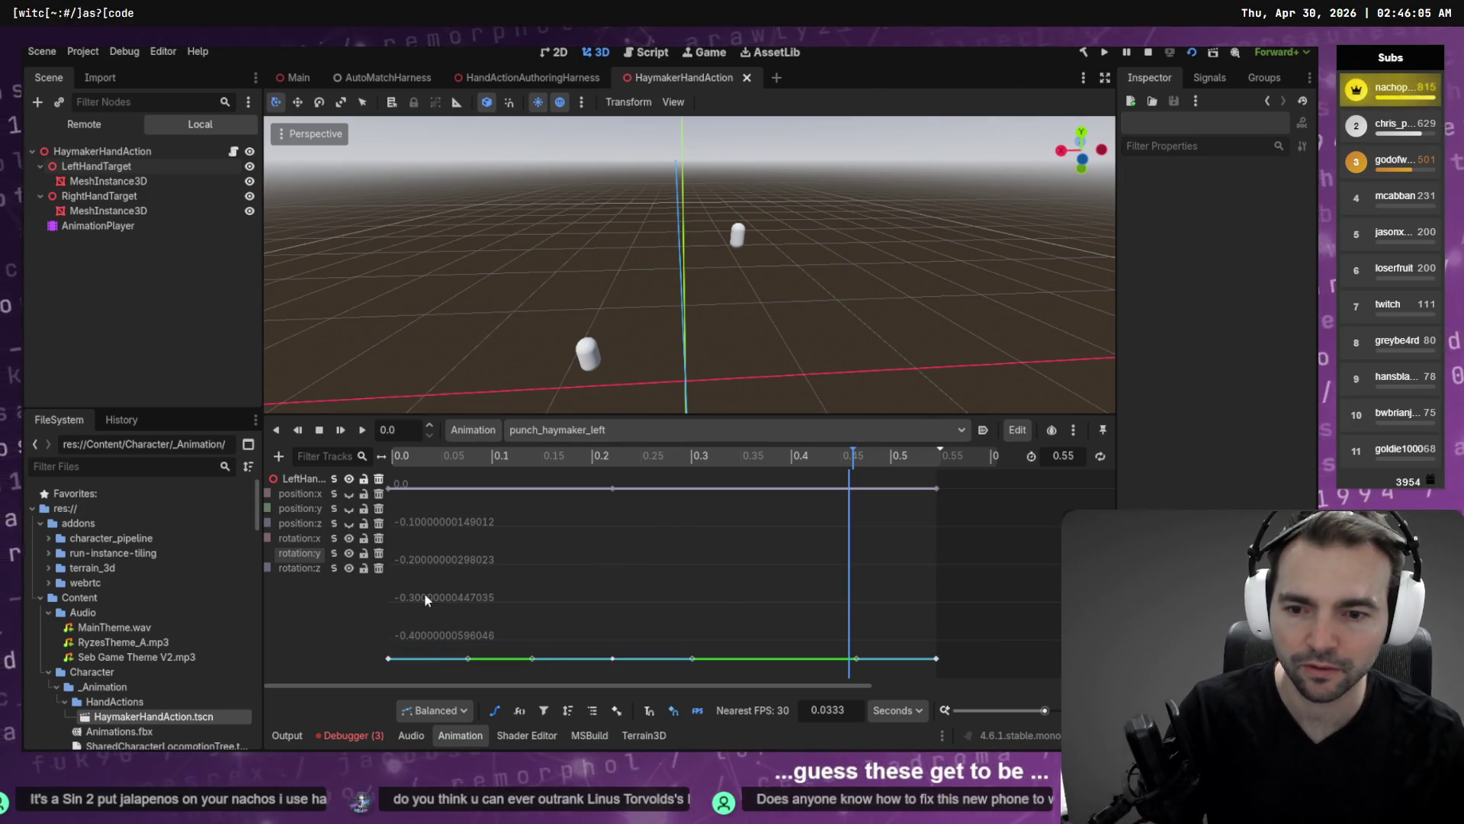
# Set the rotation:y keys at 0.0 s and 0.225 s to a value of 0.
pyautogui.click(388, 658)
pyautogui.click(1283, 219)
pyautogui.write('0')
pyautogui.press('Return')
pyautogui.click(612, 658)
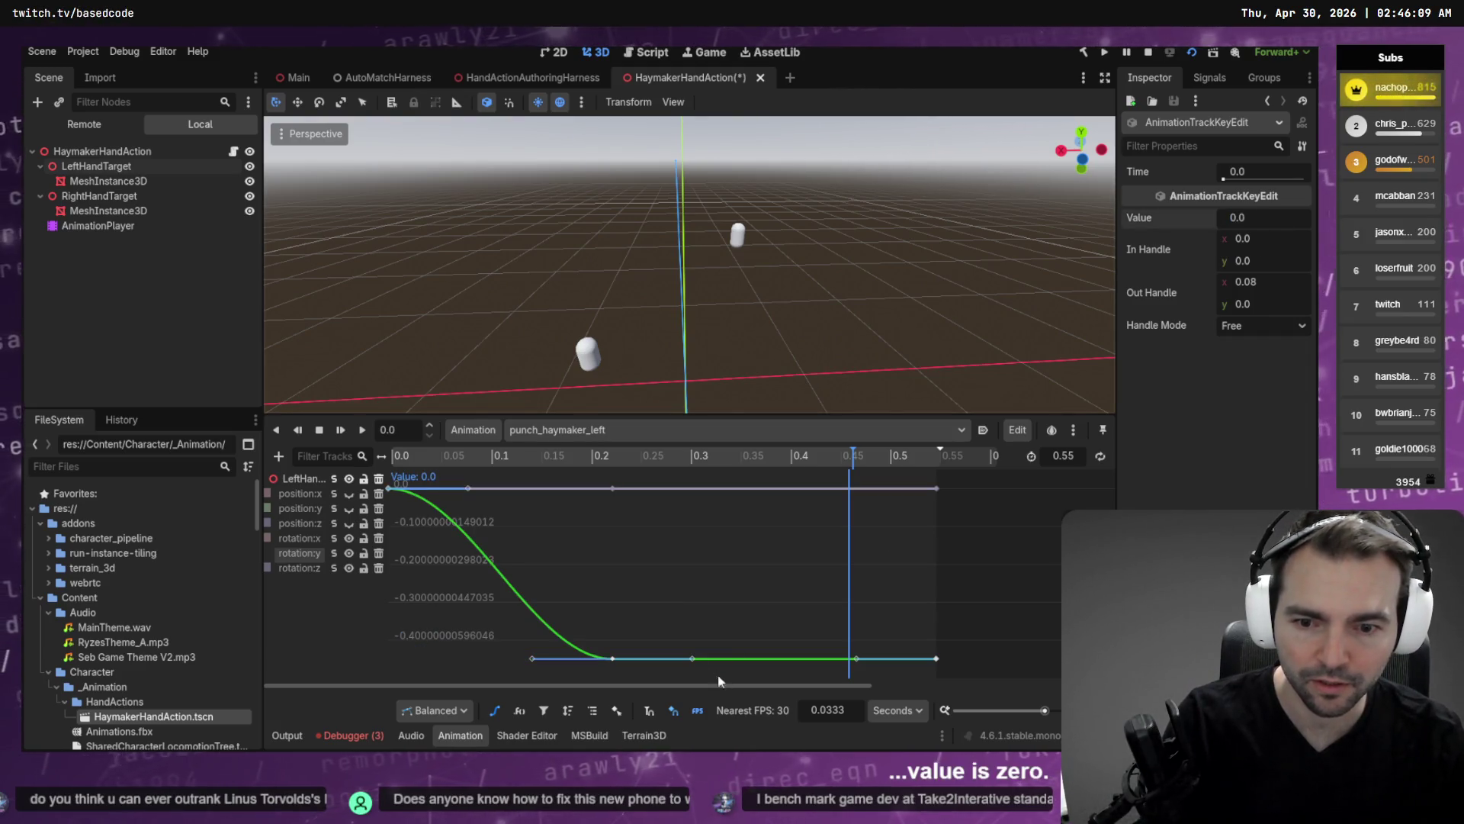
pyautogui.click(1273, 219)
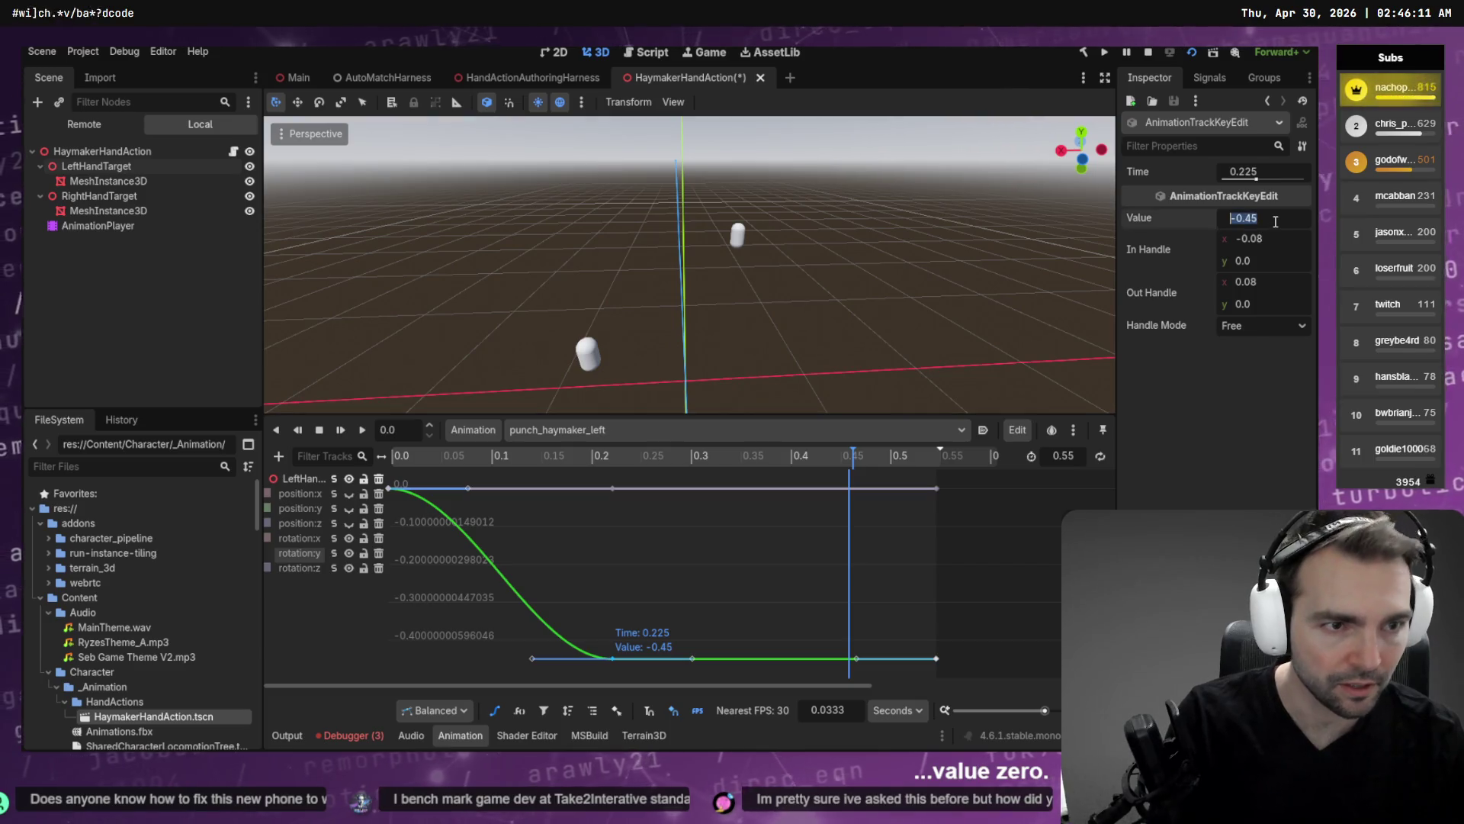
pyautogui.write('0')
pyautogui.press('Return')
# Set the 0.55 s rotation:y key to 0 as well, then rewind the playhead to the start.
pyautogui.click(936, 658)
pyautogui.click(1273, 219)
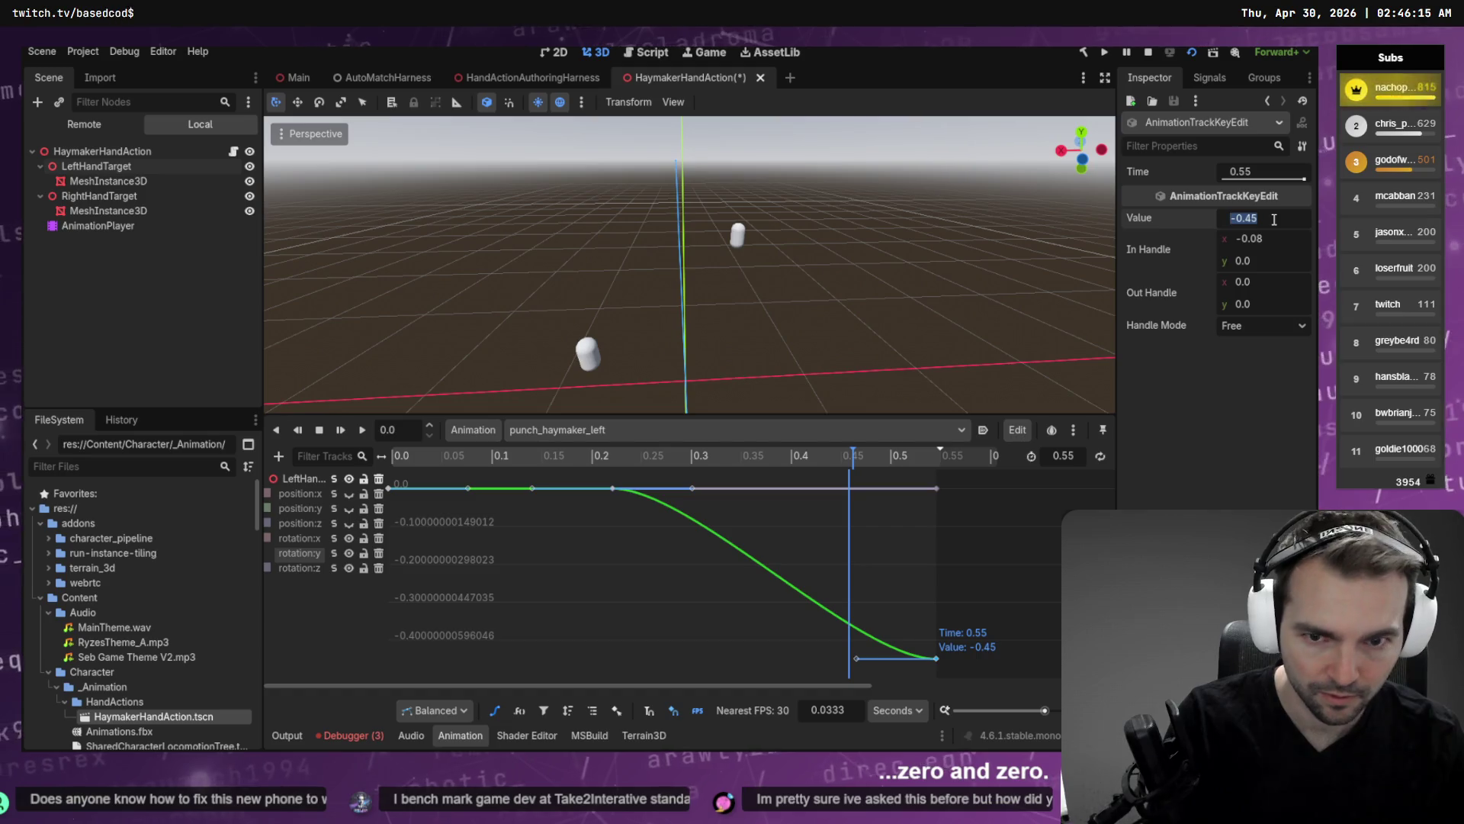
pyautogui.write('0')
pyautogui.press('Return')
pyautogui.moveTo(438, 455)
pyautogui.mouseDown()
pyautogui.moveTo(381, 470)
pyautogui.moveTo(1004, 458)
pyautogui.moveTo(390, 462)
pyautogui.moveTo(959, 463)
pyautogui.moveTo(409, 458)
pyautogui.moveTo(636, 457)
pyautogui.moveTo(979, 424)
pyautogui.moveTo(468, 395)
pyautogui.moveTo(359, 409)
pyautogui.mouseUp()
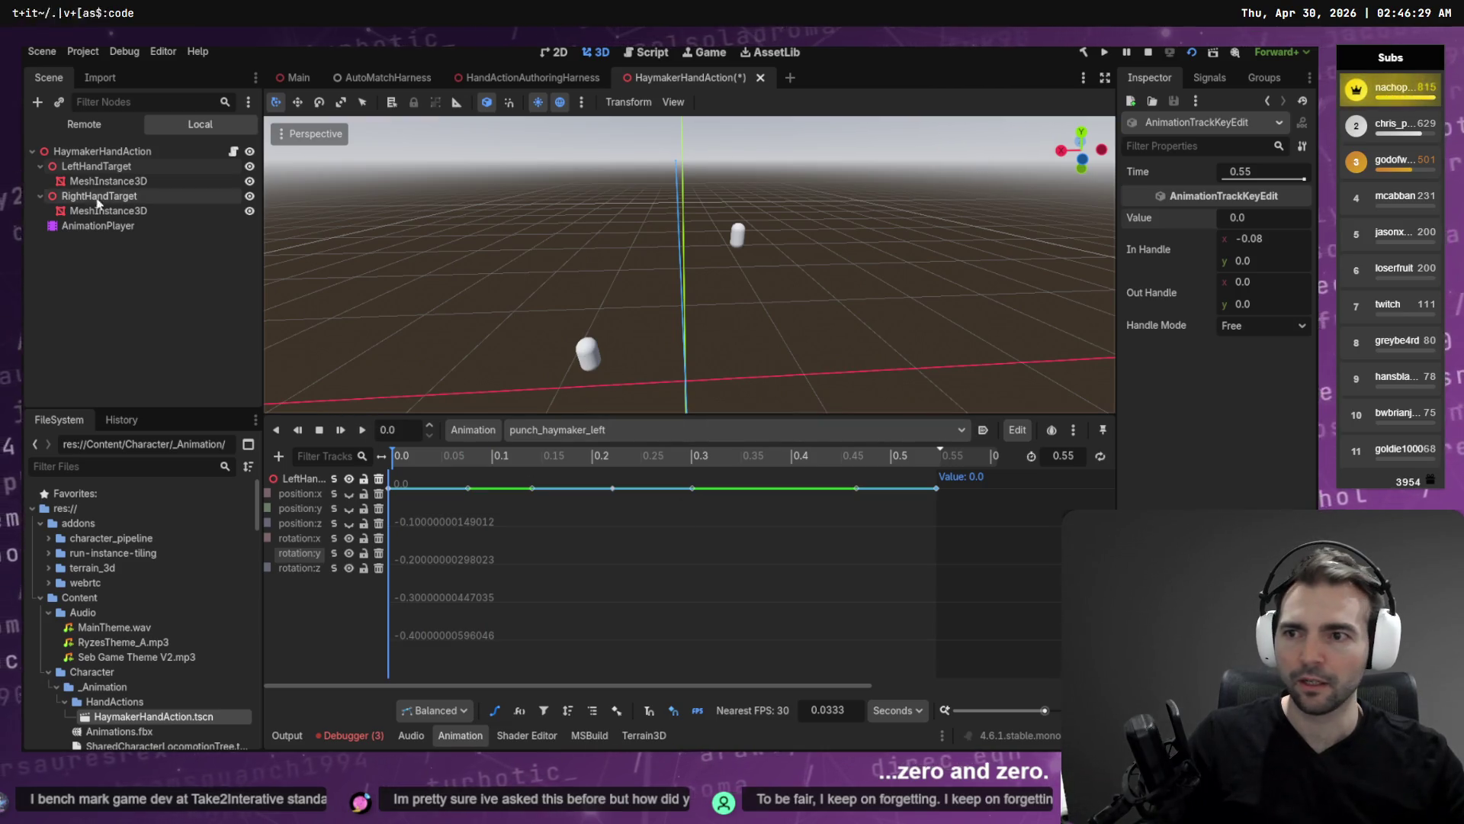
pyautogui.click(96, 167)
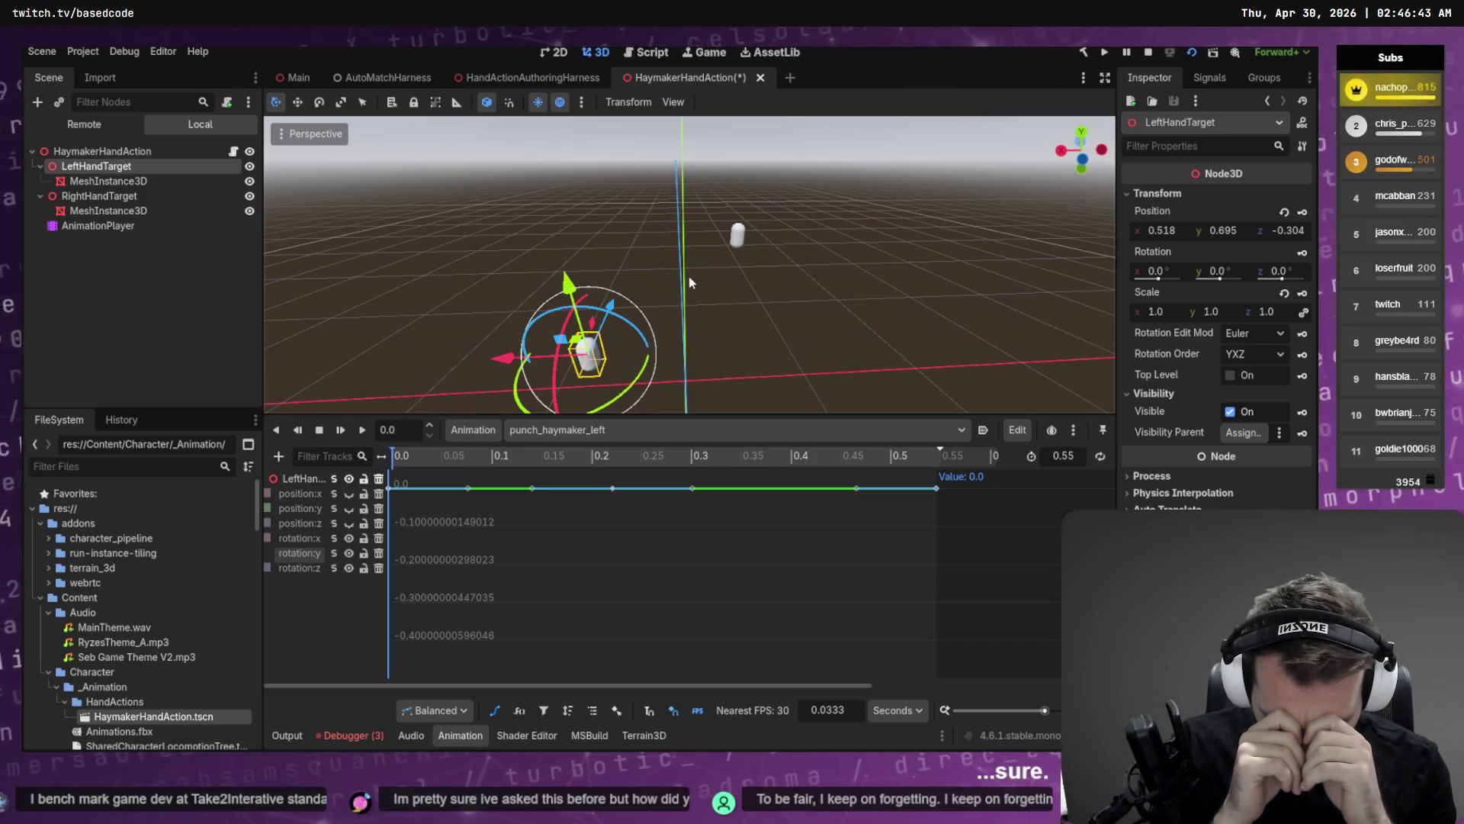
# Frame the LeftHandTarget gizmo in the 3D viewport.
pyautogui.press('f')
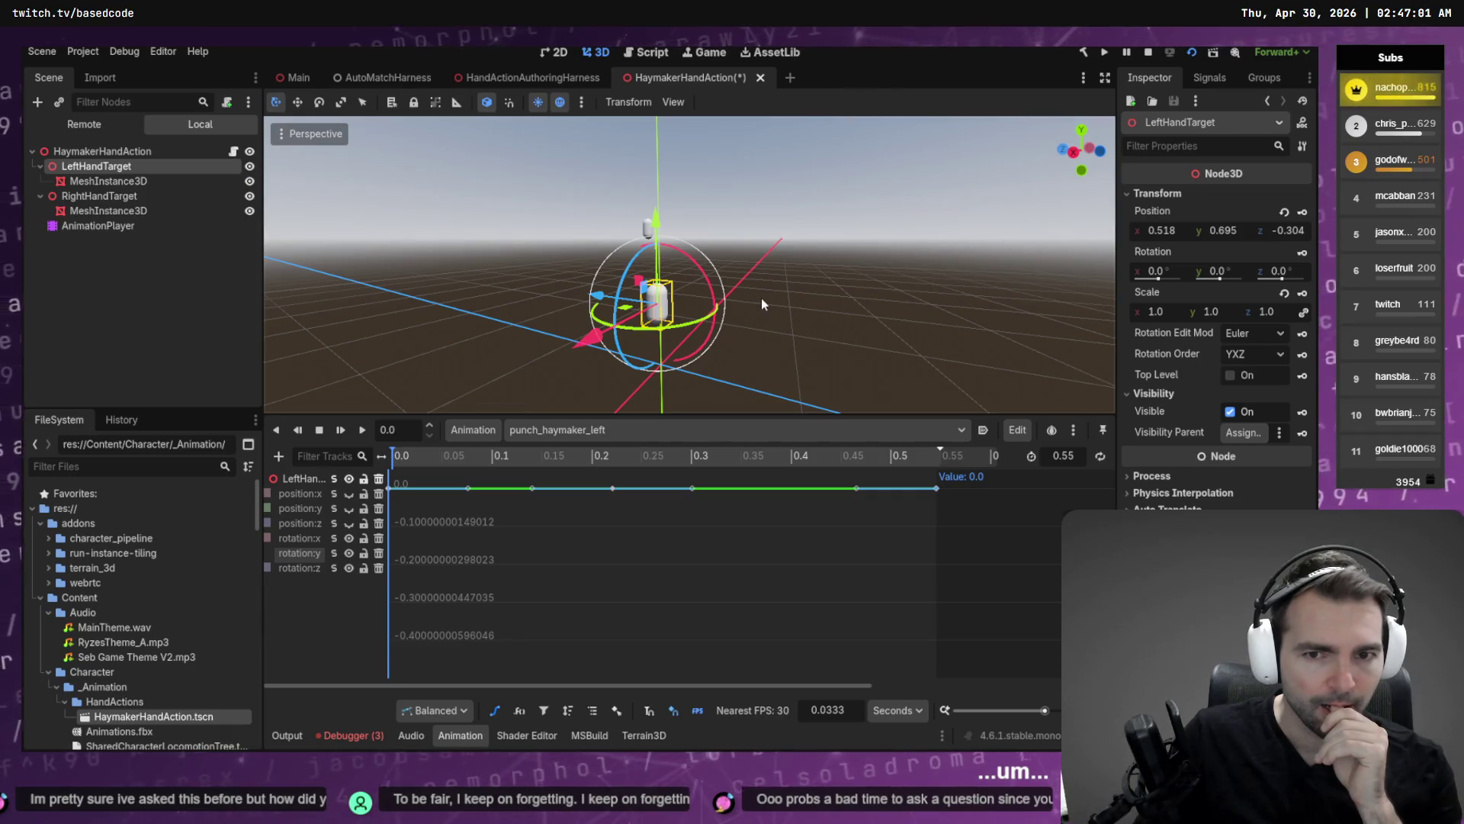
# Rotate LeftHandTarget -90° on Z, key its rotation at 0 s, and move the playhead to about 0.22 s.
pyautogui.moveTo(761, 297)
pyautogui.mouseDown()
pyautogui.moveTo(793, 294)
pyautogui.moveTo(839, 320)
pyautogui.moveTo(928, 411)
pyautogui.mouseUp()
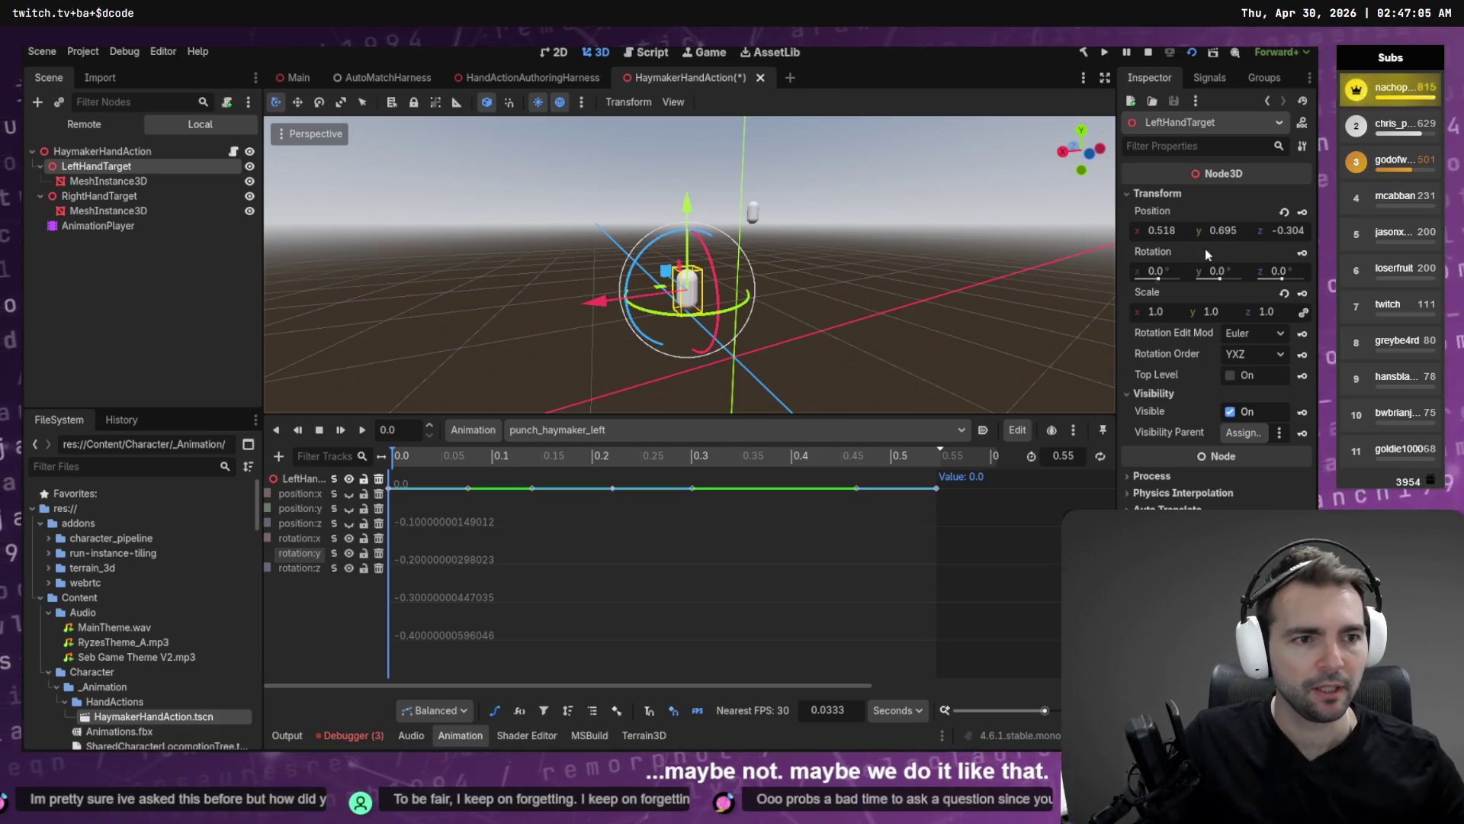
pyautogui.moveTo(654, 246)
pyautogui.mouseDown()
pyautogui.moveTo(569, 300)
pyautogui.moveTo(548, 377)
pyautogui.mouseUp()
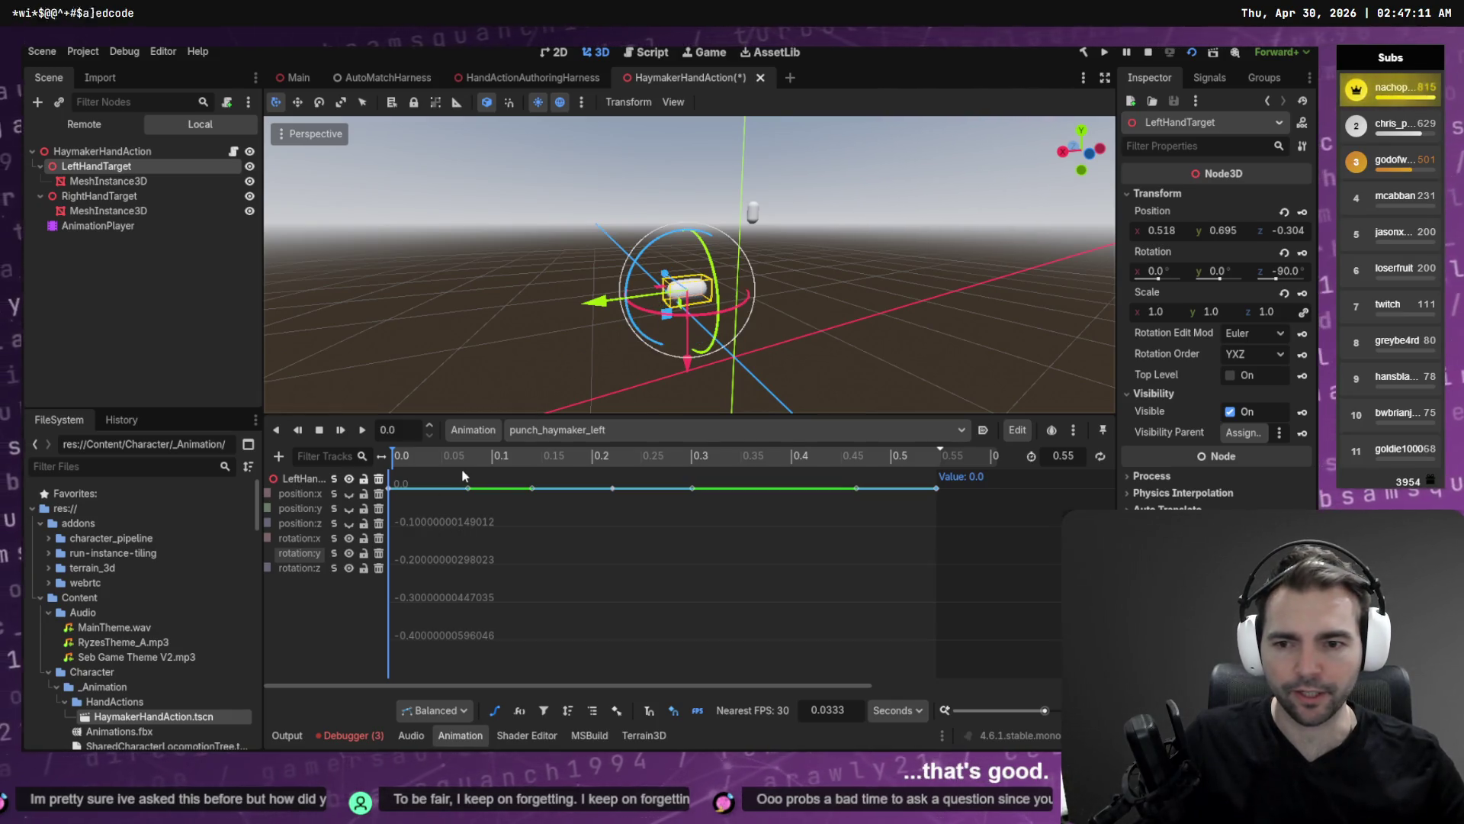
pyautogui.click(1302, 254)
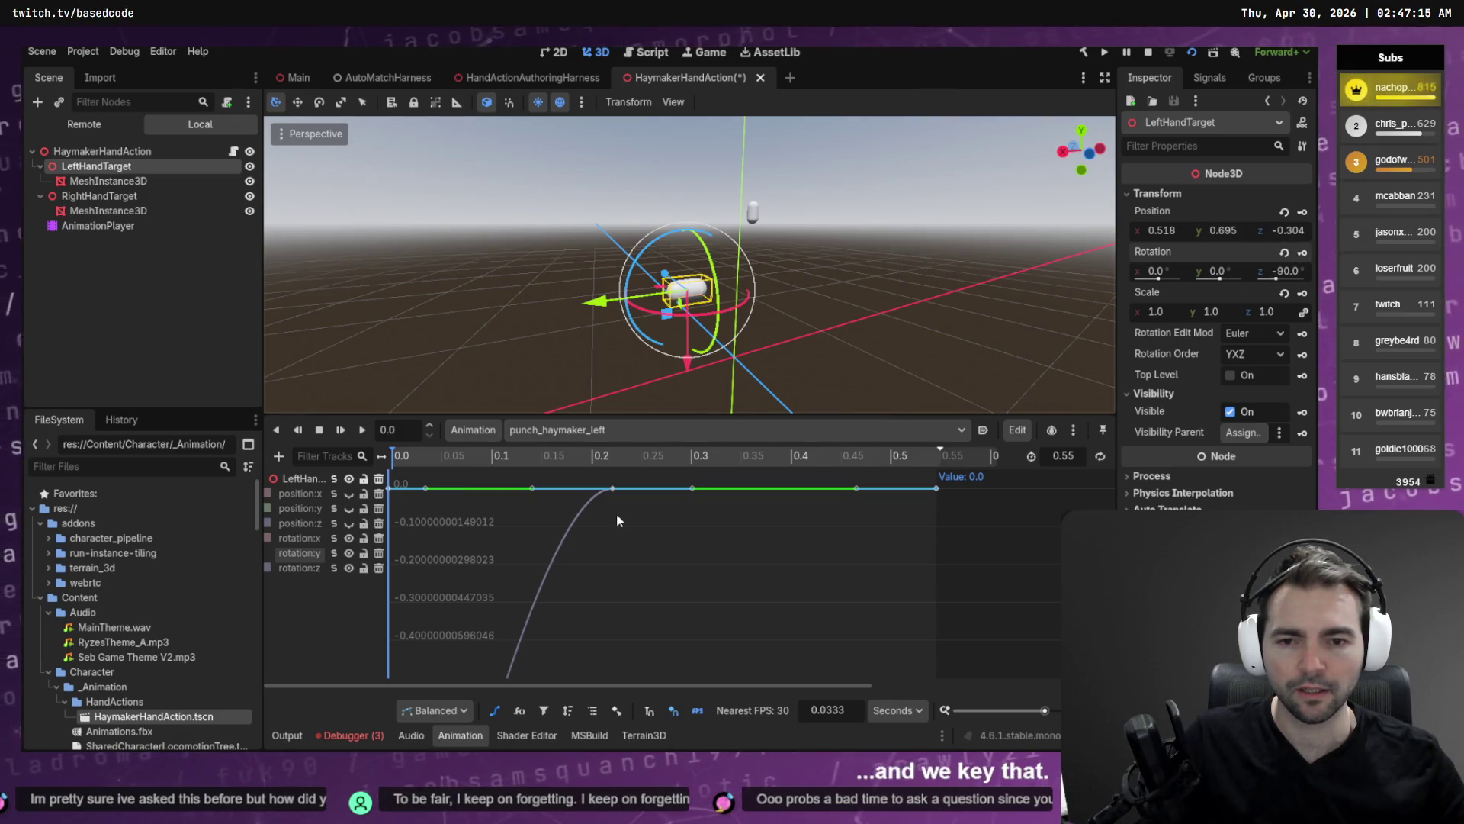
pyautogui.click(608, 456)
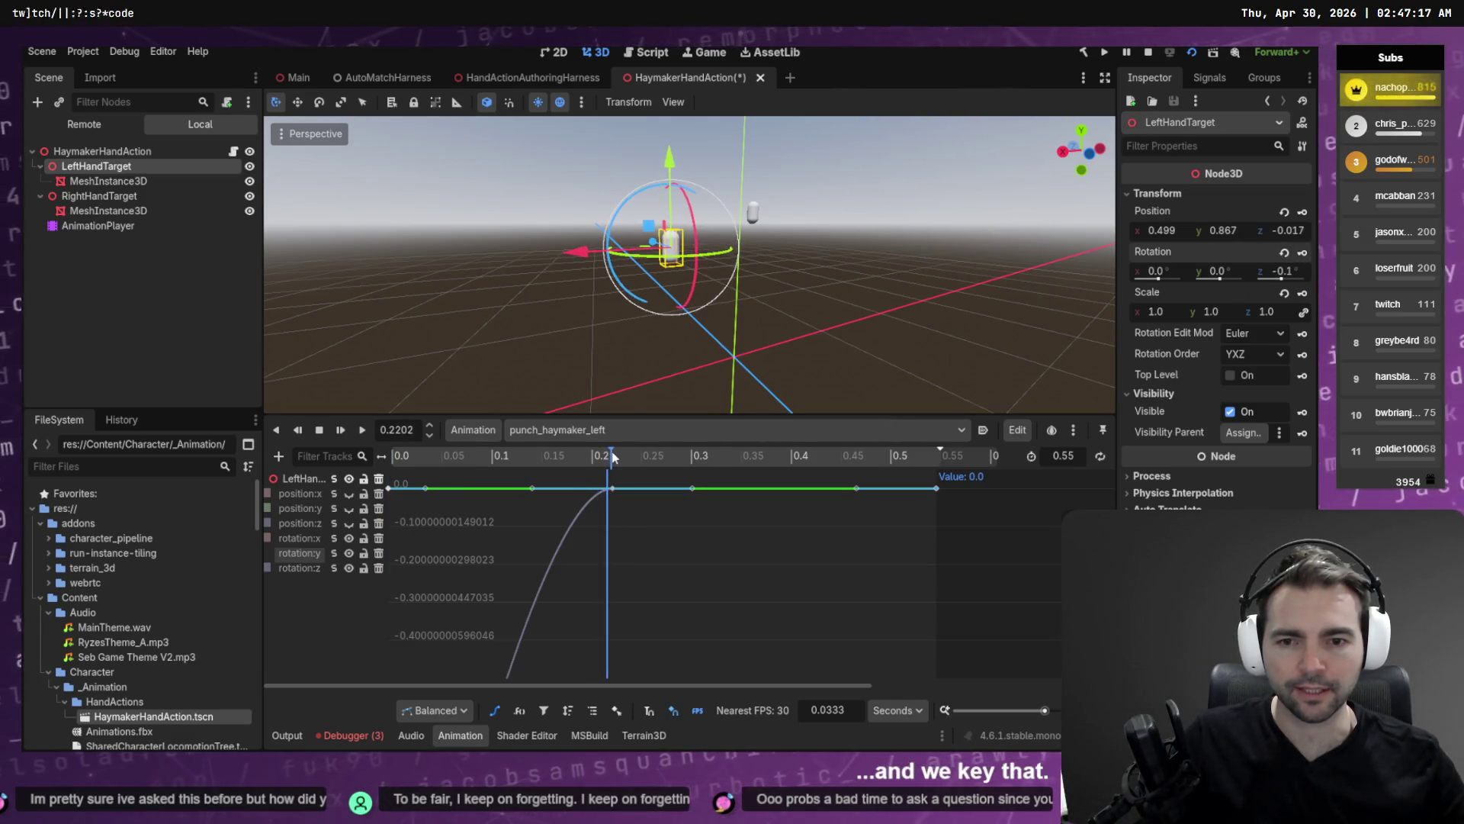
pyautogui.moveTo(610, 463); pyautogui.dragTo(609, 462)
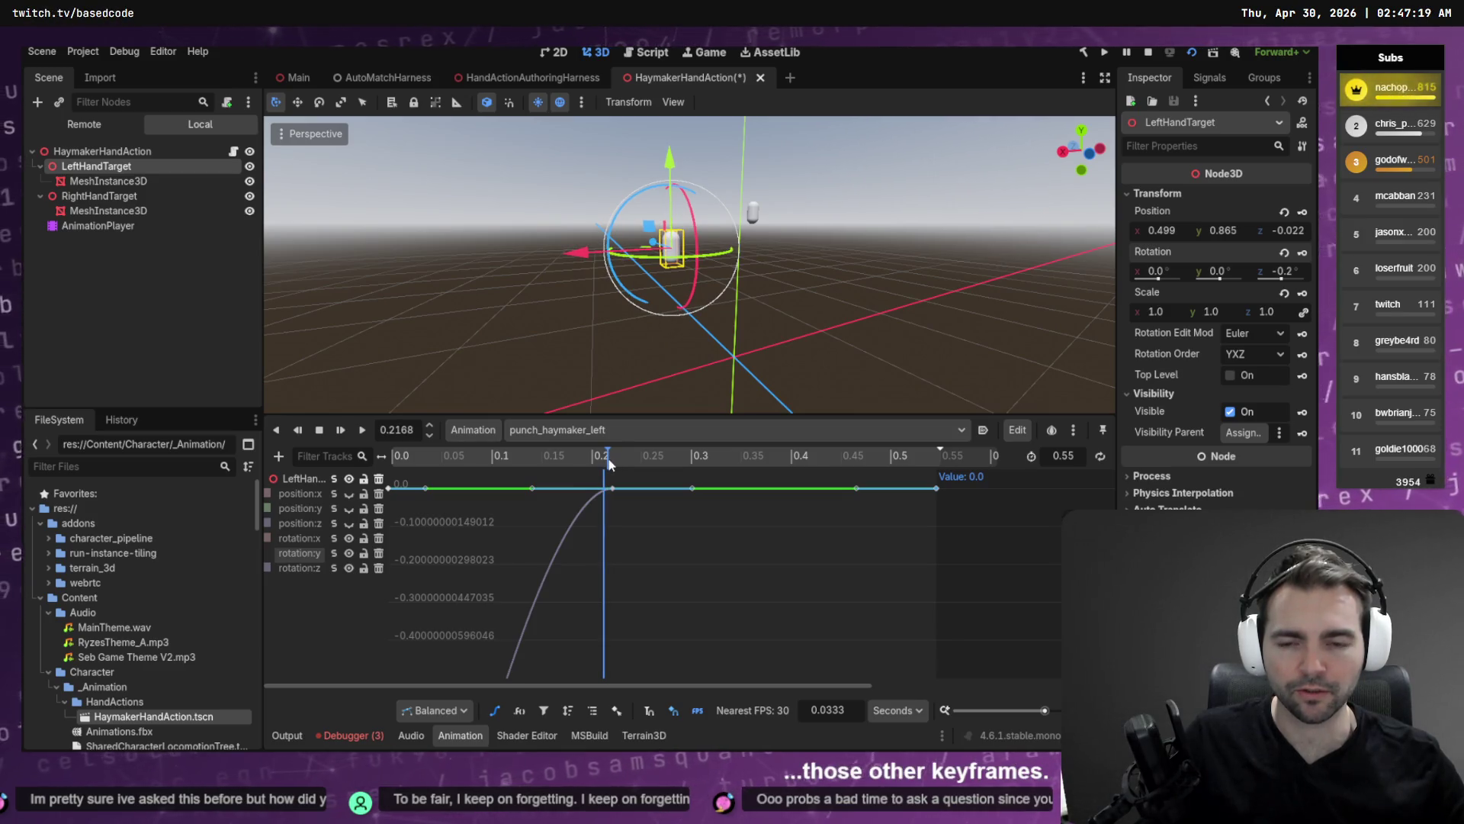
pyautogui.hotkey('ctrl', 'shift', 'o')
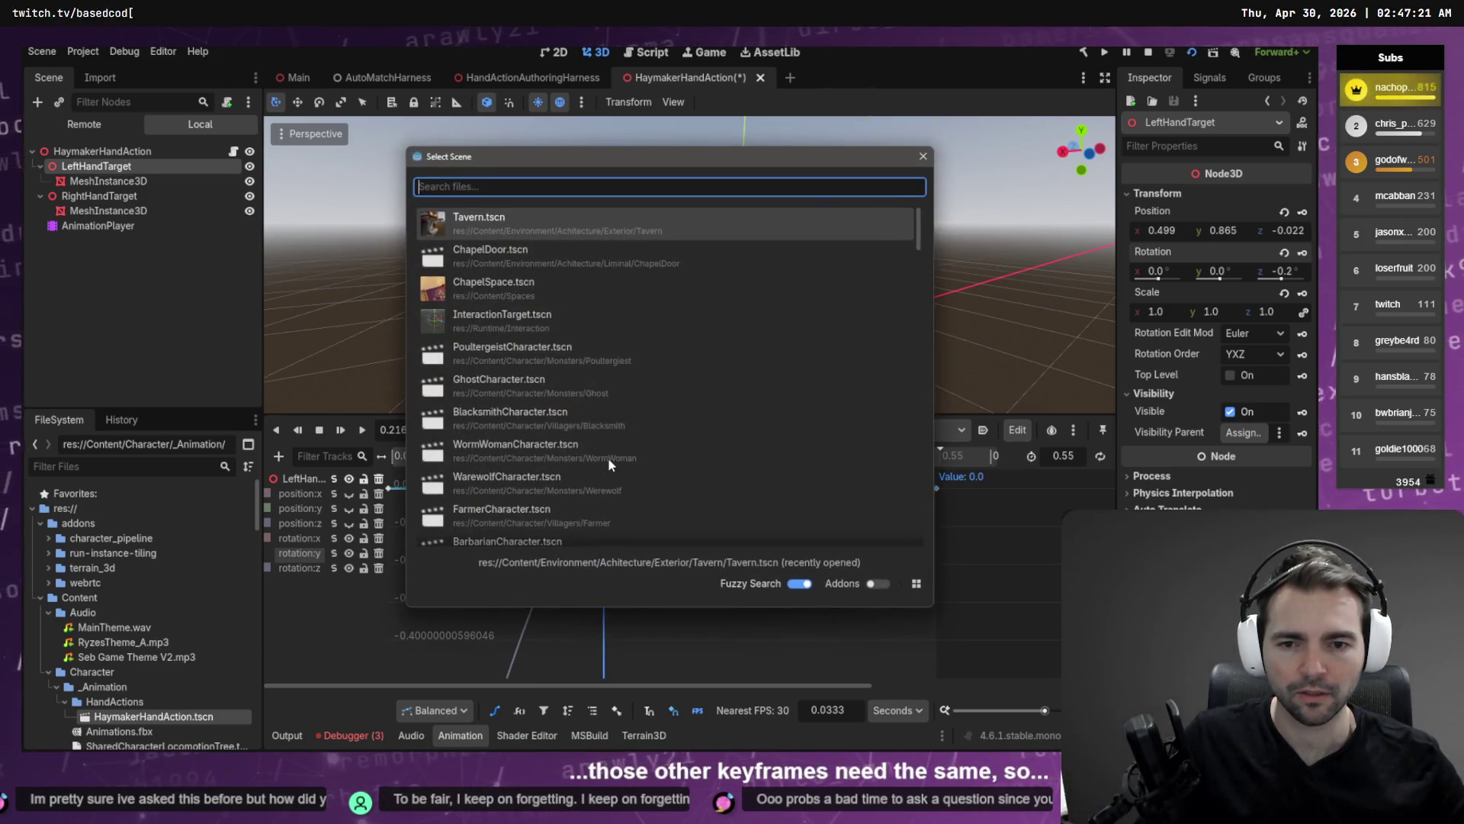
pyautogui.press('Escape')
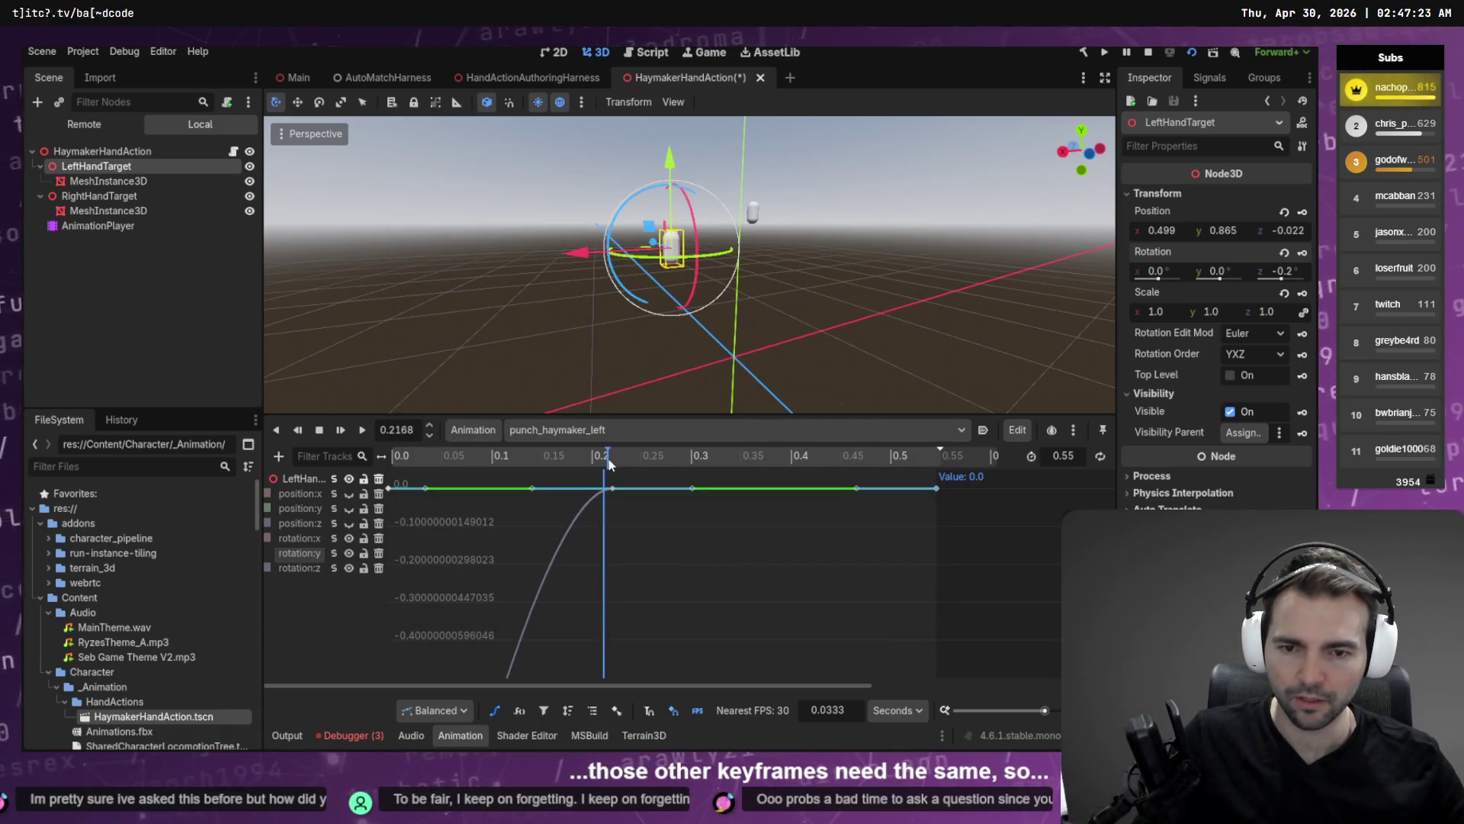
# Move the rotation:z key from about 0.2 s to 0.225 s.
pyautogui.hotkey('ctrl', 'shift', 'o')
pyautogui.press('Escape')
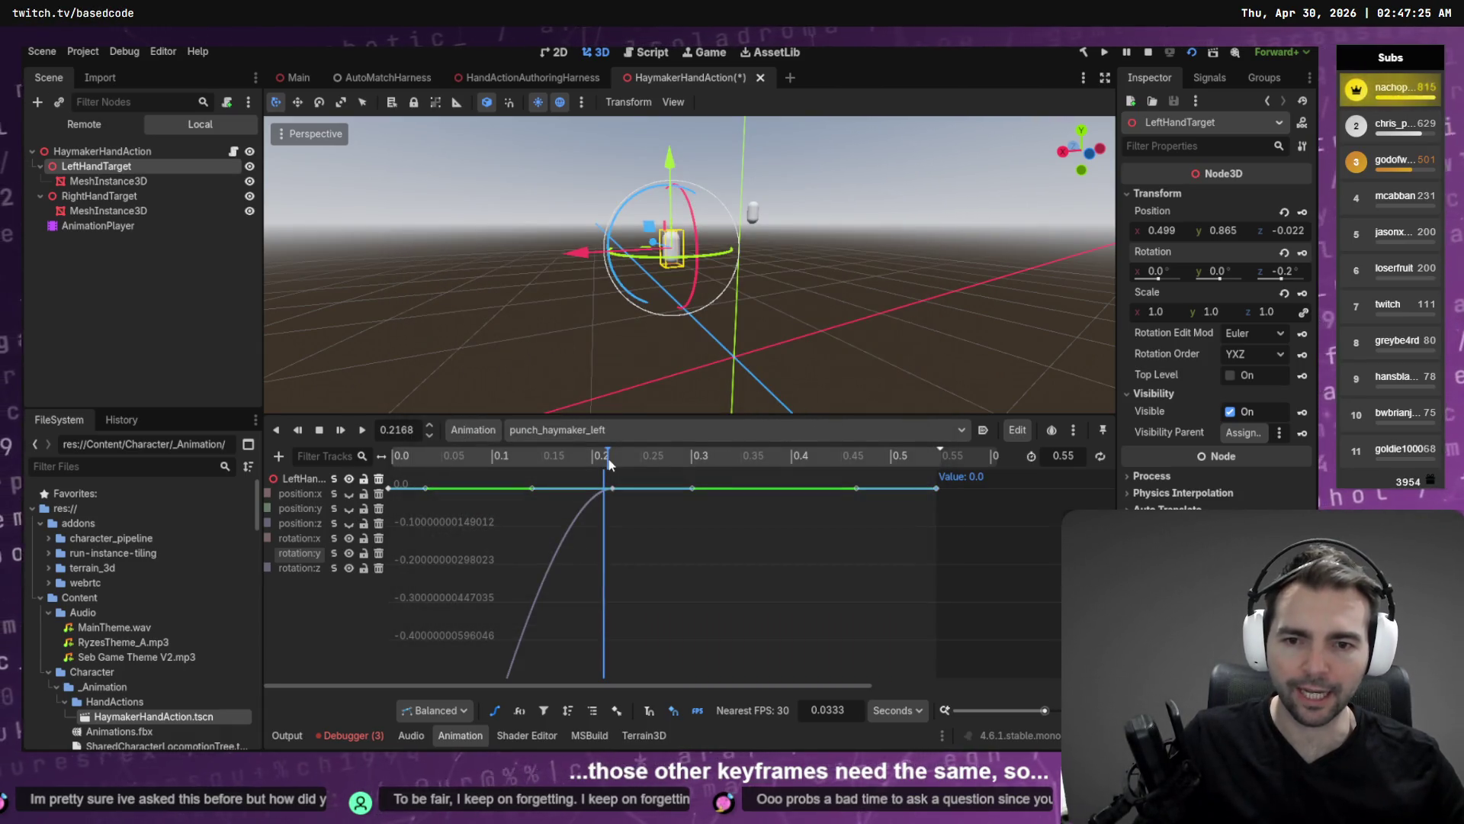
pyautogui.hotkey('ctrl', 'a')
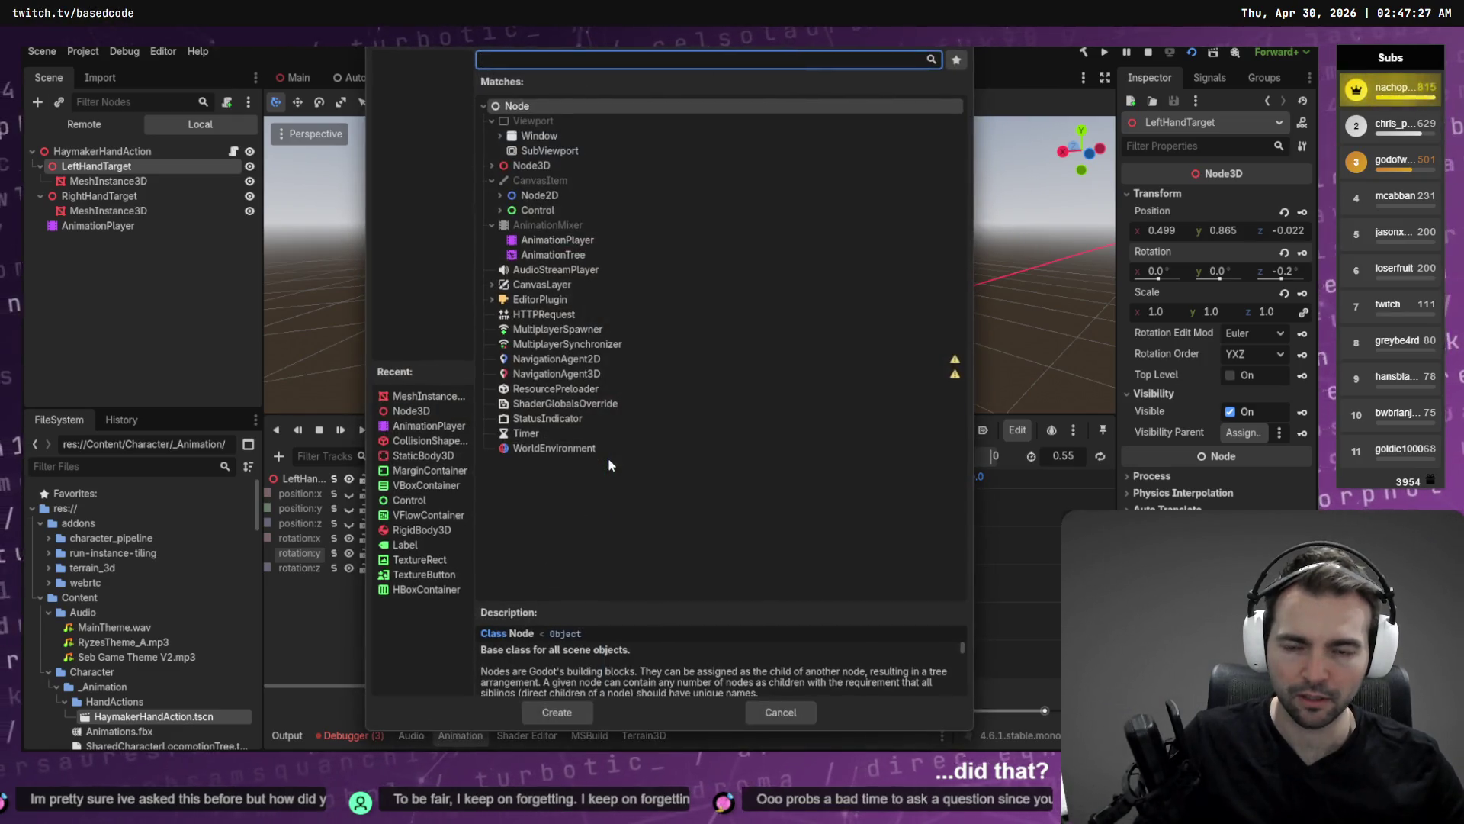
pyautogui.press('Escape')
pyautogui.click(609, 463)
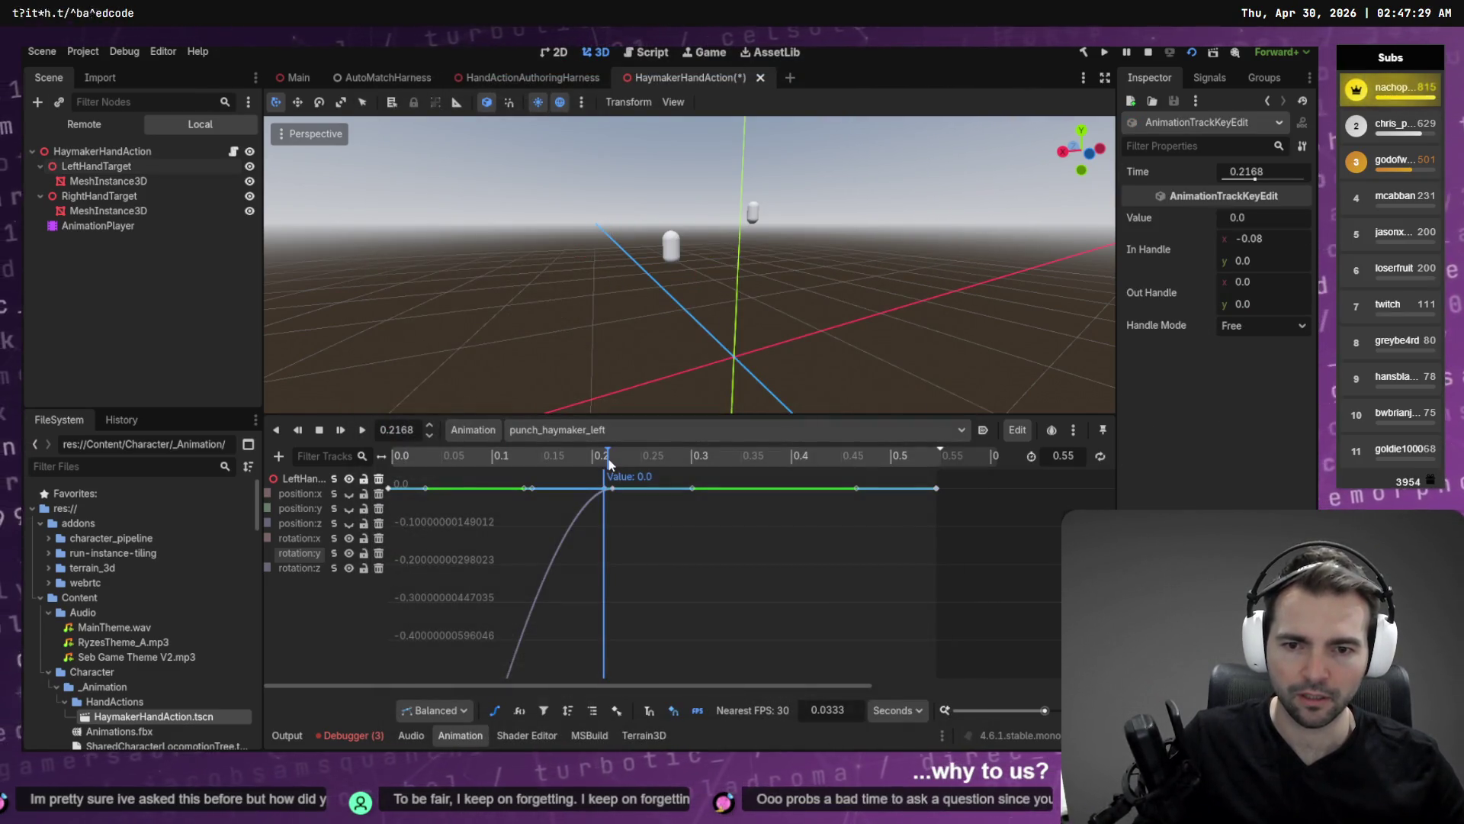
pyautogui.hotkey('ctrl', 'a')
pyautogui.press('Escape')
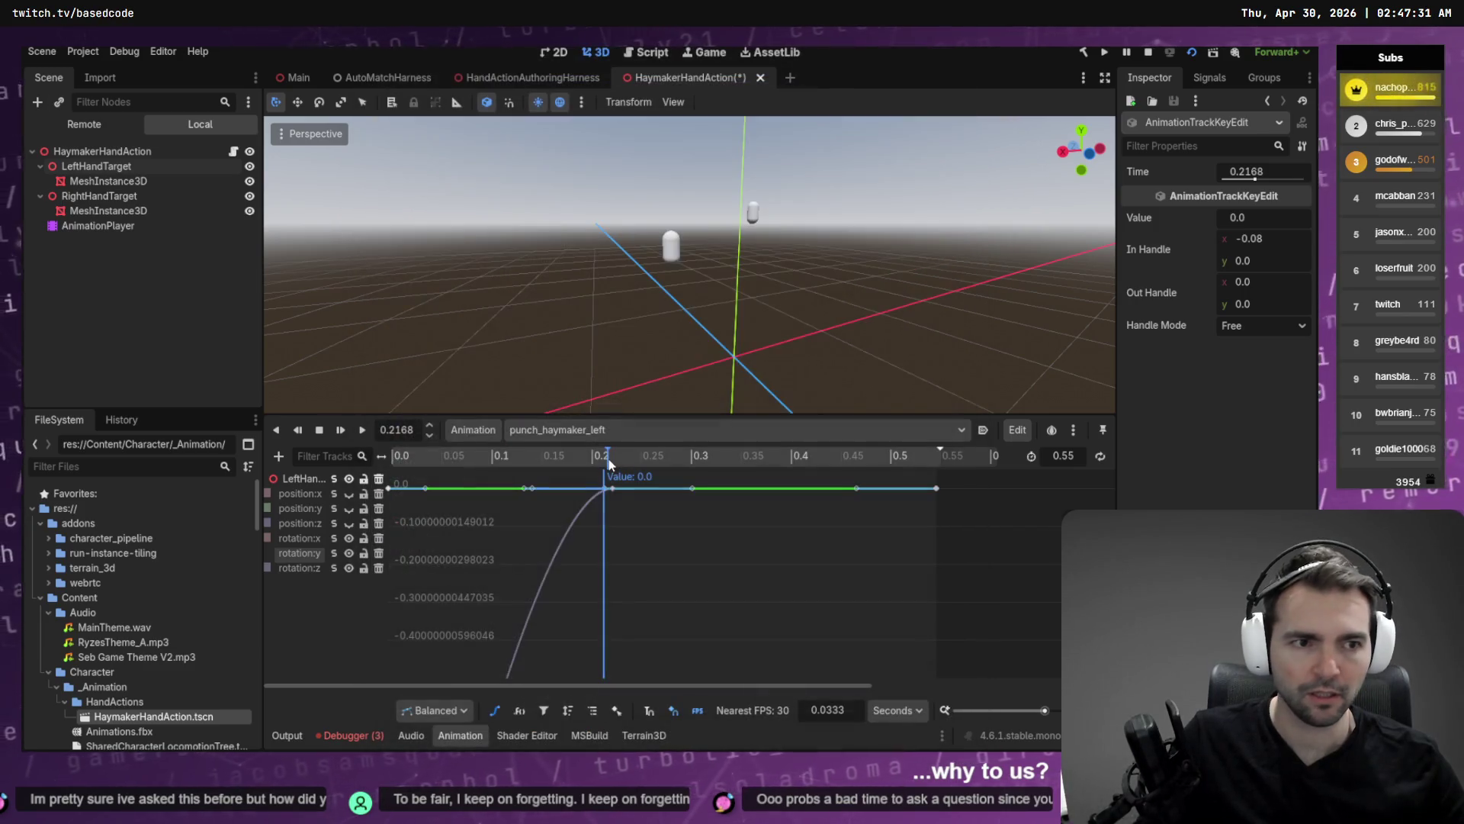
pyautogui.click(611, 488)
pyautogui.moveTo(611, 488); pyautogui.dragTo(616, 491)
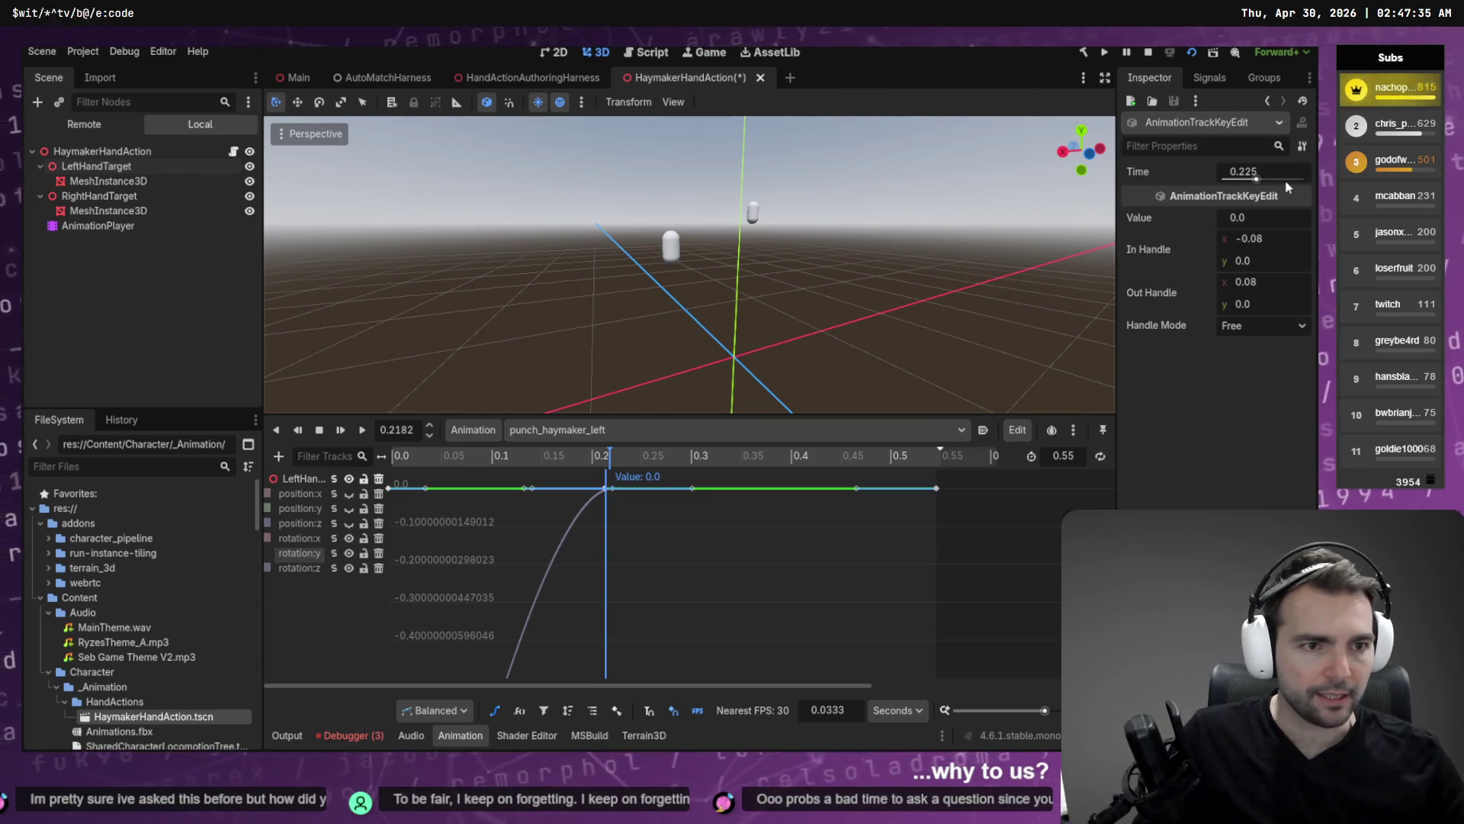
# Set the 0.225 s rotation:z key's value to -90.
pyautogui.click(1263, 219)
pyautogui.write('90')
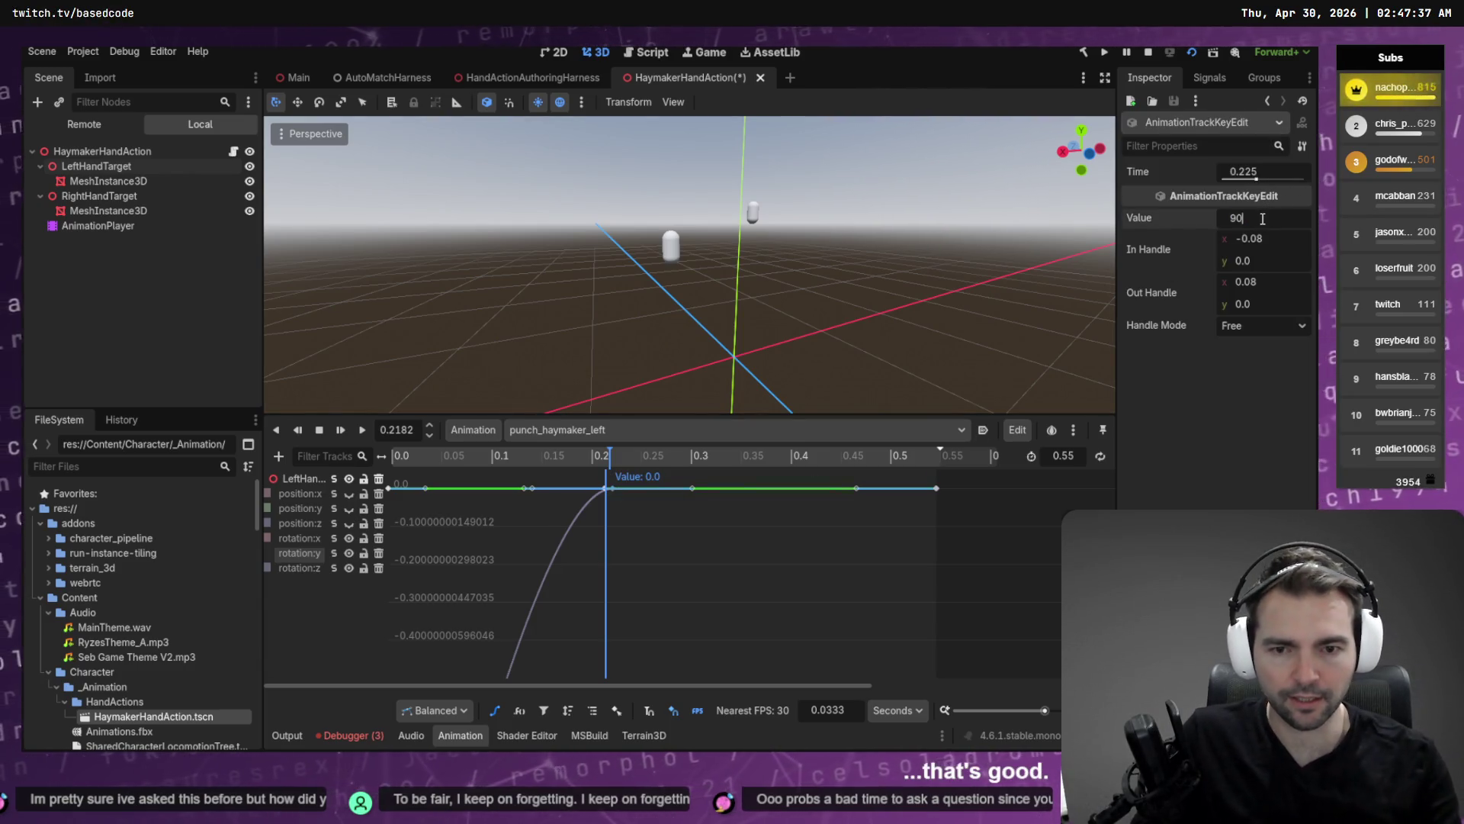
pyautogui.press('Escape')
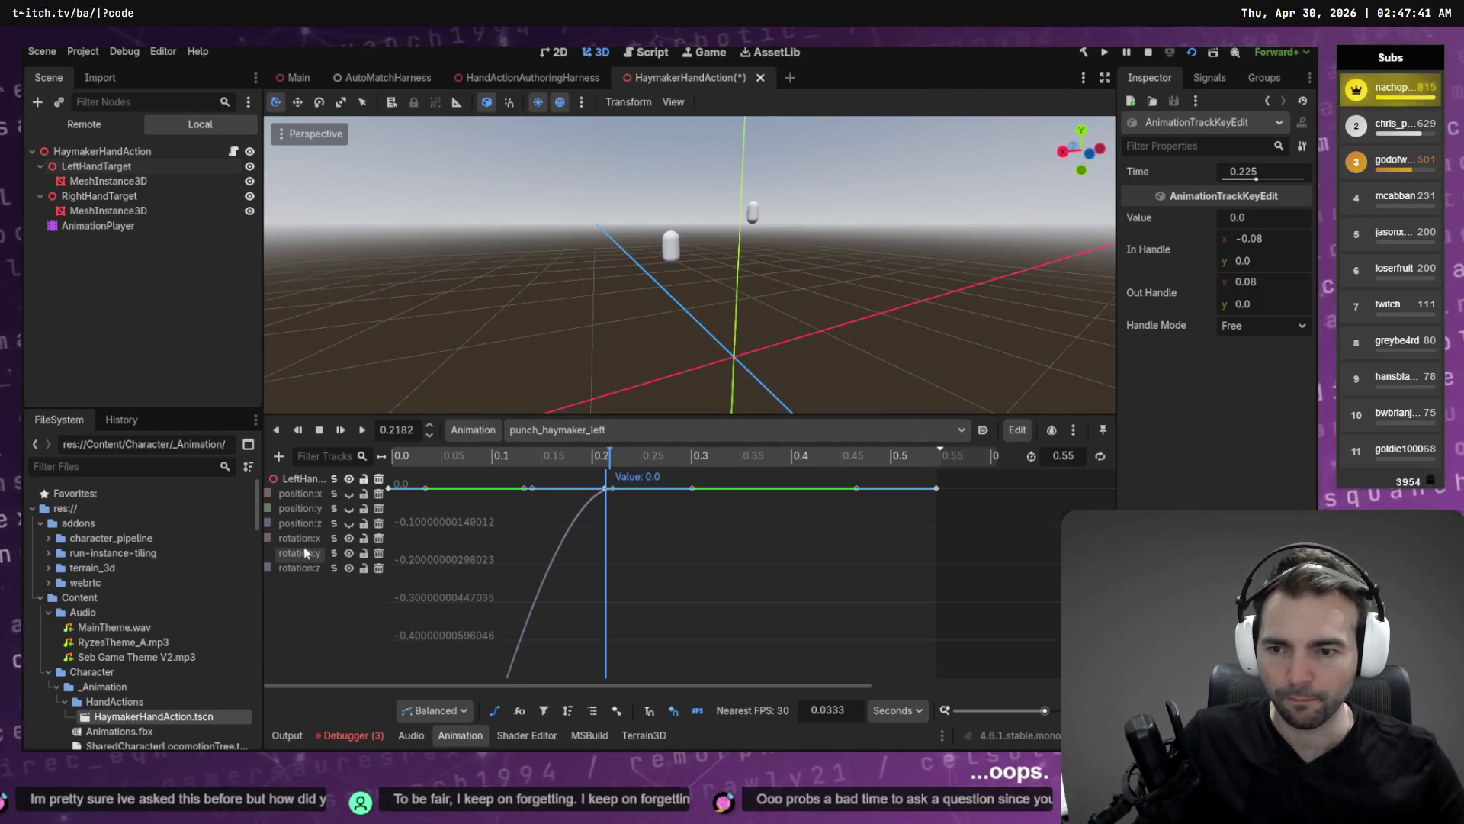
pyautogui.click(300, 570)
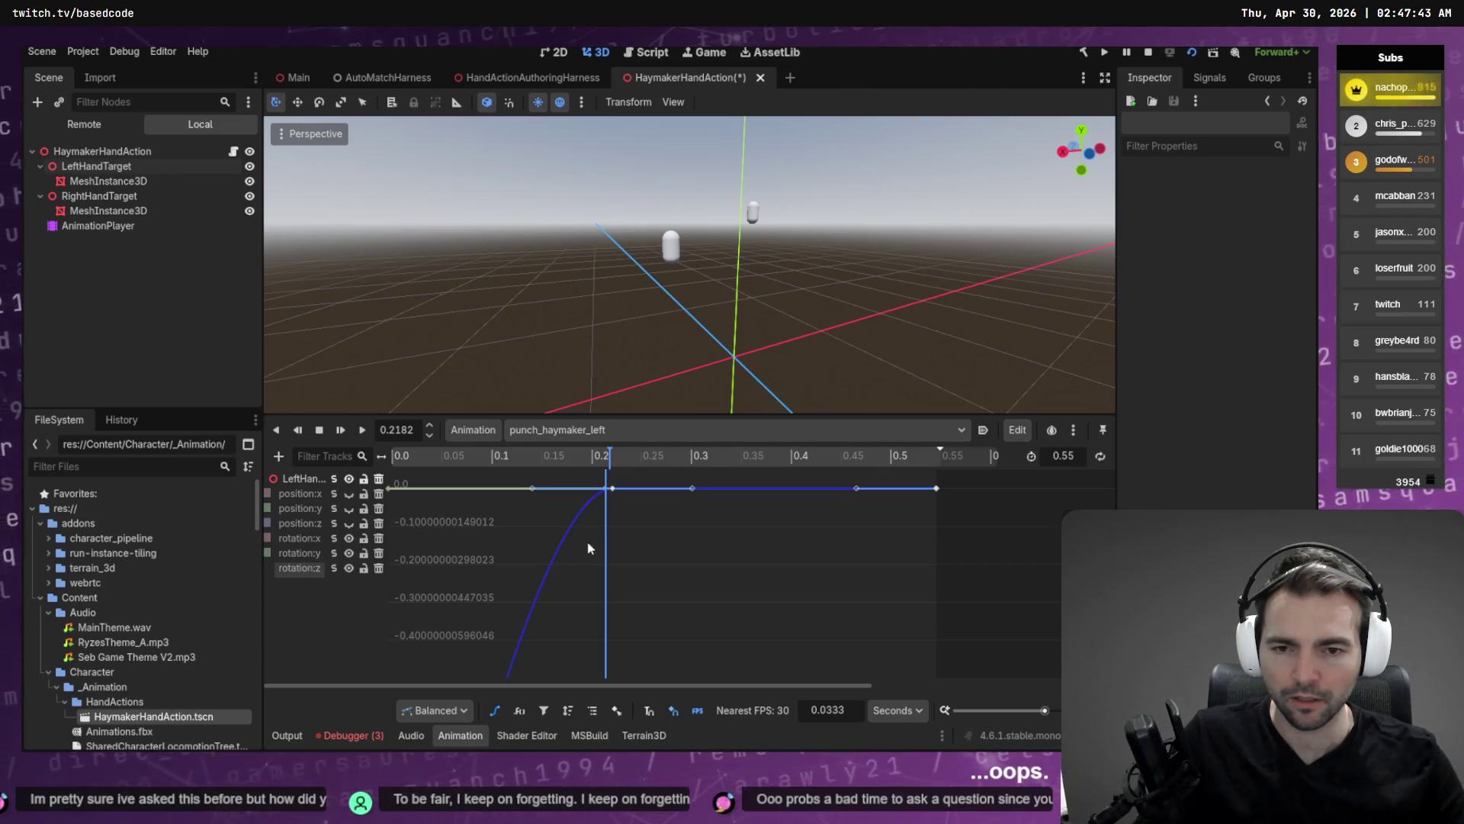
pyautogui.click(614, 489)
pyautogui.click(1284, 221)
pyautogui.write('90')
pyautogui.press('Return')
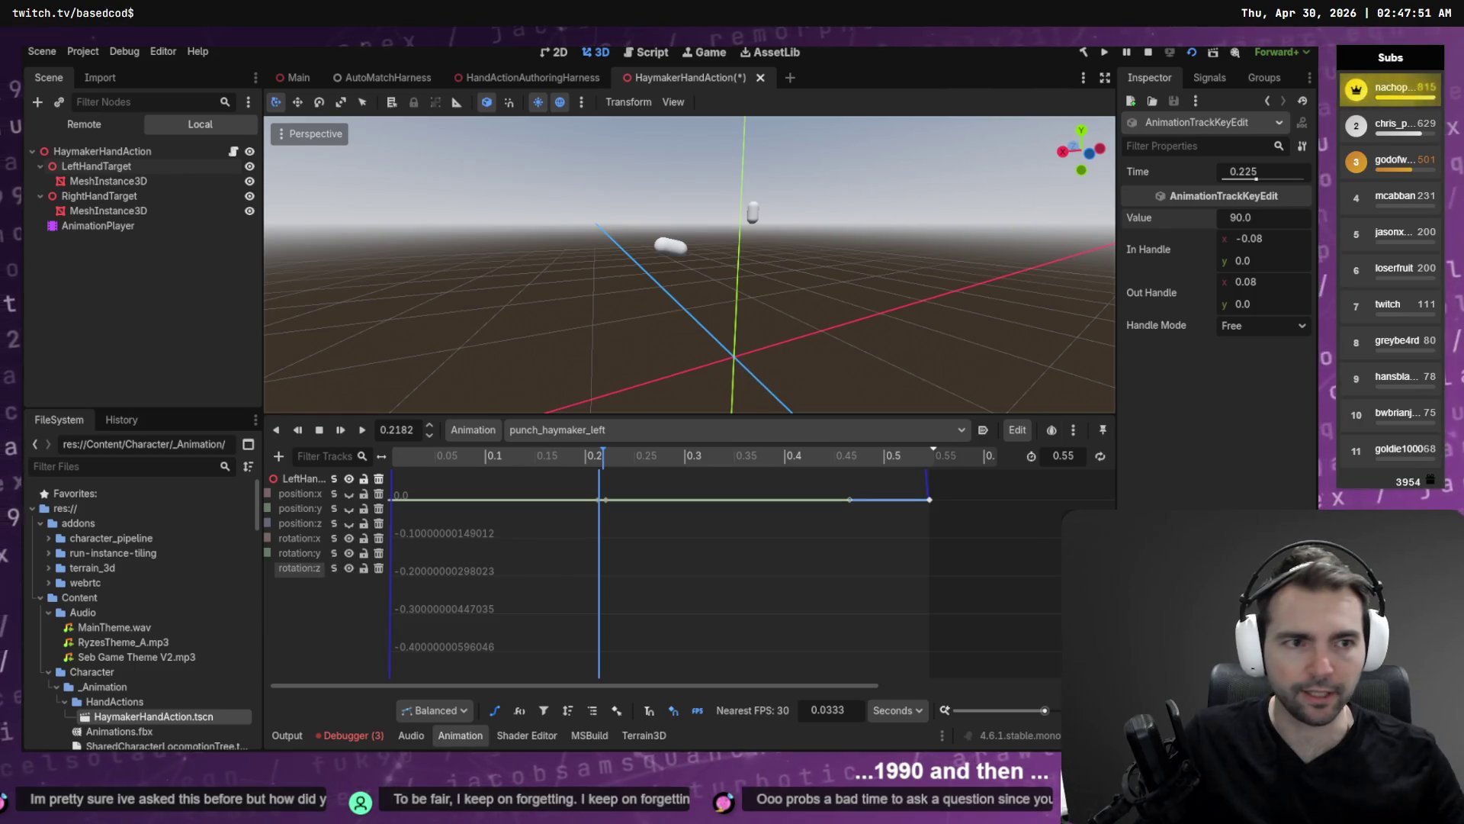
pyautogui.write('-90')
pyautogui.press('Return')
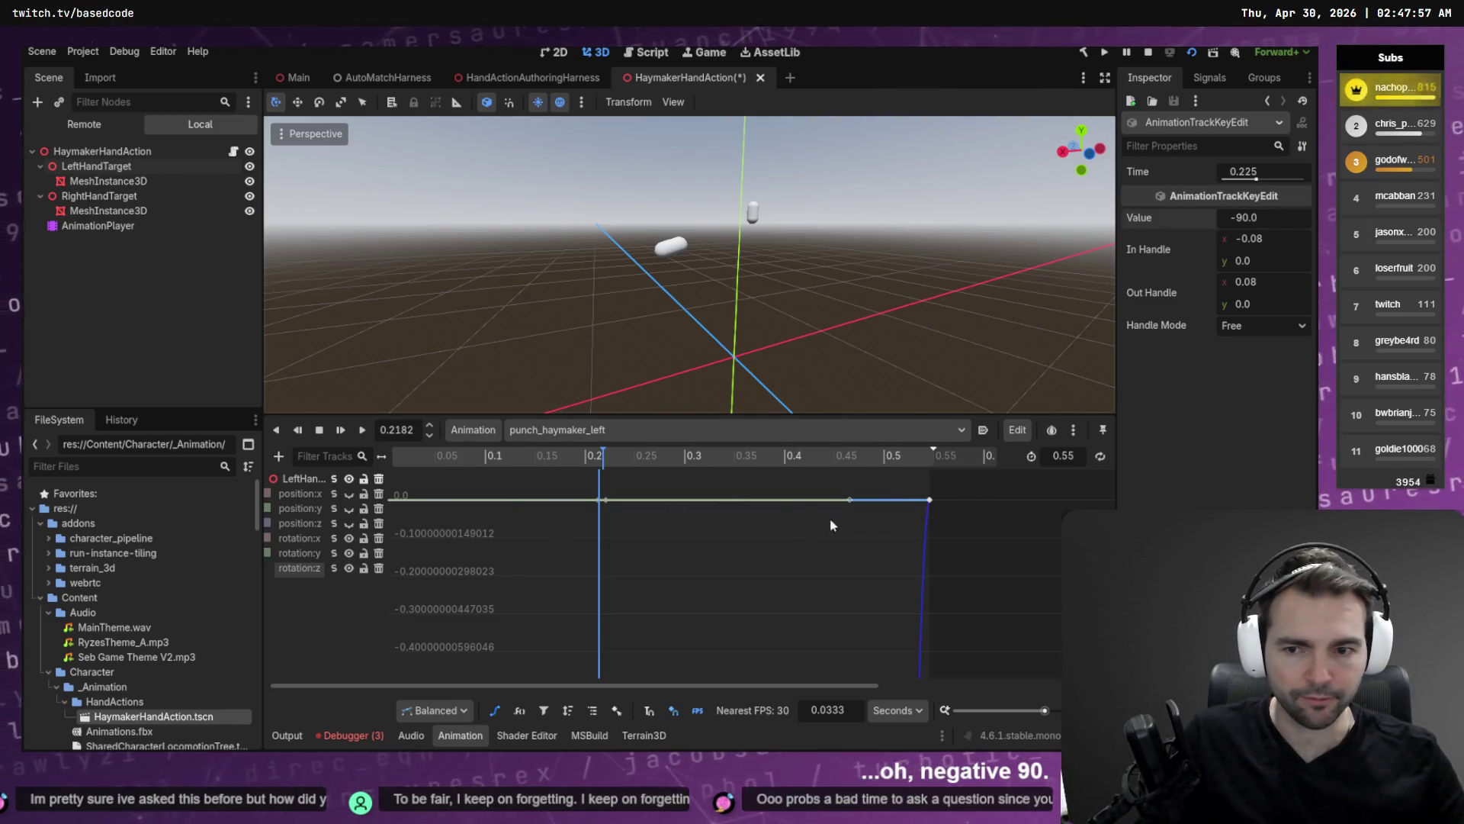
pyautogui.click(931, 500)
# Enter a new value for the last rotation:z key, then rewind the playhead and fit the curve.
pyautogui.click(1272, 216)
pyautogui.press('Return')
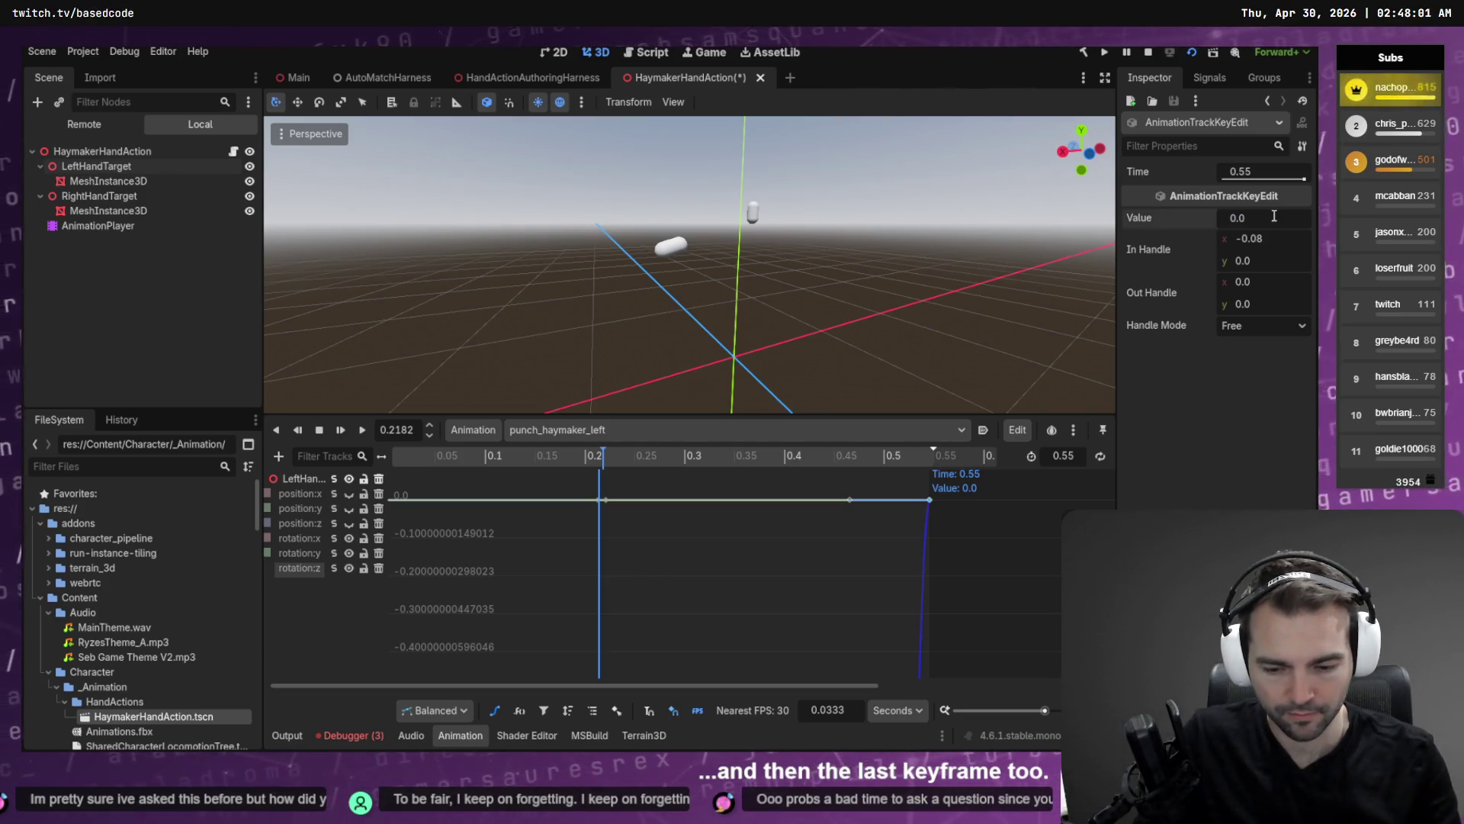
pyautogui.write('0')
pyautogui.press('Return')
pyautogui.click(504, 456)
pyautogui.moveTo(494, 467); pyautogui.dragTo(361, 472)
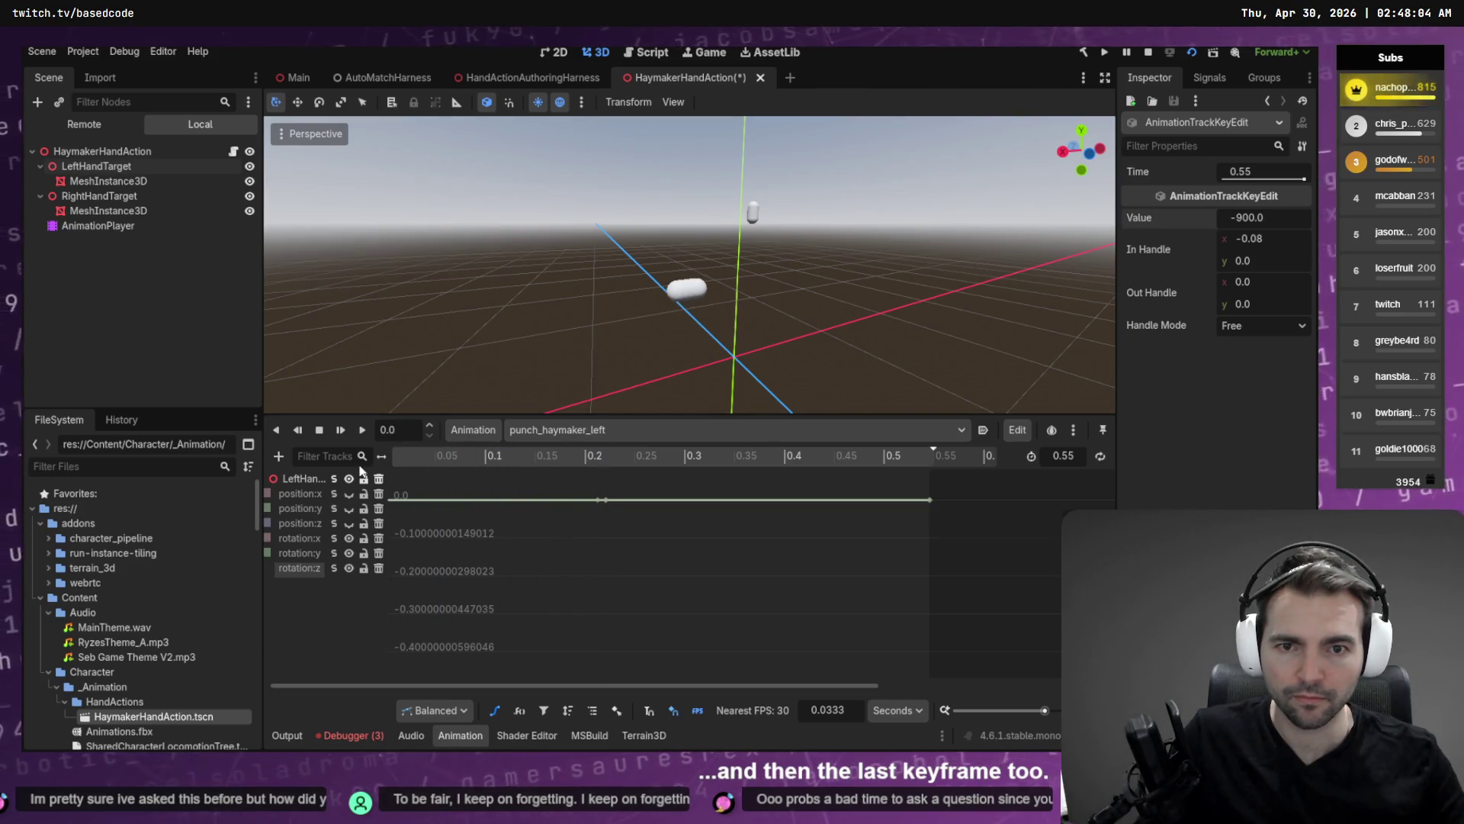
pyautogui.click(566, 538)
pyautogui.press('f')
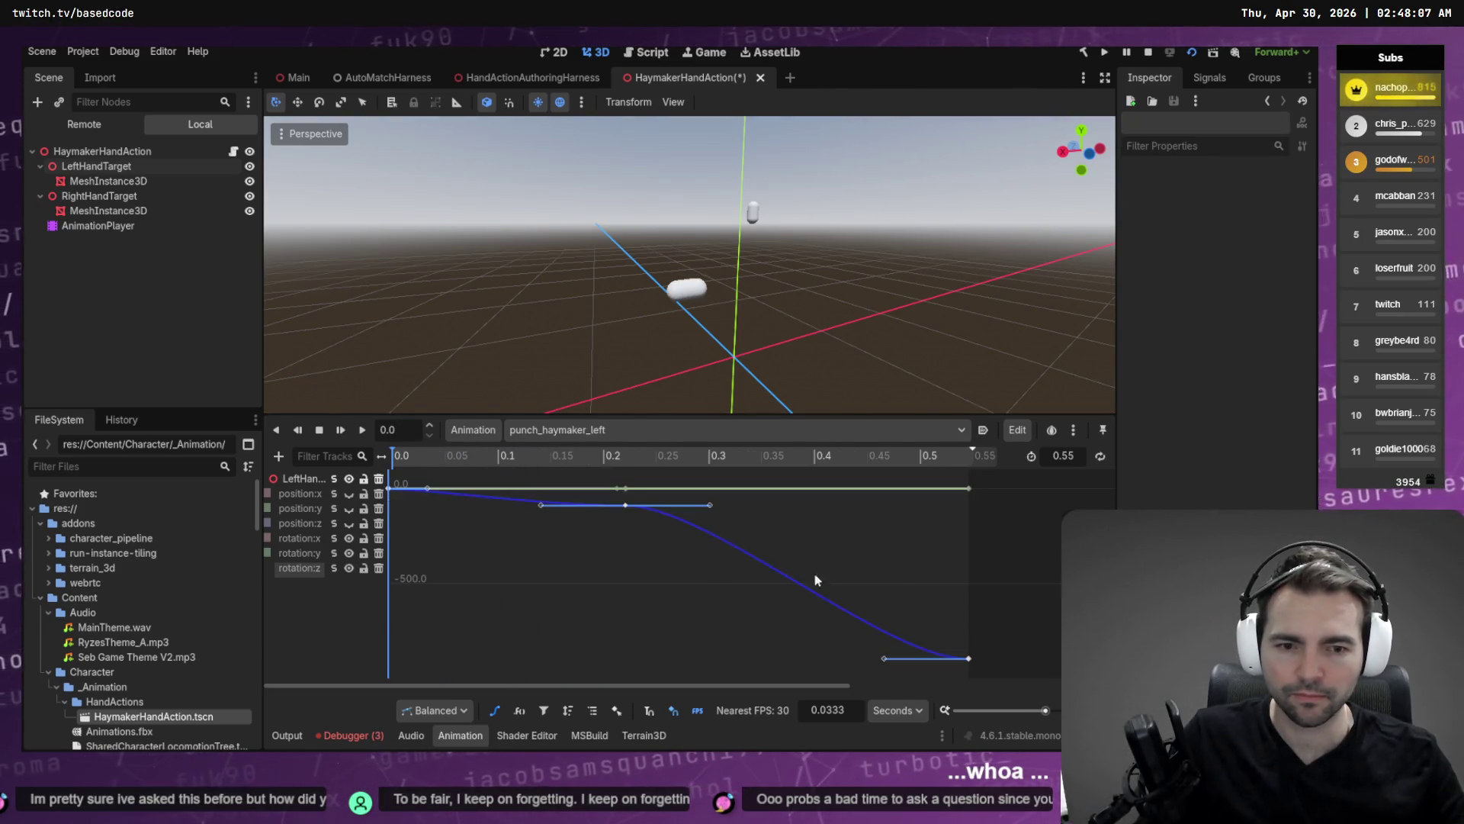
# Set the 0.55 s rotation:z key to -90 and enter -90 in the first key's time field.
pyautogui.click(968, 658)
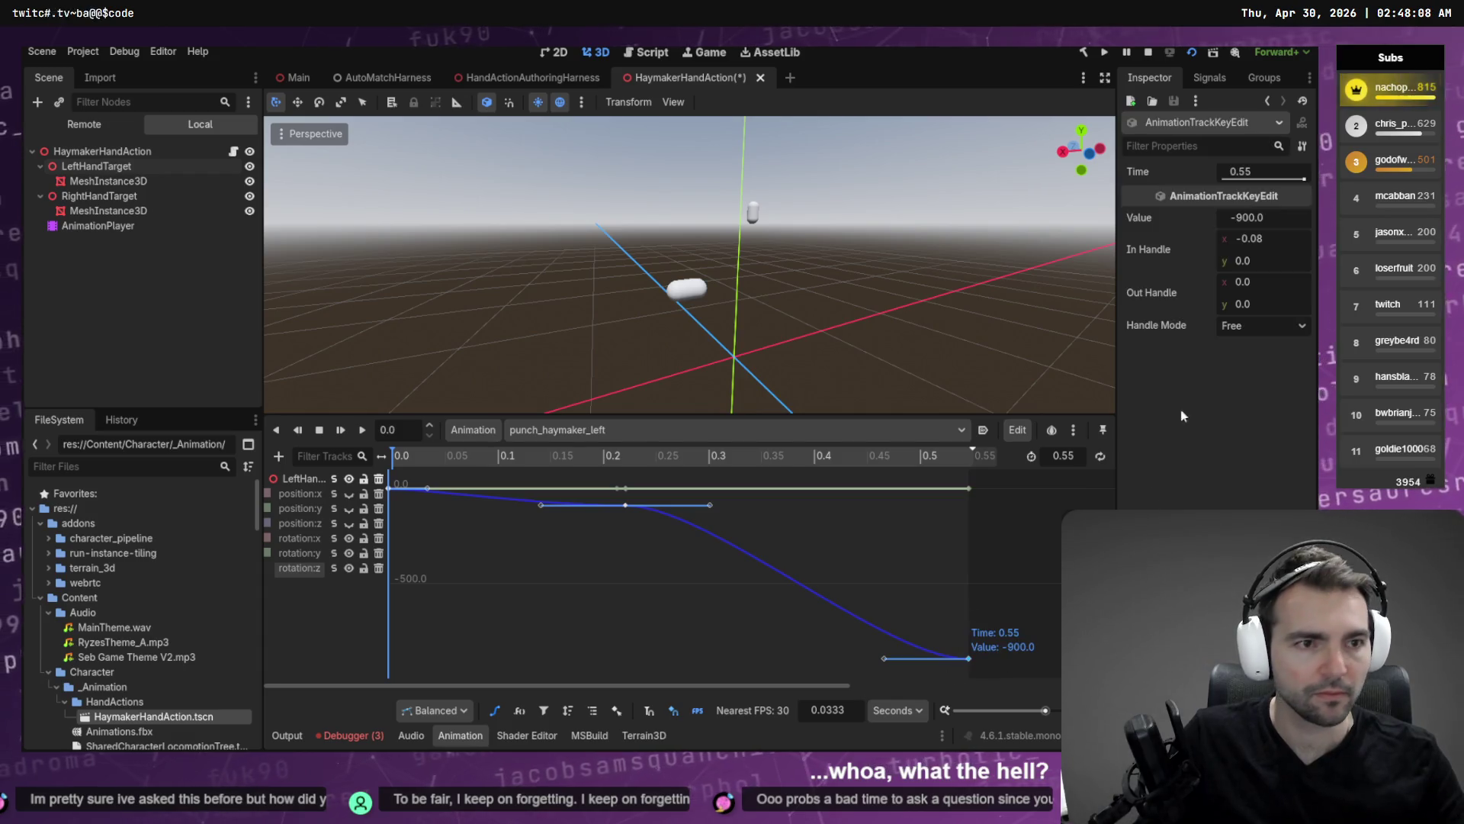
pyautogui.click(1251, 220)
pyautogui.press('BackSpace')
pyautogui.press('Return')
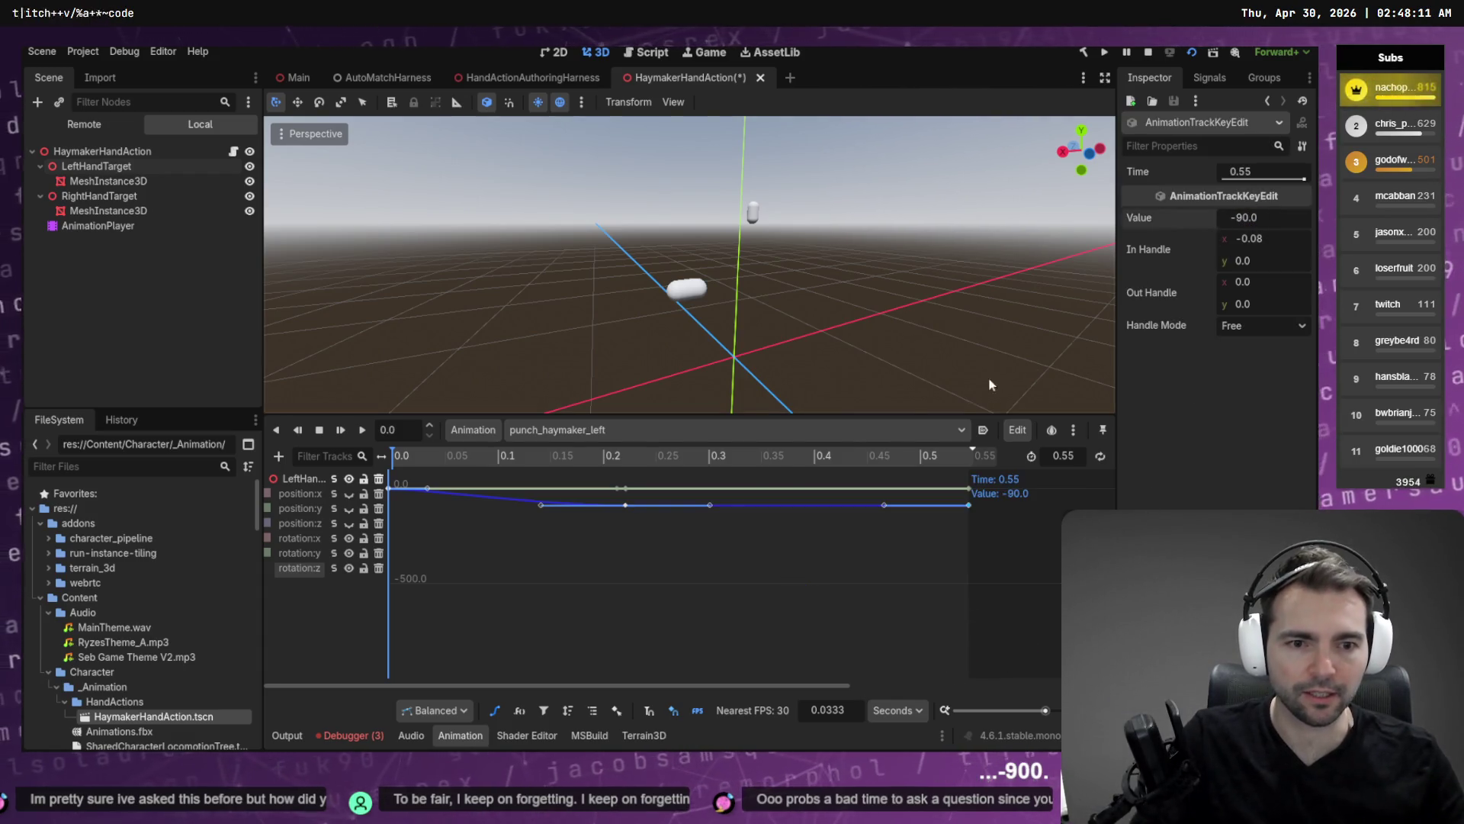
pyautogui.click(390, 488)
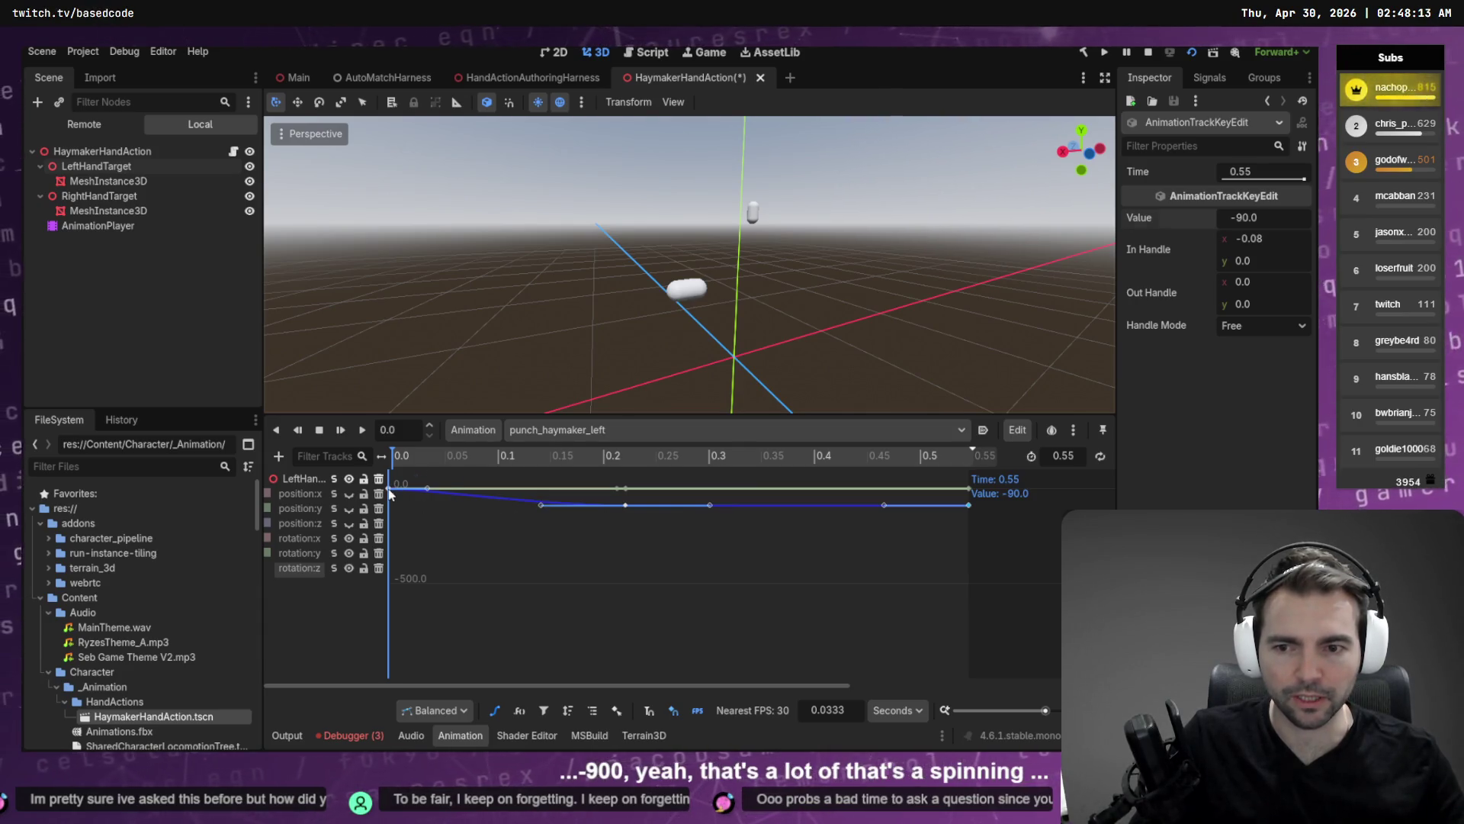
pyautogui.click(1274, 216)
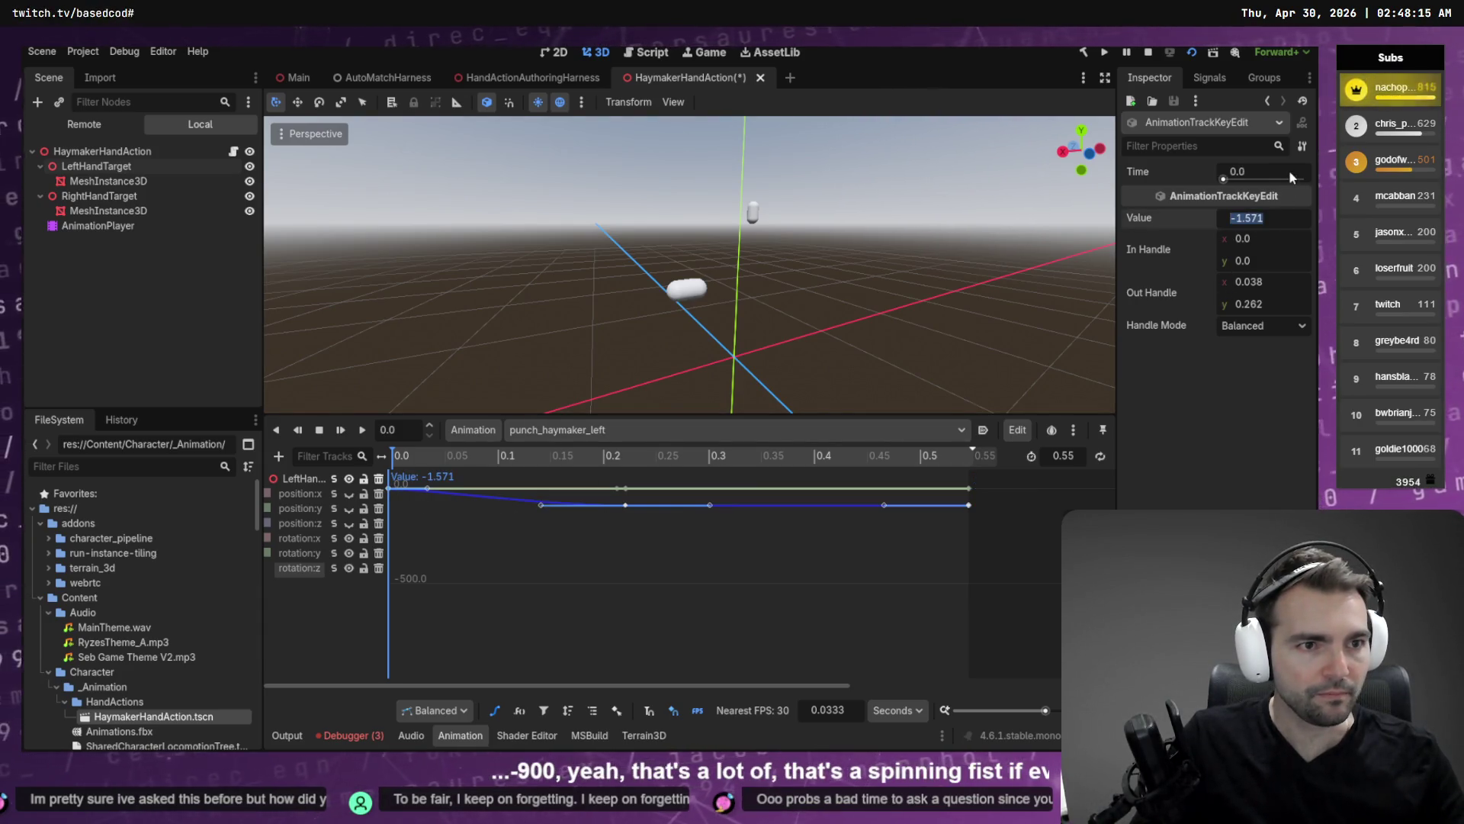
pyautogui.write('-90')
pyautogui.press('Return')
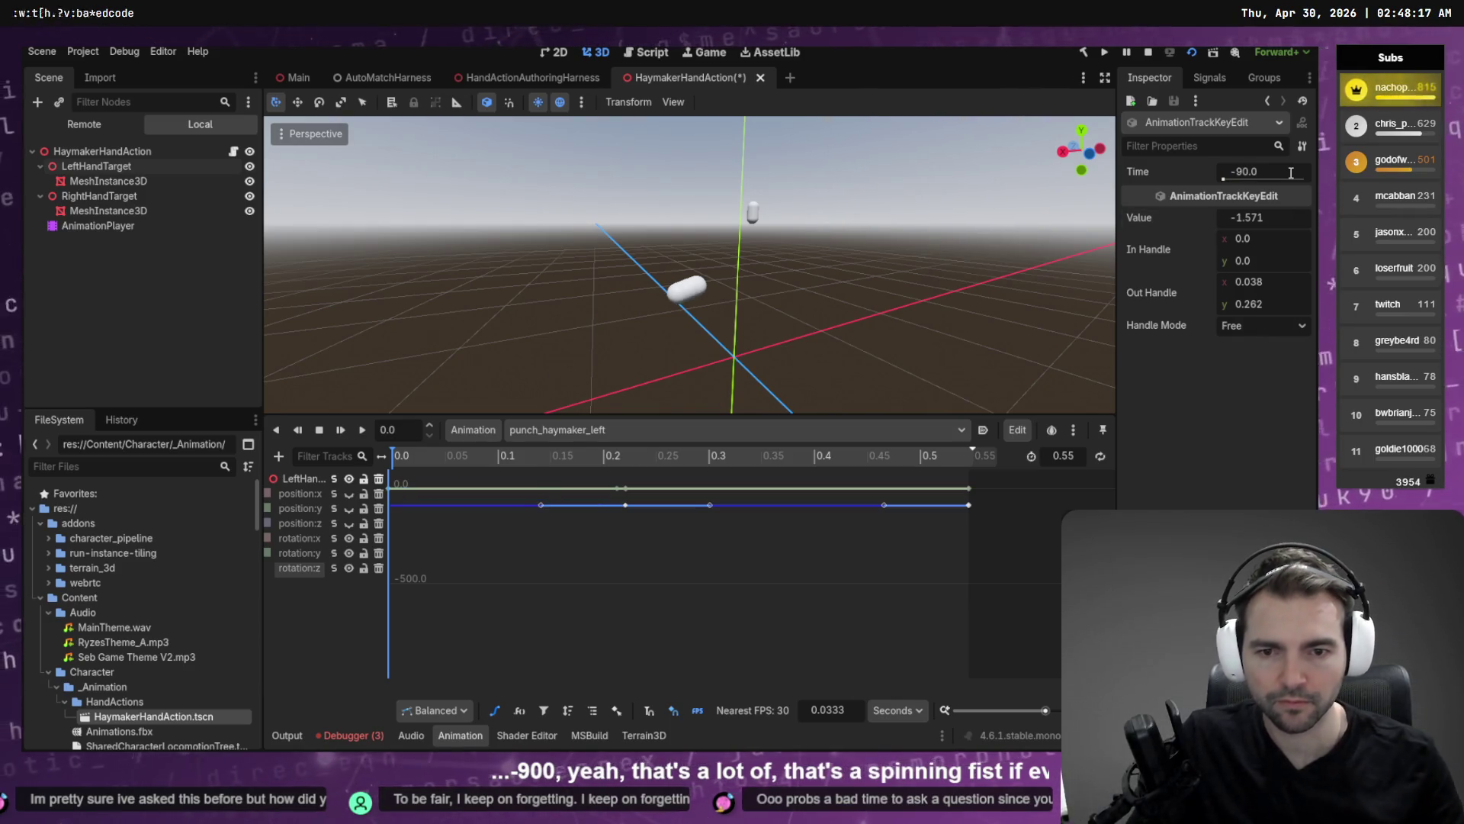
# Orbit and scrub through the punch to preview the fist, then open the animation list.
pyautogui.moveTo(687, 267); pyautogui.dragTo(1068, 278)
pyautogui.click(440, 457)
pyautogui.moveTo(423, 461)
pyautogui.mouseDown()
pyautogui.moveTo(388, 456)
pyautogui.moveTo(1126, 461)
pyautogui.moveTo(317, 437)
pyautogui.moveTo(972, 456)
pyautogui.mouseUp()
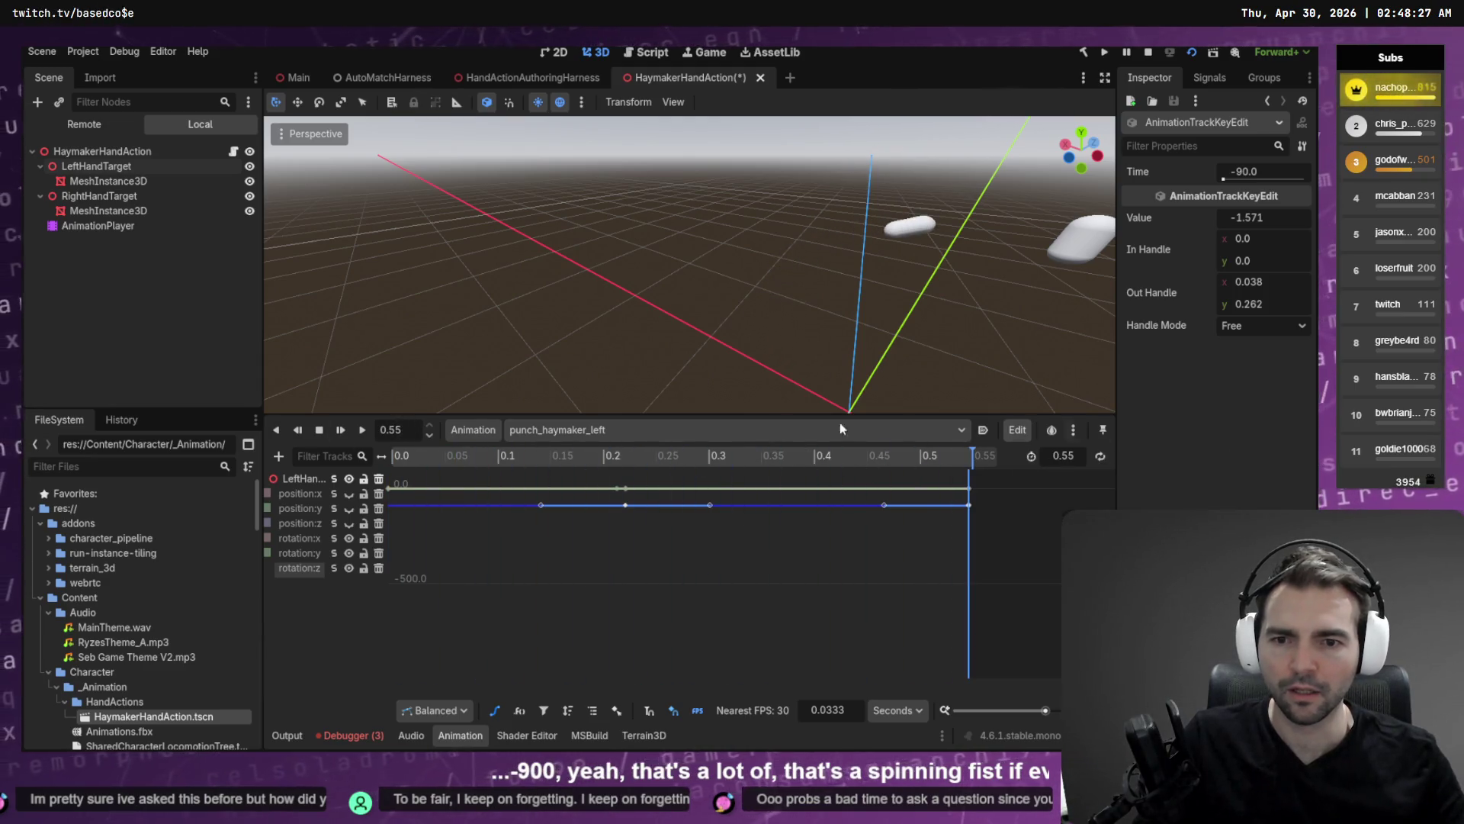
pyautogui.click(595, 430)
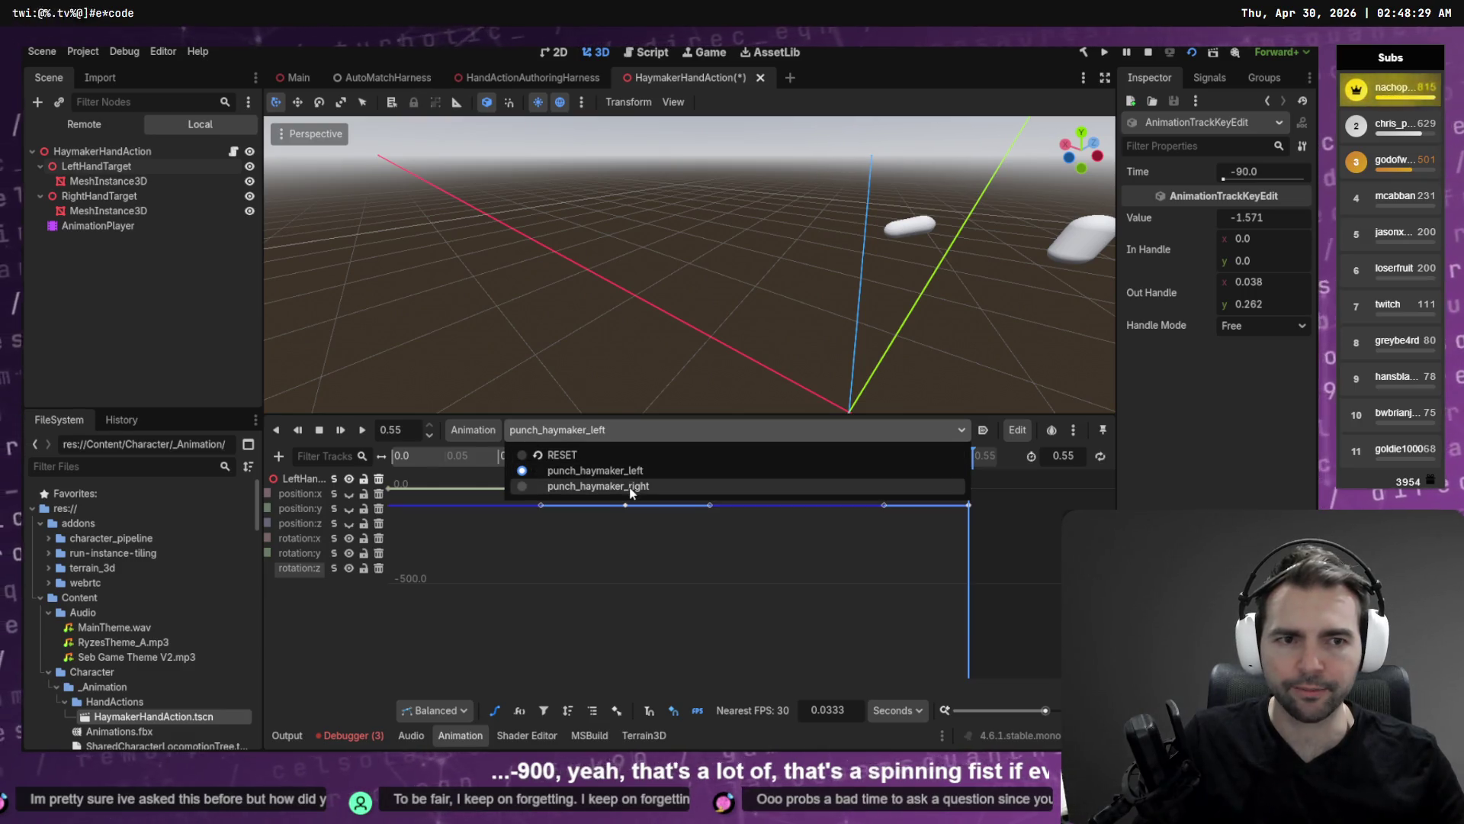
# Reopen punch_haymaker_left and select all the rotation:z keys in the Bezier editor.
pyautogui.click(598, 486)
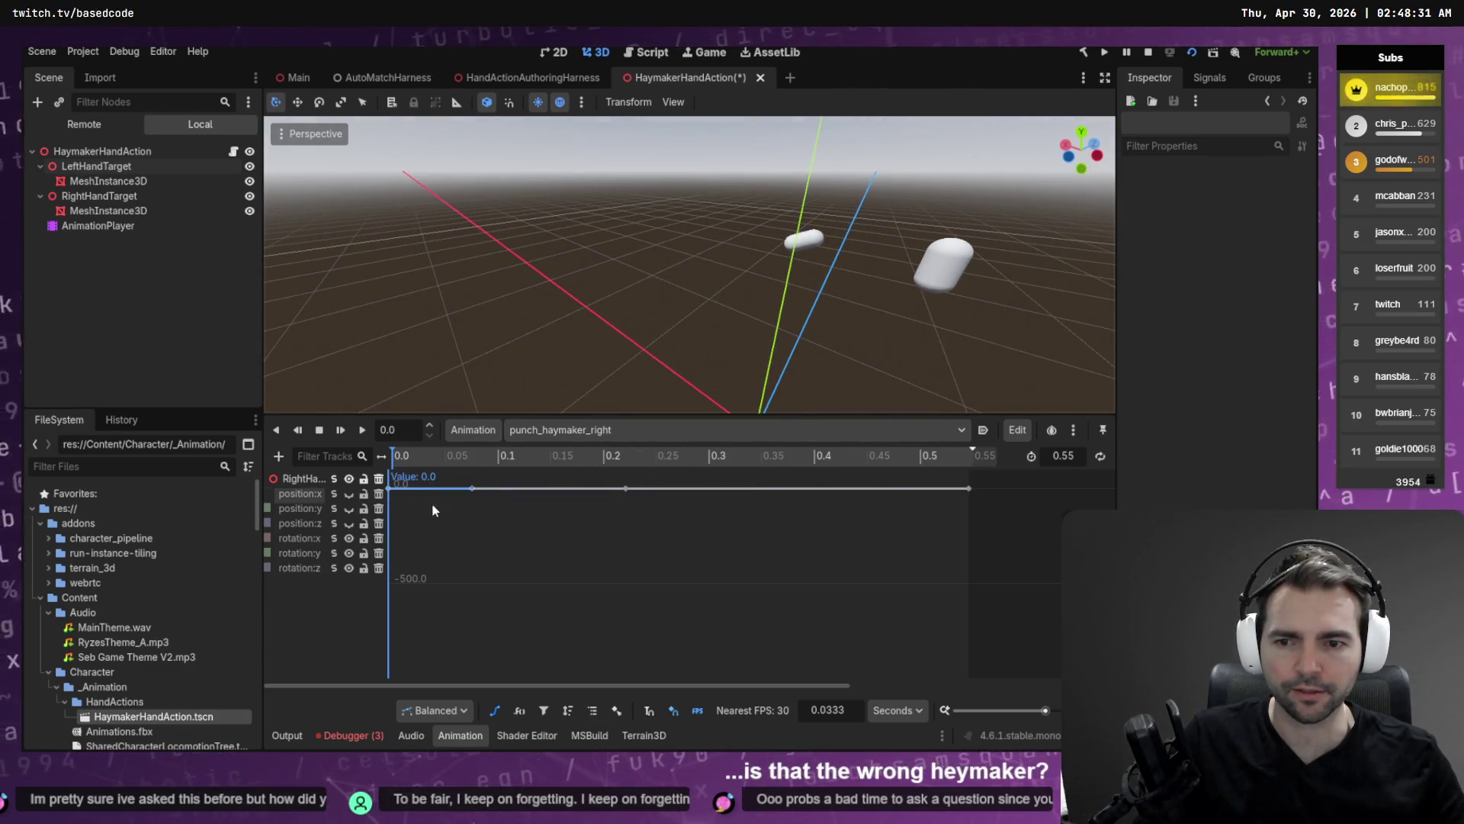
pyautogui.click(517, 431)
pyautogui.click(569, 473)
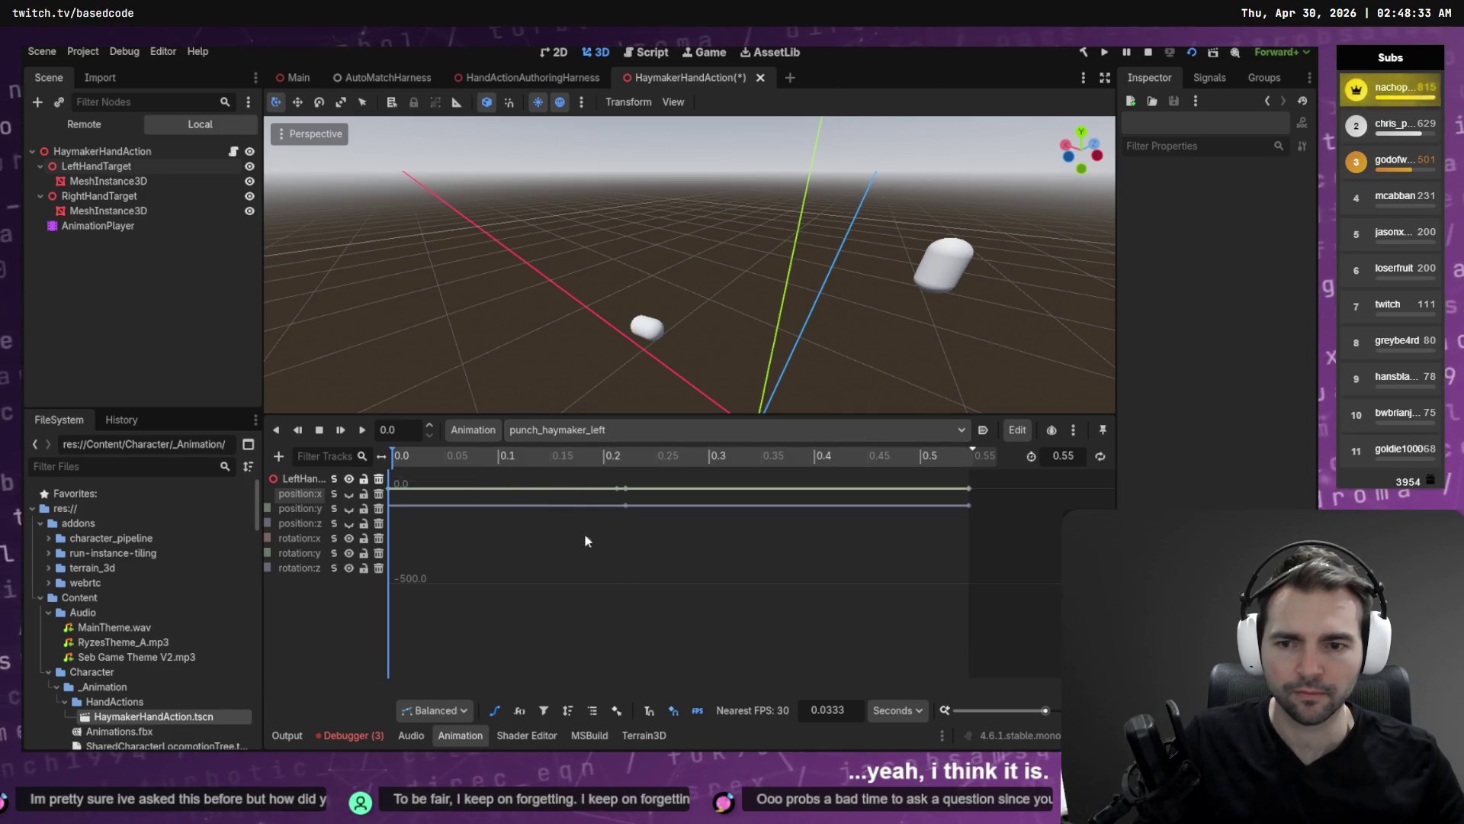
pyautogui.moveTo(1023, 498); pyautogui.dragTo(330, 554)
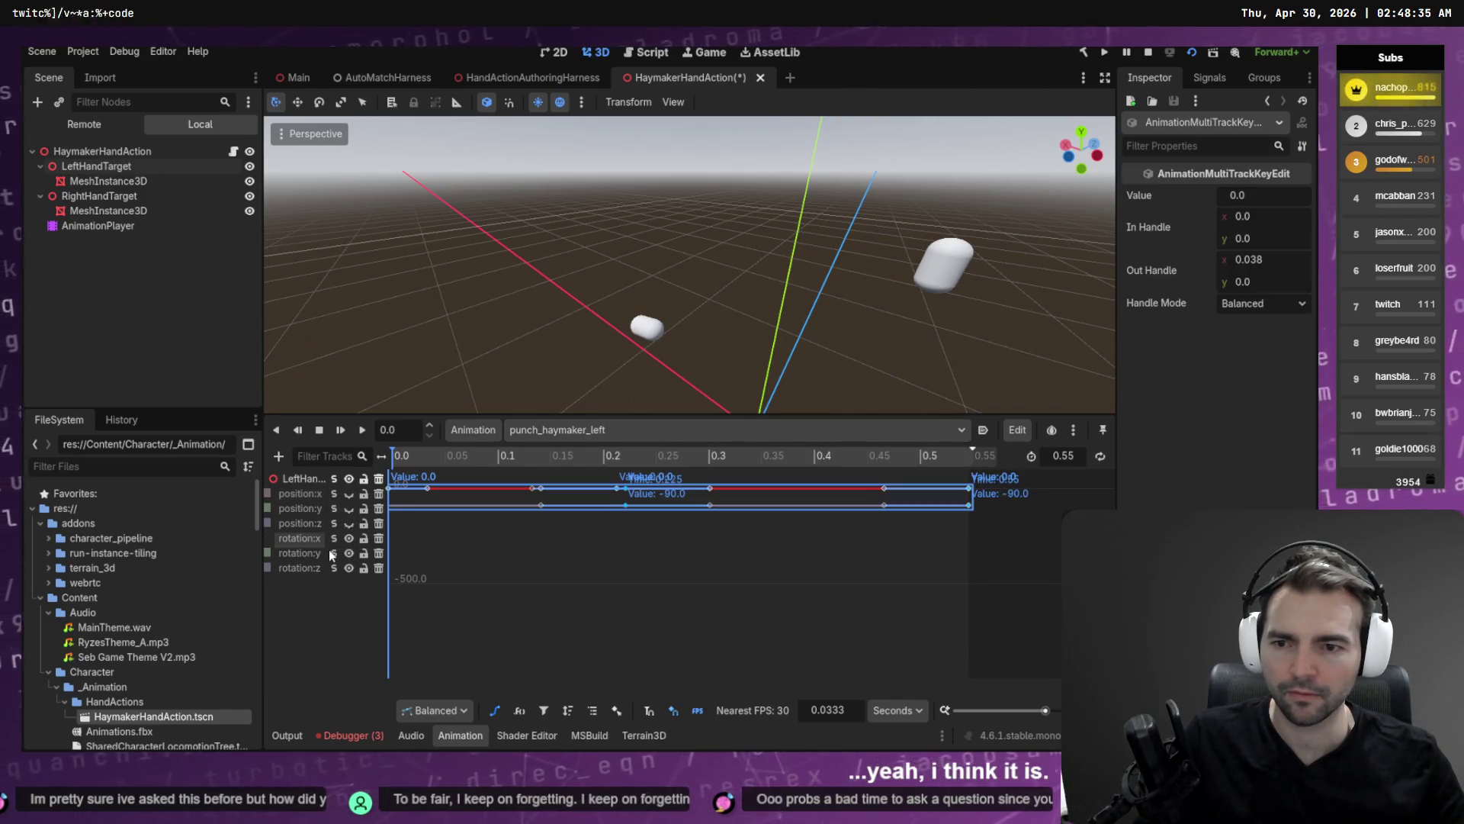
pyautogui.click(641, 553)
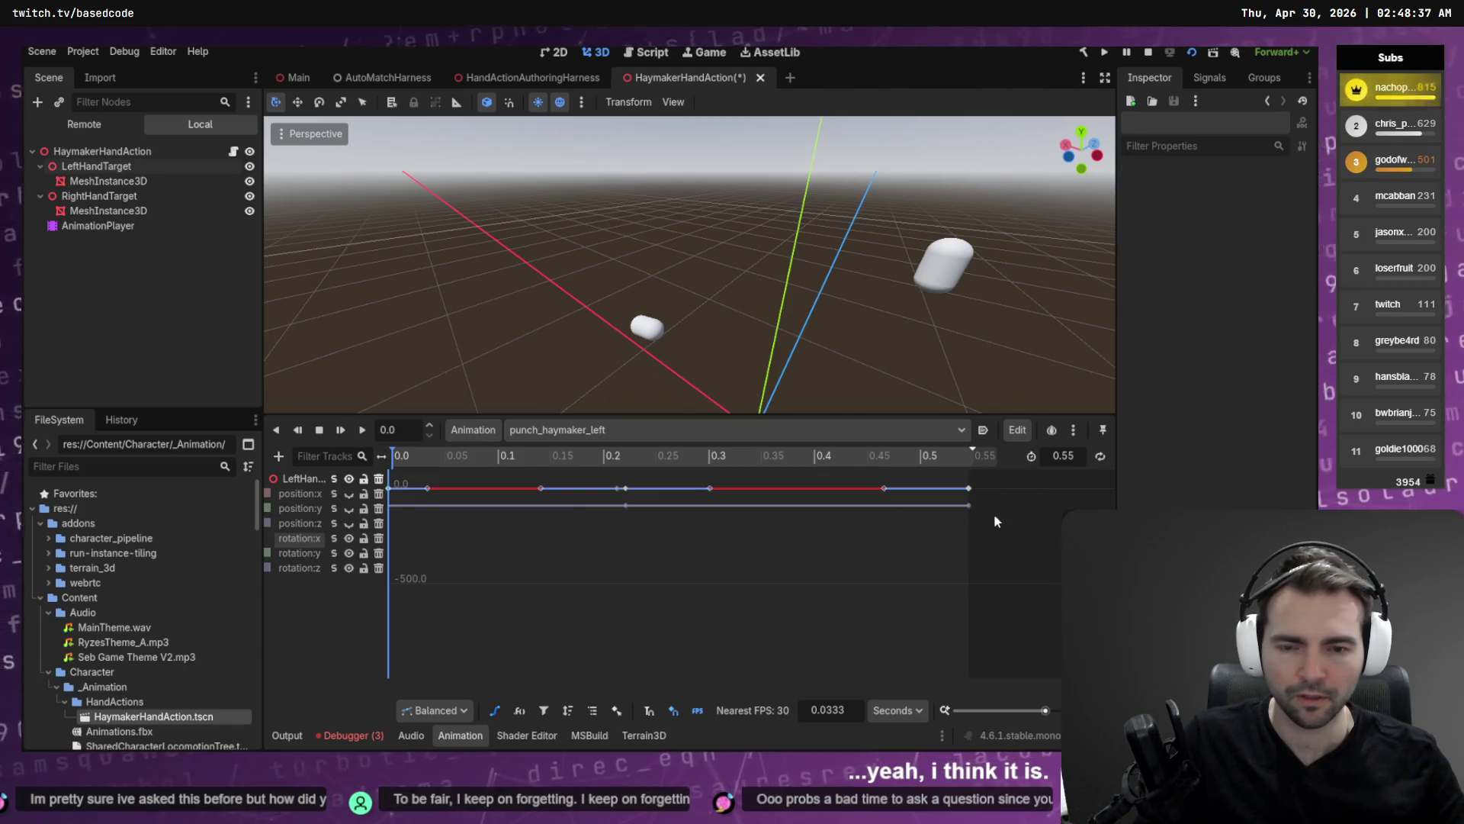
pyautogui.click(295, 569)
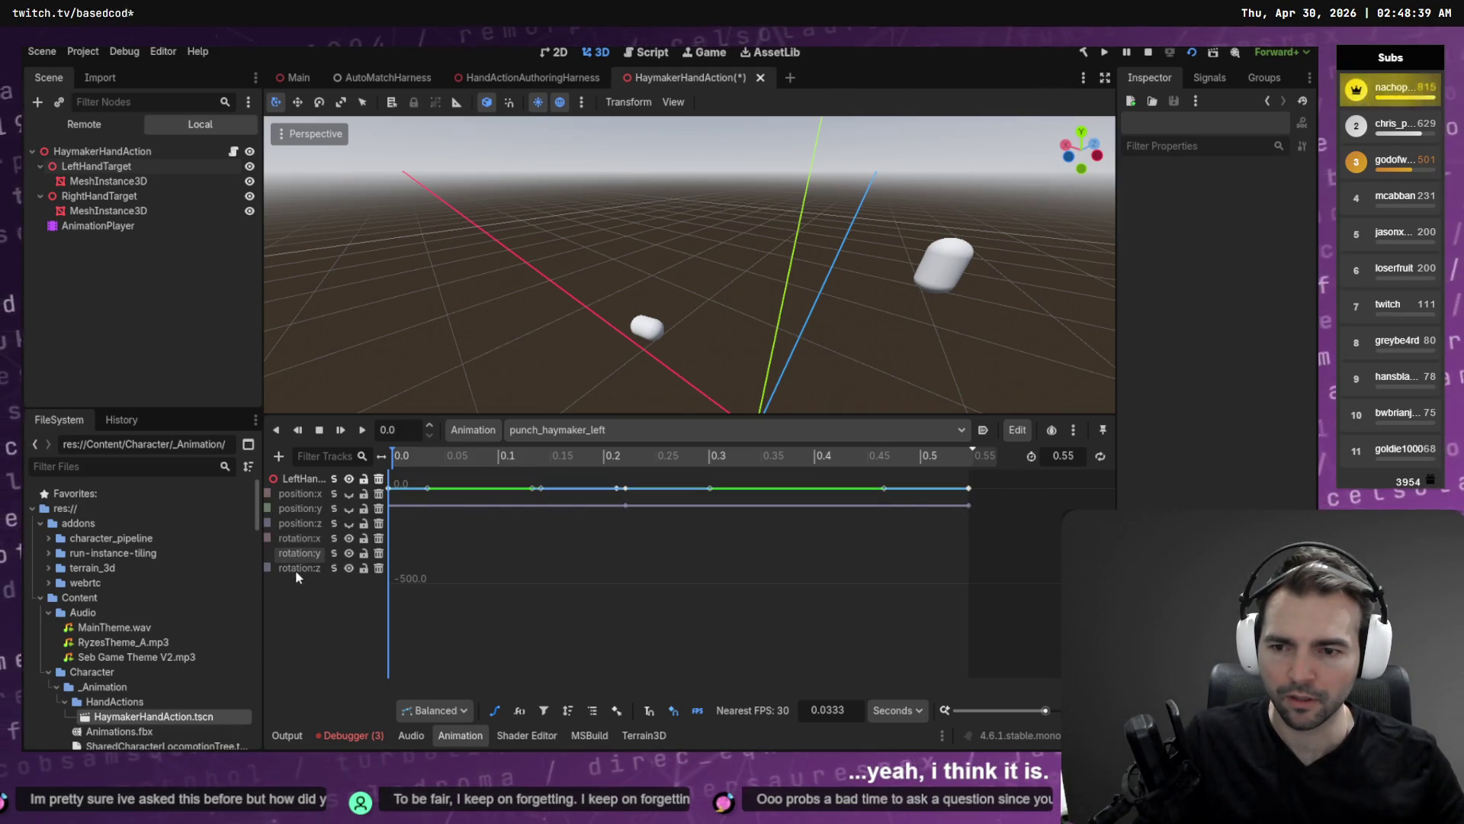
pyautogui.moveTo(958, 564)
pyautogui.mouseDown()
pyautogui.moveTo(558, 494)
pyautogui.moveTo(378, 492)
pyautogui.moveTo(406, 499)
pyautogui.mouseUp()
pyautogui.press('f')
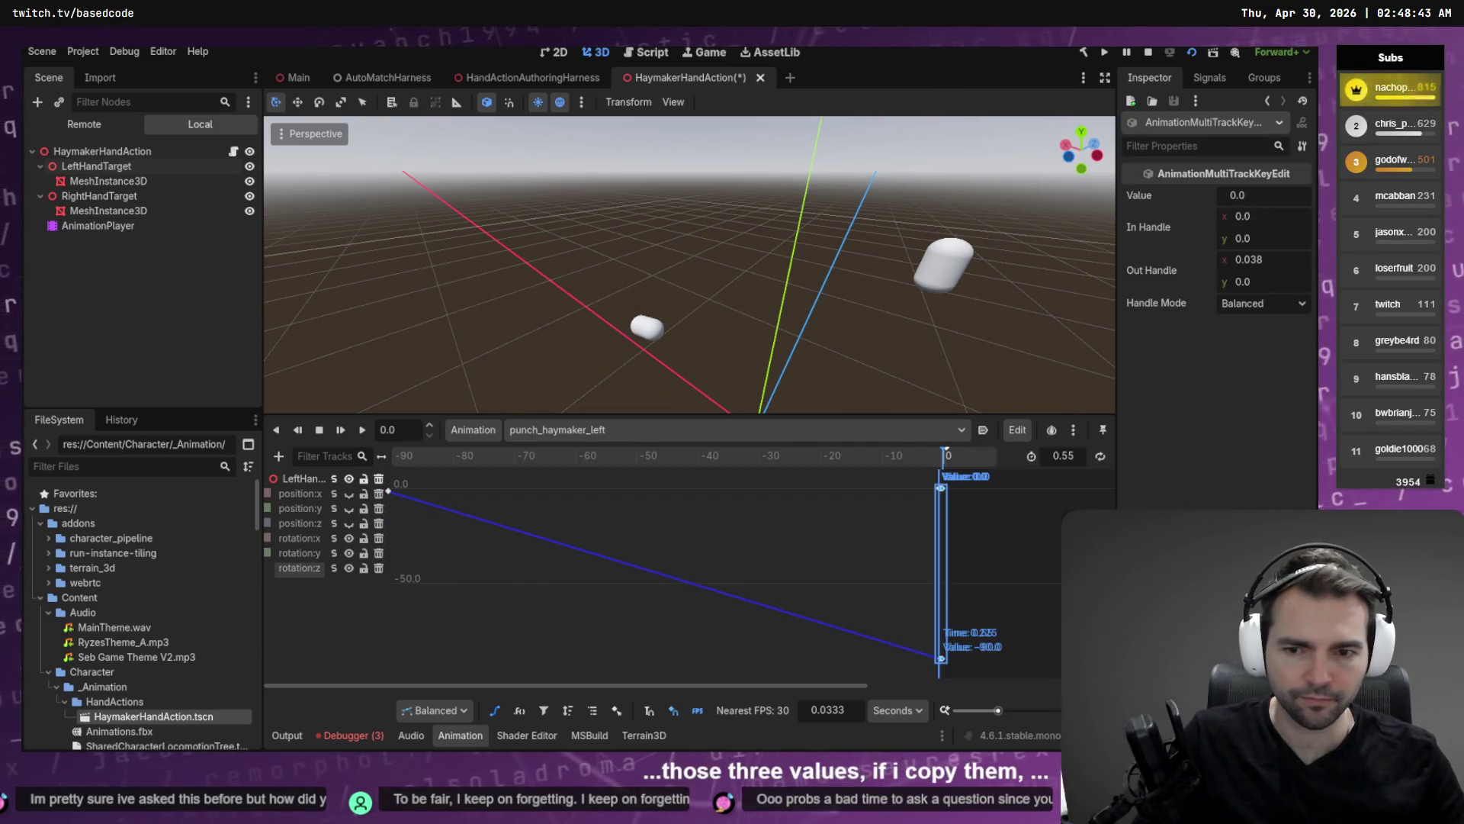
# Set the first rotation:z key's Time to -900.
pyautogui.hotkey('ctrl', 'z')
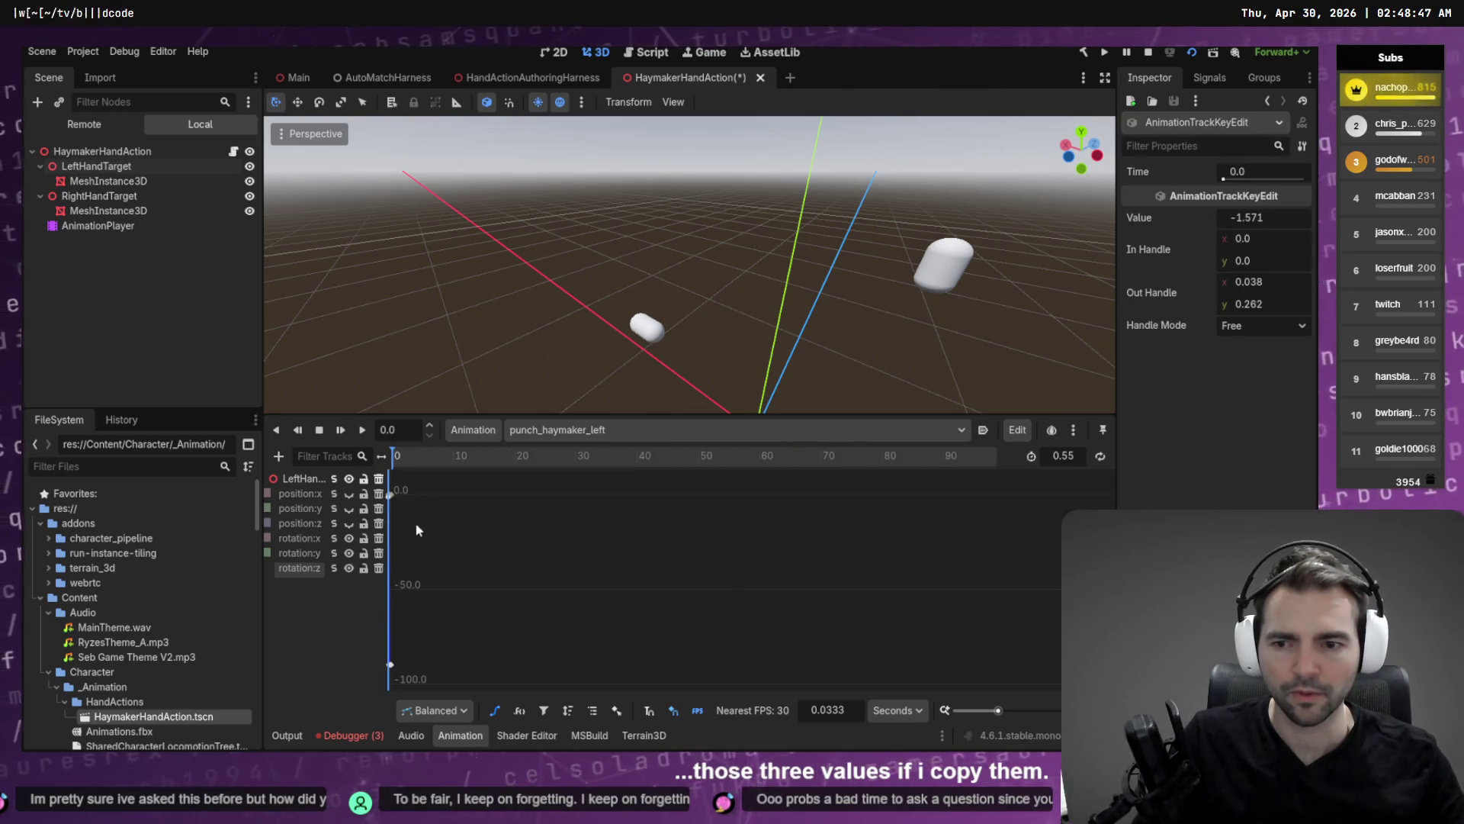
pyautogui.press('f')
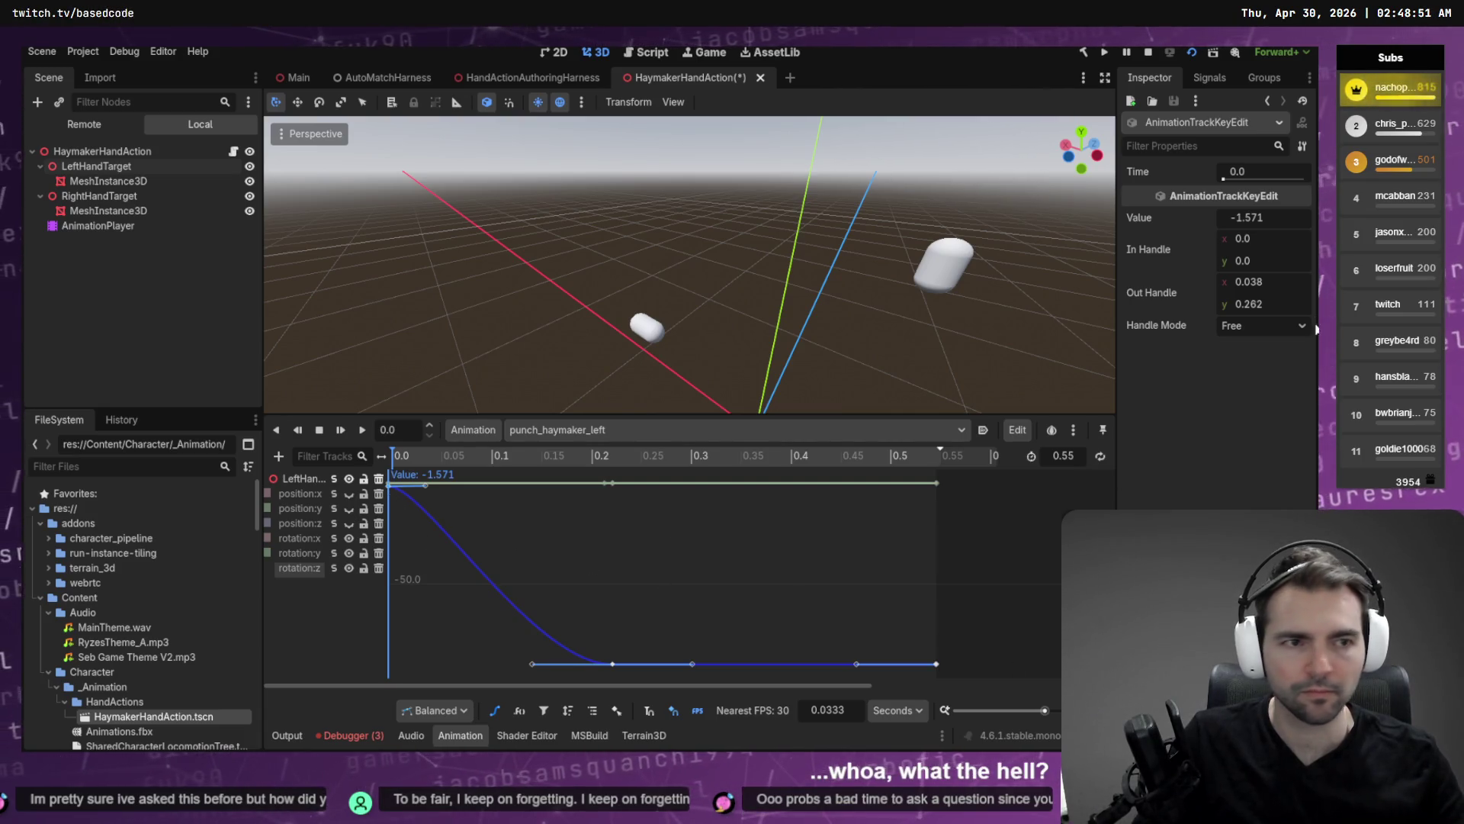
pyautogui.click(1273, 177)
pyautogui.write('-900')
pyautogui.press('Return')
# Frame the curves around the moved key, then select the rotation:x track and LeftHandTarget.
pyautogui.moveTo(1002, 606); pyautogui.dragTo(279, 680)
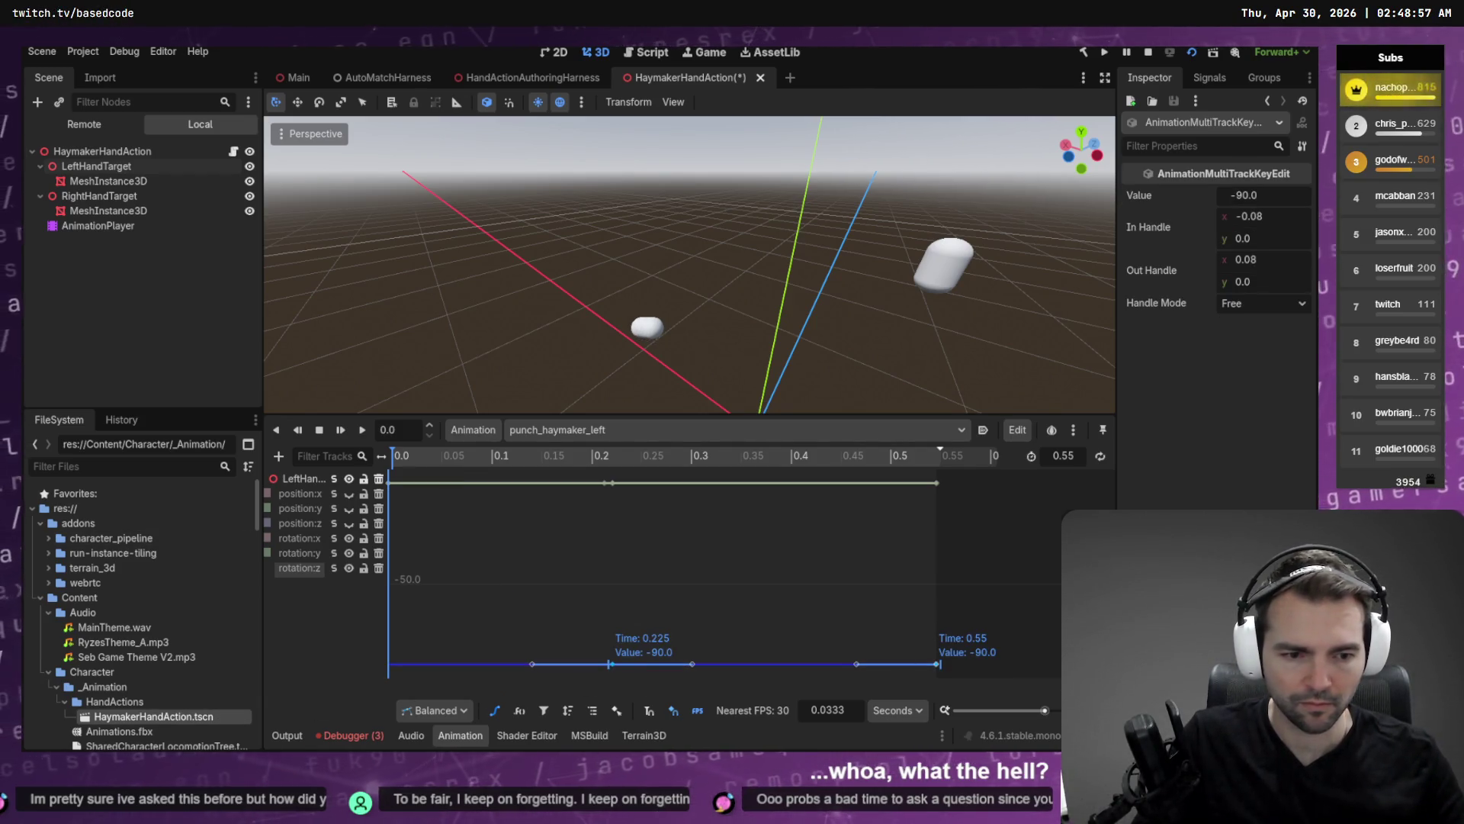
pyautogui.press('f')
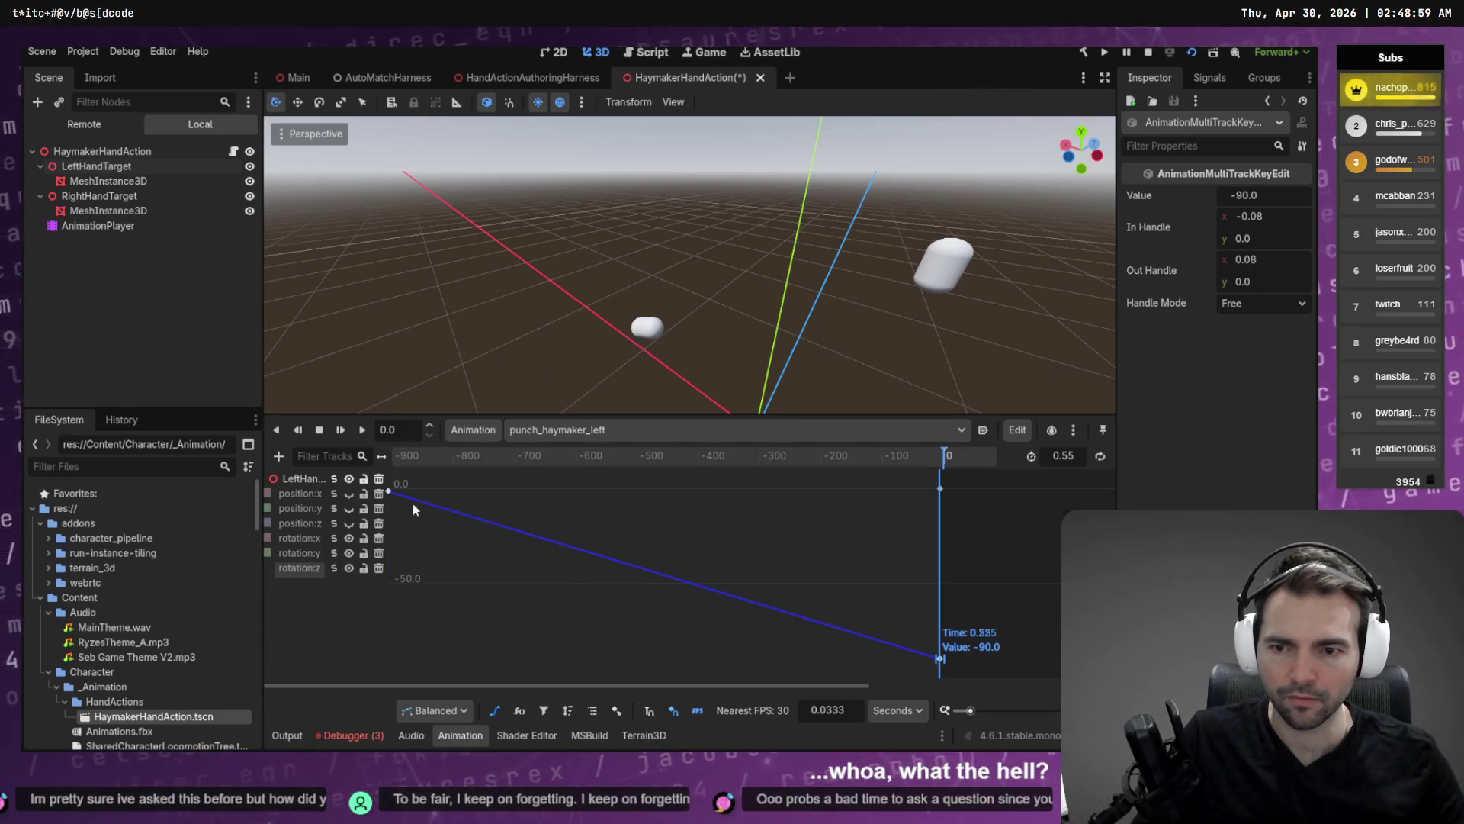
pyautogui.click(388, 491)
pyautogui.click(738, 515)
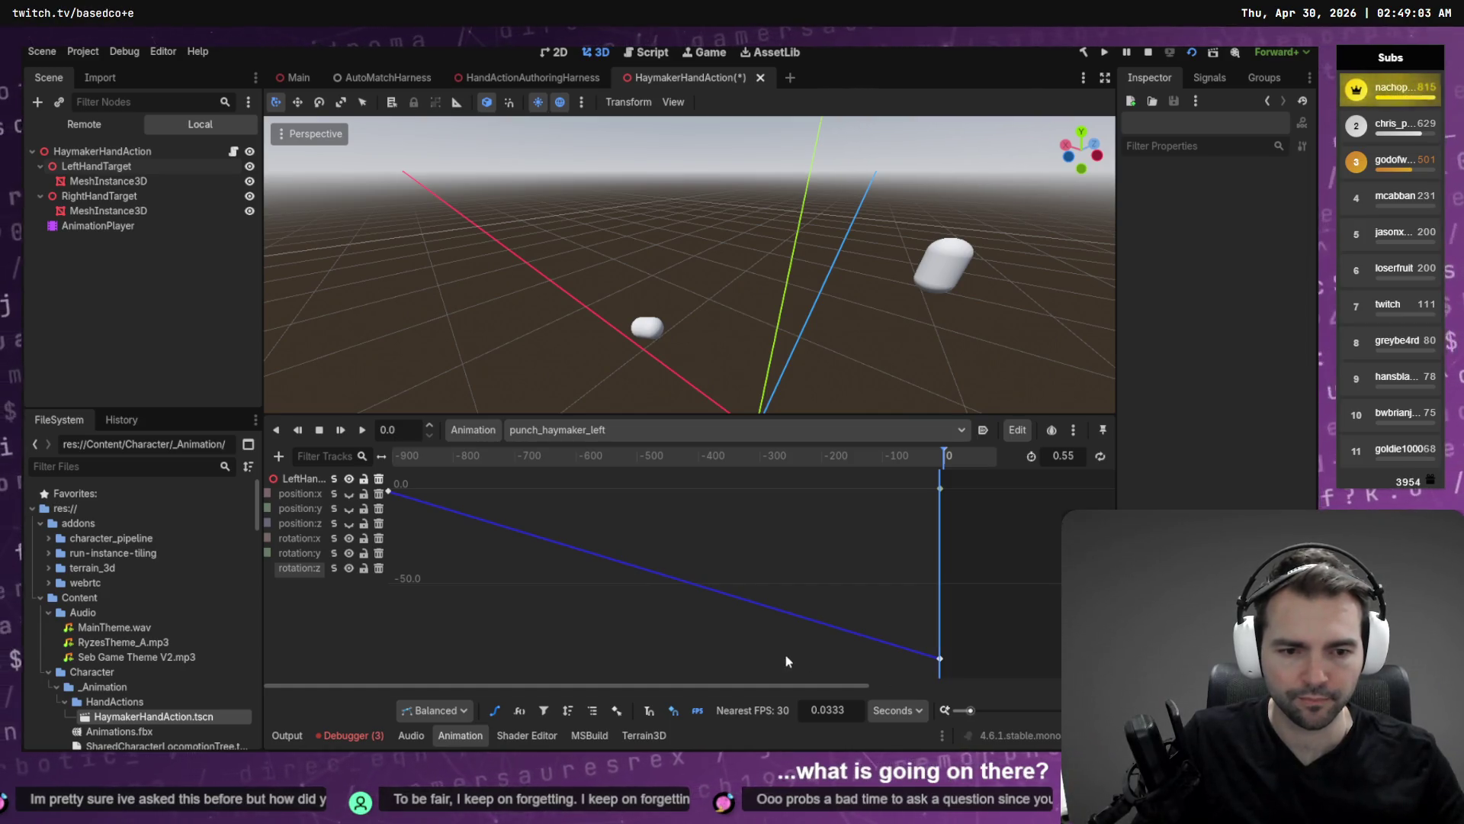
pyautogui.click(294, 571)
pyautogui.click(299, 540)
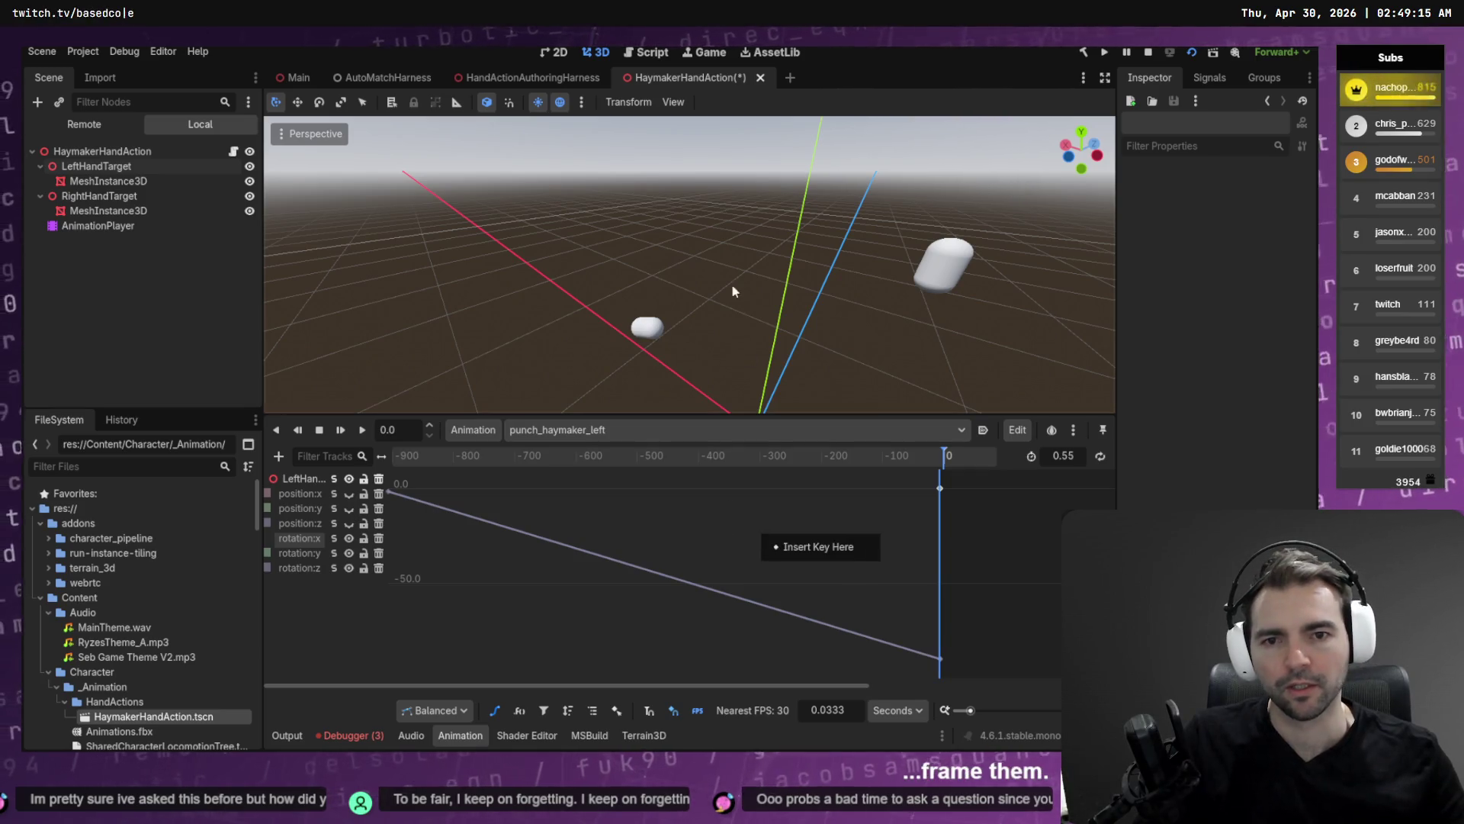
pyautogui.click(96, 166)
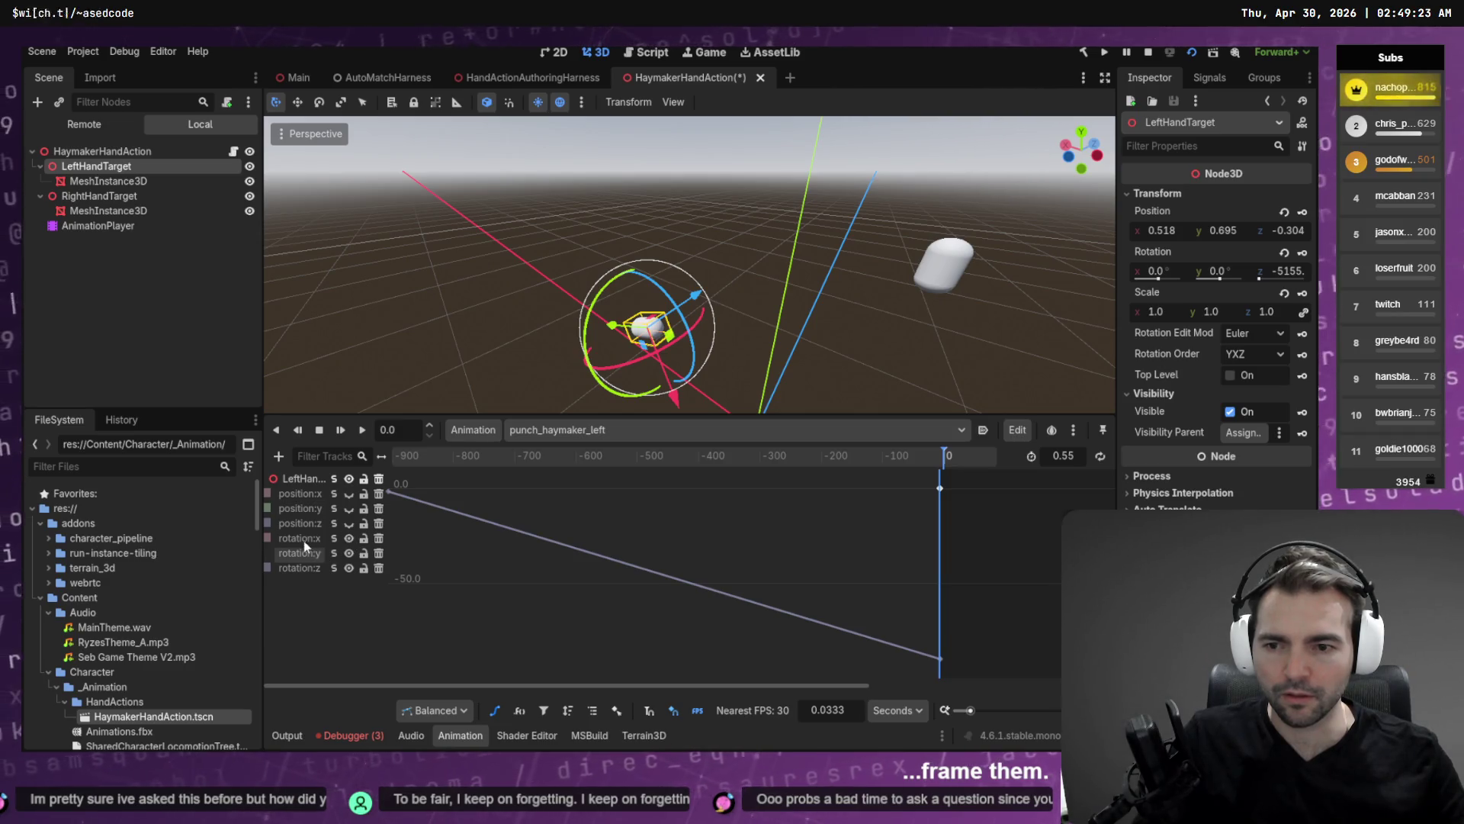
# Inspect the rotation:z curve and briefly check punch_haymaker_right before returning to punch_haymaker_left.
pyautogui.click(299, 567)
pyautogui.moveTo(725, 305)
pyautogui.mouseDown()
pyautogui.moveTo(725, 346)
pyautogui.moveTo(742, 323)
pyautogui.mouseUp()
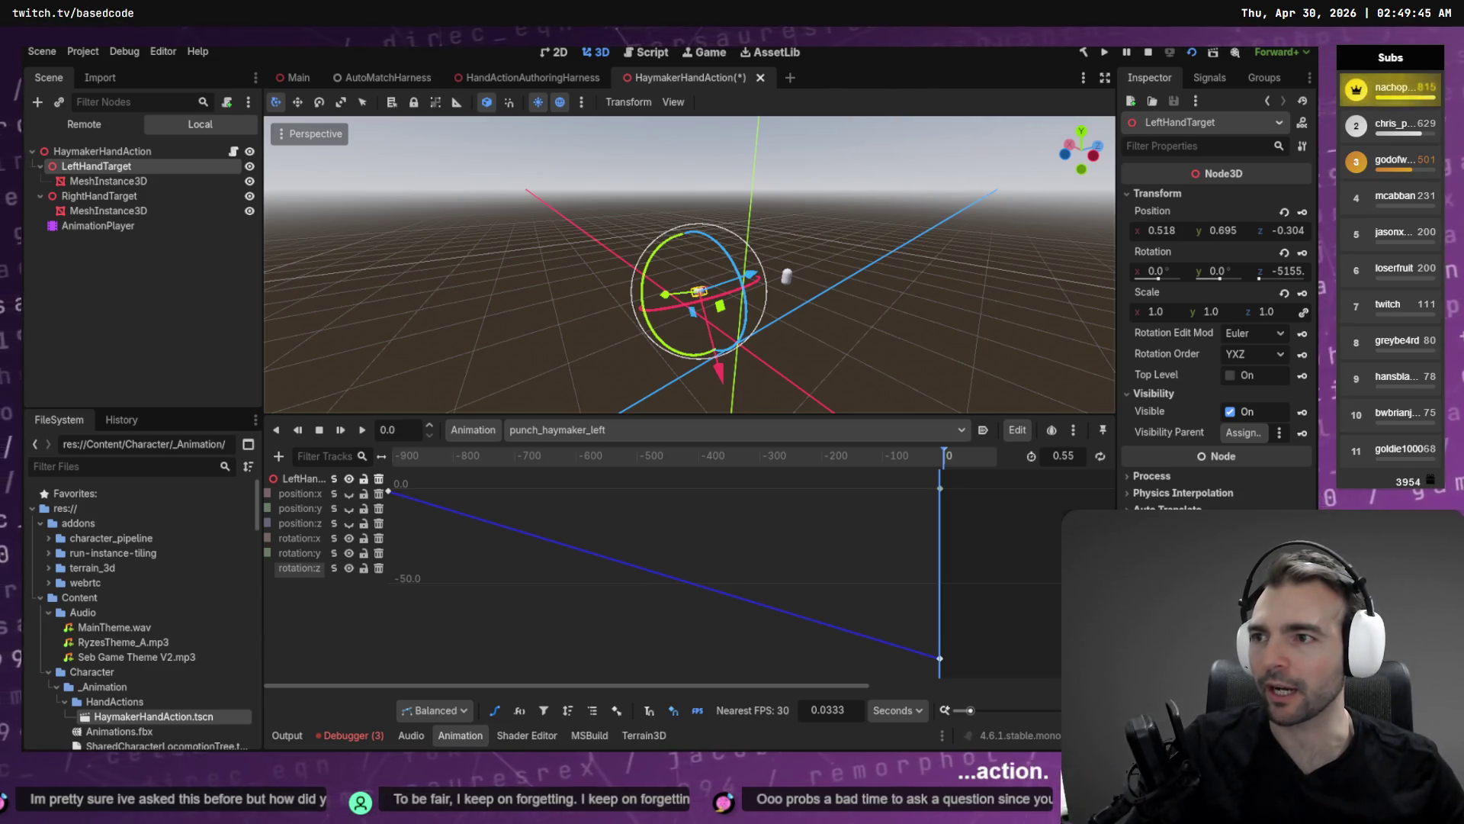
pyautogui.click(521, 229)
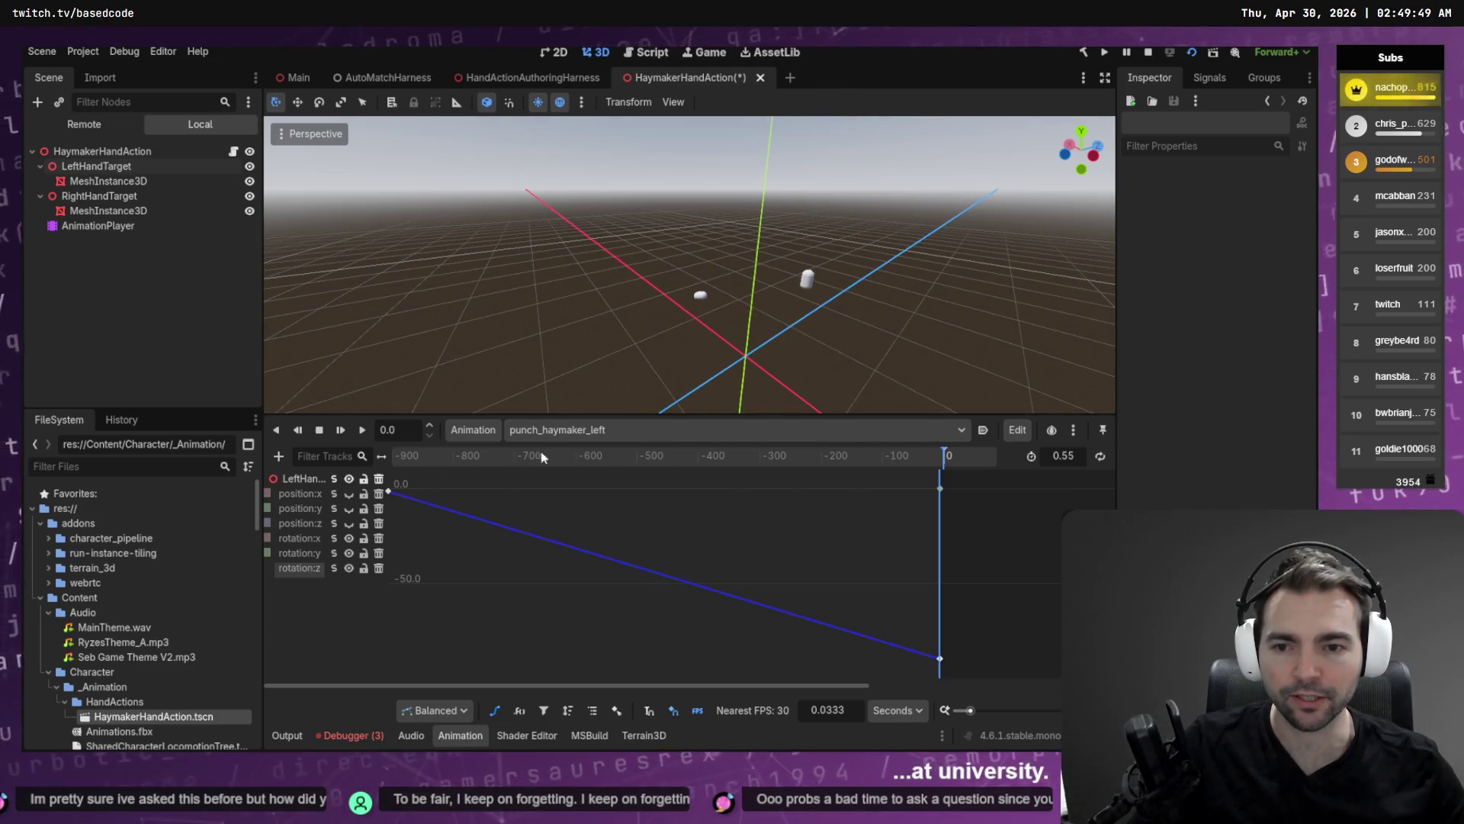
pyautogui.click(645, 435)
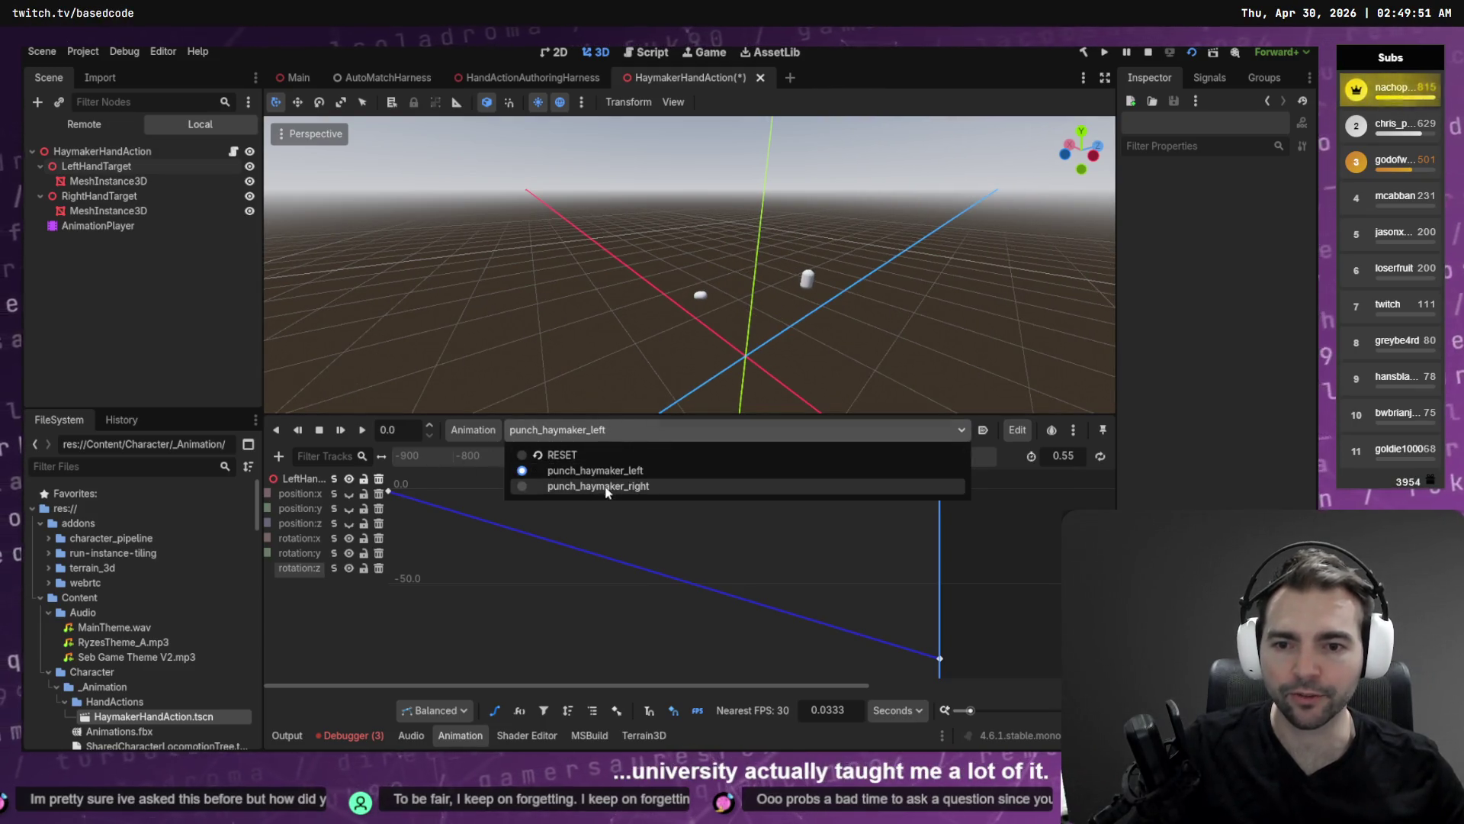
pyautogui.click(598, 486)
pyautogui.click(610, 430)
pyautogui.click(604, 471)
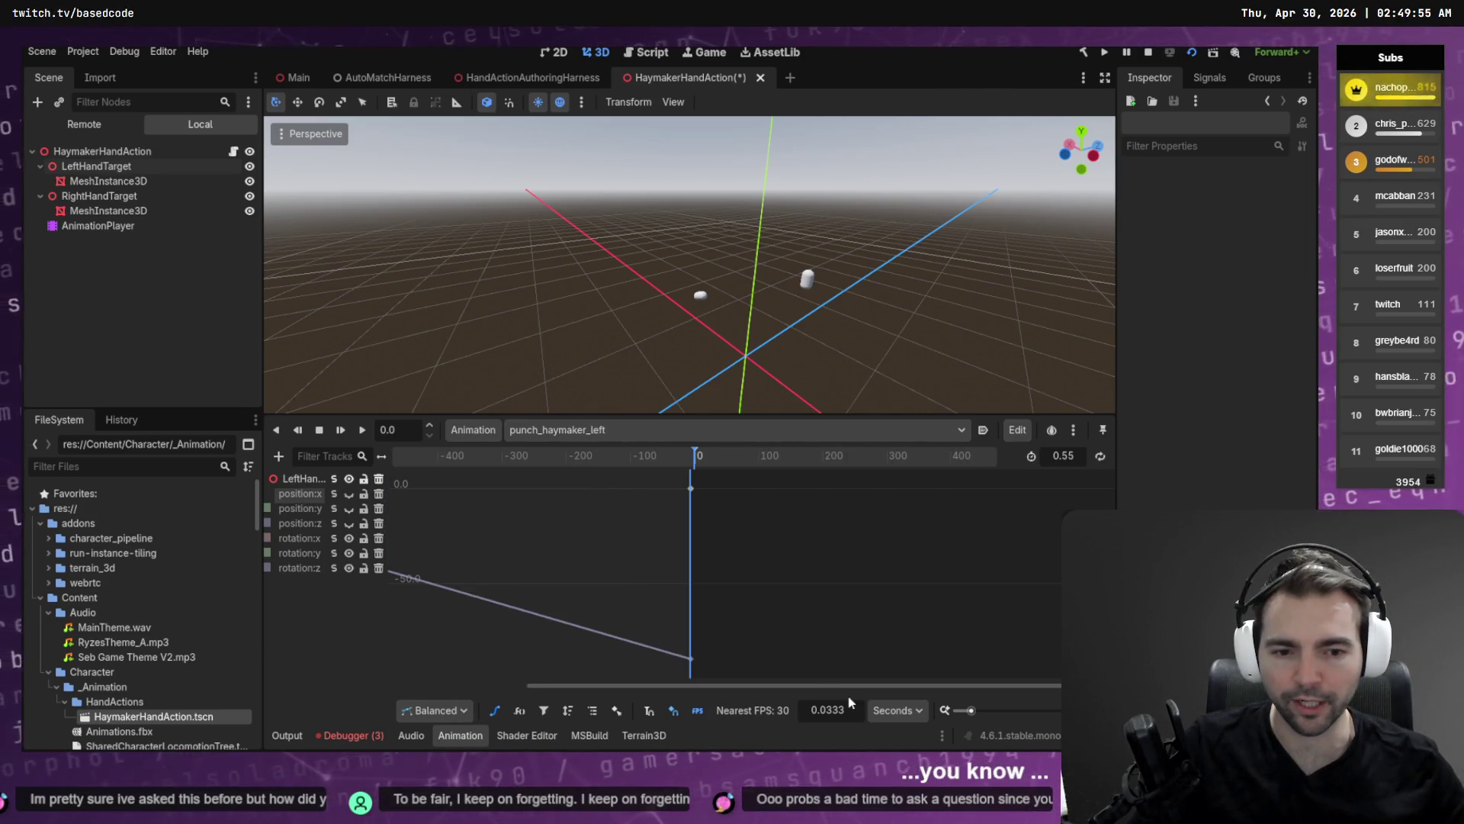
pyautogui.click(494, 710)
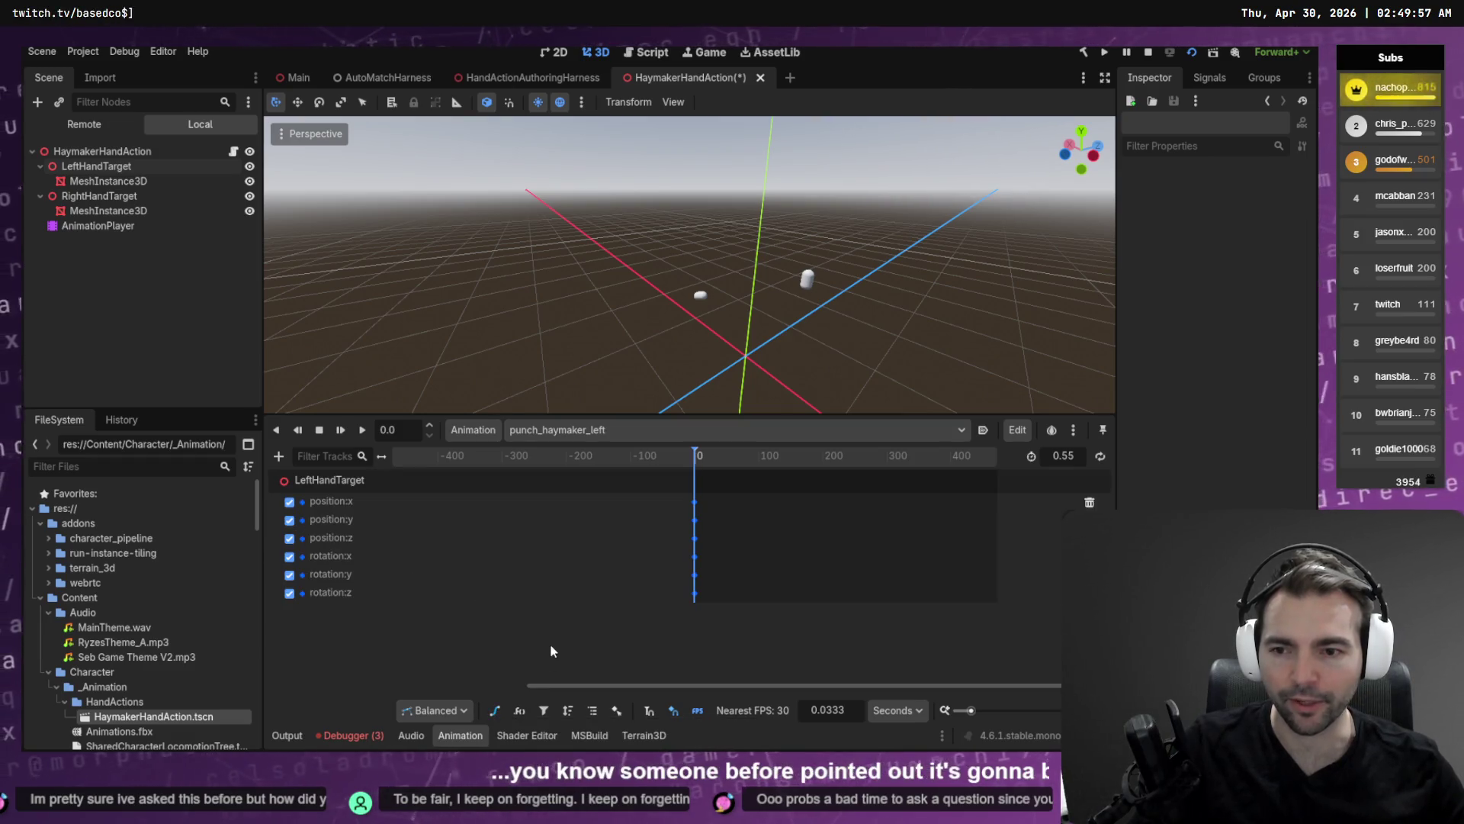
pyautogui.click(595, 430)
pyautogui.click(582, 523)
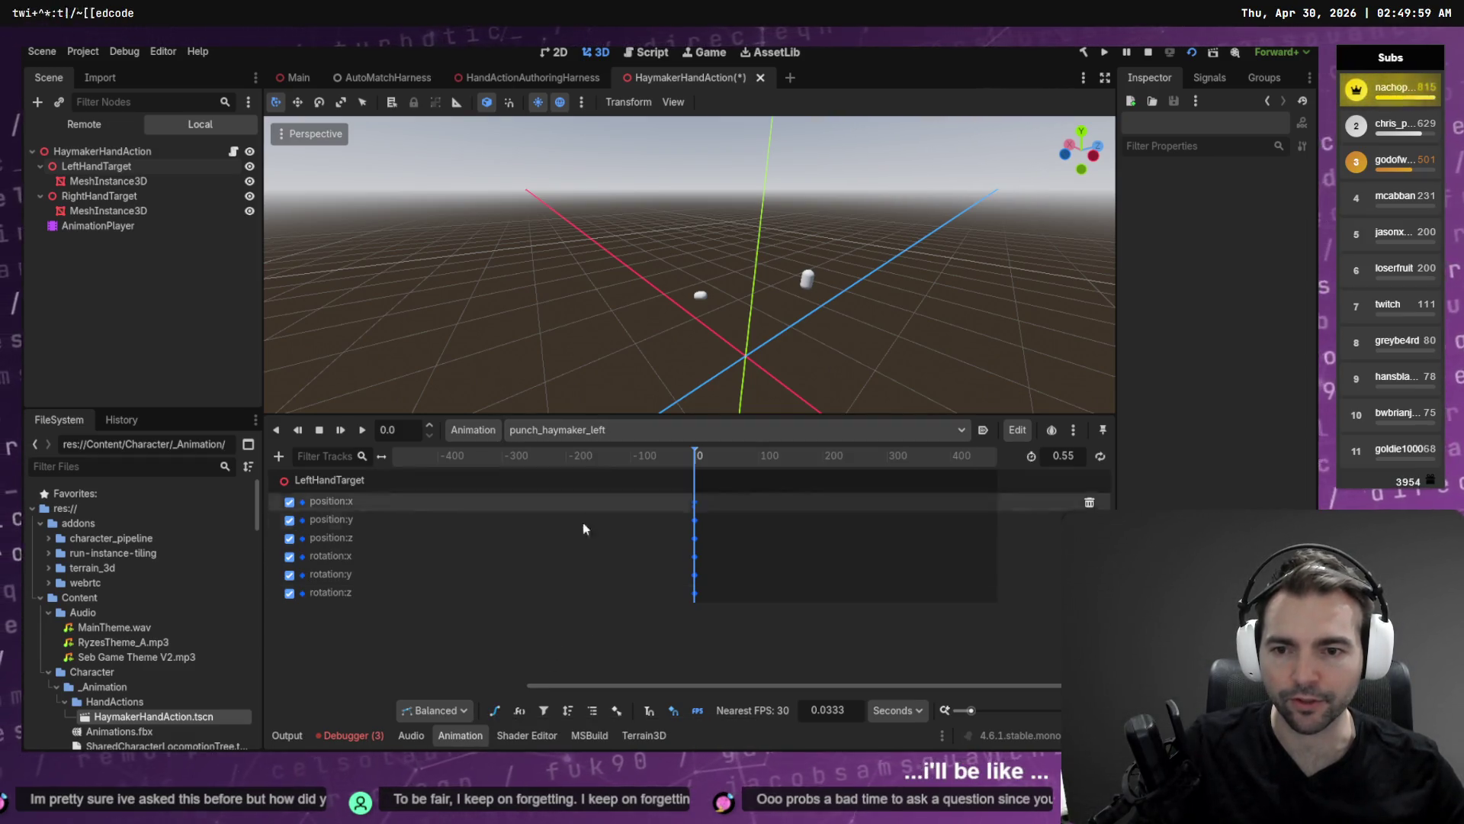
pyautogui.hscroll(-5, 709, 633)
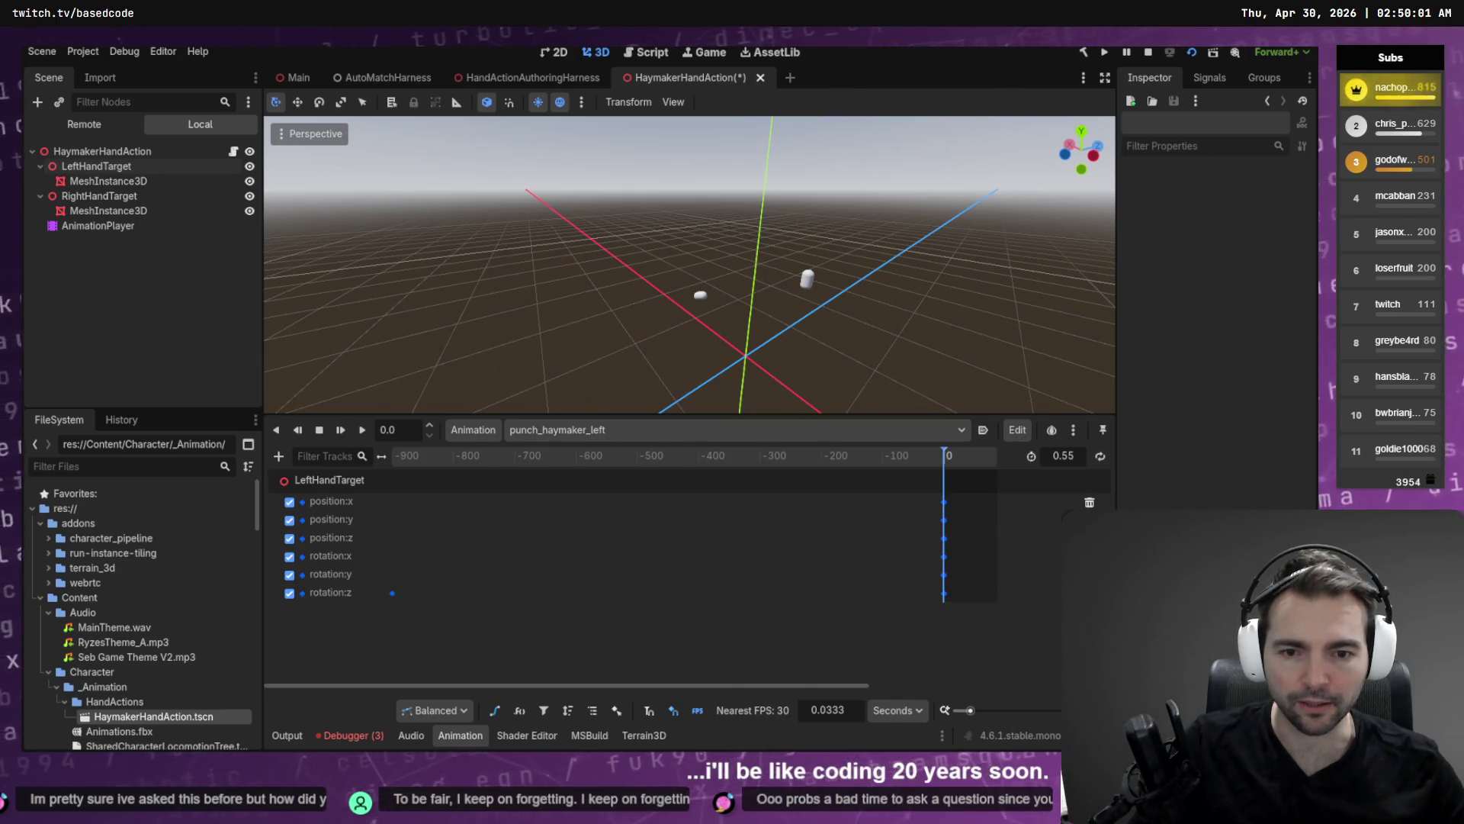
pyautogui.click(495, 712)
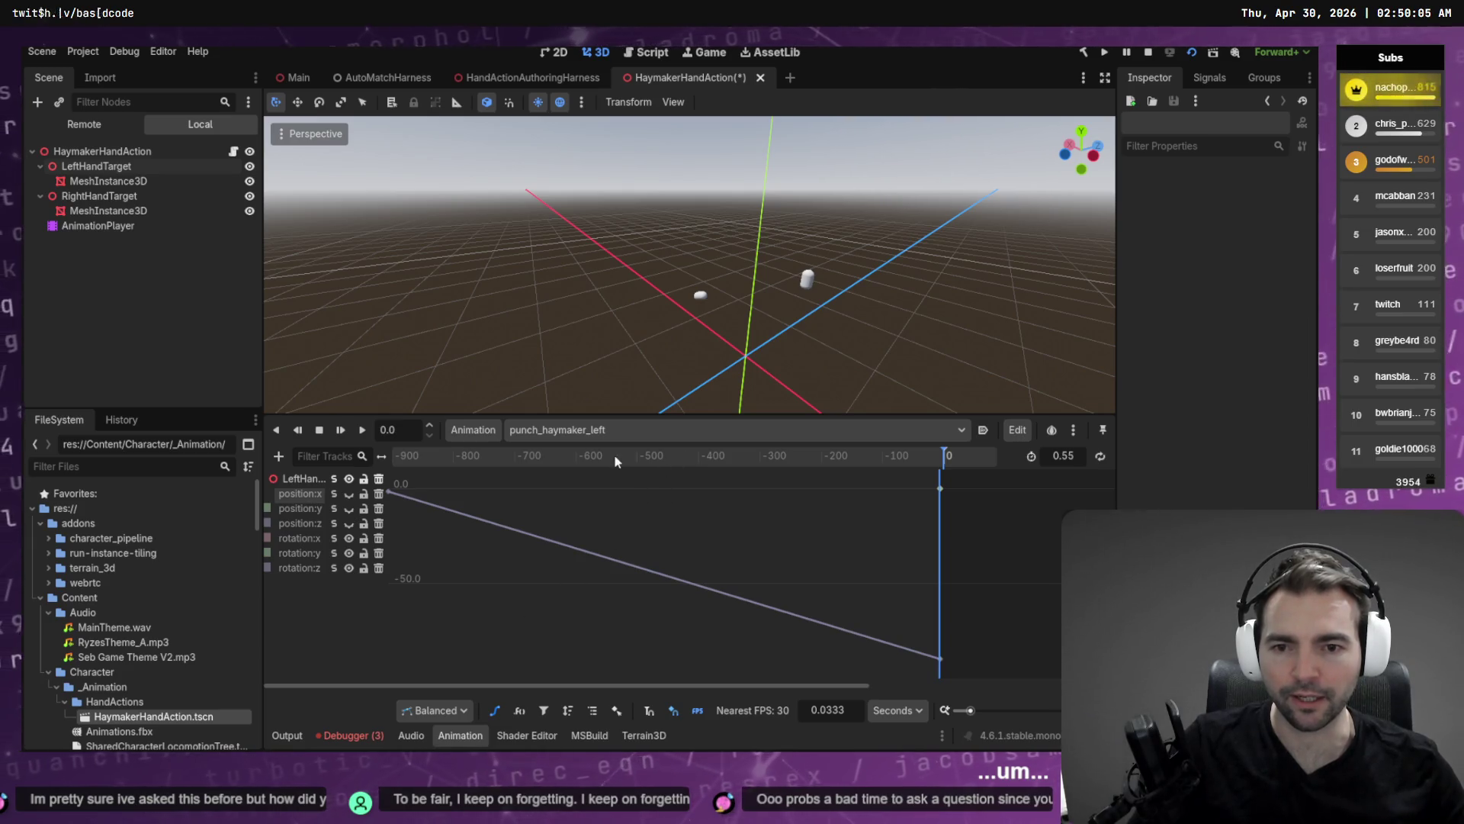
# Inspect a curve key, undo the last key change, and jump playback to 0.55.
pyautogui.click(684, 537)
pyautogui.hotkey('ctrl', 'z')
pyautogui.hotkey('ctrl', 'z')
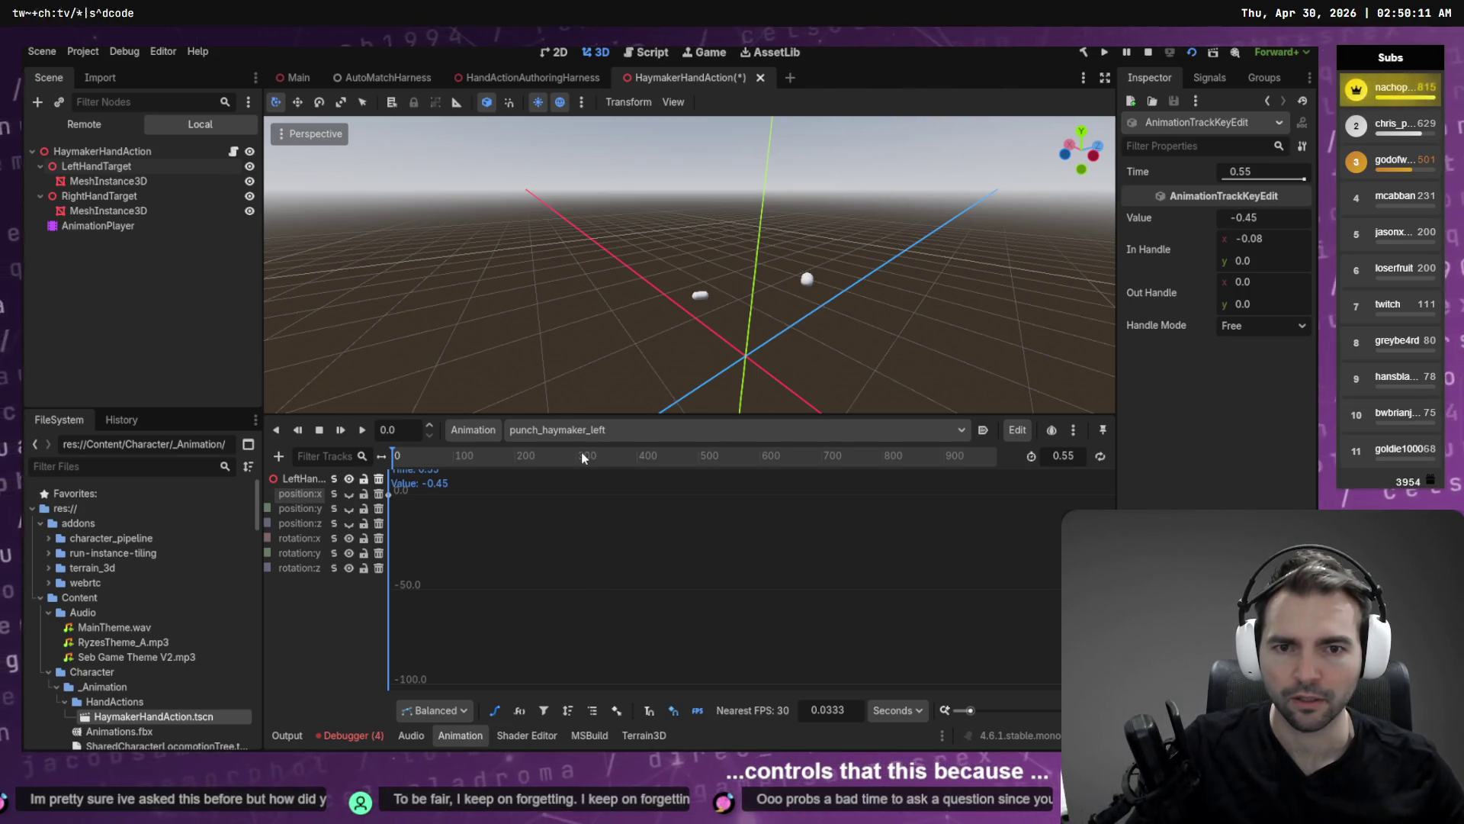
pyautogui.click(532, 543)
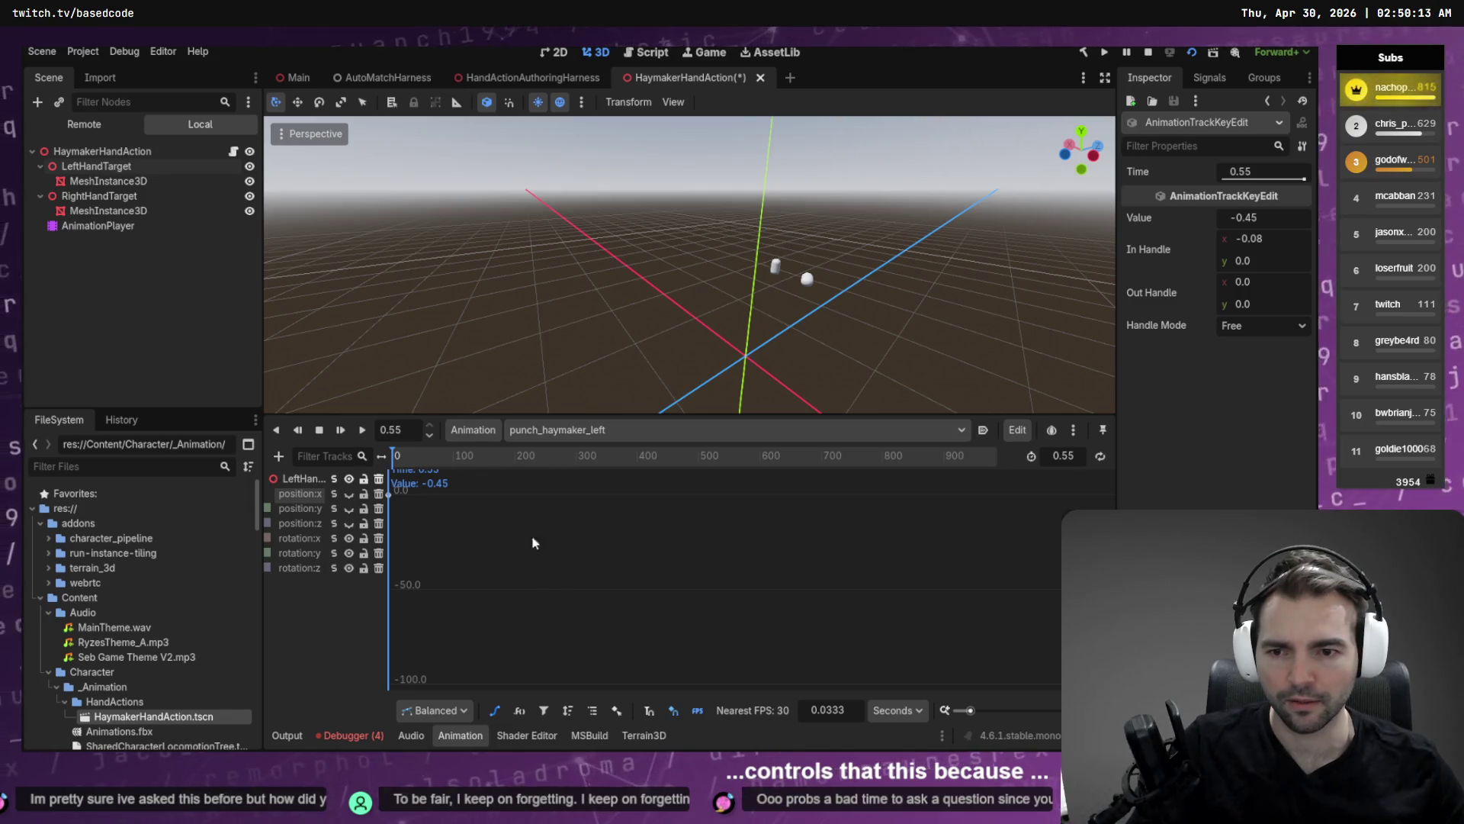
pyautogui.click(533, 543)
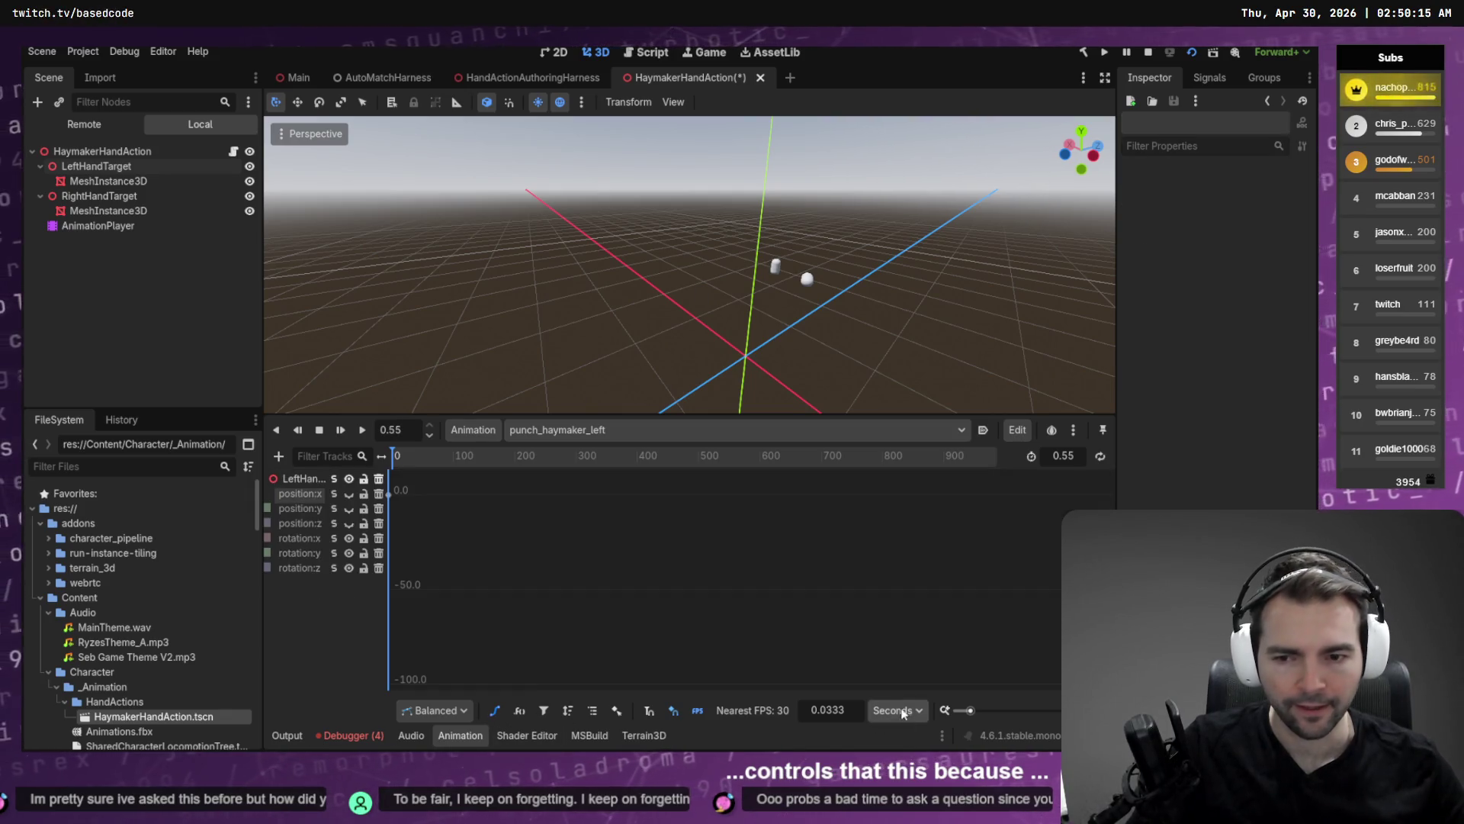
pyautogui.click(495, 710)
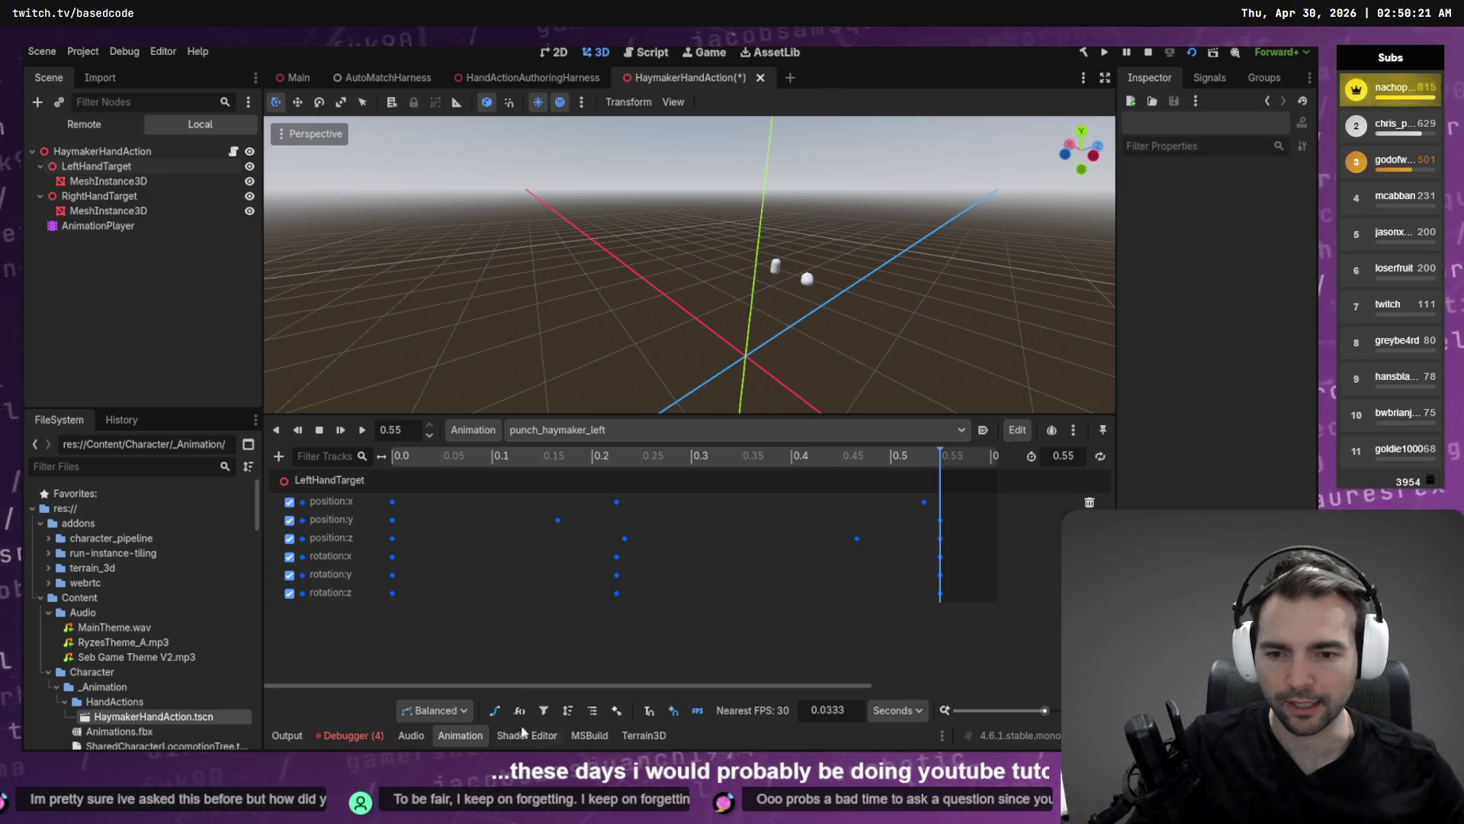
pyautogui.click(495, 710)
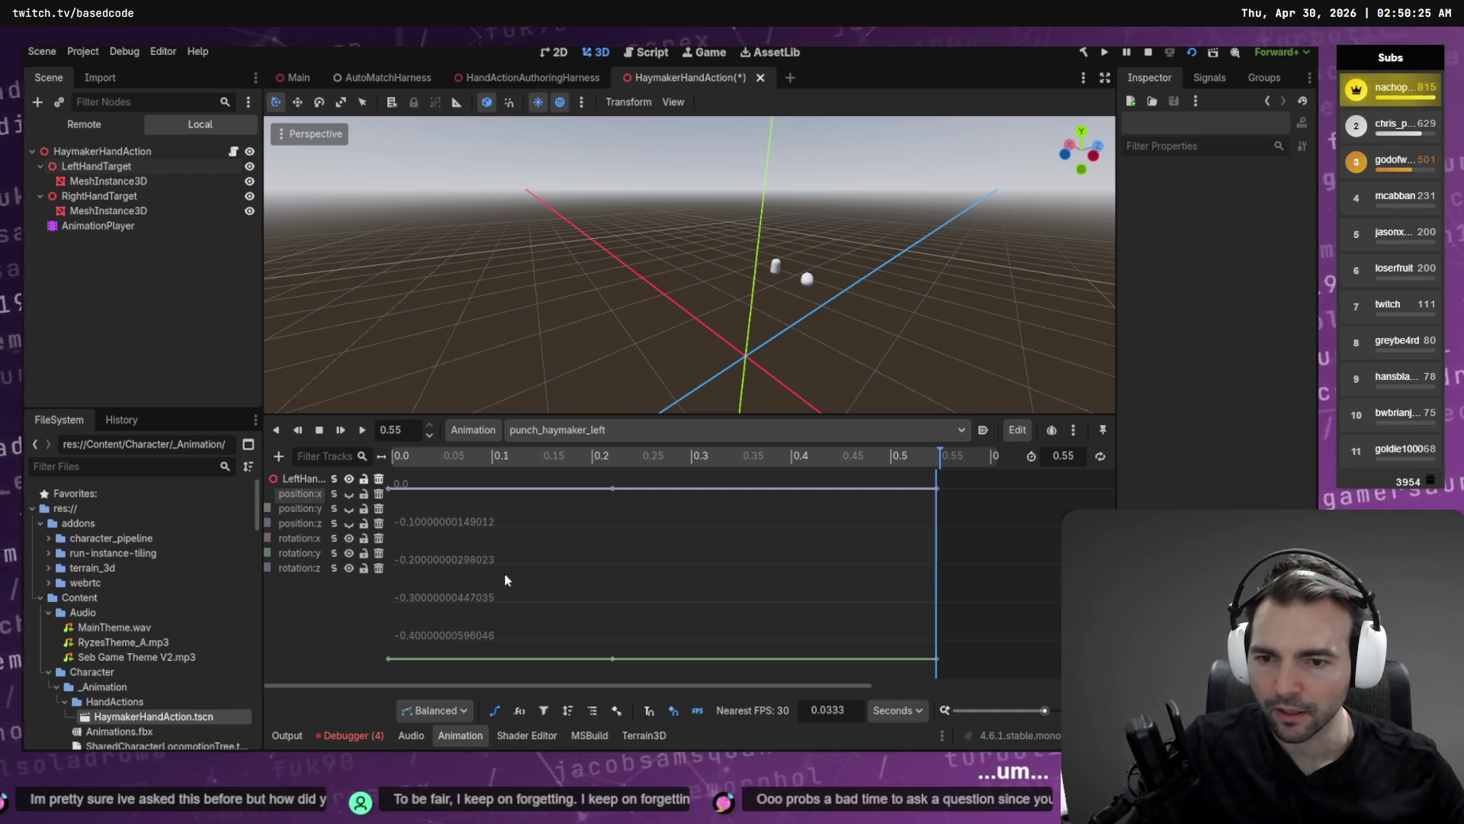
# Change the three rotation:z keys at -0.45 to a value of 0.
pyautogui.moveTo(1017, 635)
pyautogui.mouseDown()
pyautogui.moveTo(459, 682)
pyautogui.moveTo(367, 675)
pyautogui.mouseUp()
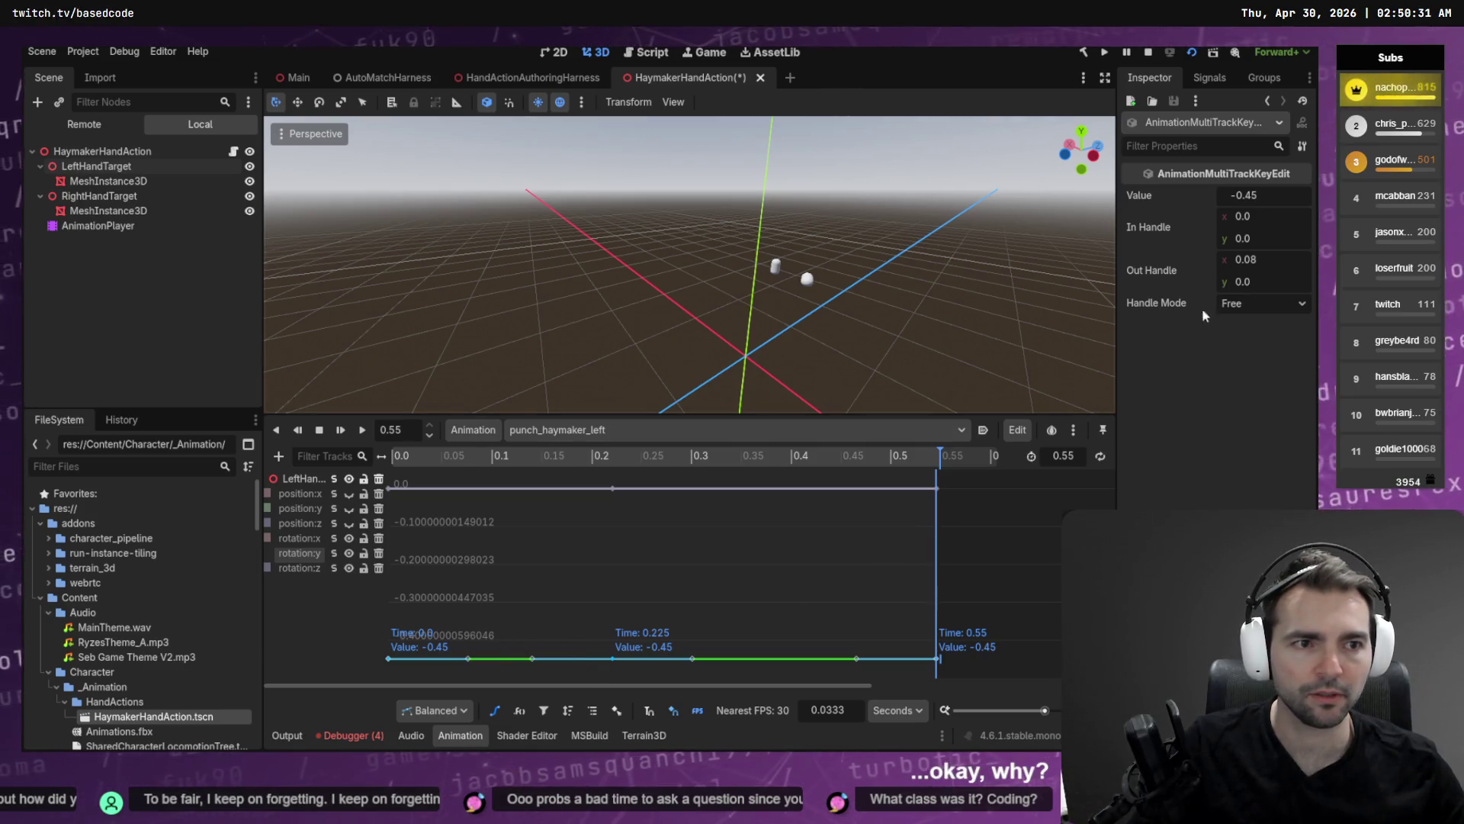
pyautogui.click(1274, 197)
pyautogui.write('0')
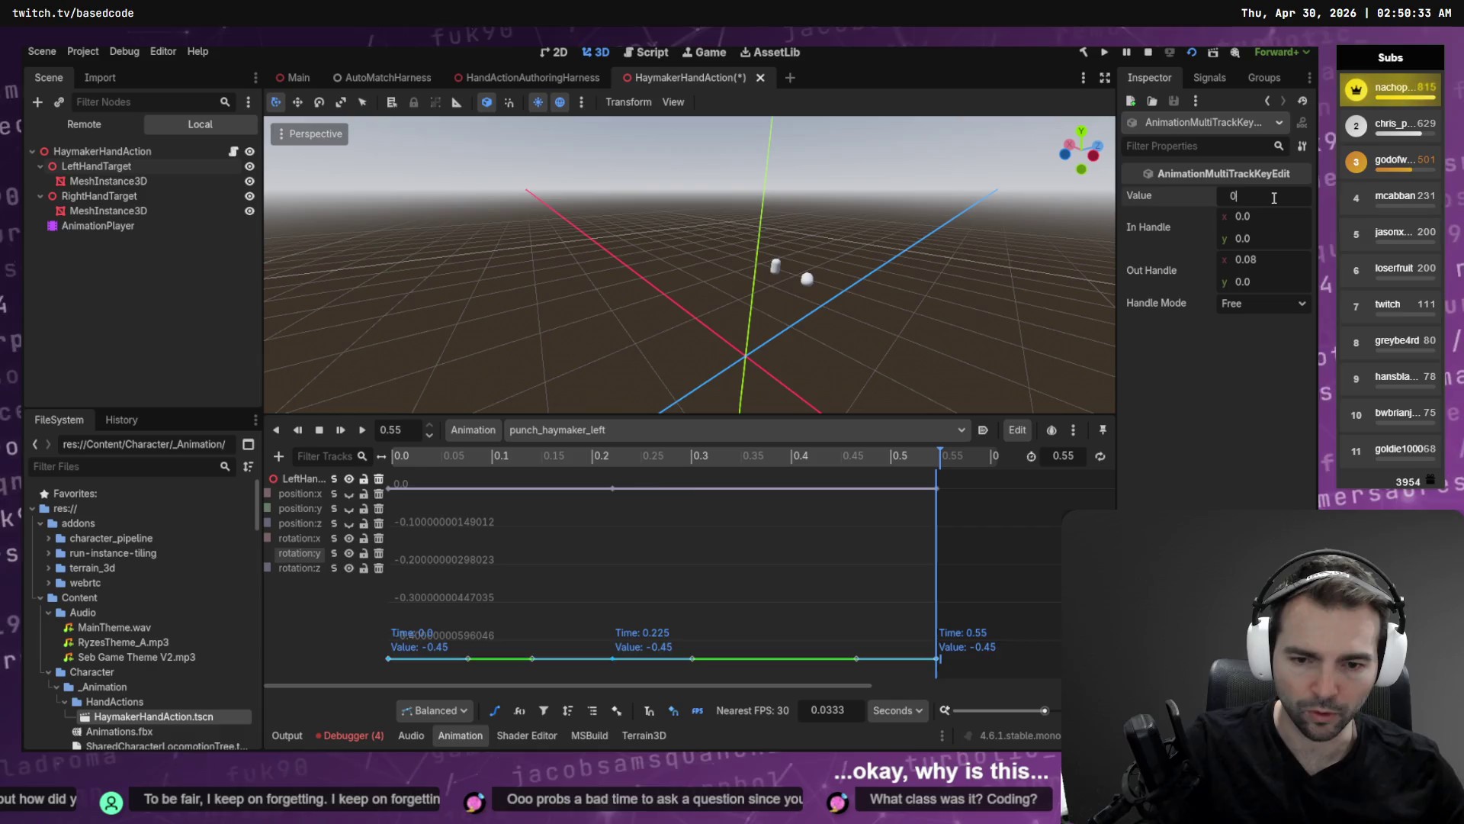
pyautogui.press('Return')
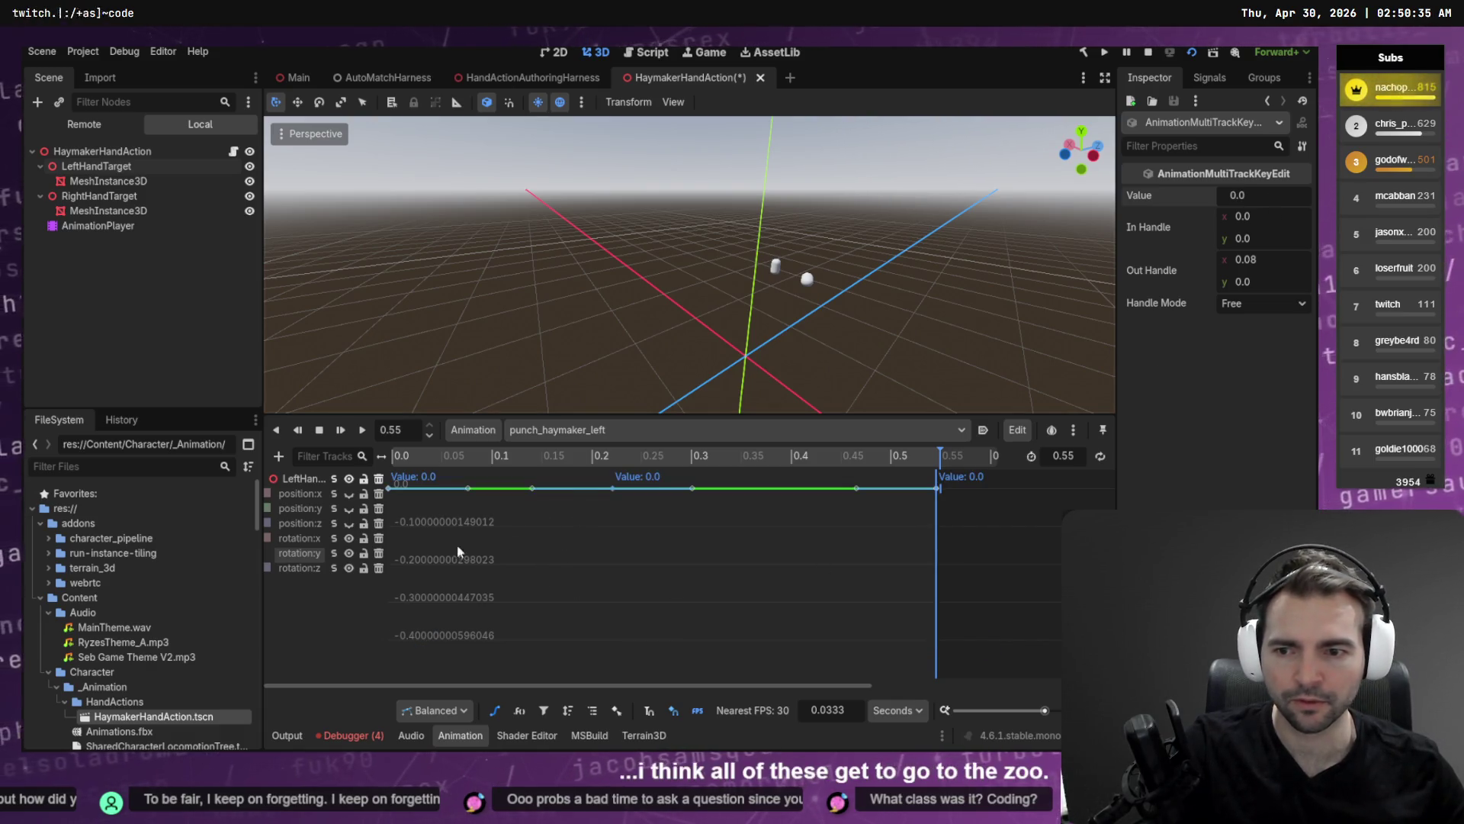
pyautogui.click(300, 570)
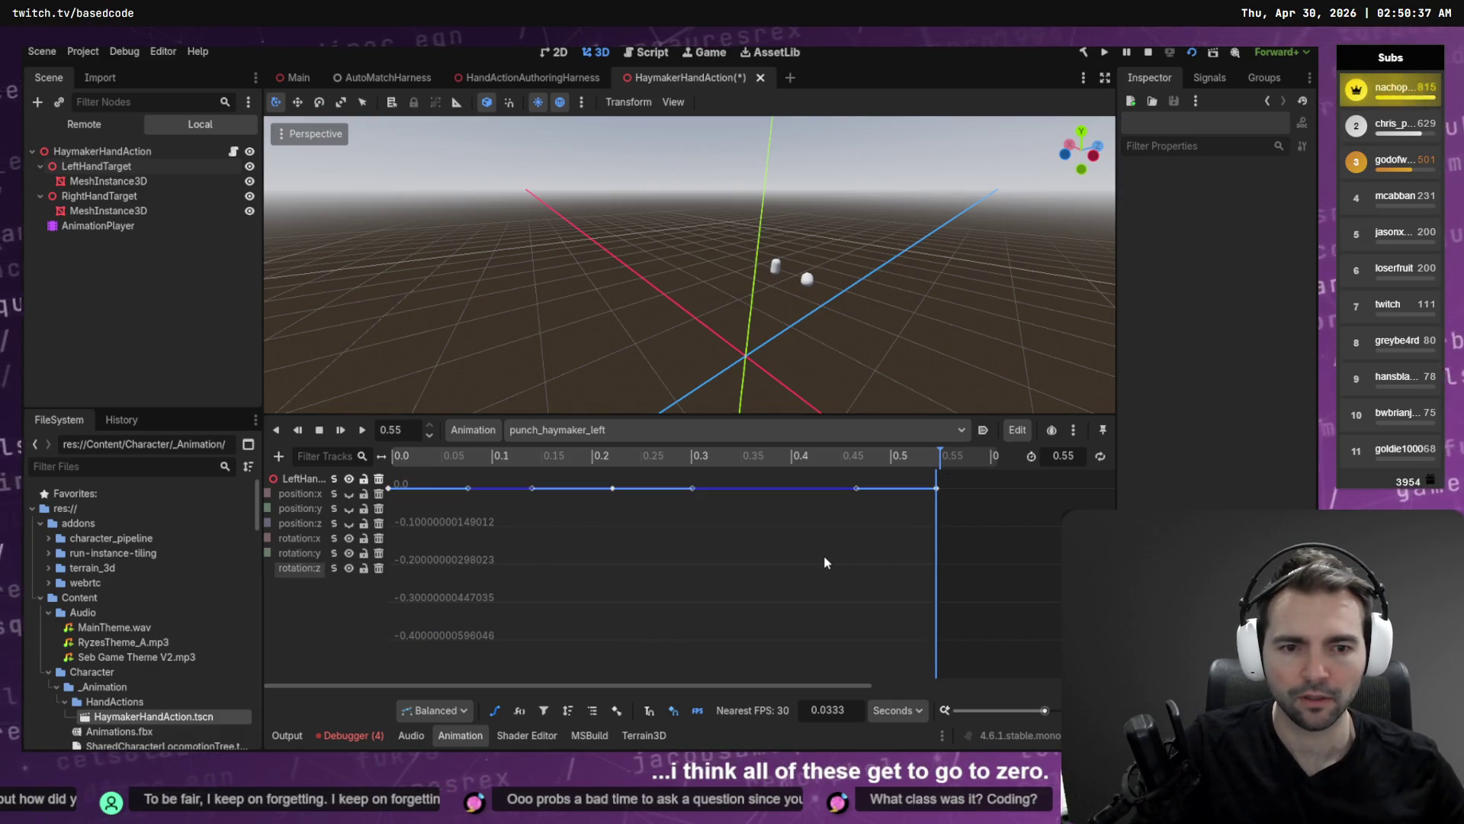
# Set all rotation:z keys on the curve to -90.
pyautogui.press('a')
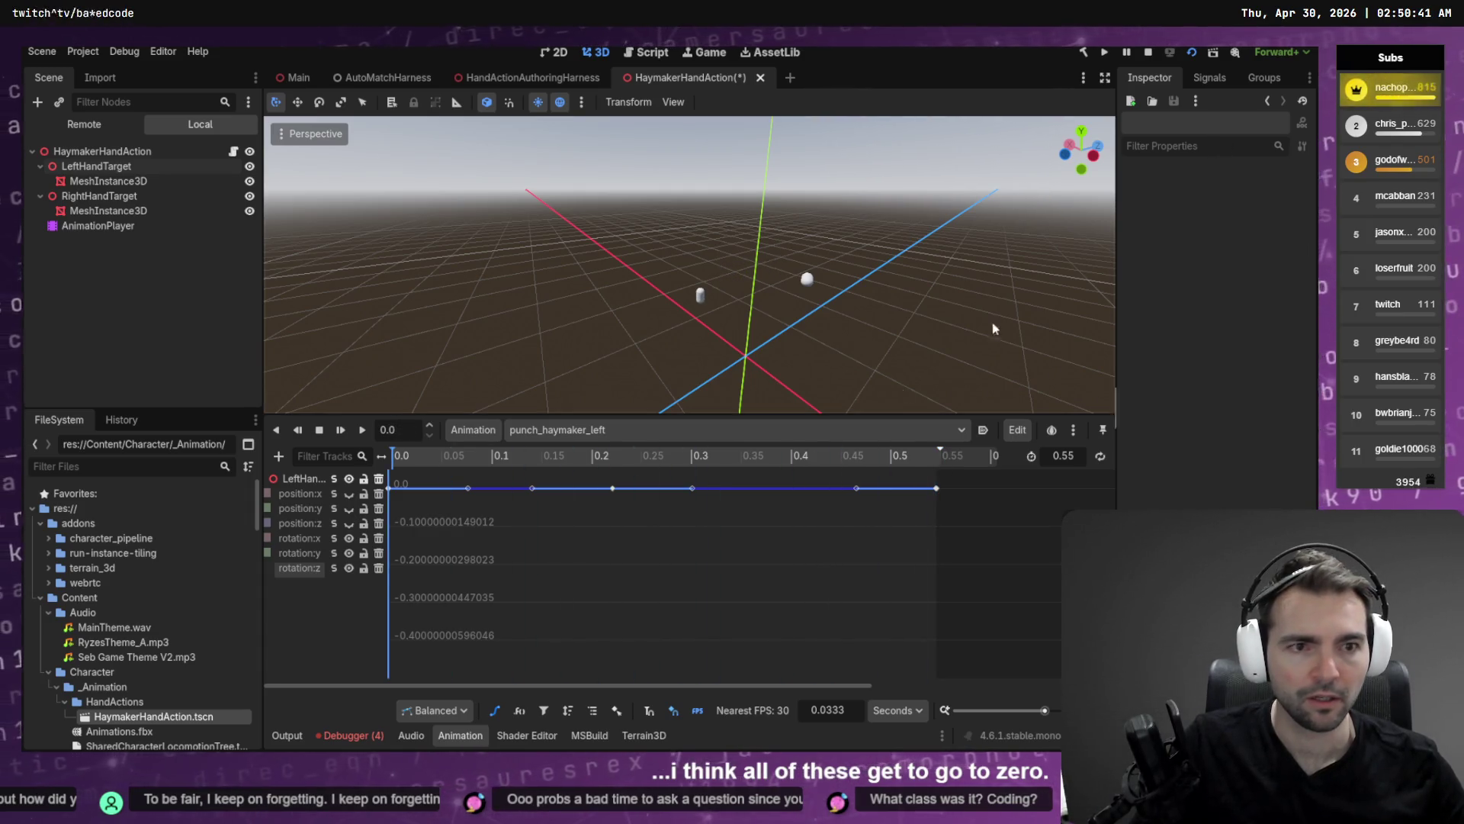
pyautogui.hotkey('ctrl', 'a')
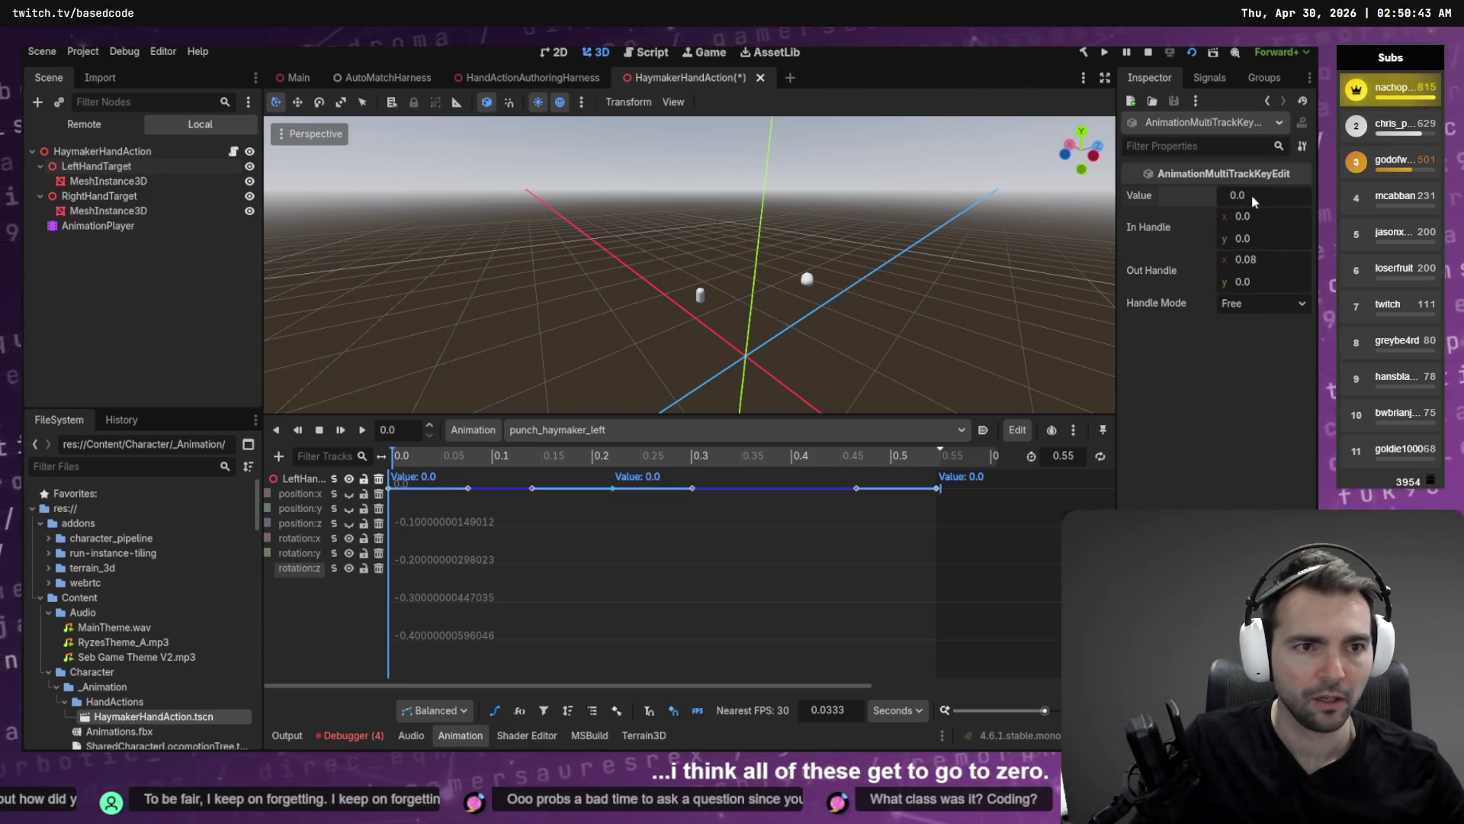
pyautogui.write('-90')
pyautogui.press('Return')
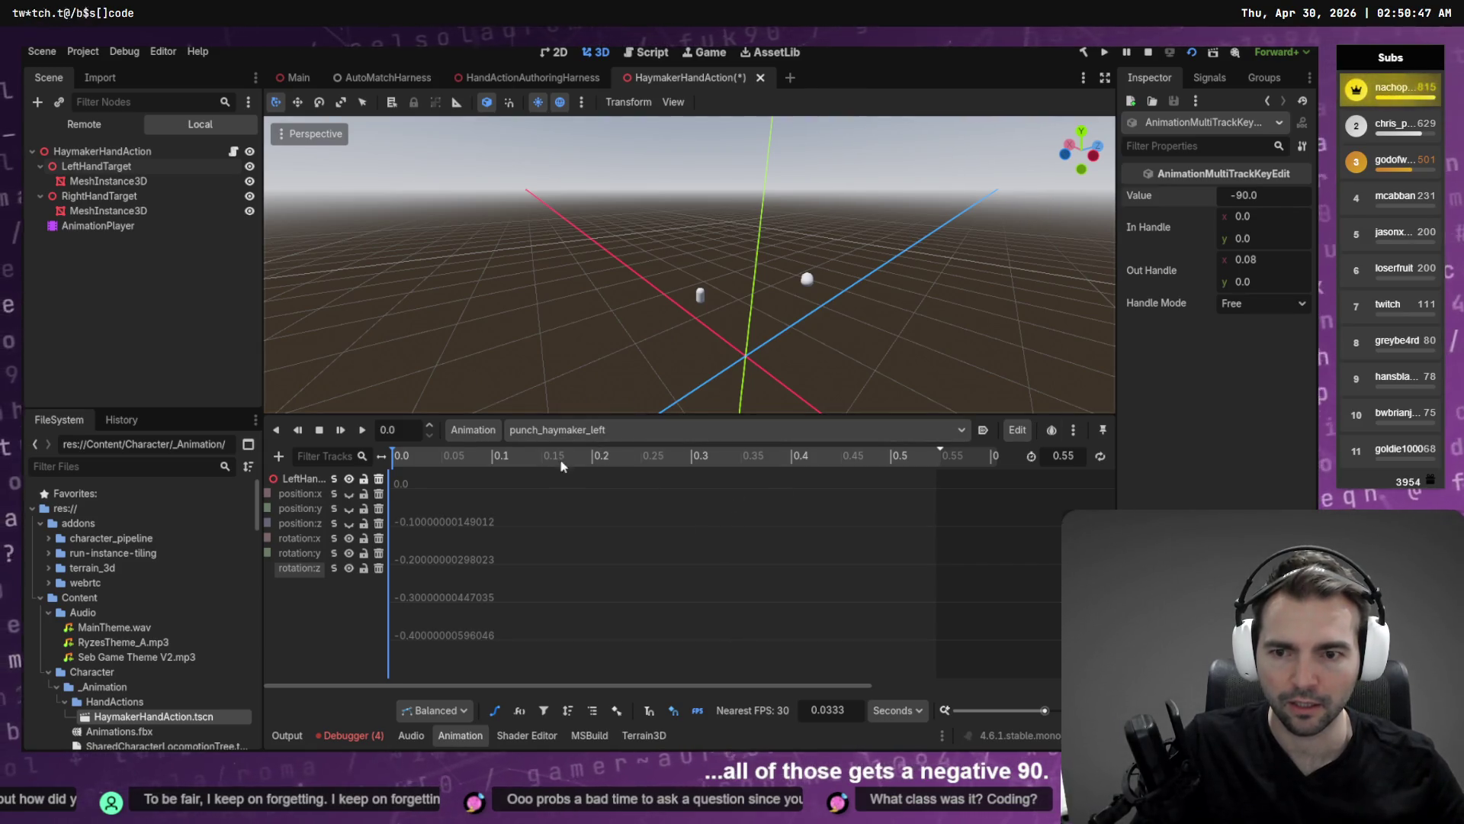
# Scrub through the punch to preview the sideways capsule, then save the scene.
pyautogui.moveTo(549, 458)
pyautogui.mouseDown()
pyautogui.moveTo(971, 465)
pyautogui.moveTo(404, 457)
pyautogui.mouseUp()
pyautogui.moveTo(931, 282)
pyautogui.mouseDown()
pyautogui.moveTo(808, 272)
pyautogui.moveTo(719, 412)
pyautogui.mouseUp()
pyautogui.moveTo(419, 458)
pyautogui.mouseDown()
pyautogui.moveTo(596, 485)
pyautogui.moveTo(1004, 485)
pyautogui.moveTo(319, 521)
pyautogui.mouseUp()
pyautogui.moveTo(642, 290); pyautogui.dragTo(642, 289)
pyautogui.hotkey('ctrl', 's')
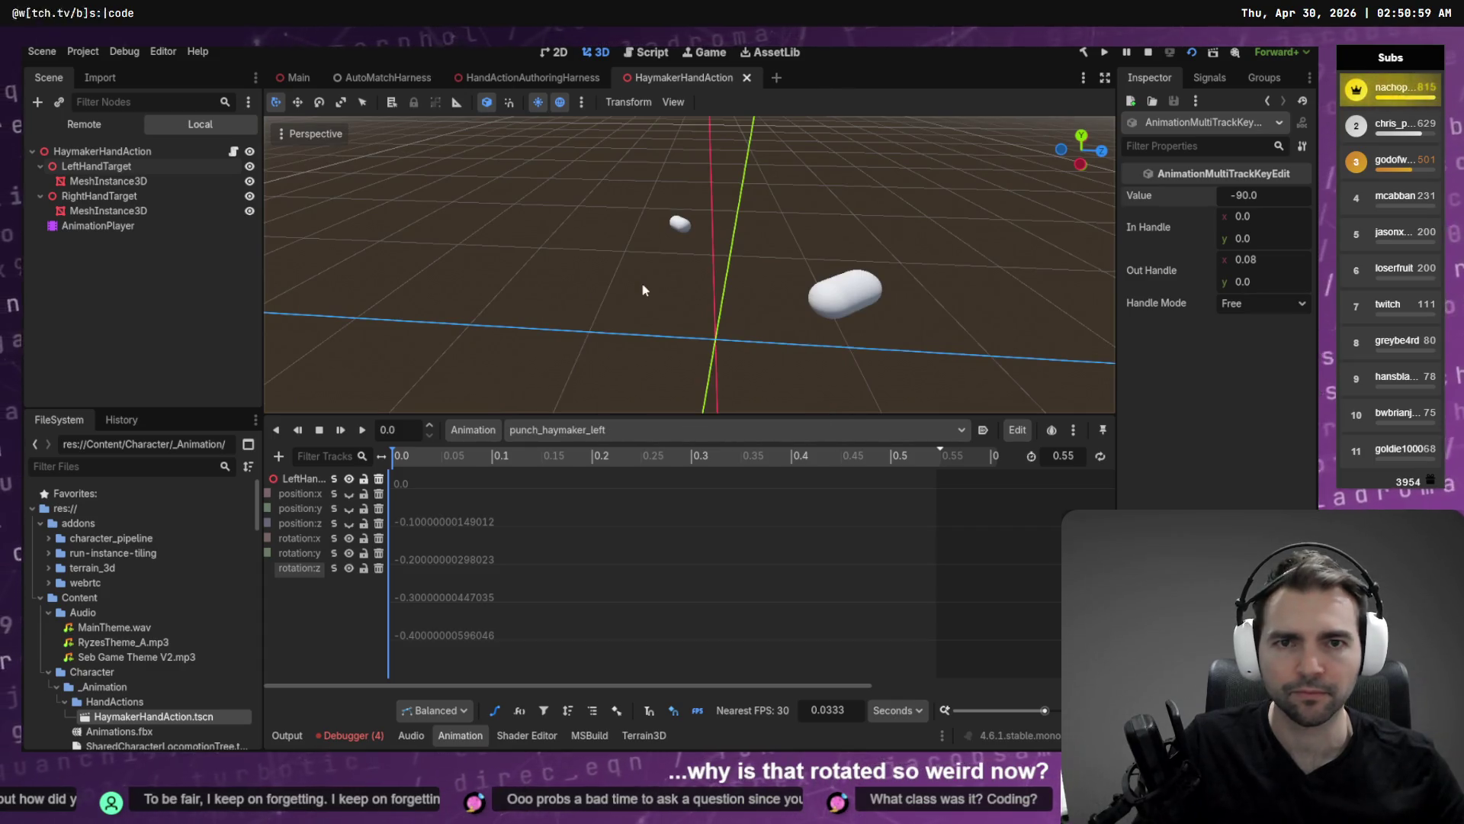
pyautogui.hotkey('alt', 'Tab')
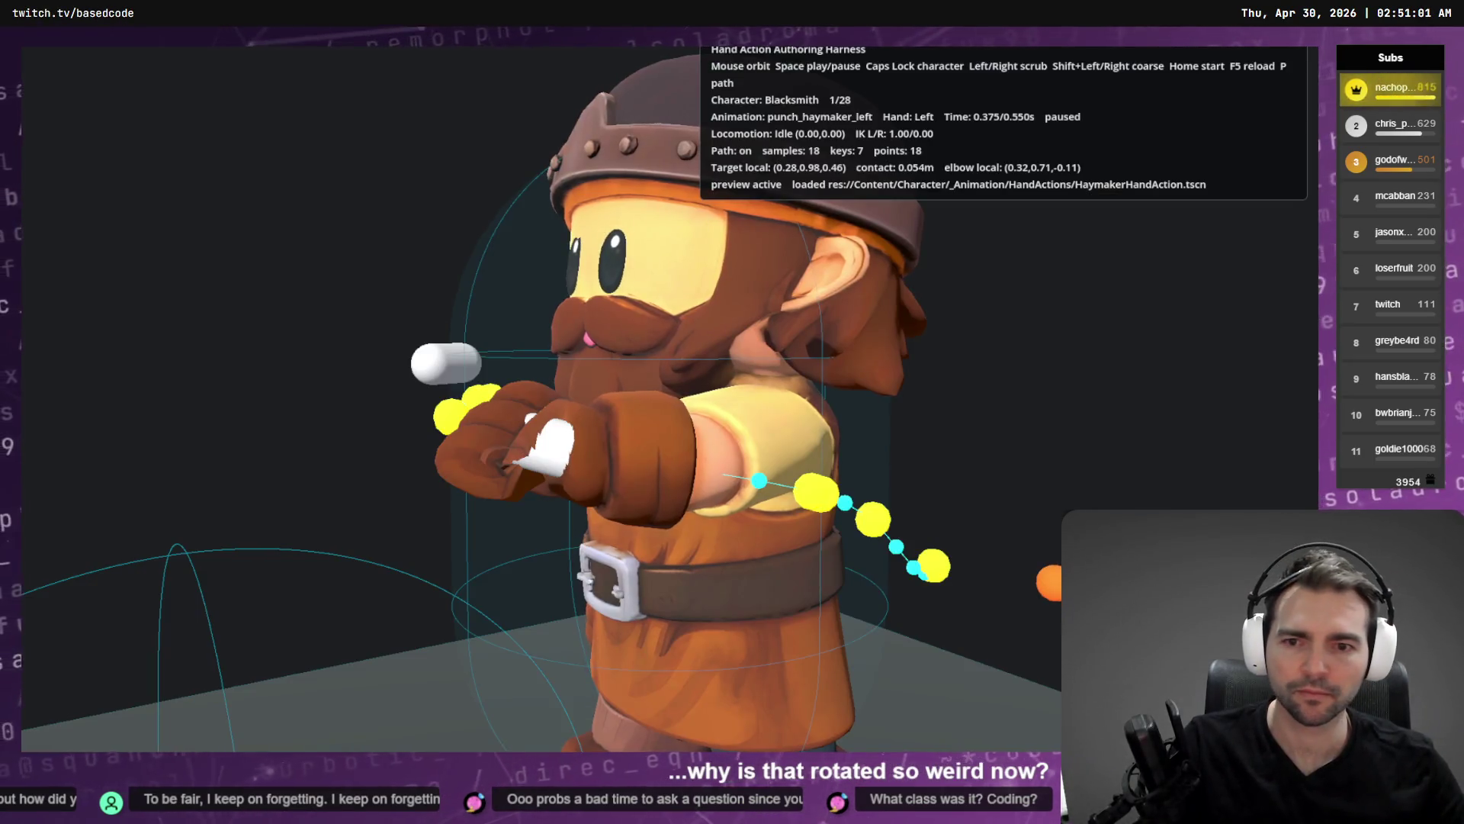
pyautogui.moveTo(732, 412)
pyautogui.mouseDown()
pyautogui.moveTo(732, 488)
pyautogui.moveTo(763, 408)
pyautogui.moveTo(876, 396)
pyautogui.moveTo(701, 416)
pyautogui.moveTo(640, 389)
pyautogui.moveTo(732, 366)
pyautogui.mouseUp()
pyautogui.press('Left')
pyautogui.press('Left')
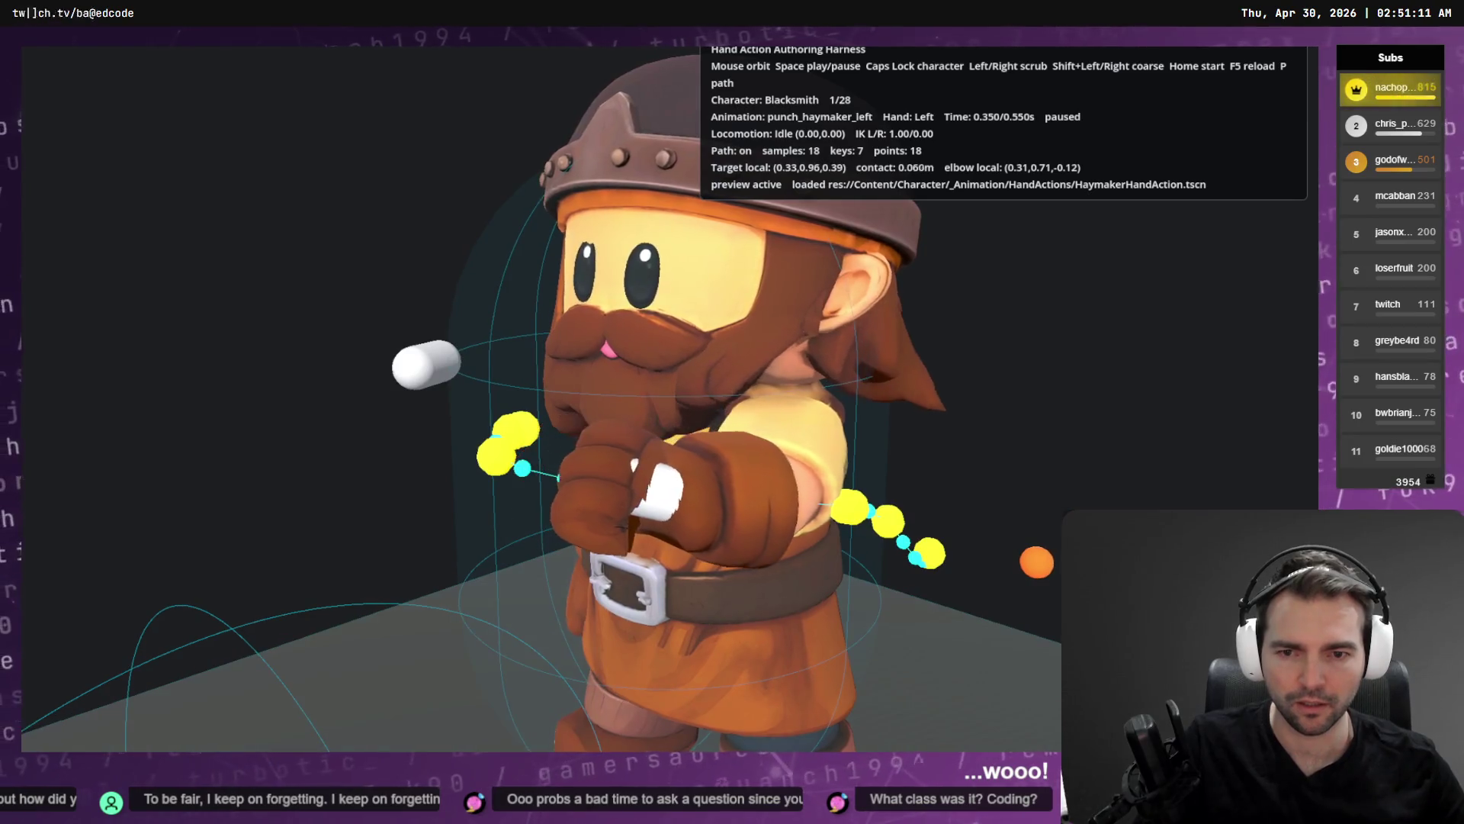
pyautogui.press('Left')
pyautogui.press('Left')
pyautogui.press('Left')
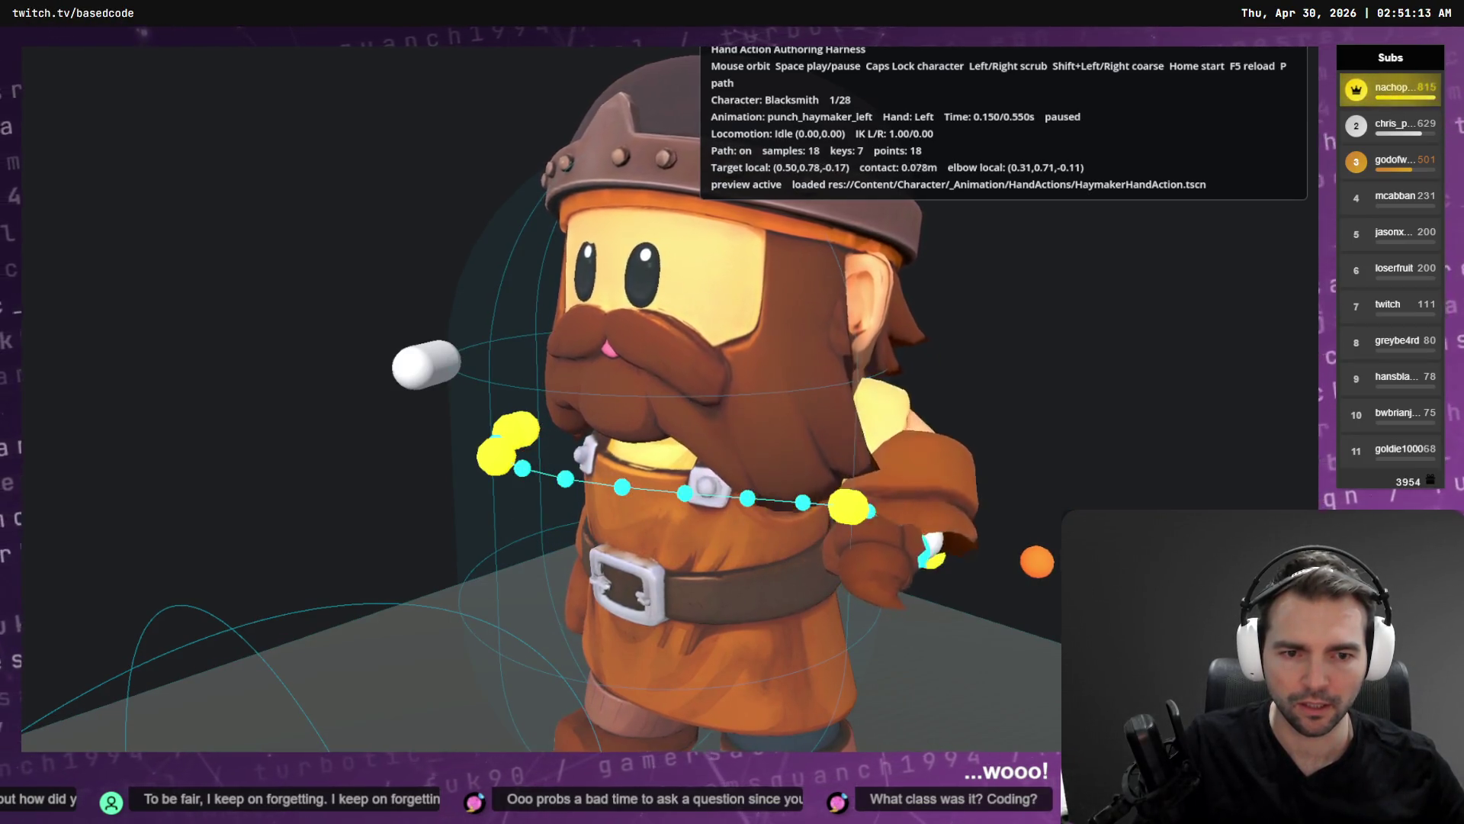
pyautogui.press('Right')
pyautogui.press('Right')
pyautogui.press('Right')
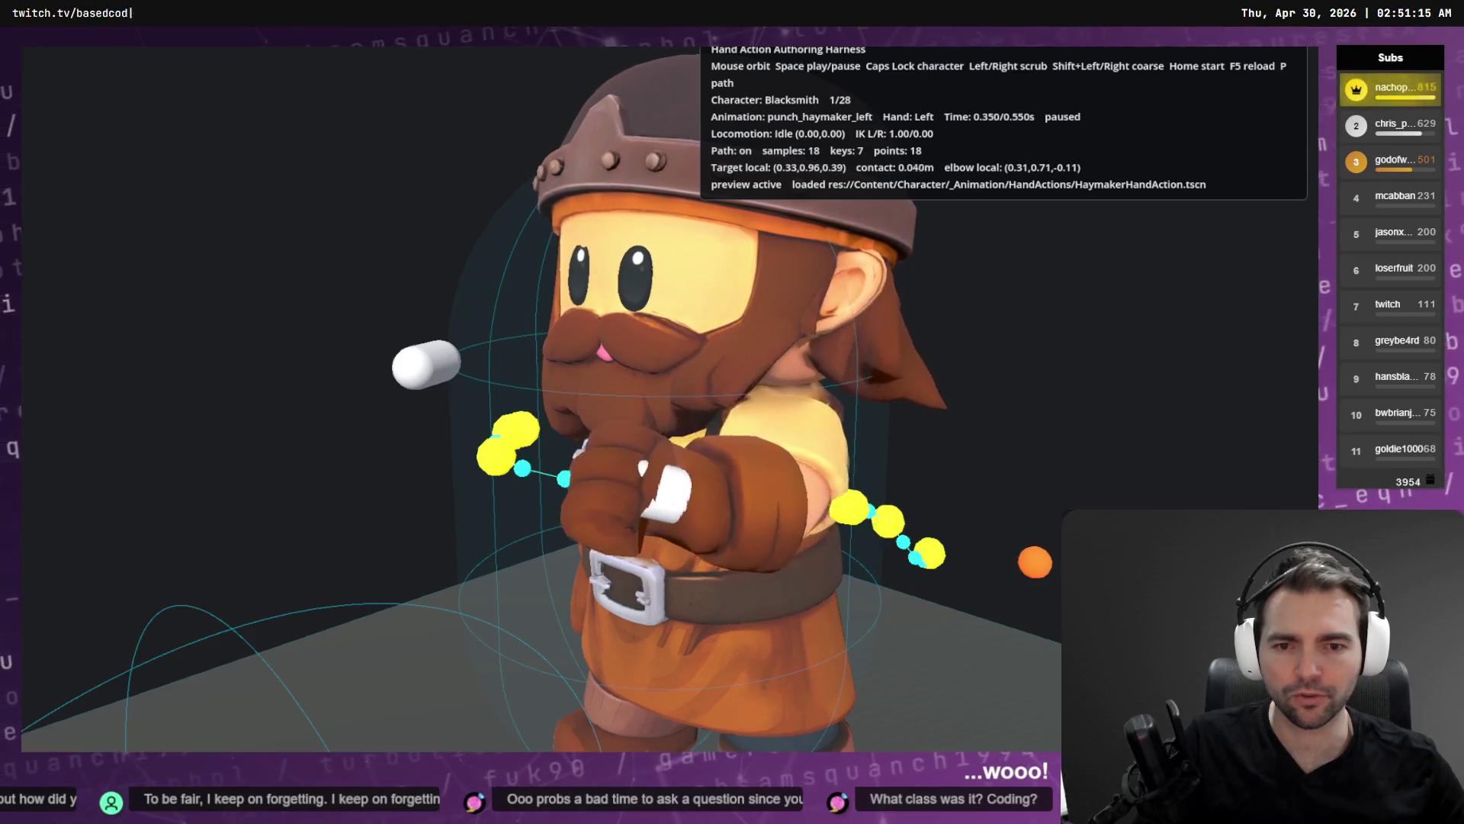
pyautogui.press('Left')
pyautogui.press('Left')
pyautogui.press('Left')
pyautogui.press('Right')
pyautogui.press('Right')
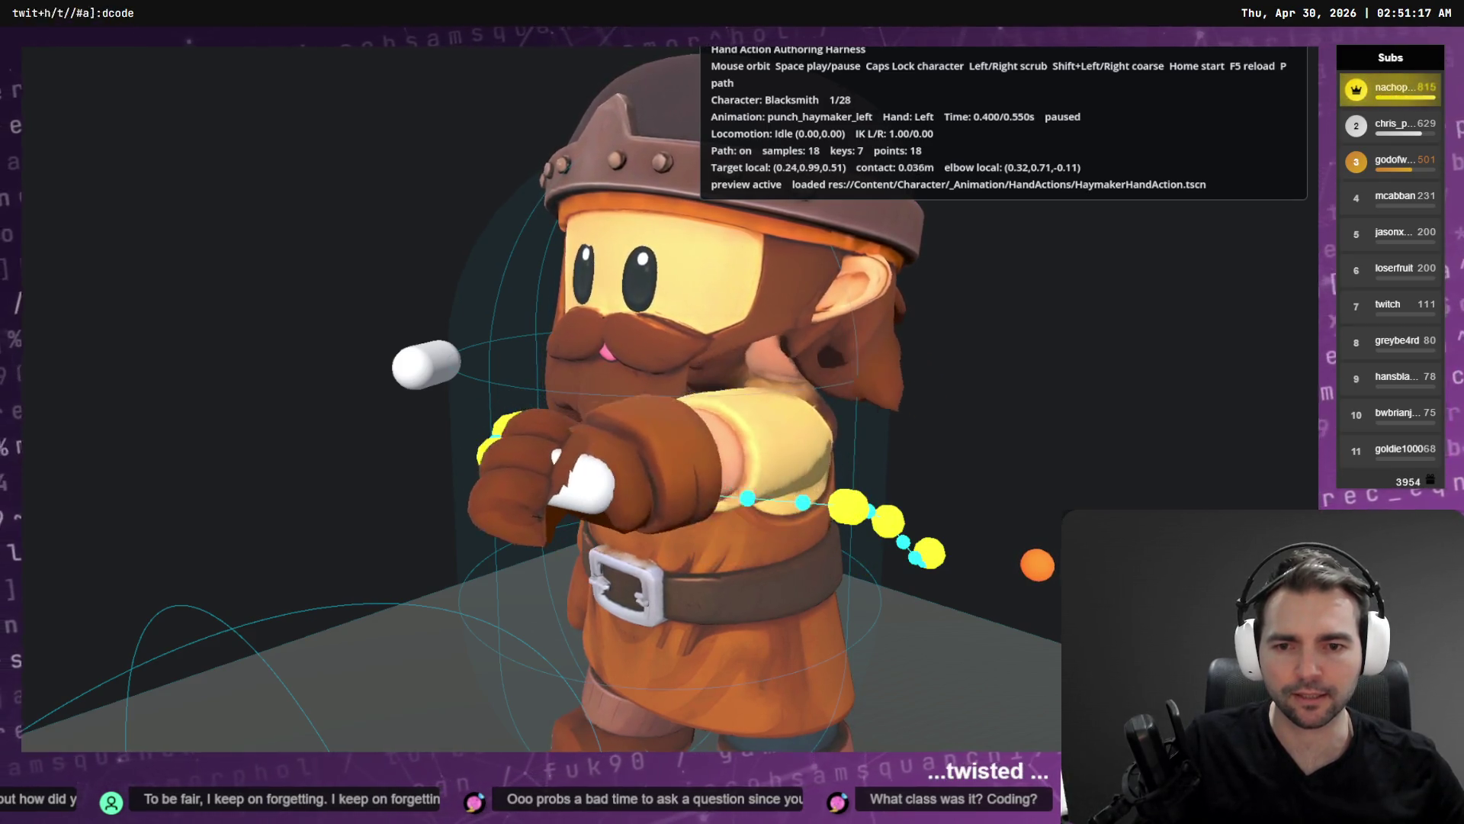
pyautogui.press('Left')
pyautogui.press('Right')
pyautogui.press('Right')
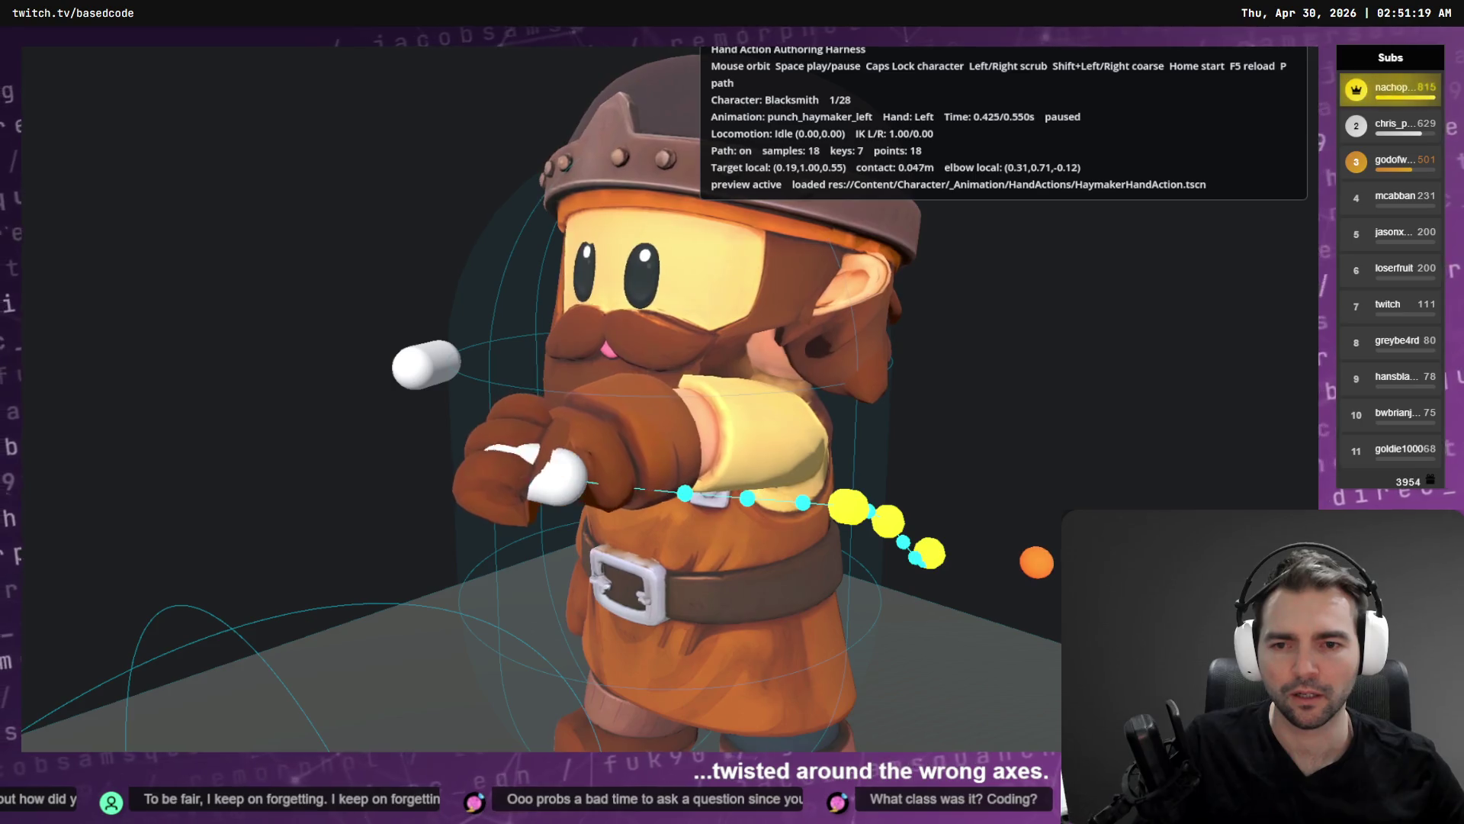
pyautogui.press('Left')
pyautogui.press('Left')
pyautogui.press('Left')
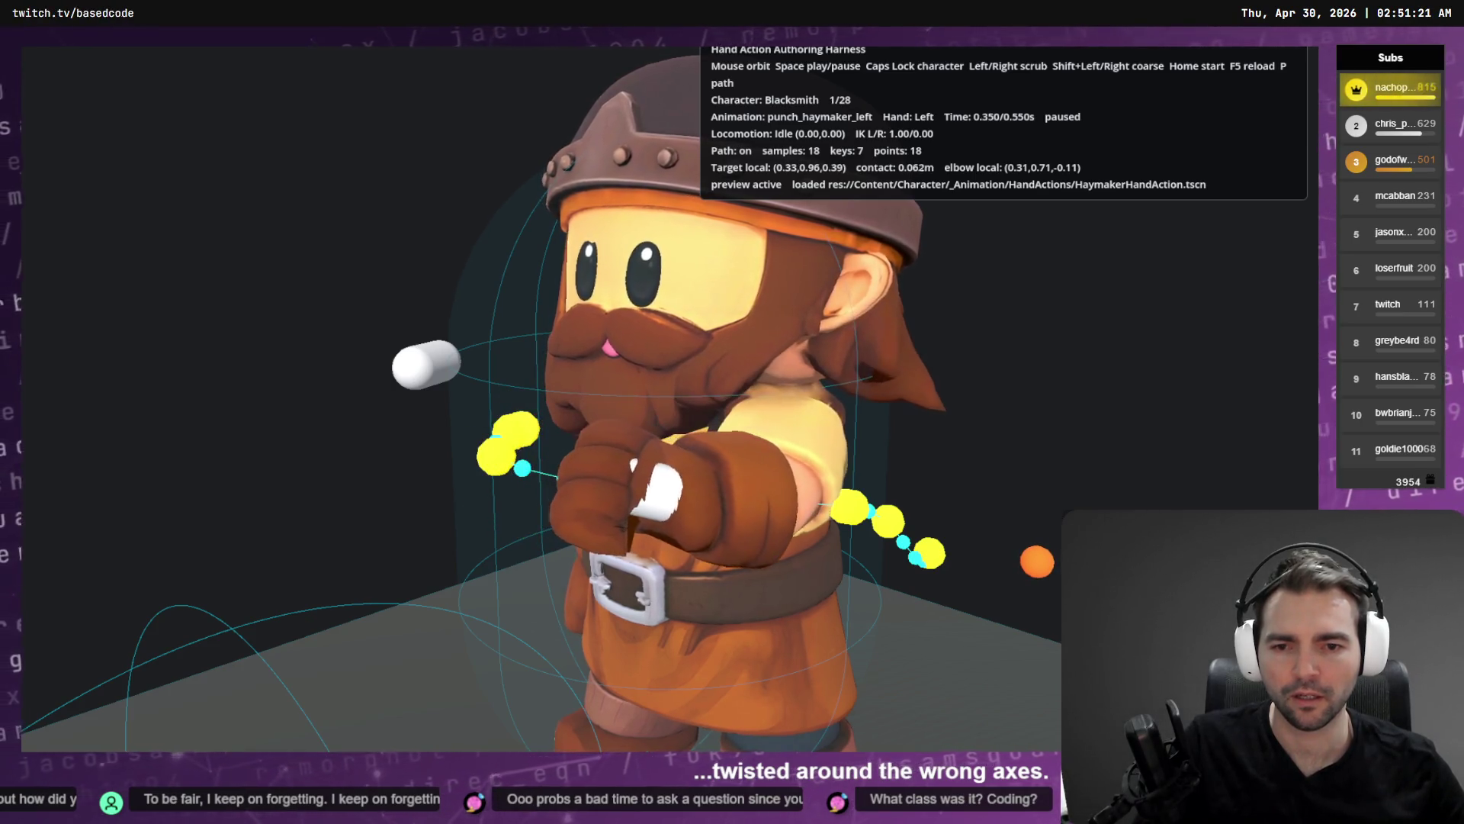
pyautogui.hotkey('alt', 'Tab')
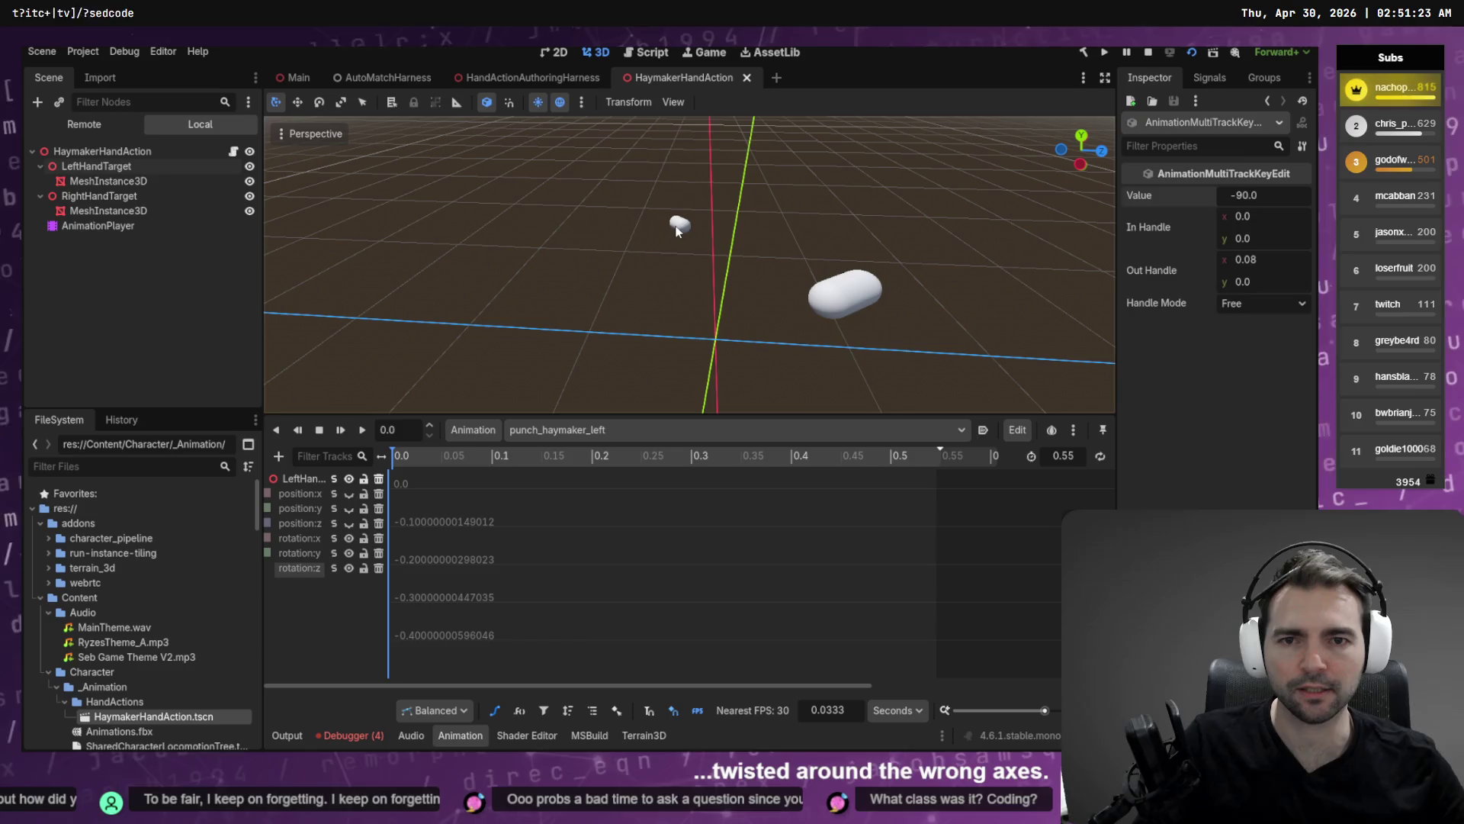
# Select the left hand's capsule mesh and play punch_haymaker_left from the start.
pyautogui.click(676, 228)
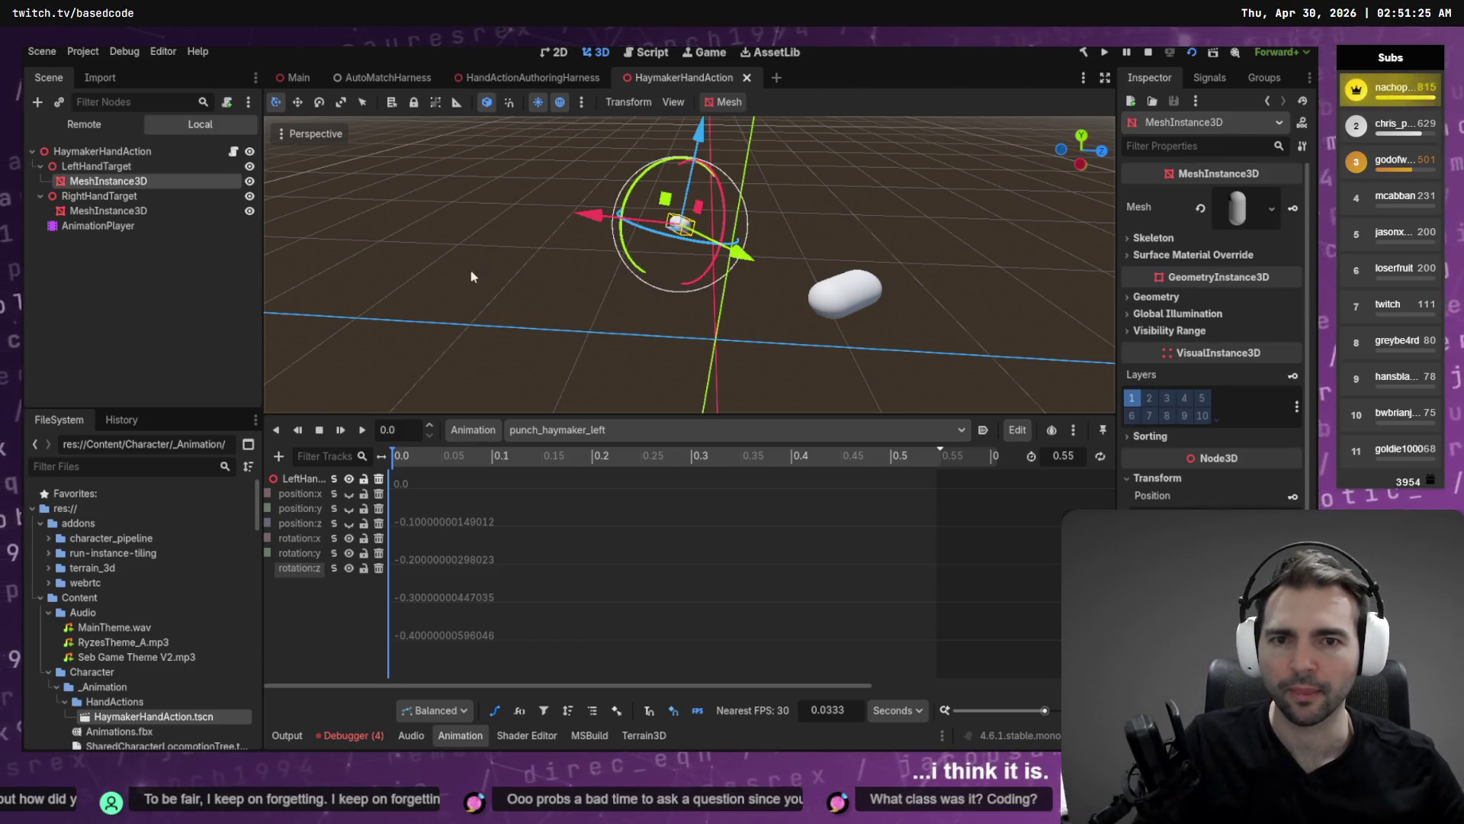
pyautogui.moveTo(516, 290); pyautogui.dragTo(597, 248)
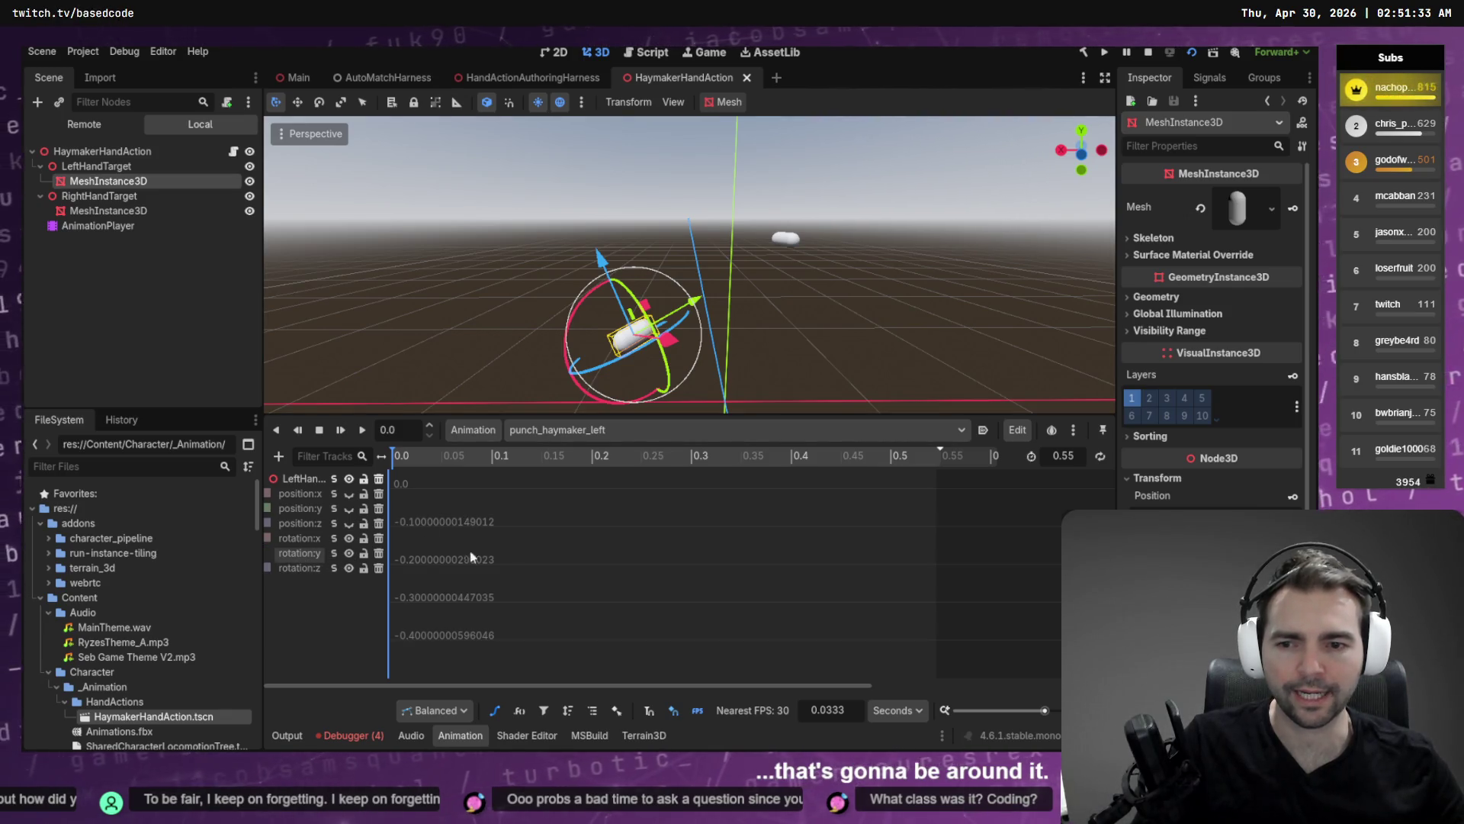
pyautogui.press('d')
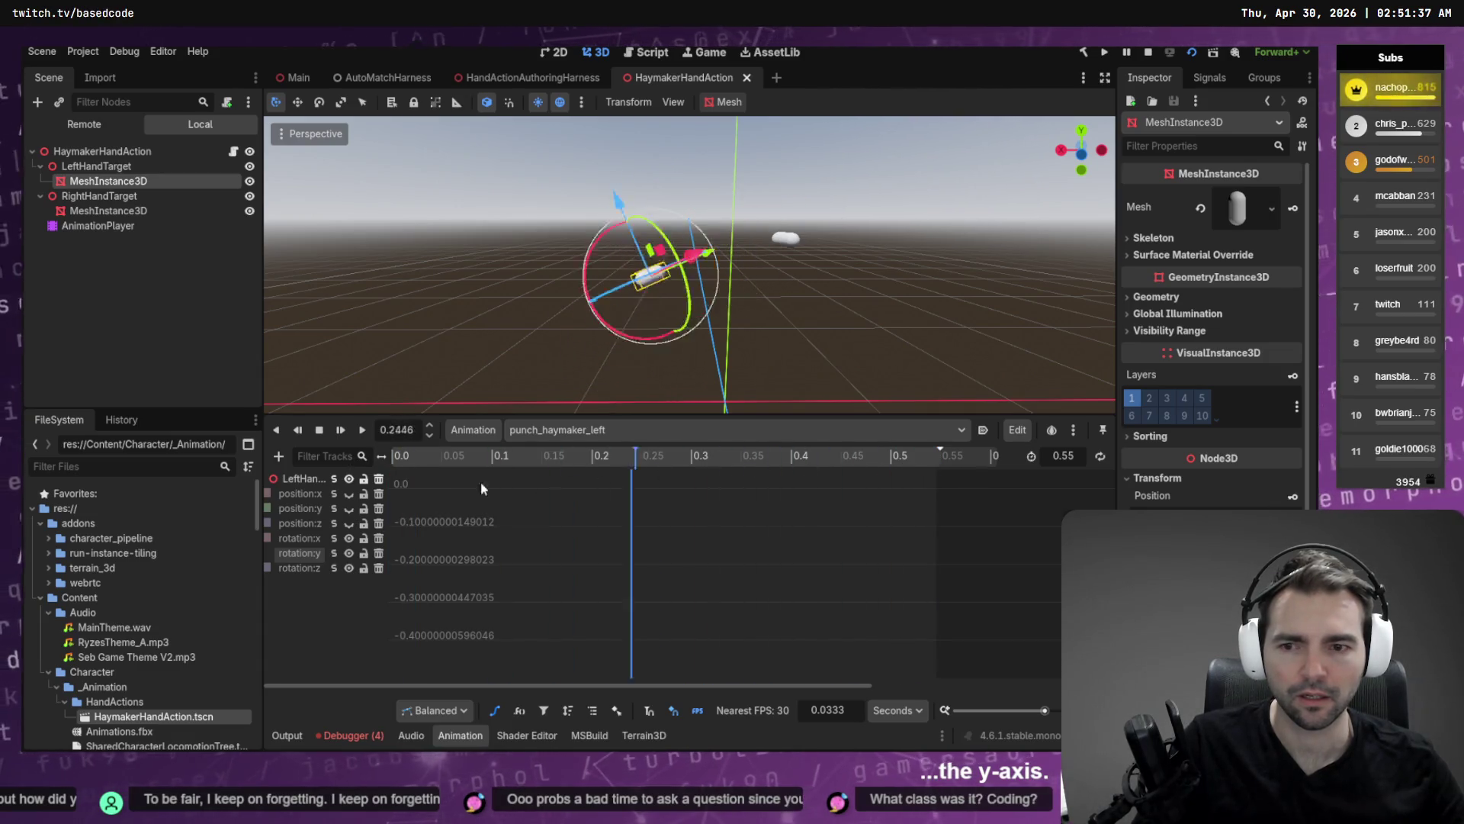
pyautogui.press('s')
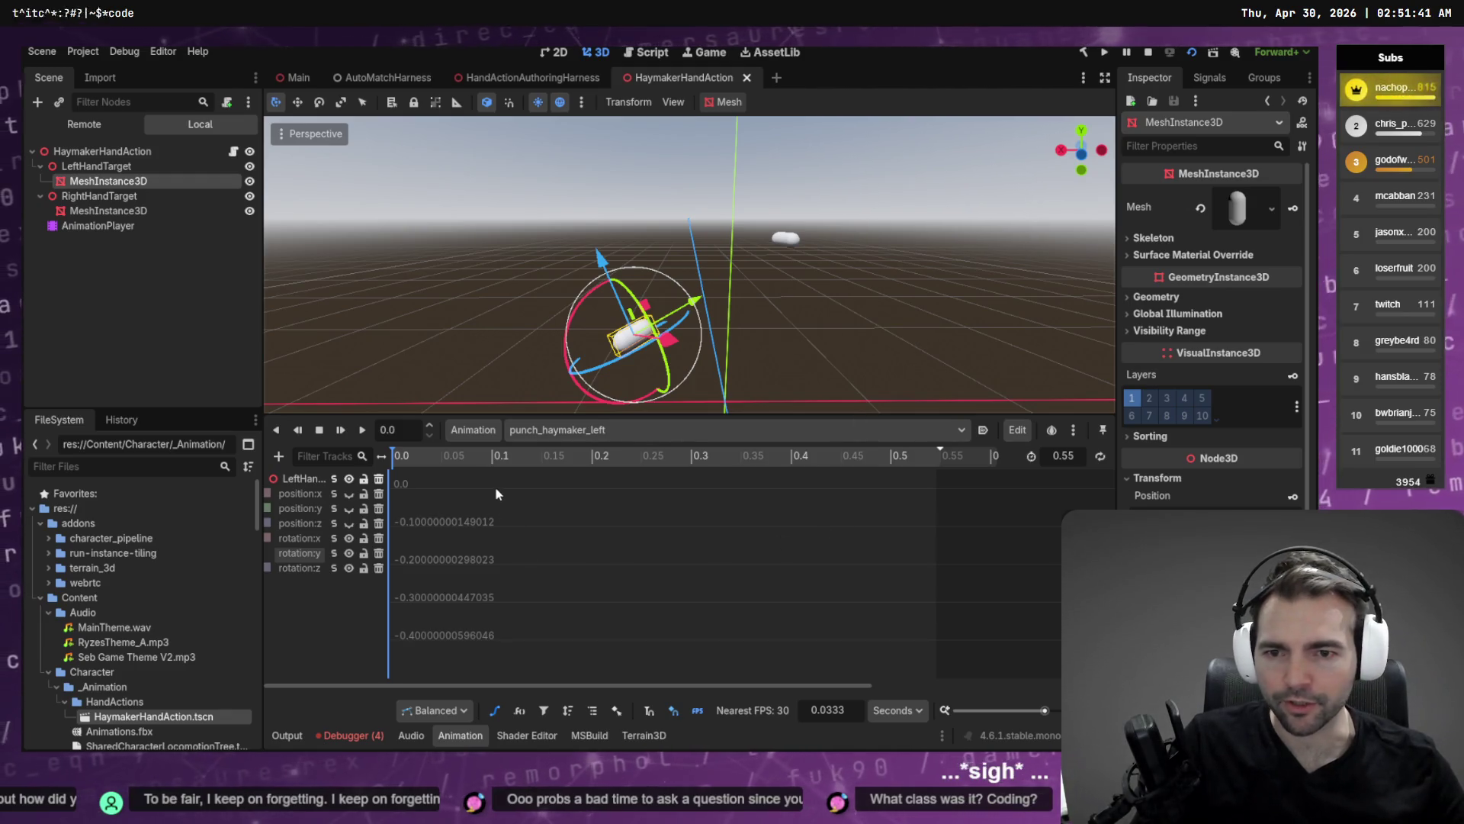
# Replay the left punch, scrub it to near its end, and open the animation list.
pyautogui.click(546, 433)
pyautogui.click(567, 473)
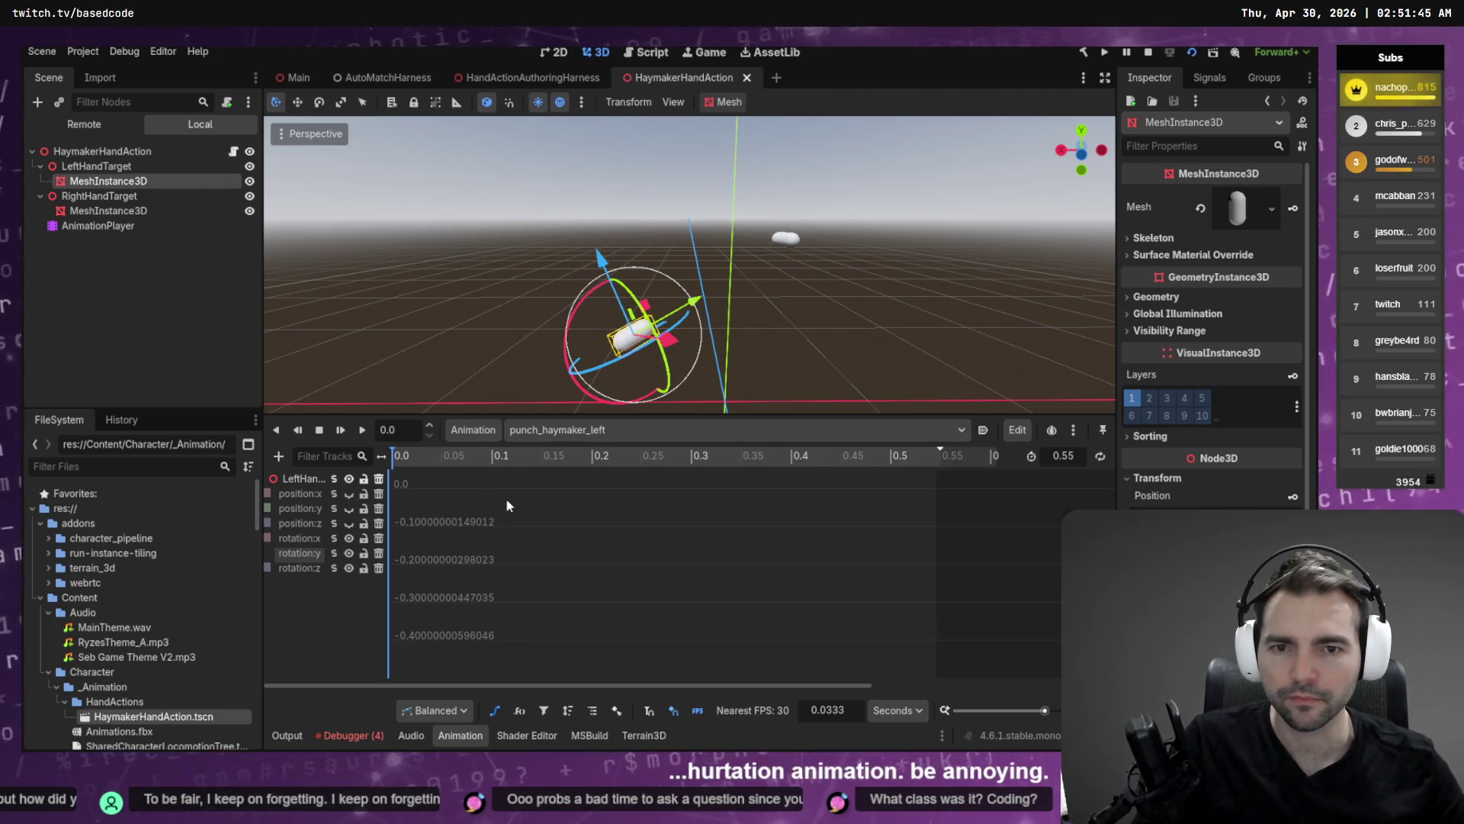
pyautogui.press('d')
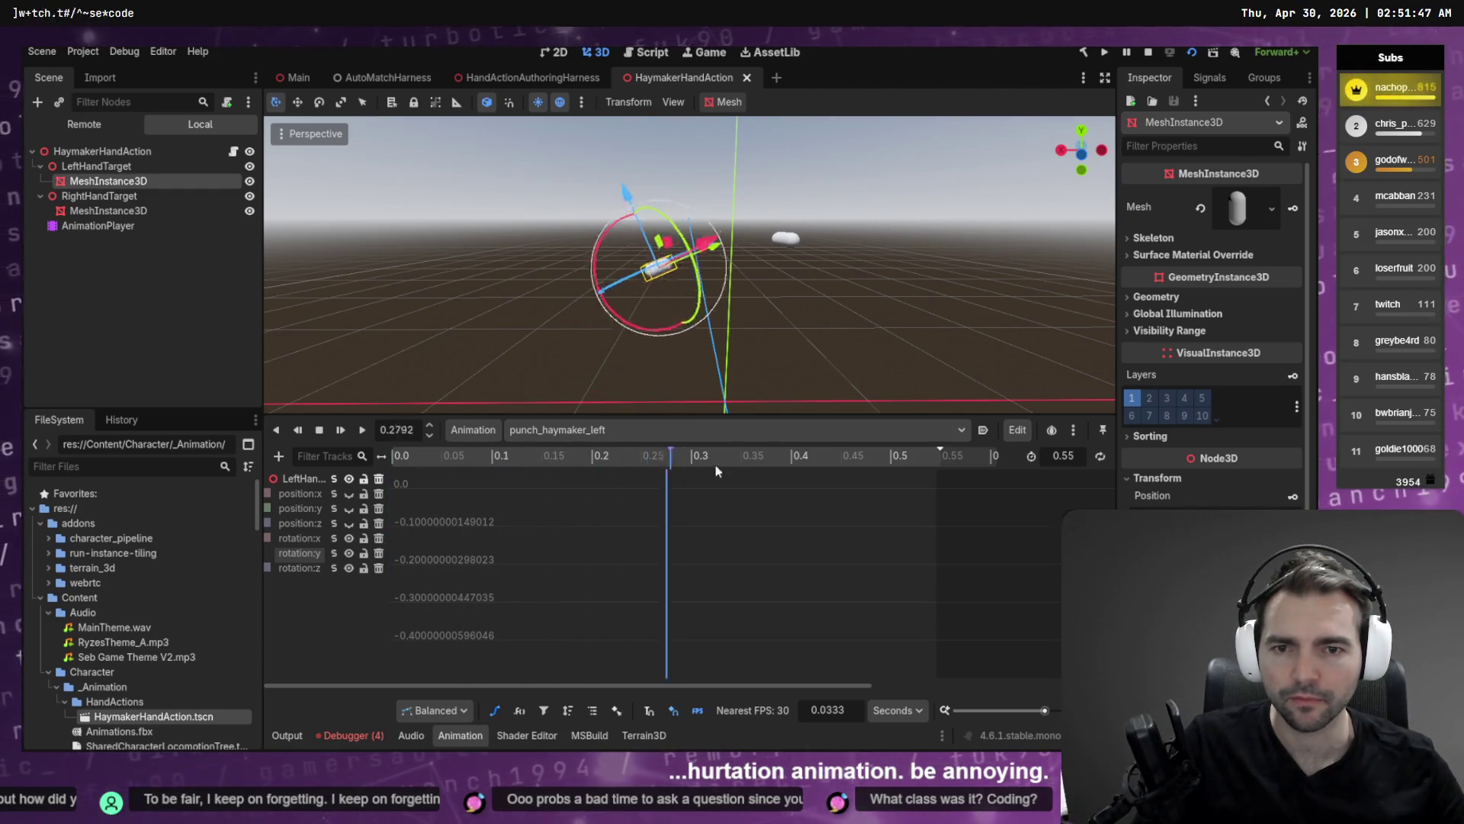
pyautogui.press('s')
pyautogui.moveTo(394, 505)
pyautogui.mouseDown()
pyautogui.moveTo(578, 483)
pyautogui.moveTo(919, 477)
pyautogui.mouseUp()
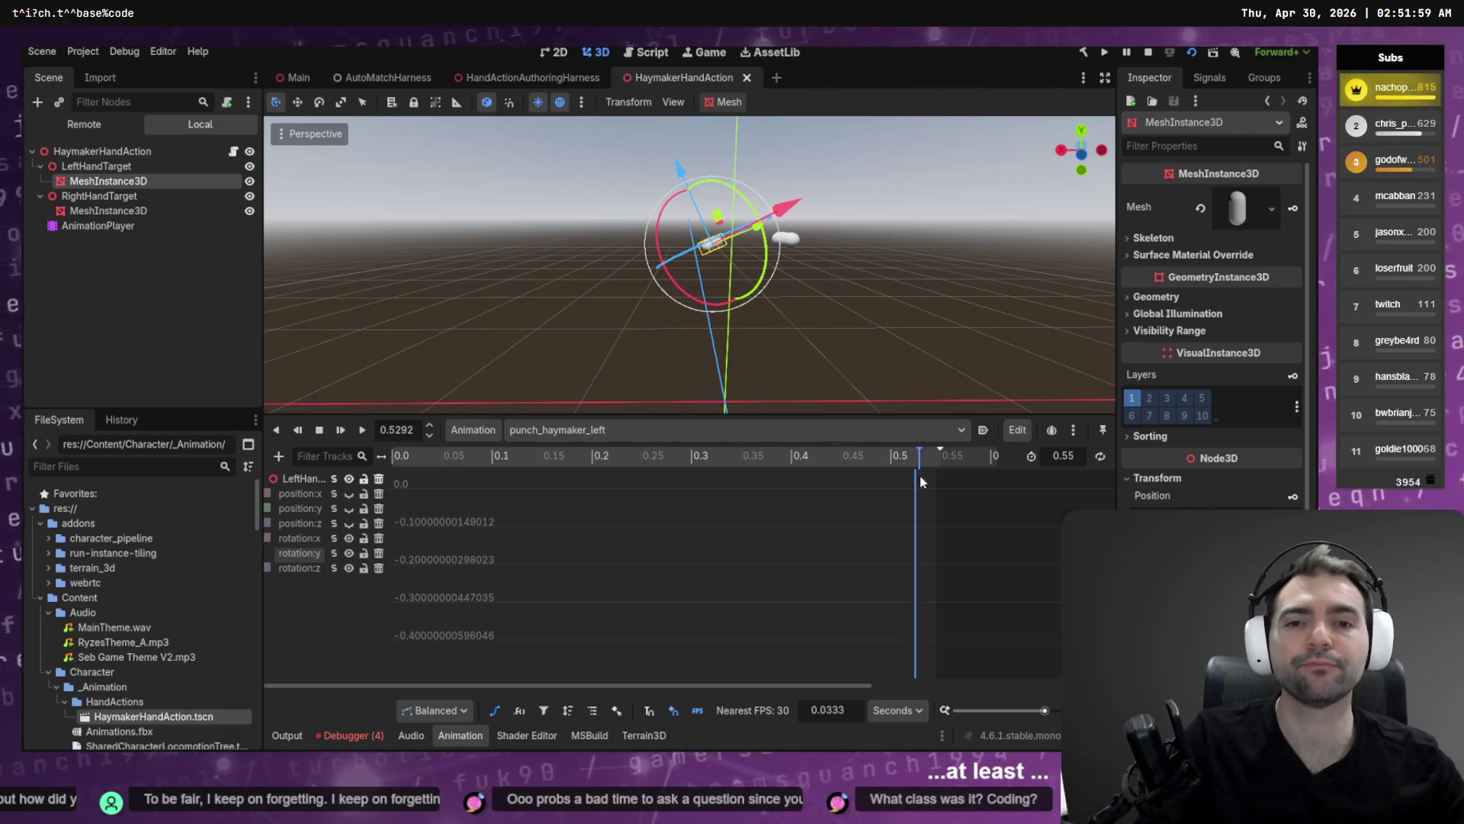
pyautogui.click(602, 429)
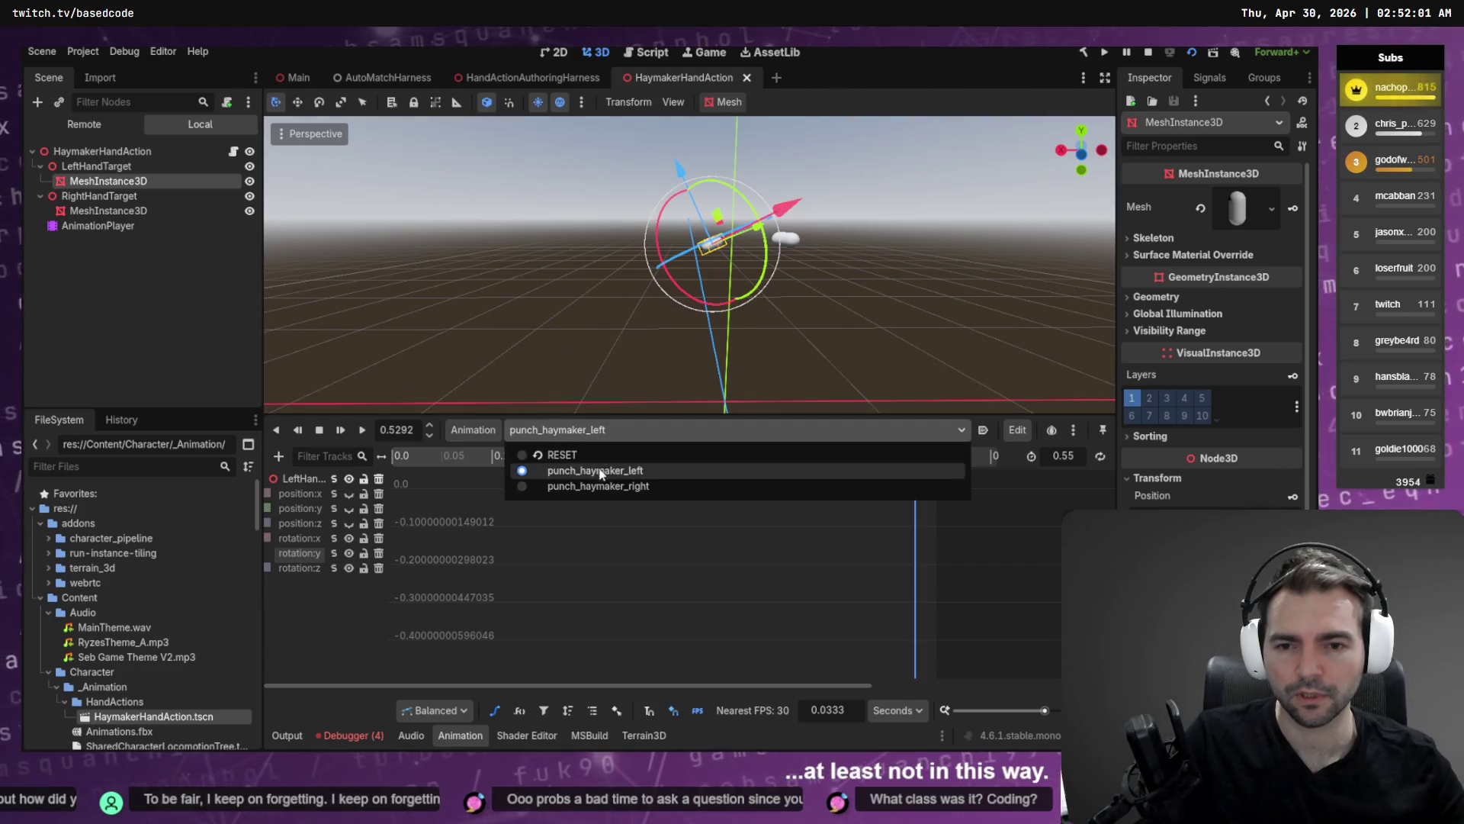
# Switch to punch_haymaker_right, set all its keys to 90, and bring up the harness.
pyautogui.click(603, 494)
pyautogui.press('f')
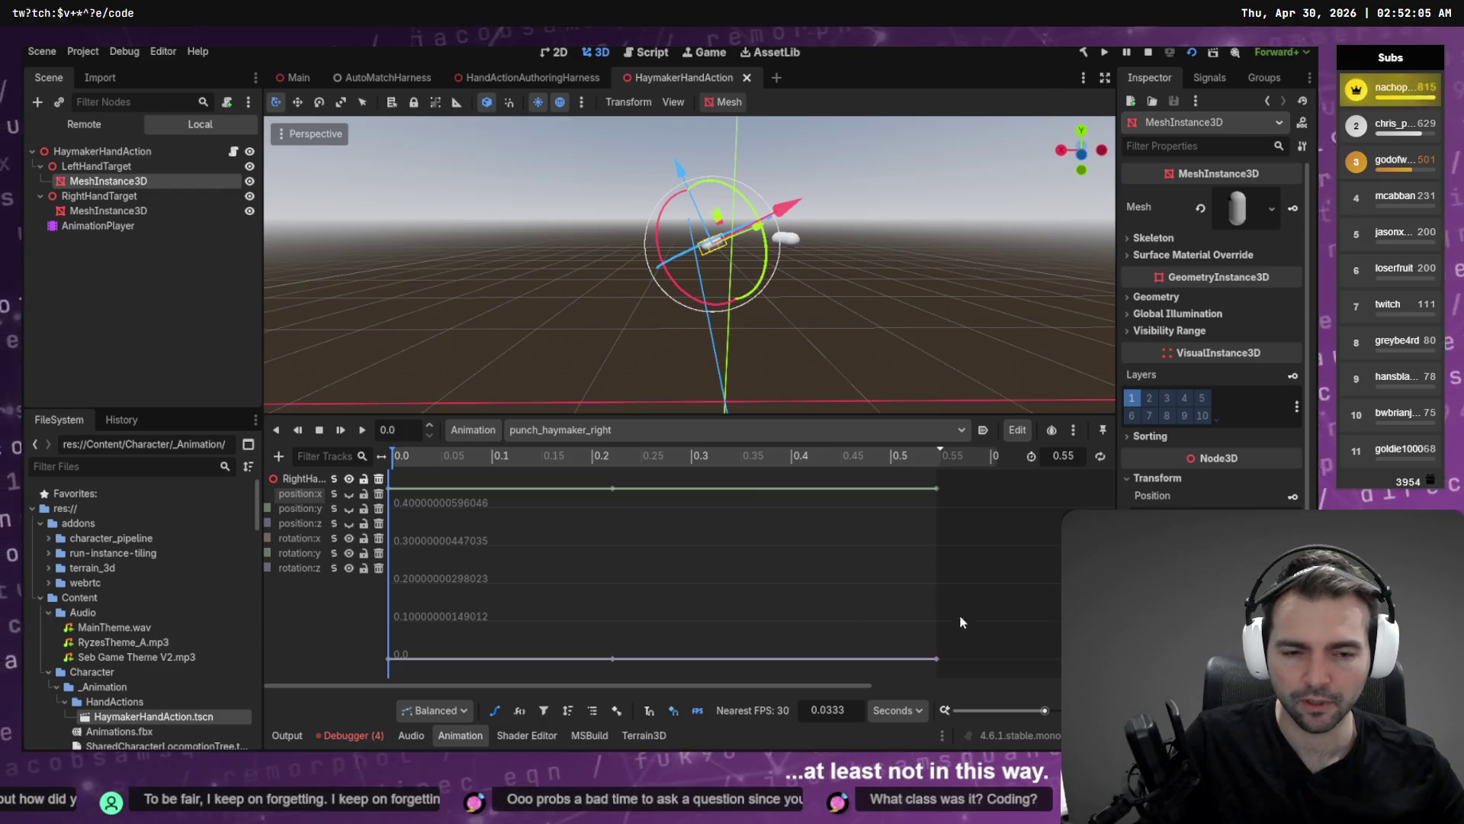
pyautogui.moveTo(959, 614); pyautogui.dragTo(917, 670)
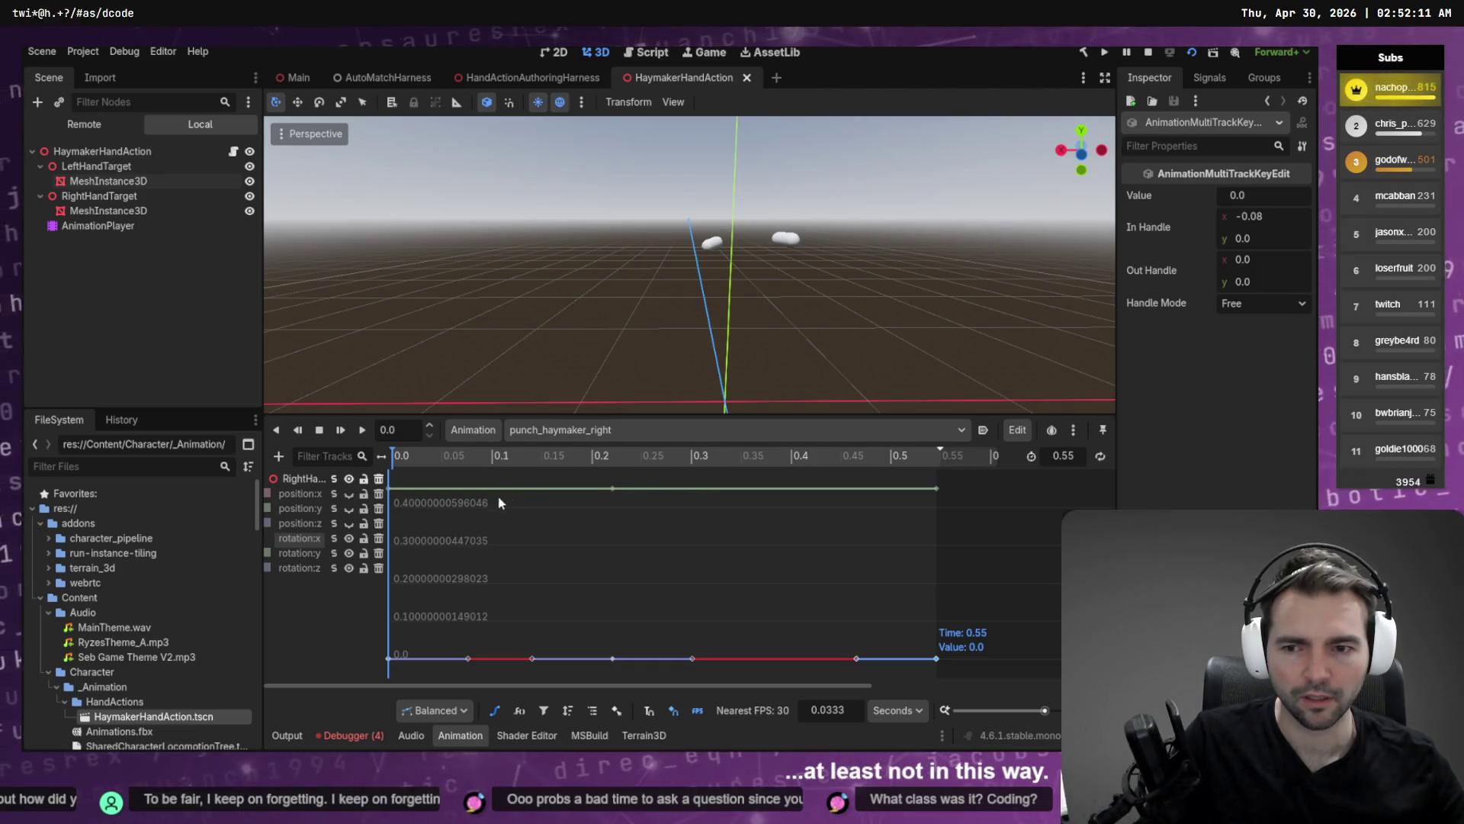
pyautogui.click(295, 556)
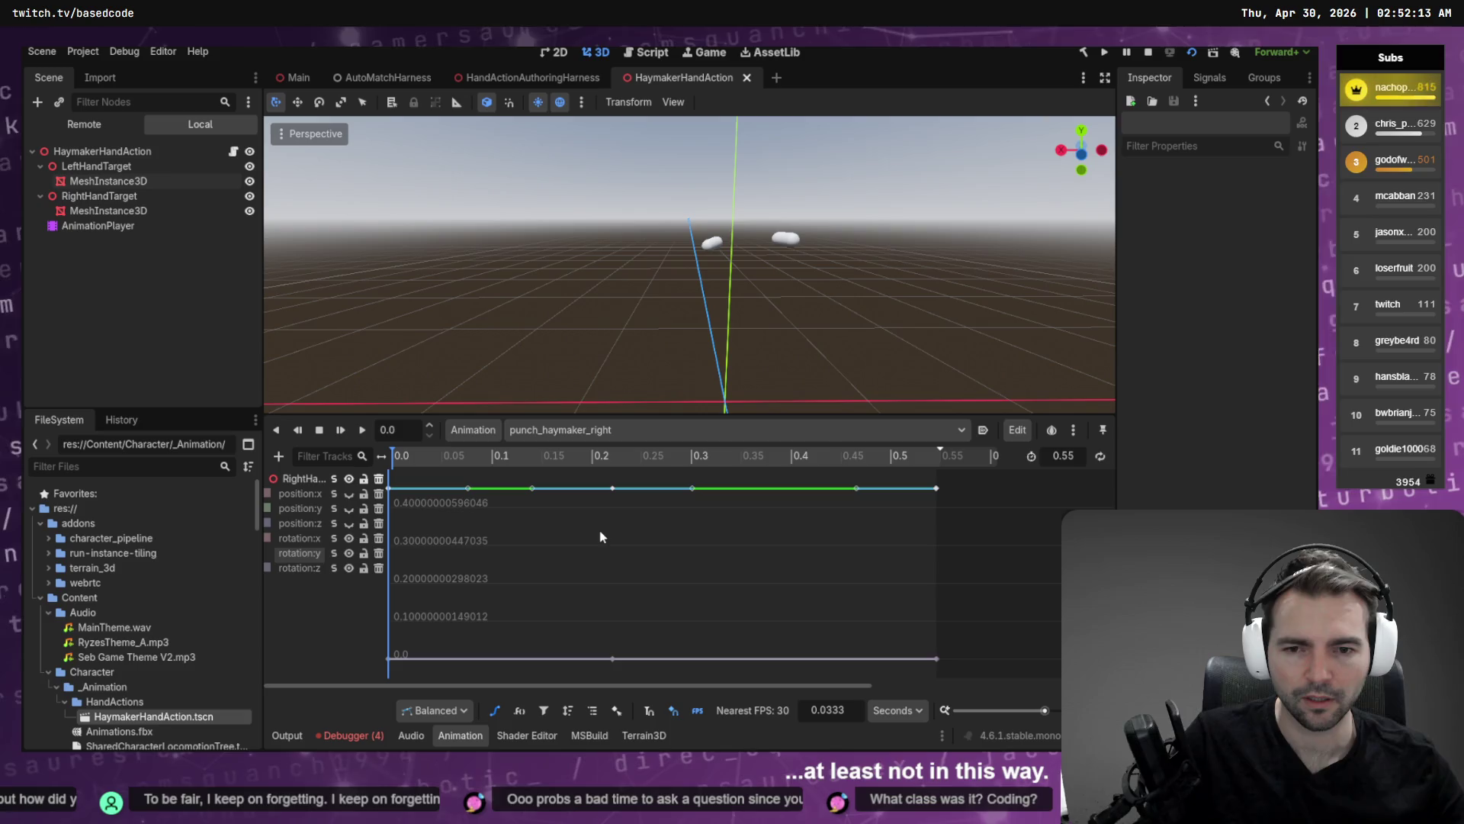
pyautogui.hotkey('shift', 'a')
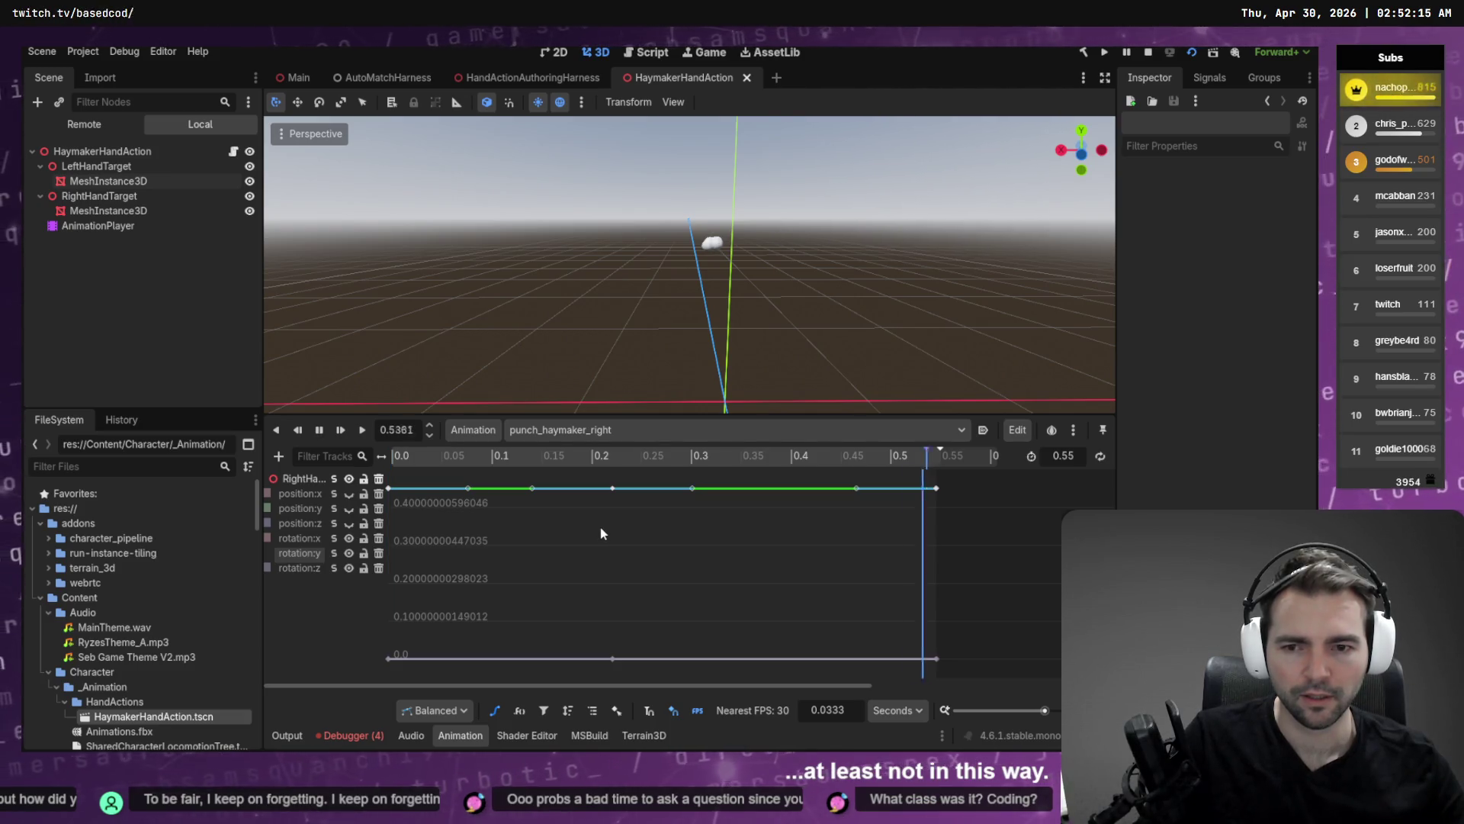
pyautogui.hotkey('ctrl', 'a')
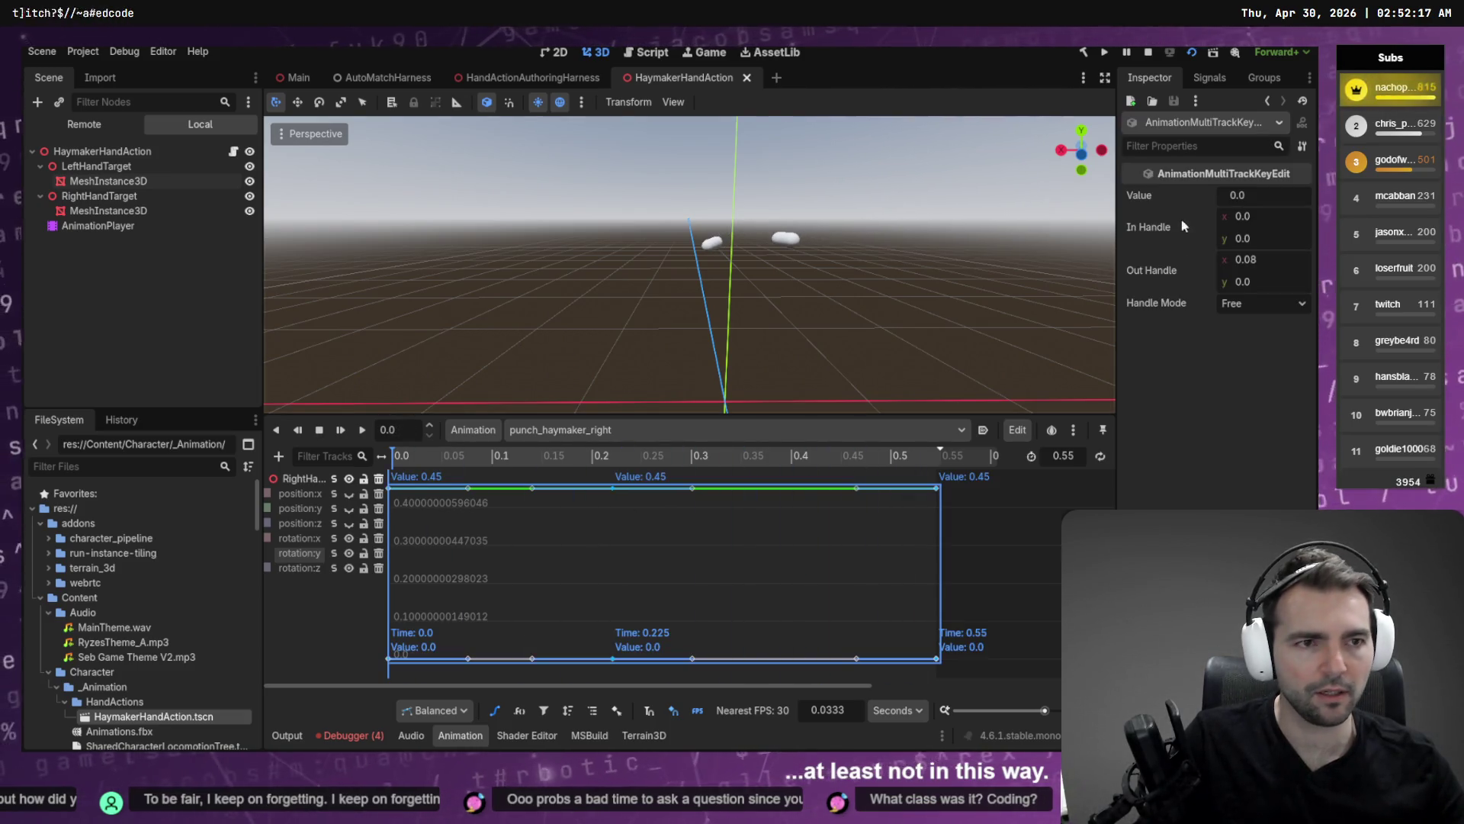
pyautogui.click(1258, 195)
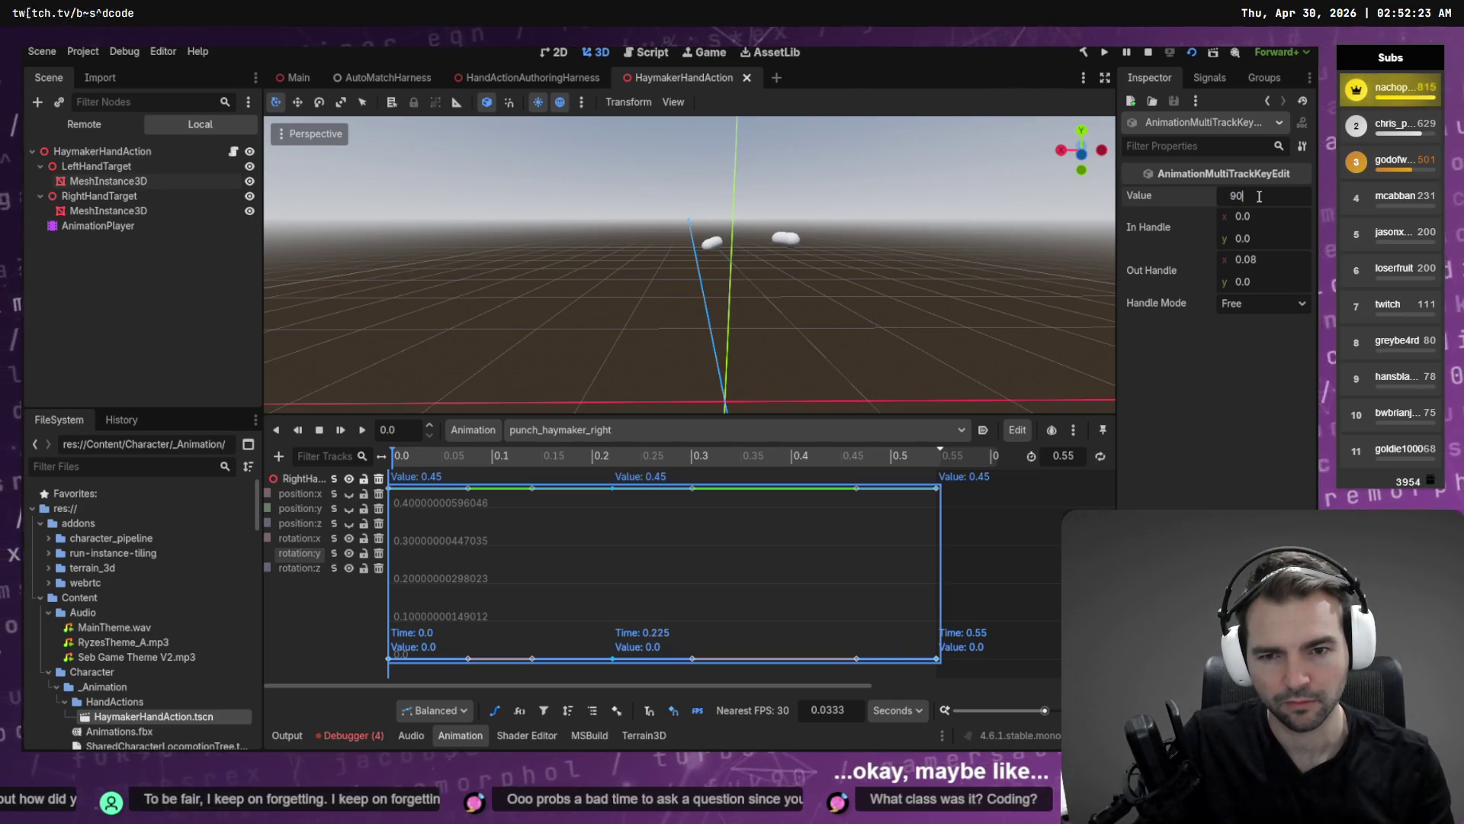
pyautogui.press('Return')
pyautogui.hotkey('alt', 'Tab')
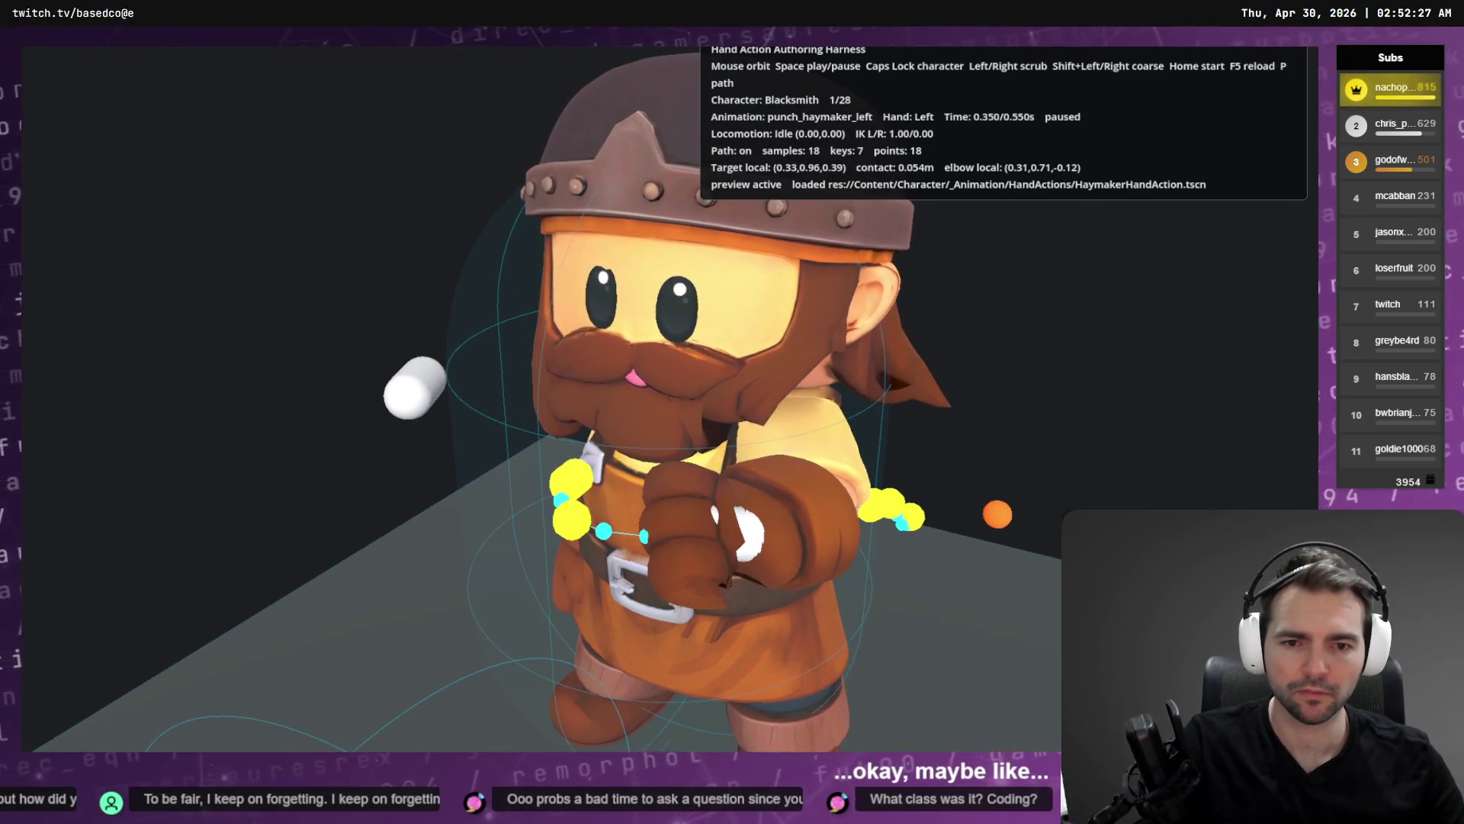
# Select all punch_haymaker_right keys at 90 and compare them against the harness punch pose.
pyautogui.hotkey('alt', 'Tab')
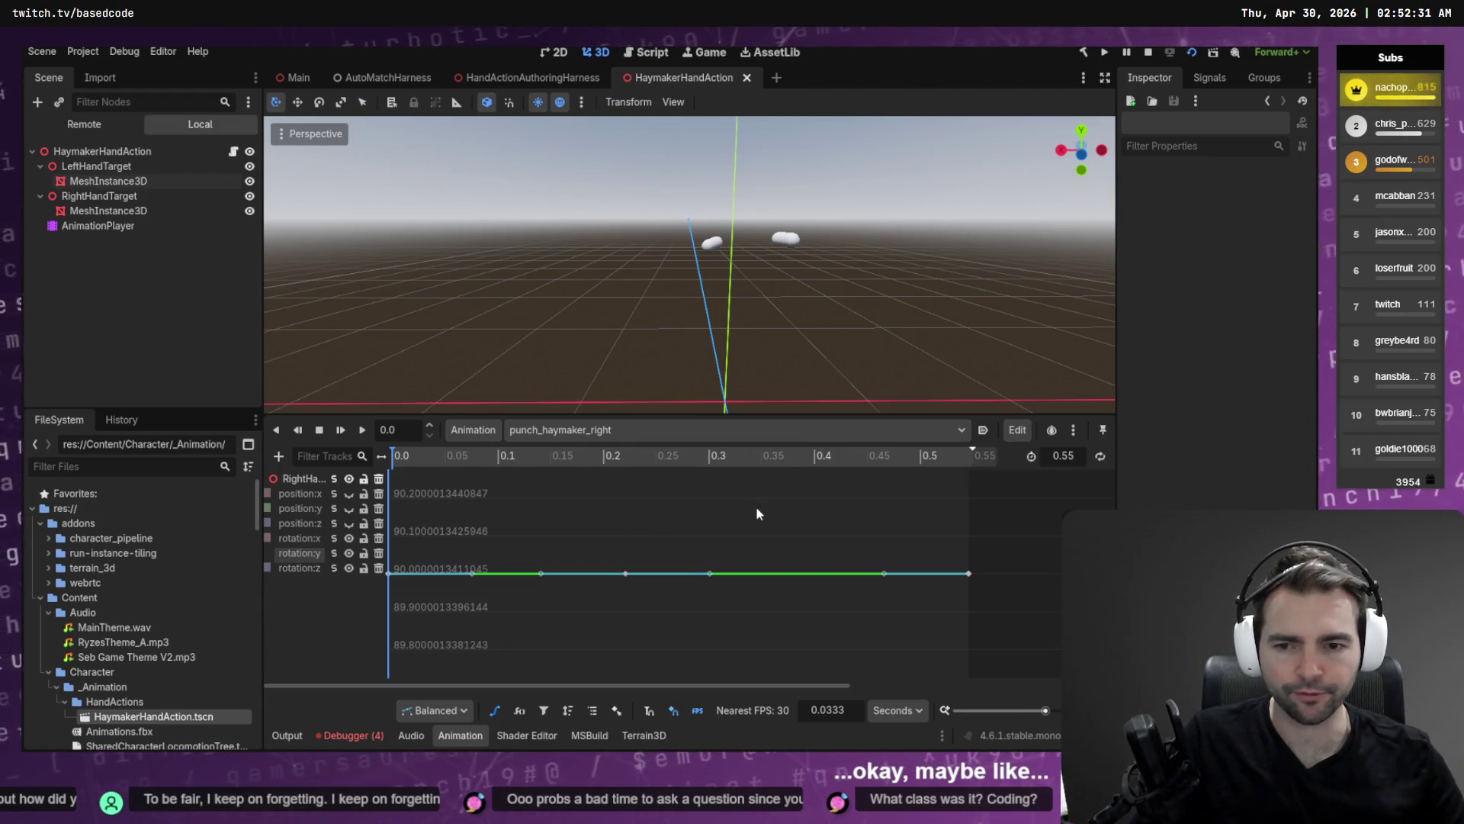
pyautogui.click(626, 572)
pyautogui.click(576, 547)
pyautogui.moveTo(1037, 543); pyautogui.dragTo(384, 630)
pyautogui.hotkey('alt', 'Tab')
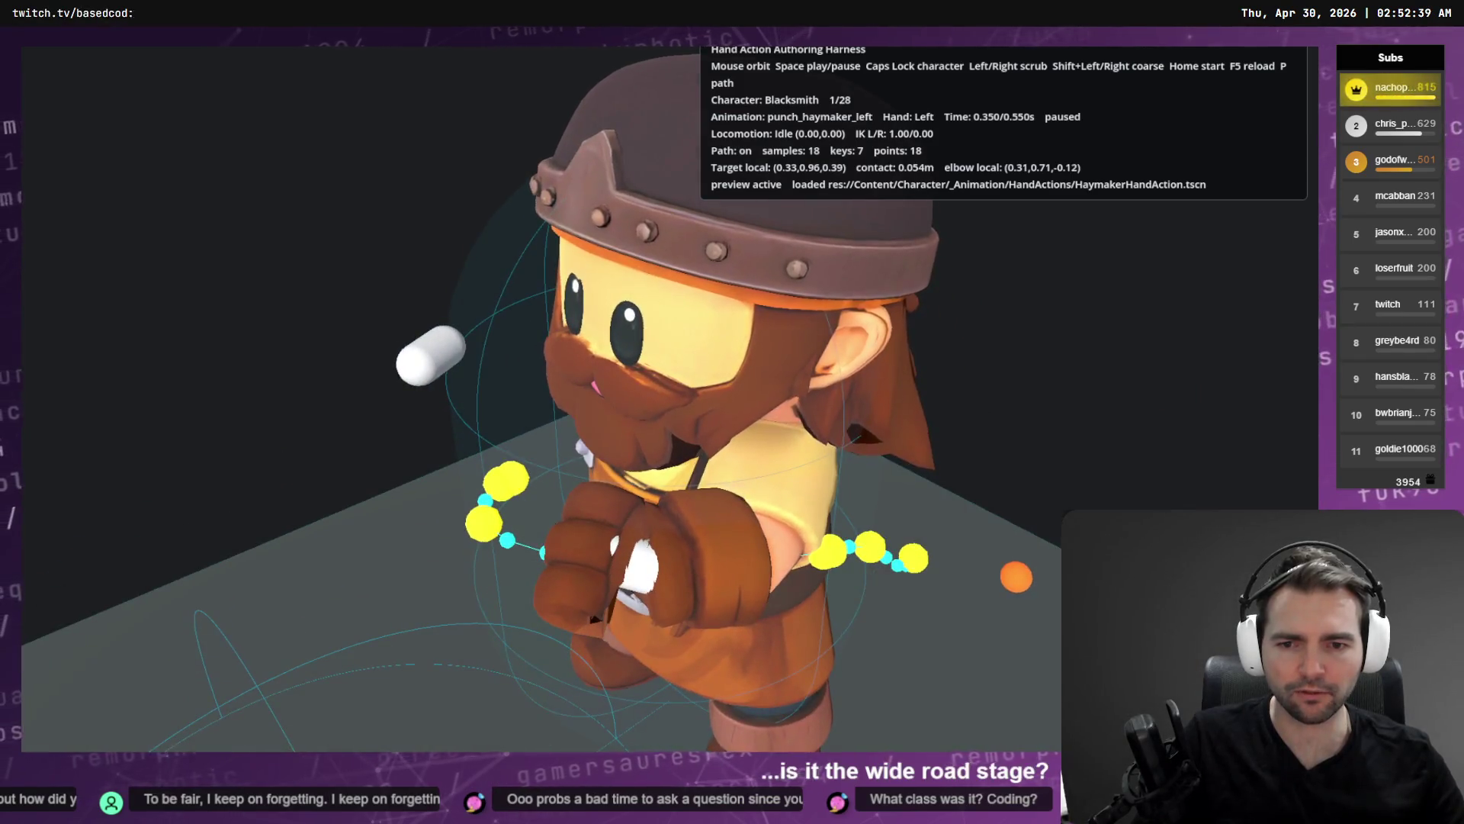
pyautogui.hotkey('alt', 'Tab')
pyautogui.hotkey('alt', 'Tab')
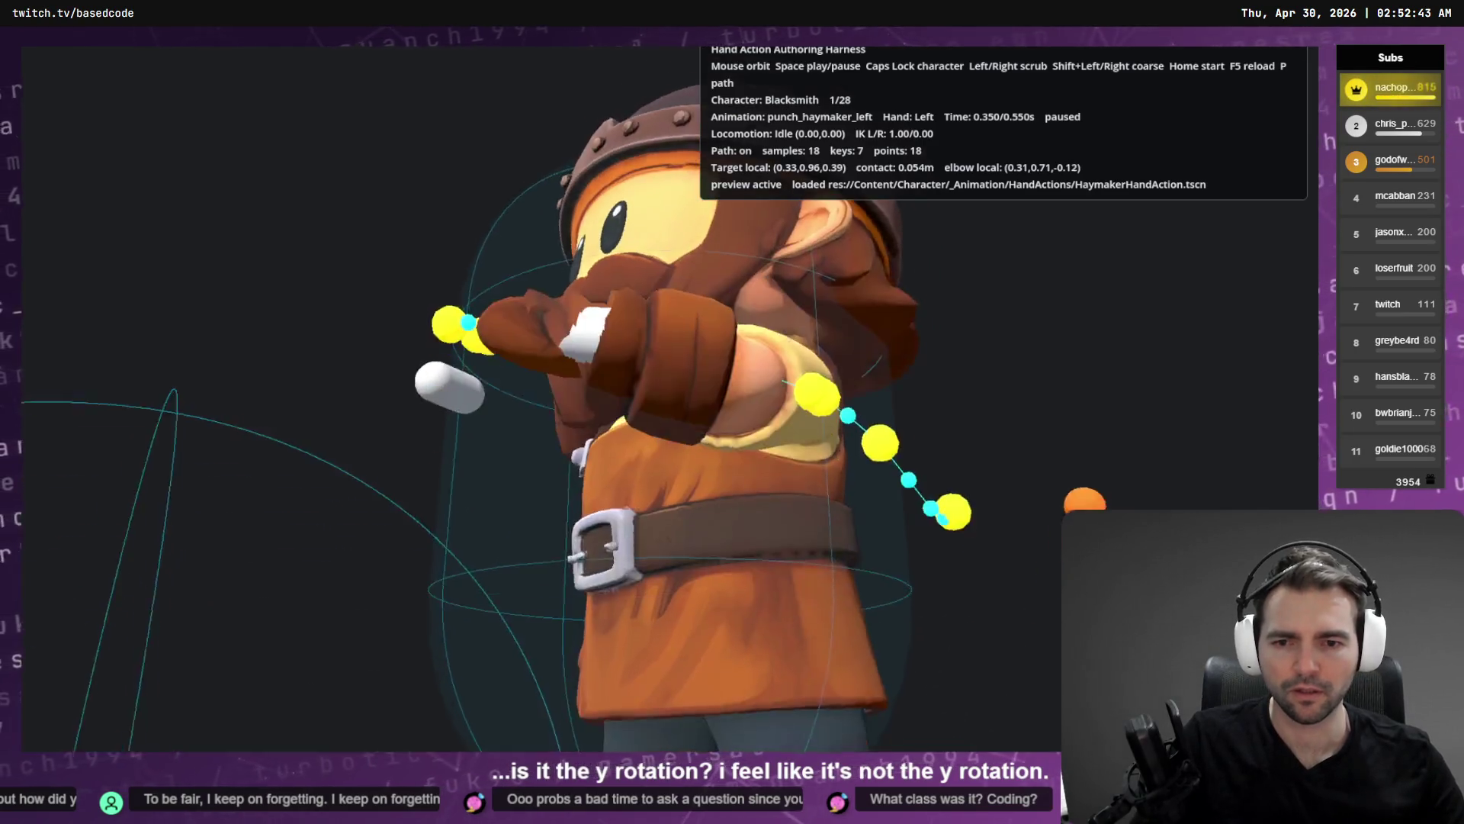
pyautogui.hotkey('alt', 'Tab')
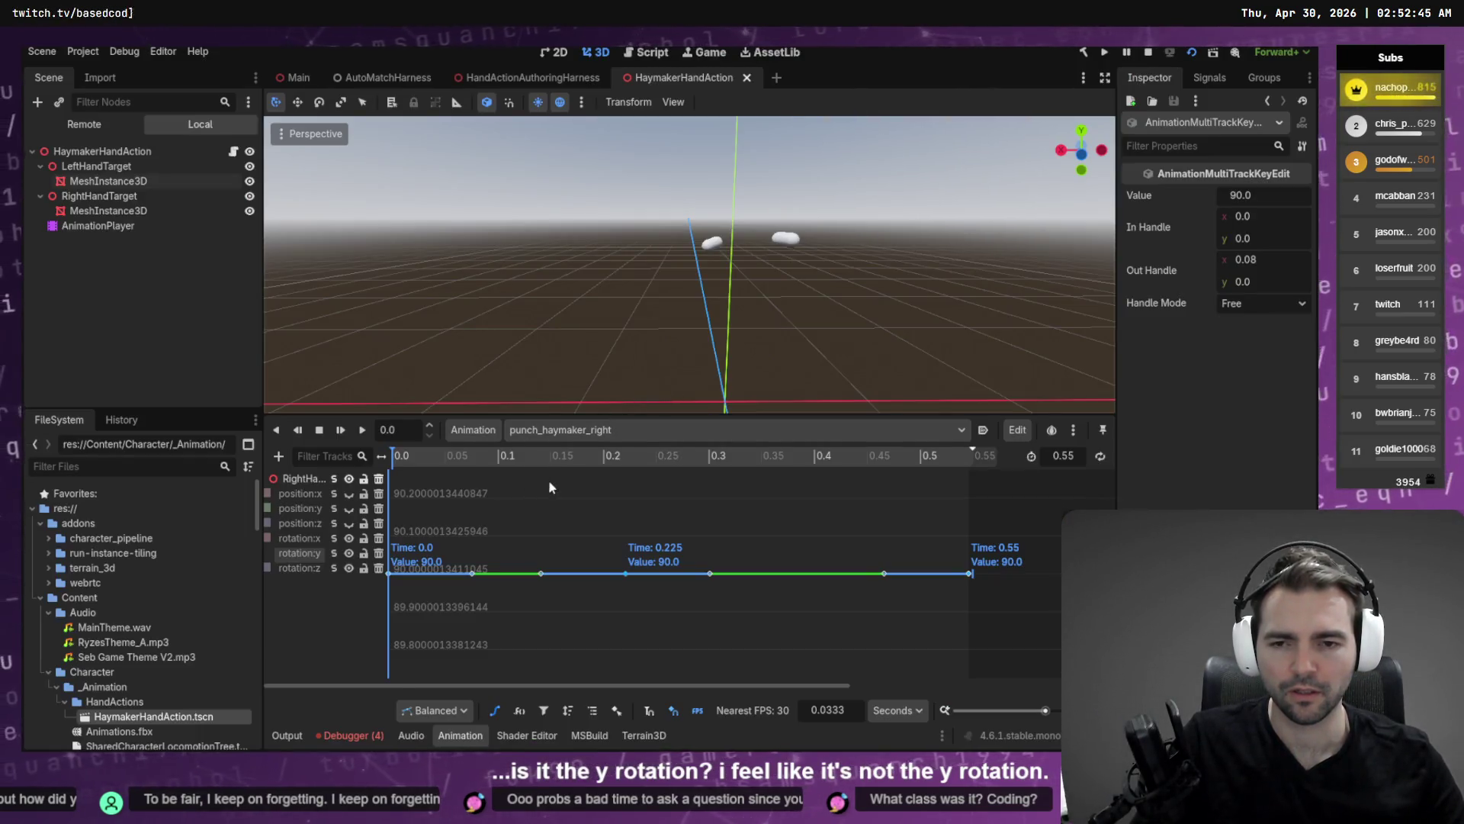
pyautogui.hotkey('alt', 'Tab')
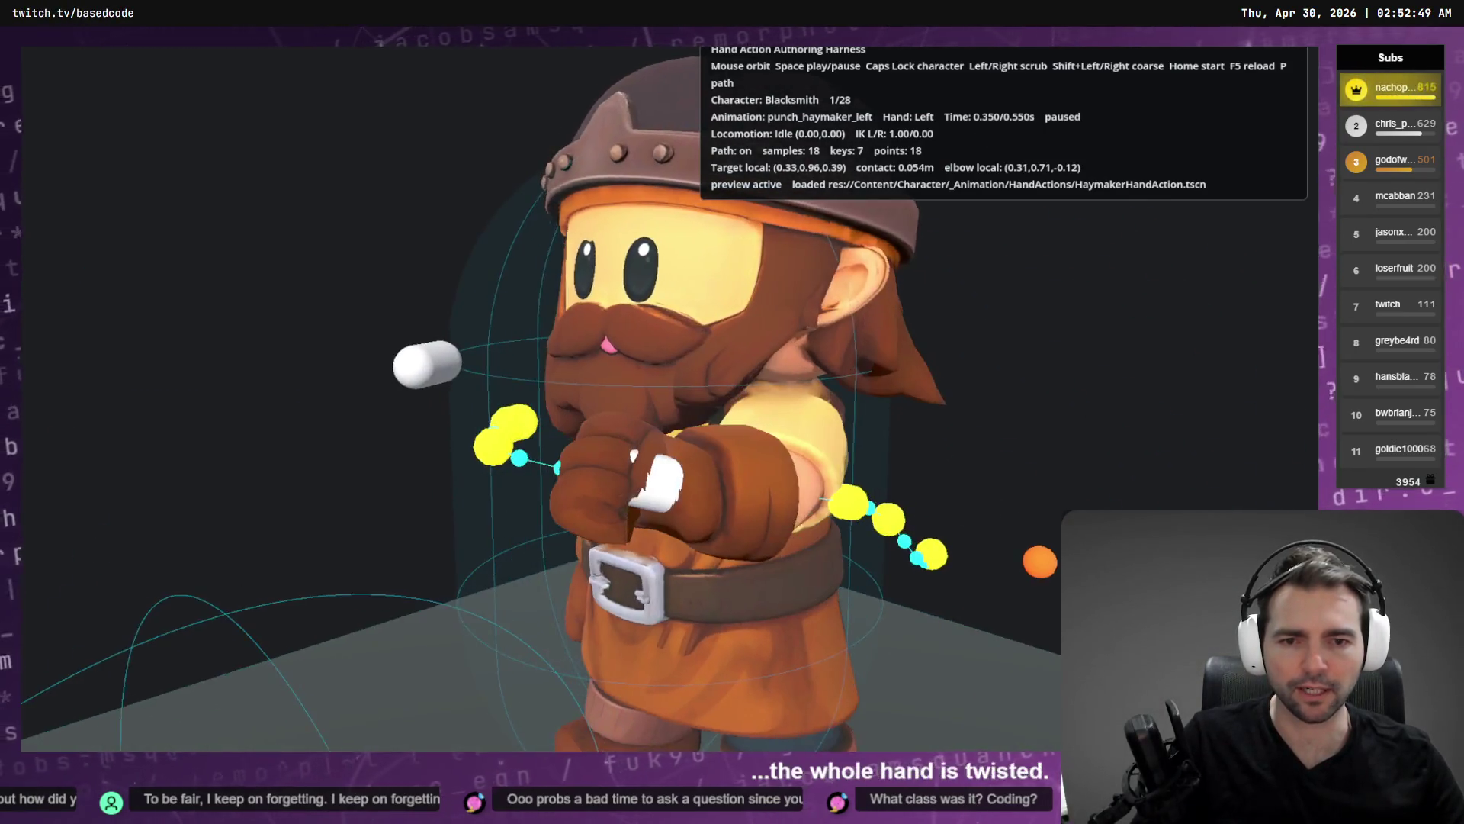
pyautogui.hotkey('alt', 'Tab')
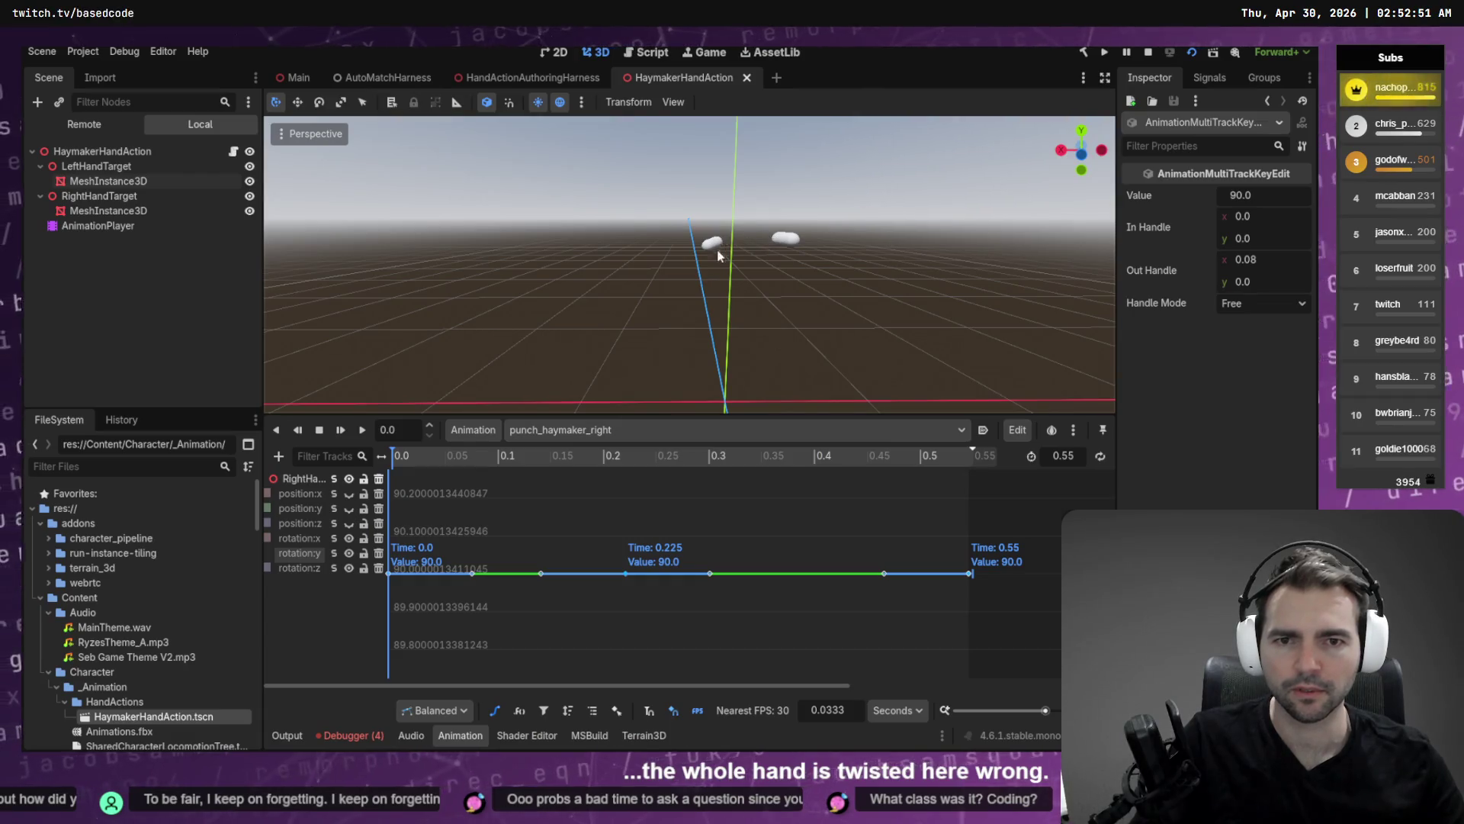
pyautogui.click(713, 244)
# Change the selected punch_haymaker_right rotation:y keys from 90.0 to 0.
pyautogui.moveTo(838, 343); pyautogui.dragTo(982, 485)
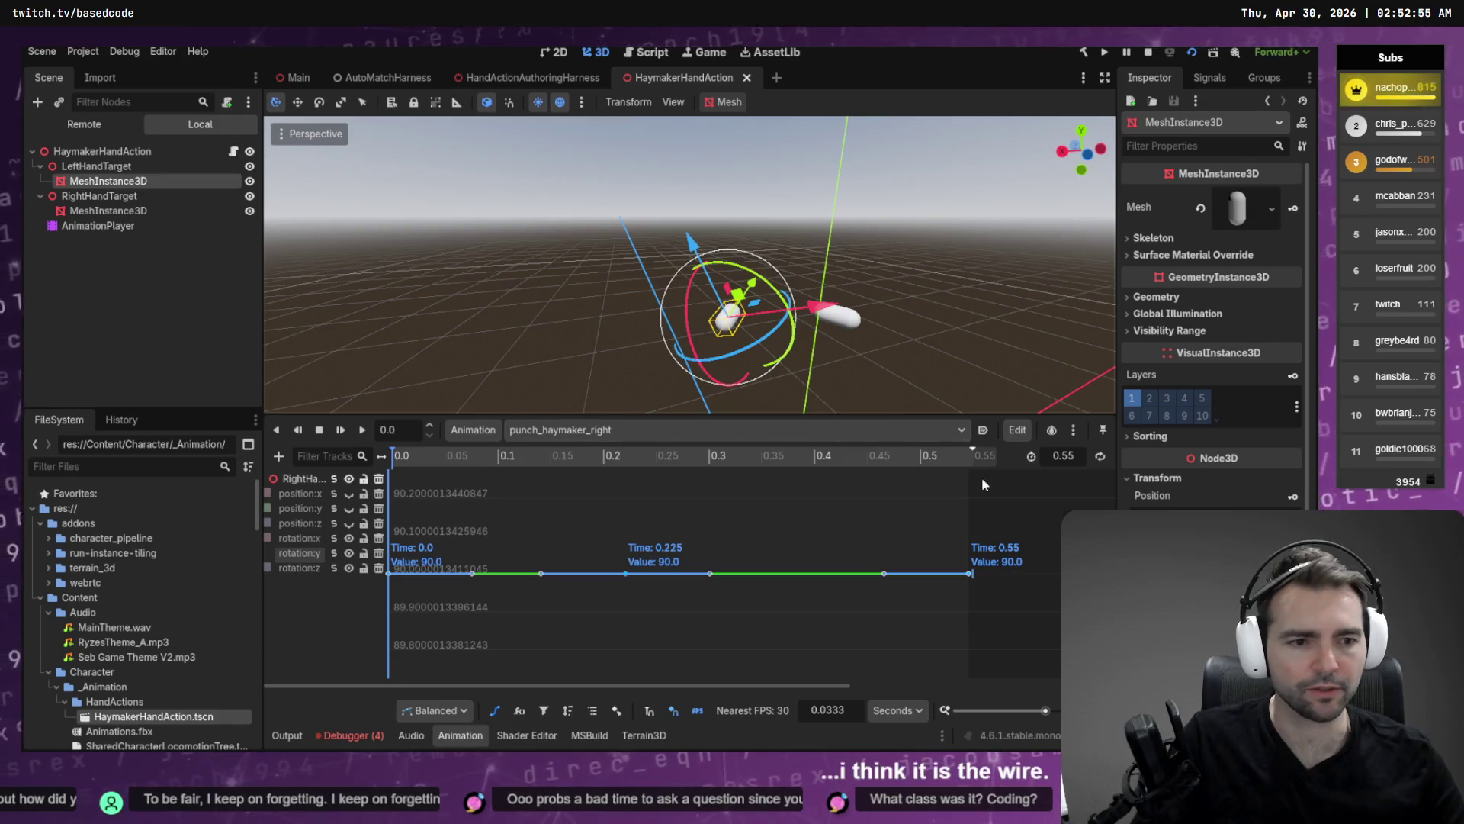
pyautogui.hotkey('alt', 'Tab')
pyautogui.hotkey('alt', 'Tab')
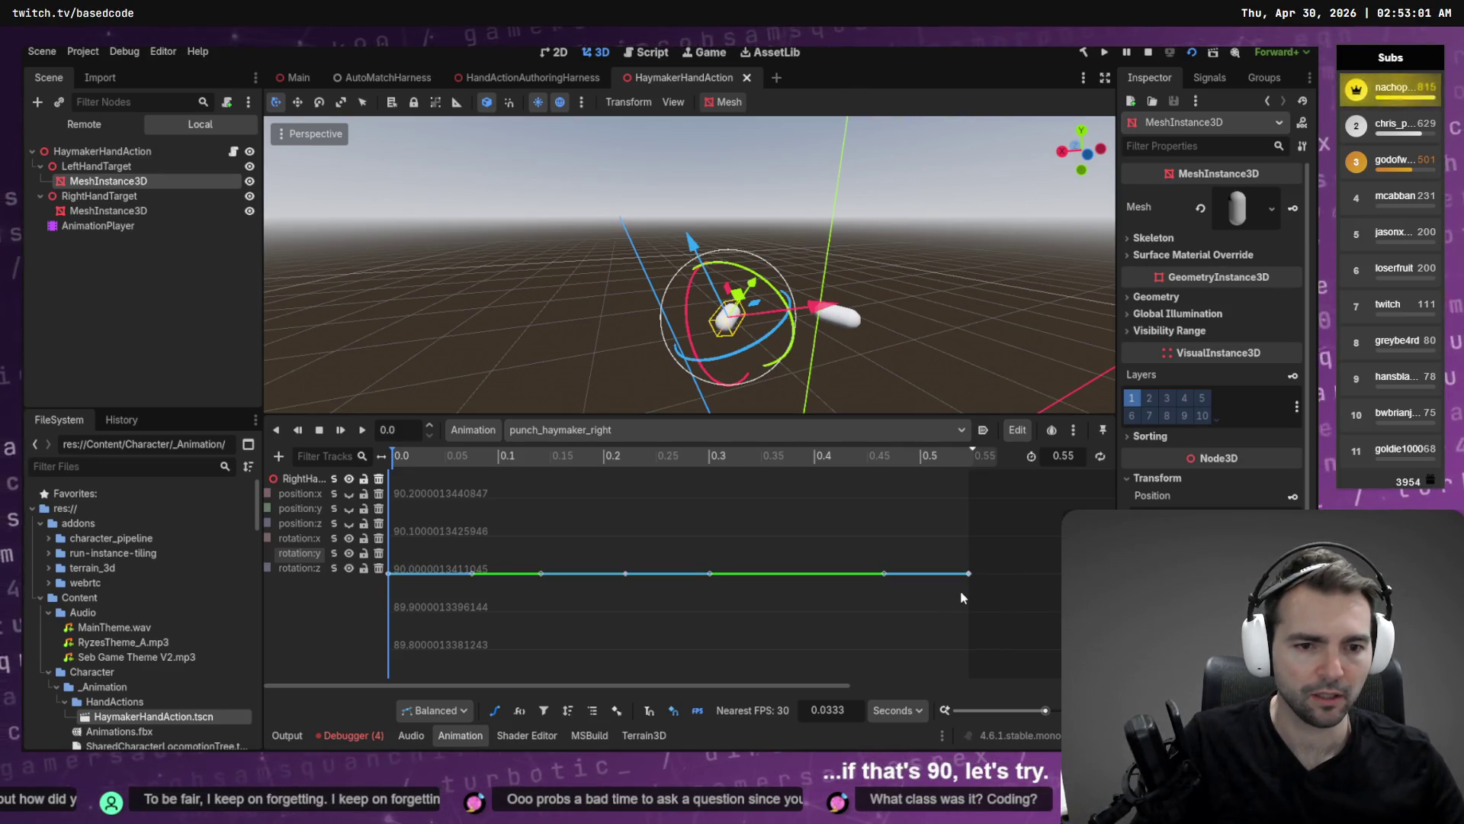
pyautogui.click(970, 573)
pyautogui.click(1260, 197)
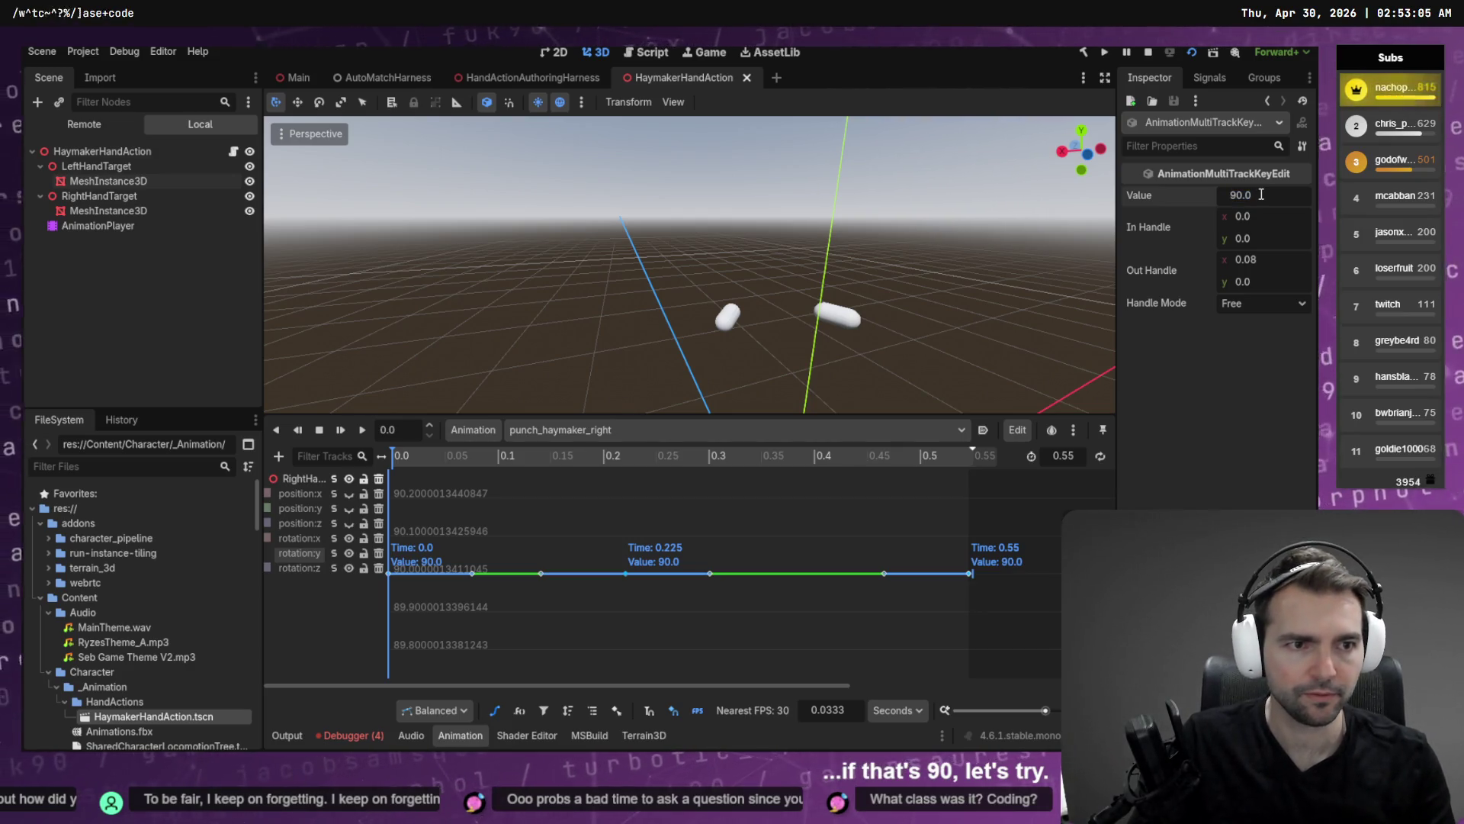
pyautogui.write('0')
pyautogui.press('Return')
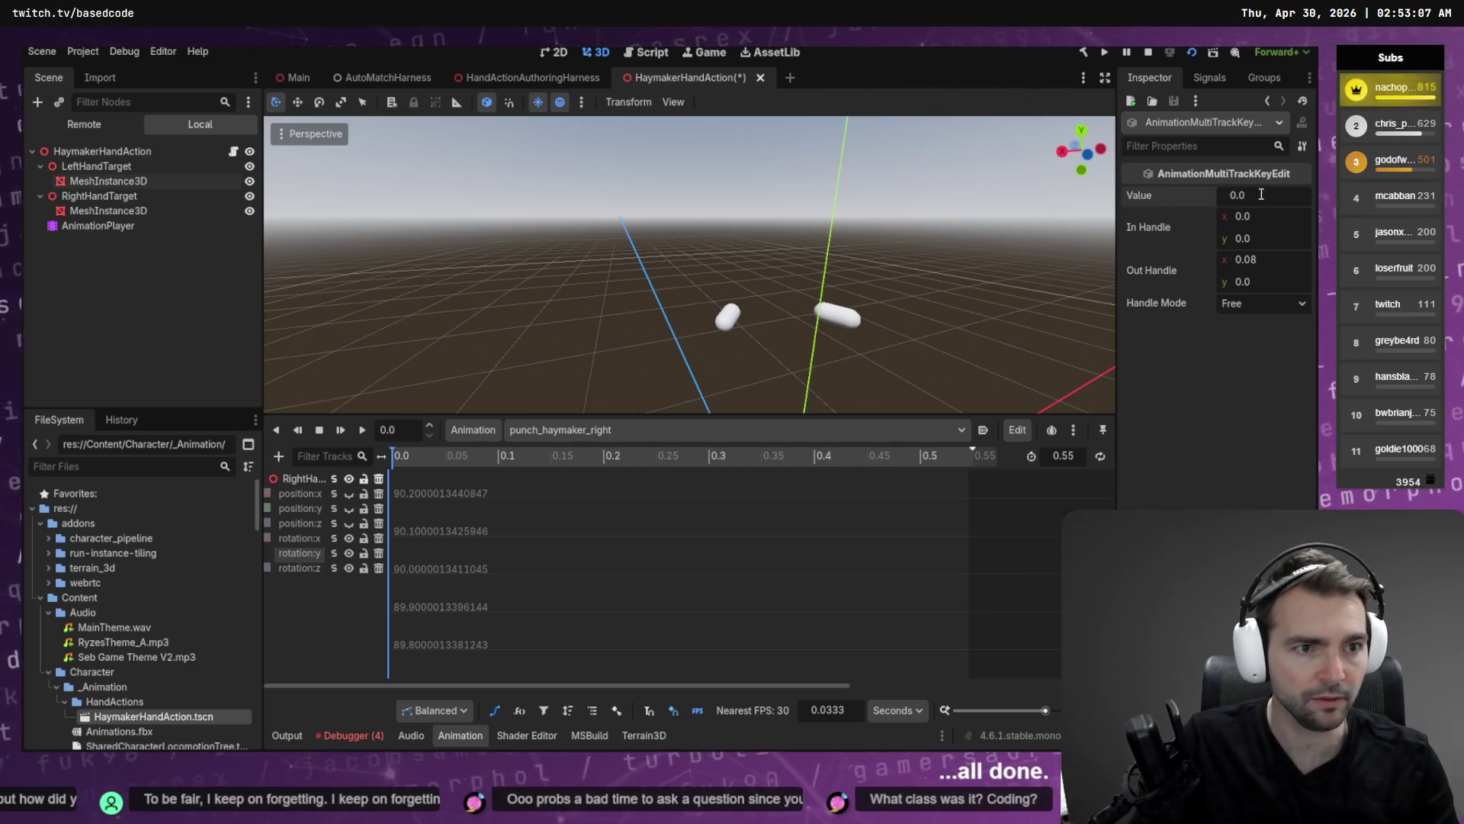
# Compare the change in the running harness preview, then open the animation list.
pyautogui.hotkey('alt', 'Tab')
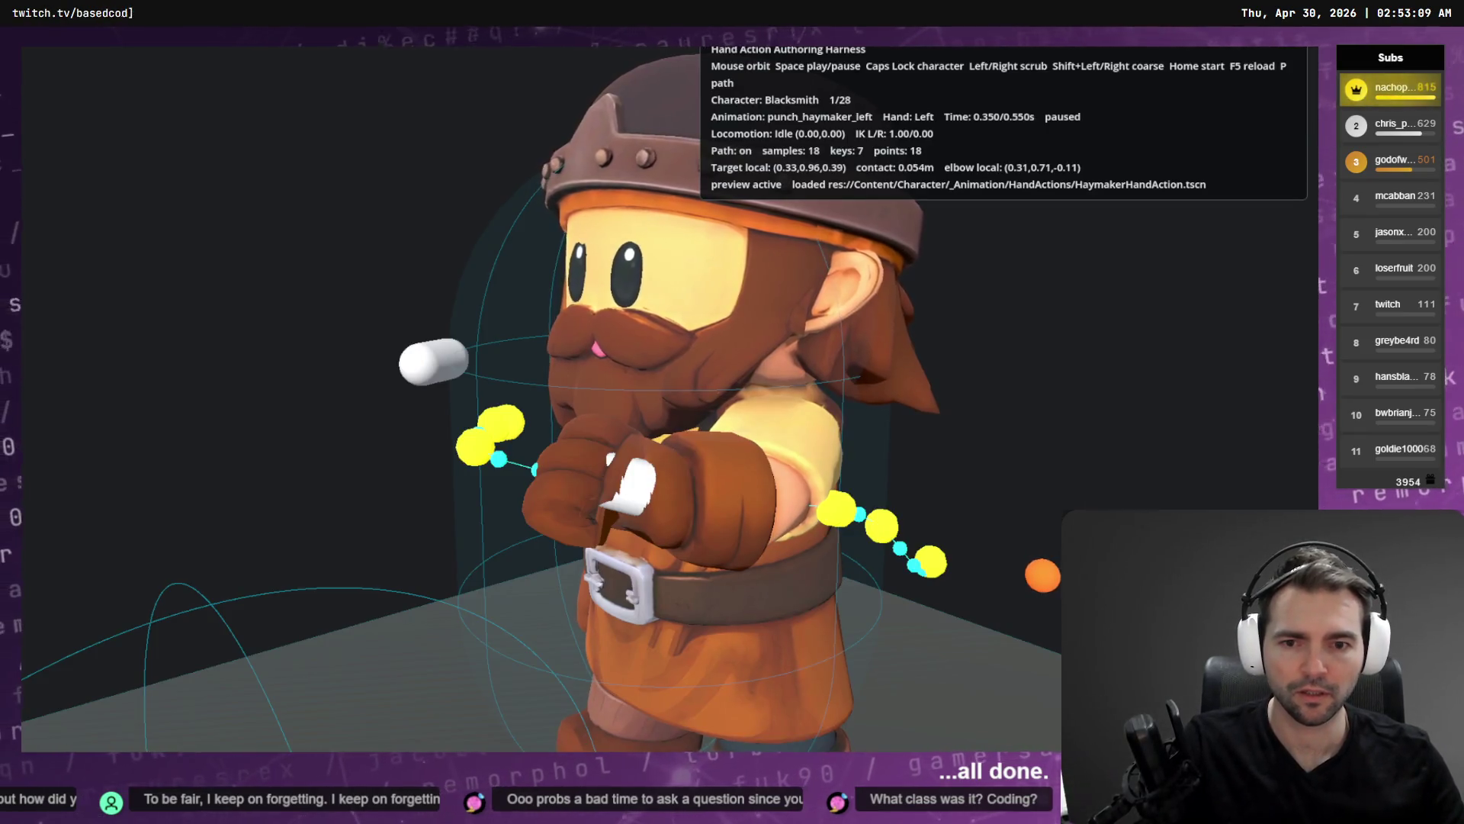
pyautogui.hotkey('alt', 'Tab')
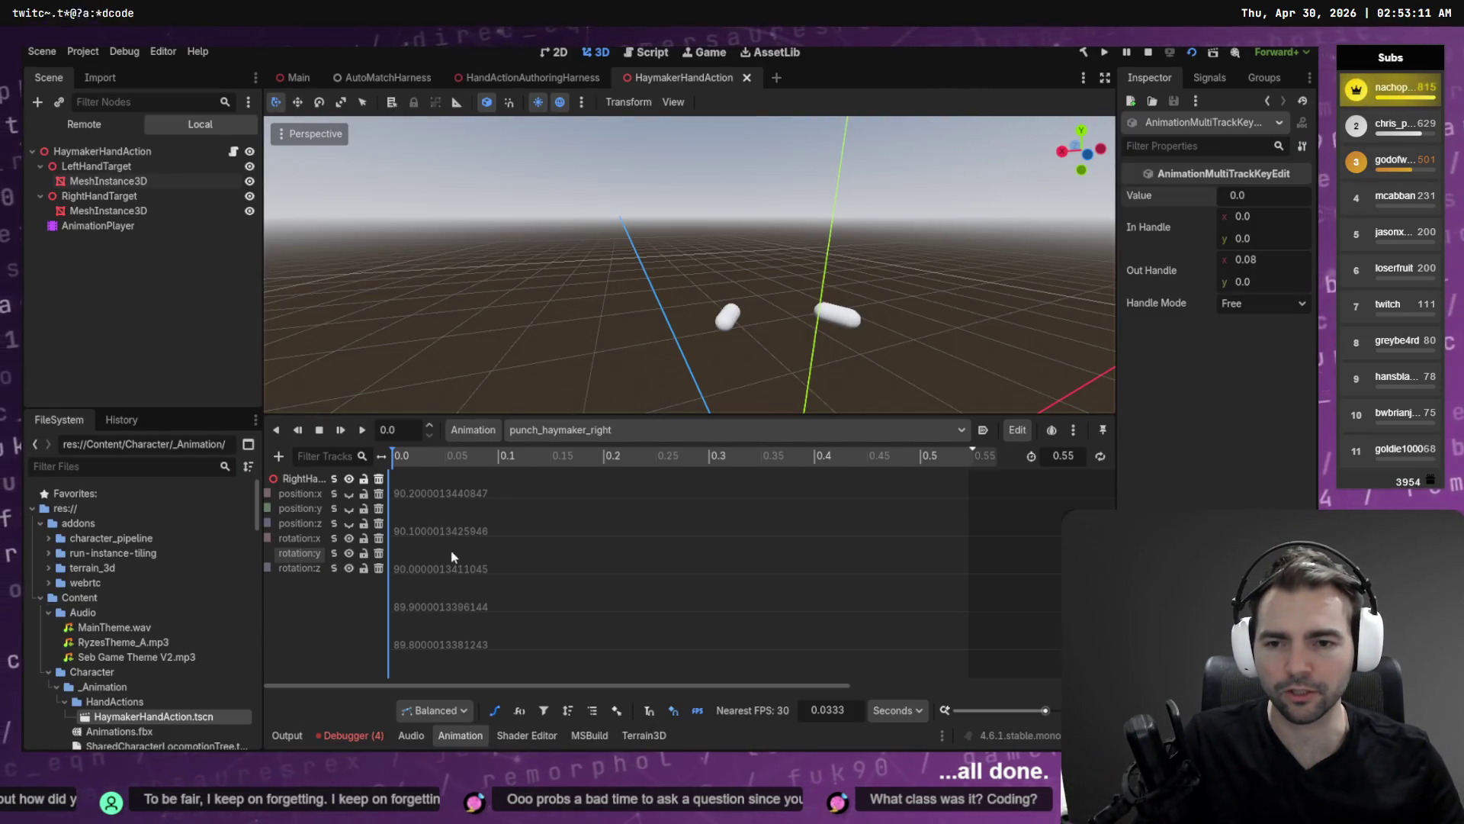
pyautogui.hotkey('alt', 'Tab')
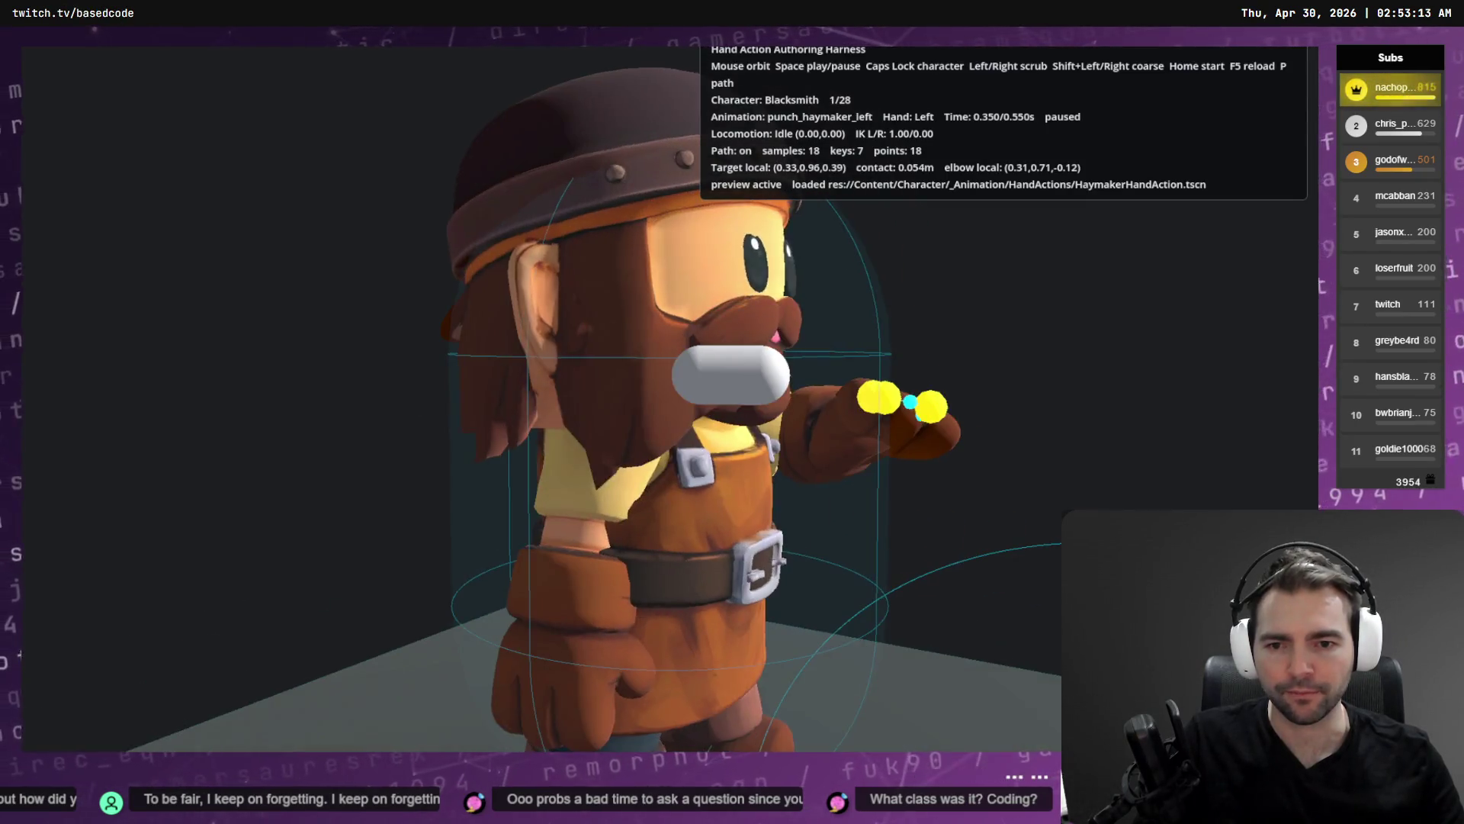
pyautogui.hotkey('alt', 'Tab')
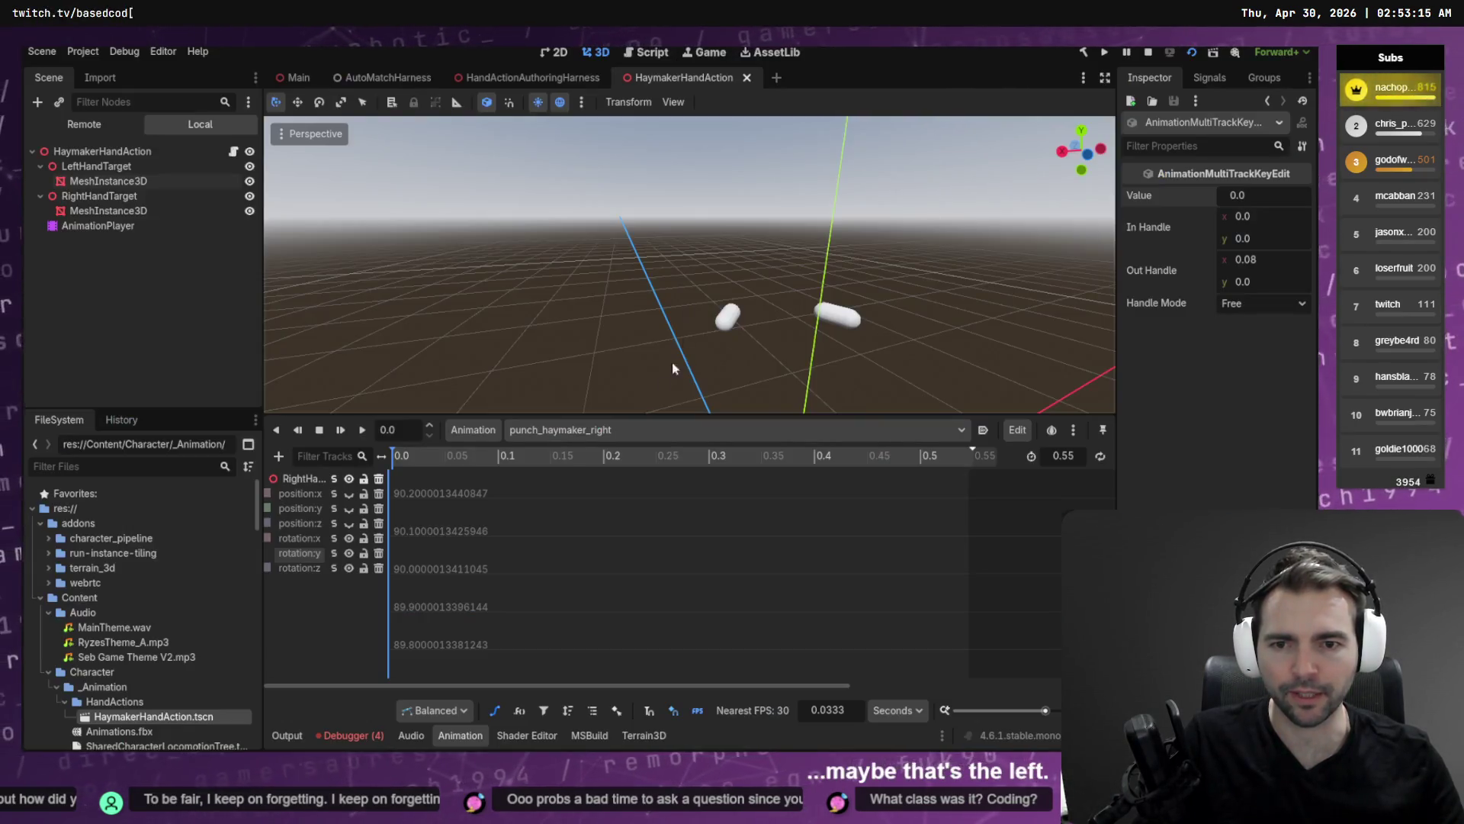
pyautogui.click(617, 429)
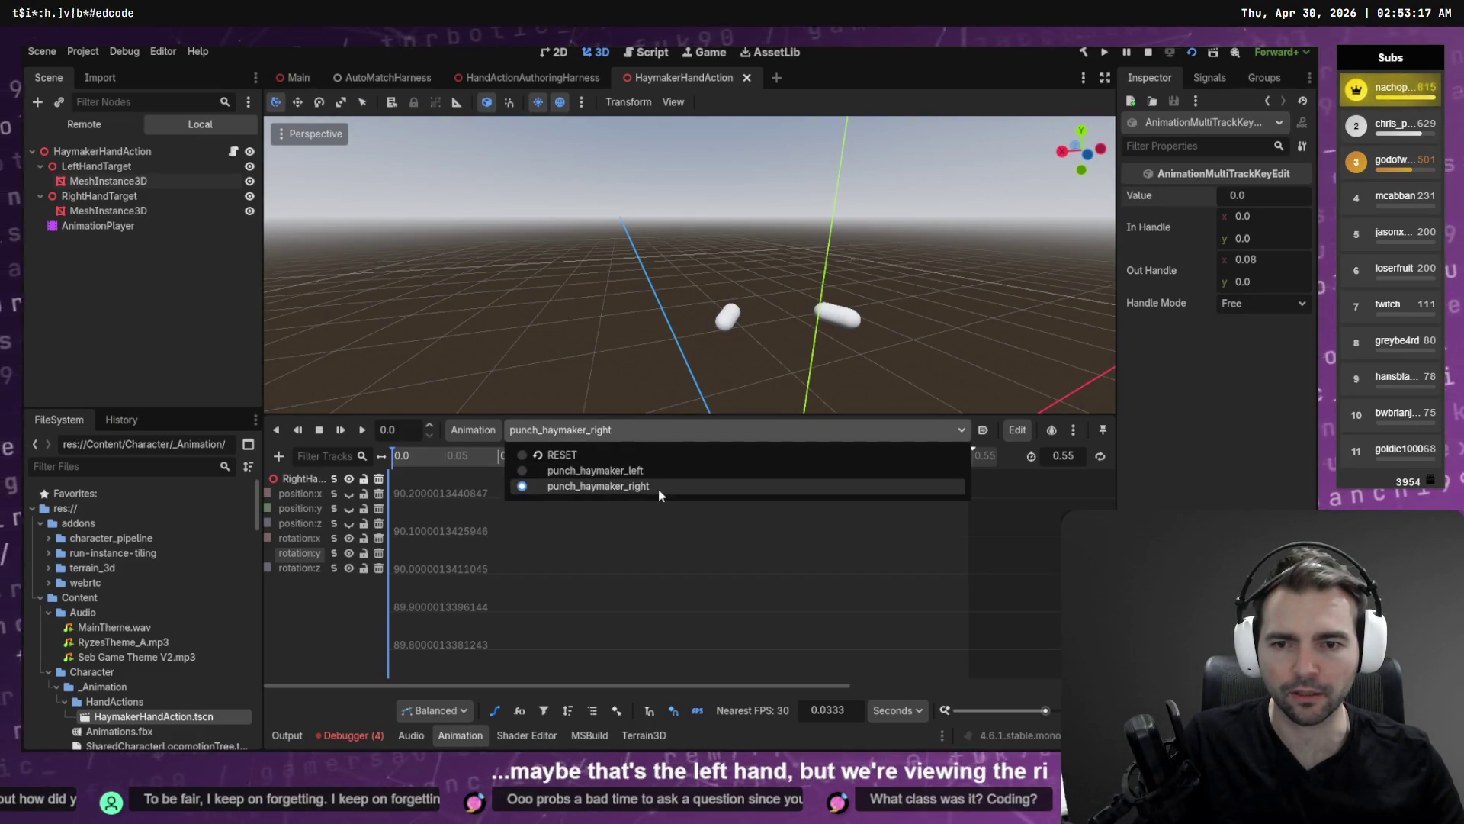
# Switch to punch_haymaker_left, select all its rotation:y keys, and preview it with F5.
pyautogui.click(657, 486)
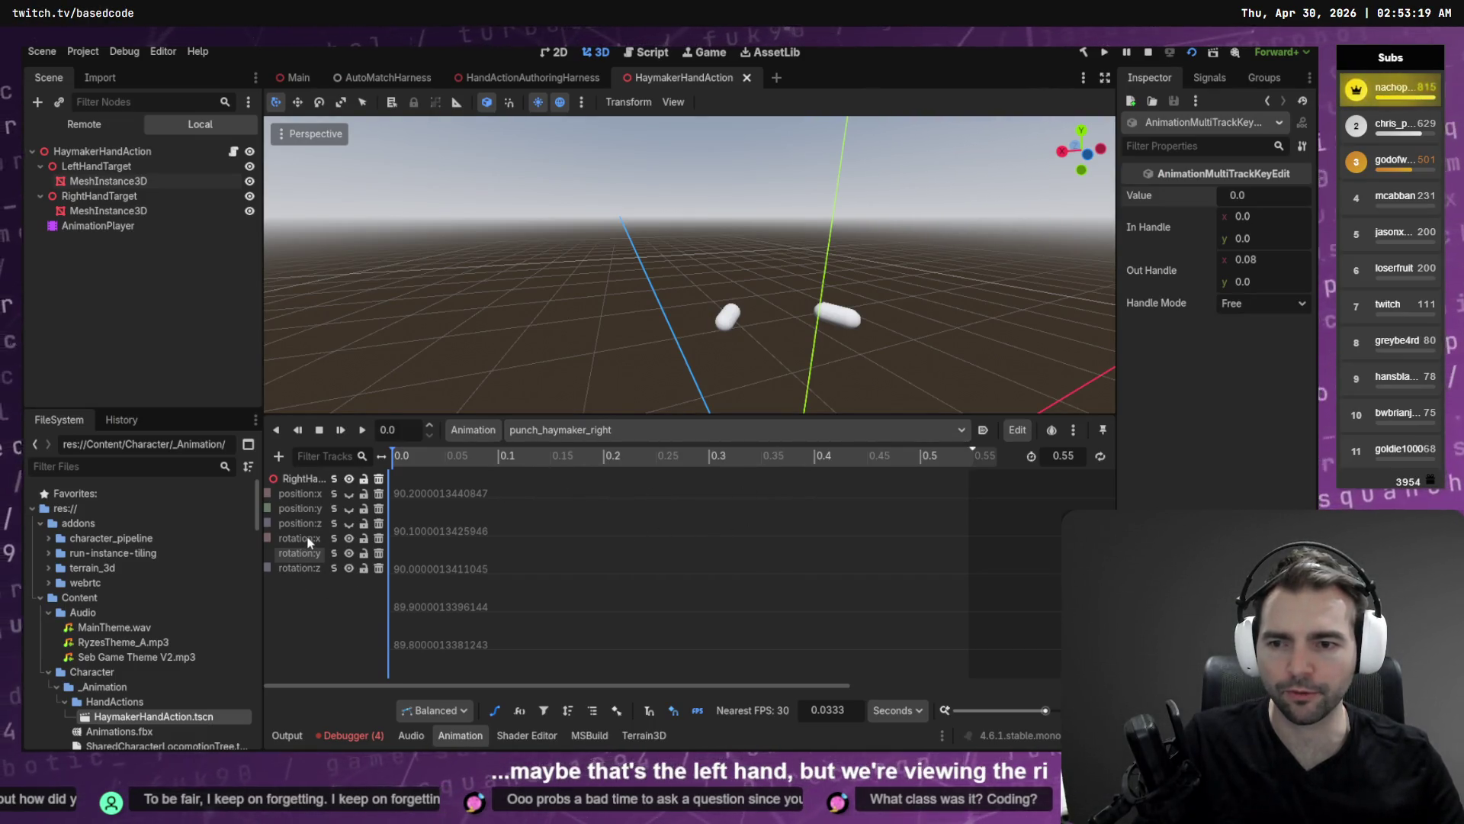
pyautogui.hotkey('alt', 'Tab')
pyautogui.hotkey('alt', 'Tab')
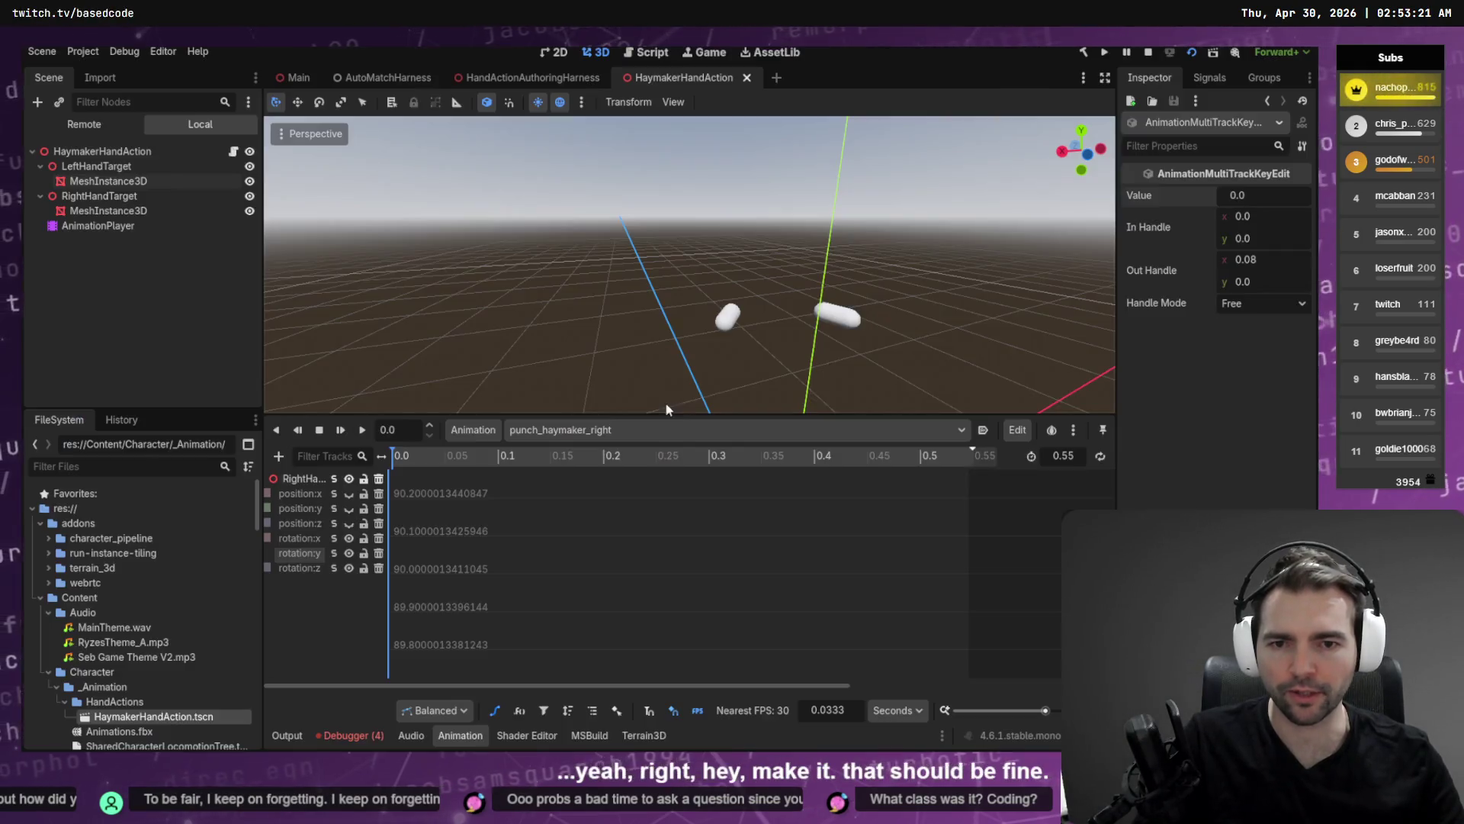
pyautogui.click(655, 440)
pyautogui.click(655, 473)
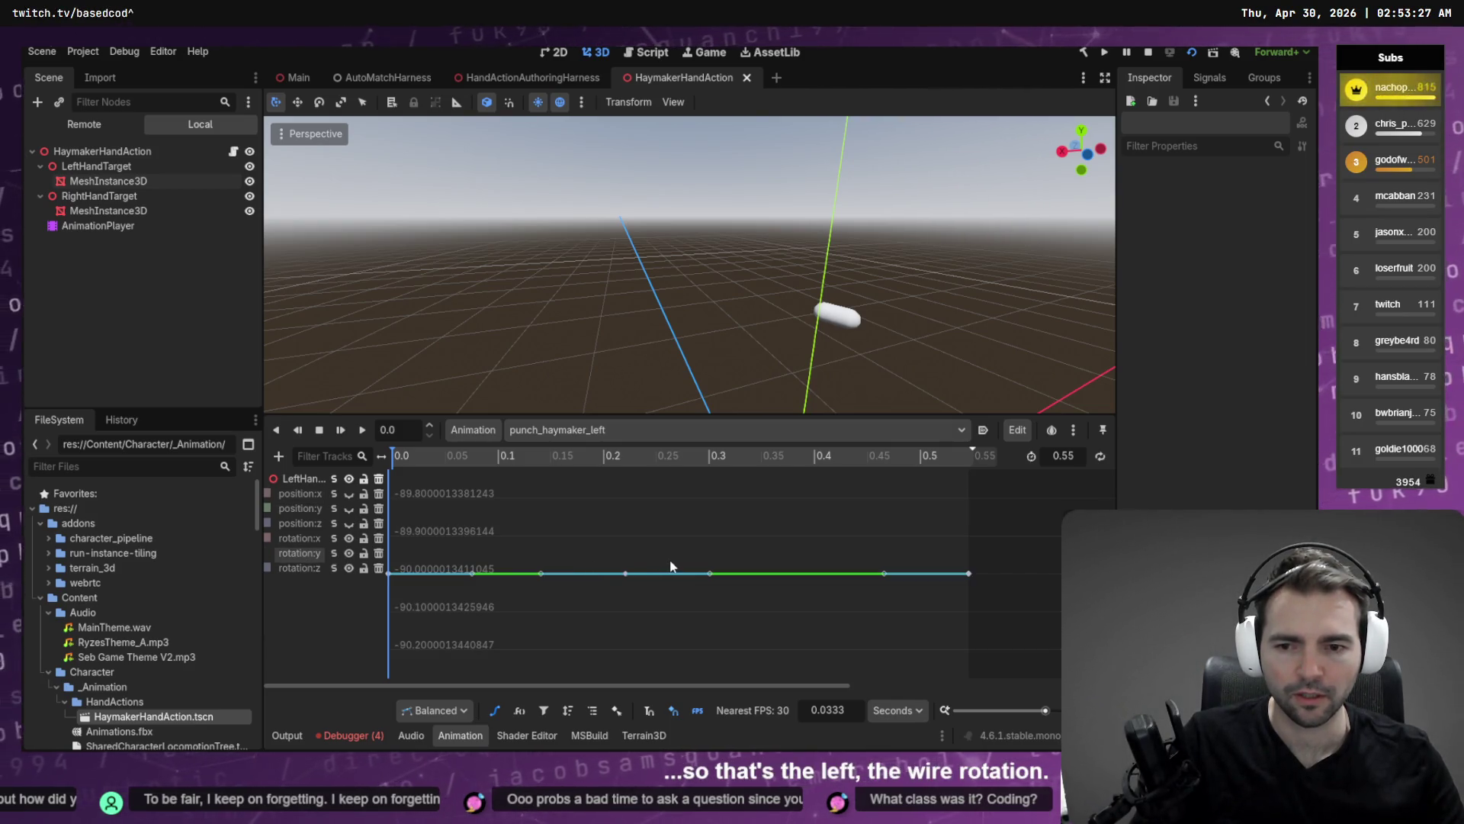
pyautogui.hotkey('ctrl', 'a')
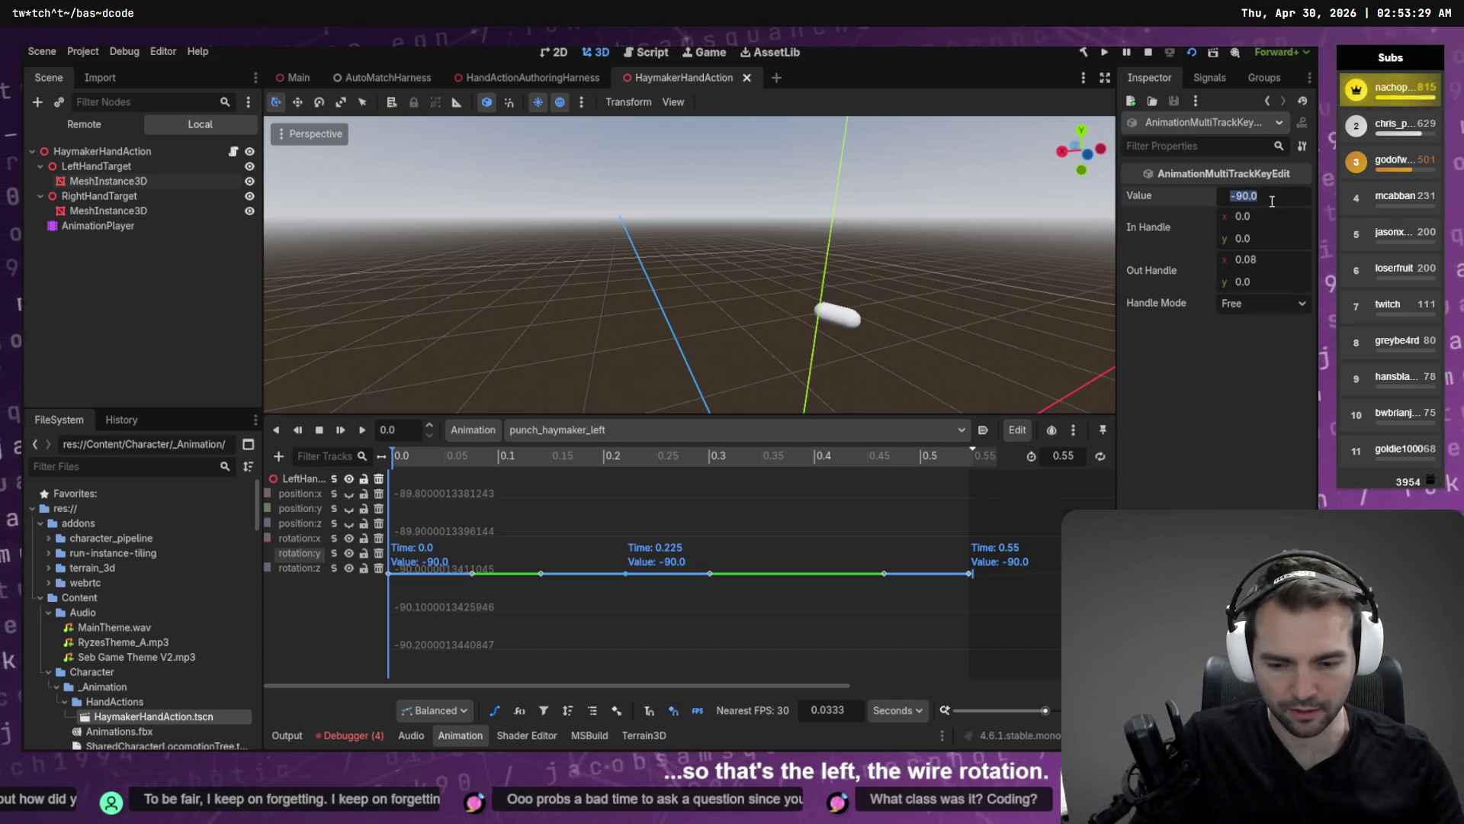
pyautogui.press('F5')
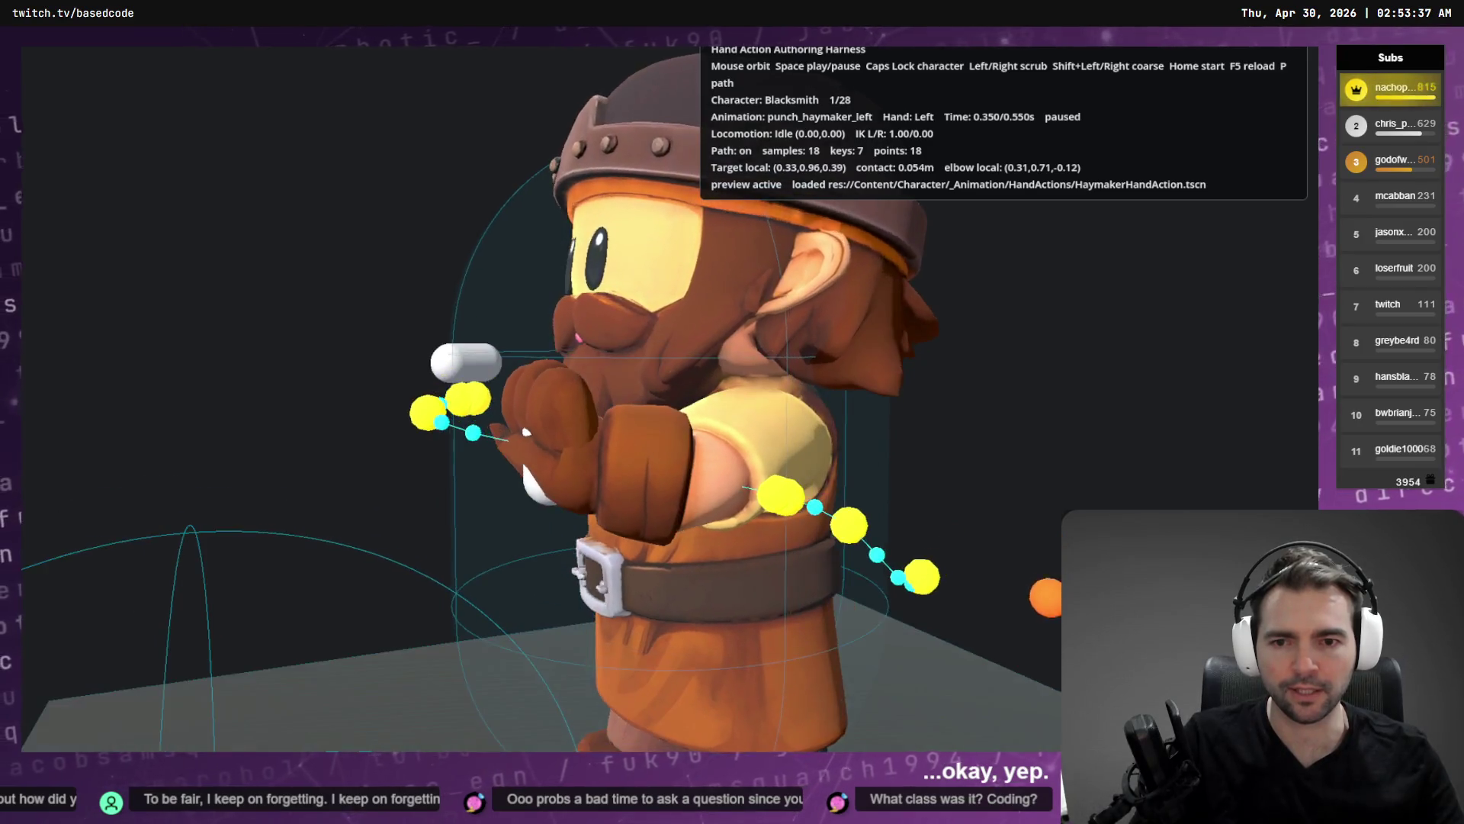
pyautogui.hotkey('alt', 'Tab')
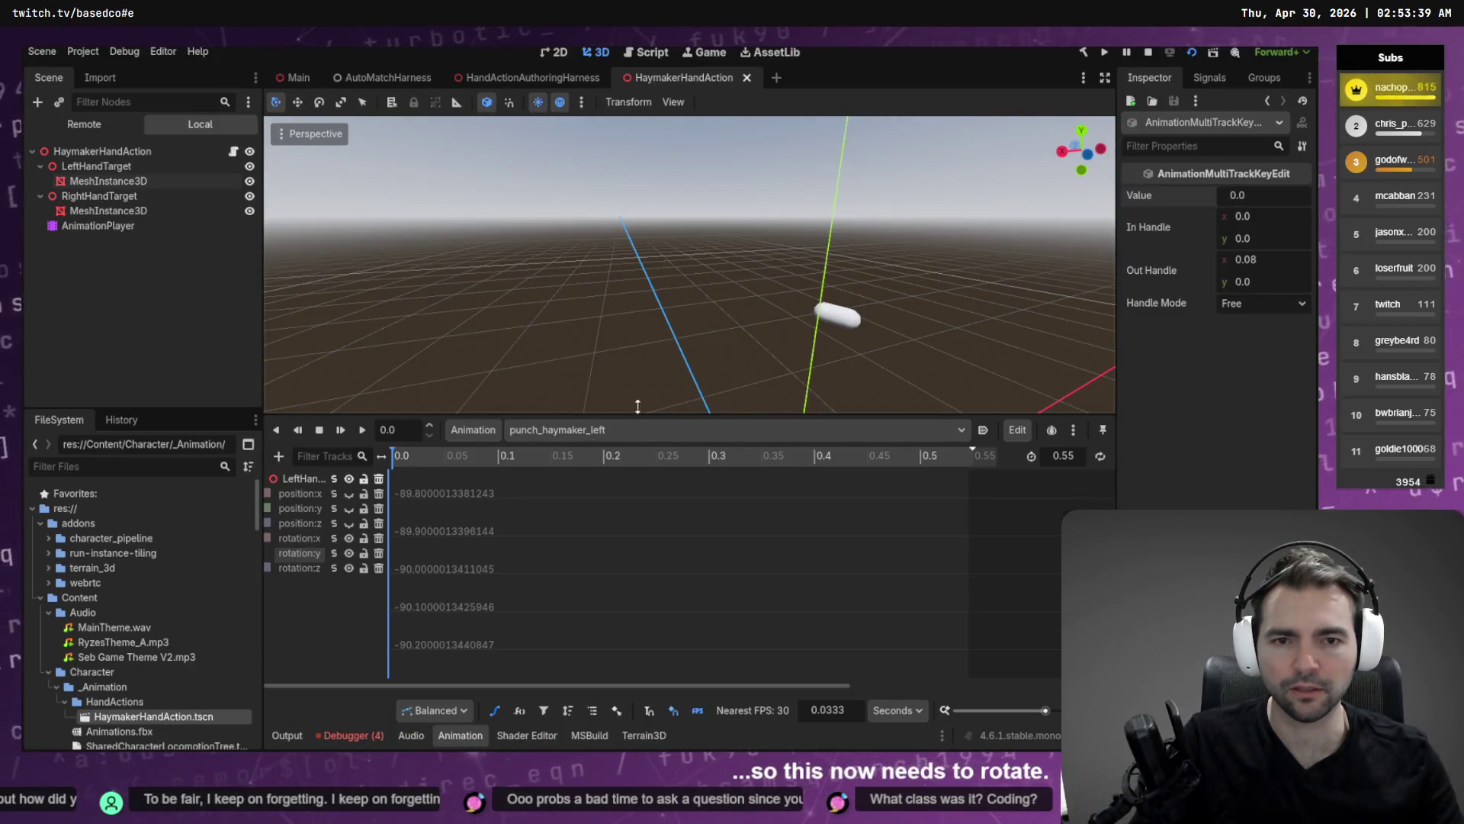
# Select LeftHandTarget and frame it in the viewport near the animation start.
pyautogui.click(827, 315)
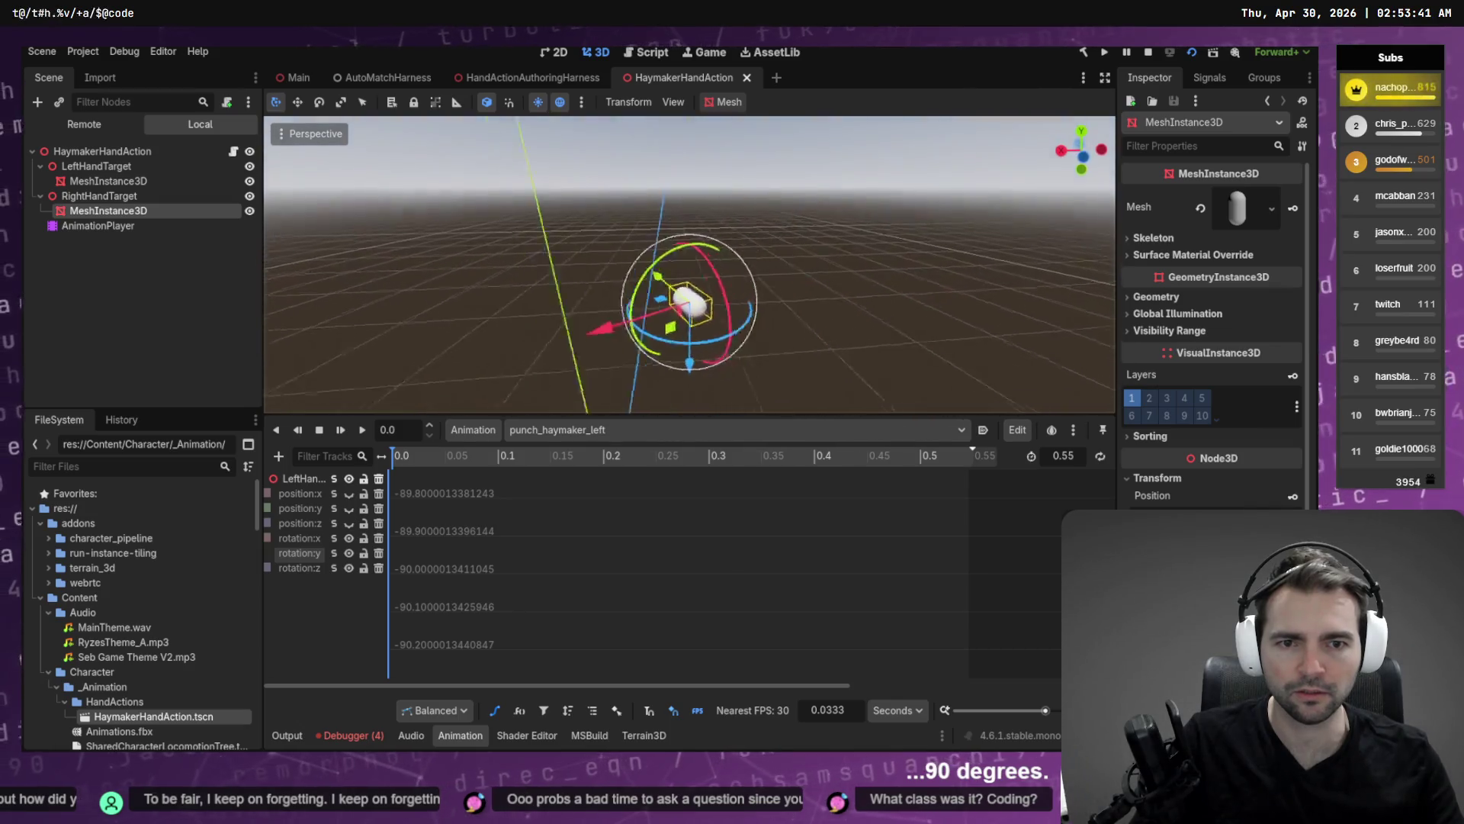
pyautogui.press('f')
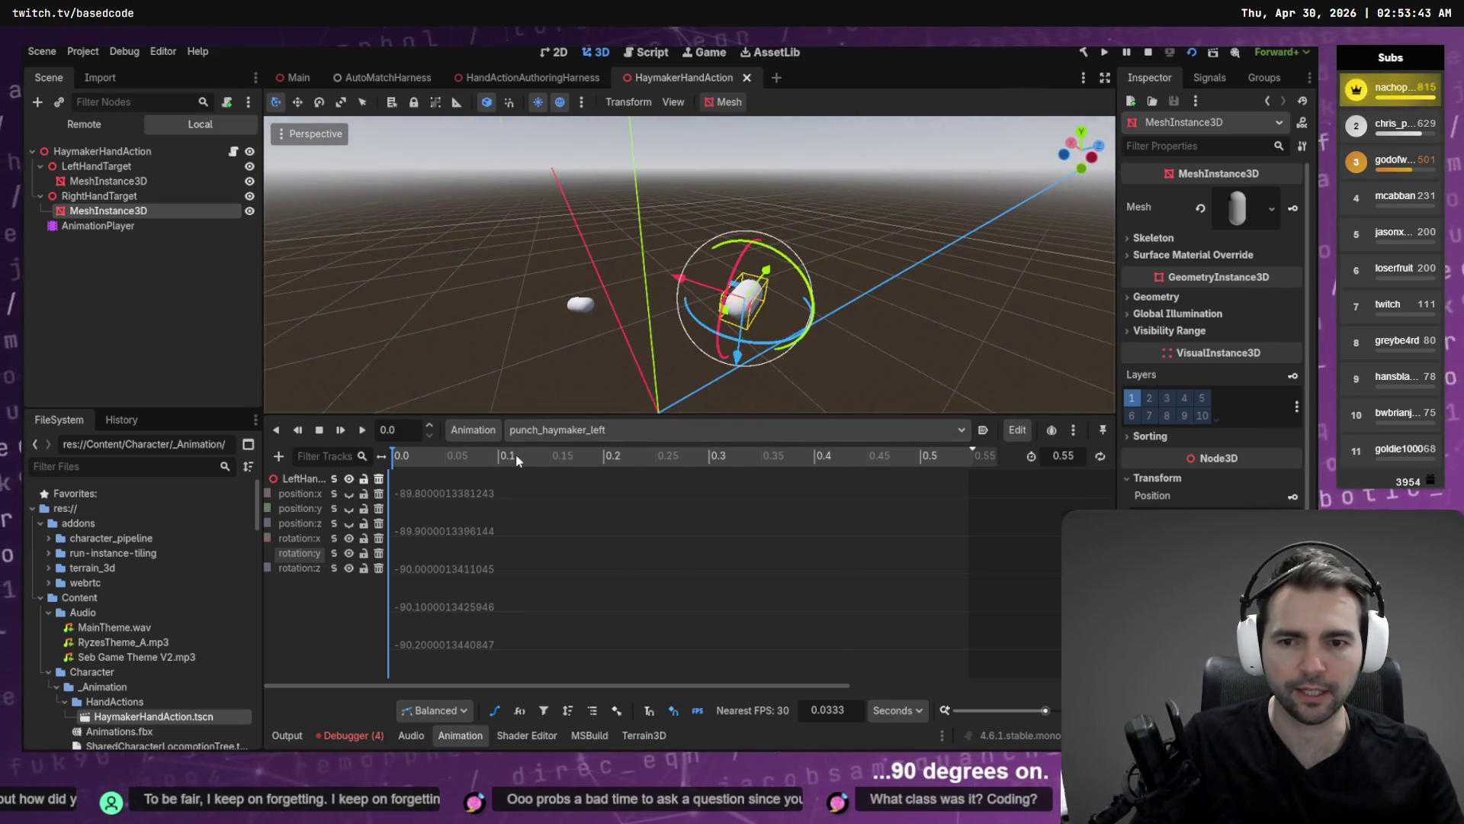
pyautogui.click(421, 456)
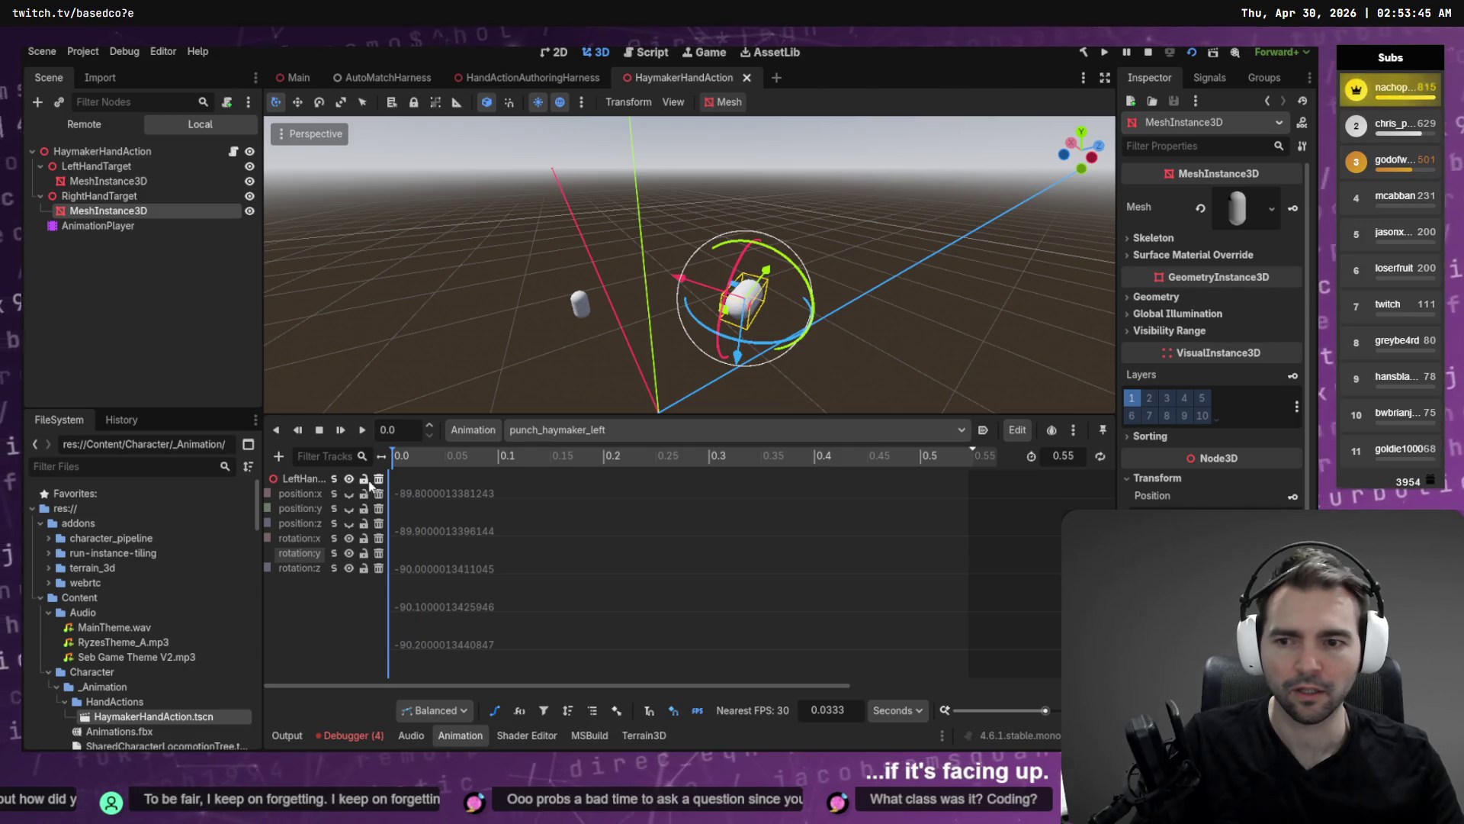
pyautogui.doubleClick(102, 168)
pyautogui.moveTo(423, 455); pyautogui.dragTo(390, 456)
pyautogui.press('f')
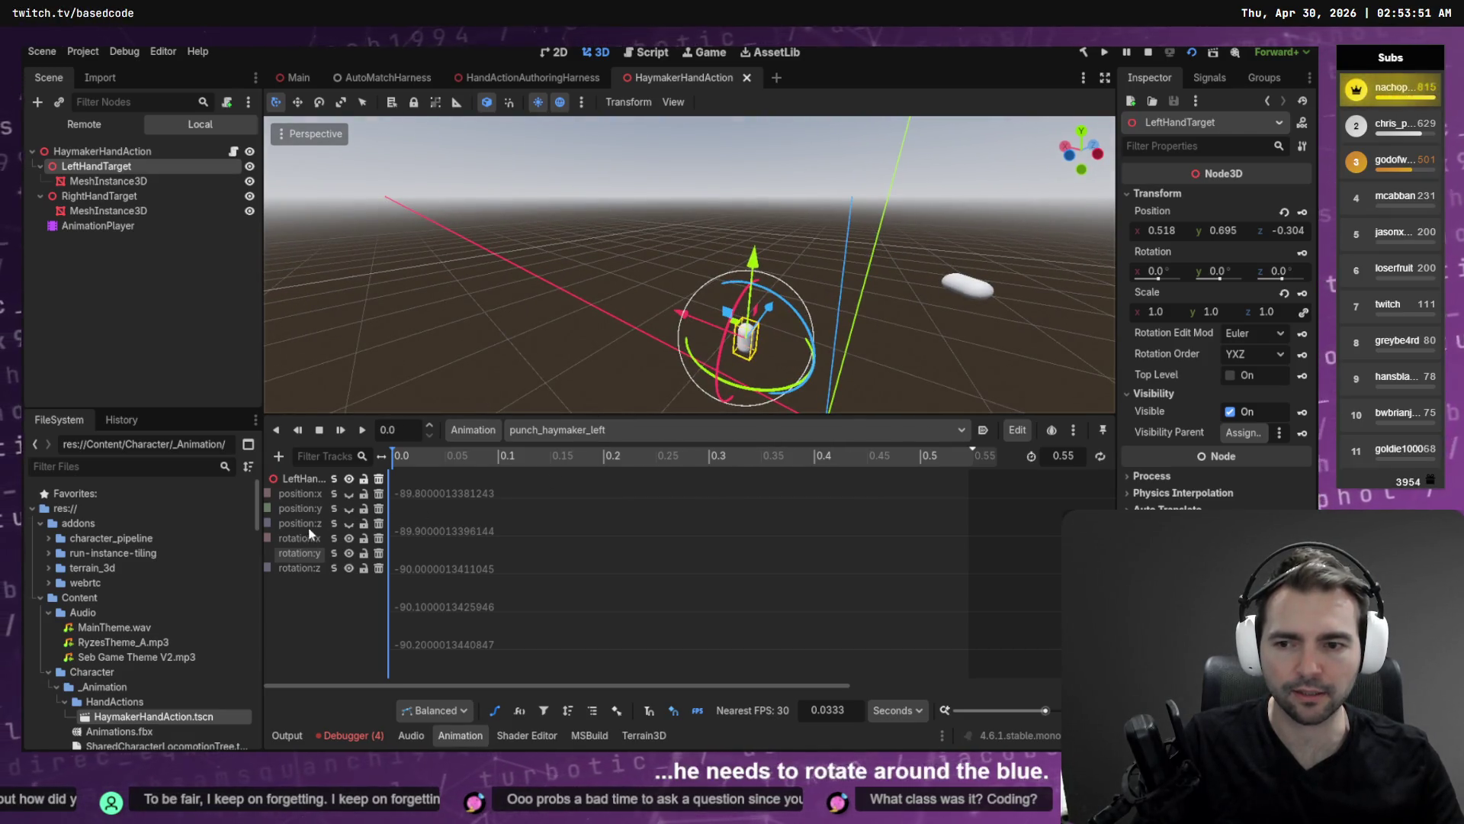
# Set the LeftHandTarget rotation:z keys to 90, check the capsule at 0.128, and save.
pyautogui.click(299, 569)
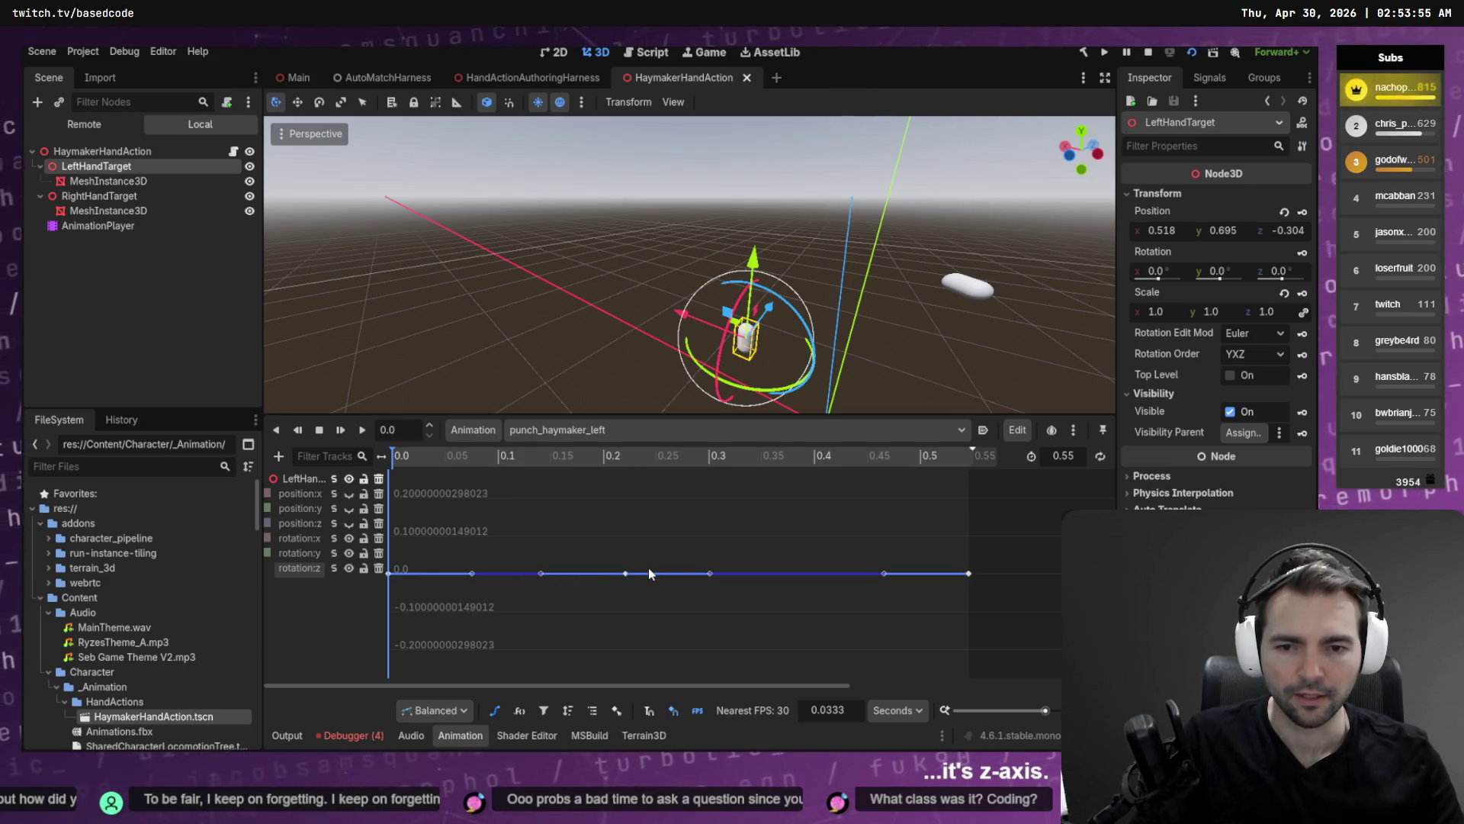
pyautogui.click(655, 569)
pyautogui.click(1257, 196)
pyautogui.write('90')
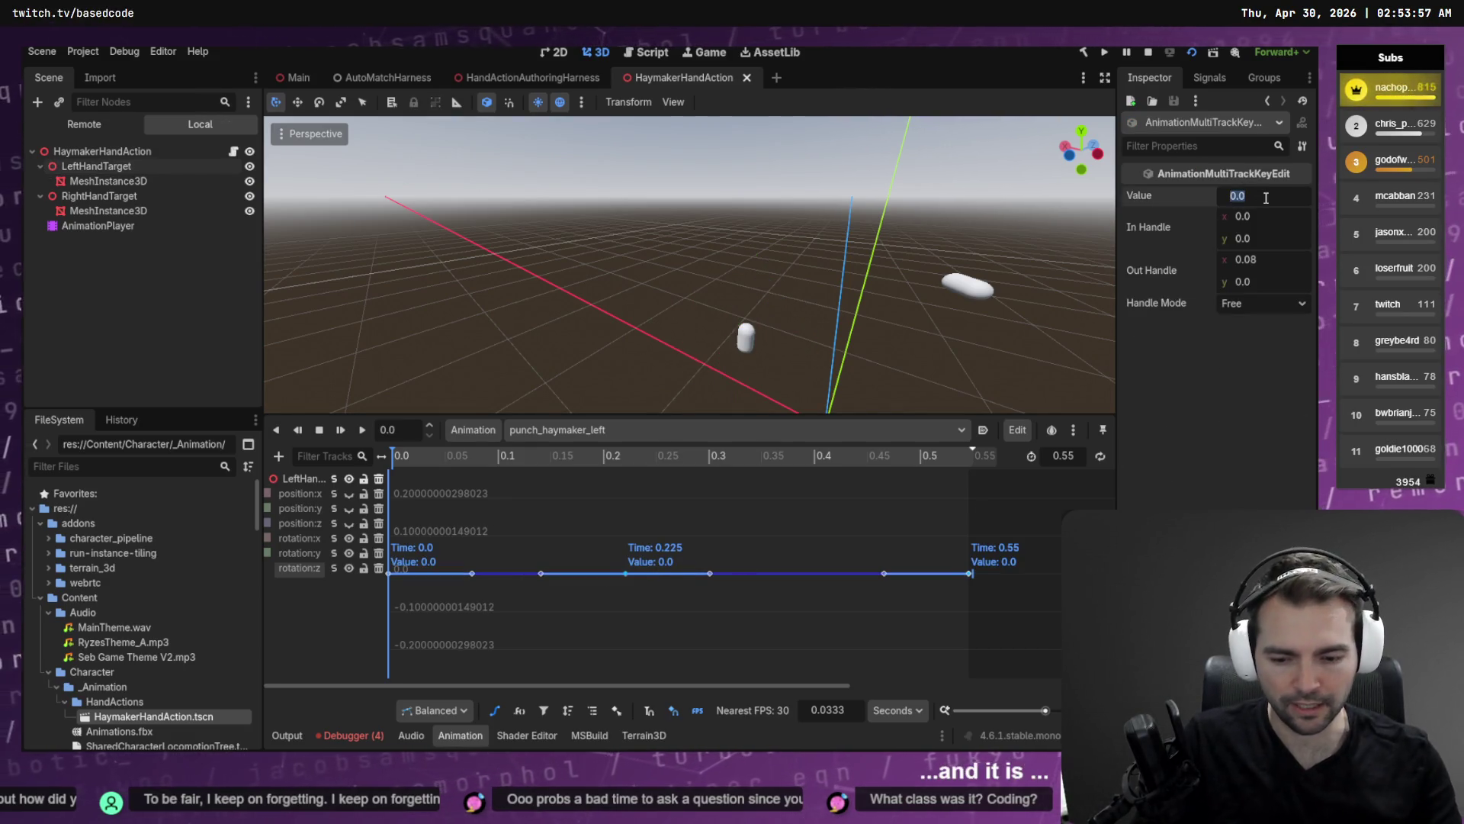
pyautogui.press('Return')
pyautogui.click(528, 455)
pyautogui.moveTo(478, 457); pyautogui.dragTo(385, 457)
pyautogui.hotkey('ctrl', 's')
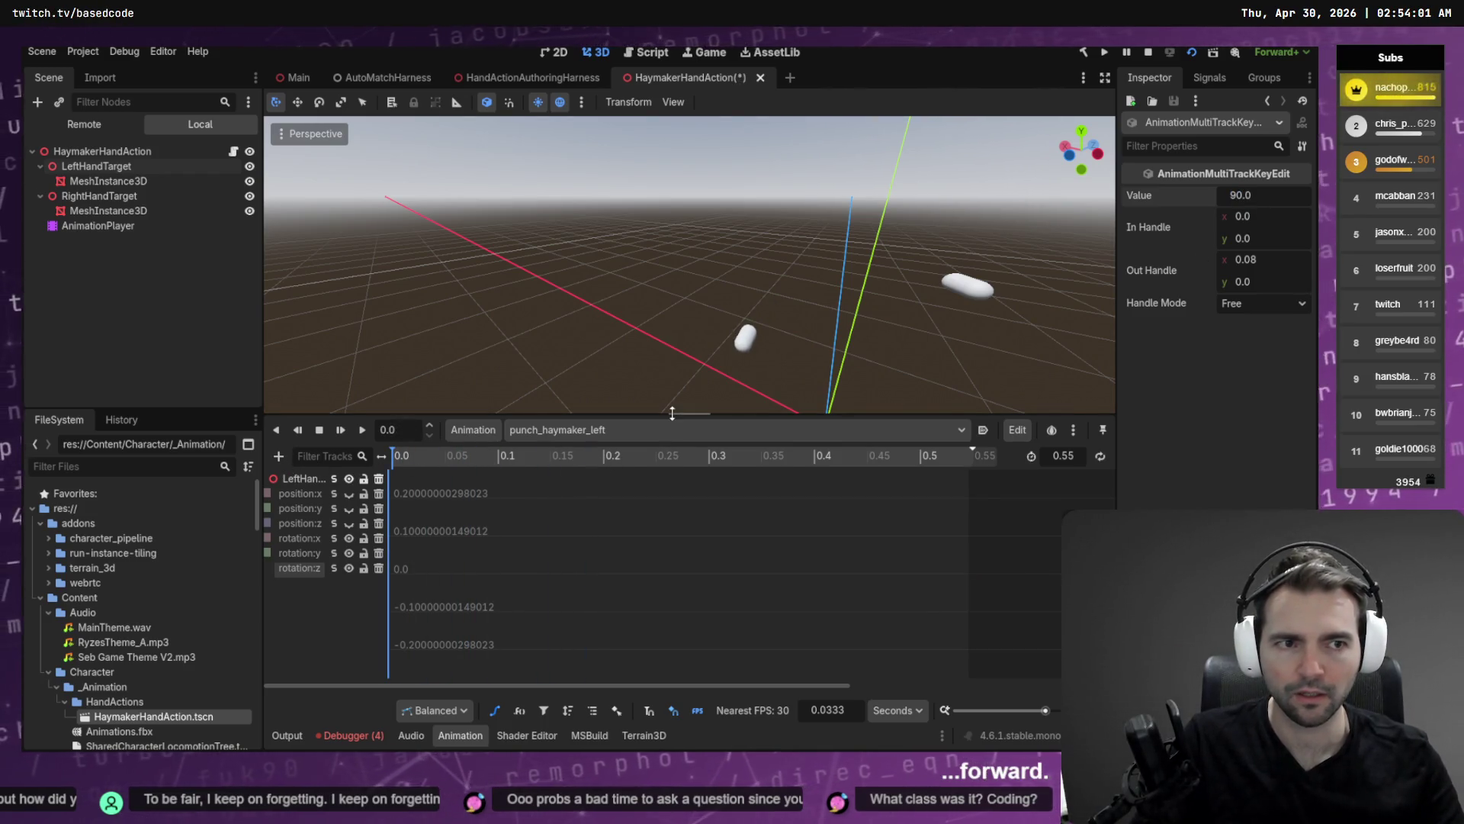
pyautogui.hotkey('alt', 'Tab')
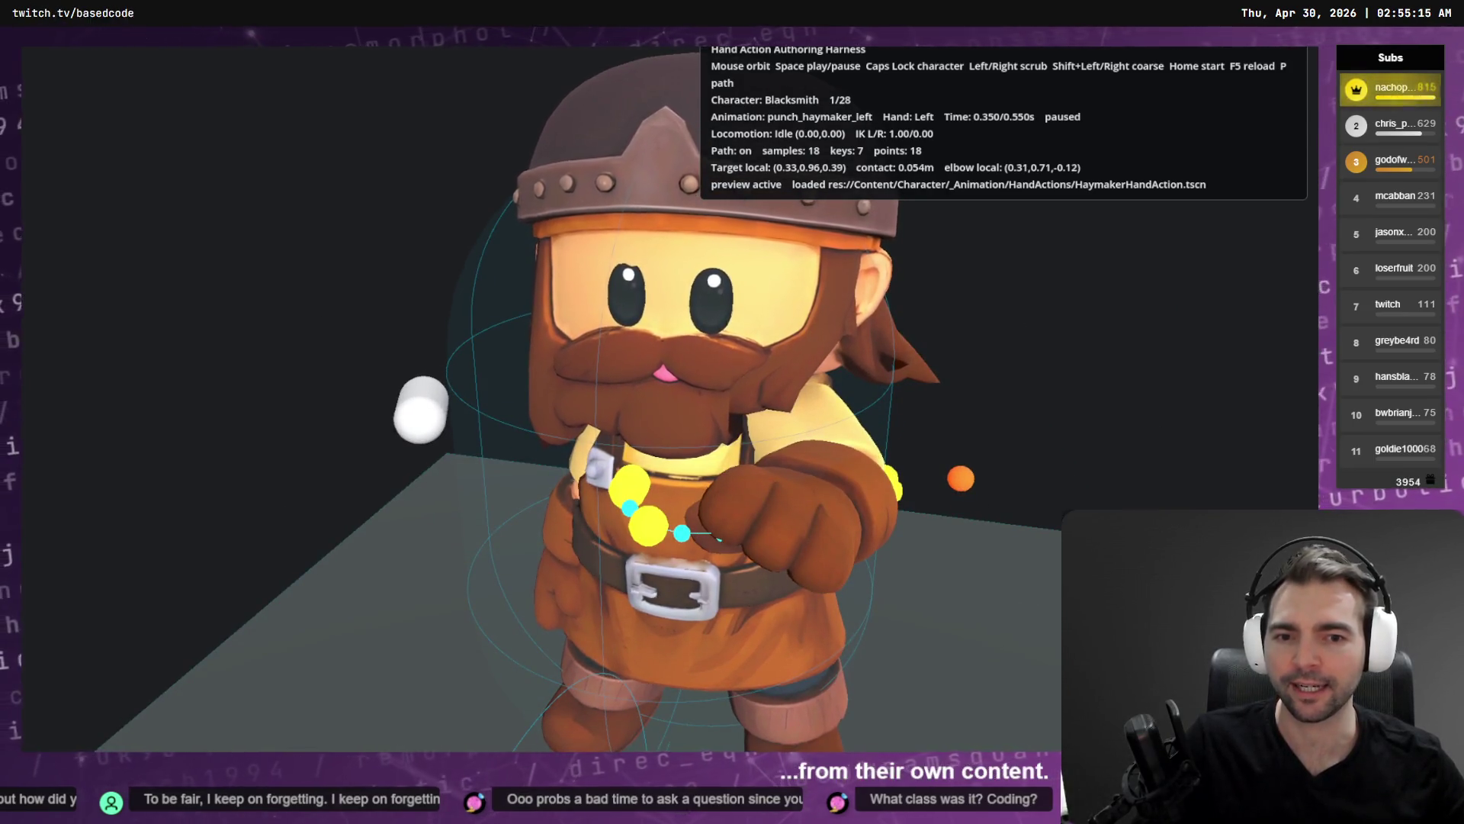
# Close the harness with F8, select LeftHandTarget, and scrub and play punch_haymaker_left.
pyautogui.press('F8')
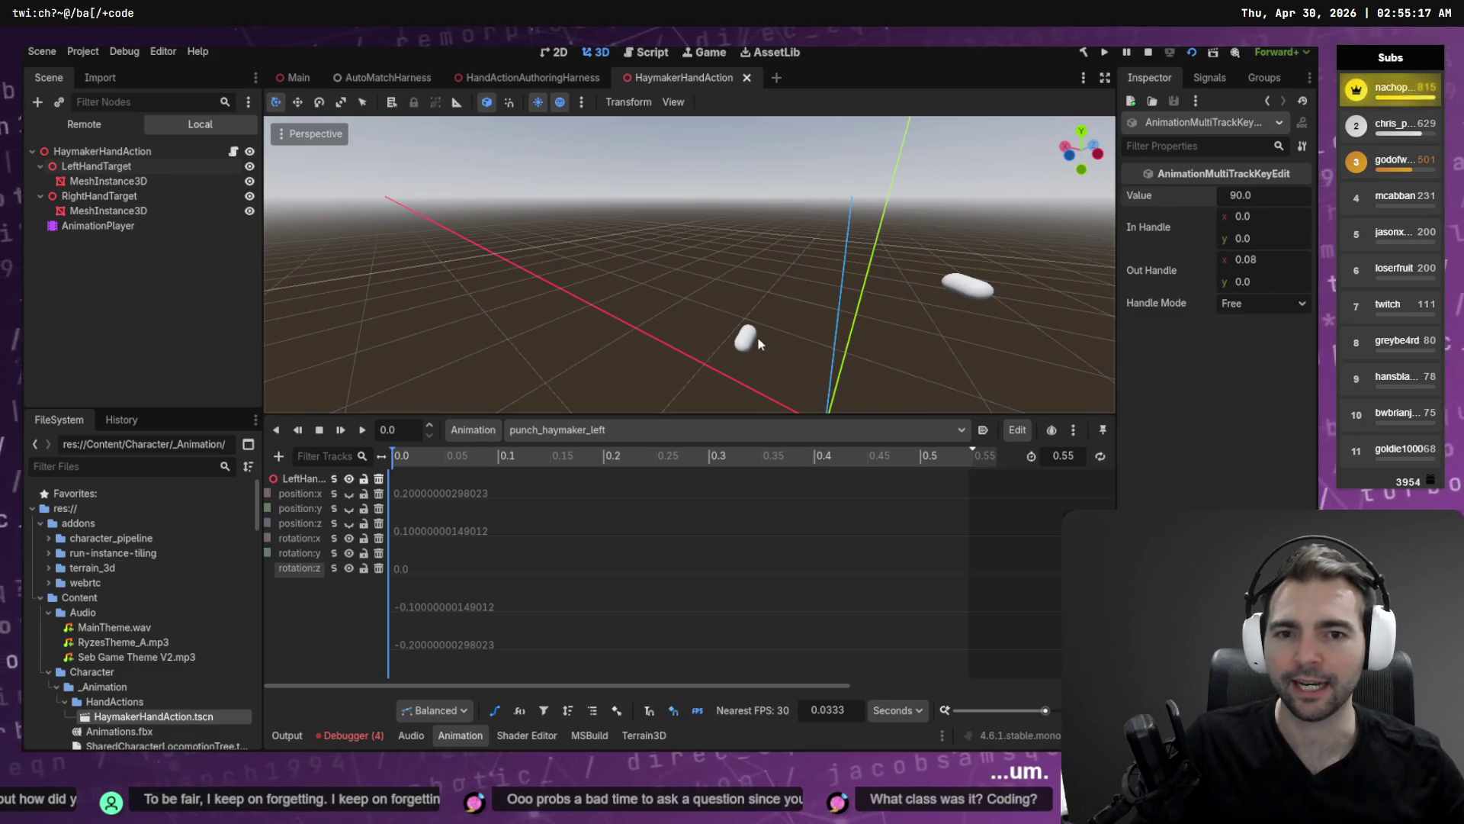
pyautogui.click(745, 338)
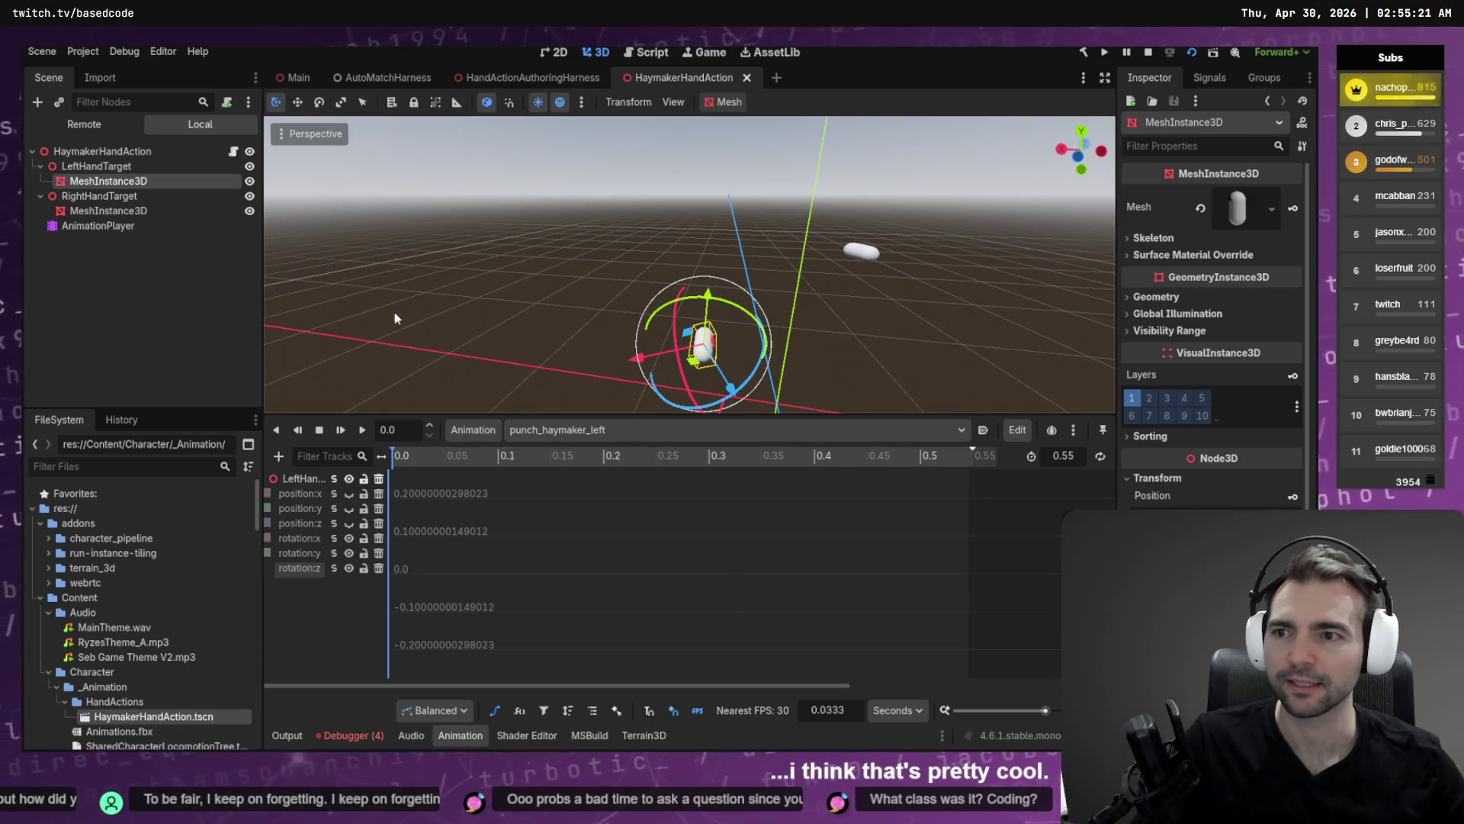
pyautogui.click(127, 167)
pyautogui.moveTo(460, 454)
pyautogui.mouseDown()
pyautogui.moveTo(409, 456)
pyautogui.moveTo(492, 458)
pyautogui.mouseUp()
pyautogui.press('d')
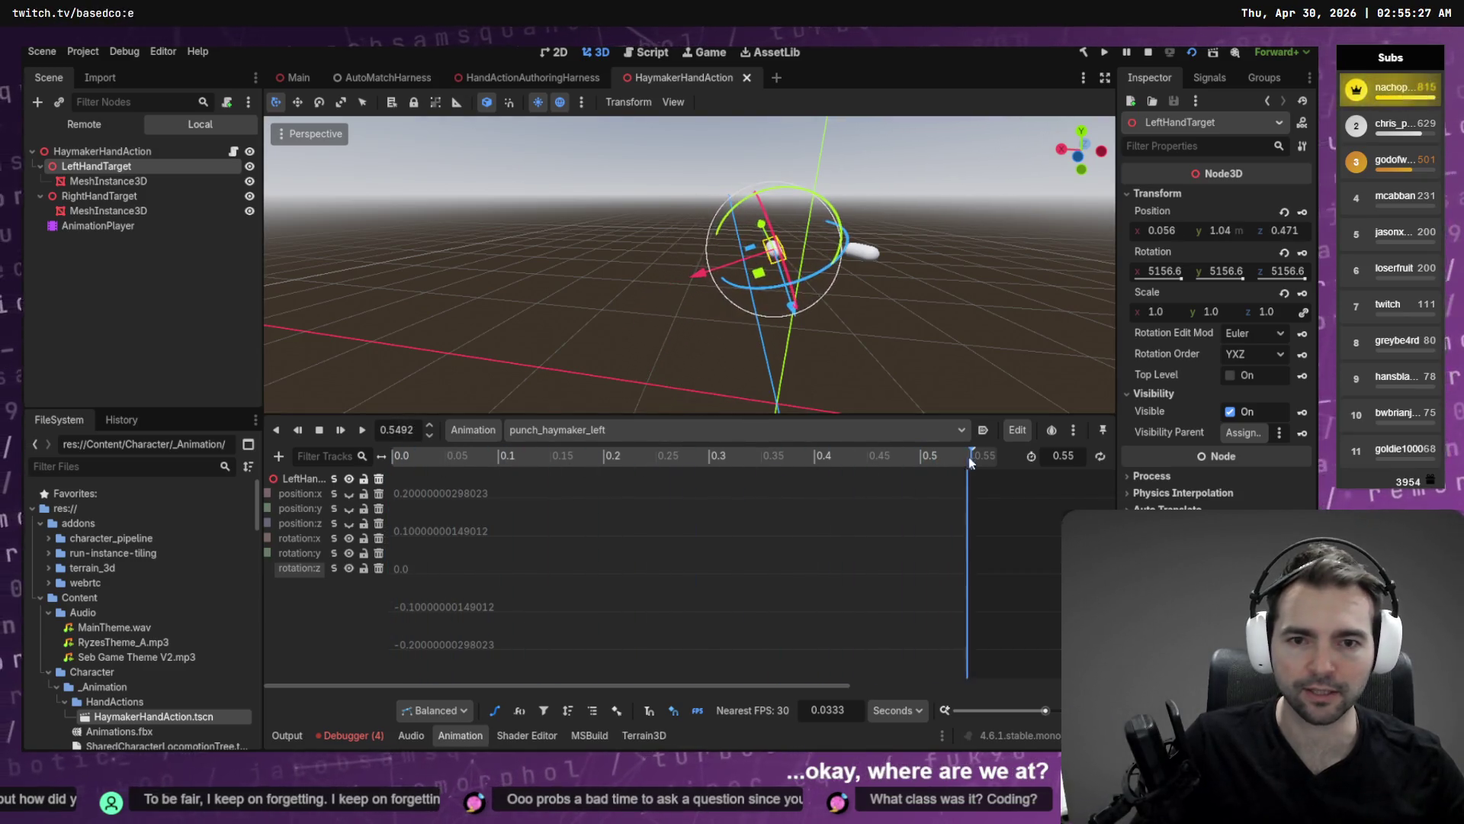
pyautogui.press('s')
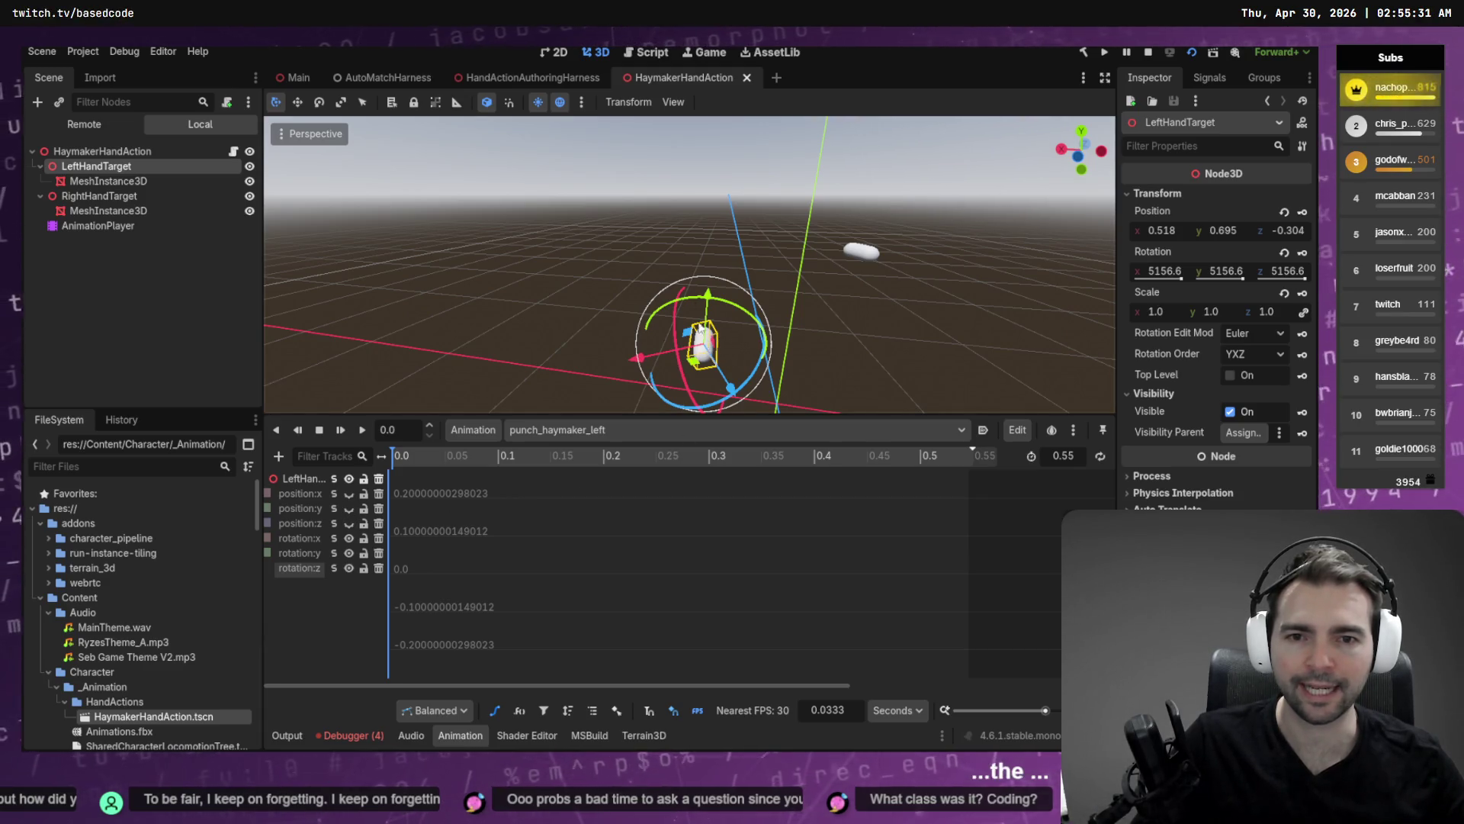
pyautogui.hotkey('alt', 'Tab')
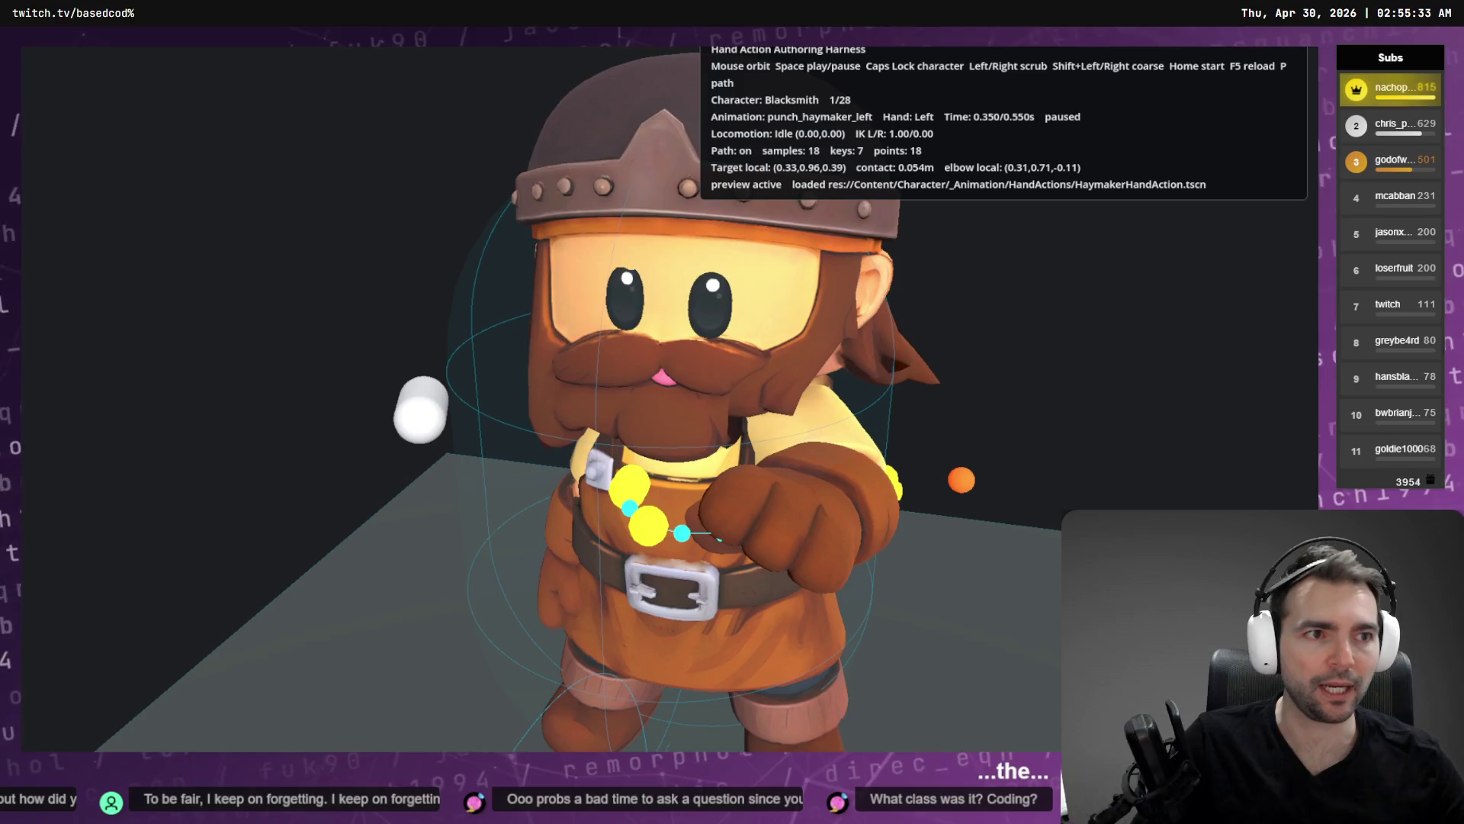
pyautogui.hotkey('alt', 'Tab')
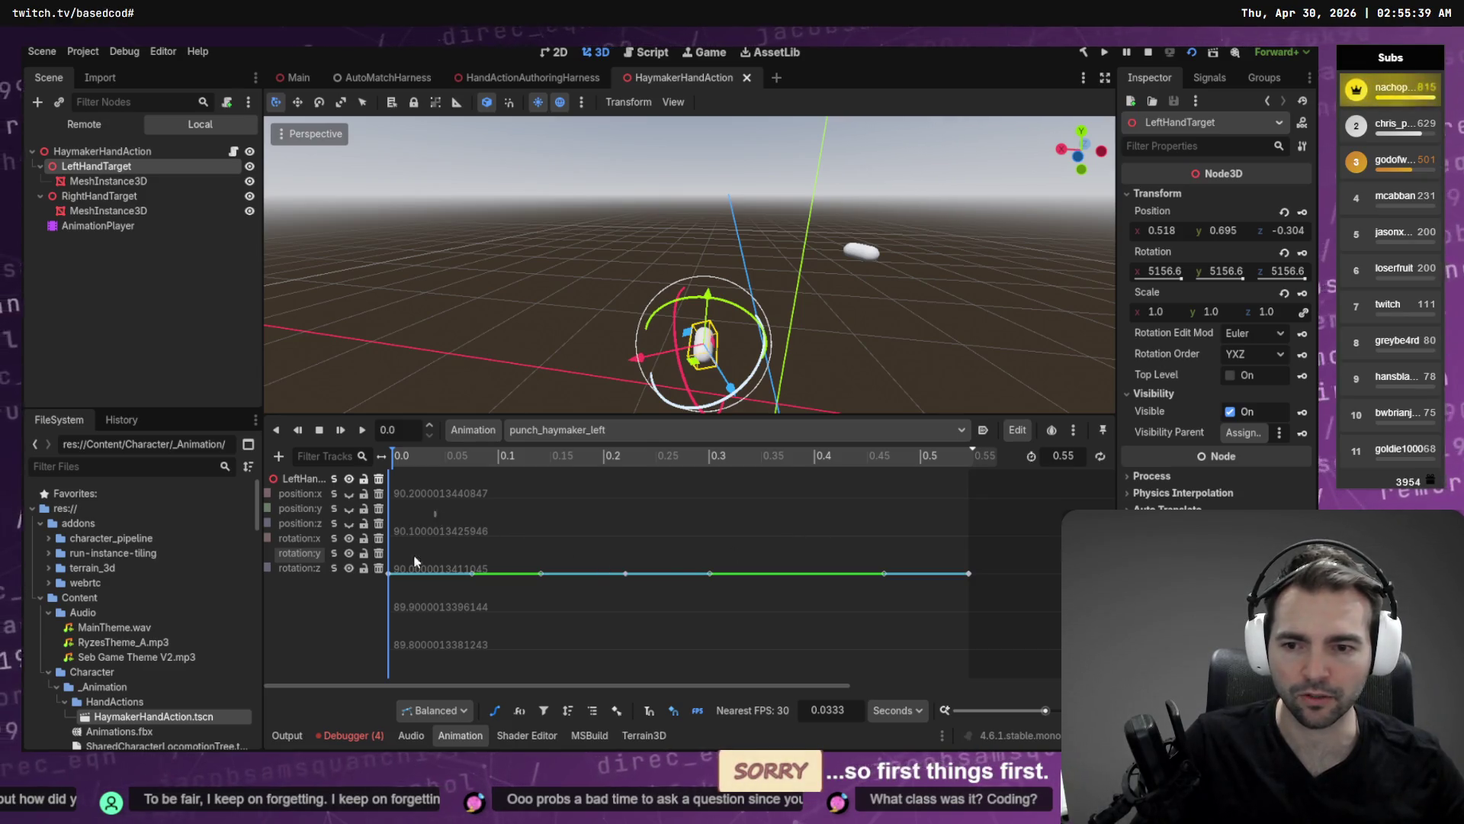
# Set the time-0 rotation:y key to 0 and delete the in-between rotation:y keys.
pyautogui.moveTo(383, 618); pyautogui.dragTo(385, 618)
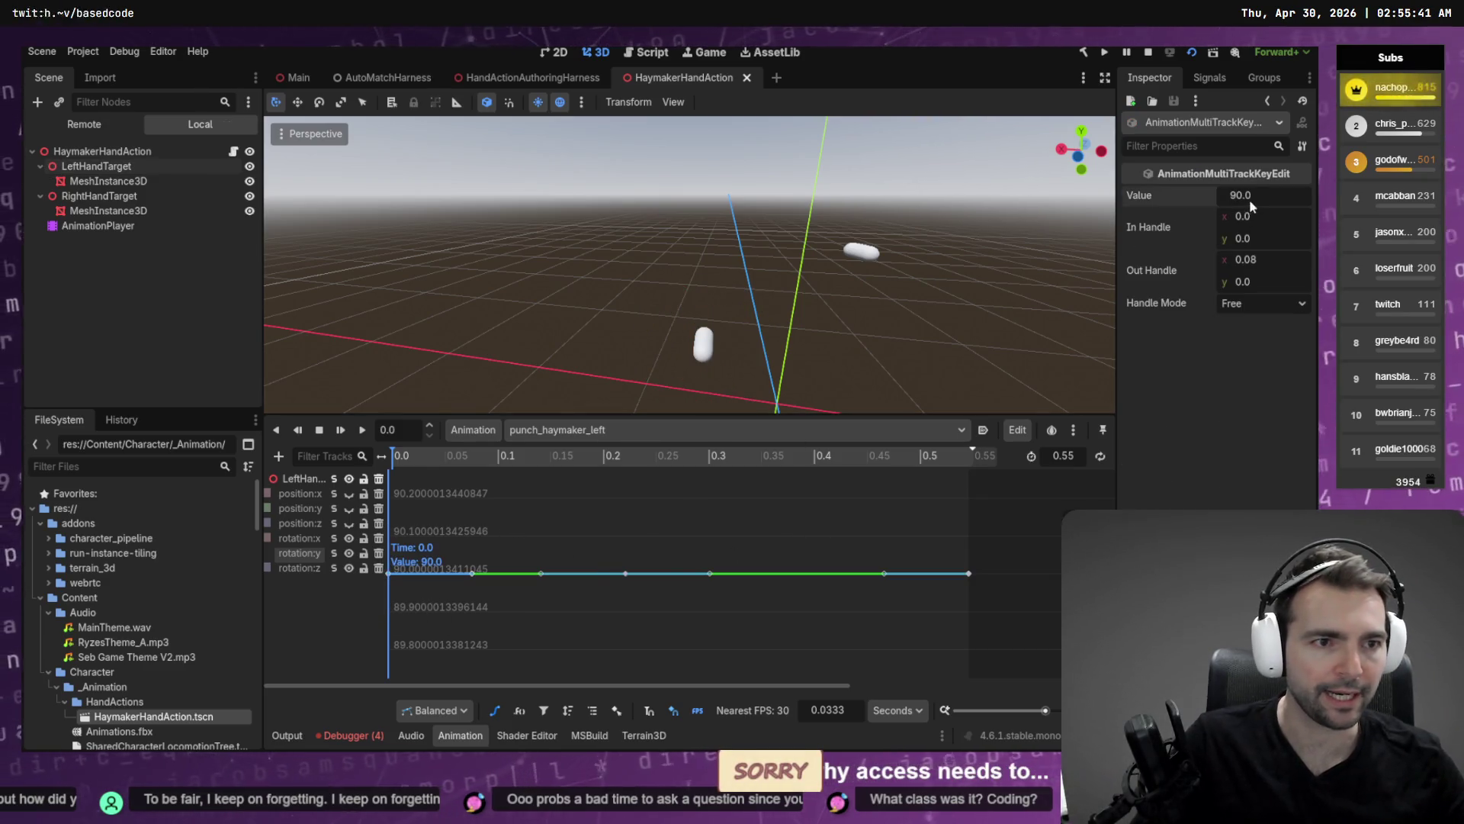
pyautogui.write('0')
pyautogui.press('Return')
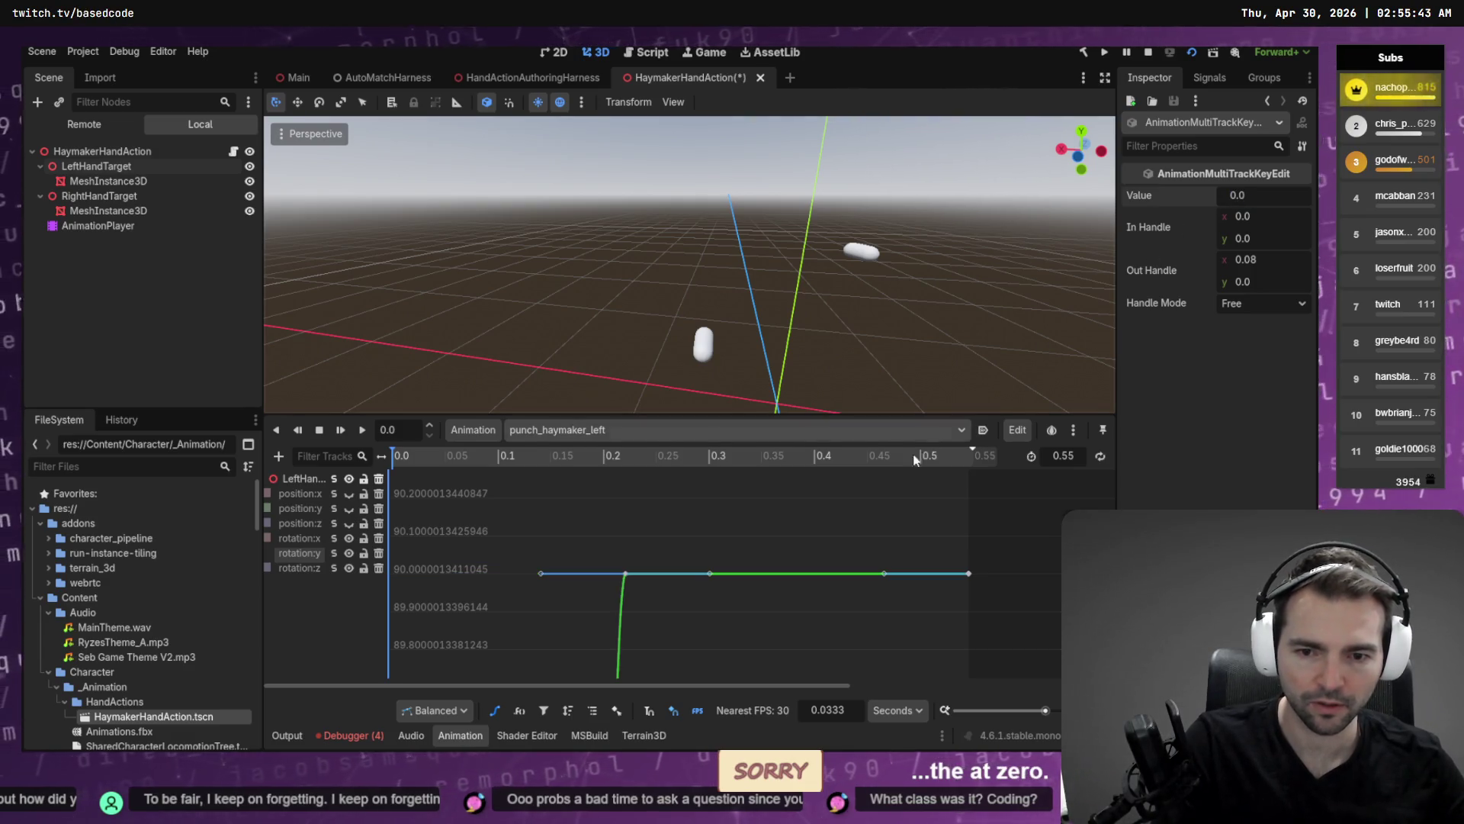
pyautogui.moveTo(596, 589); pyautogui.dragTo(601, 590)
pyautogui.press('Delete')
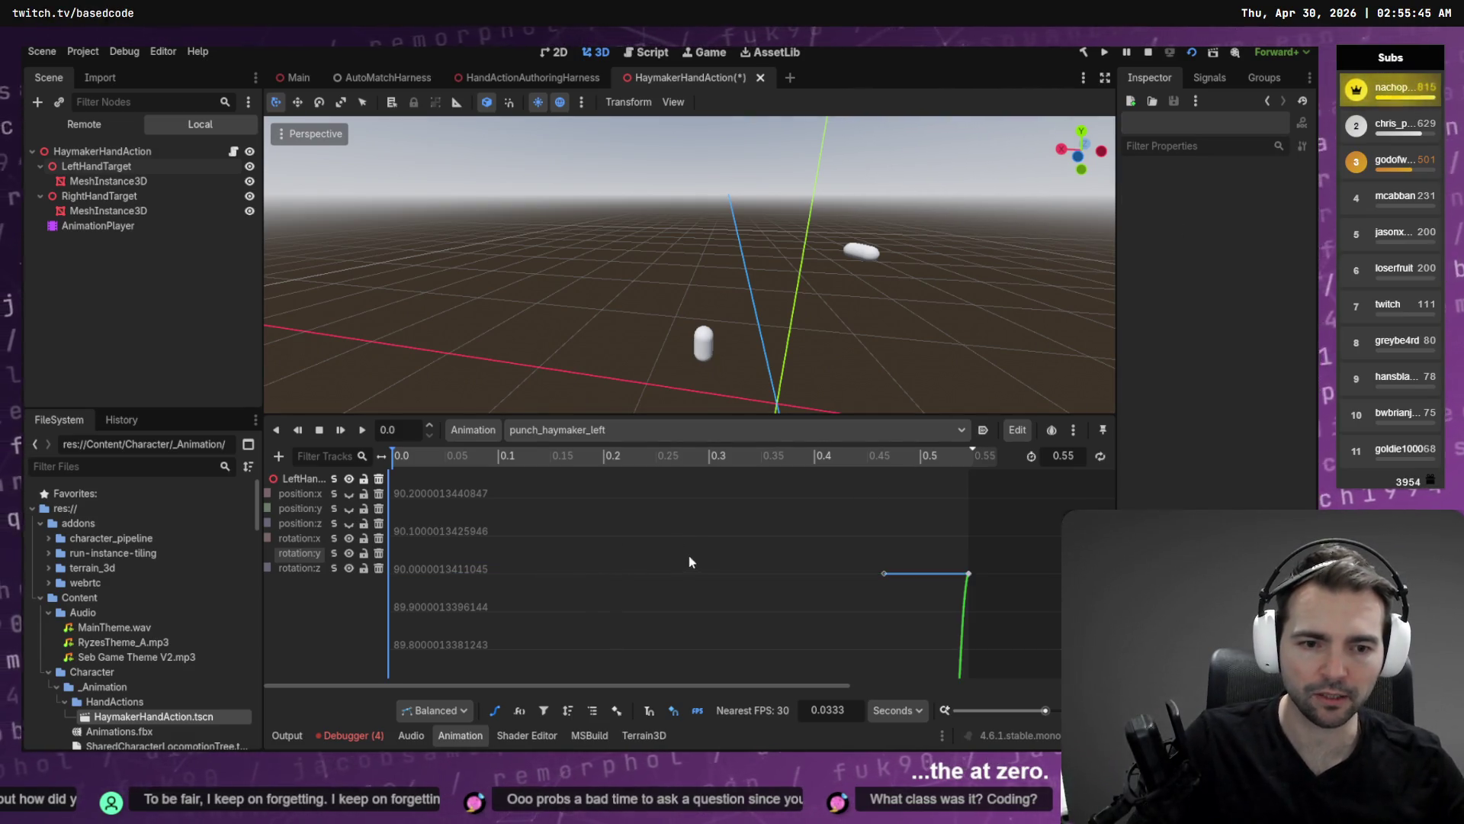
pyautogui.press('f')
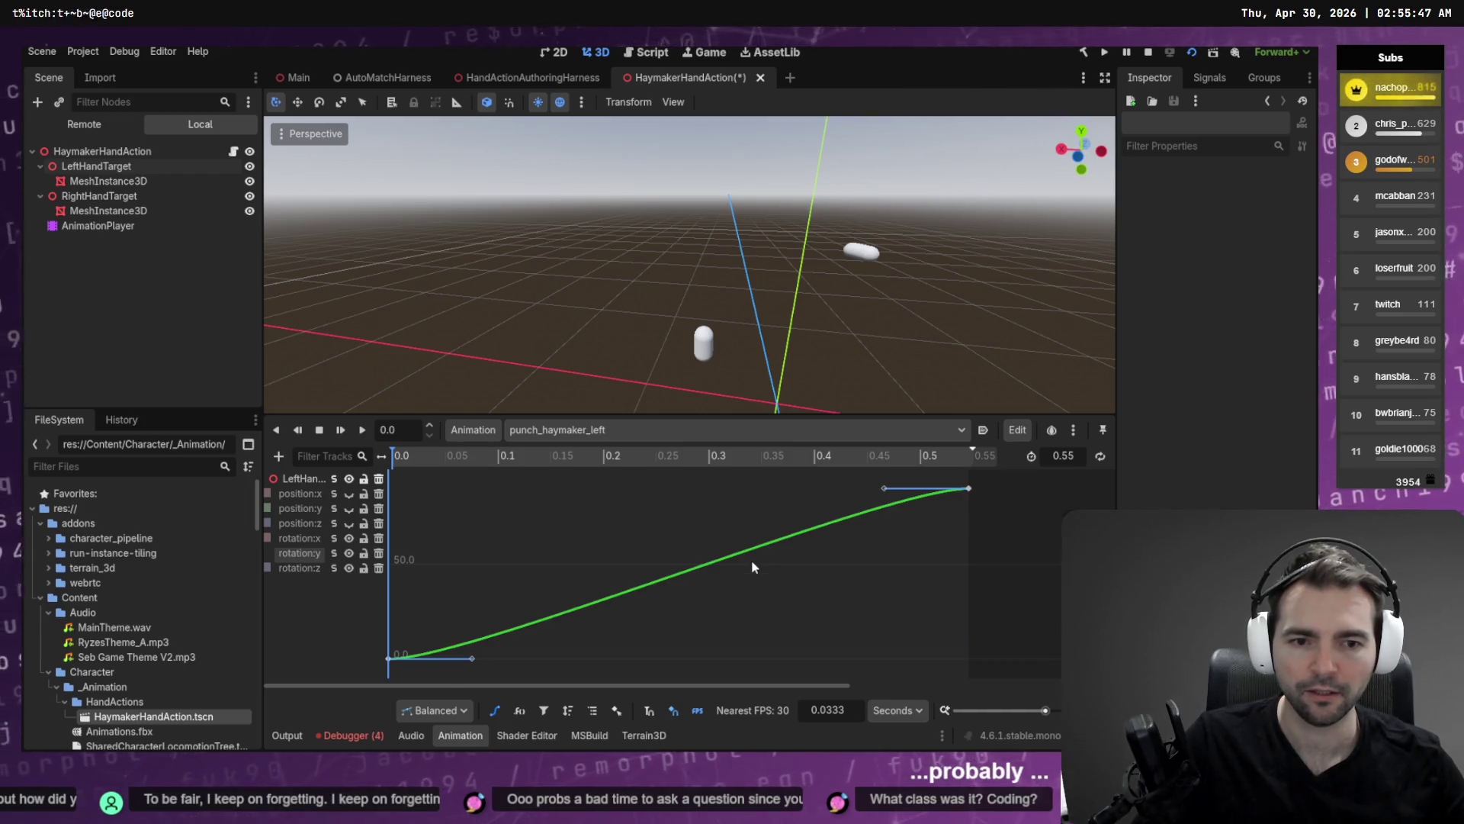
# Run the harness with F5 and step the paused punch to 0.375 s.
pyautogui.press('F5')
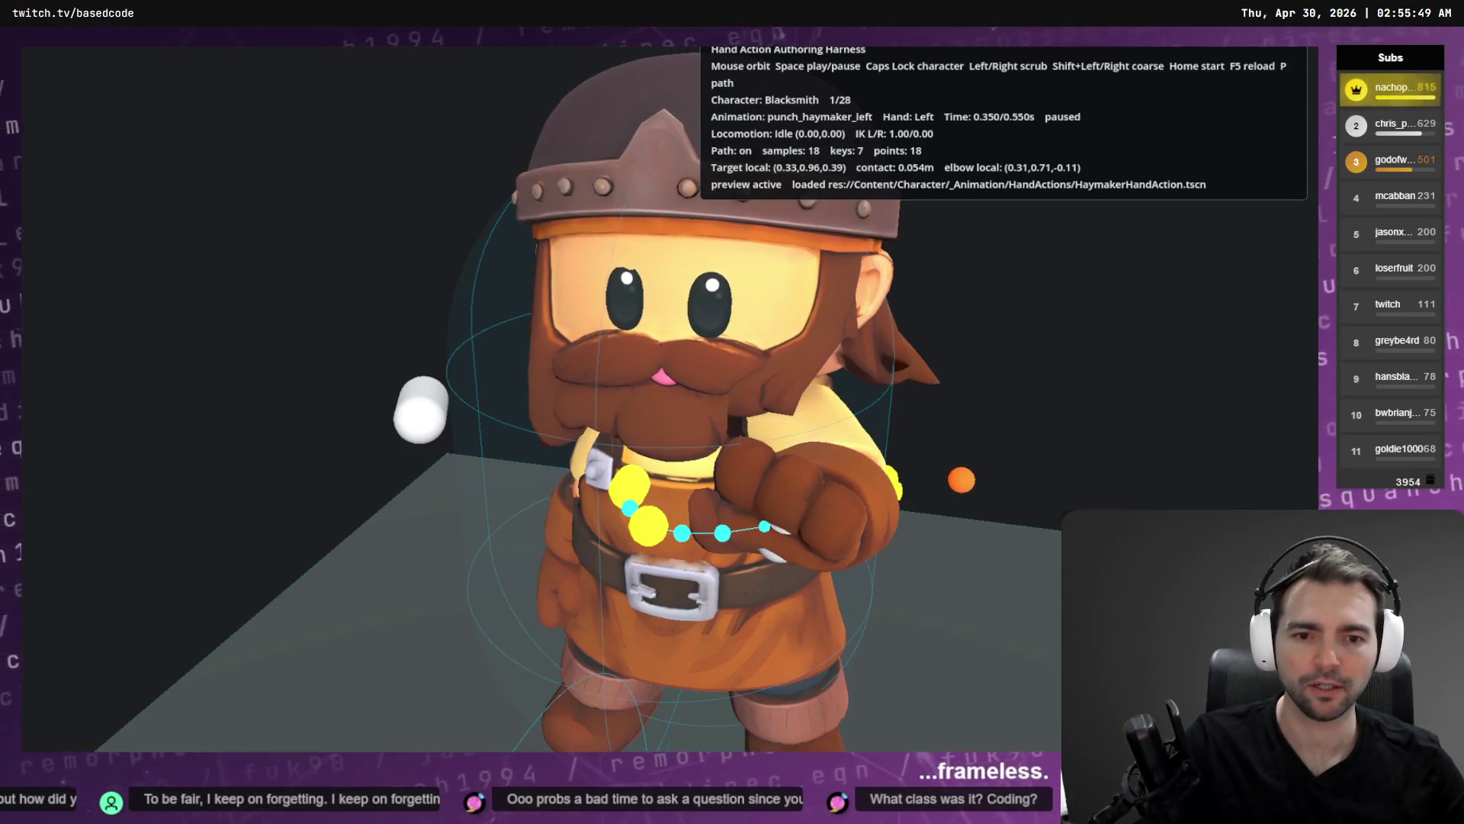
pyautogui.press('Right')
pyautogui.press('Right')
pyautogui.press('Left')
pyautogui.press('Left')
pyautogui.press('Left')
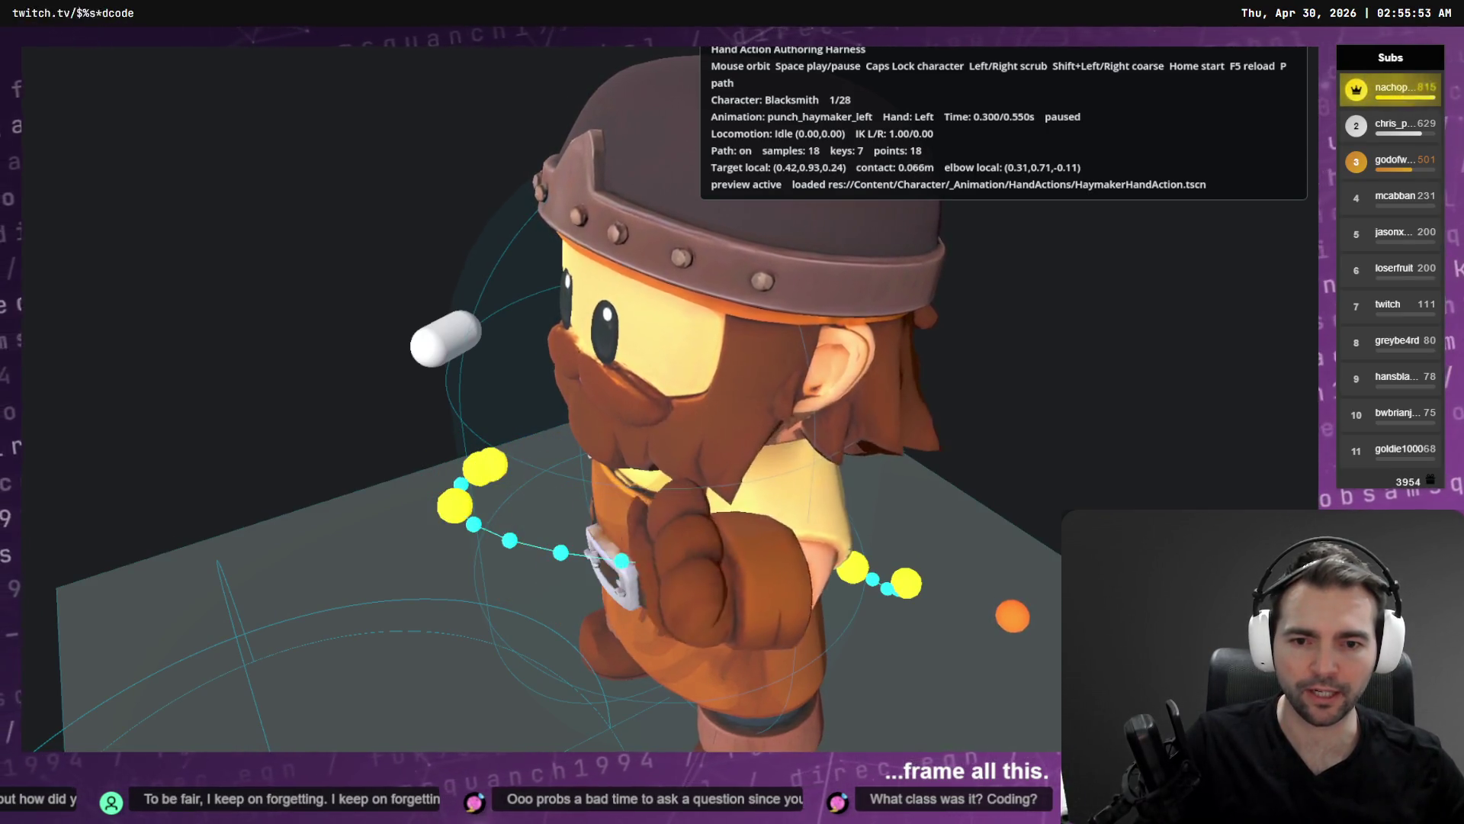
pyautogui.press('Left')
pyautogui.press('Left')
pyautogui.press('Left')
pyautogui.press('Left')
pyautogui.press('Right')
pyautogui.press('Right')
pyautogui.press('Right')
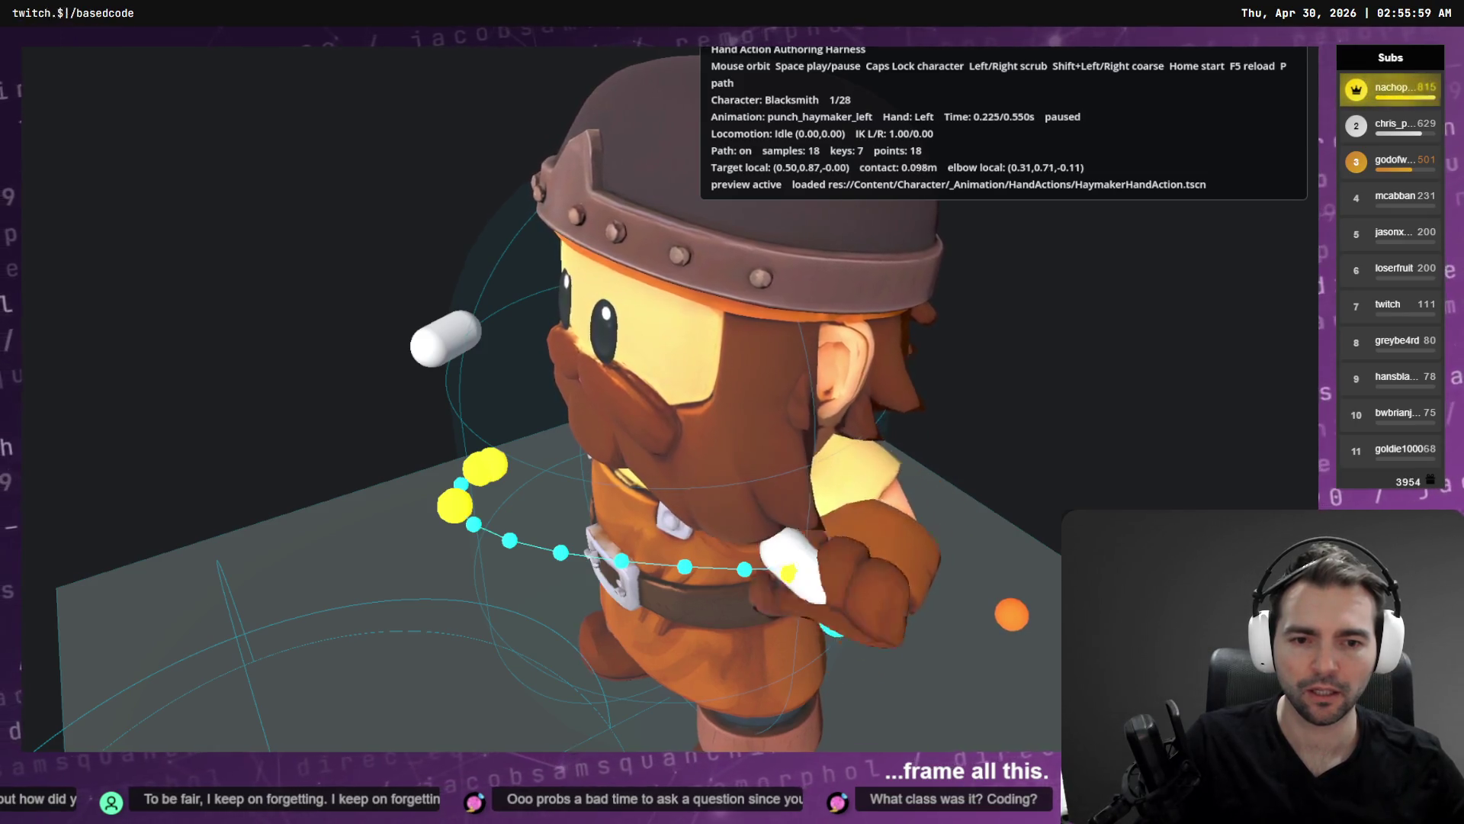
pyautogui.press('Right')
pyautogui.press('Right')
pyautogui.press('Right')
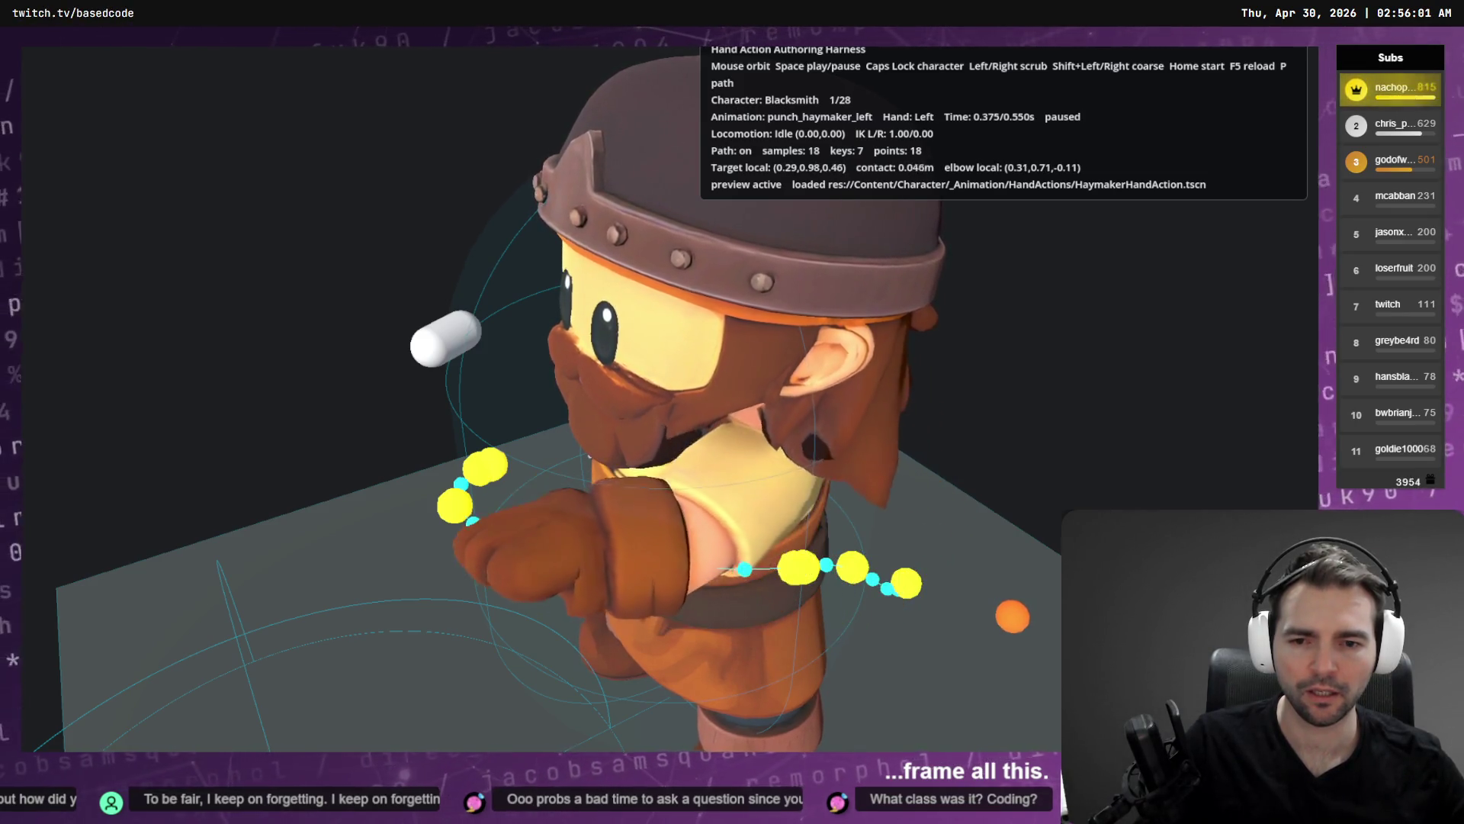
pyautogui.hotkey('alt', 'Tab')
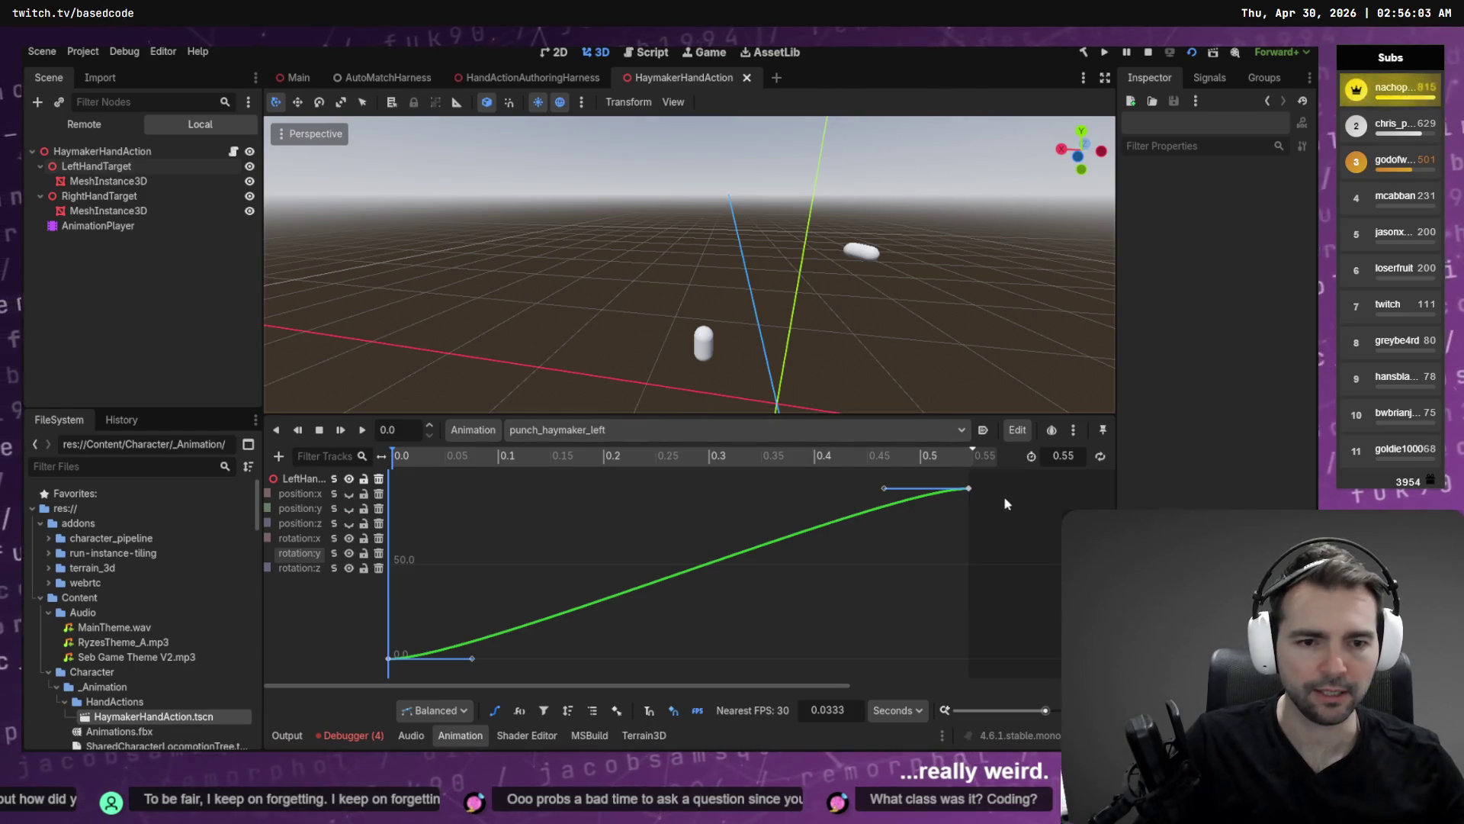
# Inspect the end keyframe at 0.55 and the start keyframe at 0.0.
pyautogui.click(968, 488)
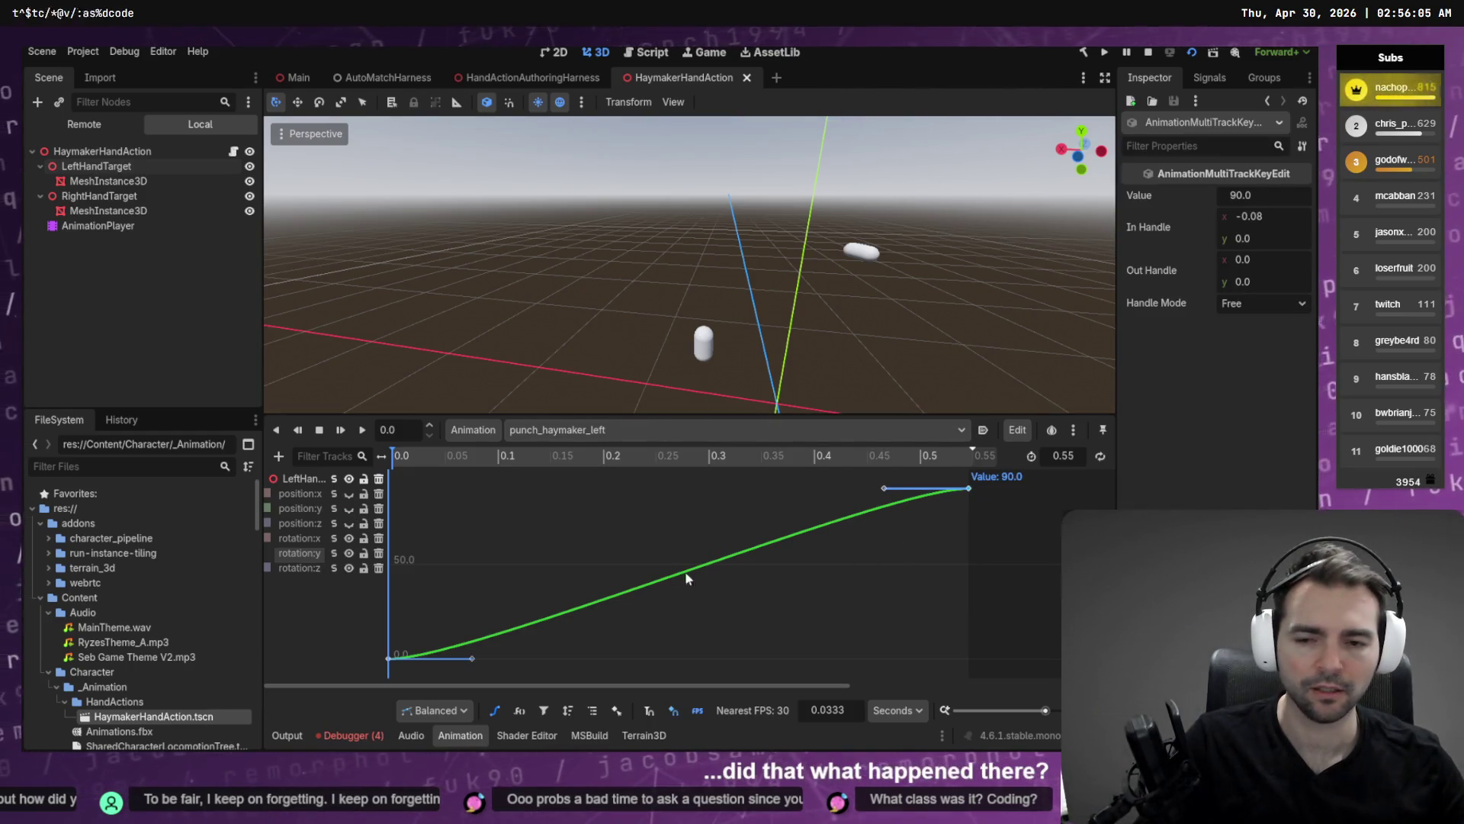
pyautogui.moveTo(441, 625); pyautogui.dragTo(378, 677)
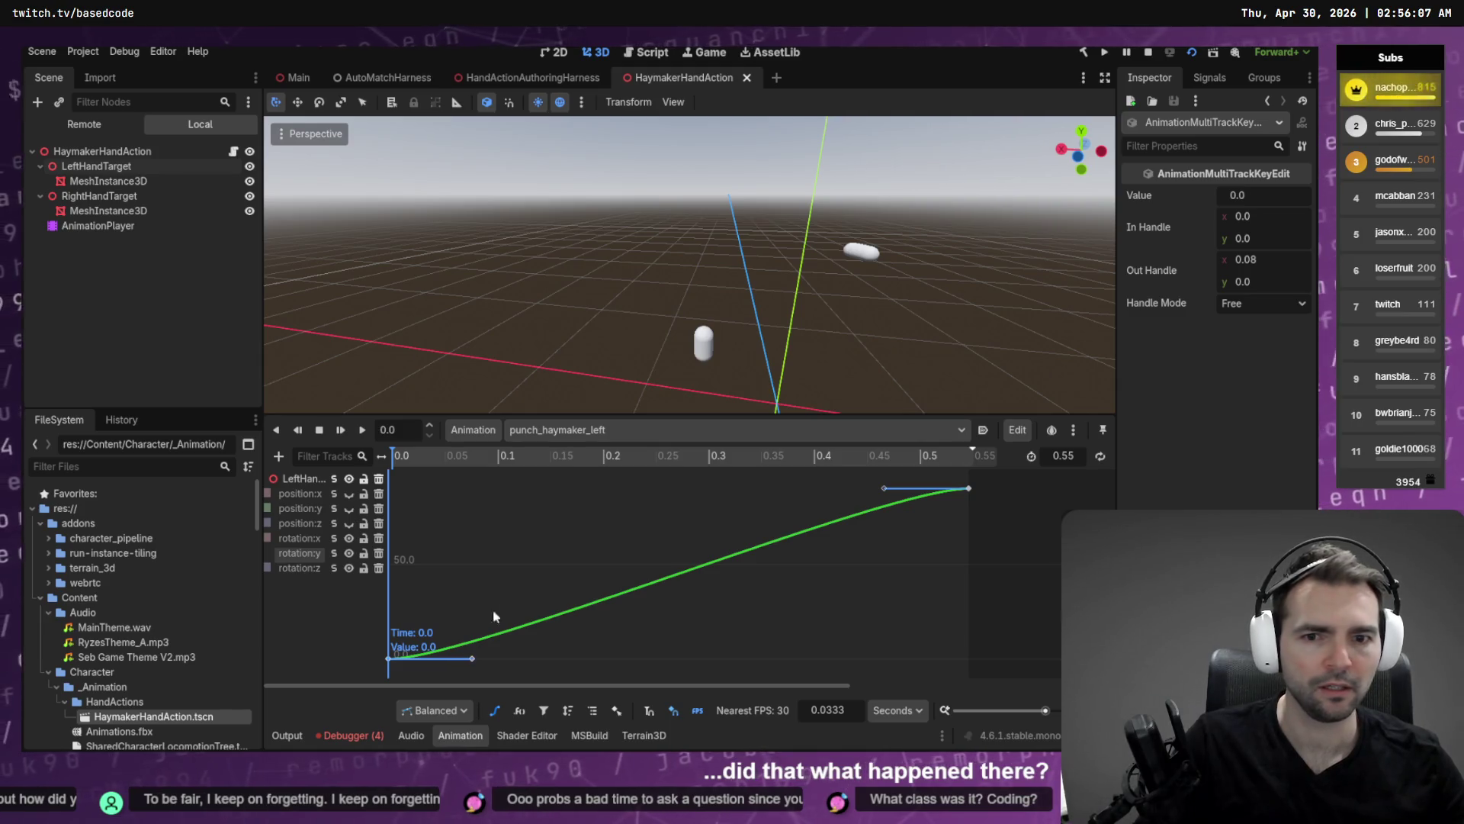
pyautogui.moveTo(554, 458)
pyautogui.mouseDown()
pyautogui.moveTo(391, 461)
pyautogui.moveTo(831, 469)
pyautogui.moveTo(811, 473)
pyautogui.mouseUp()
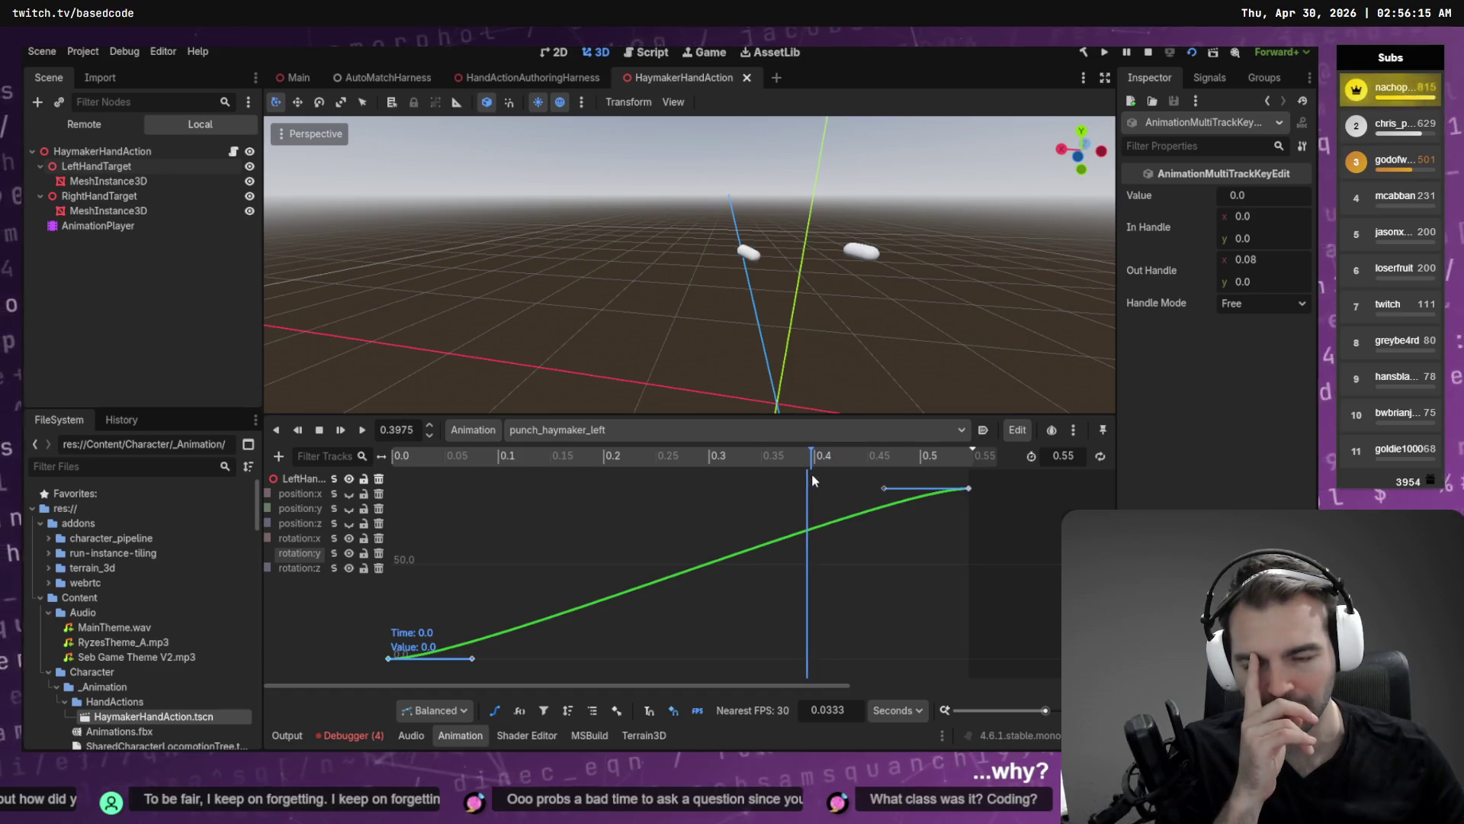
pyautogui.click(627, 515)
# Cycle through the rotation:z, rotation:y and rotation:x curves, then show all tracks.
pyautogui.click(313, 538)
pyautogui.click(308, 569)
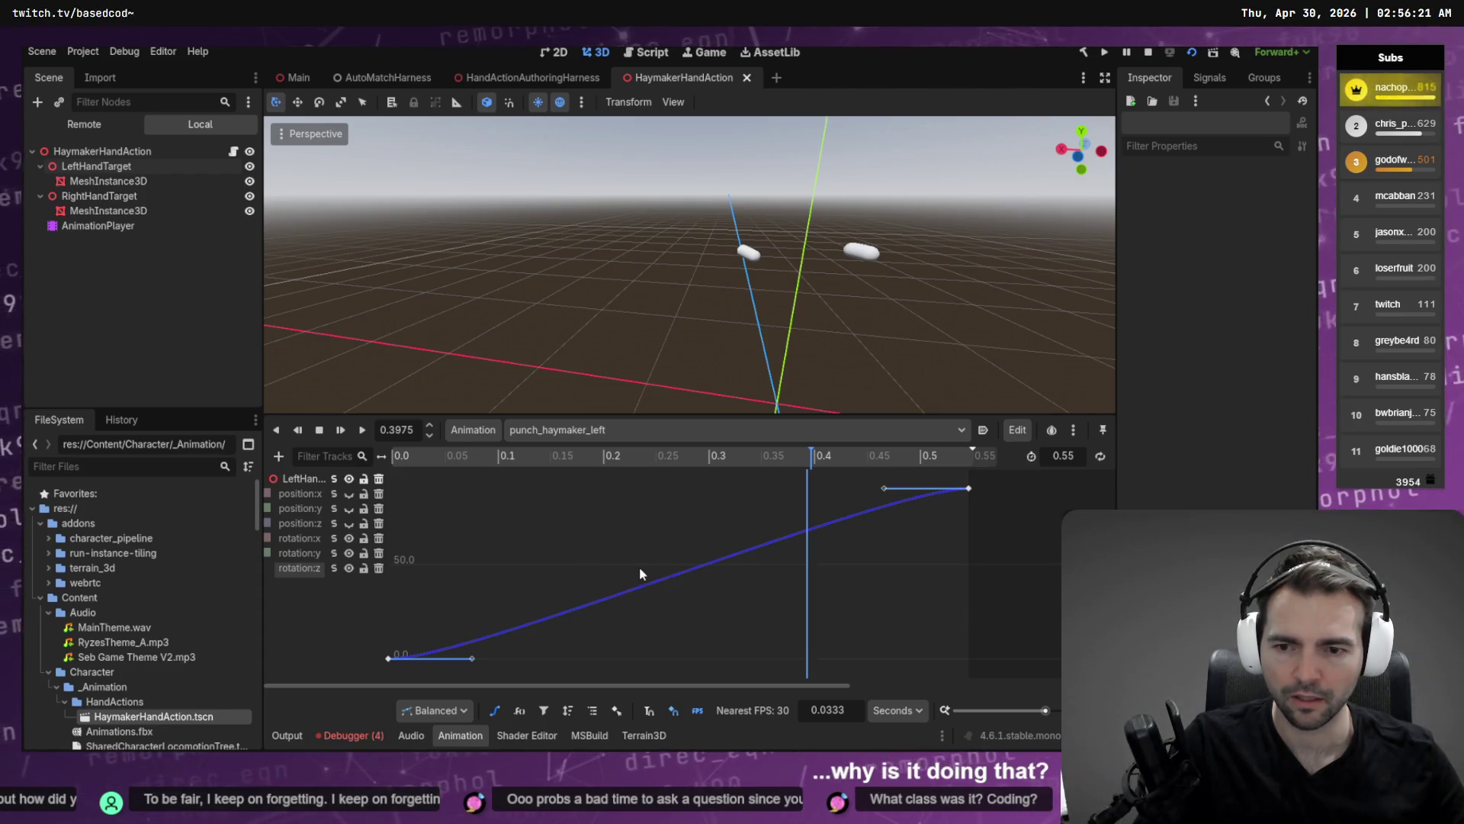
pyautogui.hotkey('ctrl', 'a')
pyautogui.click(309, 566)
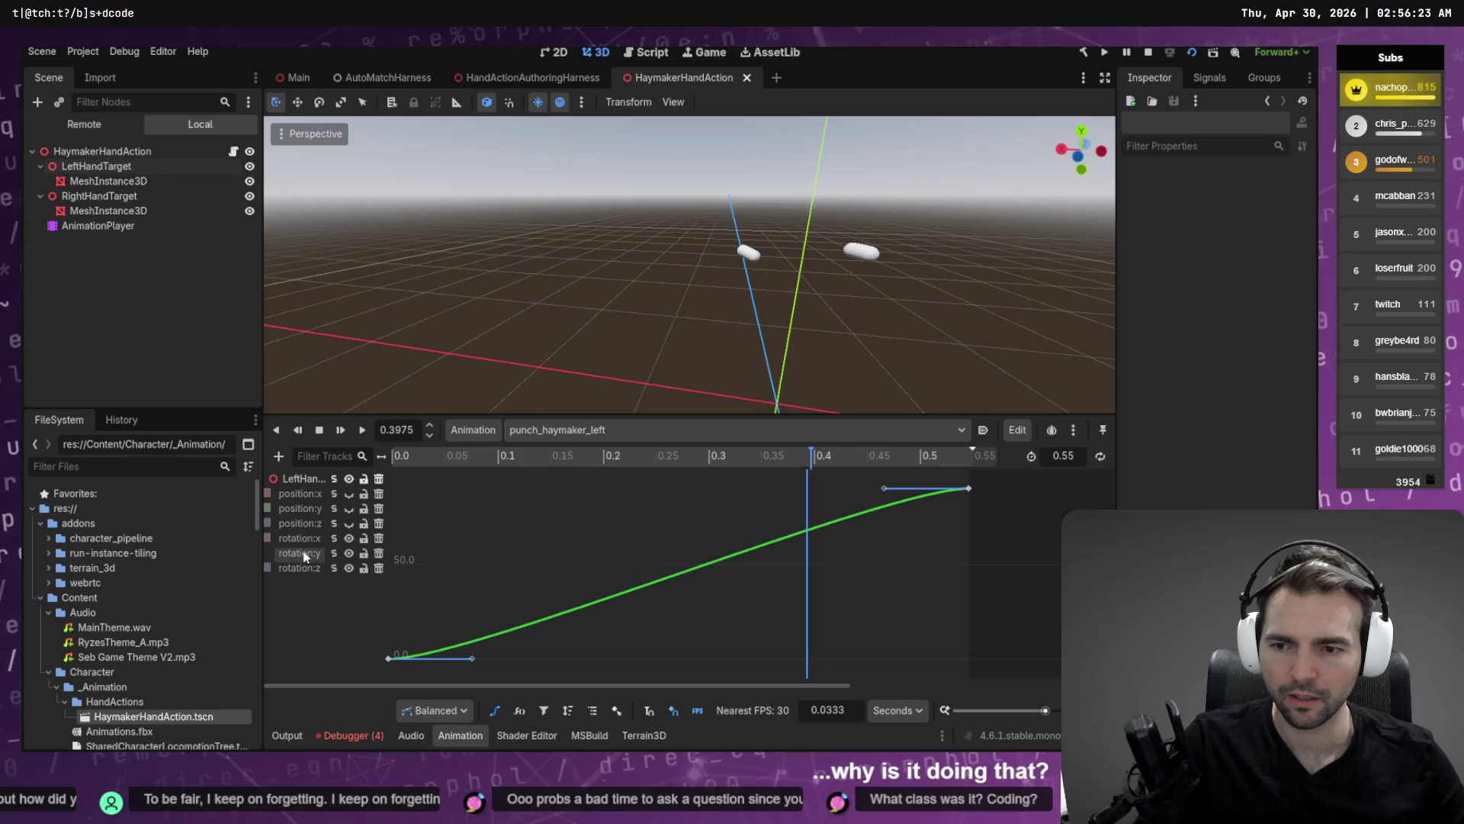
pyautogui.click(306, 557)
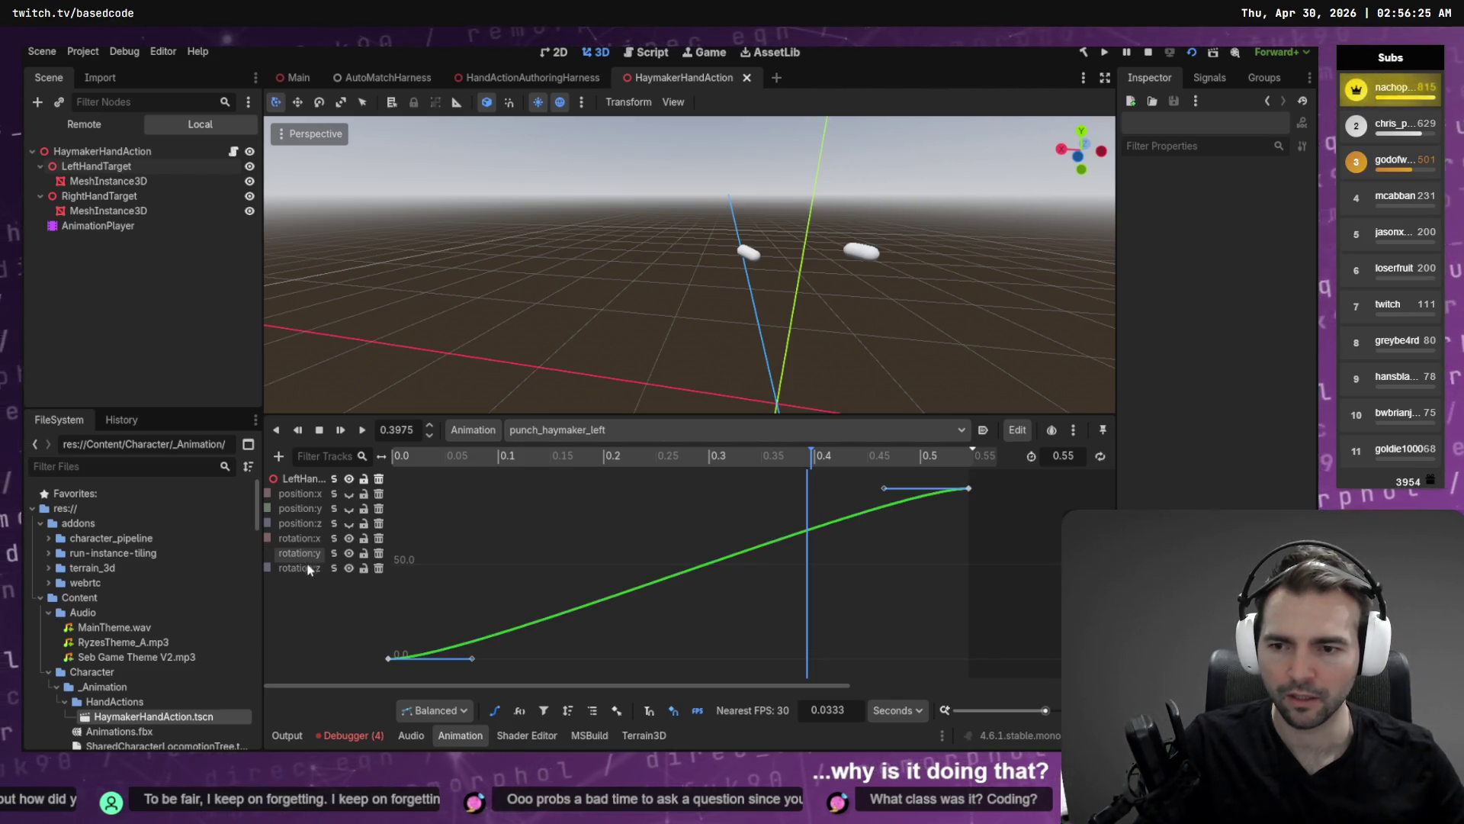
pyautogui.click(292, 539)
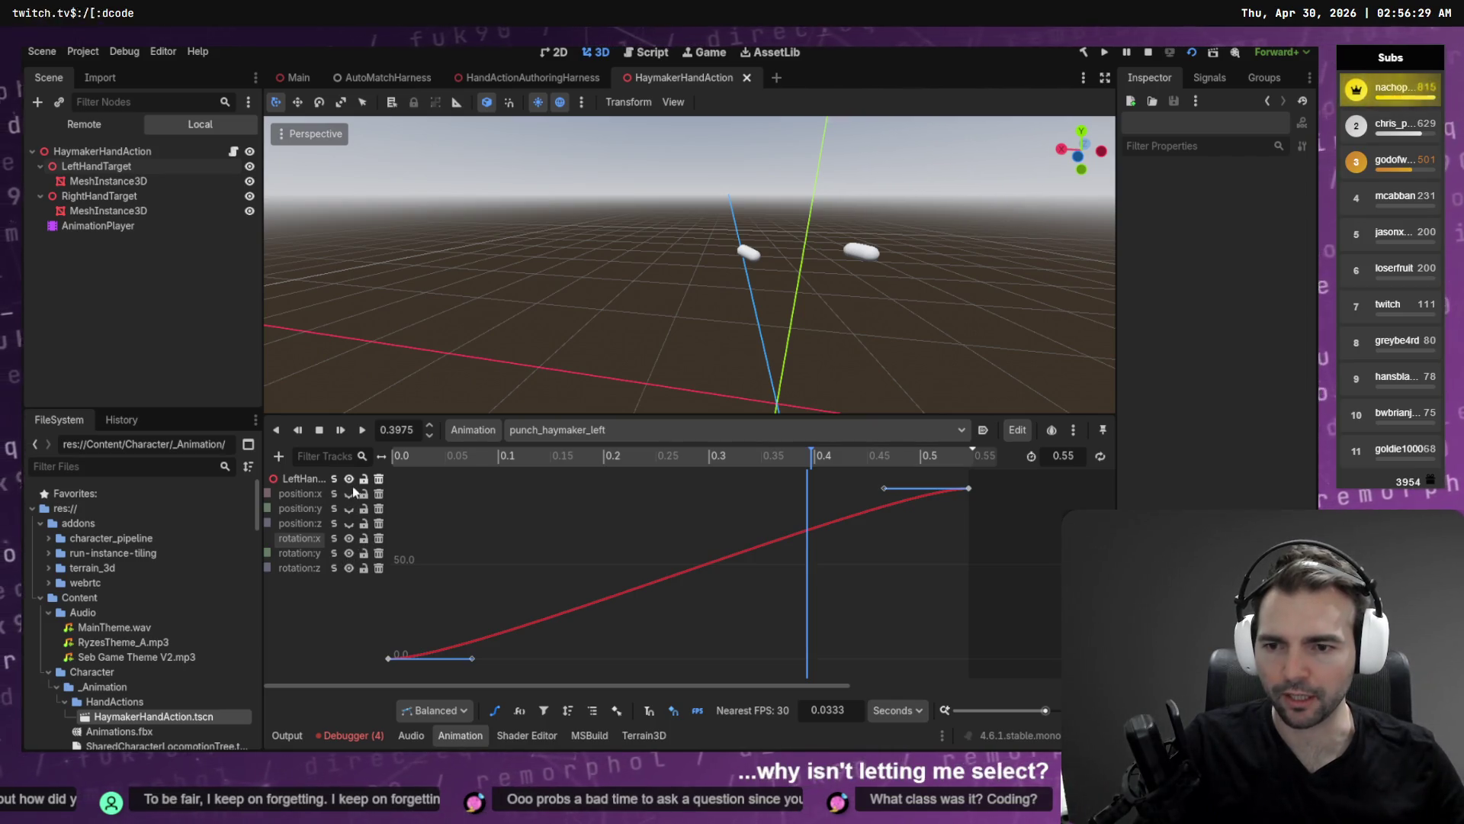
pyautogui.click(335, 554)
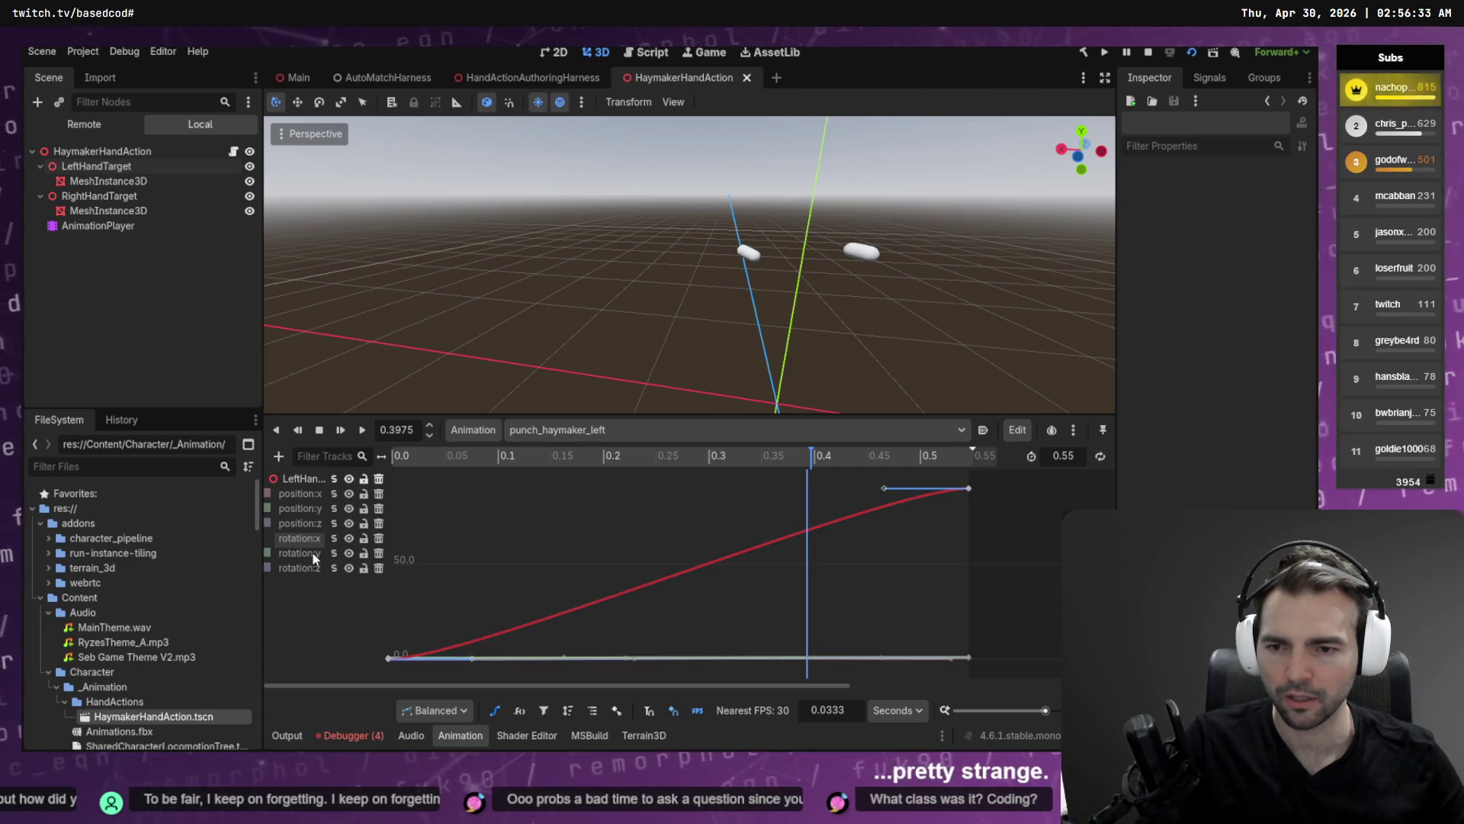
pyautogui.click(309, 551)
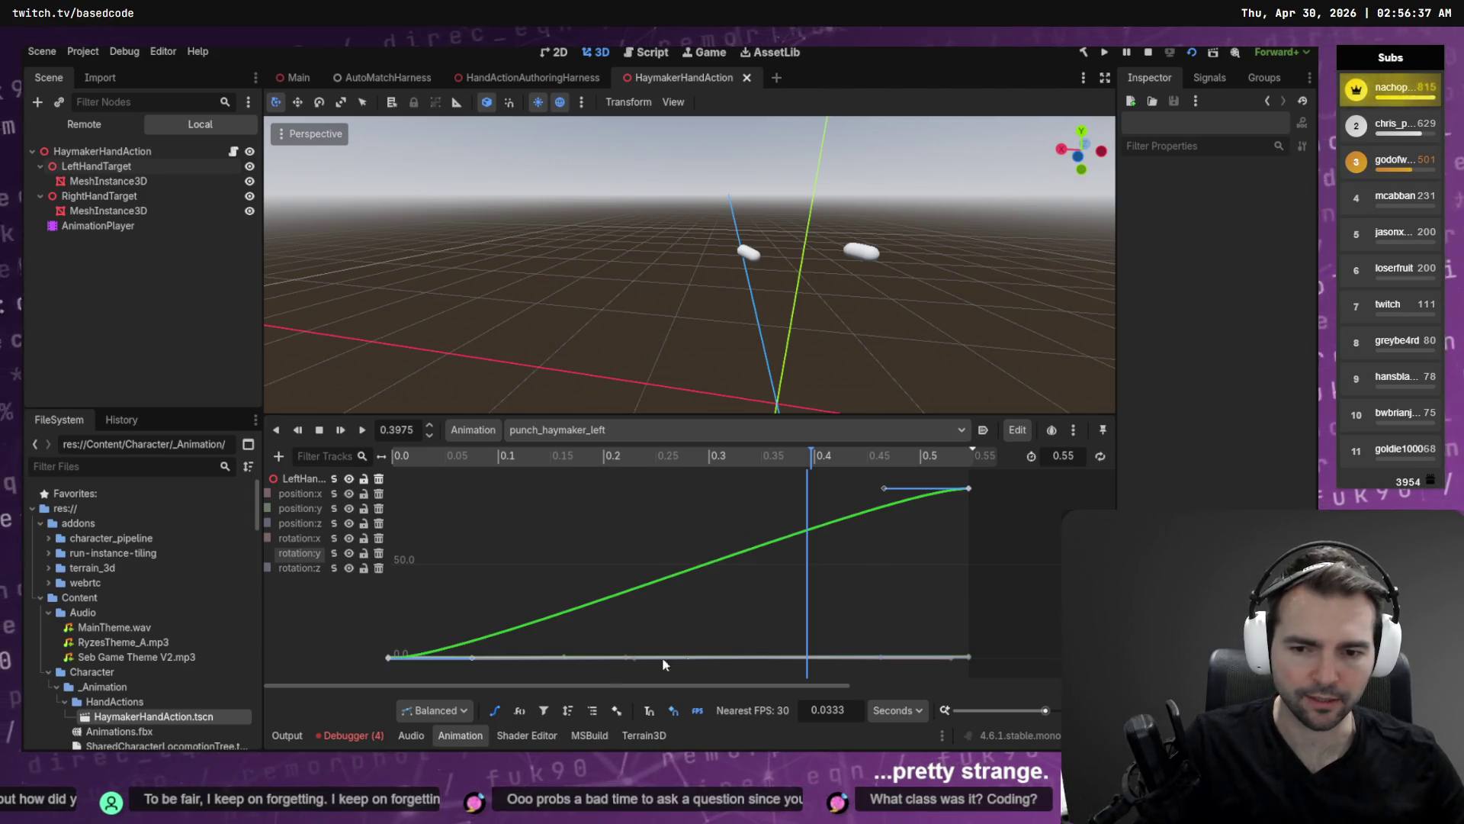
# Scrub the hand motion, then select the rotation:x end keyframe to edit its 90.0 value.
pyautogui.click(916, 658)
pyautogui.moveTo(798, 476)
pyautogui.mouseDown()
pyautogui.moveTo(571, 473)
pyautogui.moveTo(377, 520)
pyautogui.moveTo(650, 495)
pyautogui.mouseUp()
pyautogui.click(968, 489)
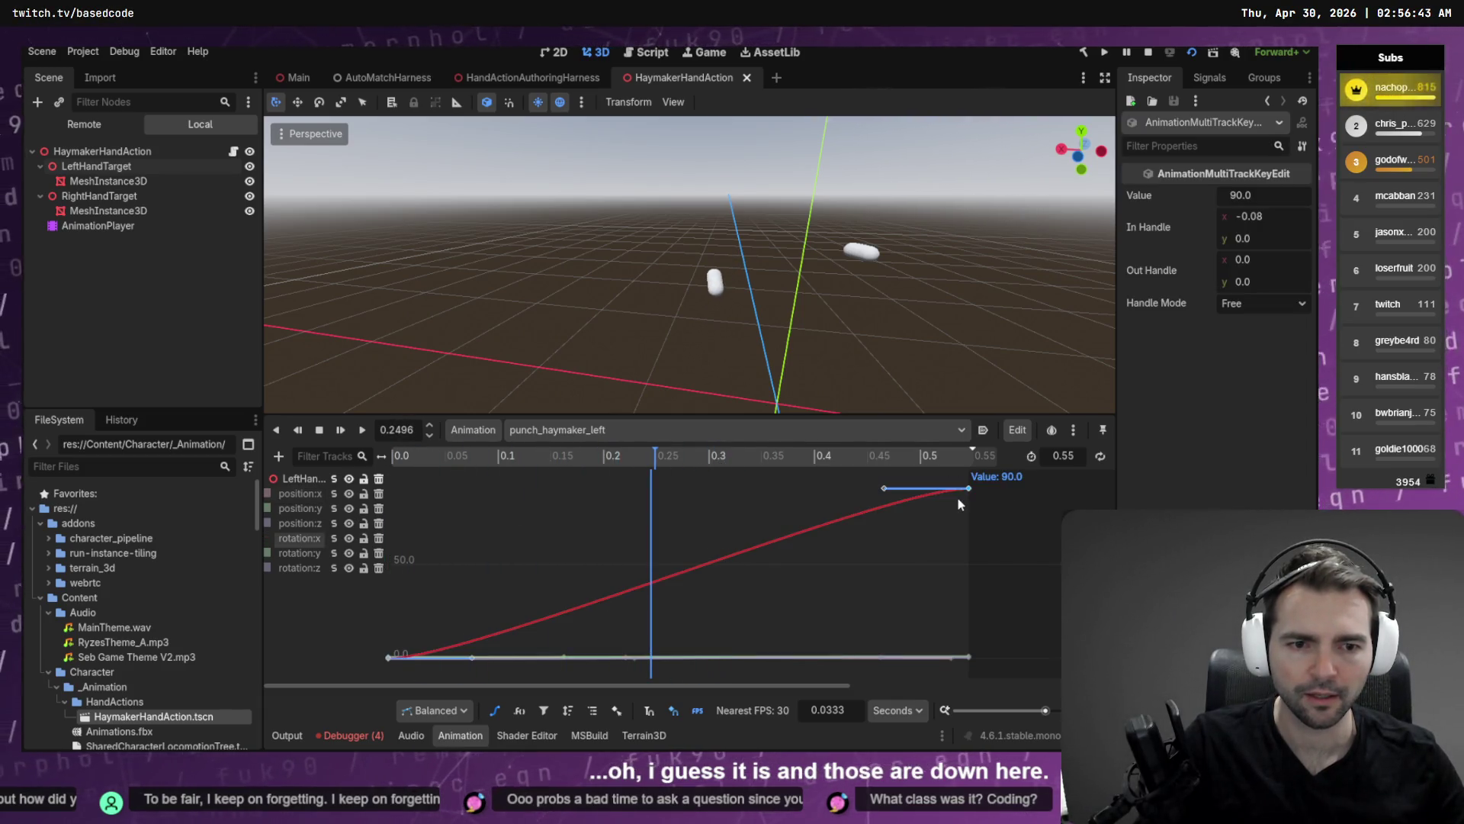
pyautogui.click(1269, 194)
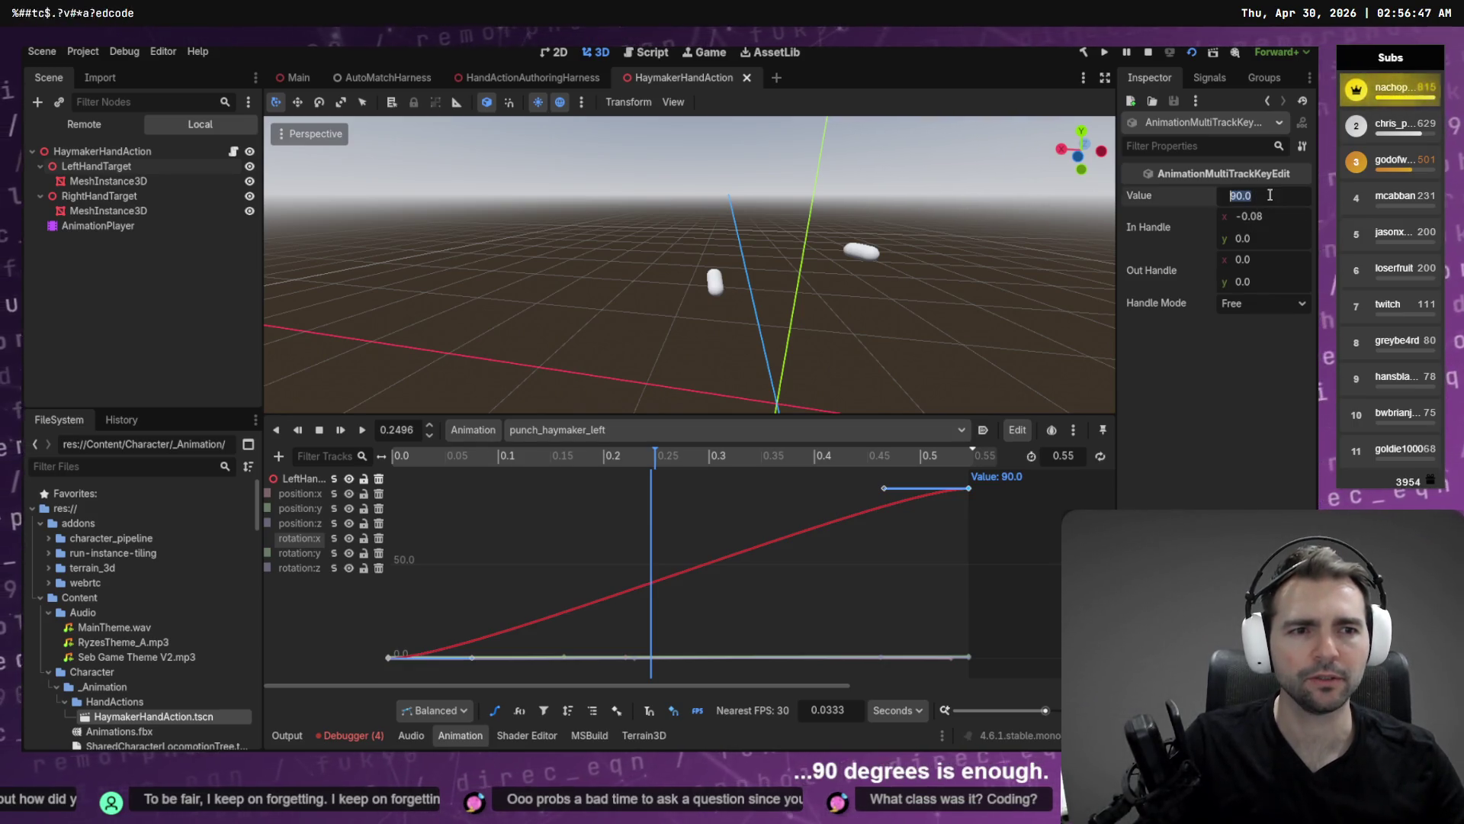
# Change the rotation:x end keyframe value from 90.0 to 1.0.
pyautogui.write('1')
pyautogui.press('Return')
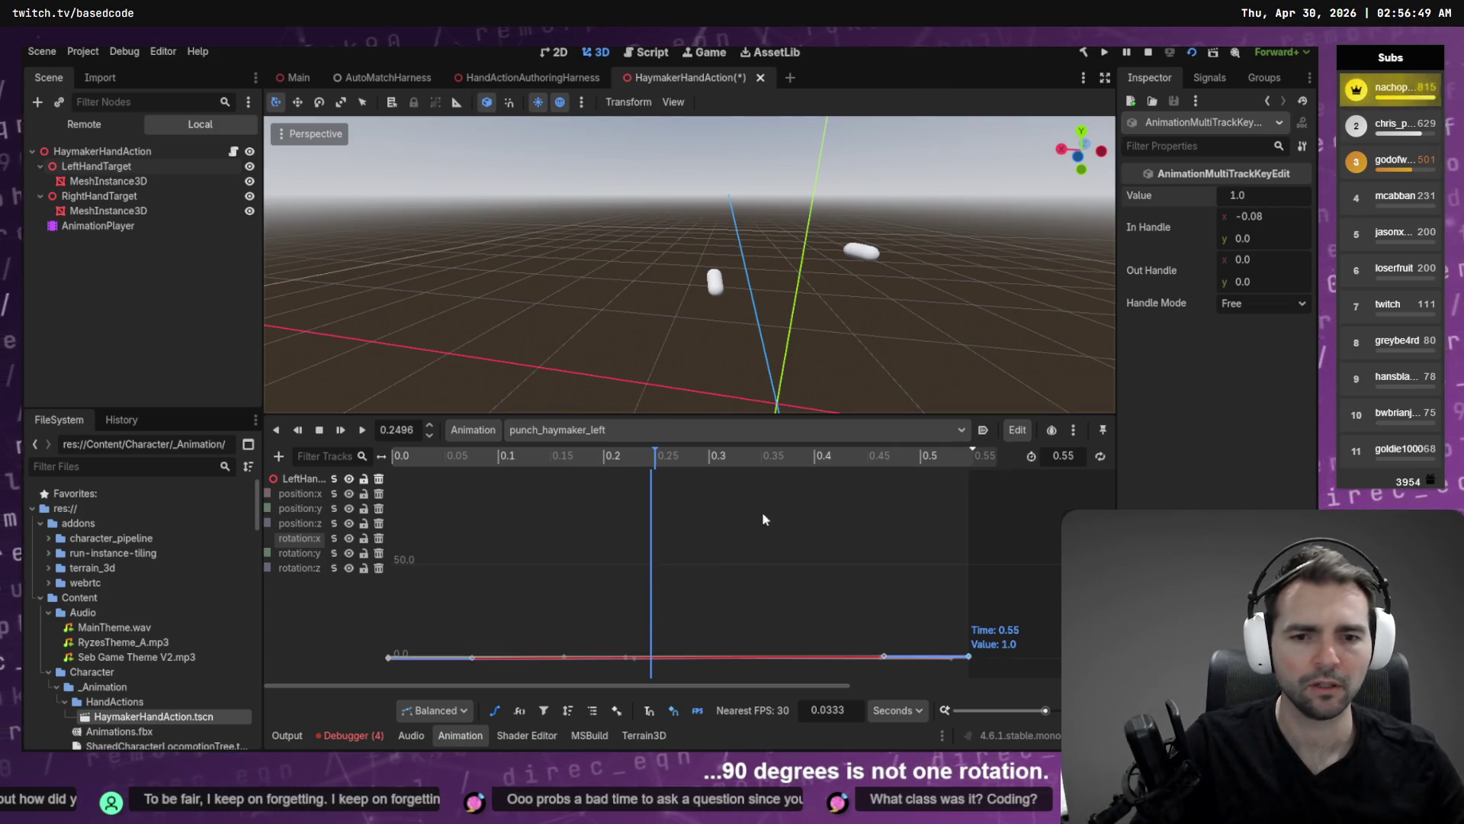
pyautogui.click(726, 535)
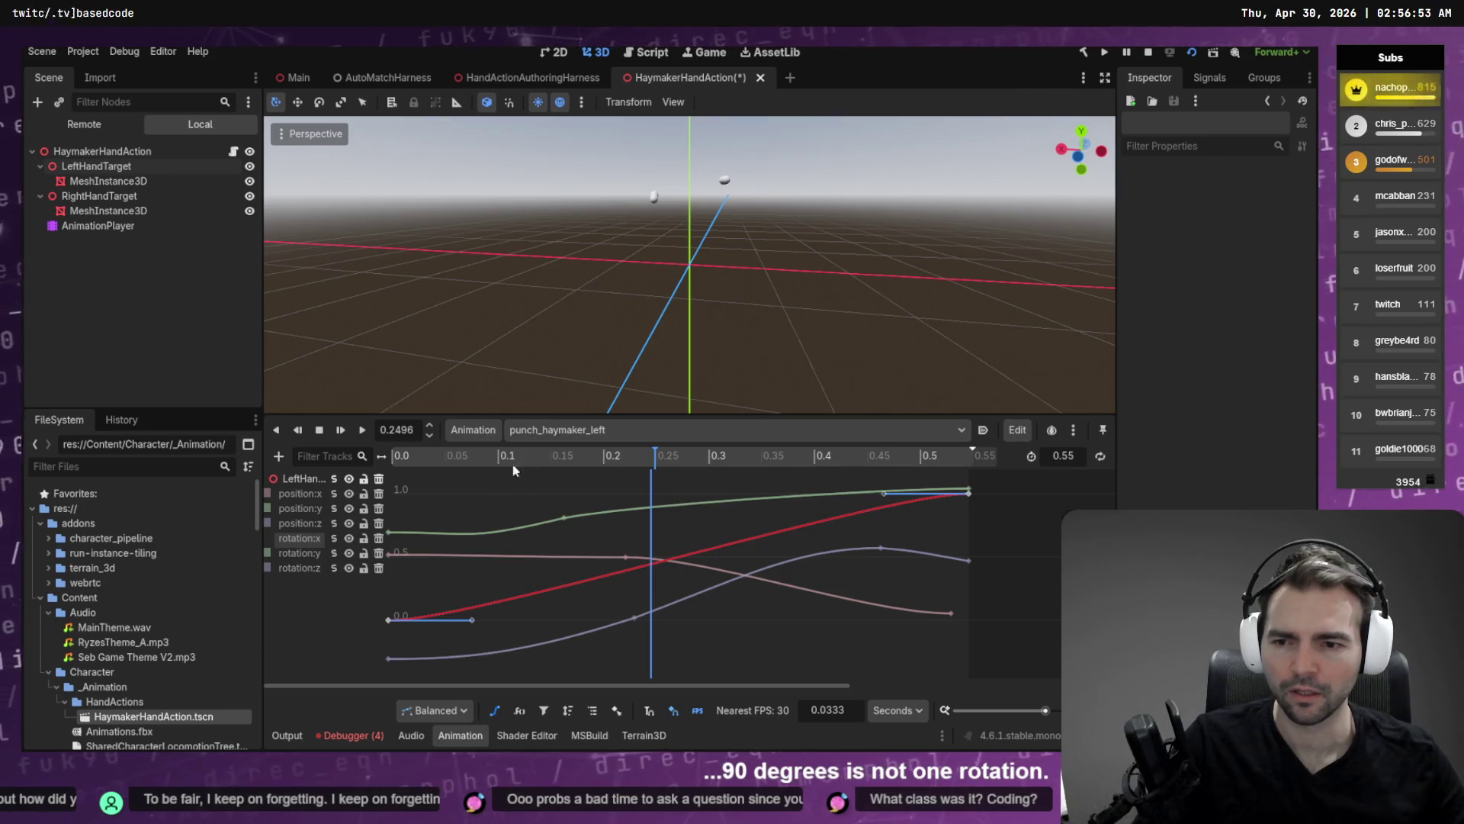
# Hide the position:x, y and z curves, show rotation:y, and scrub the preview back to 0.
pyautogui.click(349, 493)
pyautogui.click(349, 508)
pyautogui.click(349, 523)
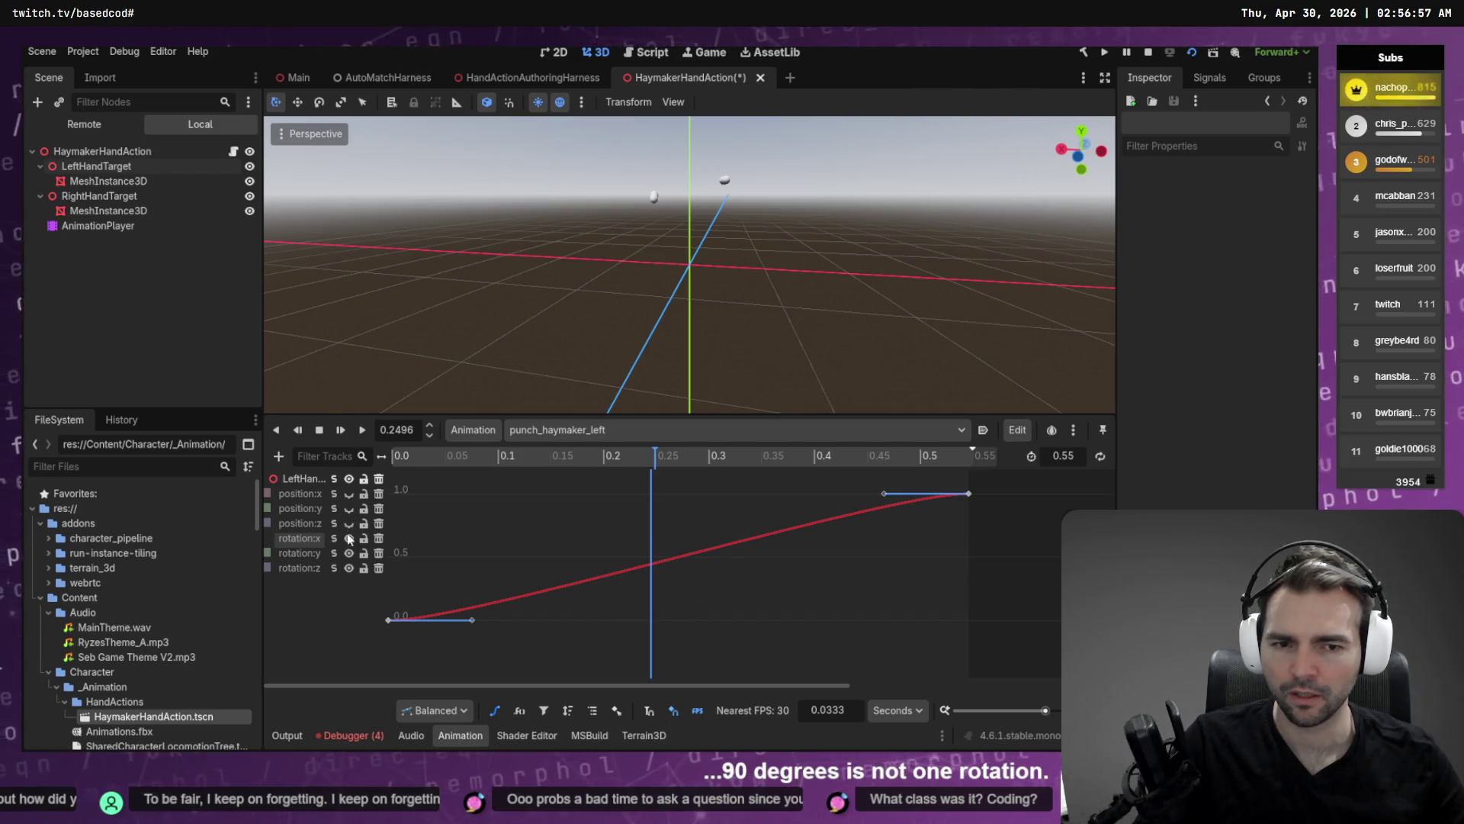
pyautogui.scroll(3, 467, 547)
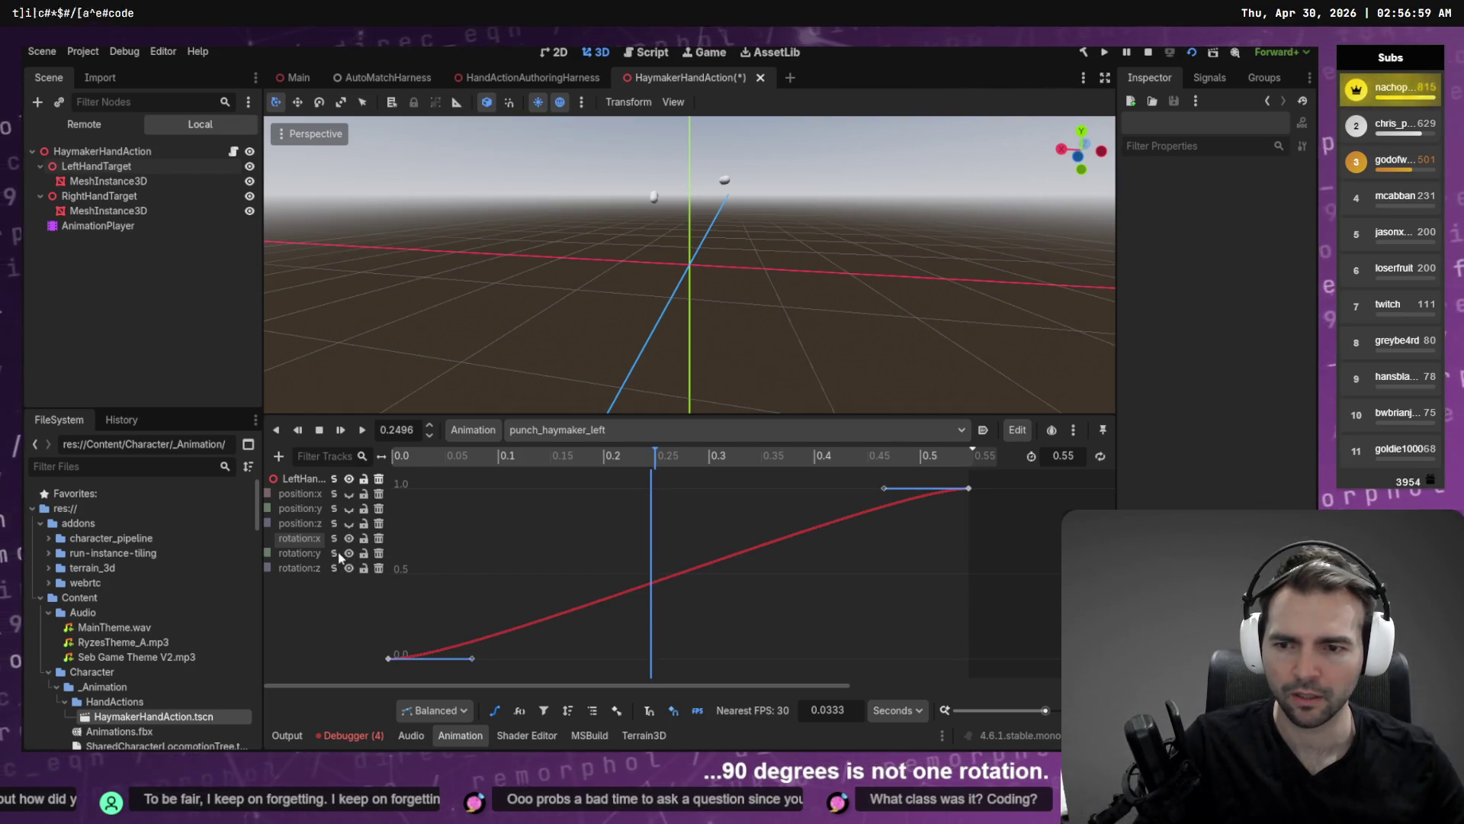
pyautogui.click(299, 552)
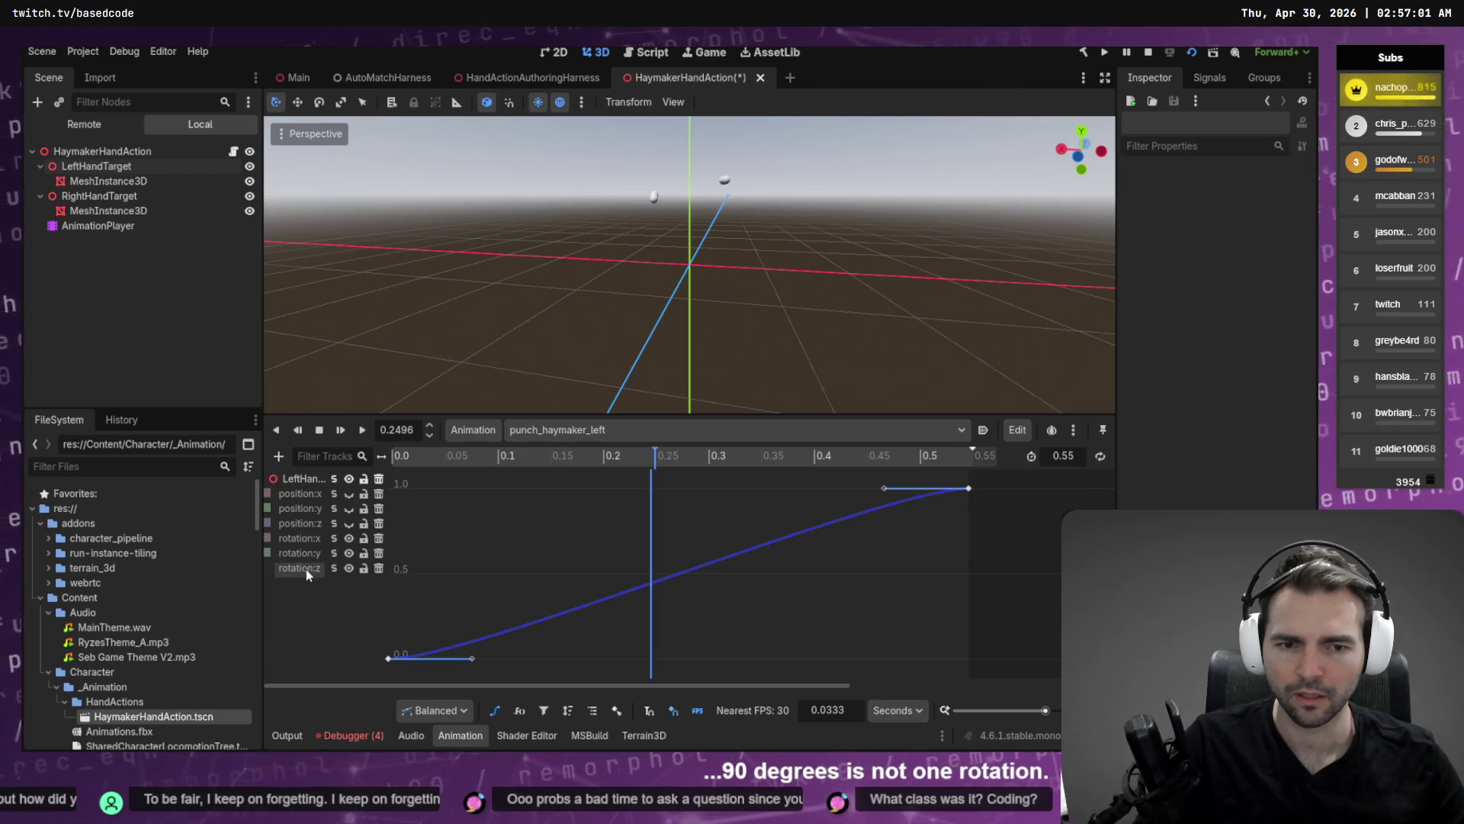
pyautogui.moveTo(595, 462)
pyautogui.mouseDown()
pyautogui.moveTo(416, 460)
pyautogui.moveTo(972, 456)
pyautogui.moveTo(442, 459)
pyautogui.mouseUp()
pyautogui.moveTo(522, 506); pyautogui.dragTo(328, 525)
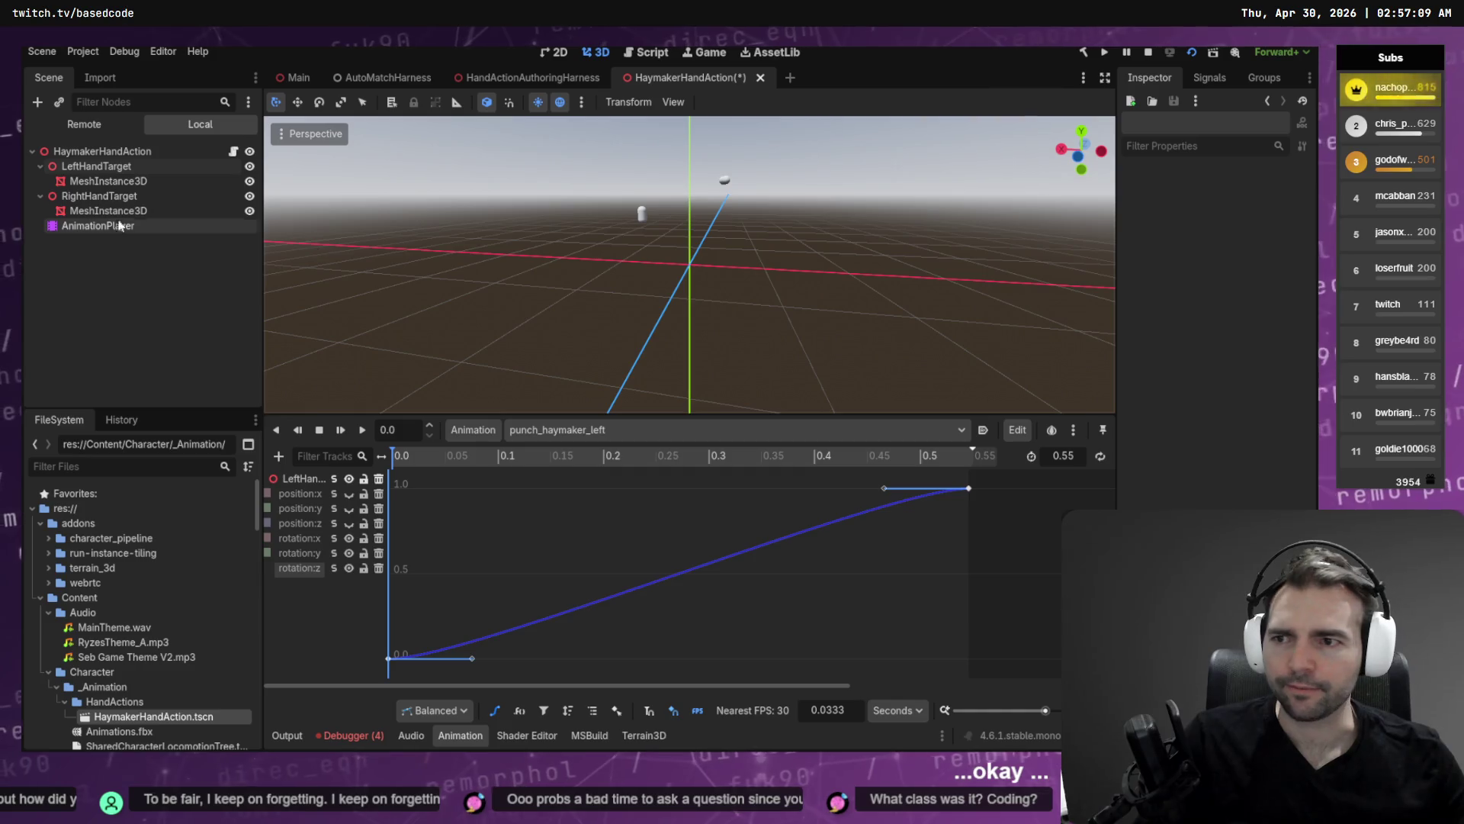
pyautogui.click(96, 166)
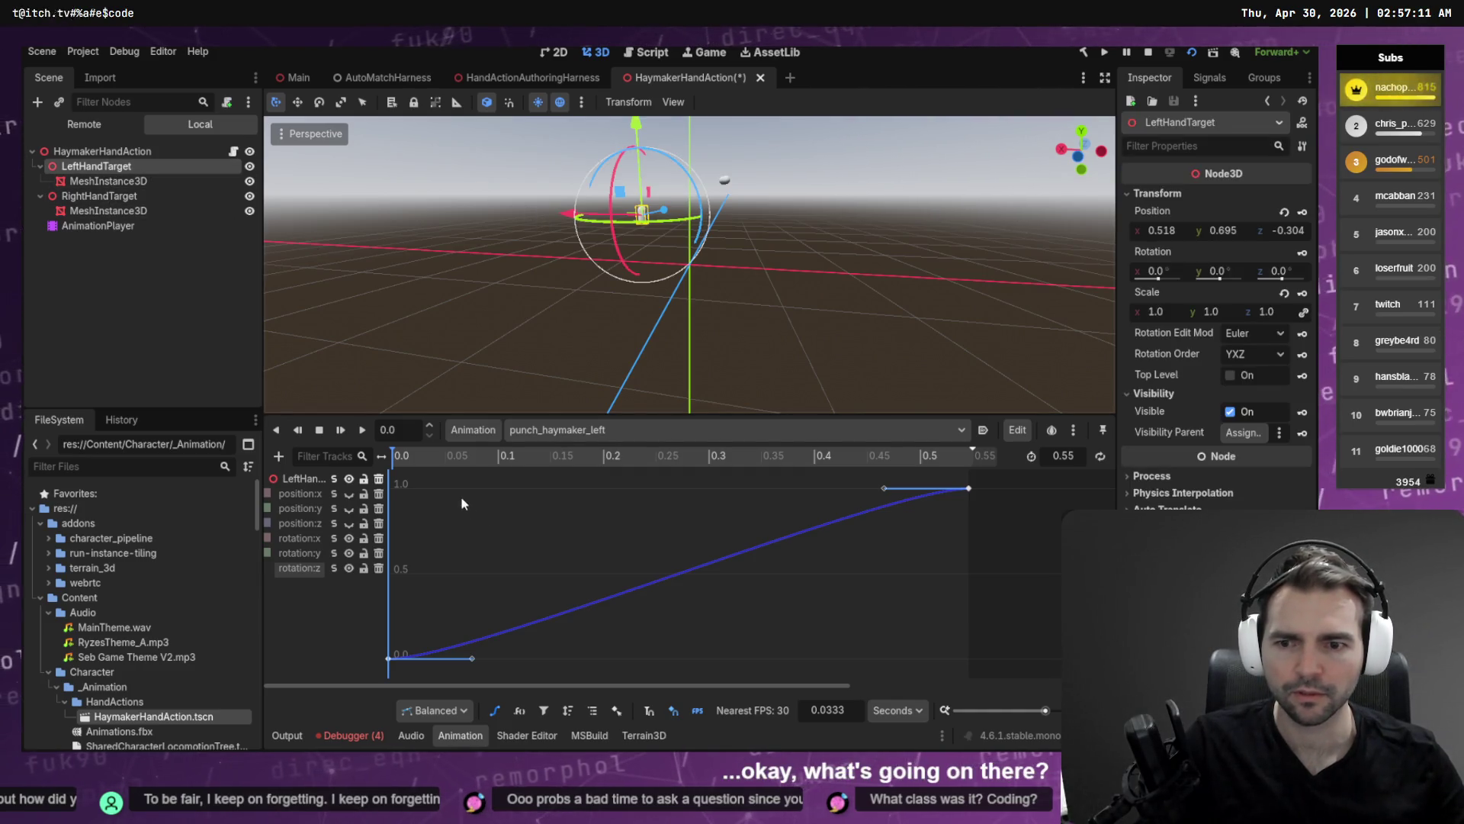
# Delete the first rotation:y keyframe and play the punch animation.
pyautogui.click(309, 554)
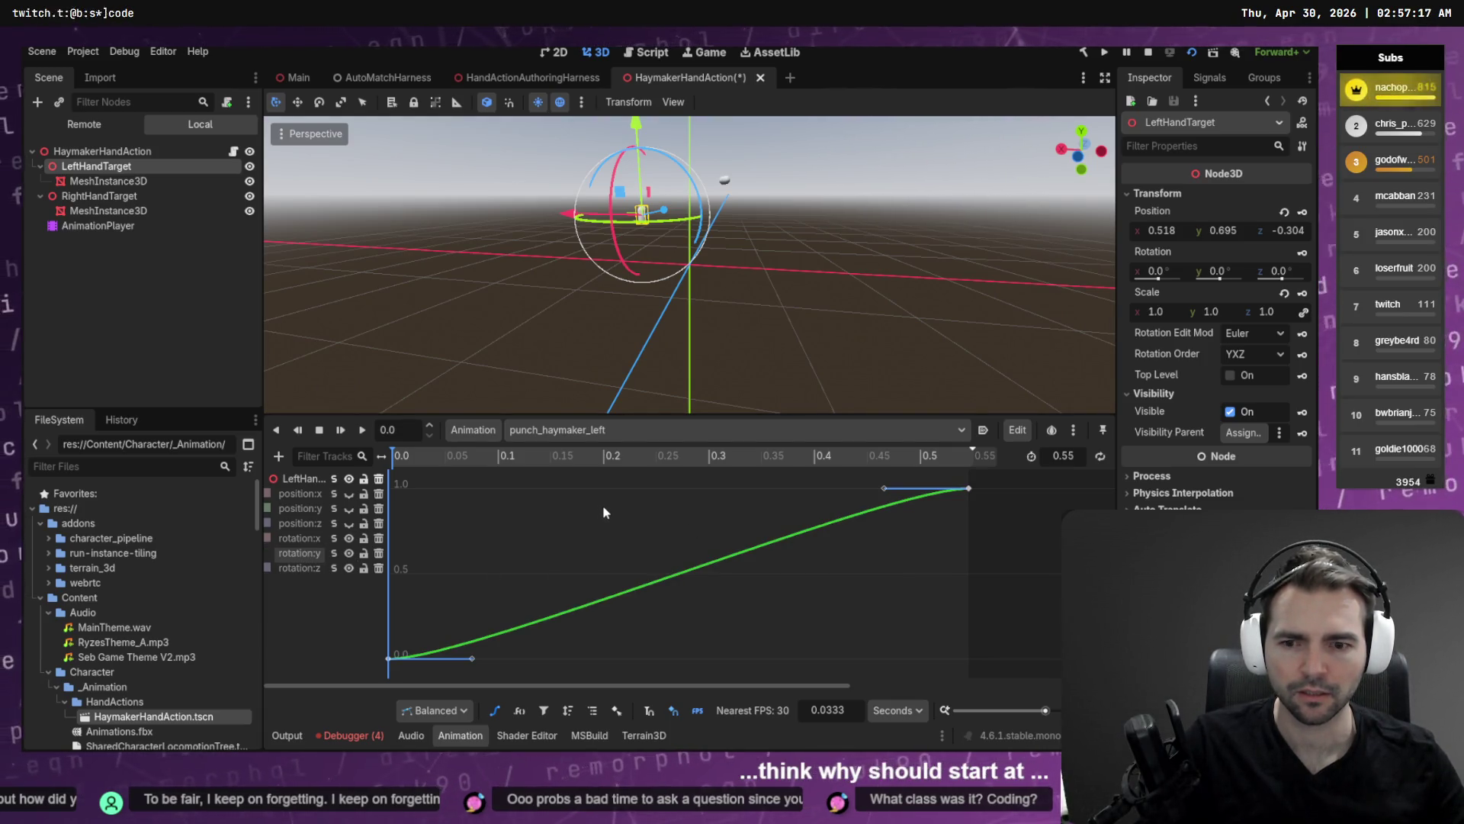
pyautogui.click(388, 659)
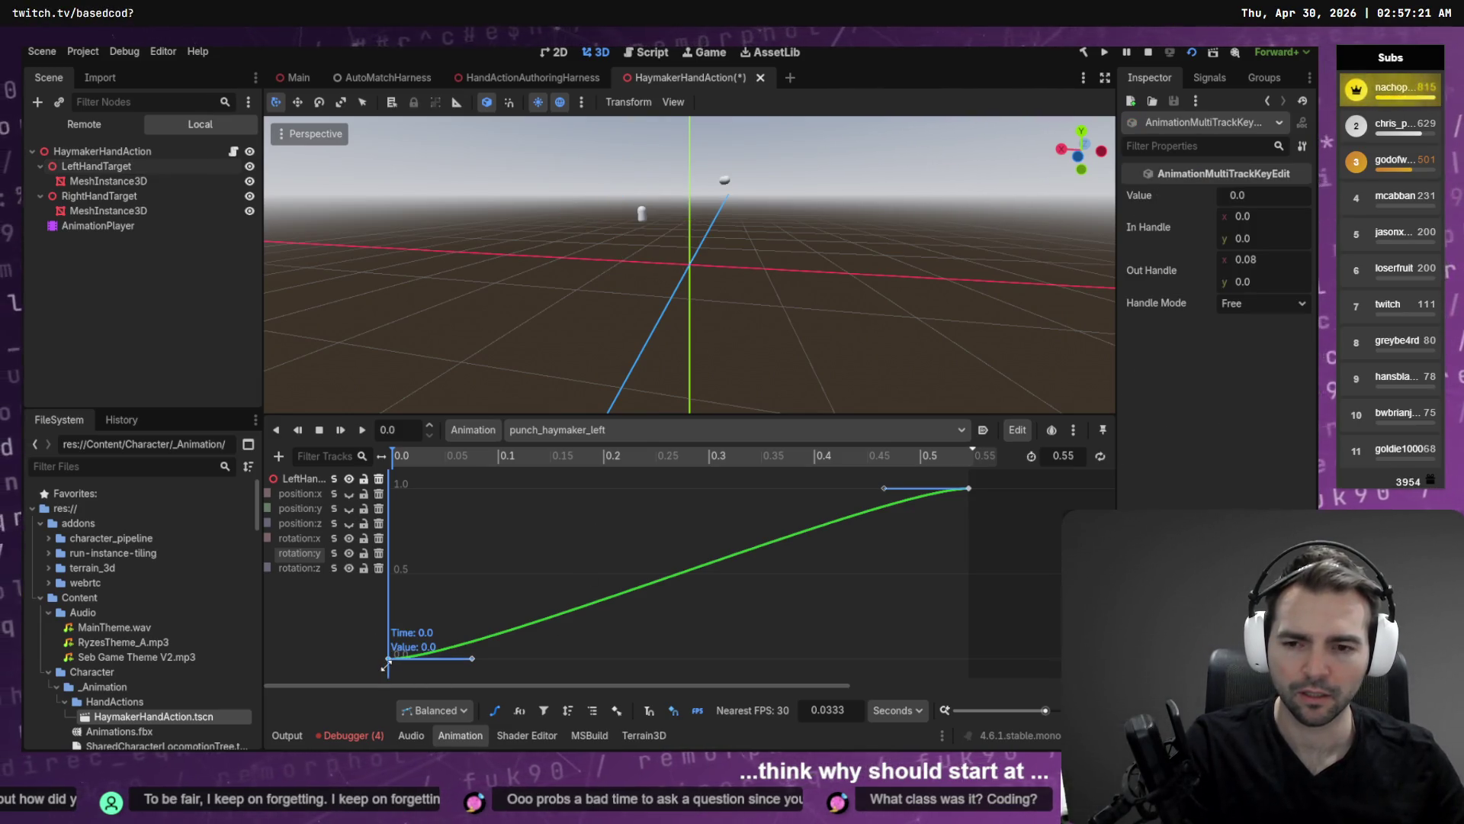
pyautogui.press('Delete')
pyautogui.hotkey('shift', 'd')
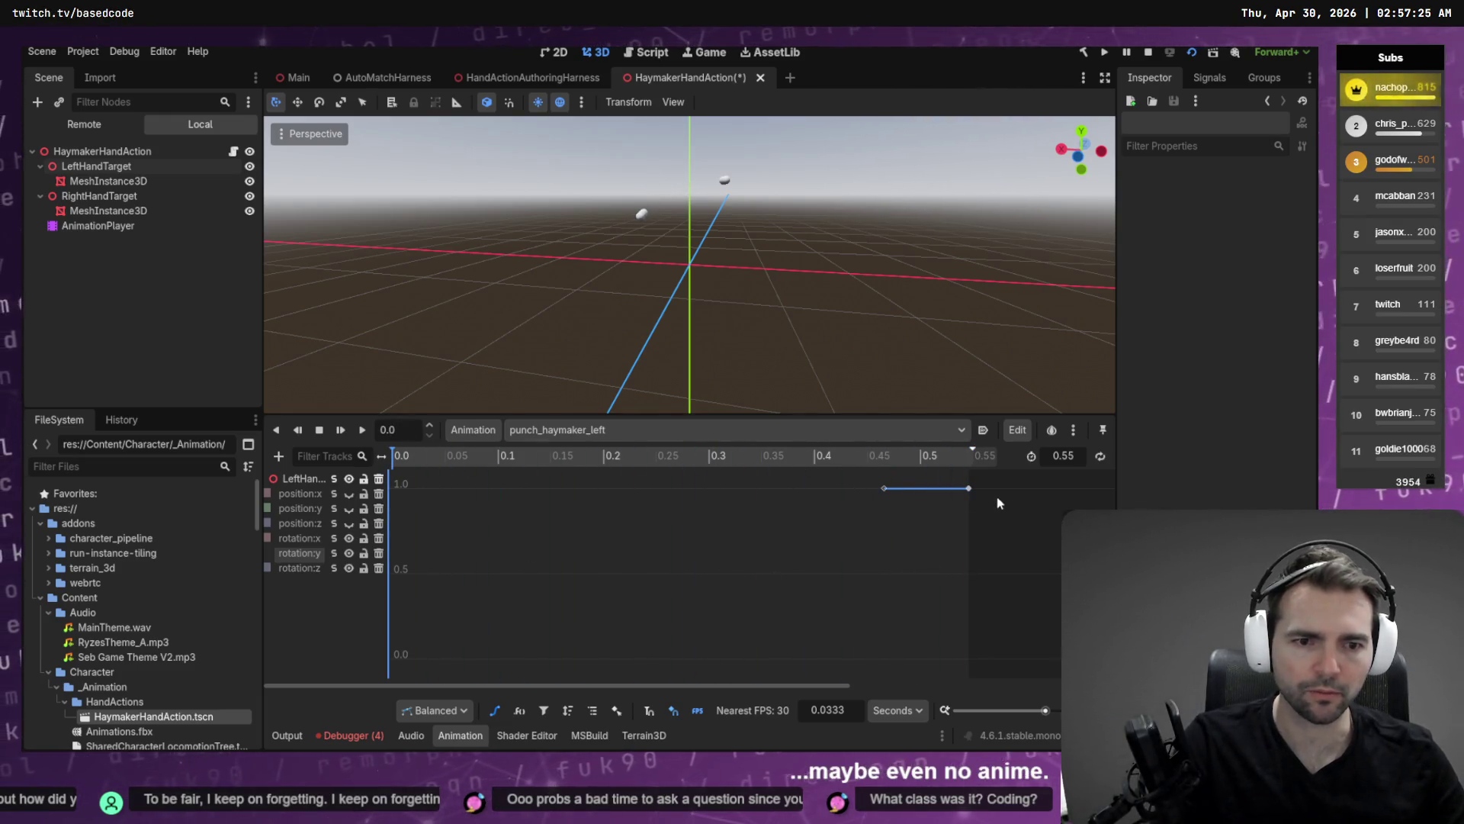
# Try a new value on the 0.55 end keyframe, revert it to 1.0, and save the scene.
pyautogui.click(968, 488)
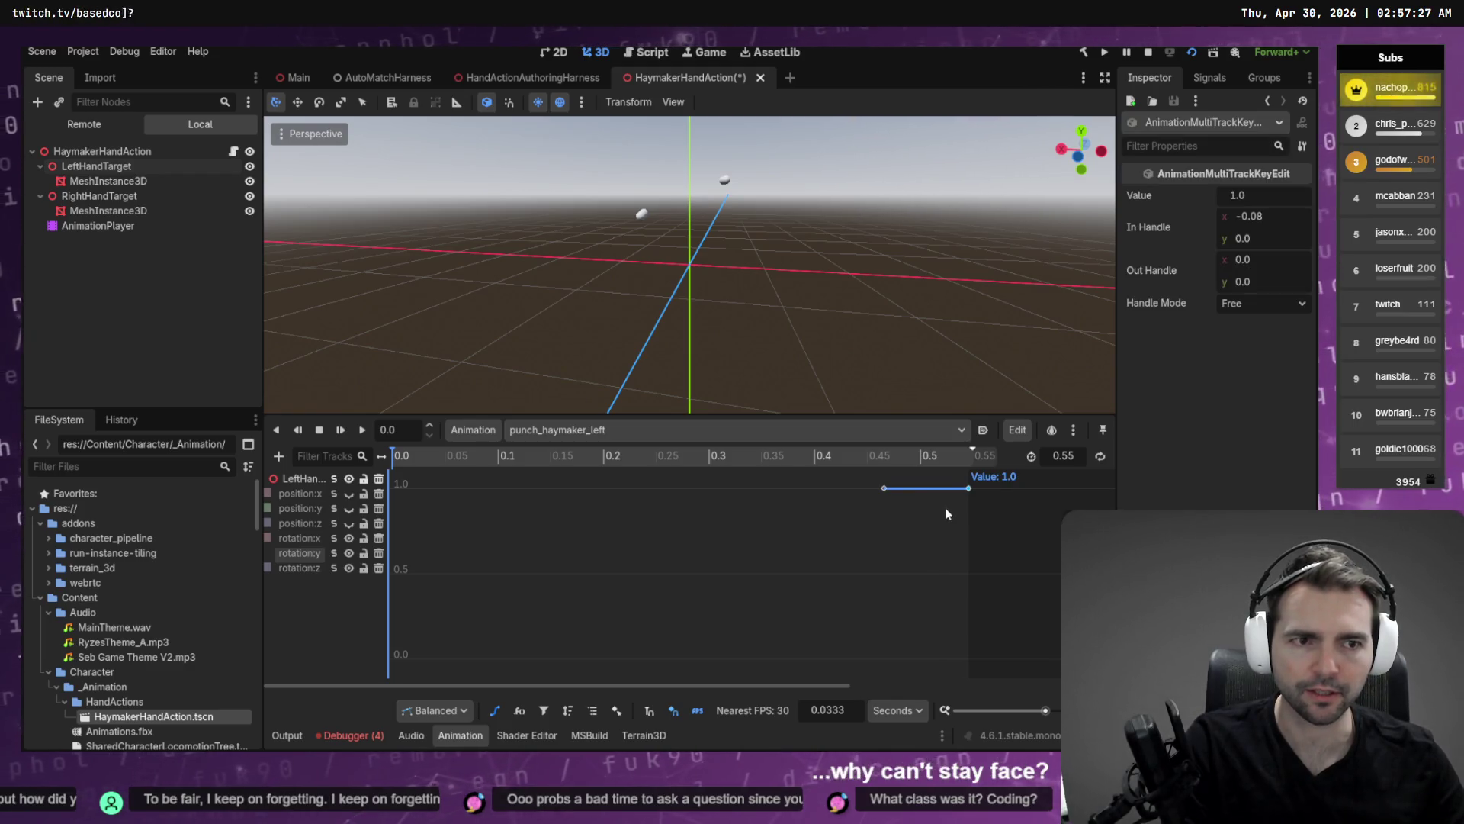
pyautogui.moveTo(542, 456)
pyautogui.mouseDown()
pyautogui.moveTo(507, 457)
pyautogui.moveTo(969, 470)
pyautogui.mouseUp()
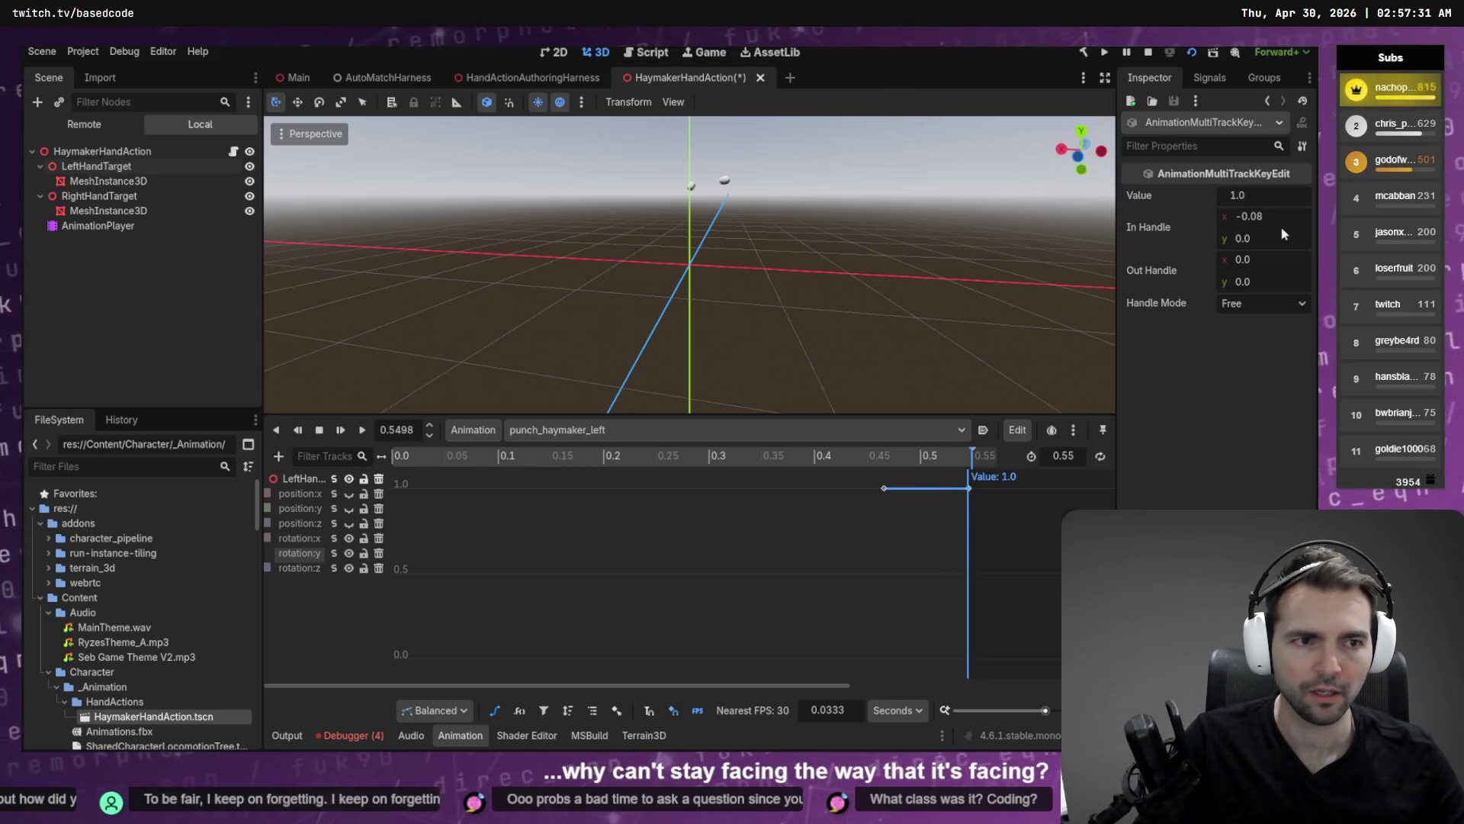
pyautogui.moveTo(1258, 194)
pyautogui.mouseDown()
pyautogui.moveTo(1190, 194)
pyautogui.moveTo(1261, 193)
pyautogui.moveTo(1212, 193)
pyautogui.mouseUp()
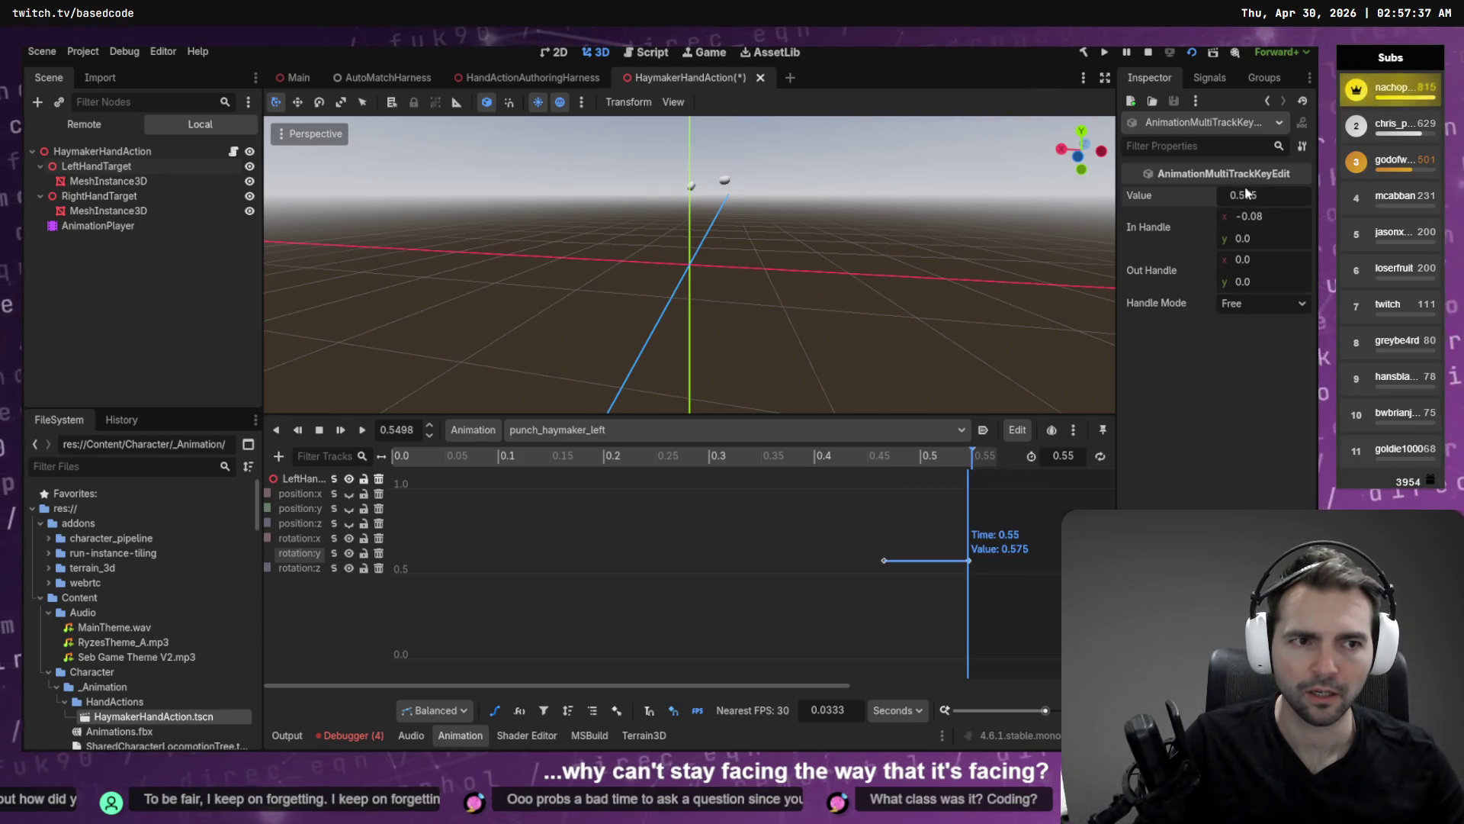
pyautogui.hotkey('ctrl', 'z')
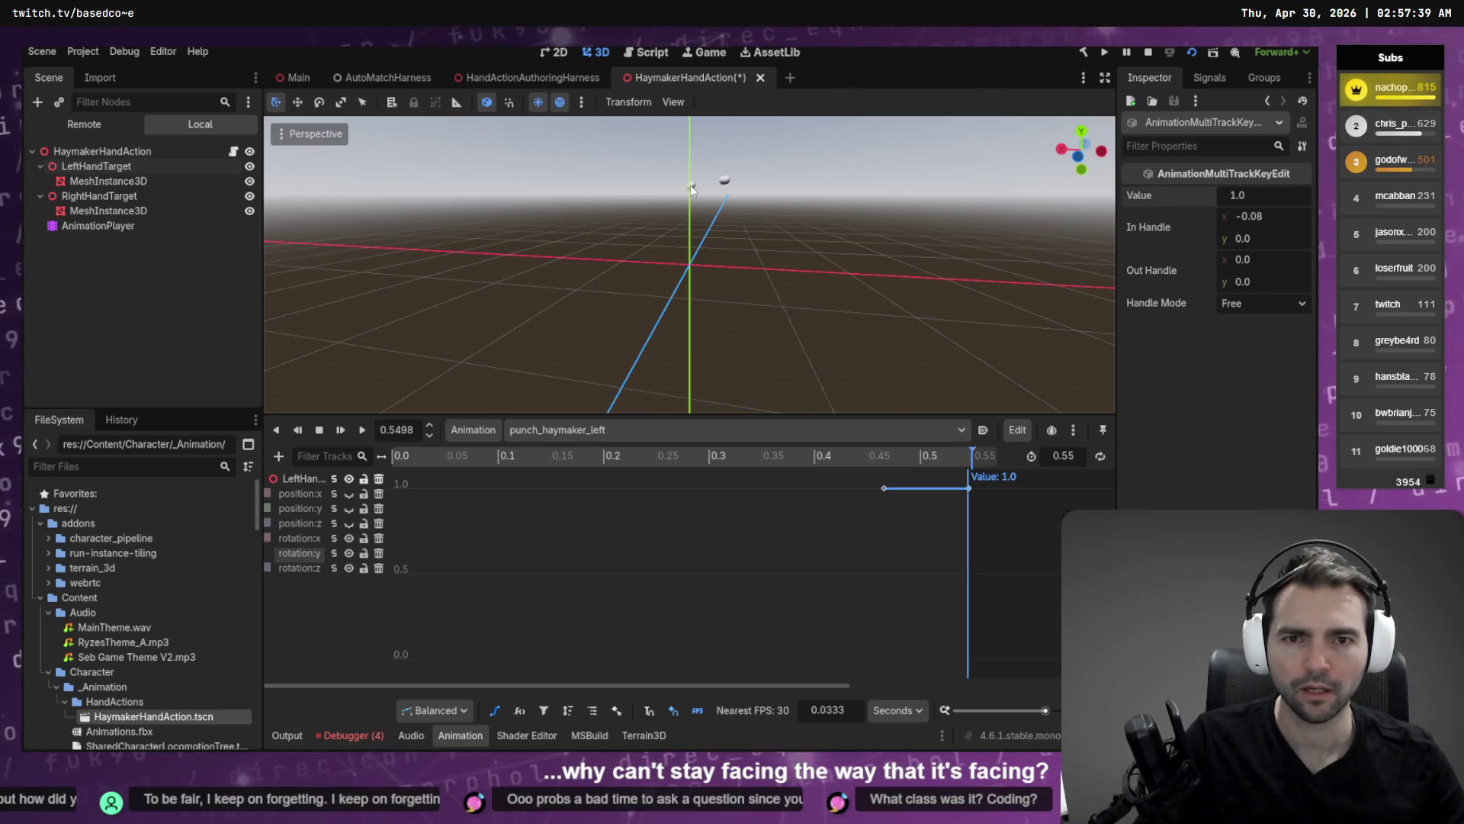
pyautogui.click(691, 189)
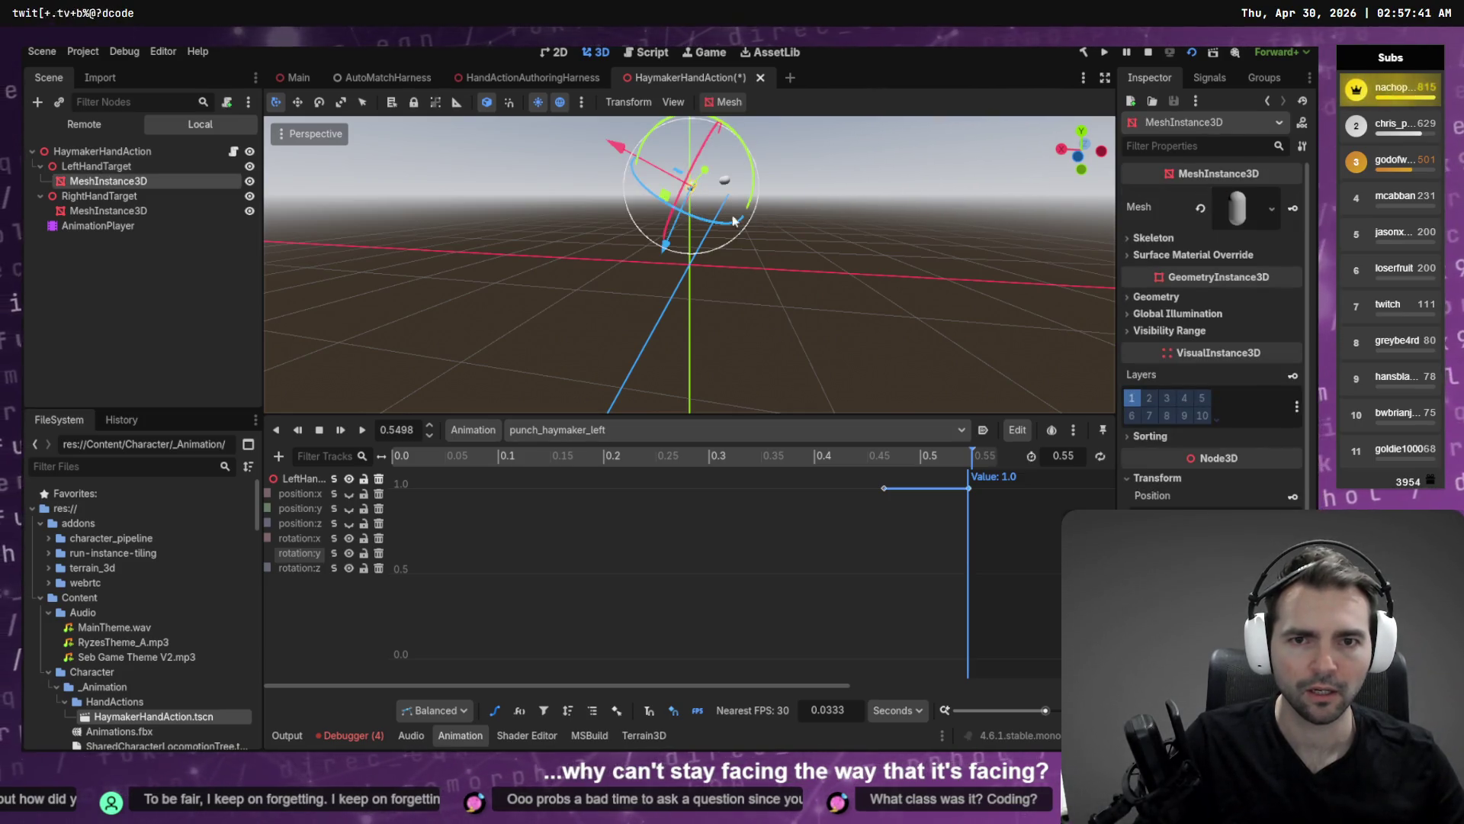
pyautogui.hotkey('ctrl', 's')
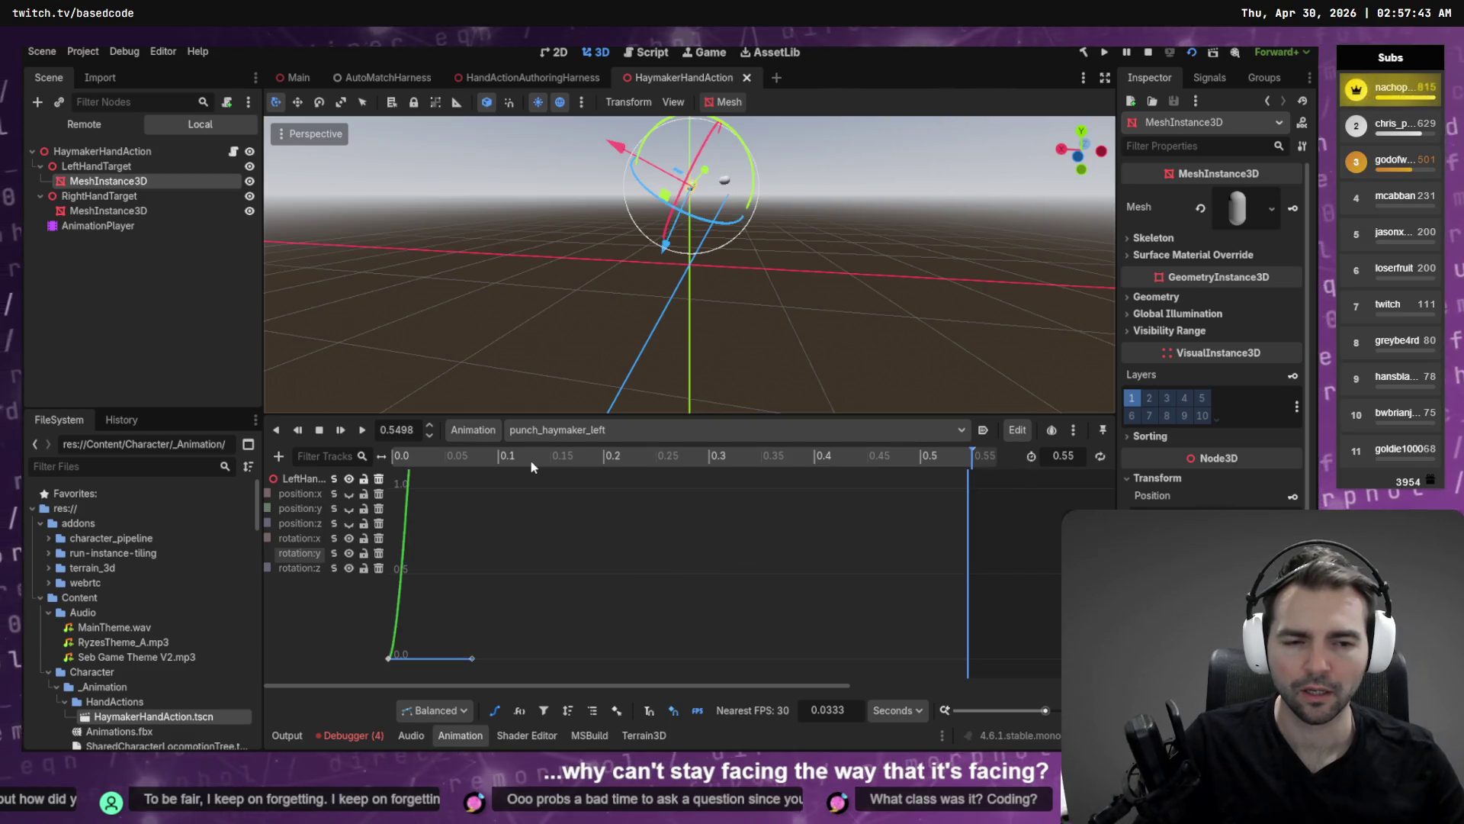
# Restore the gradual rotation:y curve, then display rotation:x and step through the punch.
pyautogui.hotkey('ctrl', 'z')
pyautogui.moveTo(531, 460)
pyautogui.mouseDown()
pyautogui.moveTo(391, 461)
pyautogui.moveTo(938, 456)
pyautogui.moveTo(793, 456)
pyautogui.mouseUp()
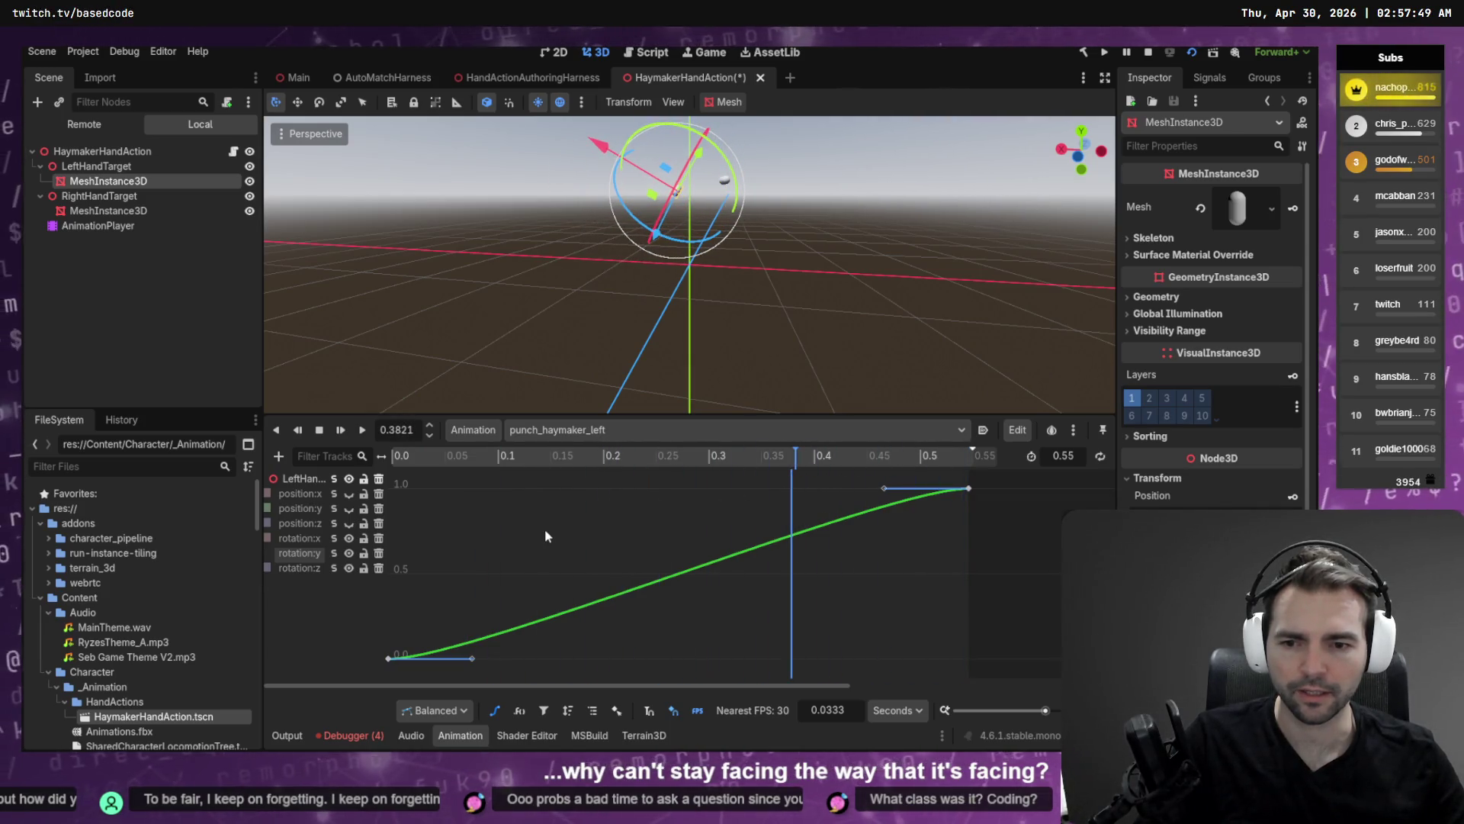
pyautogui.click(296, 537)
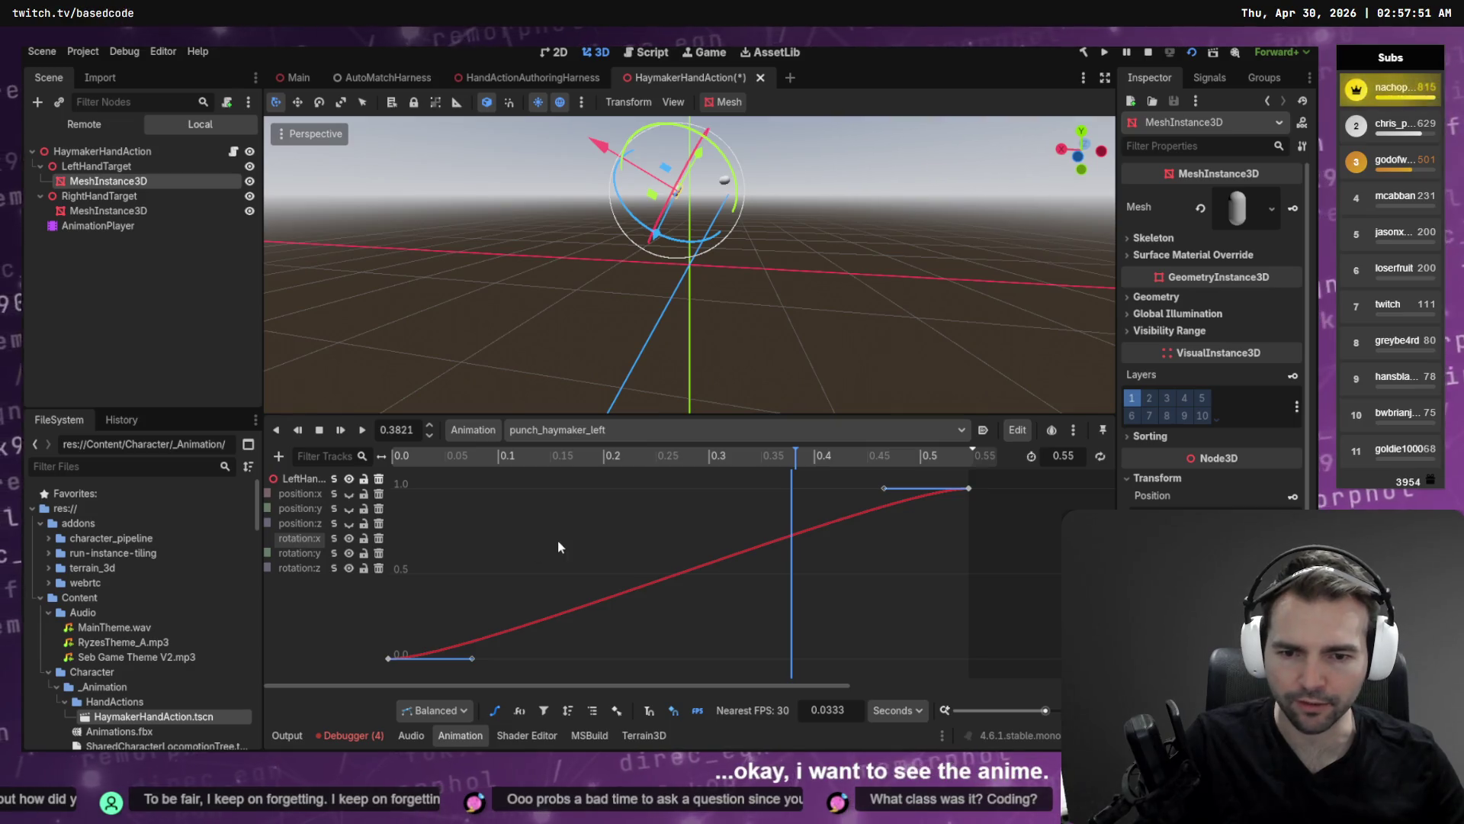
pyautogui.moveTo(561, 458)
pyautogui.mouseDown()
pyautogui.moveTo(392, 467)
pyautogui.moveTo(884, 469)
pyautogui.moveTo(545, 480)
pyautogui.moveTo(352, 508)
pyautogui.mouseUp()
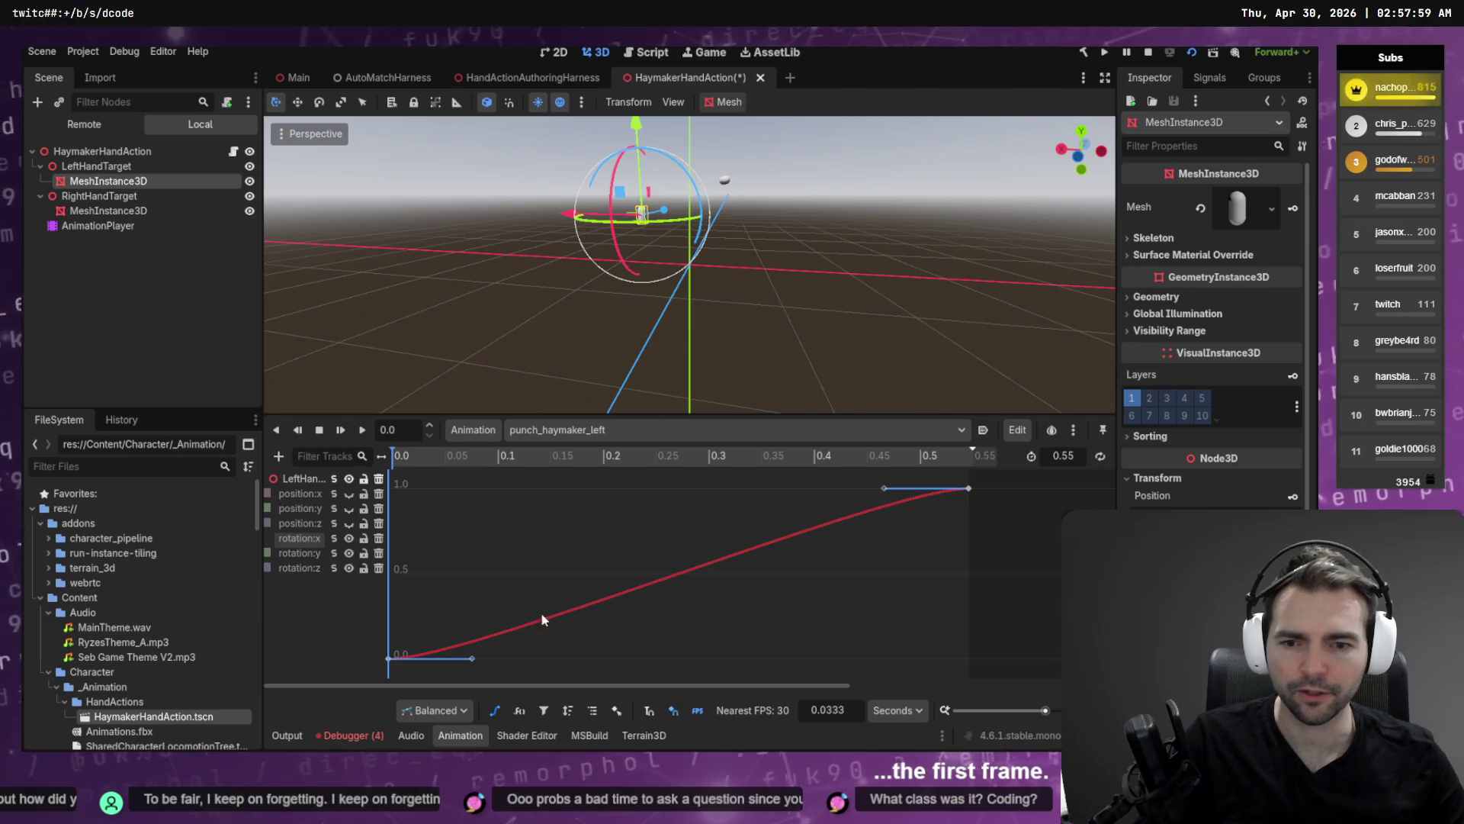
# On the starting key at 0.0, try Inspector values 1, 2 and 0.1.
pyautogui.click(388, 658)
pyautogui.click(362, 496)
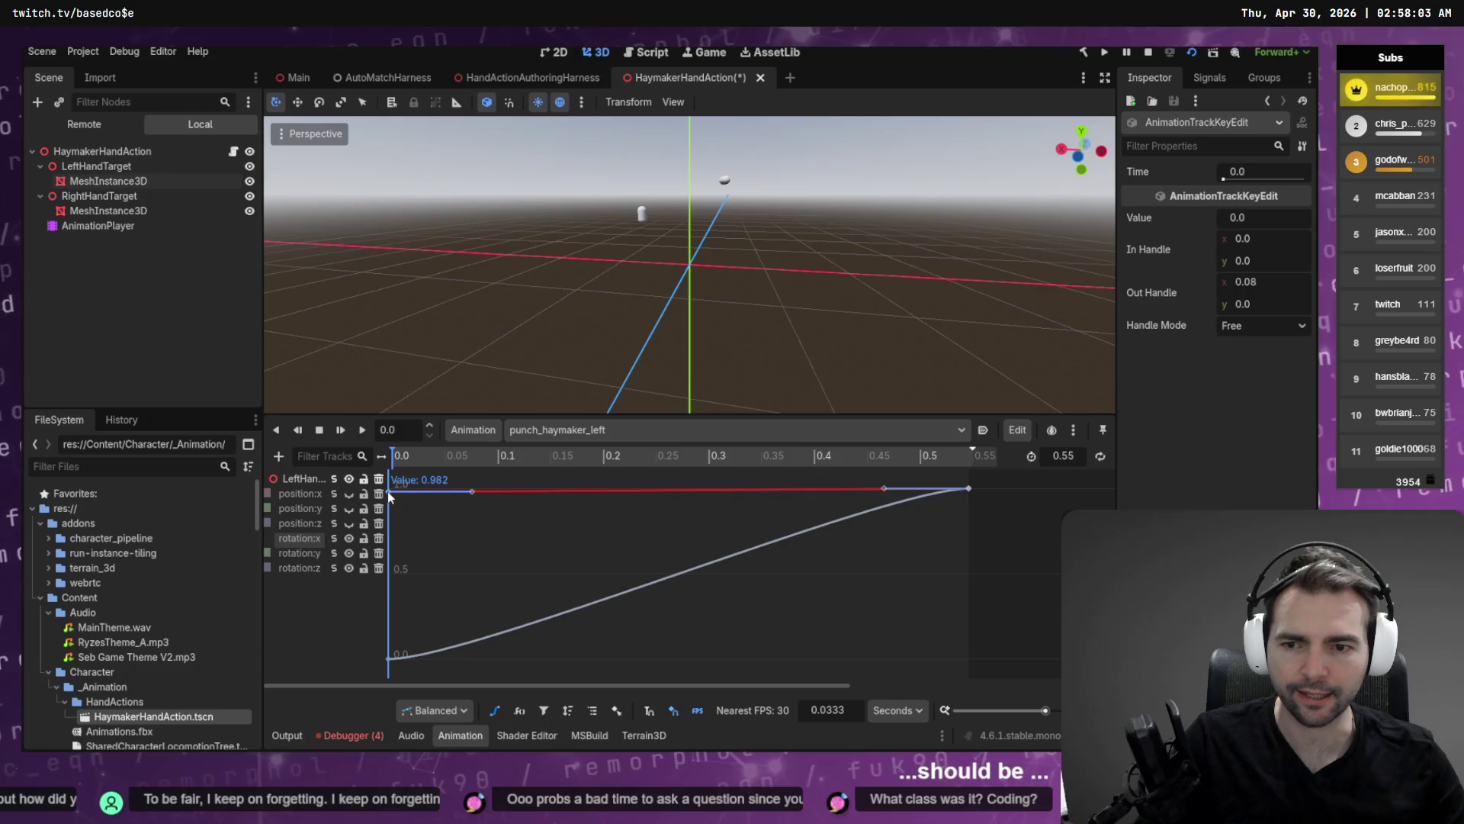
pyautogui.moveTo(392, 497); pyautogui.dragTo(392, 492)
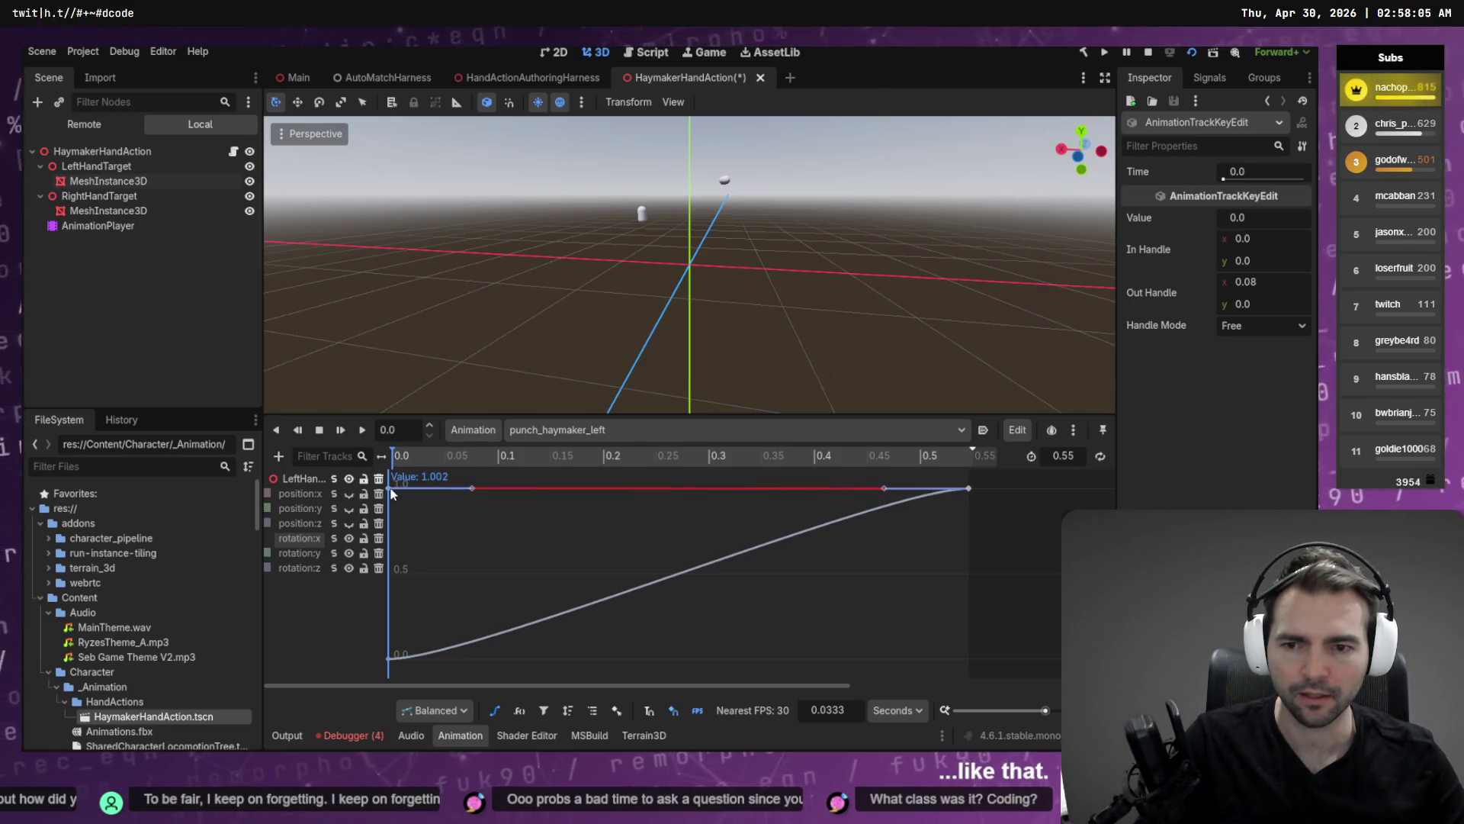
pyautogui.click(1229, 224)
pyautogui.write('1')
pyautogui.press('Return')
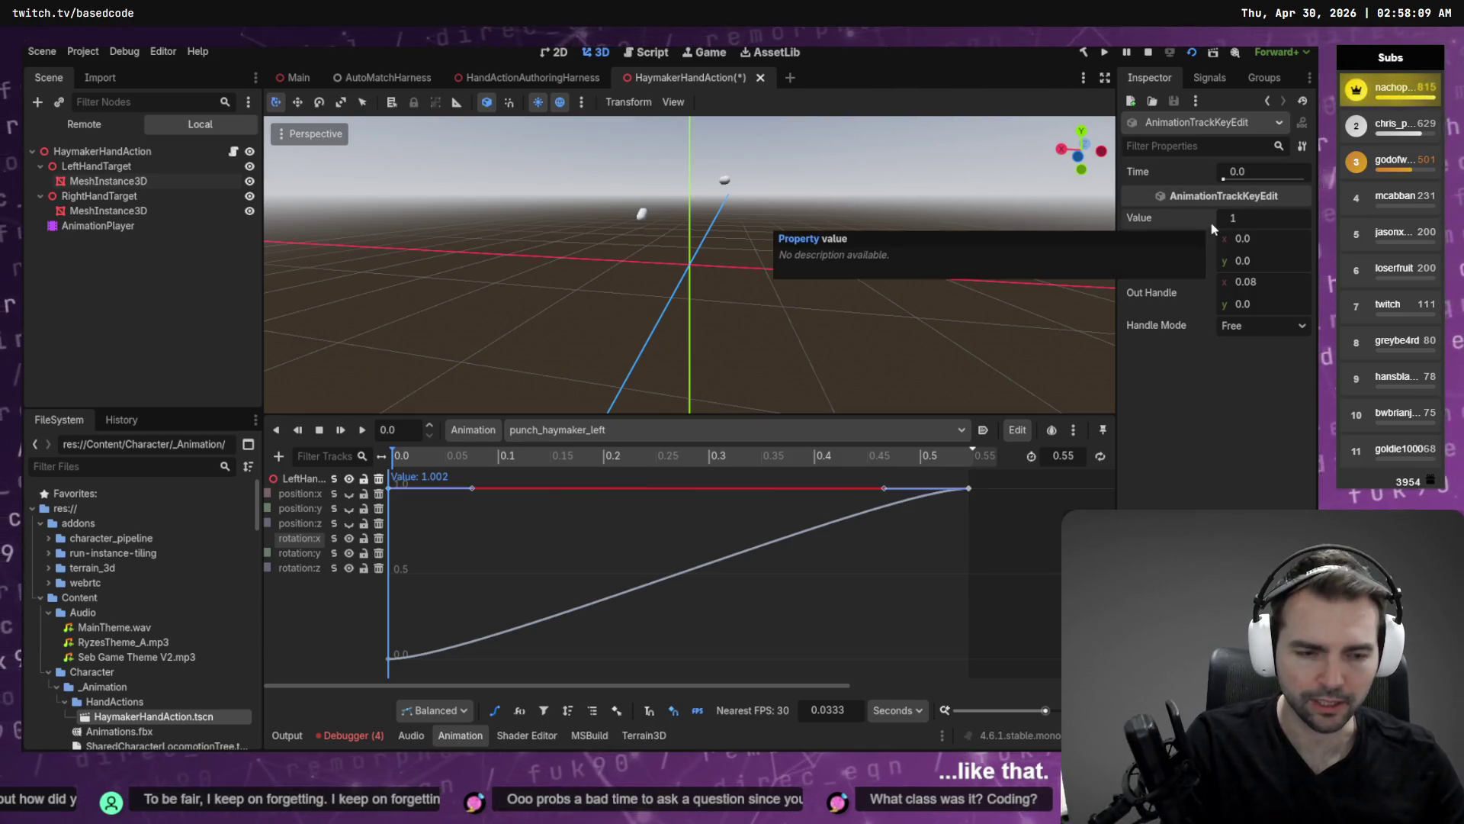
pyautogui.write('2')
pyautogui.press('Return')
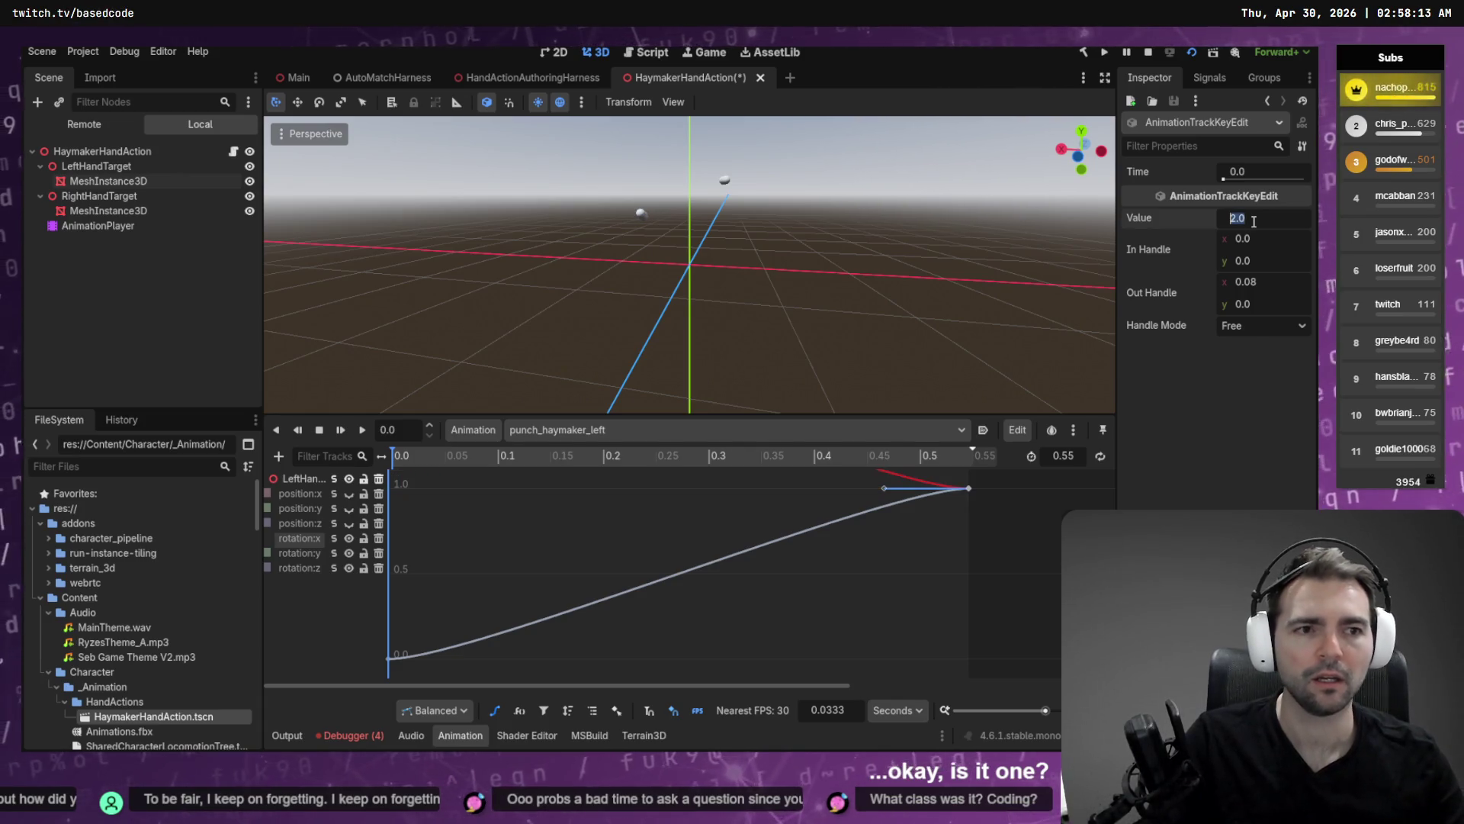
pyautogui.write('0.1')
pyautogui.press('Return')
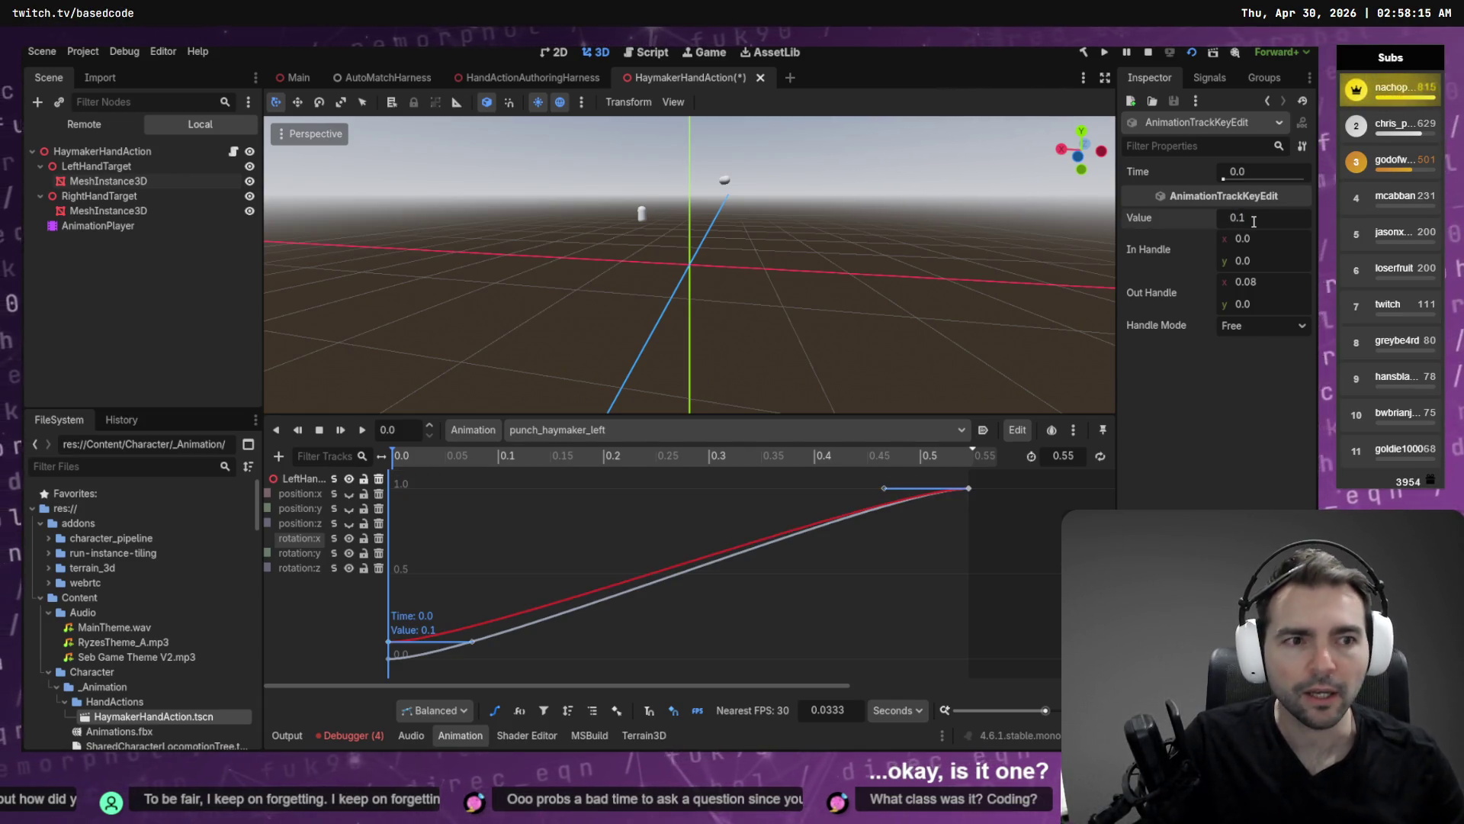
pyautogui.rightClick(1194, 221)
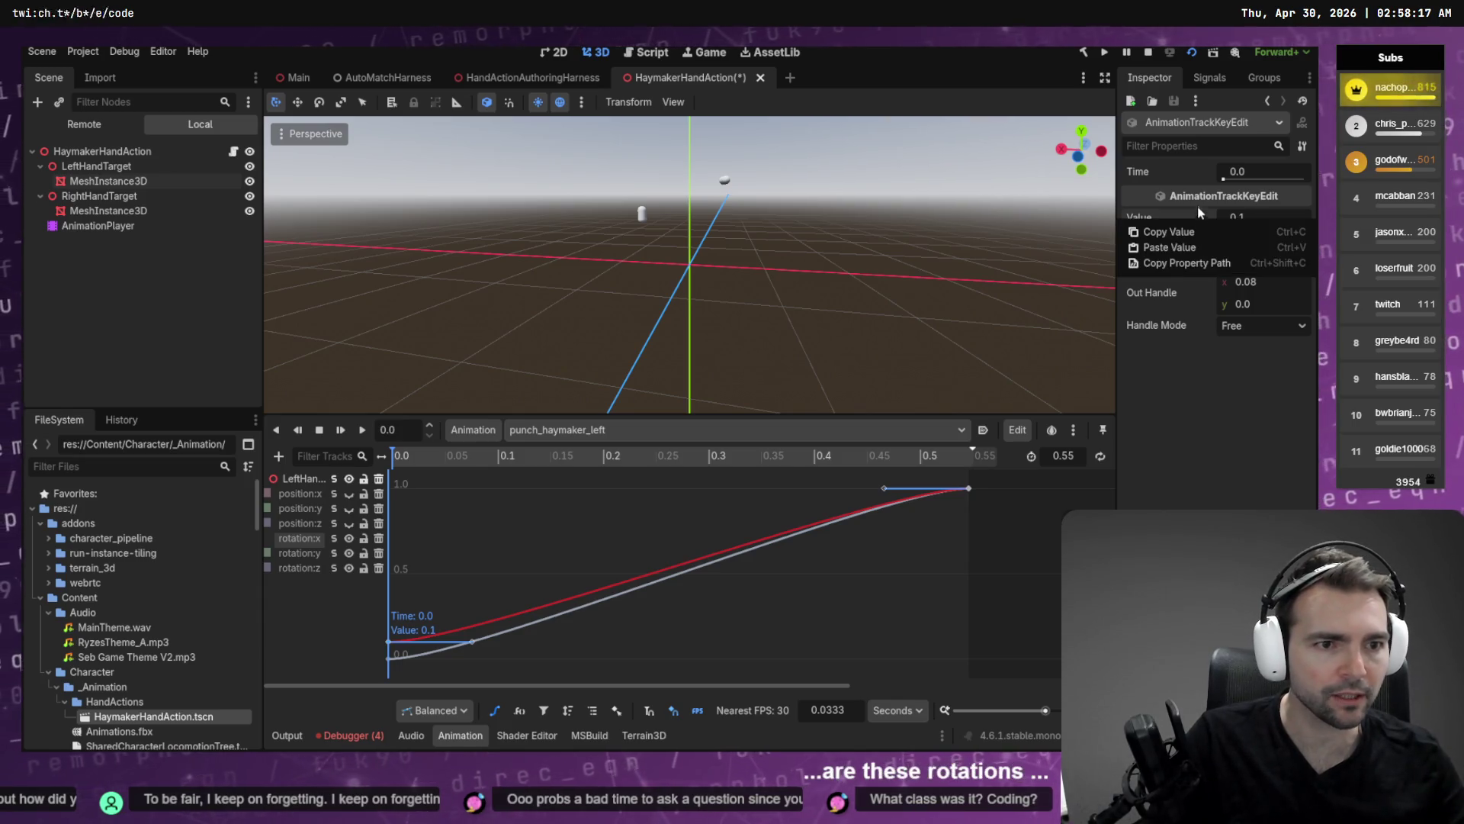
pyautogui.press('Escape')
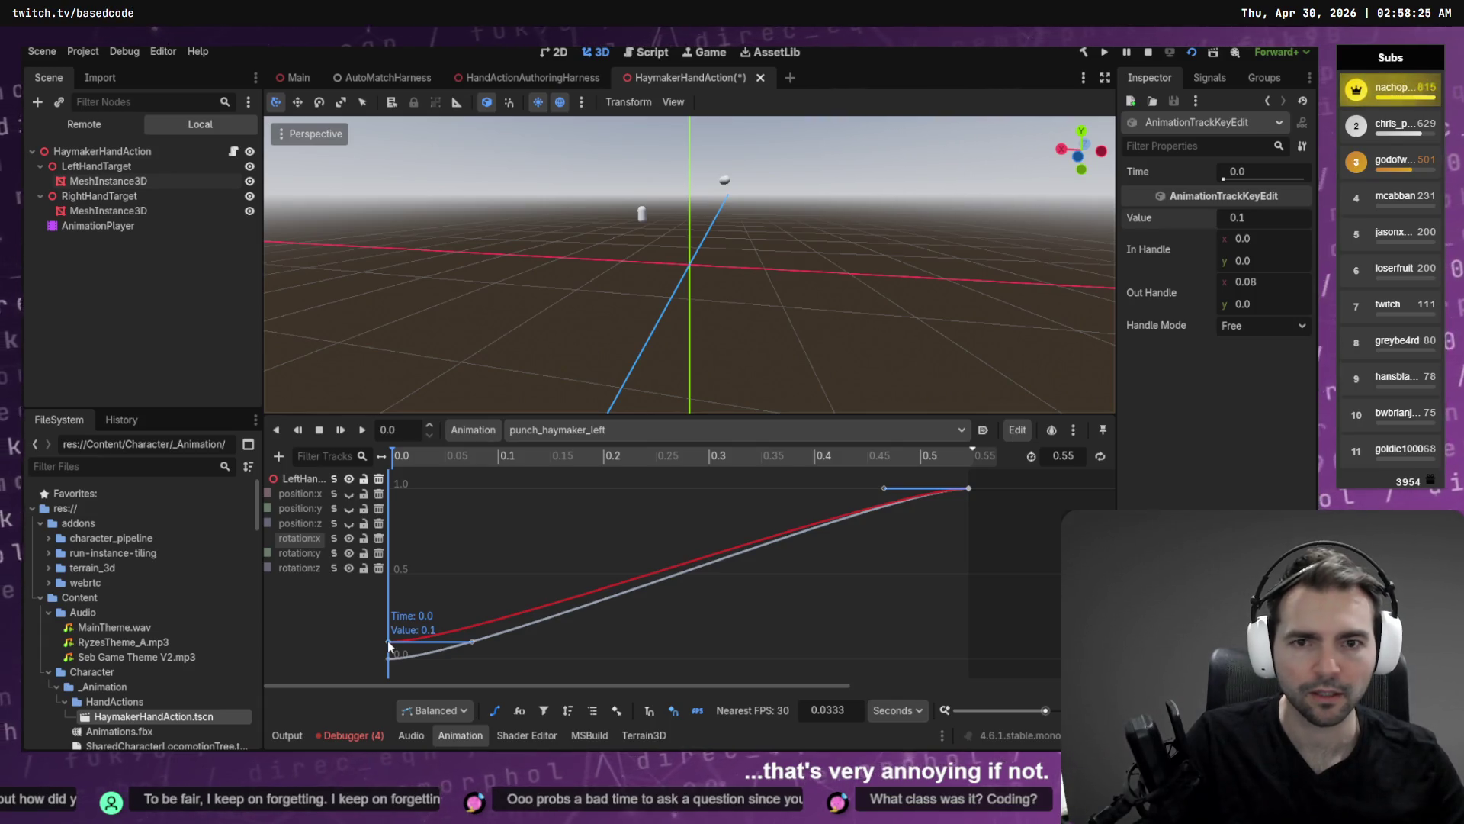
# Drag the starting rotation key up to 1.669 and preview the early punch frames.
pyautogui.moveTo(388, 640); pyautogui.dragTo(383, 550)
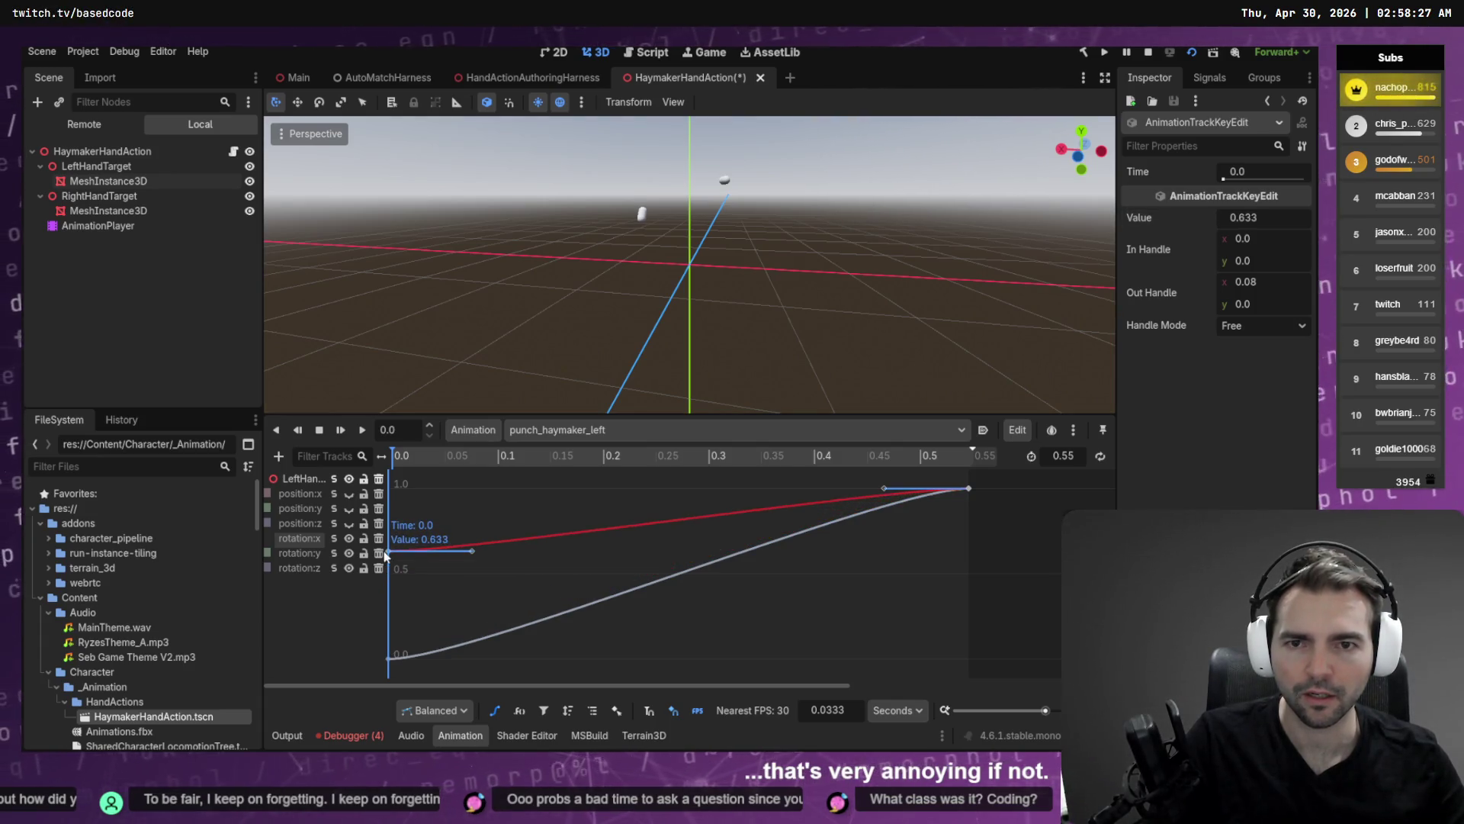
pyautogui.hotkey('ctrl', 'z')
pyautogui.click(394, 602)
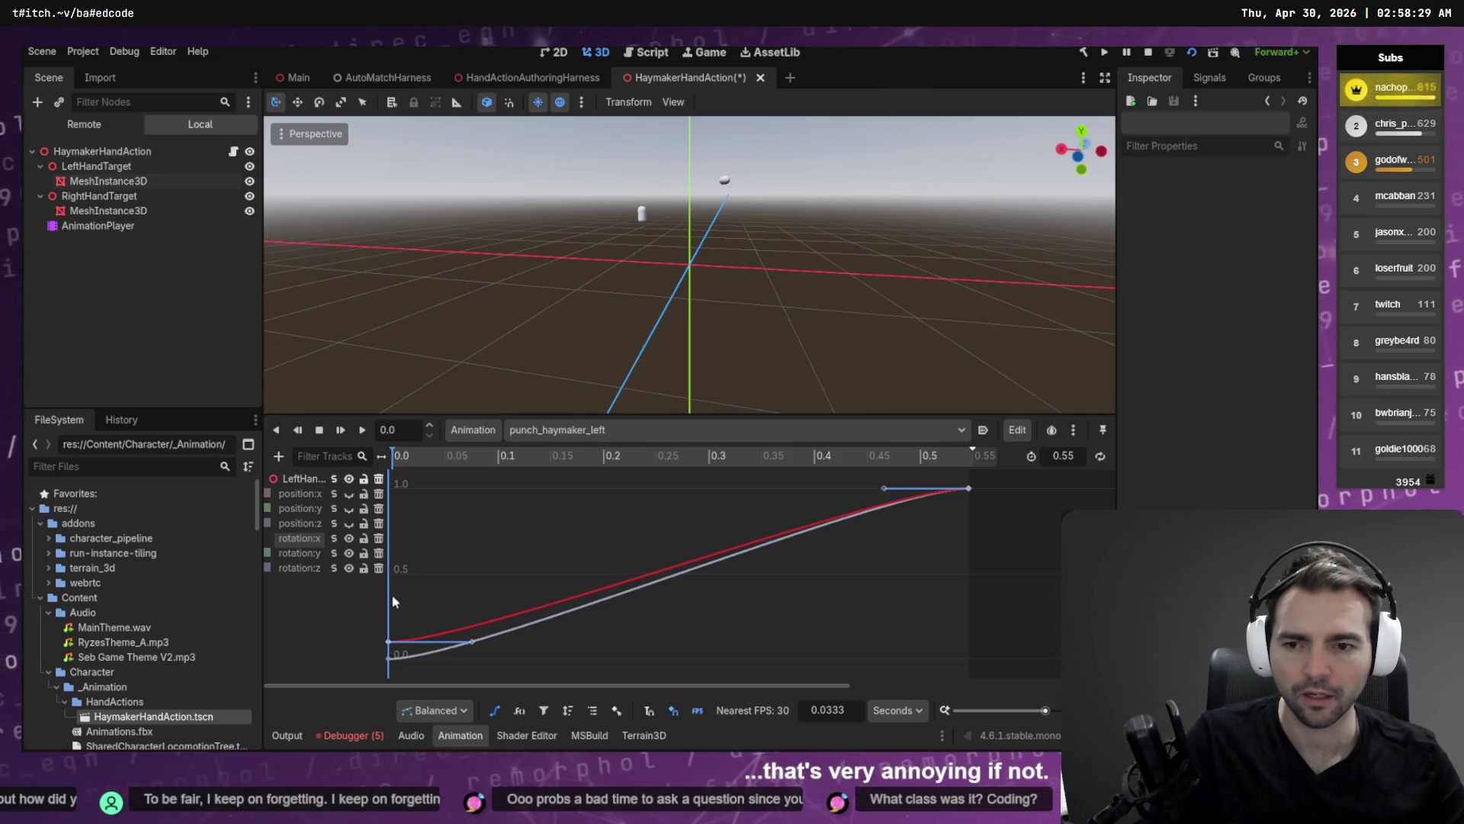
pyautogui.moveTo(387, 643); pyautogui.dragTo(392, 469)
pyautogui.scroll(5, 430, 524)
pyautogui.moveTo(389, 558); pyautogui.dragTo(393, 456)
pyautogui.scroll(3, 450, 541)
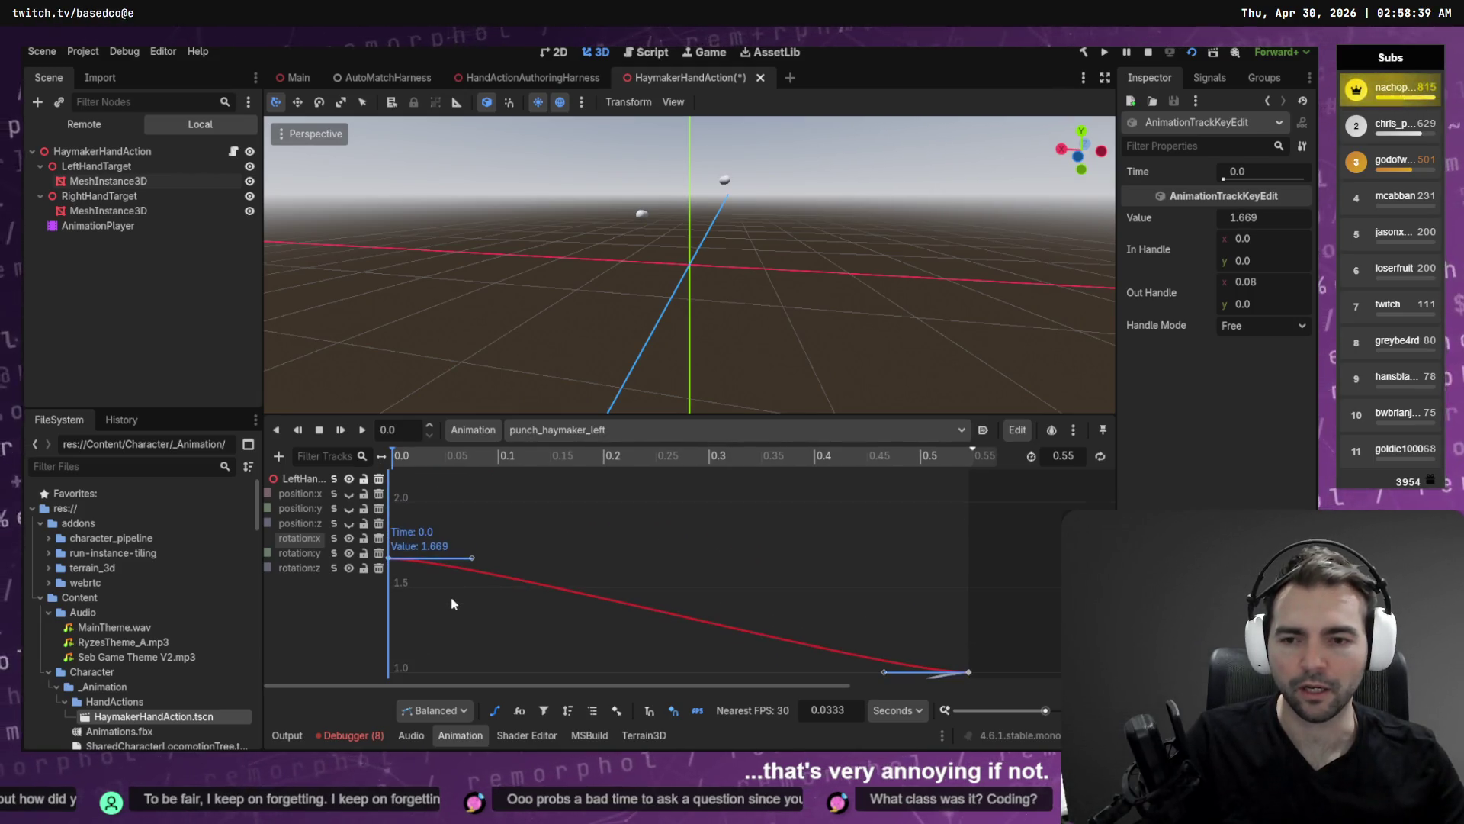
pyautogui.scroll(-3, 555, 511)
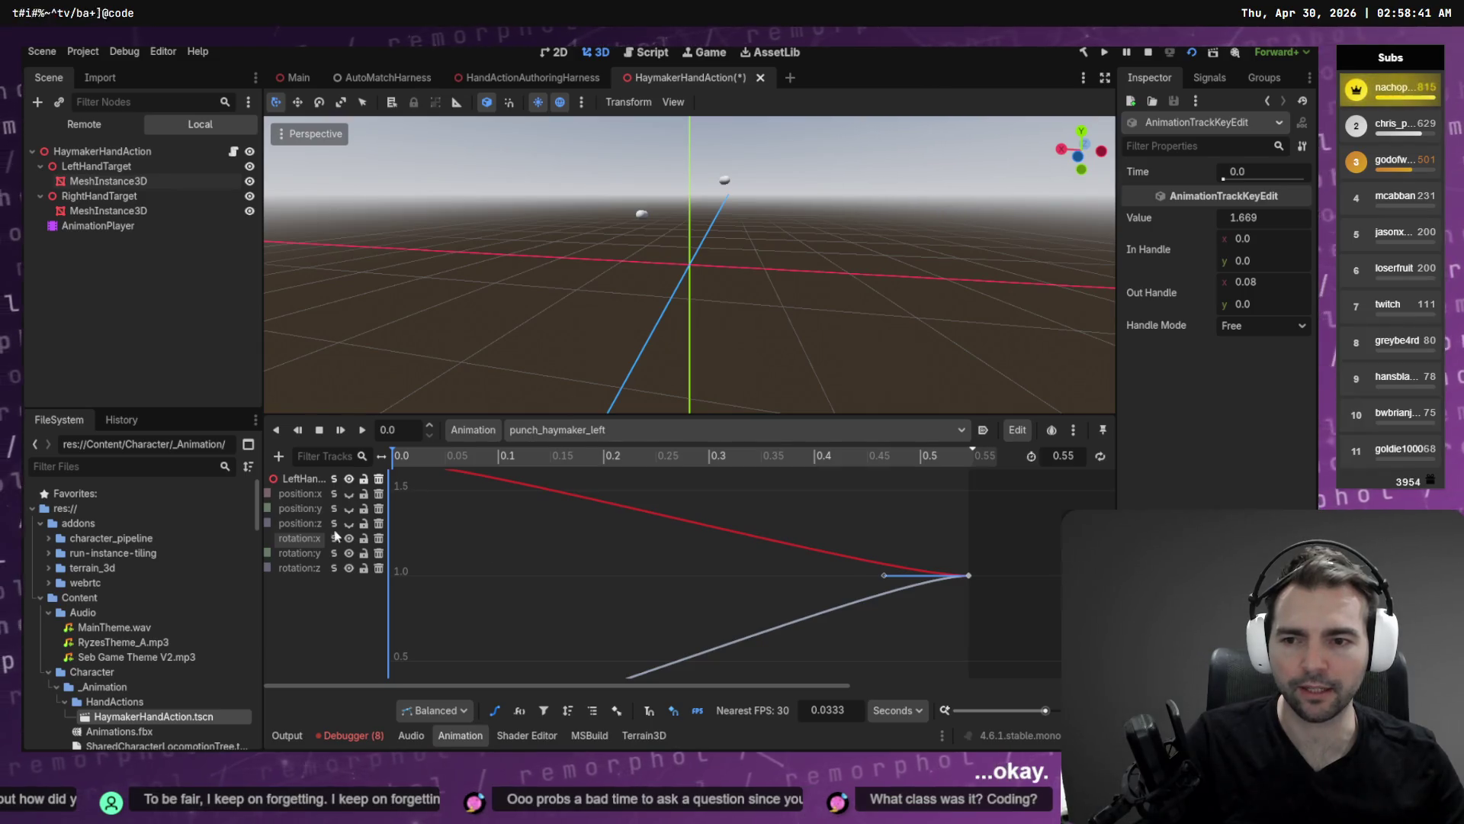
pyautogui.moveTo(442, 455)
pyautogui.mouseDown()
pyautogui.moveTo(391, 455)
pyautogui.moveTo(879, 461)
pyautogui.moveTo(1008, 477)
pyautogui.mouseUp()
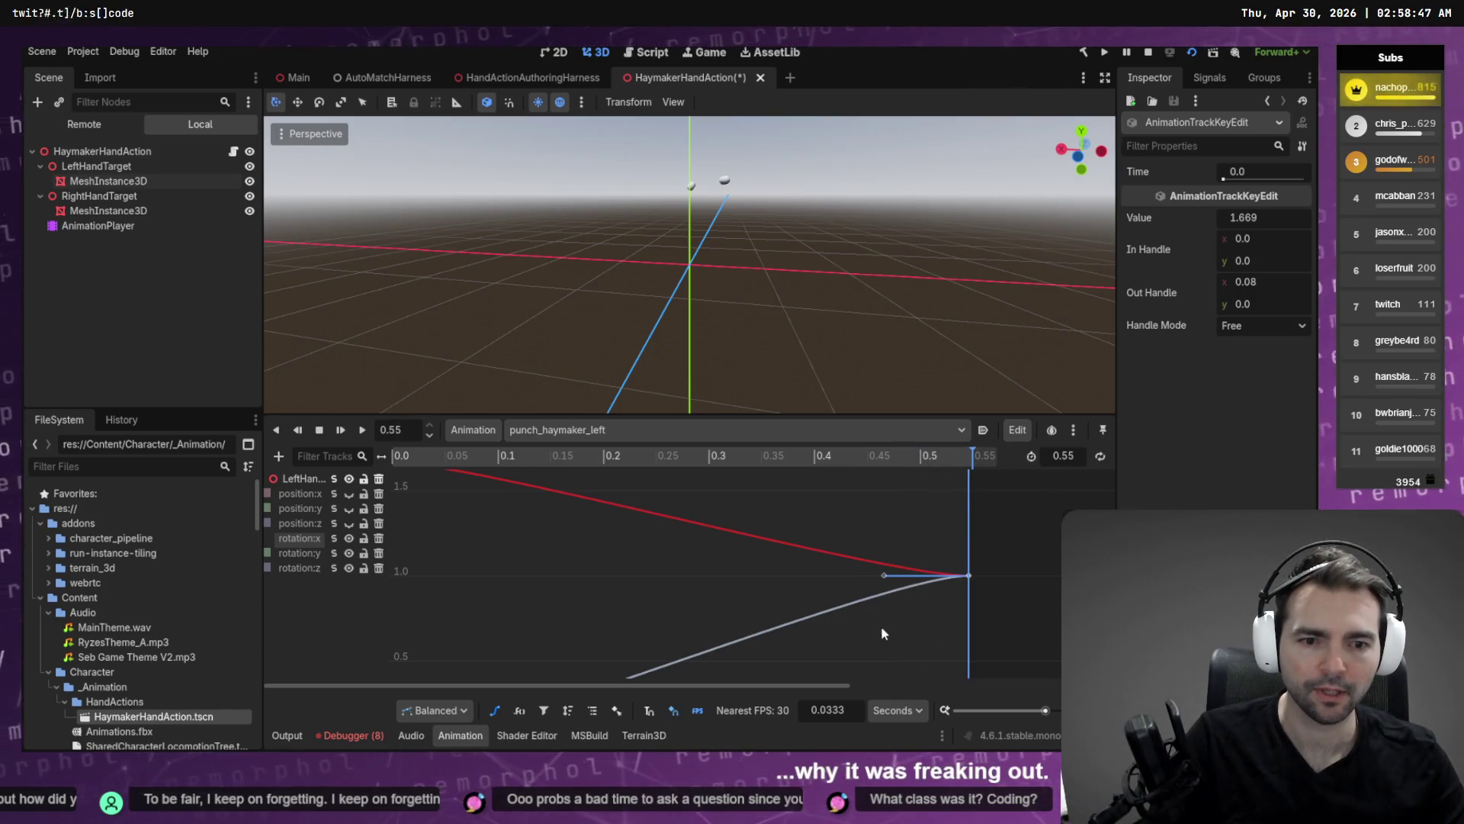
# Show the rotation:y curve, select LeftHandTarget, and scrub the punch back to the start.
pyautogui.click(299, 553)
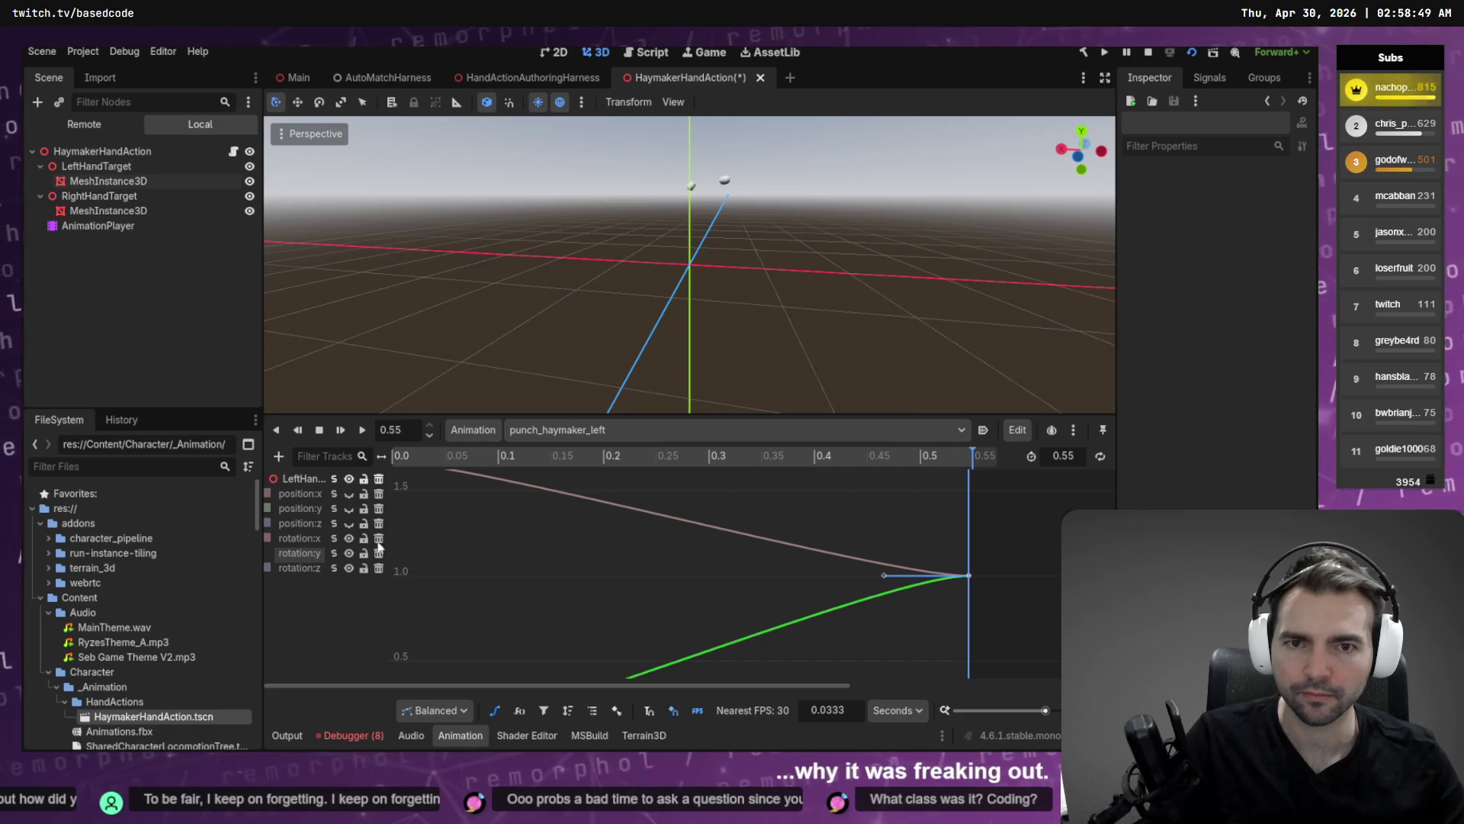
pyautogui.click(113, 167)
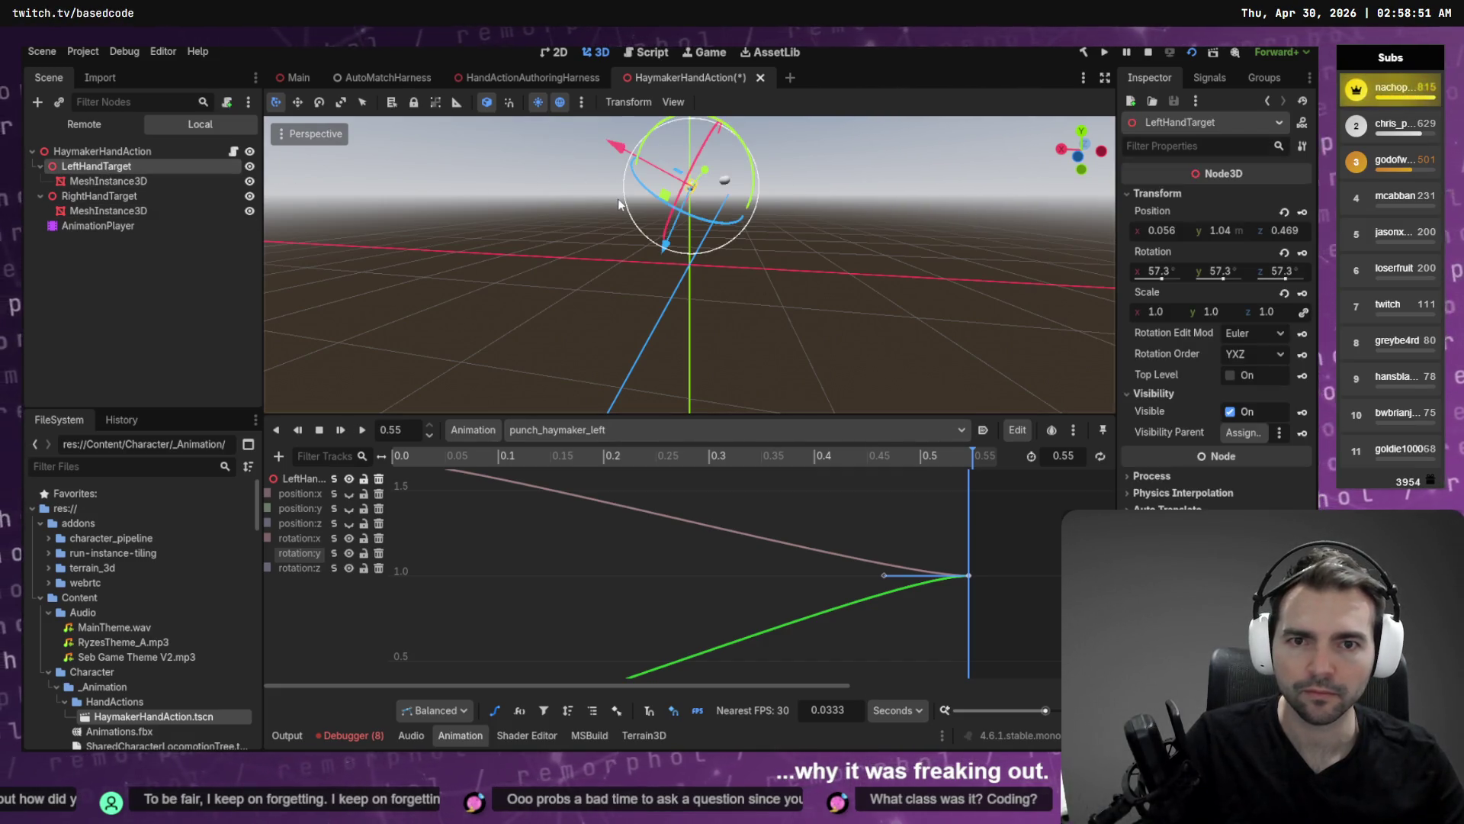
pyautogui.moveTo(643, 458)
pyautogui.mouseDown()
pyautogui.moveTo(380, 500)
pyautogui.moveTo(524, 481)
pyautogui.moveTo(977, 486)
pyautogui.moveTo(931, 491)
pyautogui.mouseUp()
pyautogui.moveTo(491, 503)
pyautogui.mouseDown()
pyautogui.moveTo(396, 518)
pyautogui.moveTo(455, 532)
pyautogui.moveTo(396, 526)
pyautogui.moveTo(787, 518)
pyautogui.mouseUp()
pyautogui.press('s')
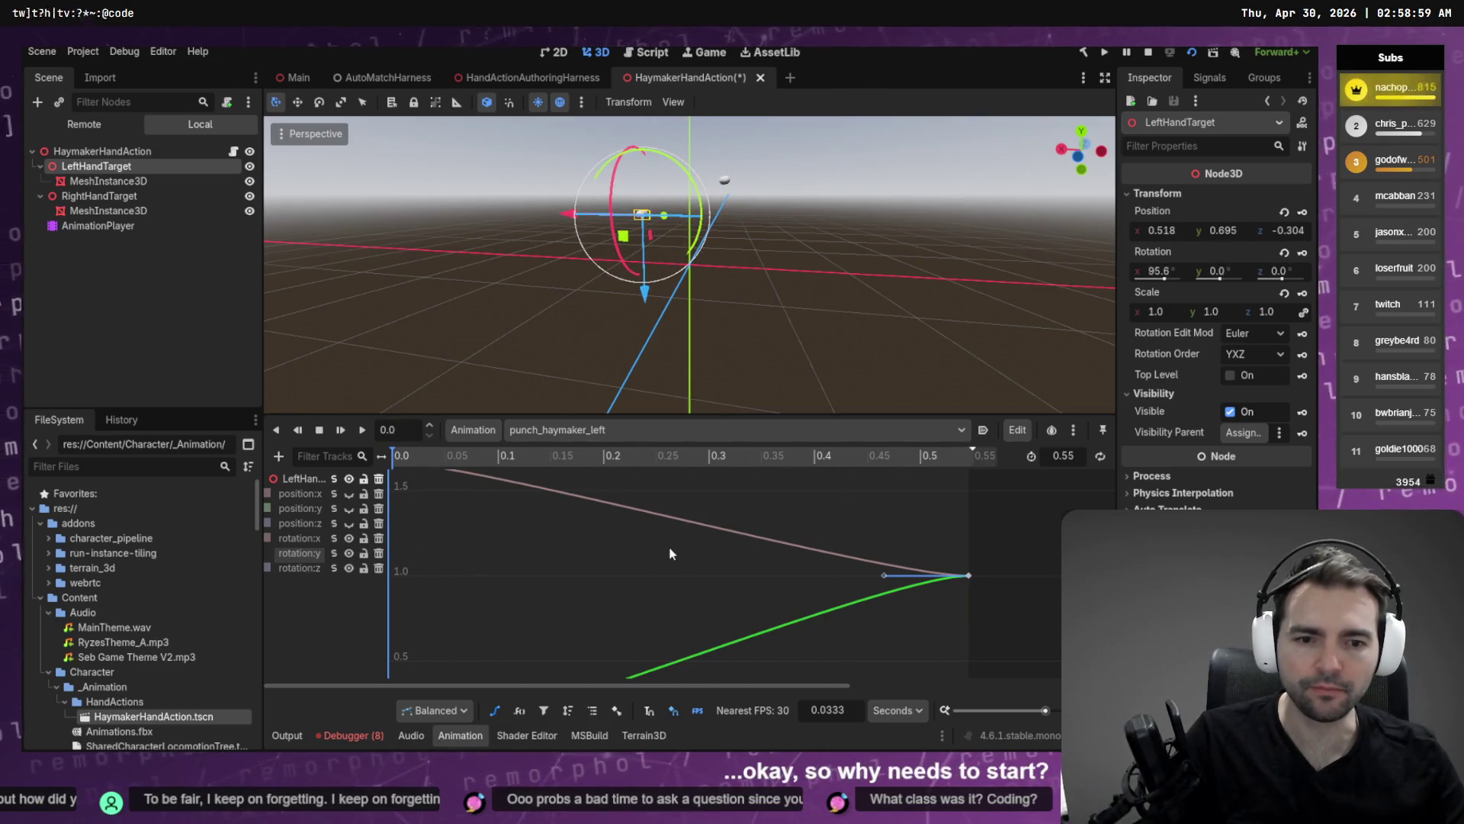
# Raise the rotation:y end key near 0.55 to about 1.6.
pyautogui.click(969, 575)
pyautogui.moveTo(969, 575)
pyautogui.mouseDown()
pyautogui.moveTo(982, 492)
pyautogui.moveTo(962, 466)
pyautogui.mouseUp()
pyautogui.scroll(3, 946, 511)
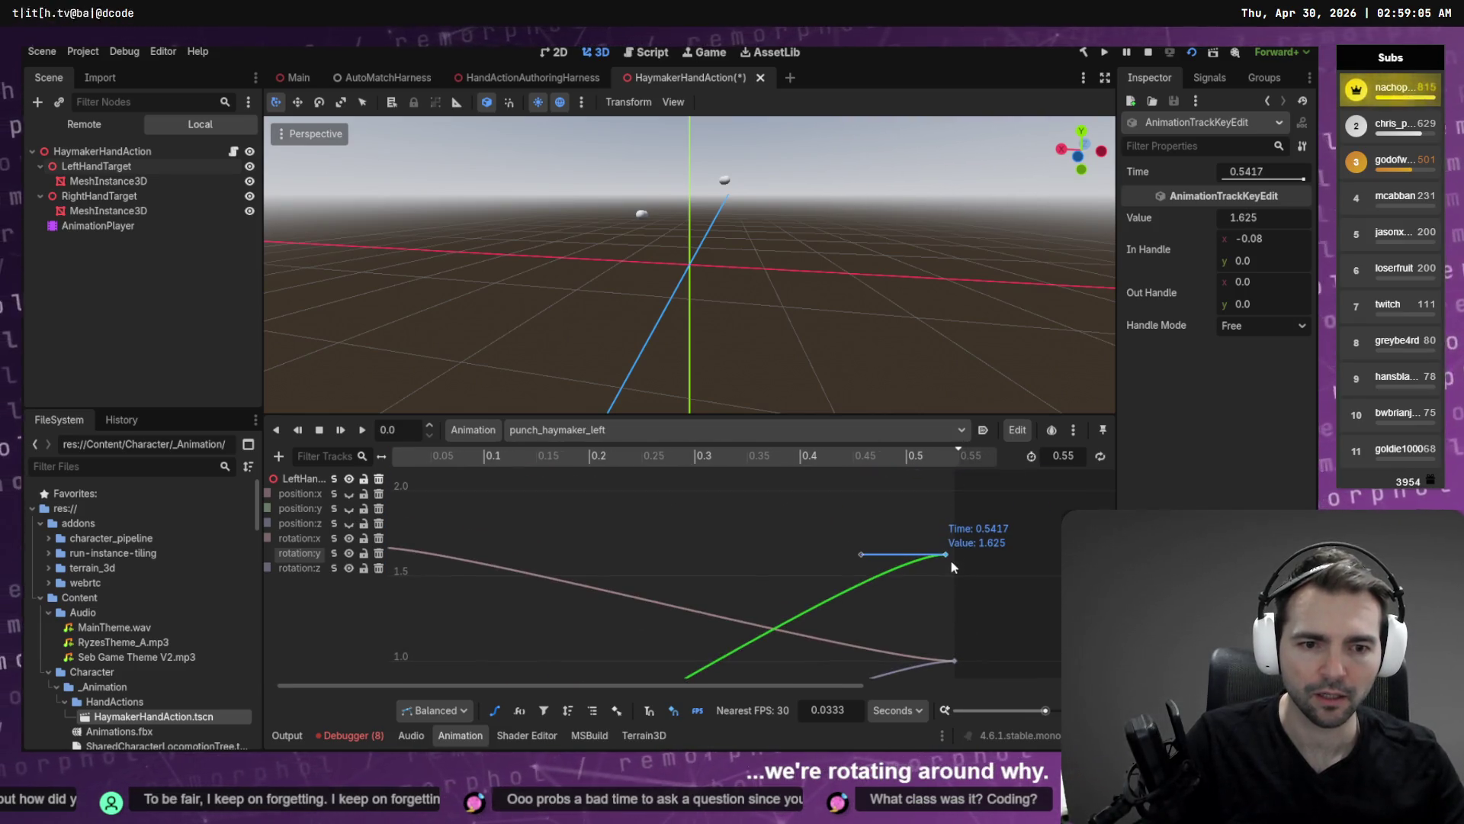
pyautogui.moveTo(952, 560)
pyautogui.mouseDown()
pyautogui.moveTo(934, 557)
pyautogui.moveTo(957, 557)
pyautogui.mouseUp()
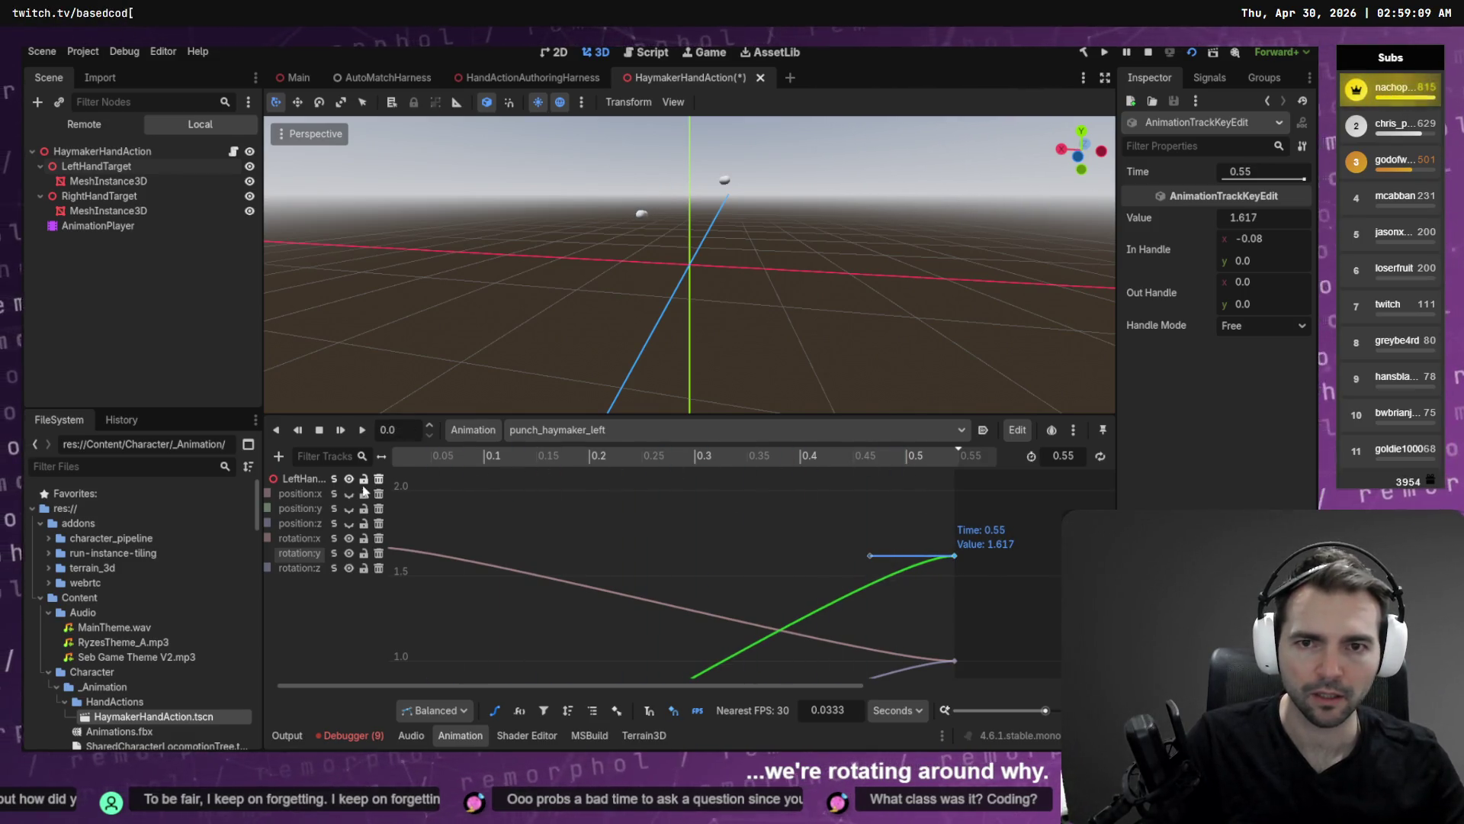
# Select LeftHandTarget, preview the punch pose around 0.29 s, and isolate the rotation:z curve.
pyautogui.click(96, 167)
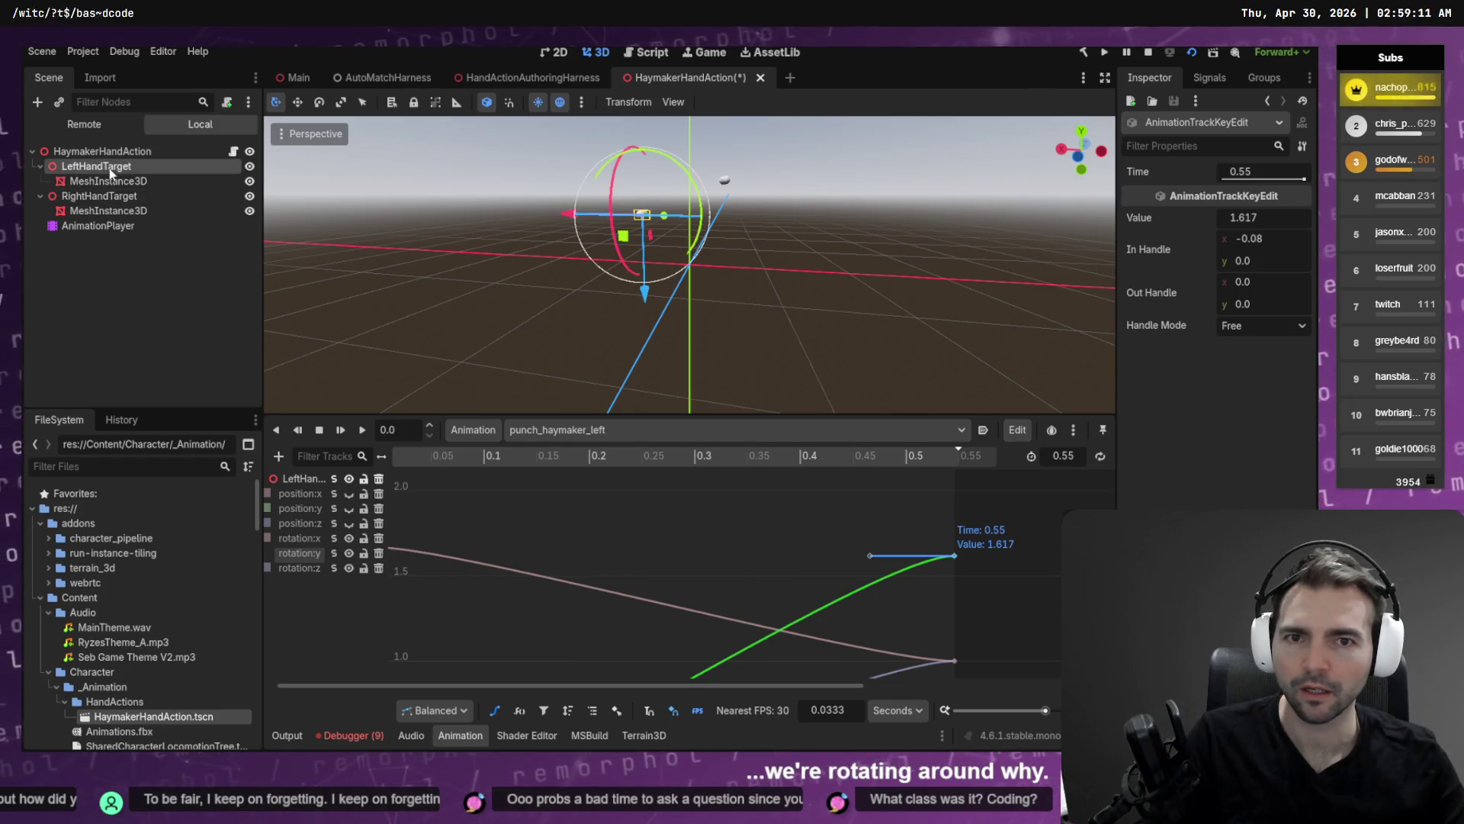
pyautogui.moveTo(427, 456)
pyautogui.mouseDown()
pyautogui.moveTo(393, 467)
pyautogui.moveTo(524, 454)
pyautogui.moveTo(1027, 468)
pyautogui.moveTo(495, 468)
pyautogui.mouseUp()
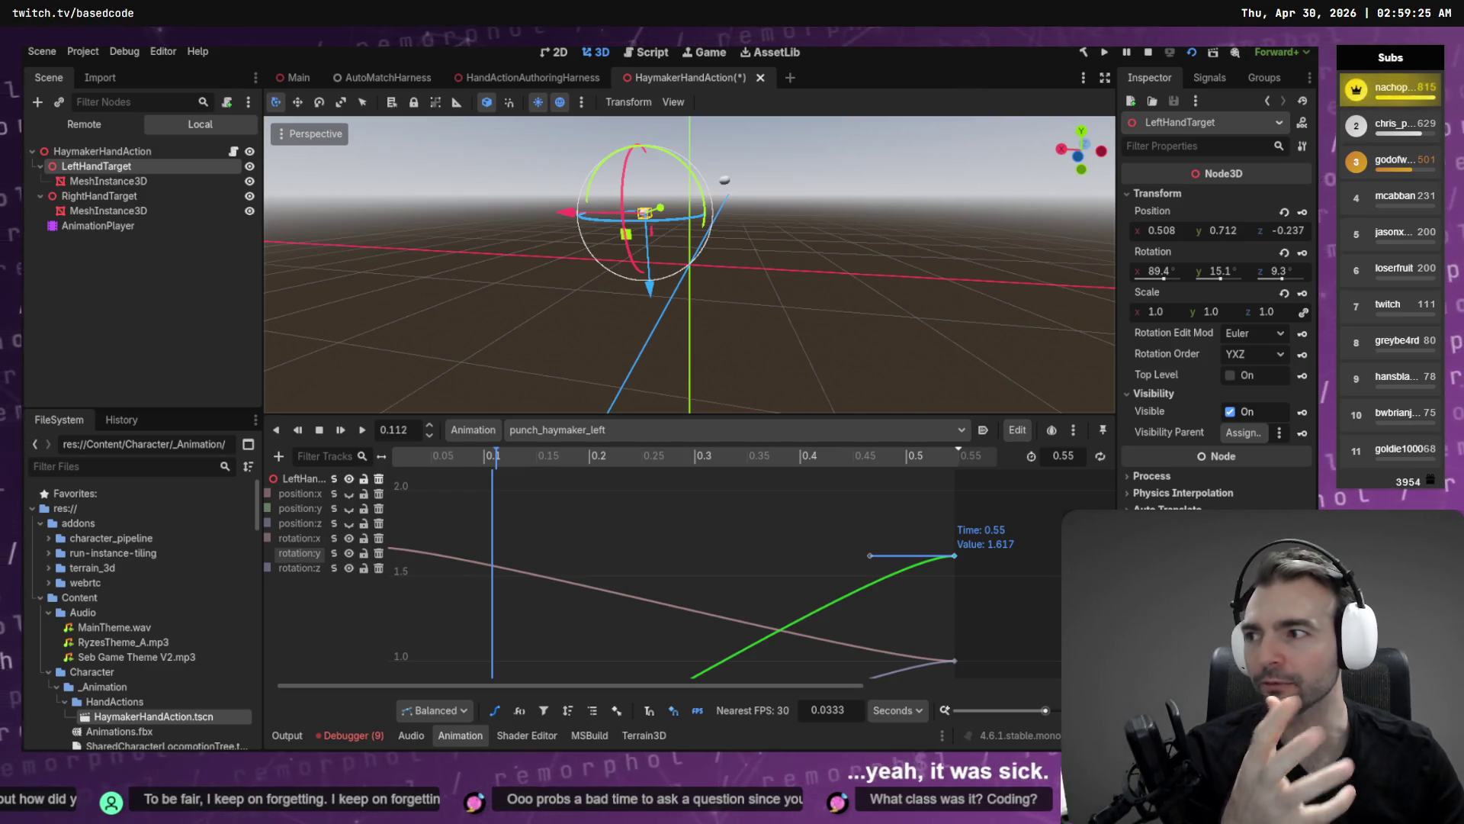
pyautogui.moveTo(477, 455); pyautogui.dragTo(346, 469)
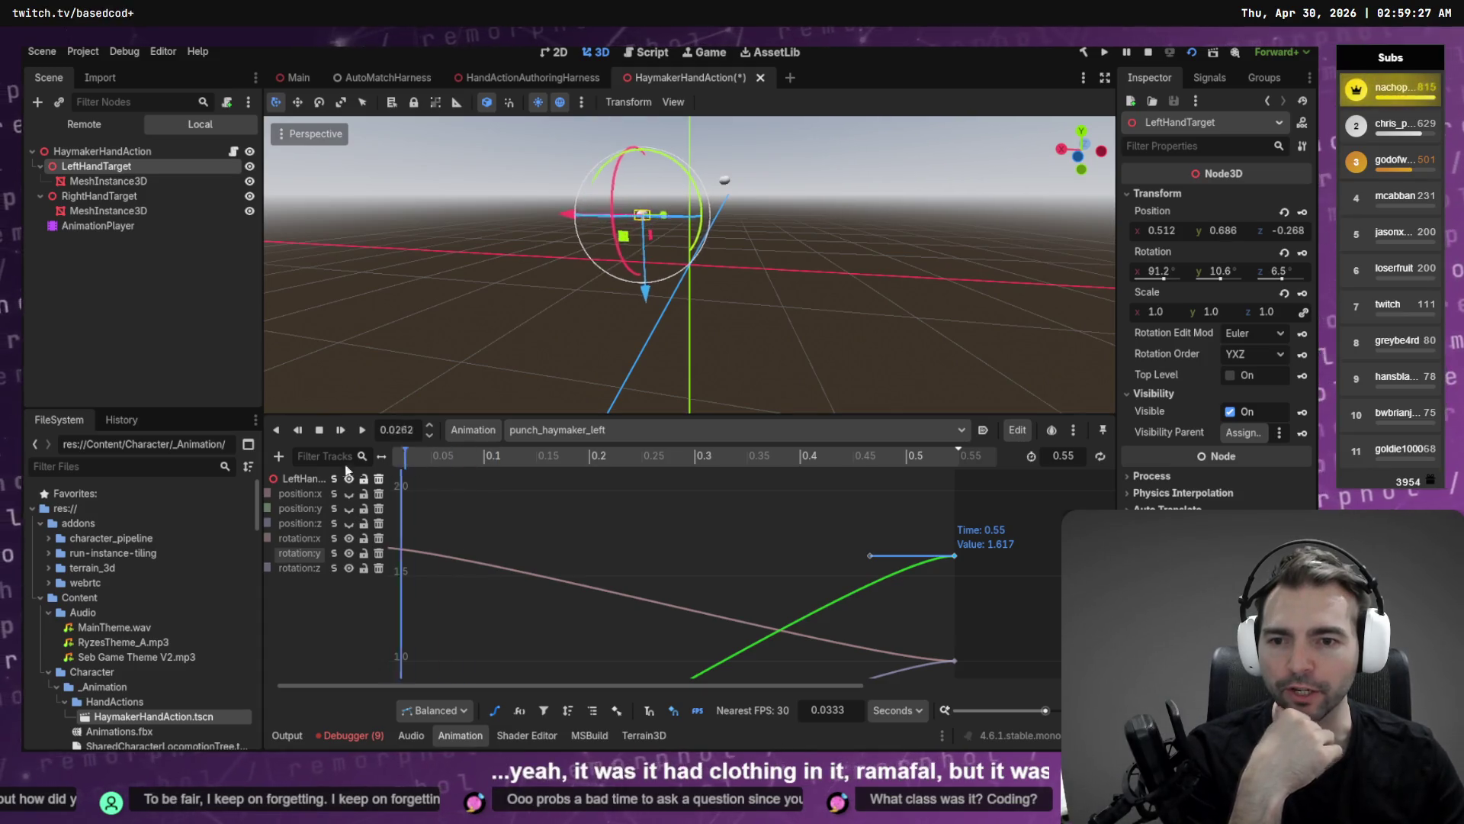
pyautogui.moveTo(828, 476)
pyautogui.mouseDown()
pyautogui.moveTo(915, 473)
pyautogui.moveTo(432, 496)
pyautogui.moveTo(767, 494)
pyautogui.moveTo(953, 467)
pyautogui.moveTo(429, 469)
pyautogui.moveTo(1000, 445)
pyautogui.moveTo(445, 460)
pyautogui.moveTo(866, 432)
pyautogui.moveTo(526, 454)
pyautogui.moveTo(793, 425)
pyautogui.moveTo(662, 424)
pyautogui.moveTo(346, 452)
pyautogui.moveTo(838, 439)
pyautogui.moveTo(526, 450)
pyautogui.moveTo(616, 448)
pyautogui.moveTo(576, 451)
pyautogui.mouseUp()
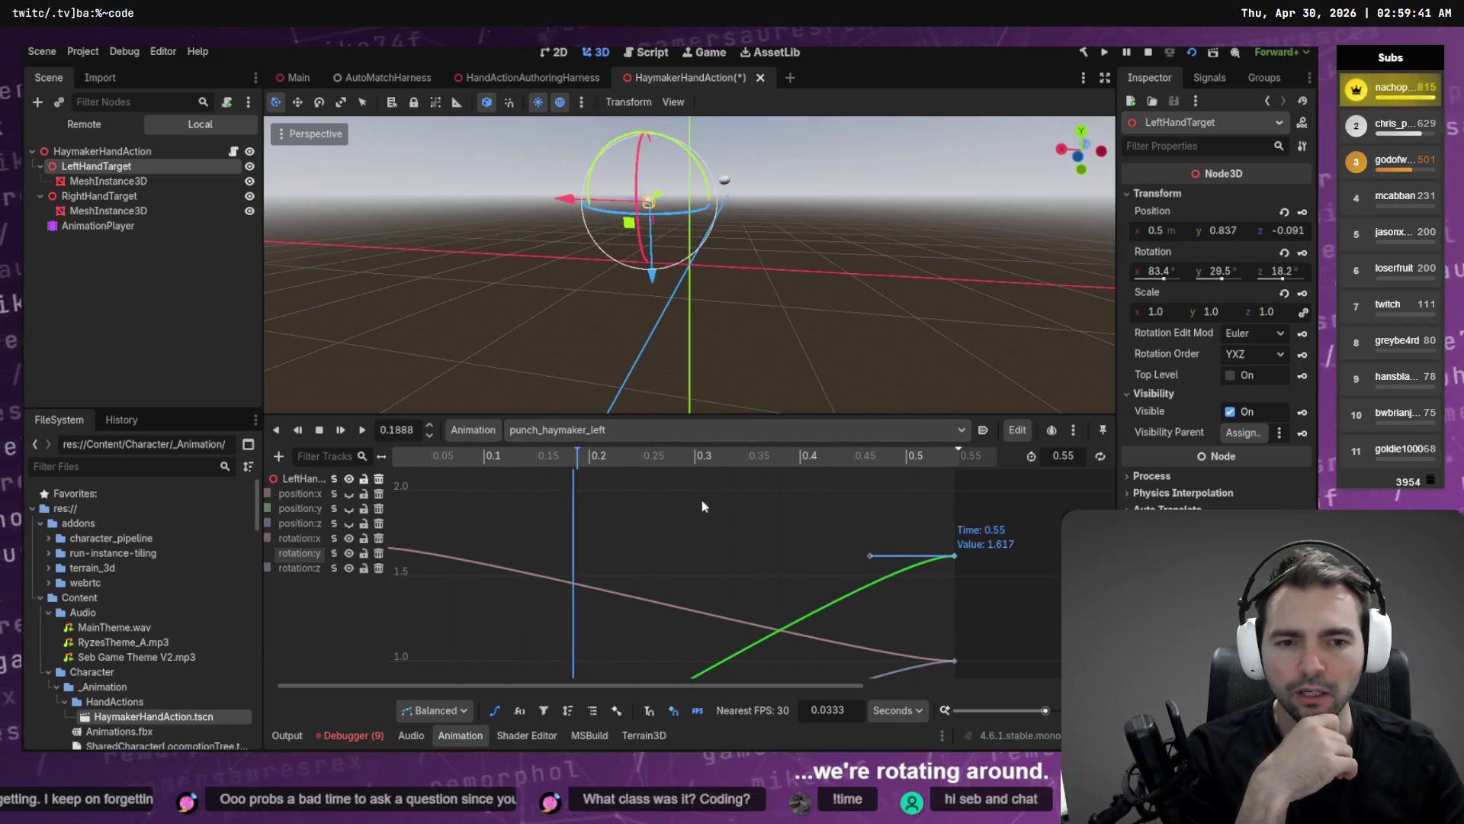
pyautogui.click(333, 569)
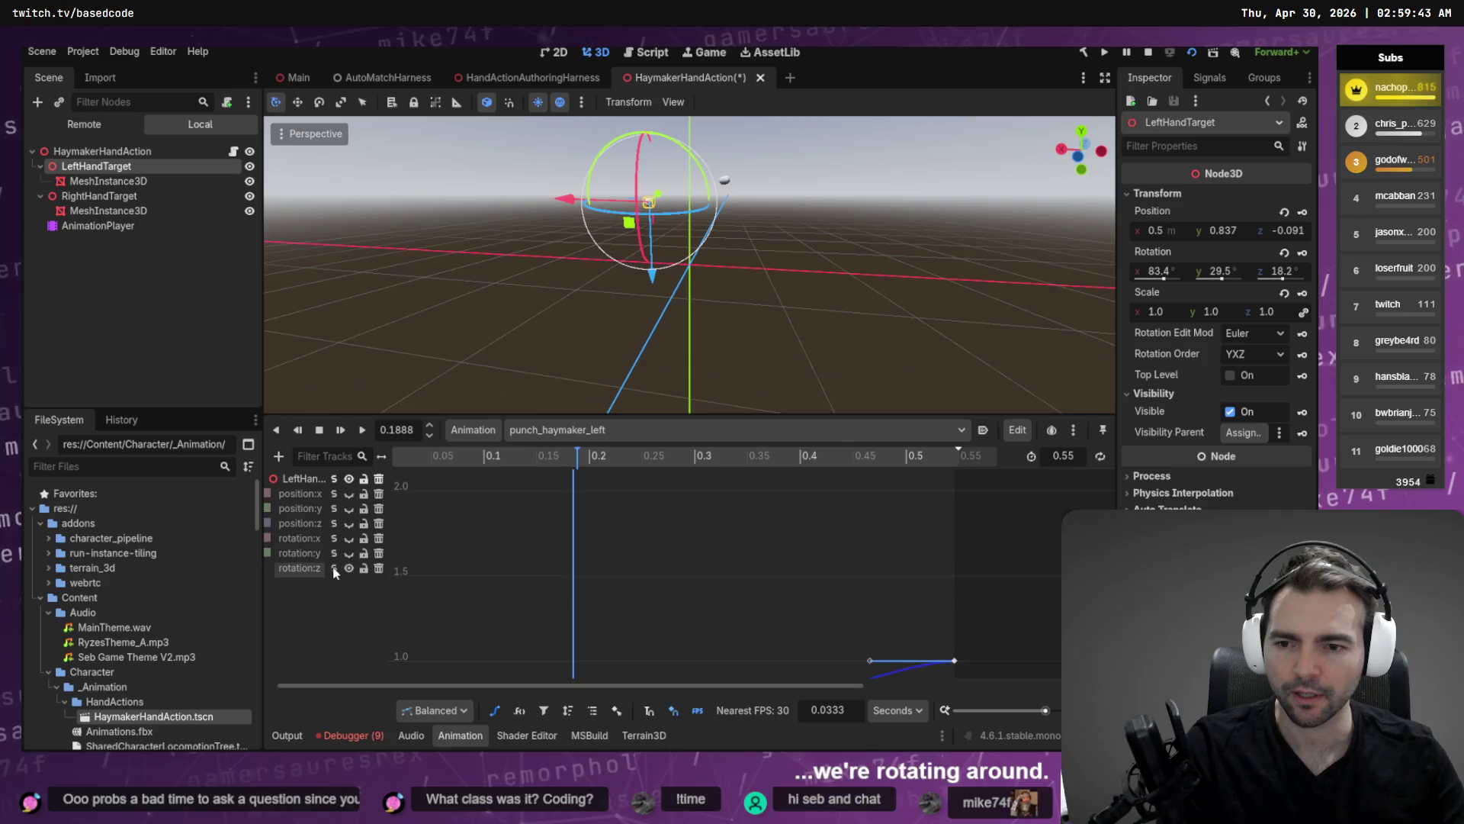
# Frame the rotation:z curve and delete all of its keyframes.
pyautogui.press('f')
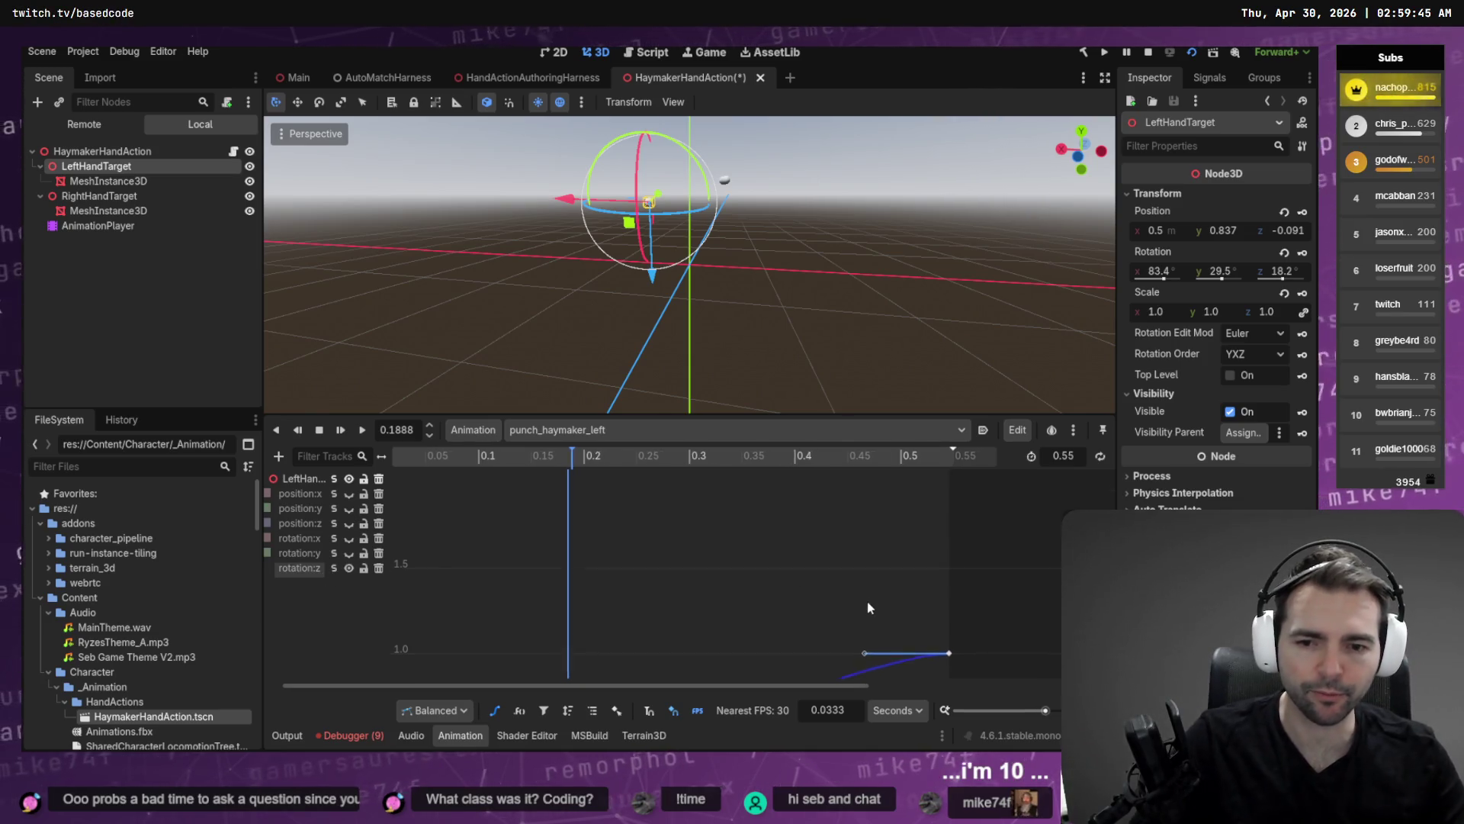
pyautogui.click(968, 552)
pyautogui.press('Delete')
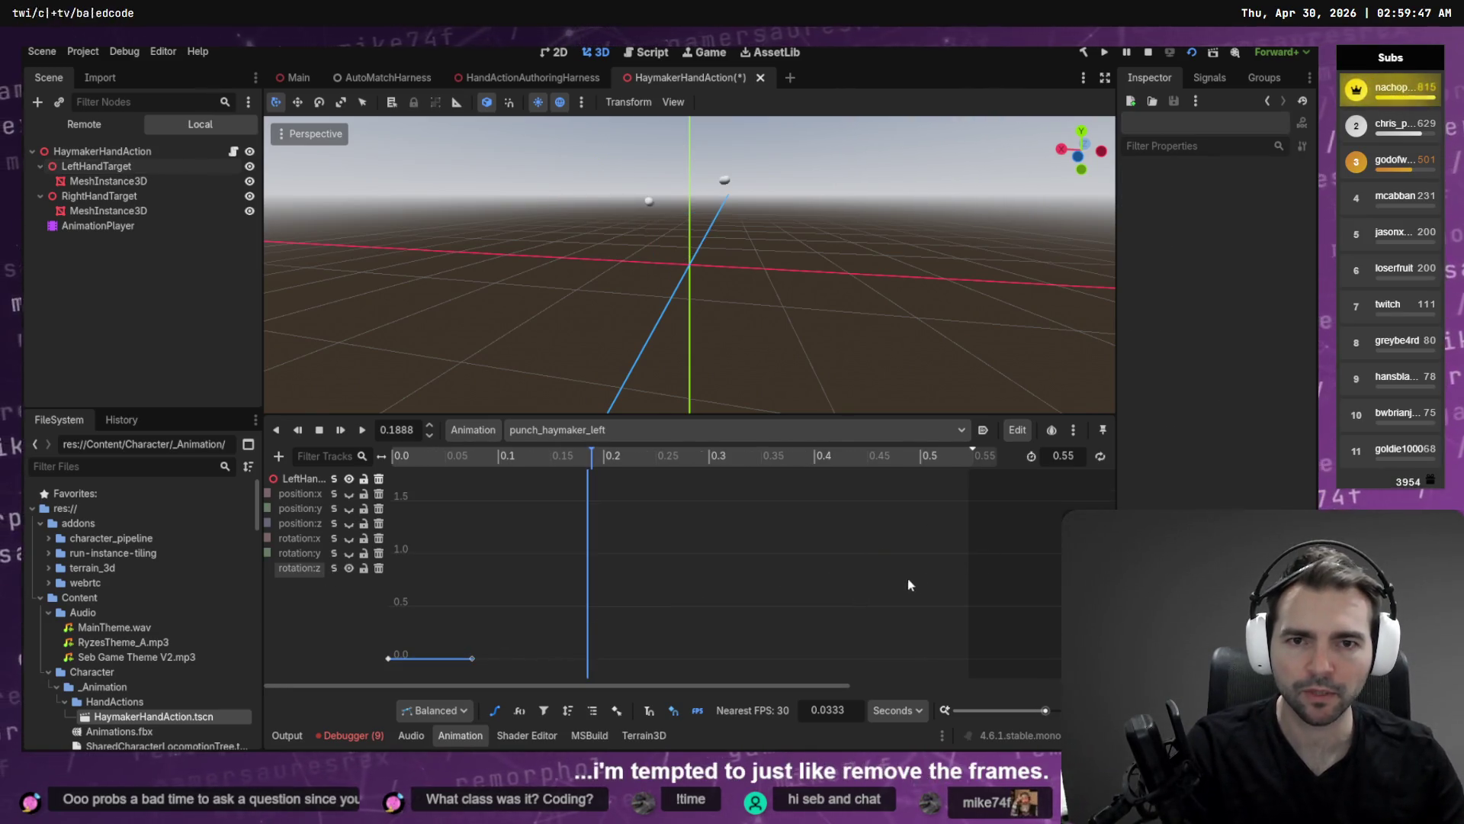
pyautogui.moveTo(467, 608); pyautogui.dragTo(356, 678)
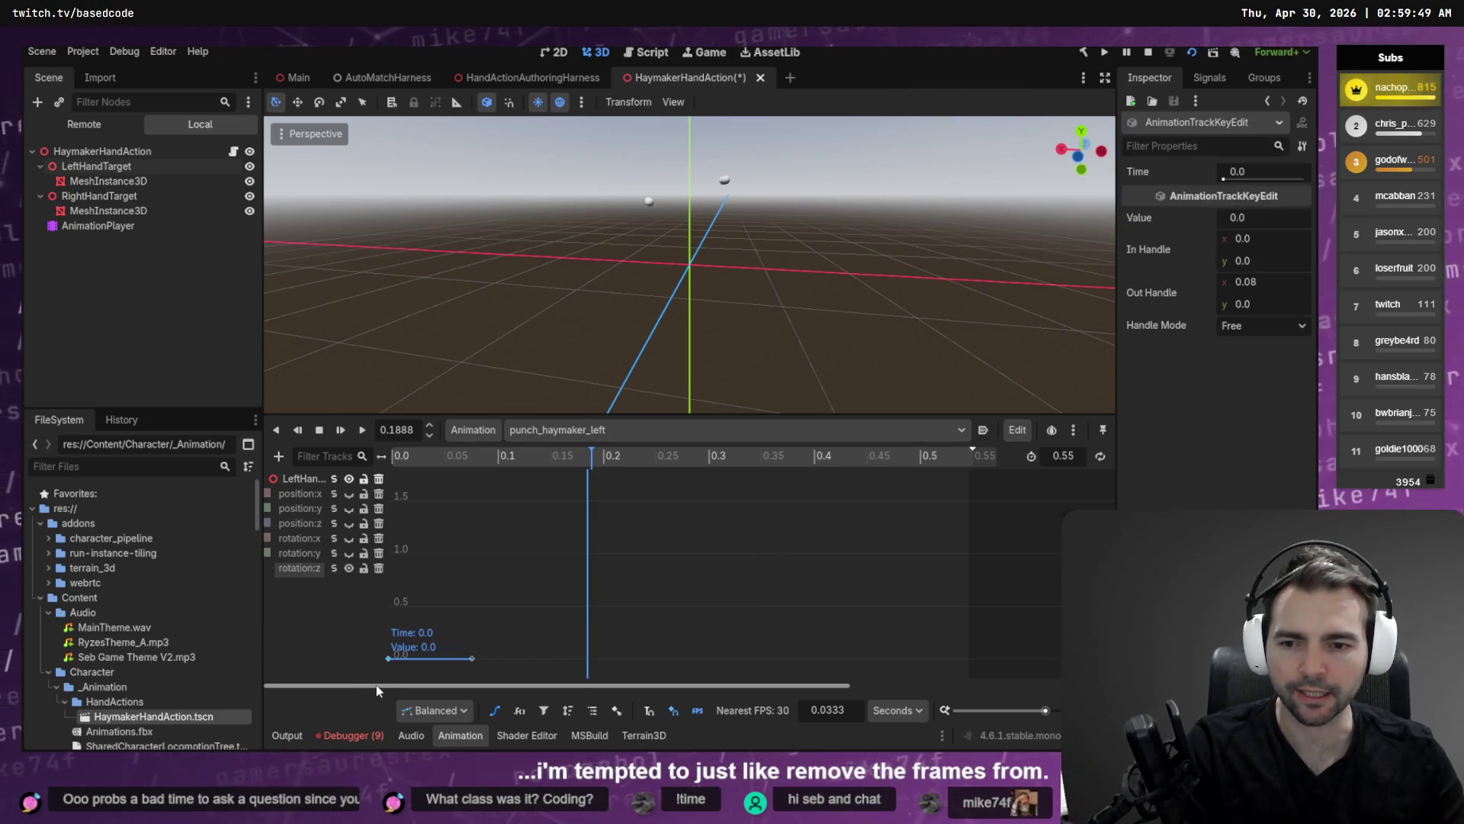
pyautogui.press('Delete')
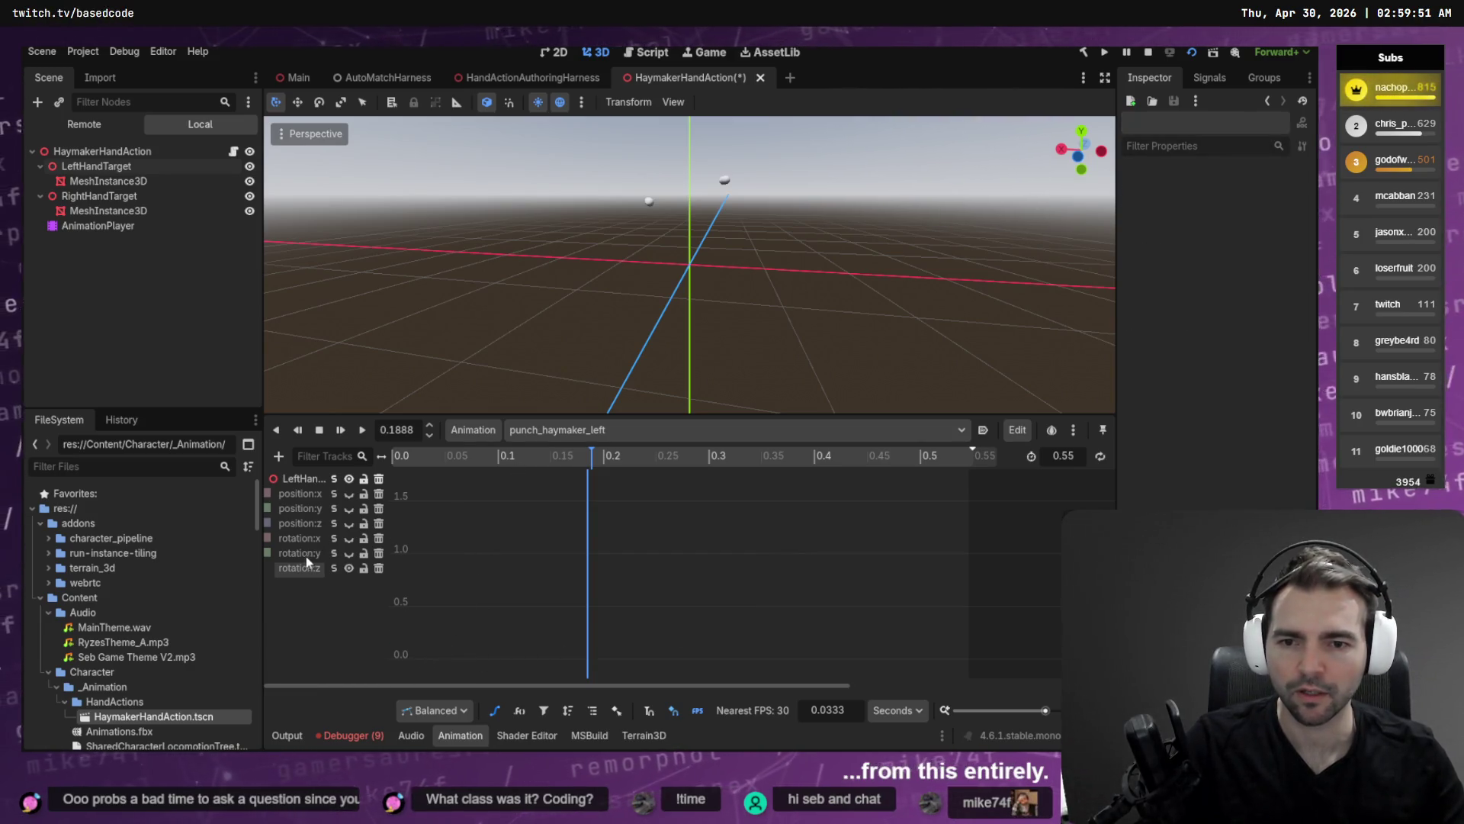
# Show rotation:y in place of the emptied rotation:z curve and preview the punch.
pyautogui.click(349, 554)
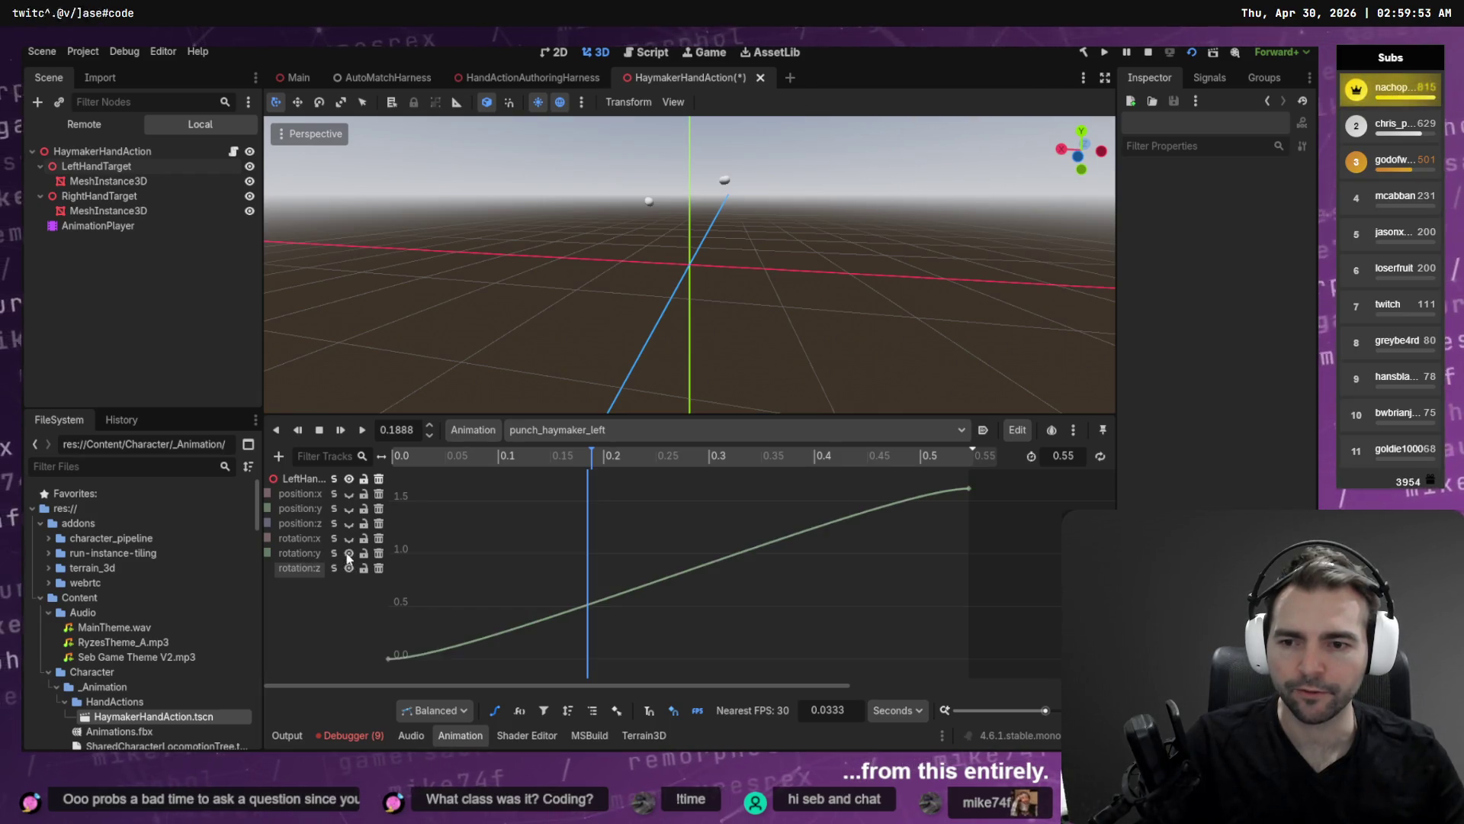
pyautogui.click(348, 568)
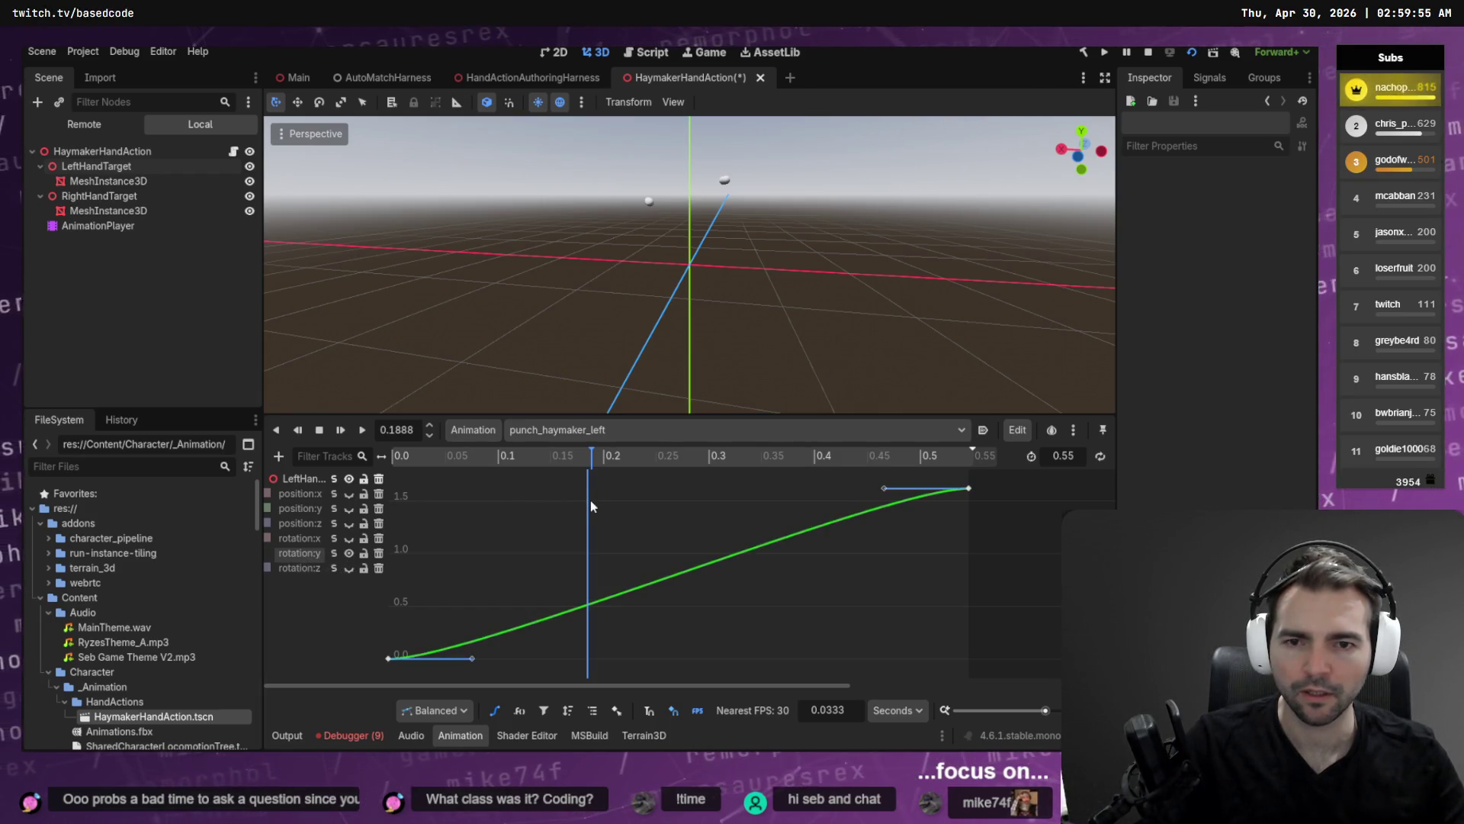
pyautogui.moveTo(827, 441)
pyautogui.mouseDown()
pyautogui.moveTo(385, 468)
pyautogui.moveTo(972, 490)
pyautogui.moveTo(389, 495)
pyautogui.moveTo(889, 506)
pyautogui.moveTo(481, 543)
pyautogui.moveTo(516, 542)
pyautogui.mouseUp()
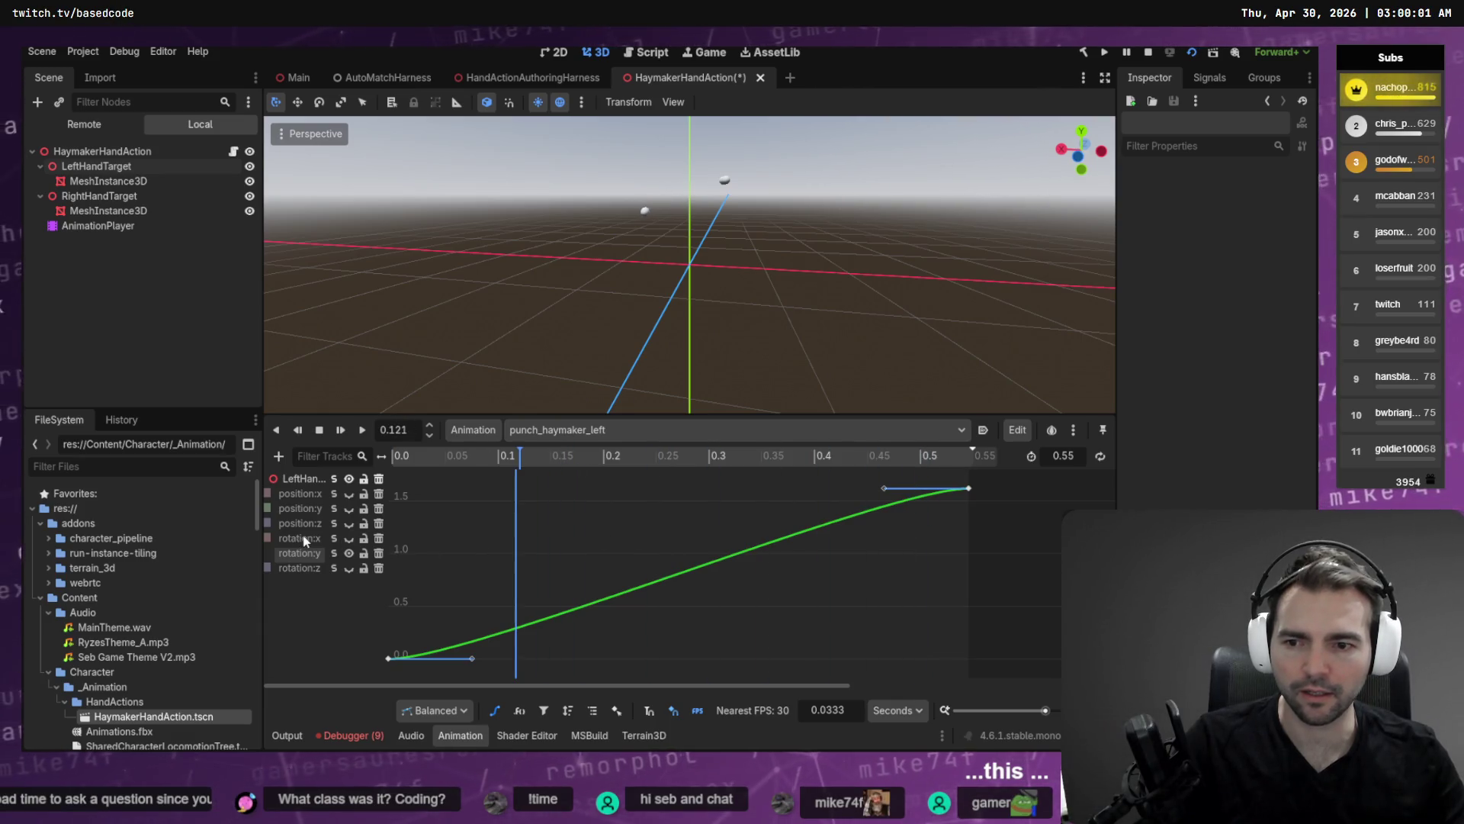
# Switch the graph to the rotation:x curve and delete its end keyframe.
pyautogui.click(349, 538)
pyautogui.click(349, 553)
pyautogui.click(299, 539)
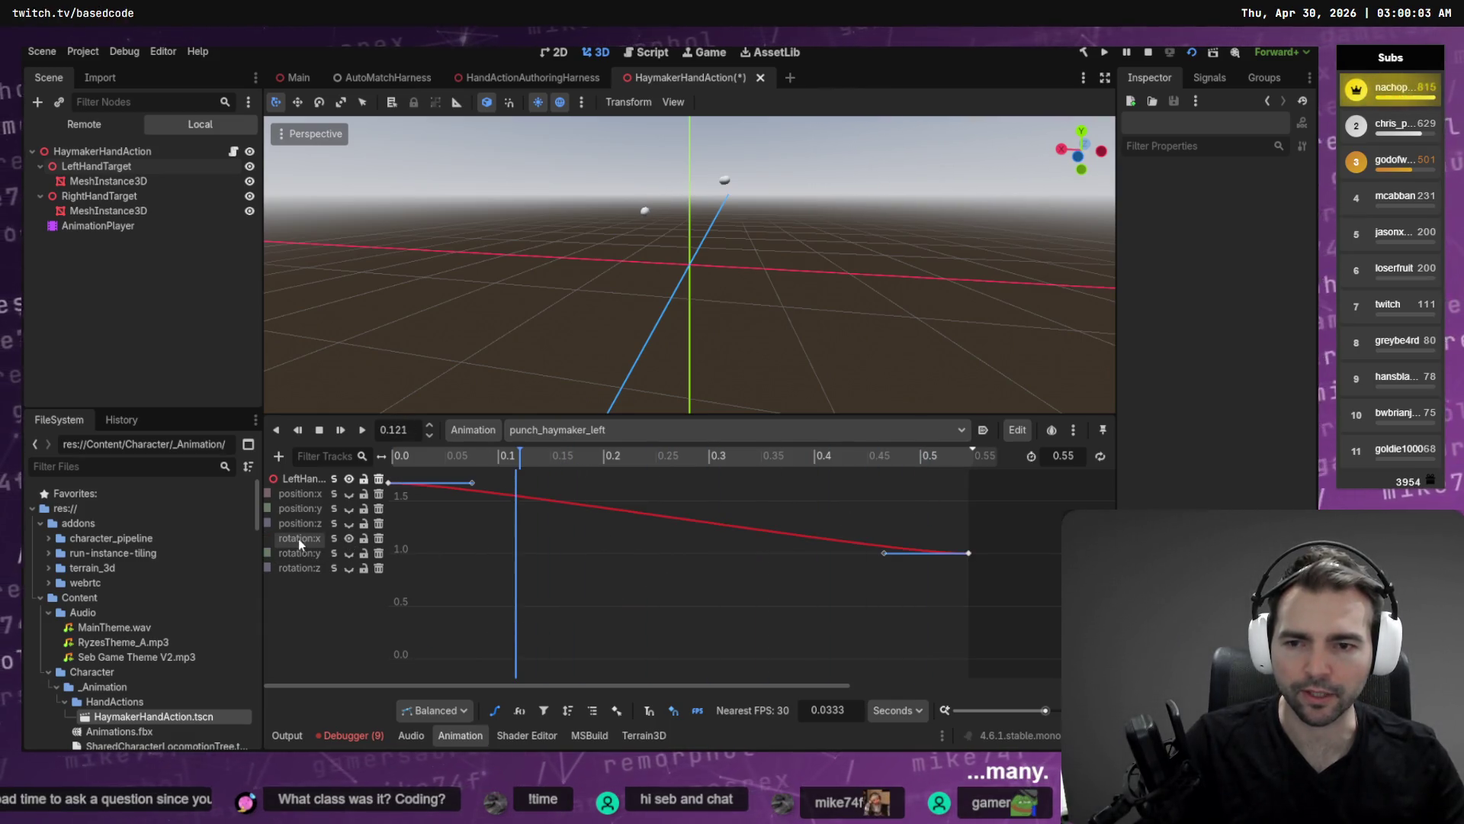
pyautogui.click(968, 553)
pyautogui.press('Delete')
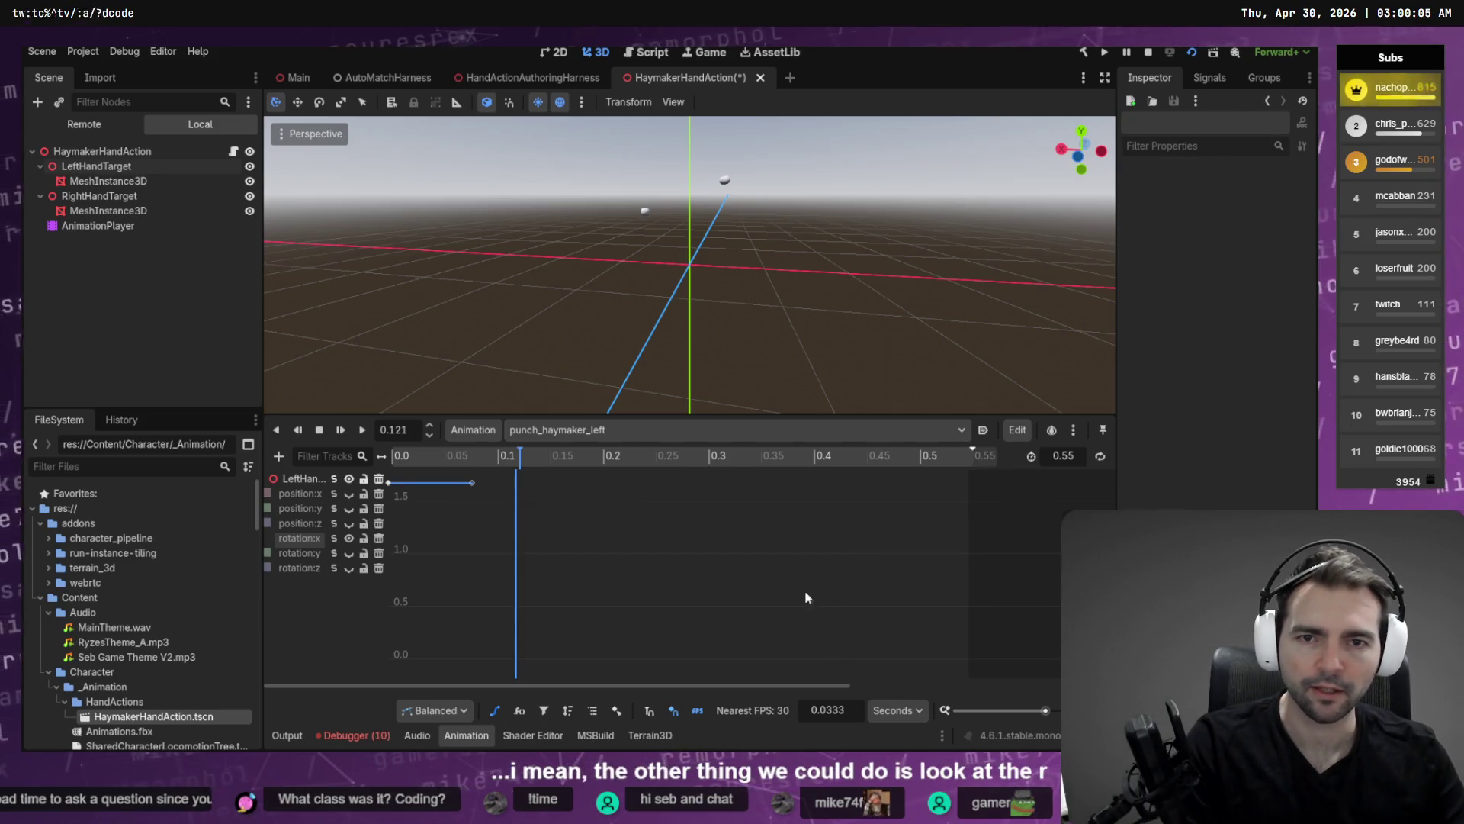
# Set the rotation:x start keyframe value to 1.5.
pyautogui.click(395, 482)
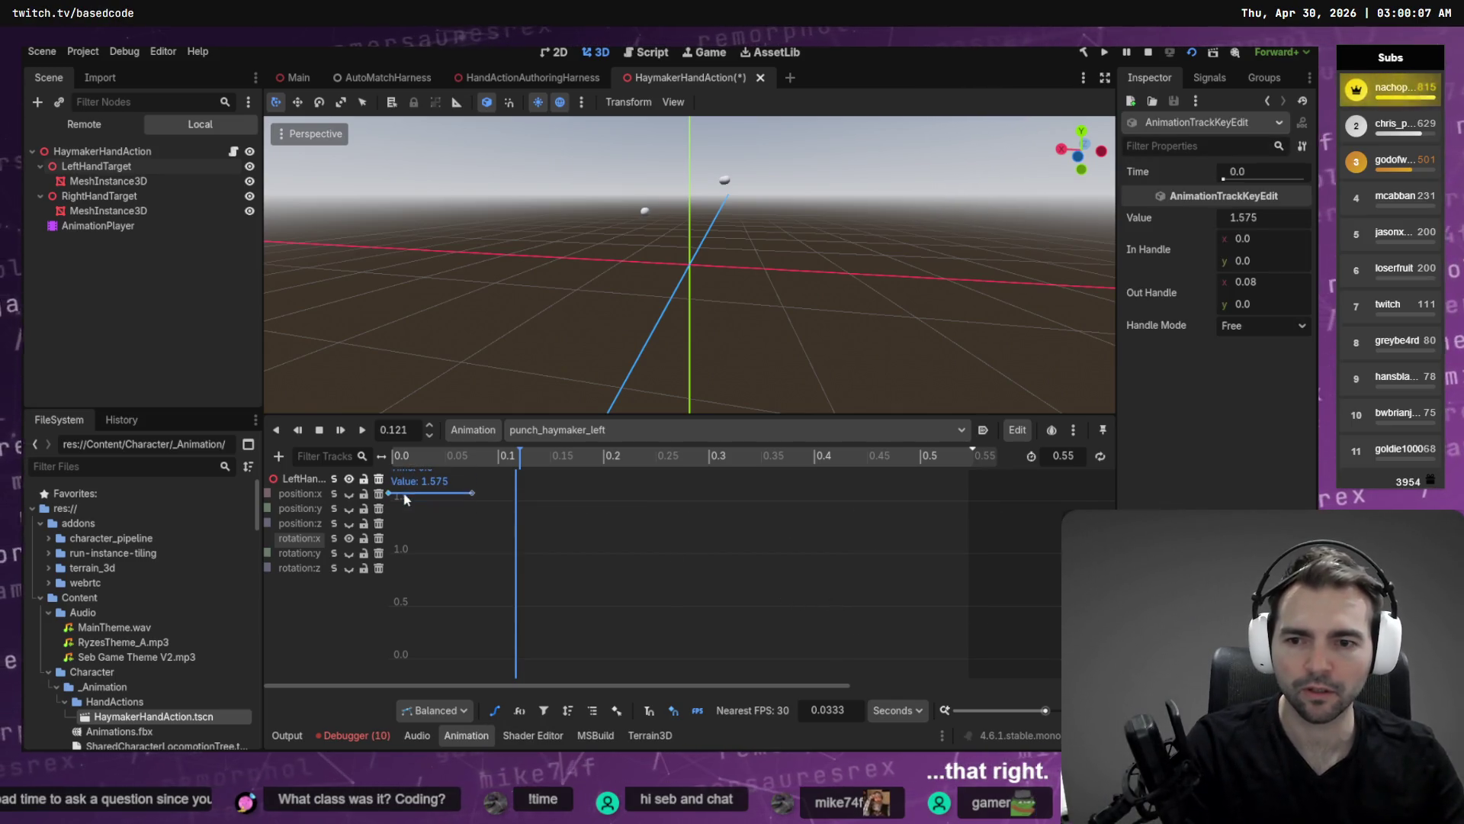
pyautogui.press('Delete')
pyautogui.hotkey('ctrl', 'z')
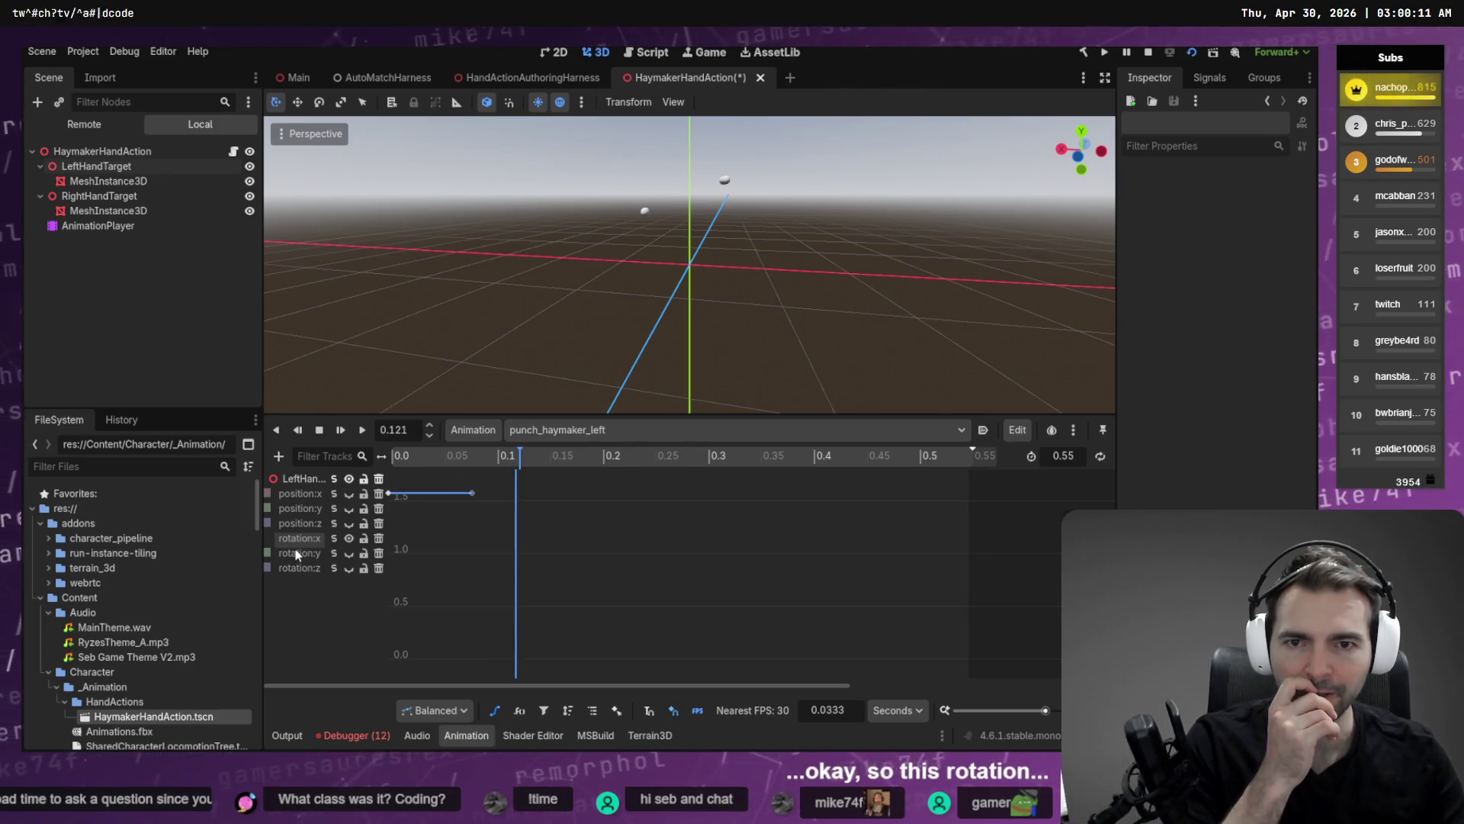
pyautogui.moveTo(390, 493)
pyautogui.mouseDown()
pyautogui.moveTo(398, 570)
pyautogui.moveTo(400, 501)
pyautogui.mouseUp()
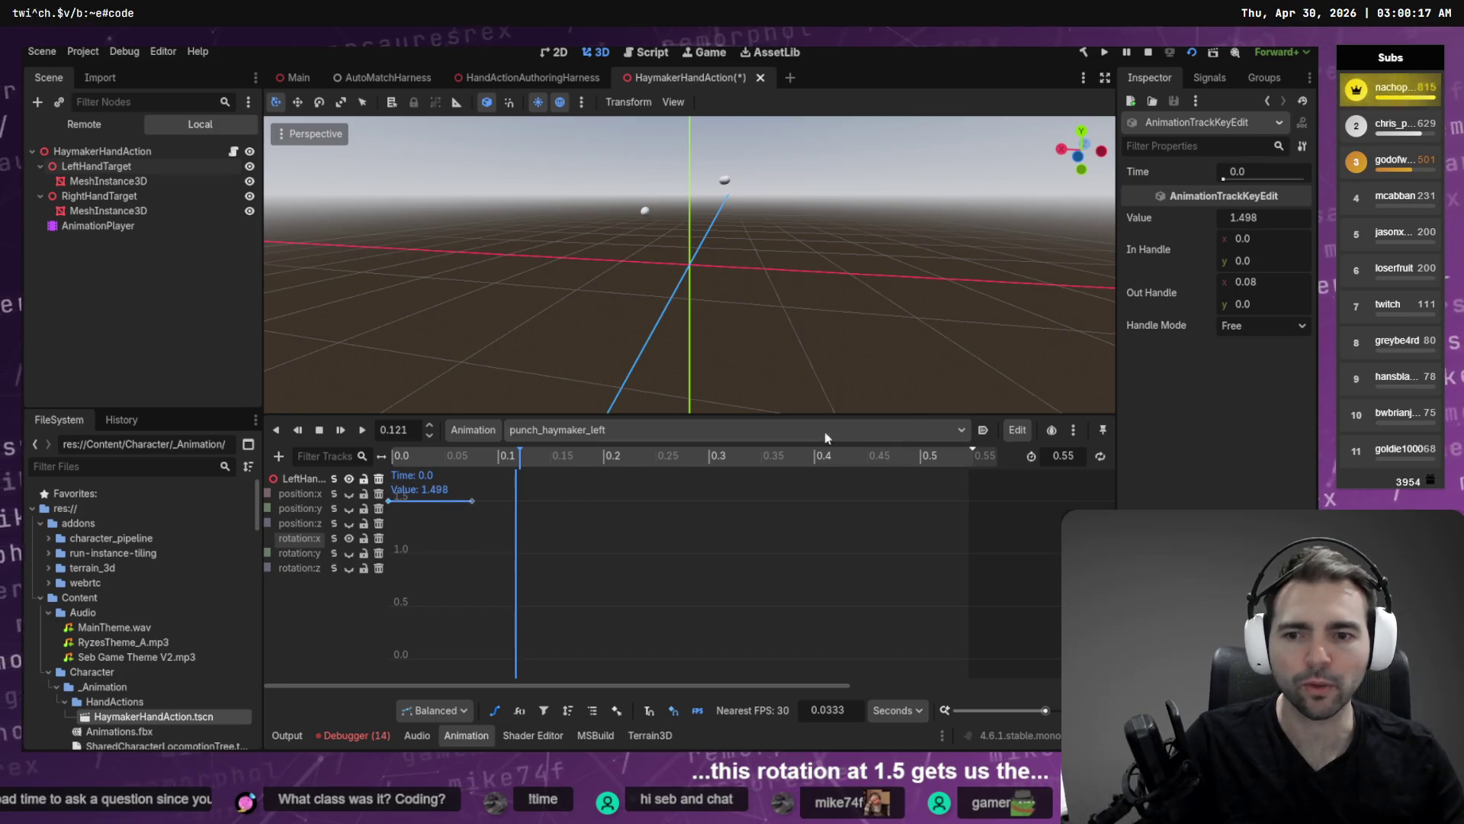
pyautogui.click(1271, 217)
pyautogui.write('1.5')
pyautogui.press('Return')
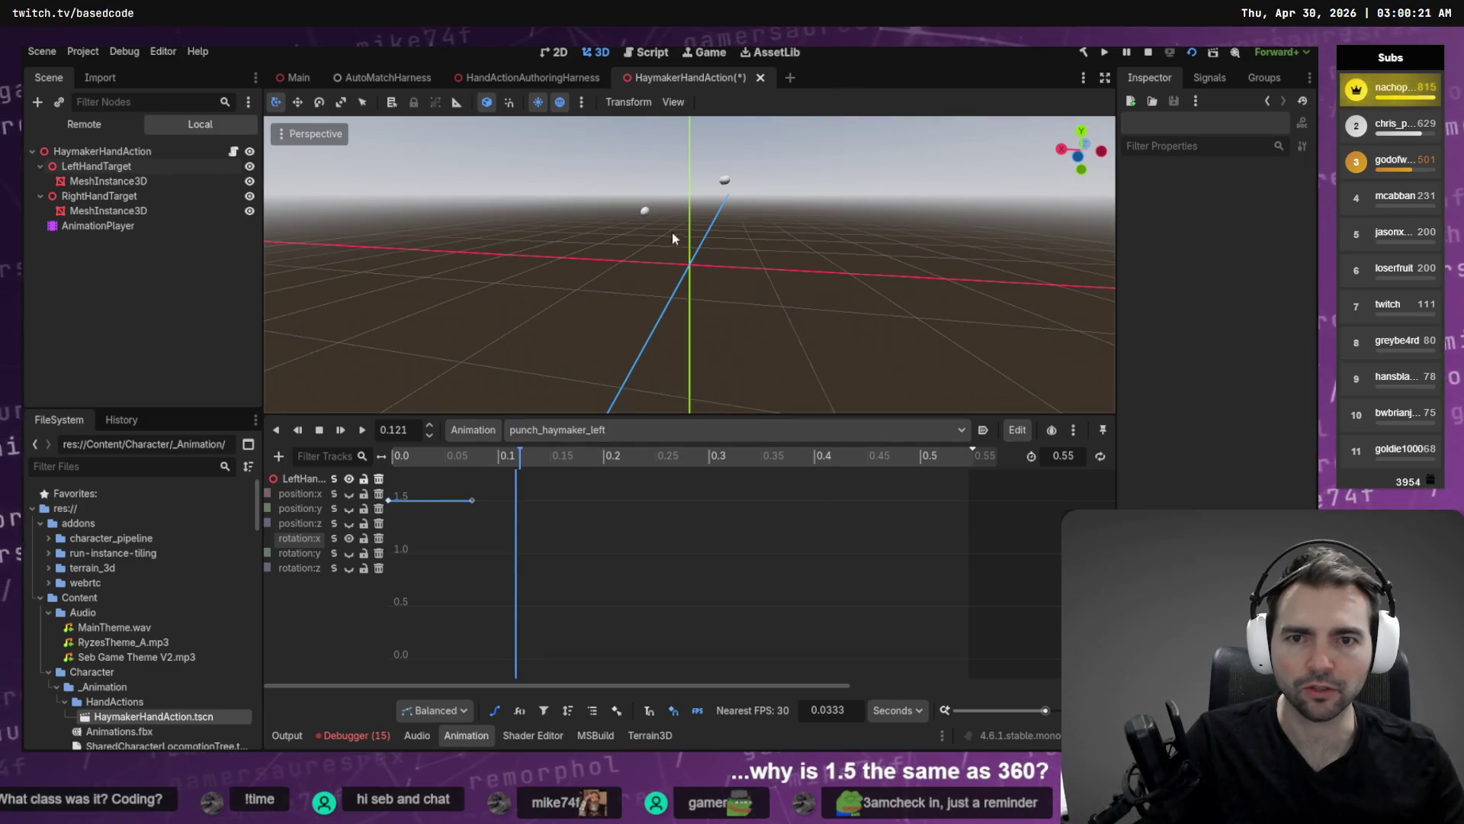
# Turn the left hand mesh slightly and replay the punch repeatedly to check rotation.
pyautogui.click(646, 212)
pyautogui.moveTo(629, 175); pyautogui.dragTo(634, 160)
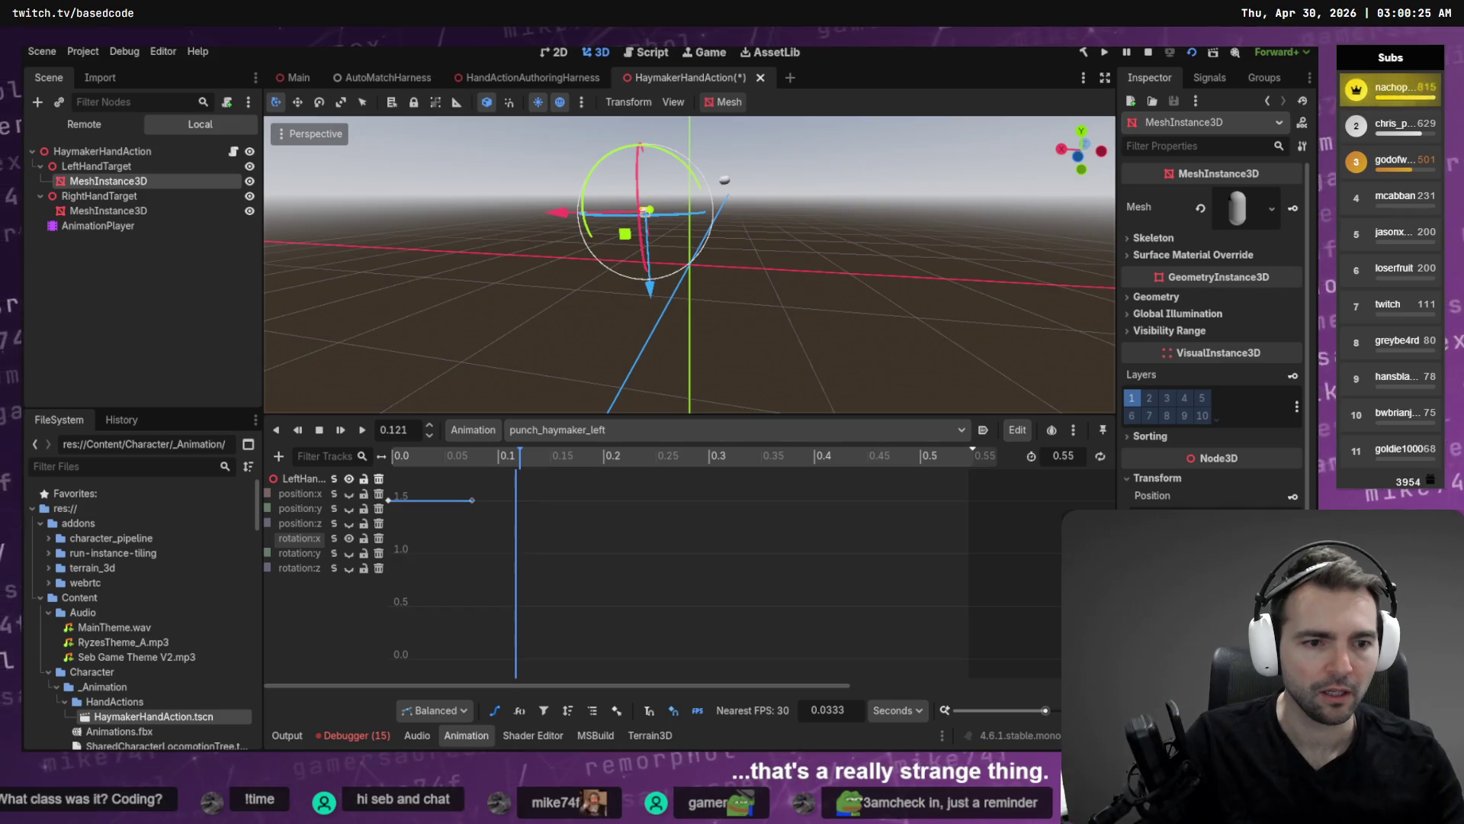
pyautogui.press('d')
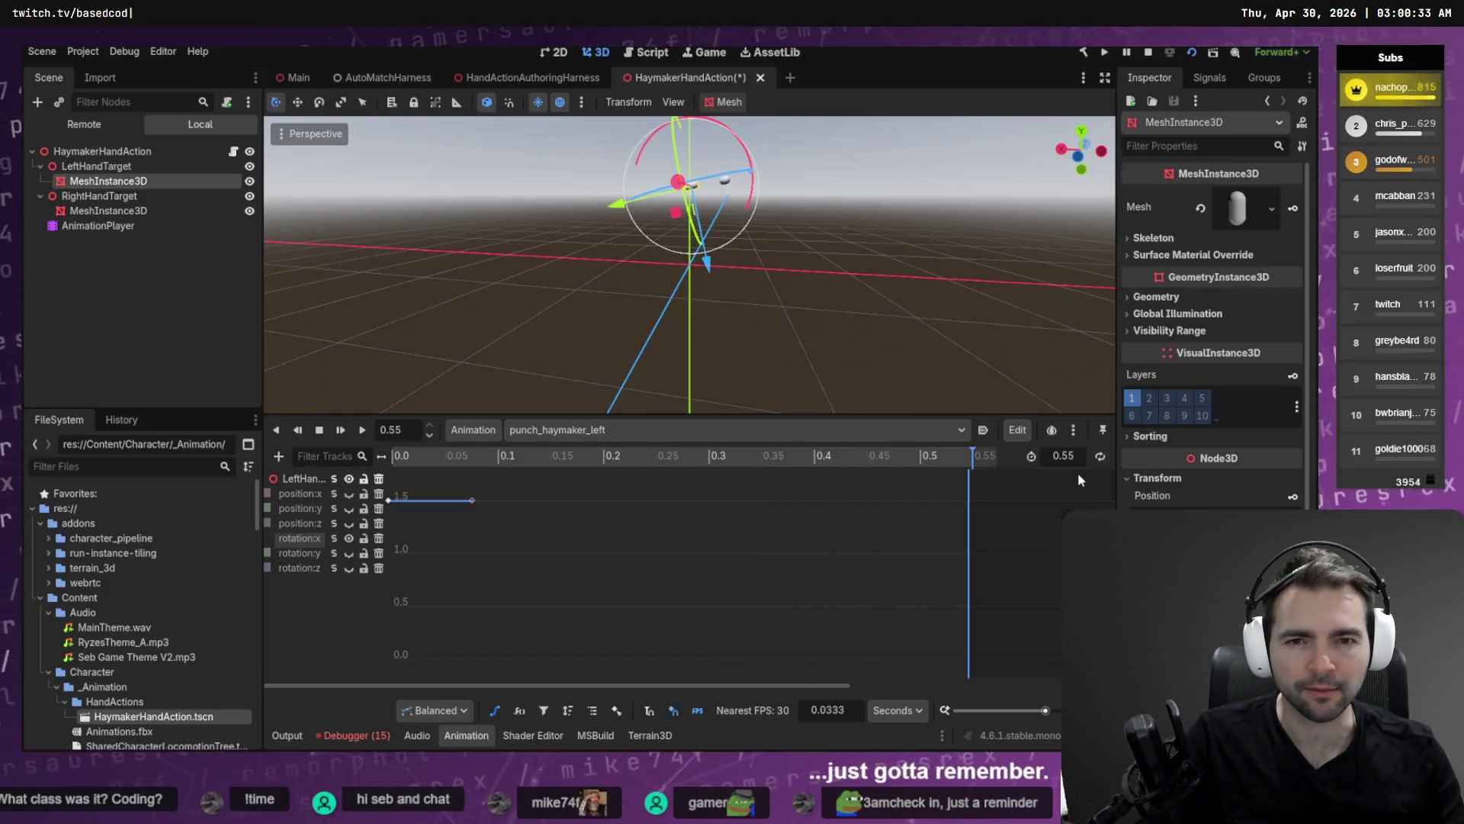
pyautogui.hotkey('shift', 'd')
pyautogui.hotkey('shift', 'd')
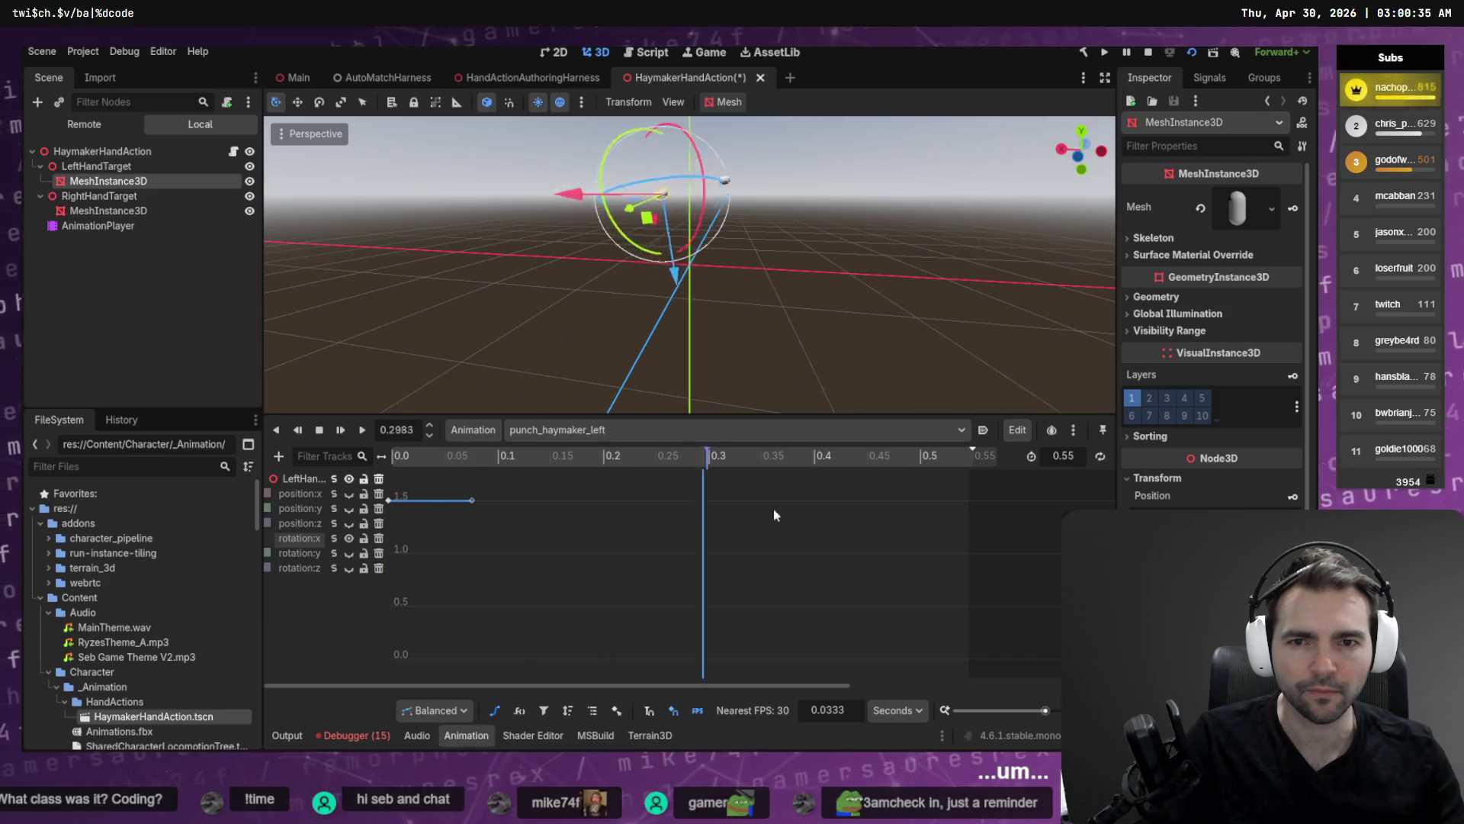
pyautogui.hotkey('shift', 'd')
pyautogui.hotkey('shift', 'd')
pyautogui.hotkey('shift', 'd')
pyautogui.hotkey('shift', 'd')
pyautogui.hotkey('shift', 'd')
pyautogui.hotkey('shift', 'd')
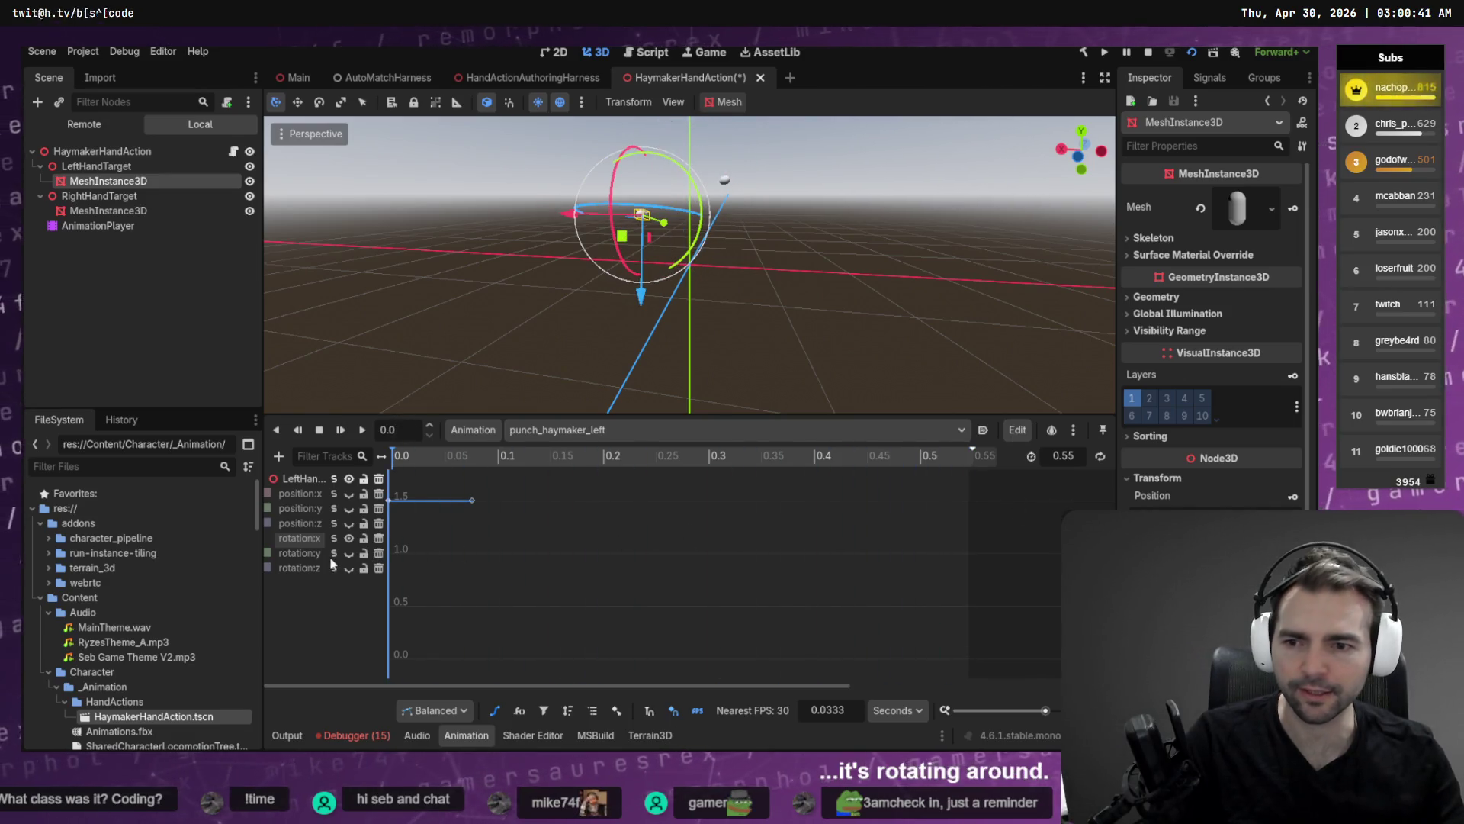
pyautogui.hotkey('shift', 'd')
pyautogui.hotkey('shift', 'd')
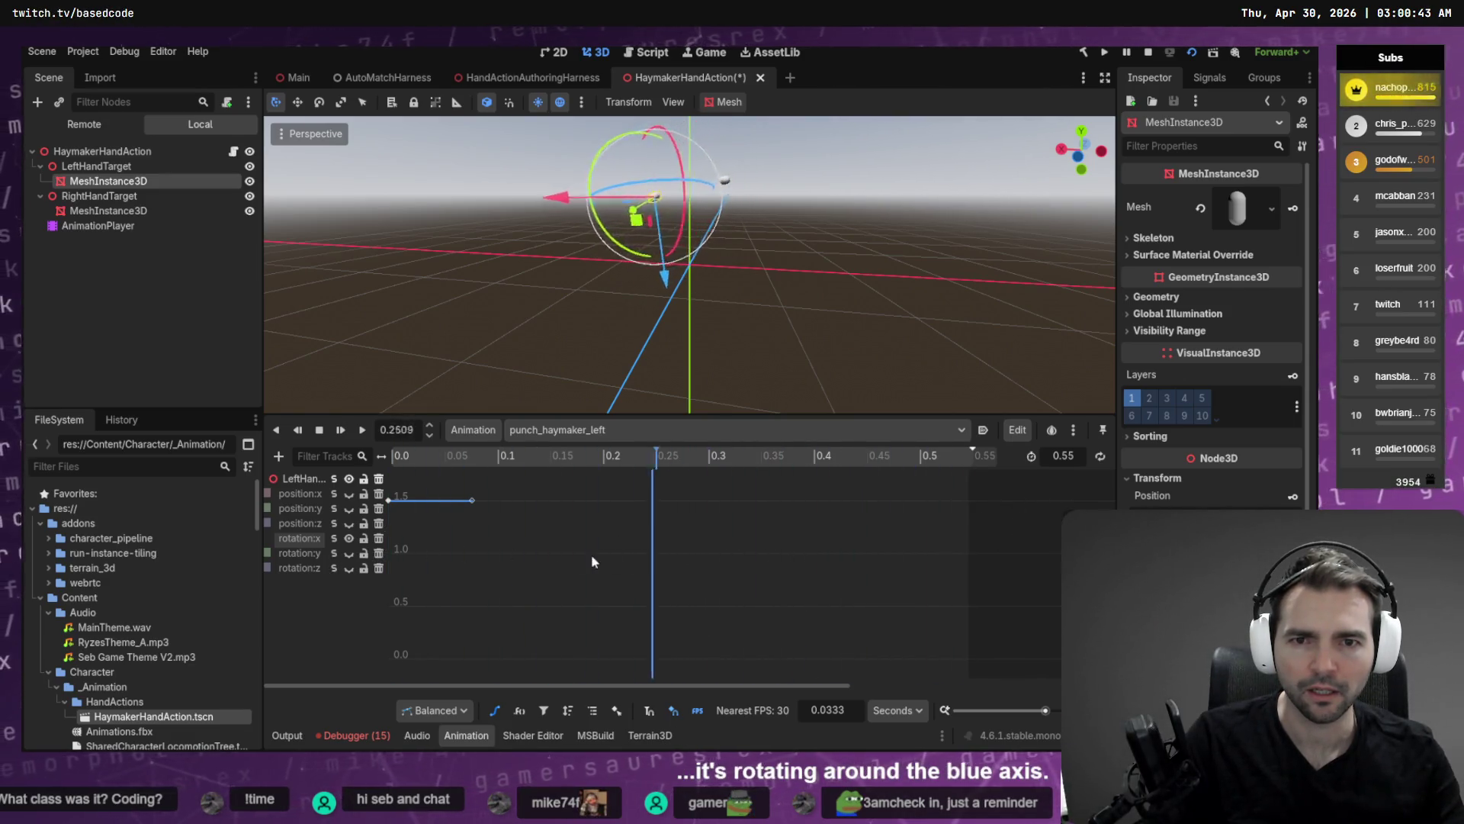
pyautogui.hotkey('shift', 'd')
pyautogui.hotkey('shift', 'a')
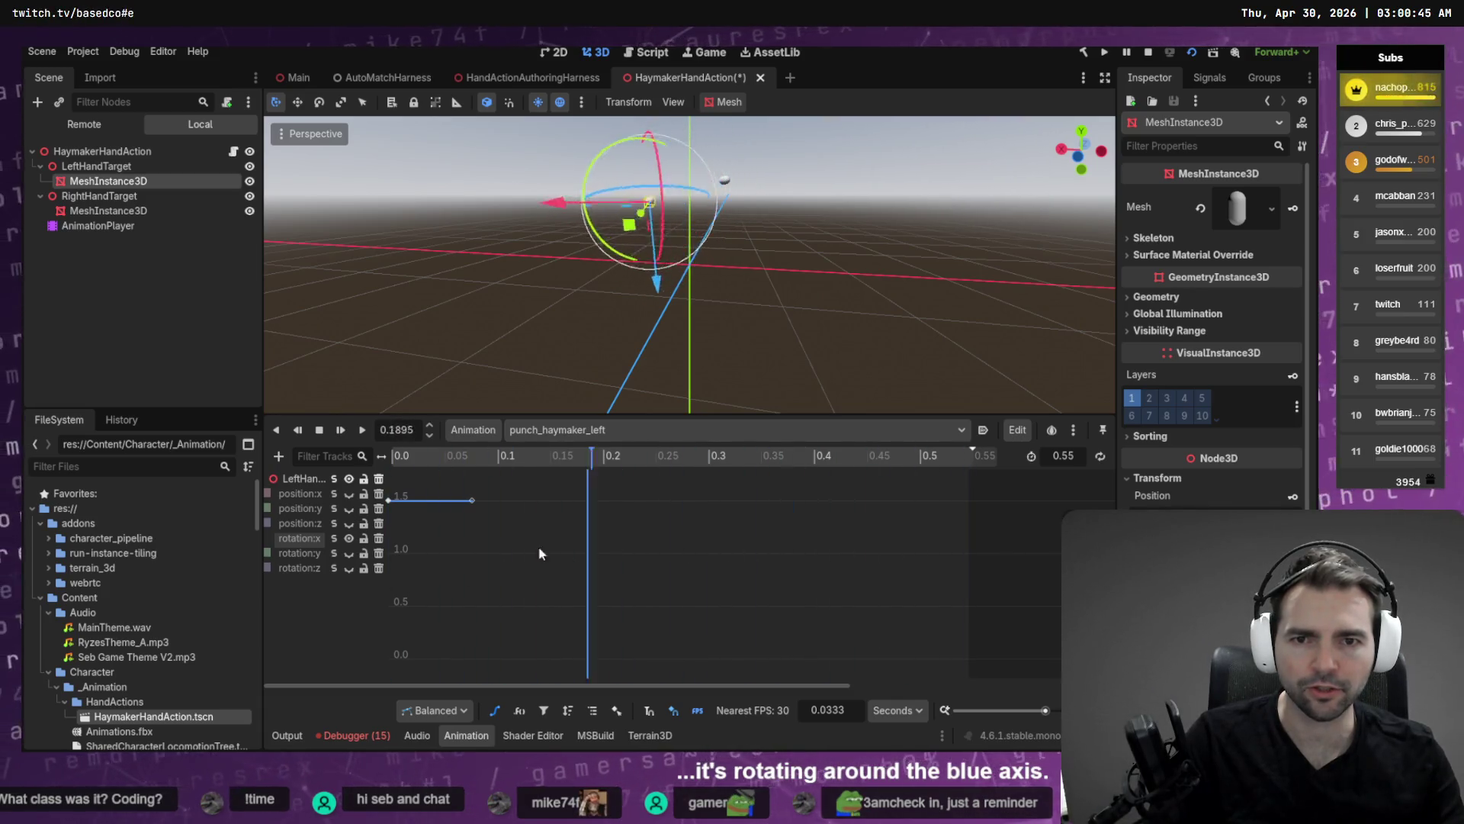
# Box-select and delete all remaining rotation:x keys, then return to the animation start.
pyautogui.moveTo(442, 500)
pyautogui.mouseDown()
pyautogui.moveTo(384, 532)
pyautogui.moveTo(391, 519)
pyautogui.mouseUp()
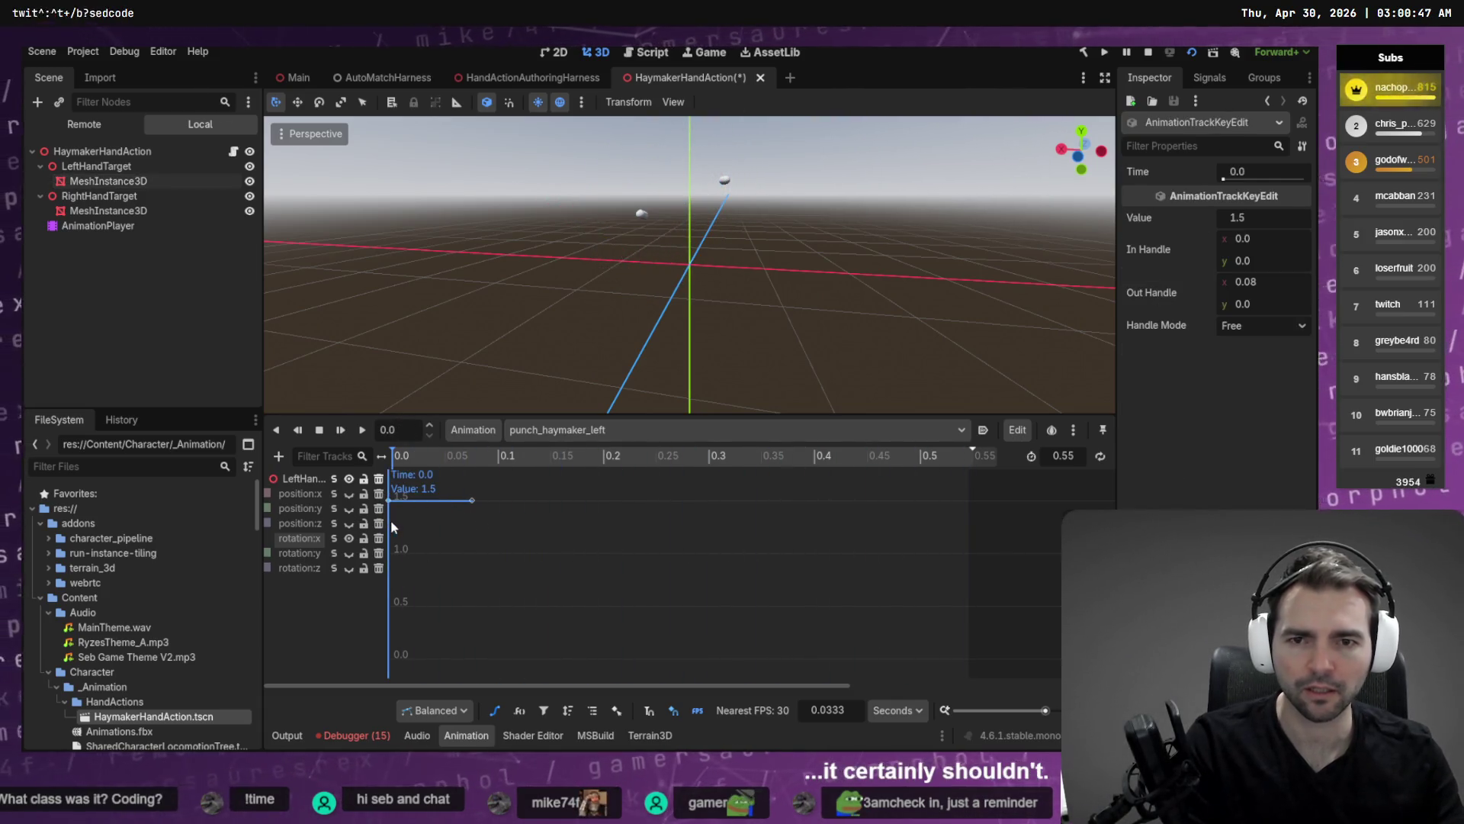
pyautogui.press('Delete')
pyautogui.moveTo(408, 465); pyautogui.dragTo(968, 485)
pyautogui.hotkey('shift', 'a')
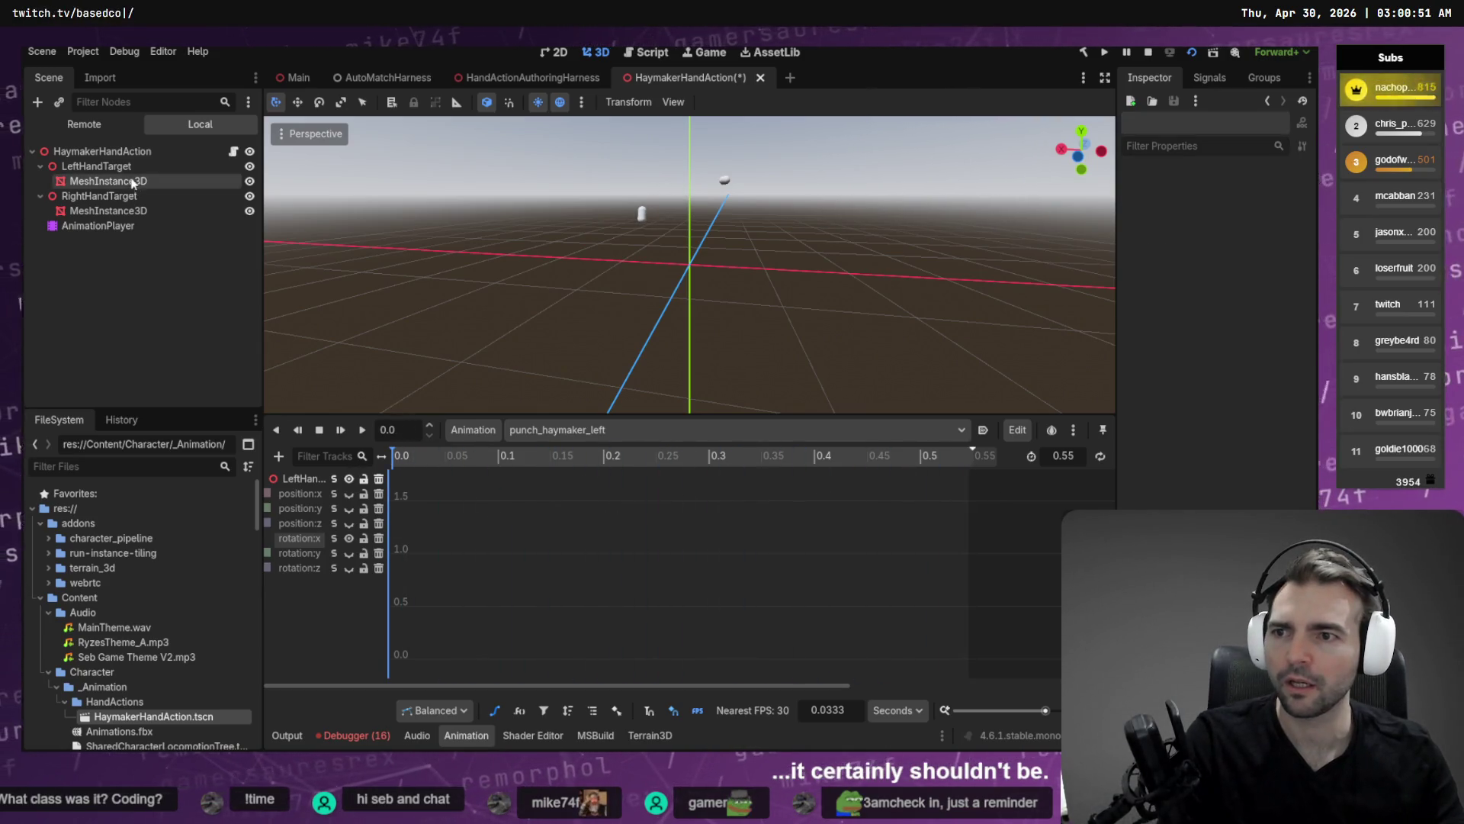
pyautogui.click(96, 166)
# Add a LeftHandTarget rotation track keyed at time 0 with X rotated to 80°.
pyautogui.moveTo(403, 463)
pyautogui.mouseDown()
pyautogui.moveTo(1073, 492)
pyautogui.moveTo(389, 503)
pyautogui.moveTo(992, 496)
pyautogui.moveTo(393, 500)
pyautogui.moveTo(986, 474)
pyautogui.moveTo(780, 491)
pyautogui.moveTo(401, 491)
pyautogui.moveTo(311, 508)
pyautogui.moveTo(451, 496)
pyautogui.moveTo(364, 506)
pyautogui.mouseUp()
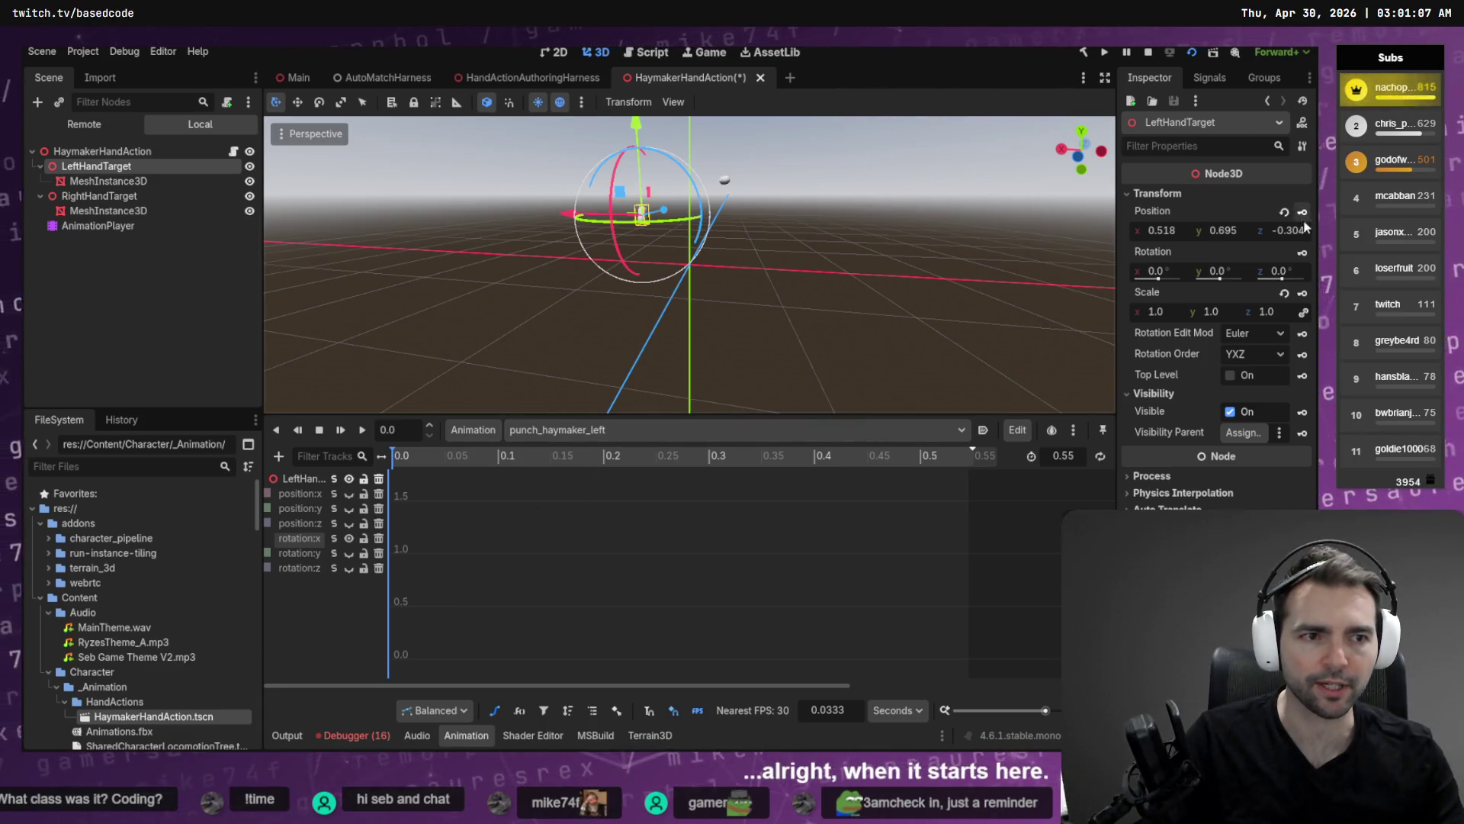
pyautogui.click(1303, 253)
pyautogui.click(1204, 399)
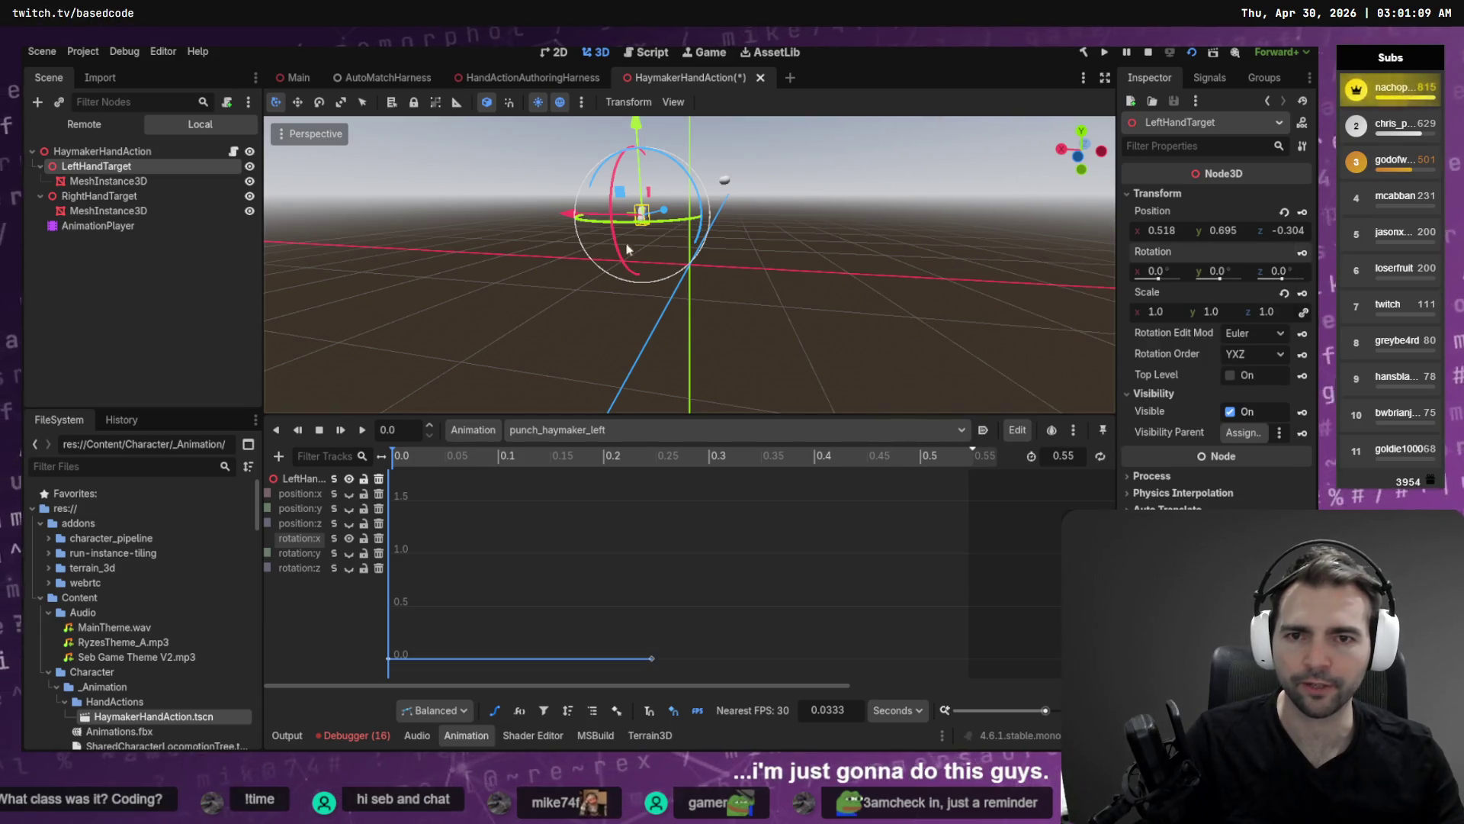
pyautogui.moveTo(640, 200)
pyautogui.mouseDown()
pyautogui.moveTo(644, 121)
pyautogui.moveTo(740, 38)
pyautogui.mouseUp()
pyautogui.click(1303, 252)
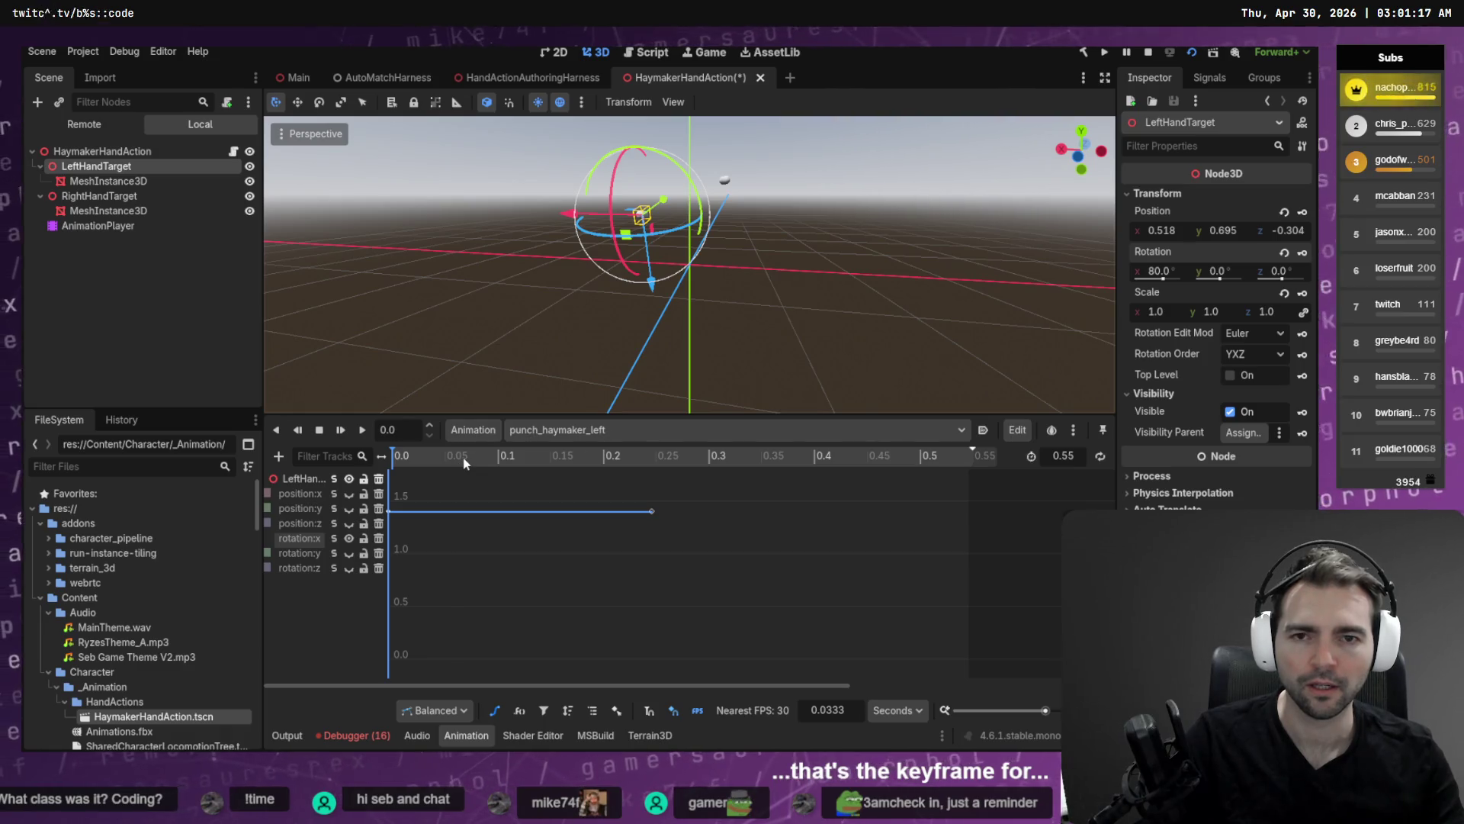
# Save the scene and run the harness preview, stepping it back in time.
pyautogui.hotkey('ctrl', 's')
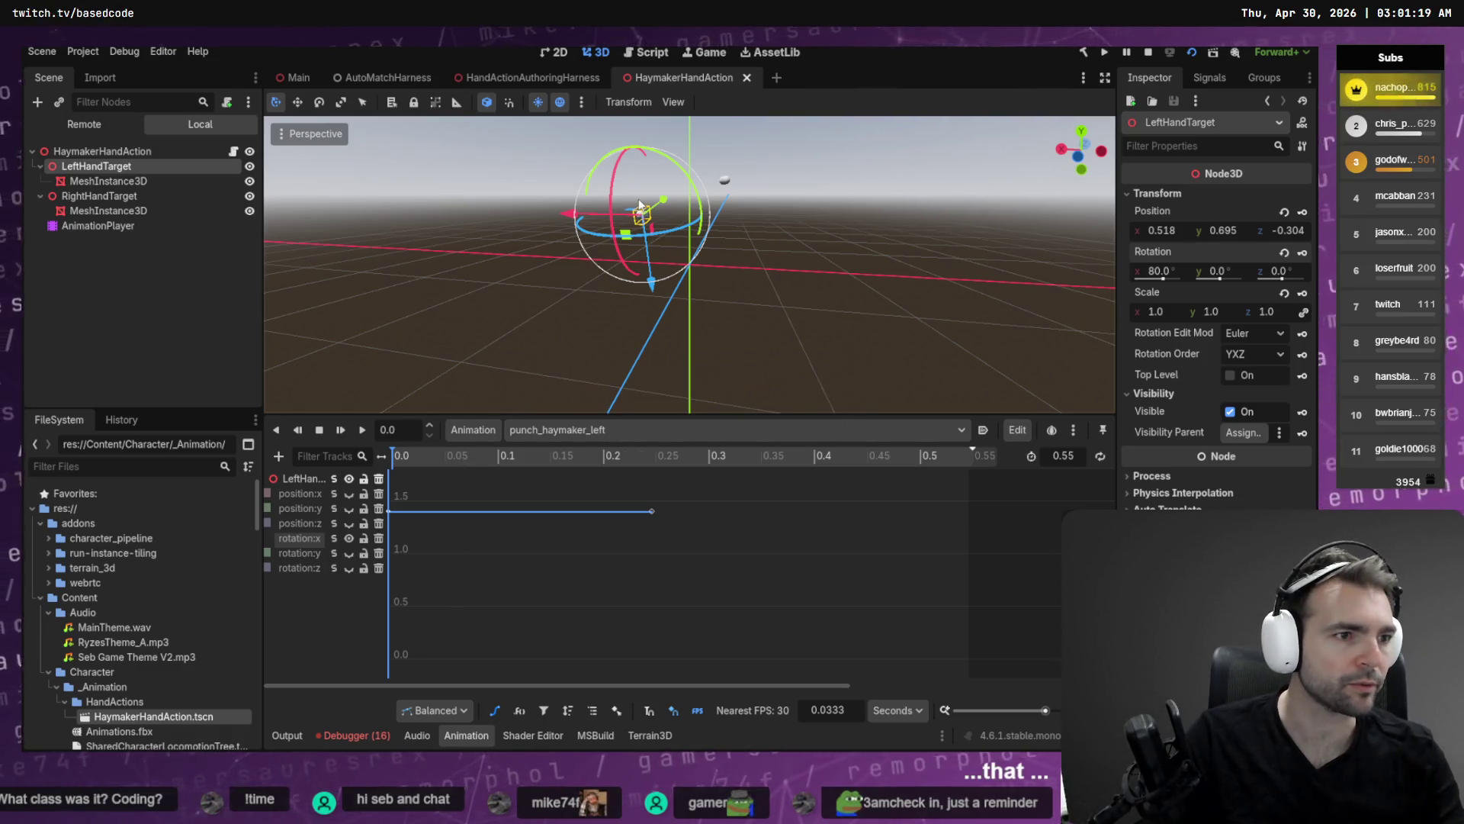
pyautogui.hotkey('alt', 'Tab')
pyautogui.press('Left')
pyautogui.press('Left')
pyautogui.press('Left')
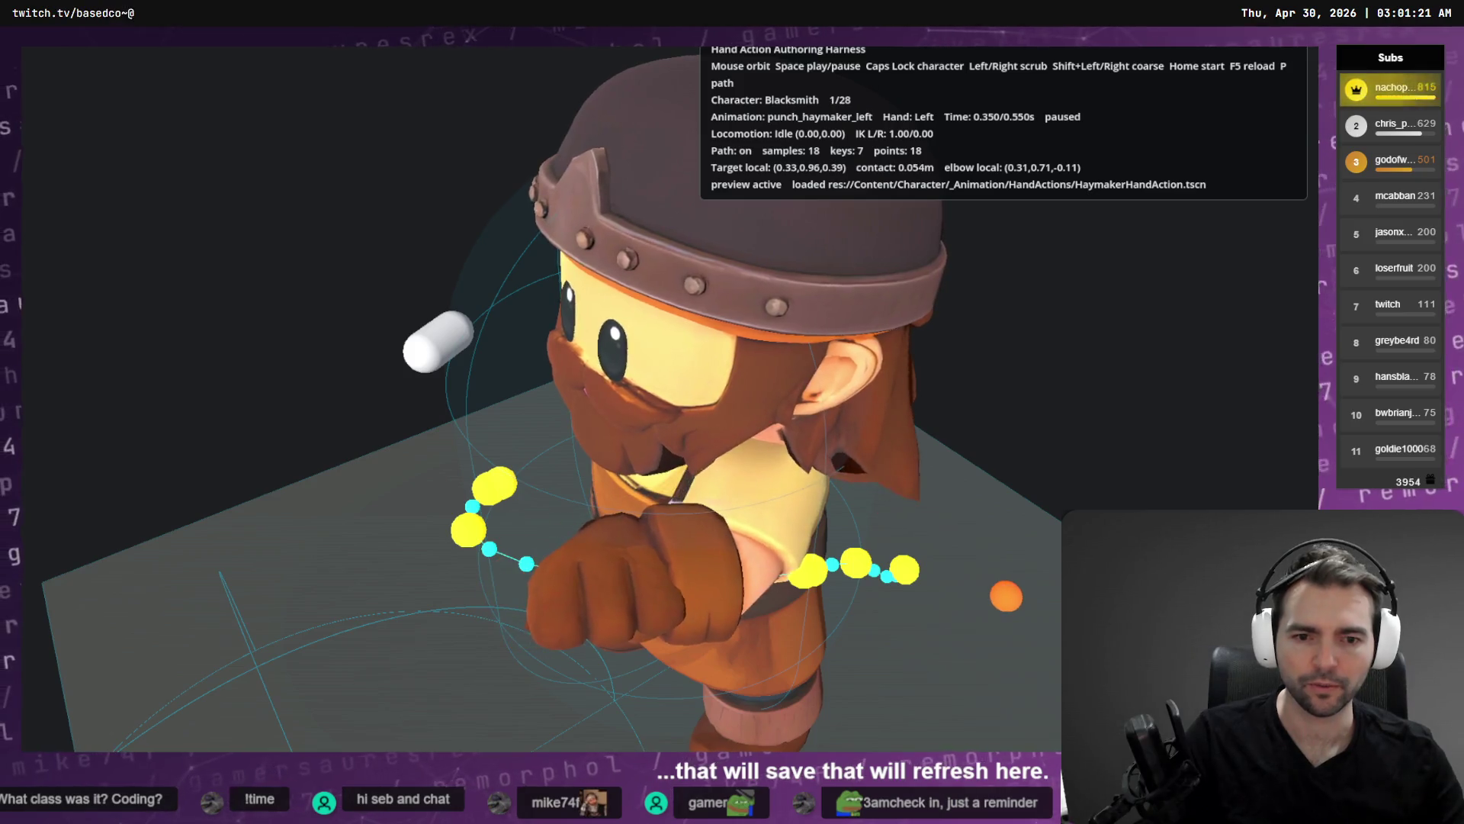
# Spin LeftHandTarget 180° to rotation -80, 180, 0 with the gizmo.
pyautogui.press('Left')
pyautogui.press('Left')
pyautogui.press('Left')
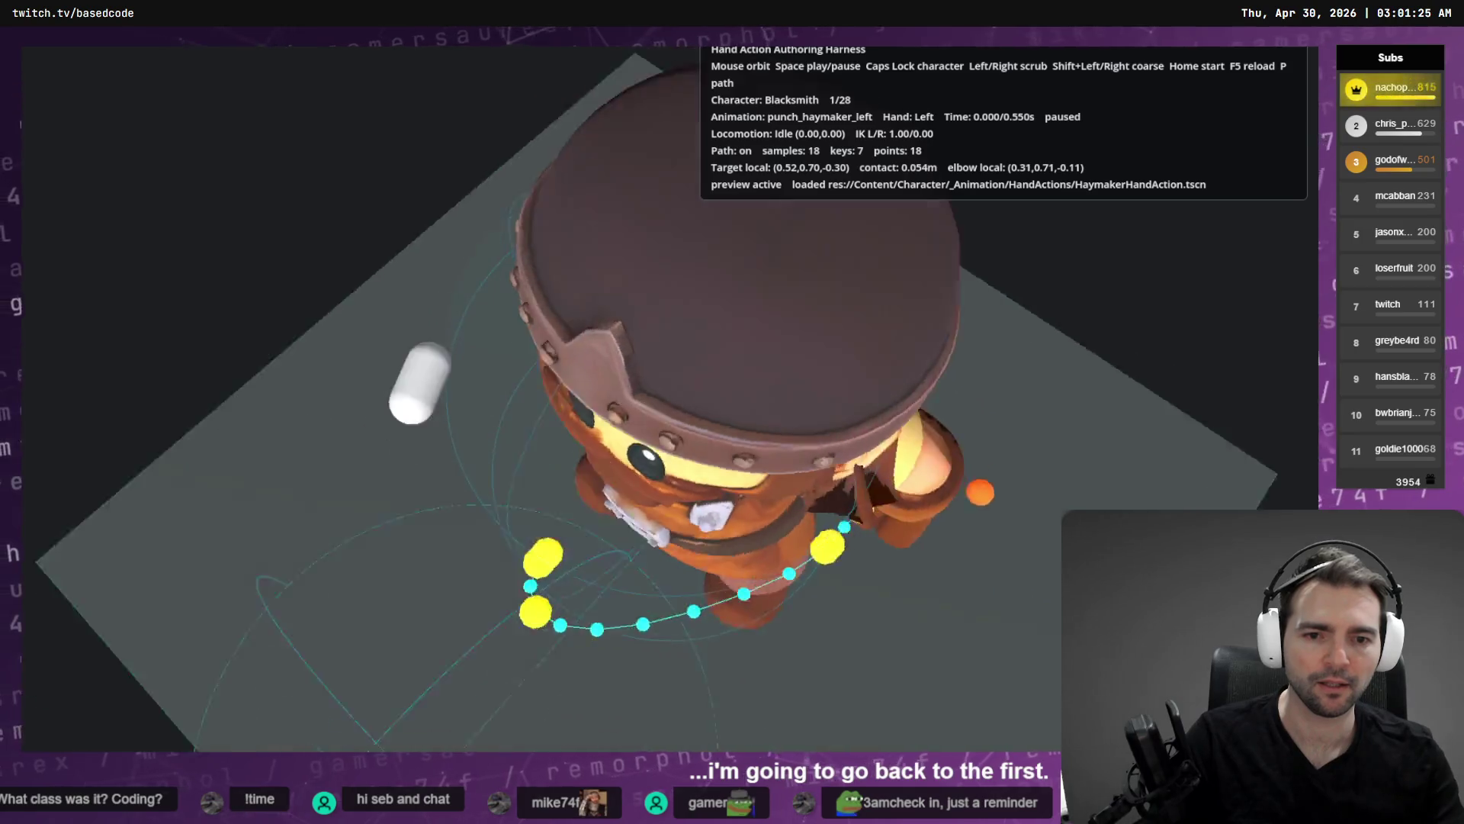
pyautogui.hotkey('alt', 'Tab')
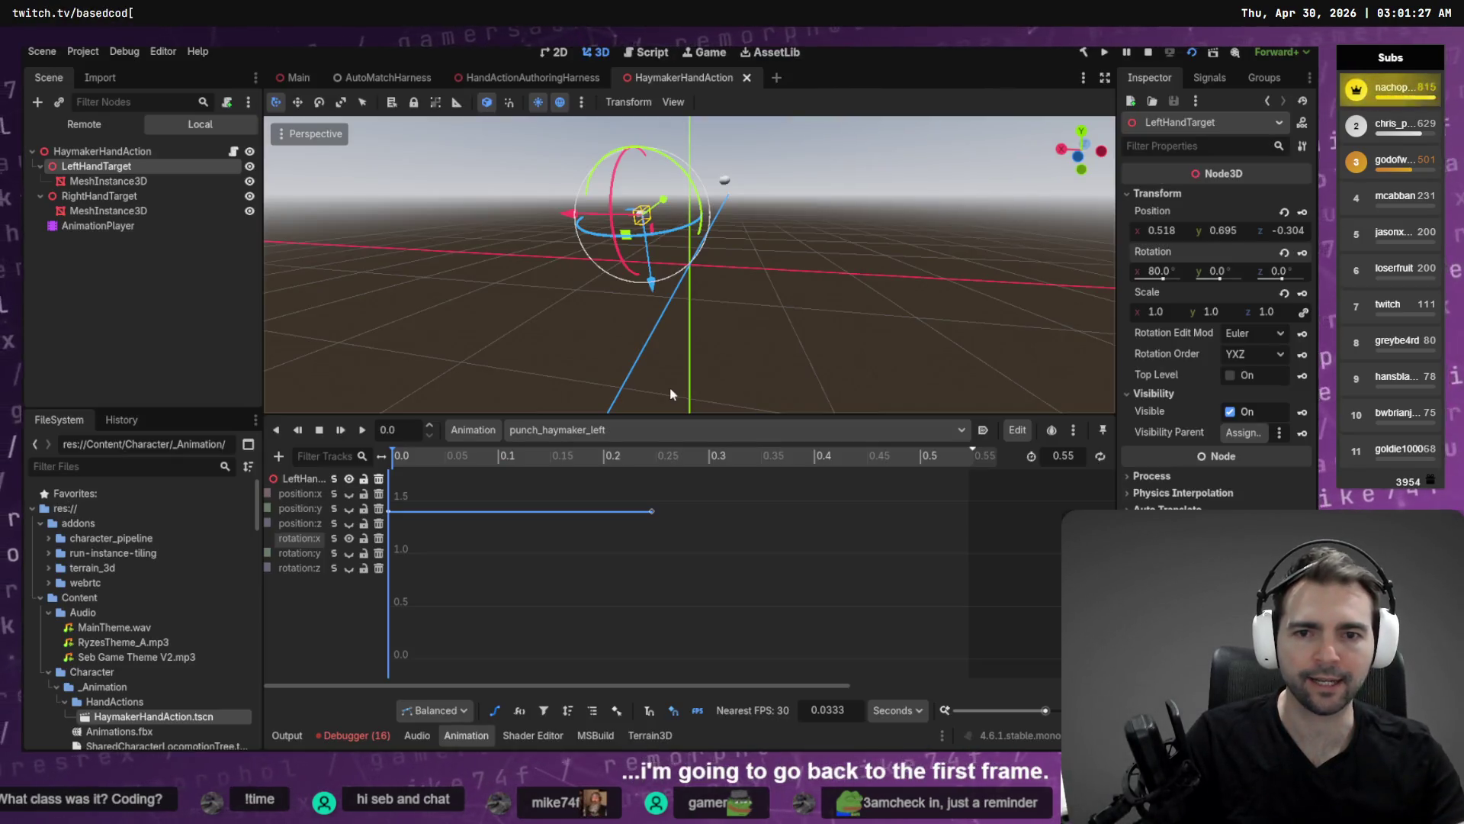
pyautogui.moveTo(695, 202)
pyautogui.mouseDown()
pyautogui.moveTo(692, 176)
pyautogui.moveTo(532, 249)
pyautogui.moveTo(519, 157)
pyautogui.moveTo(538, 126)
pyautogui.mouseUp()
pyautogui.hotkey('ctrl', 'z')
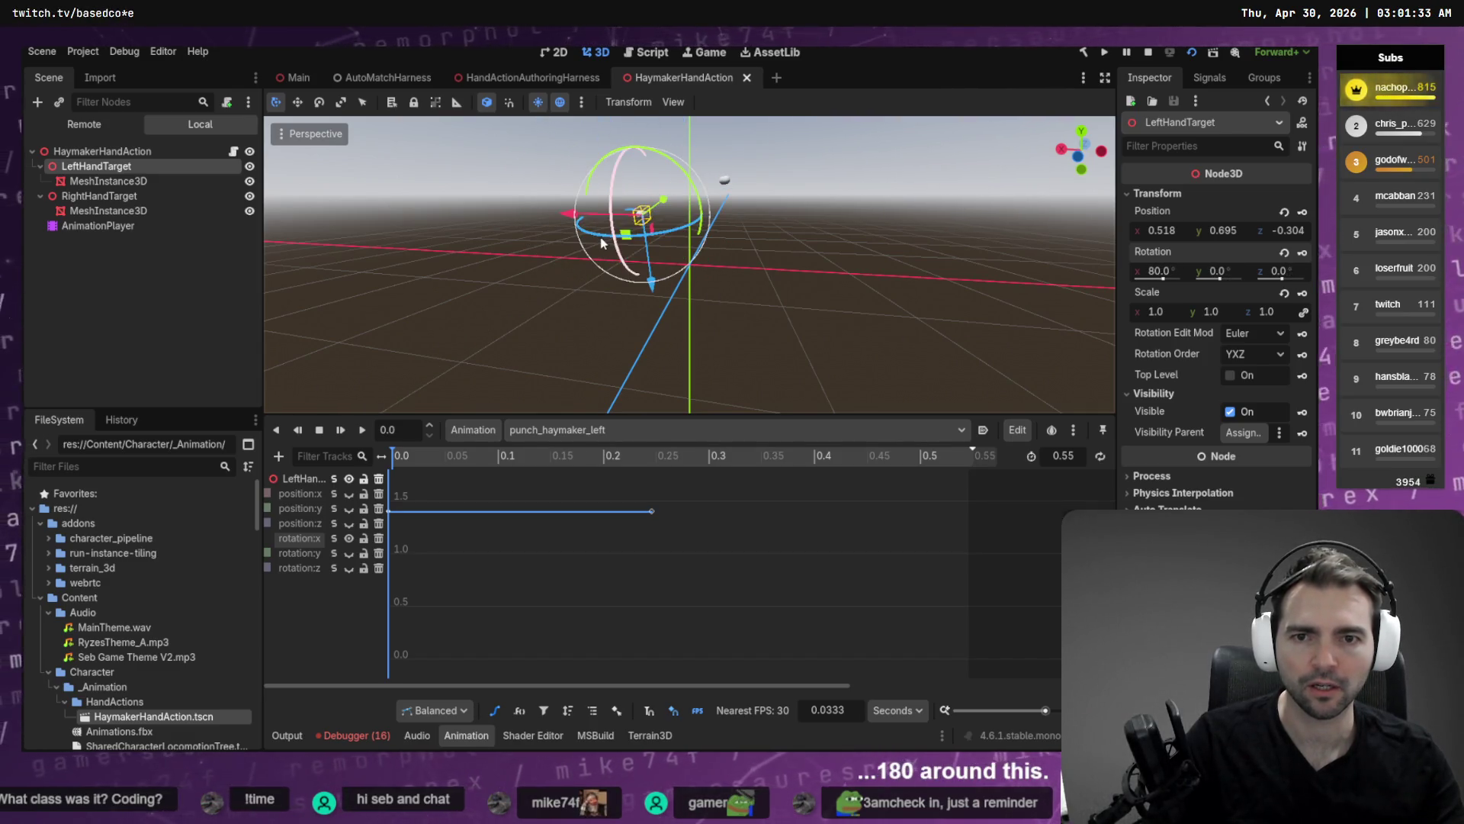
pyautogui.moveTo(670, 156)
pyautogui.mouseDown()
pyautogui.moveTo(680, 308)
pyautogui.moveTo(596, 310)
pyautogui.mouseUp()
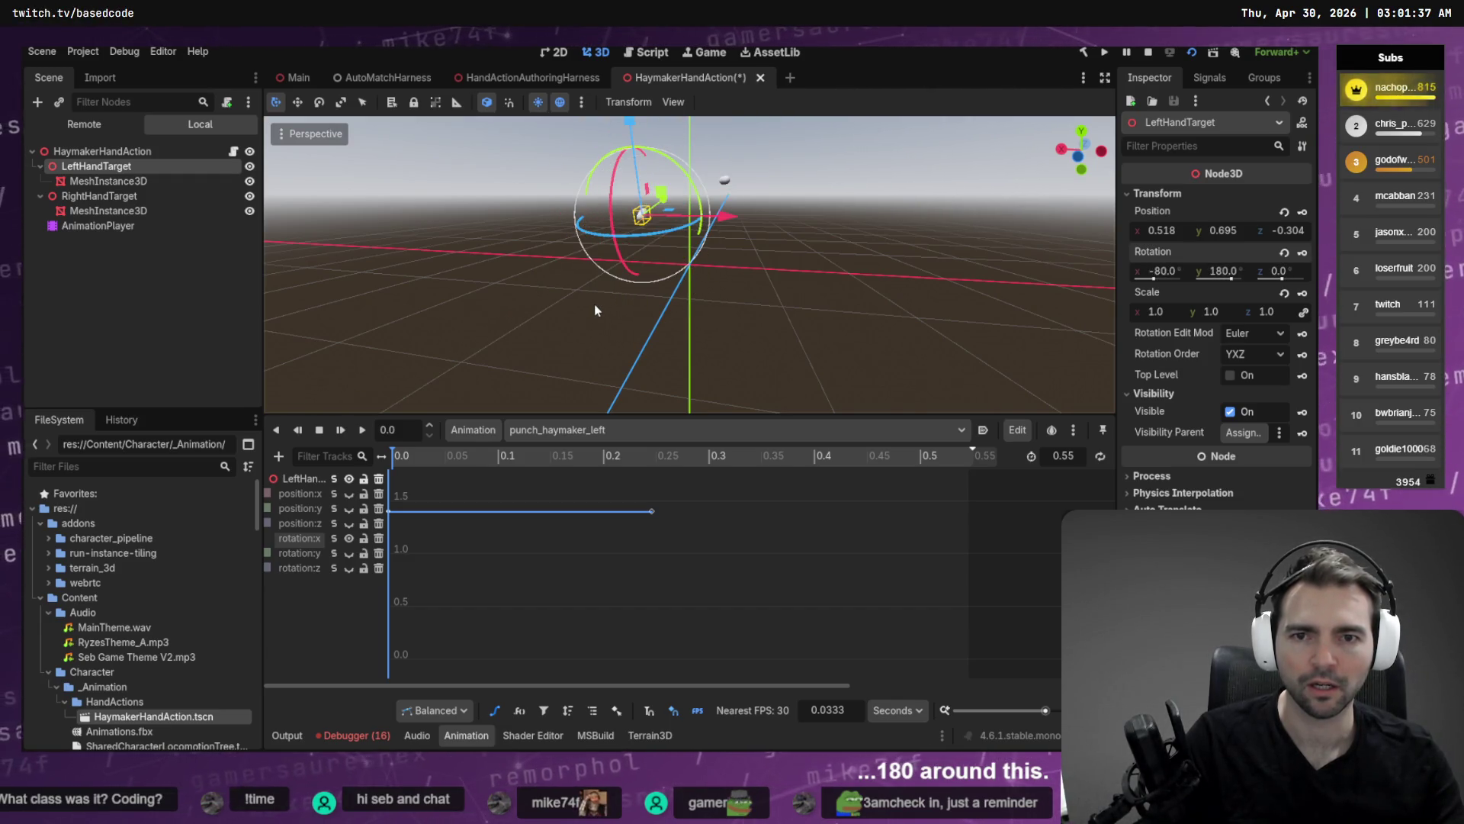
# Check the new rotation in the harness, then save and relaunch the preview.
pyautogui.press('F5')
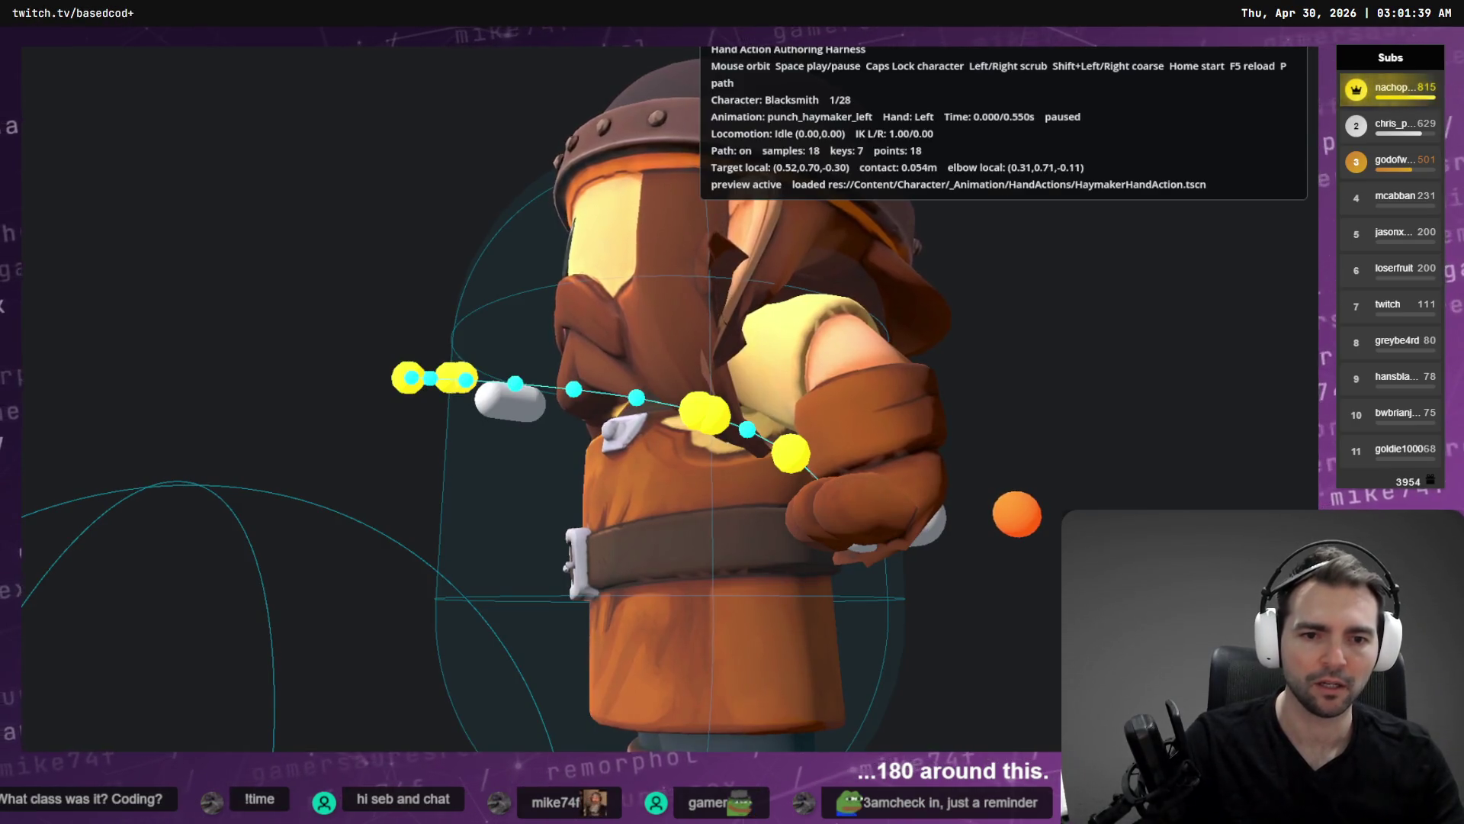
pyautogui.moveTo(732, 412)
pyautogui.mouseDown()
pyautogui.moveTo(838, 488)
pyautogui.moveTo(899, 472)
pyautogui.moveTo(991, 397)
pyautogui.moveTo(1067, 366)
pyautogui.moveTo(687, 412)
pyautogui.mouseUp()
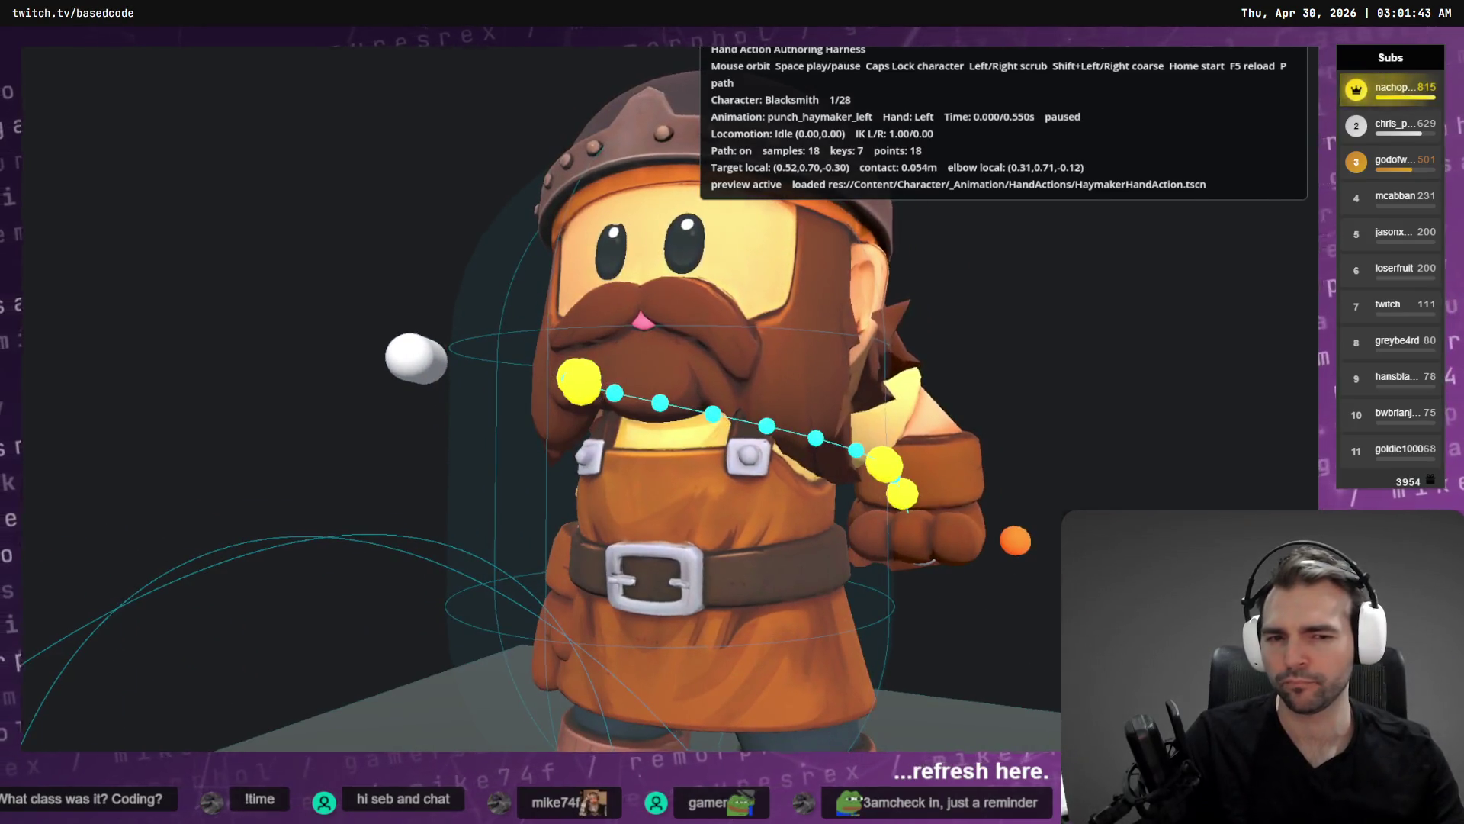
pyautogui.press('F8')
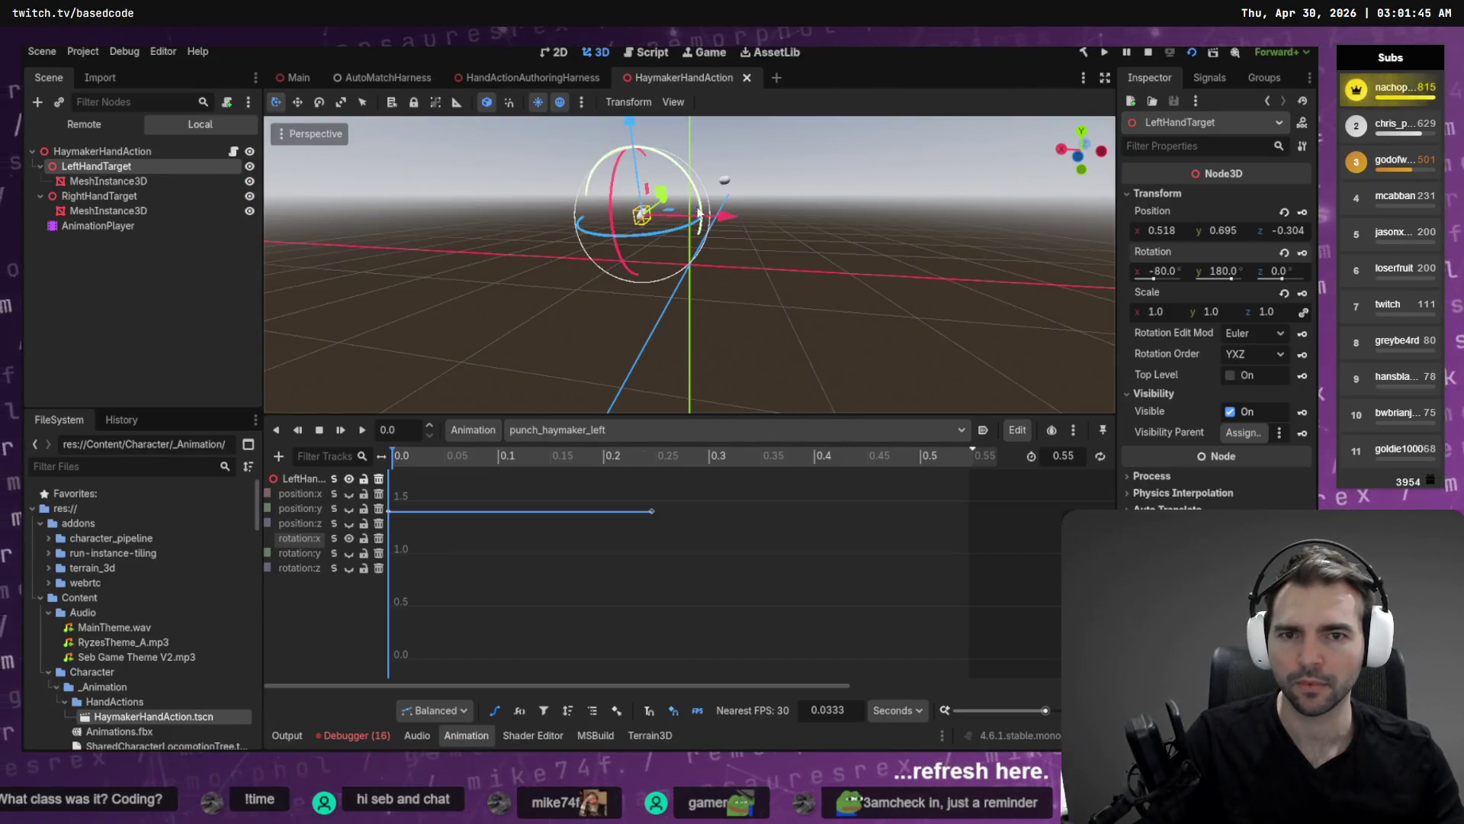
pyautogui.moveTo(698, 197); pyautogui.dragTo(717, 221)
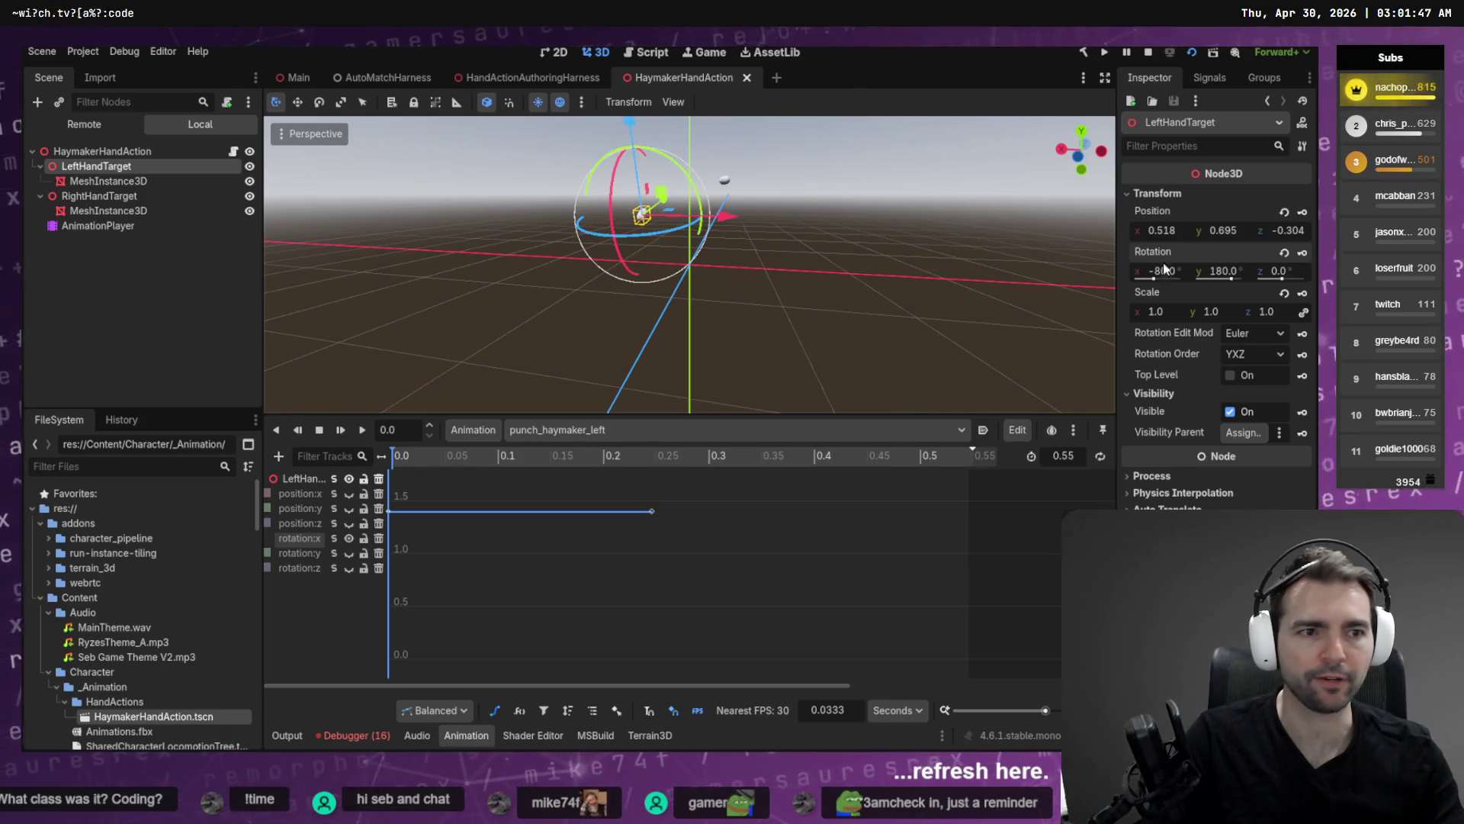
pyautogui.press('F5')
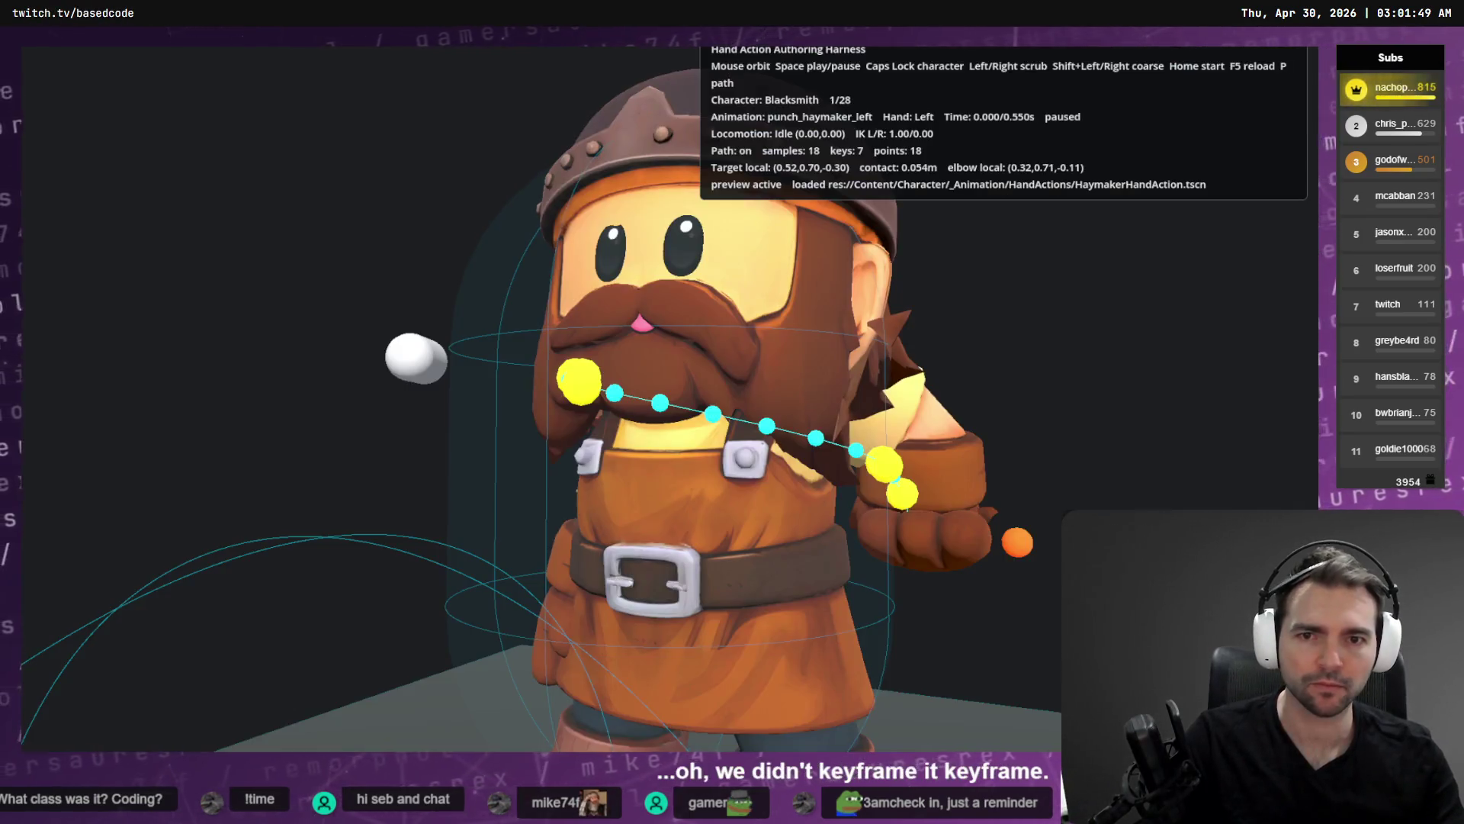
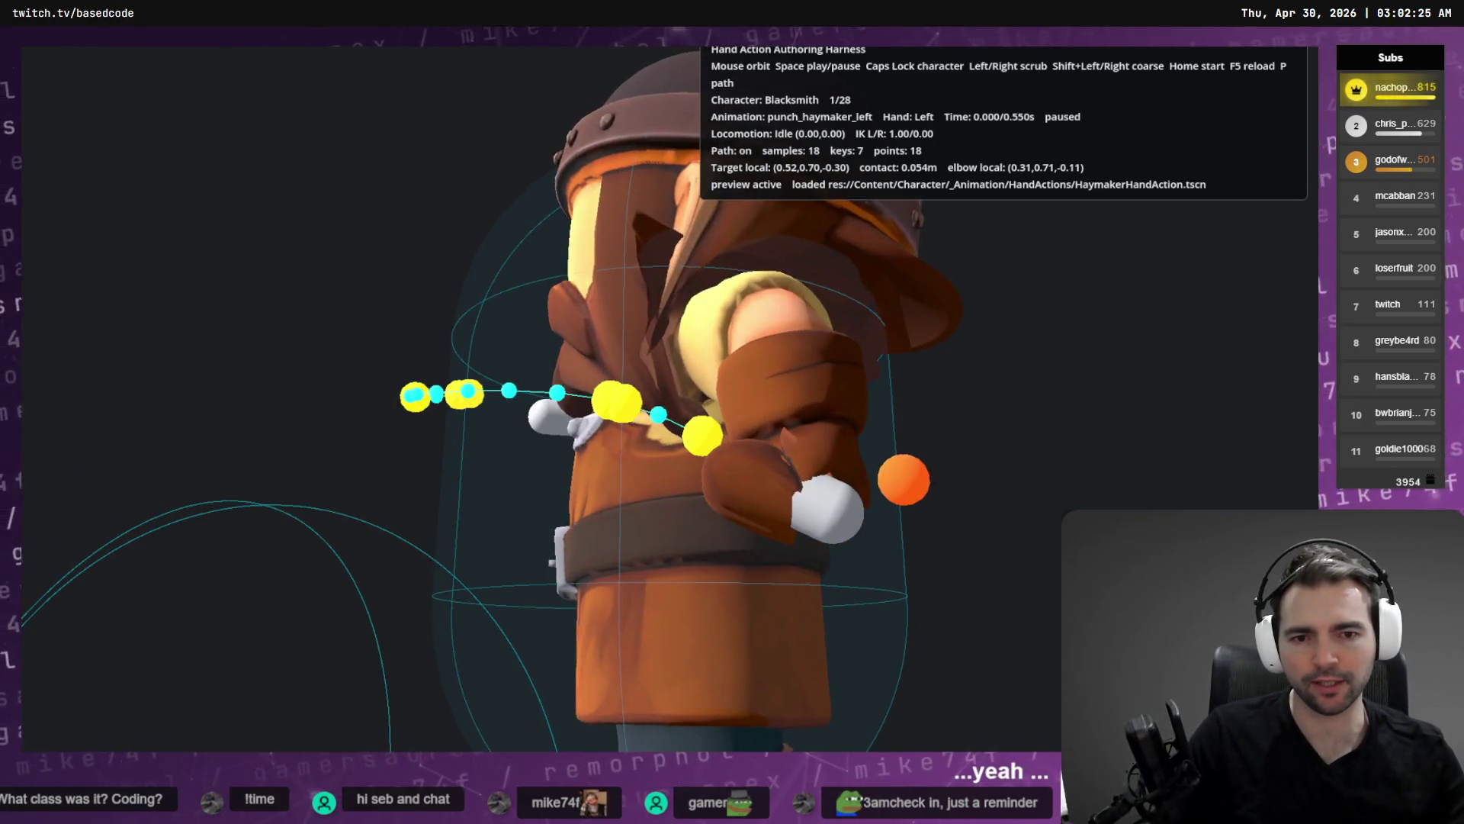
# Scrub the paused haymaker punch forward to its 0.550s final frame.
pyautogui.press('Right')
pyautogui.press('Right')
pyautogui.press('Right')
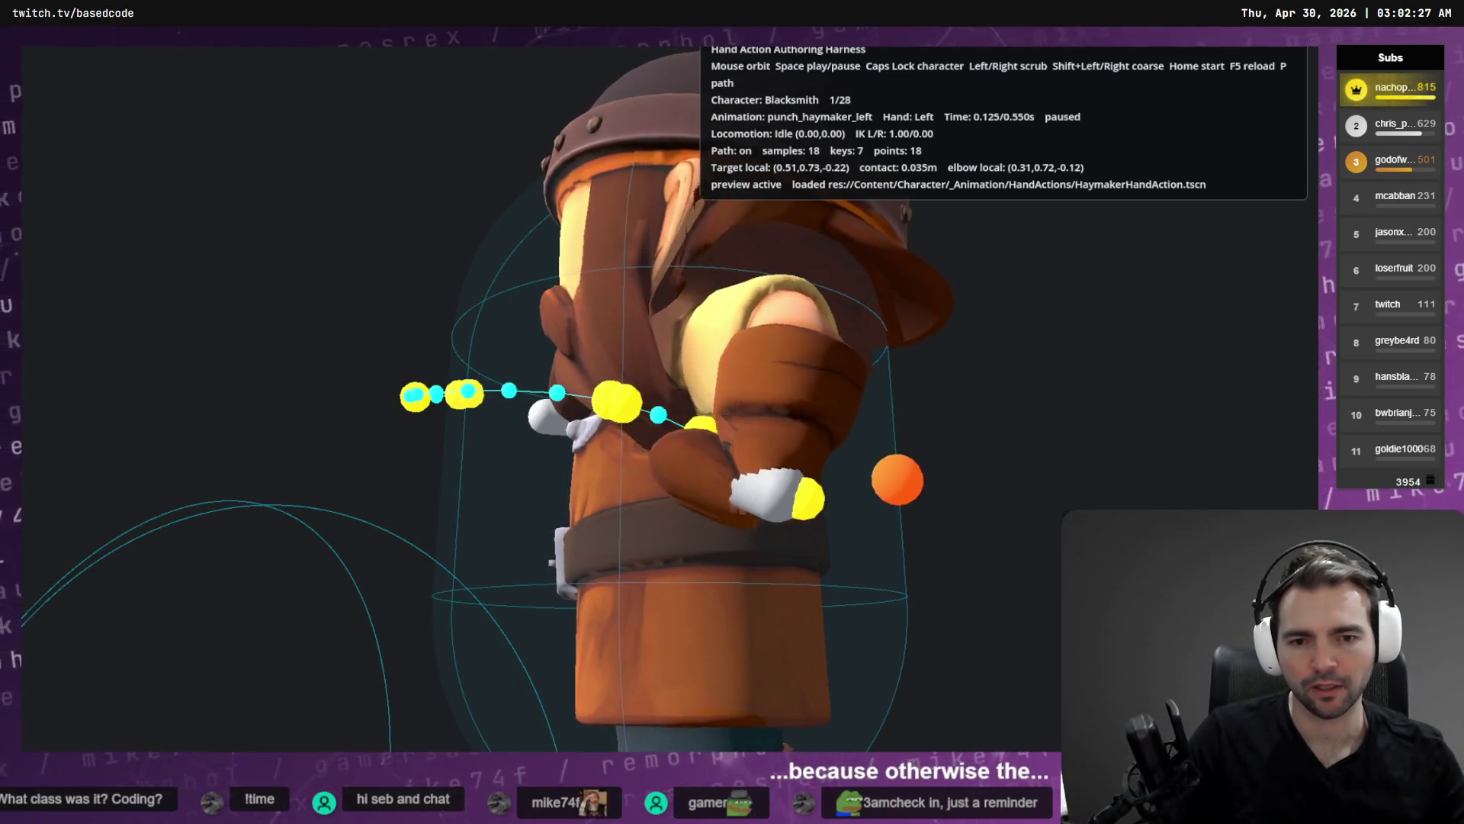
pyautogui.press('Right')
pyautogui.press('Right')
pyautogui.press('Right')
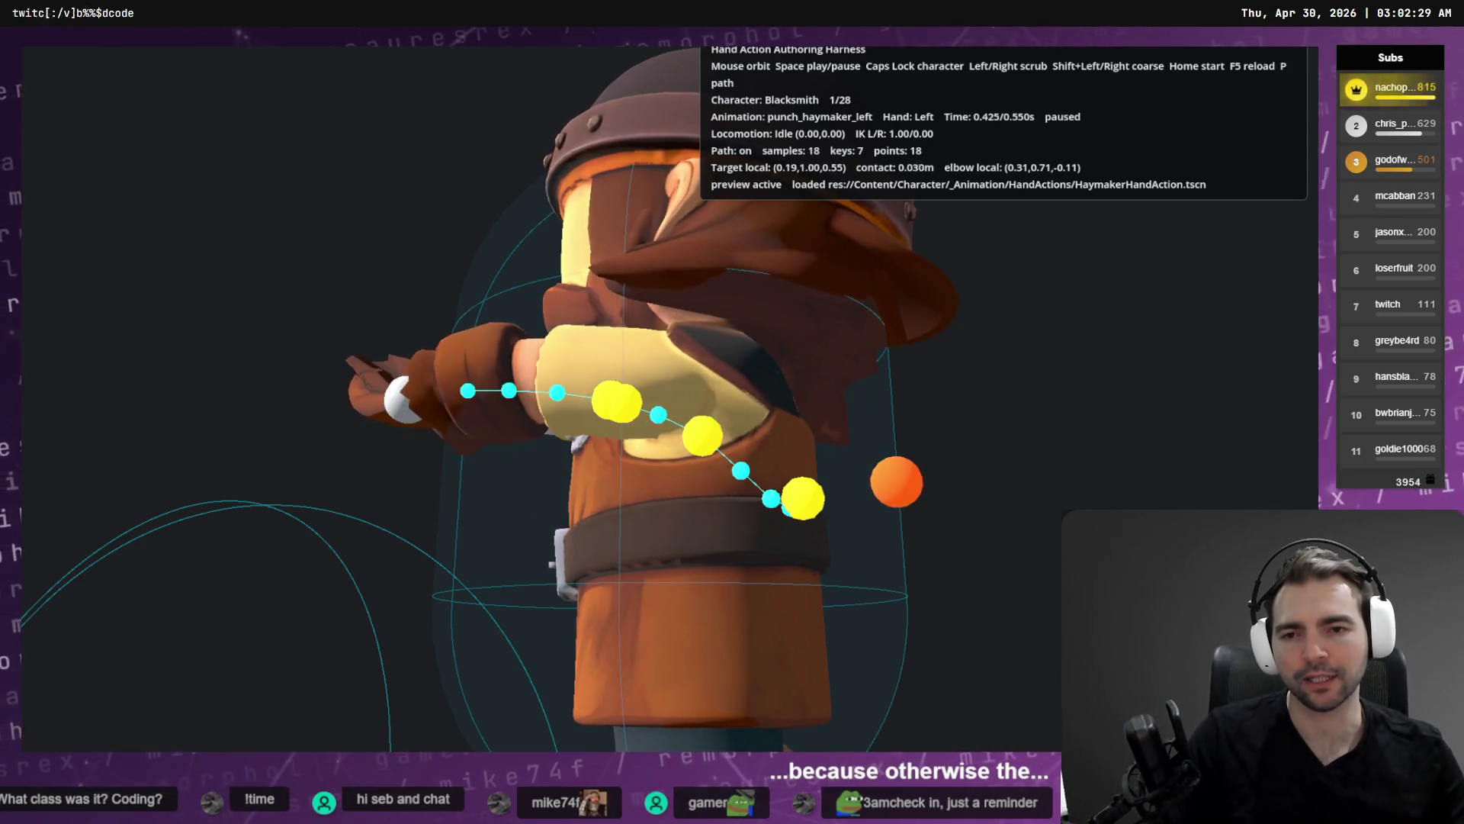
pyautogui.press('Right')
pyautogui.press('Right')
pyautogui.press('Right')
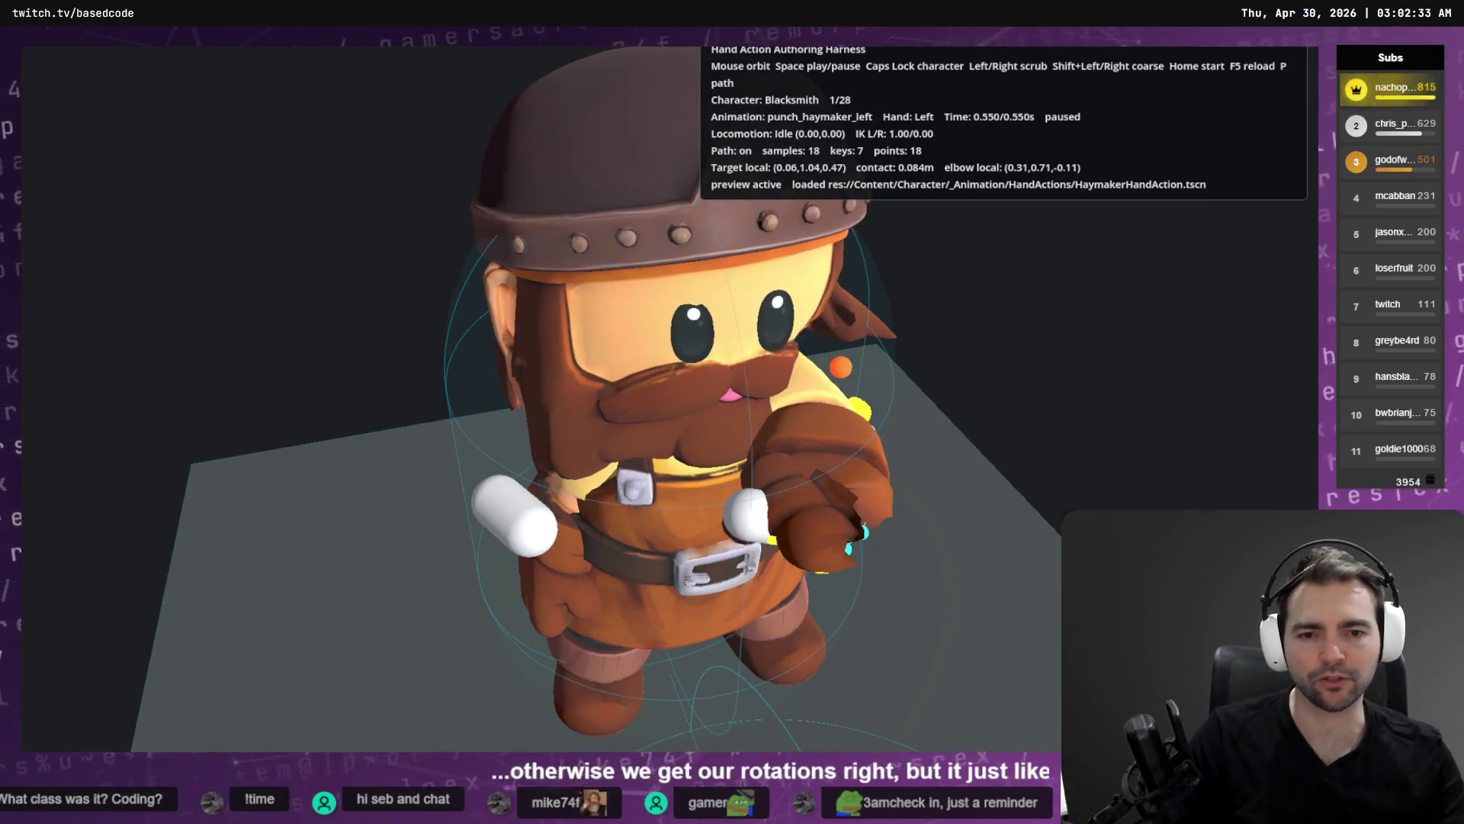
pyautogui.hotkey('alt', 'Tab')
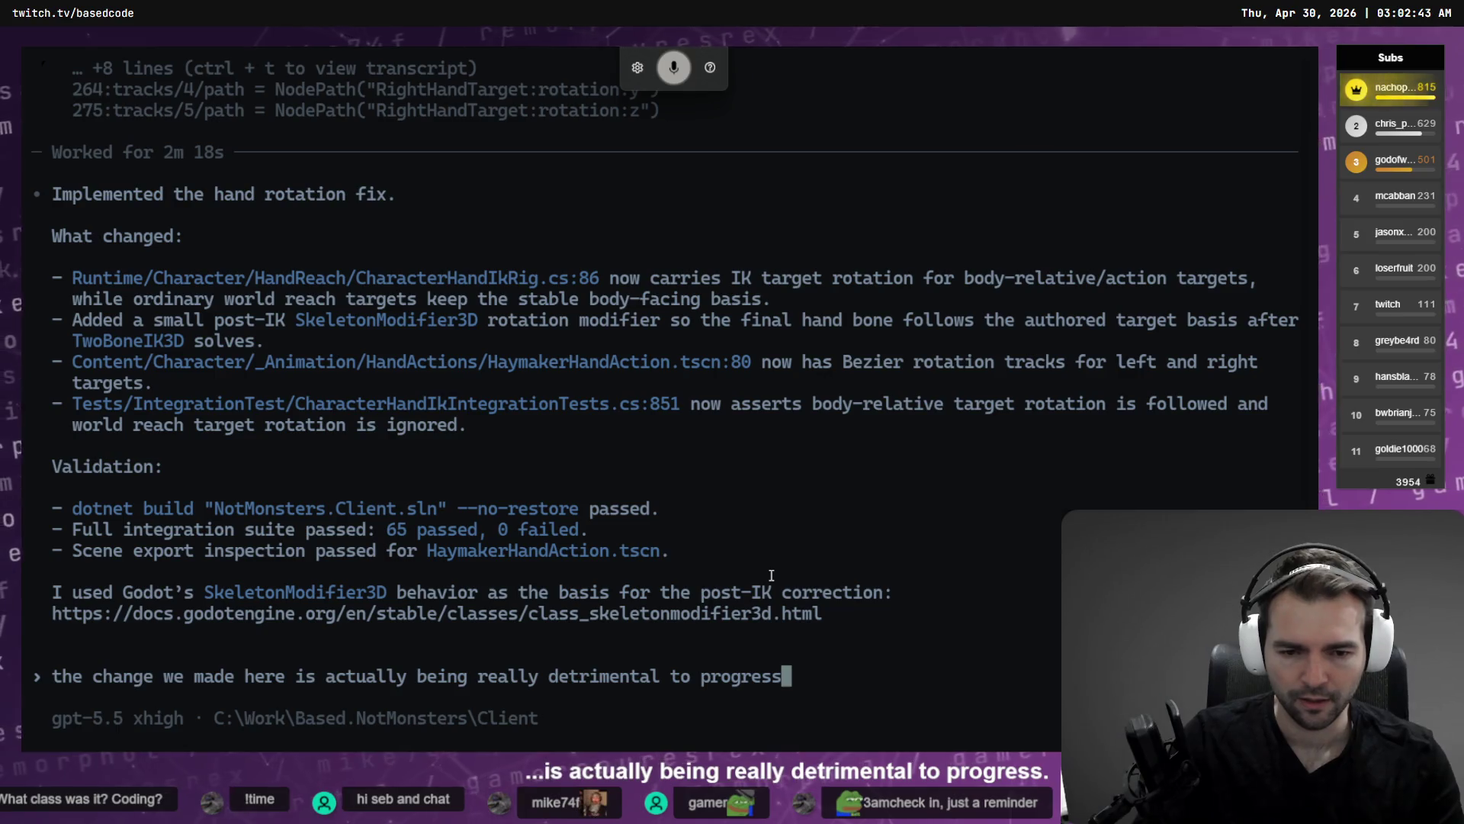
# Dictate a Codex prompt saying the rotation fix hurts progress and requesting a keyframeable twist variable.
pyautogui.press('ctrl+super')
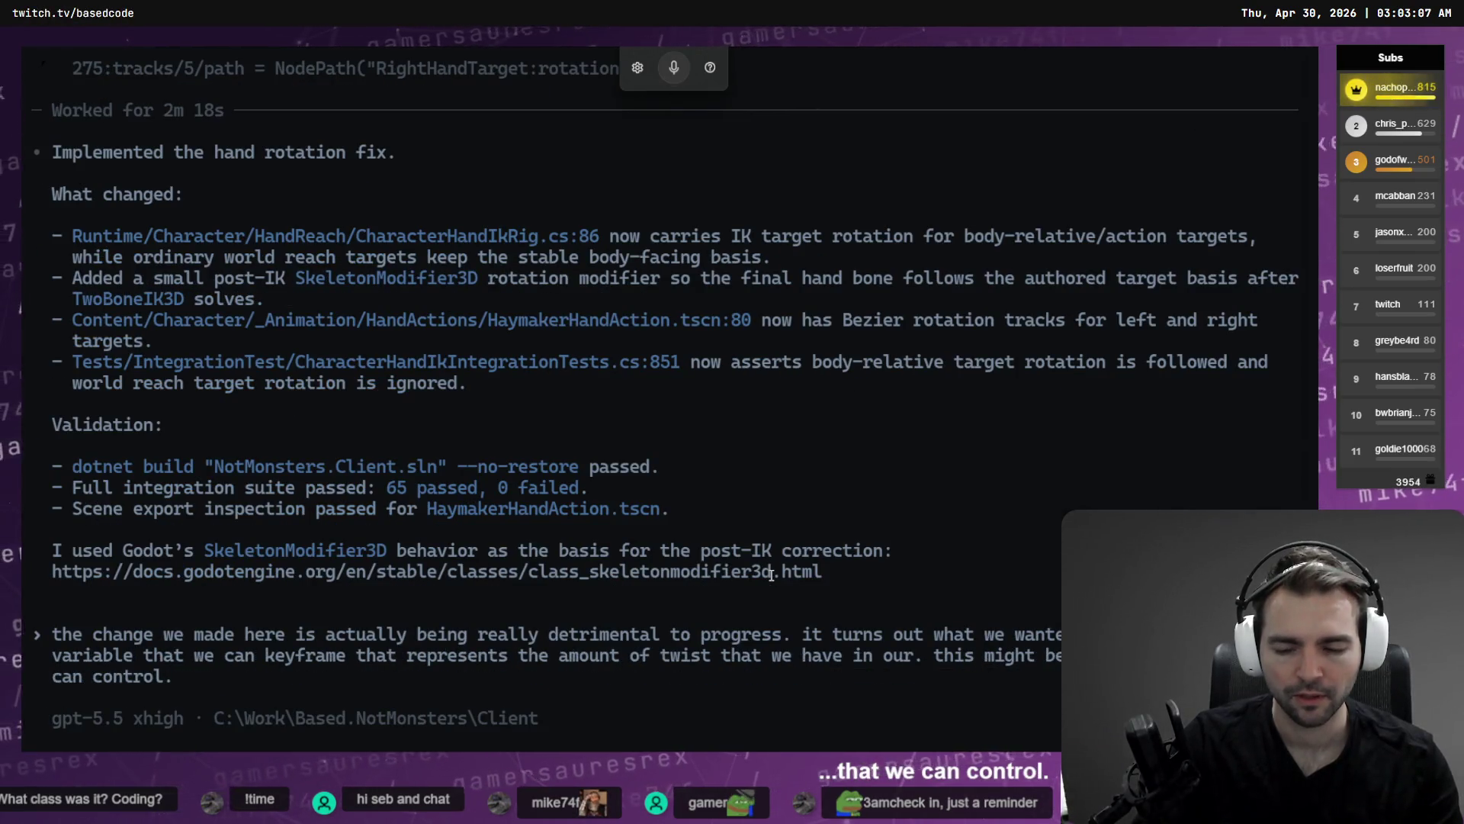
pyautogui.press('ctrl+super')
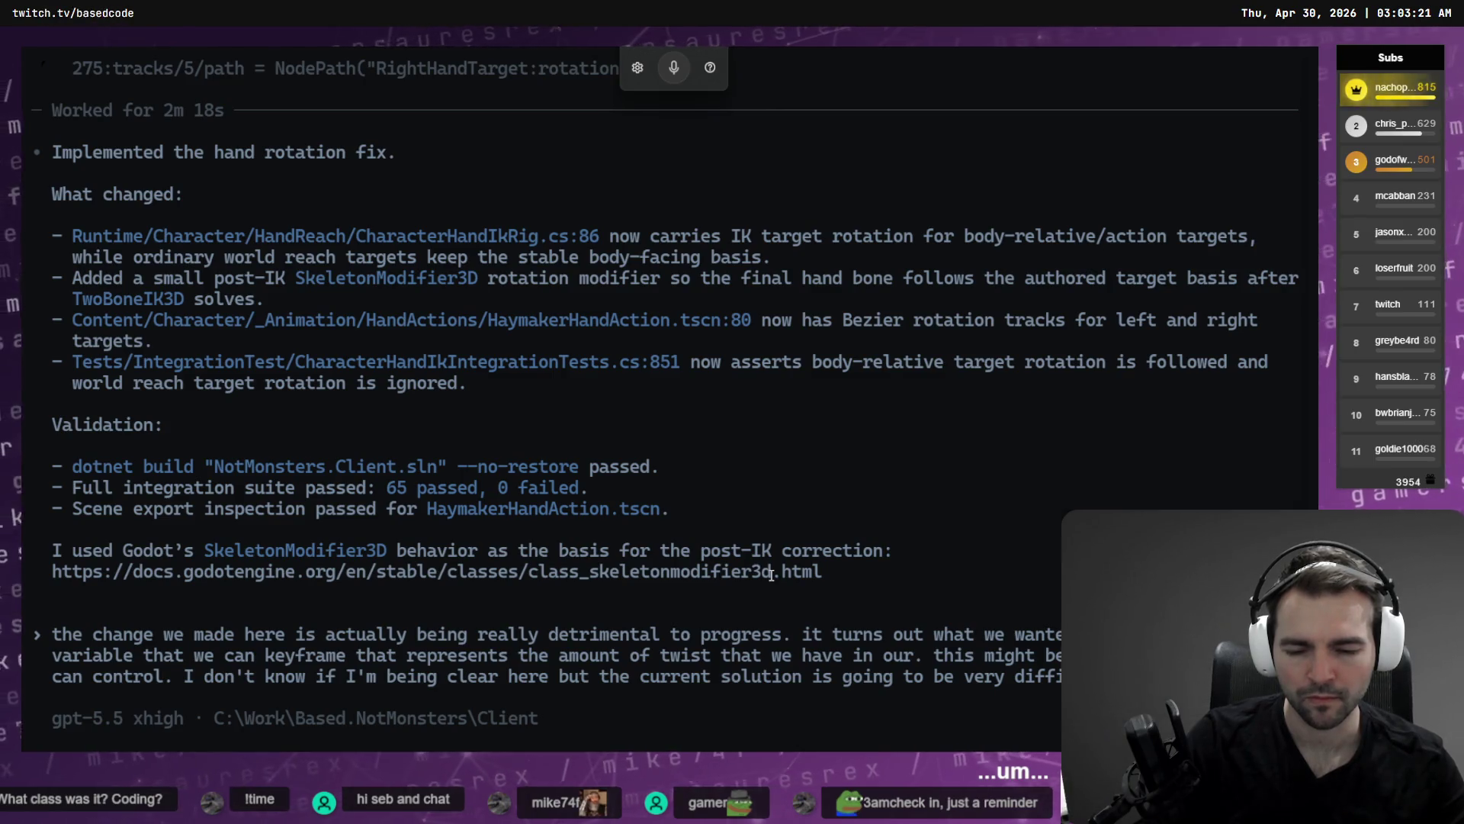
pyautogui.hotkey('alt', 'Tab')
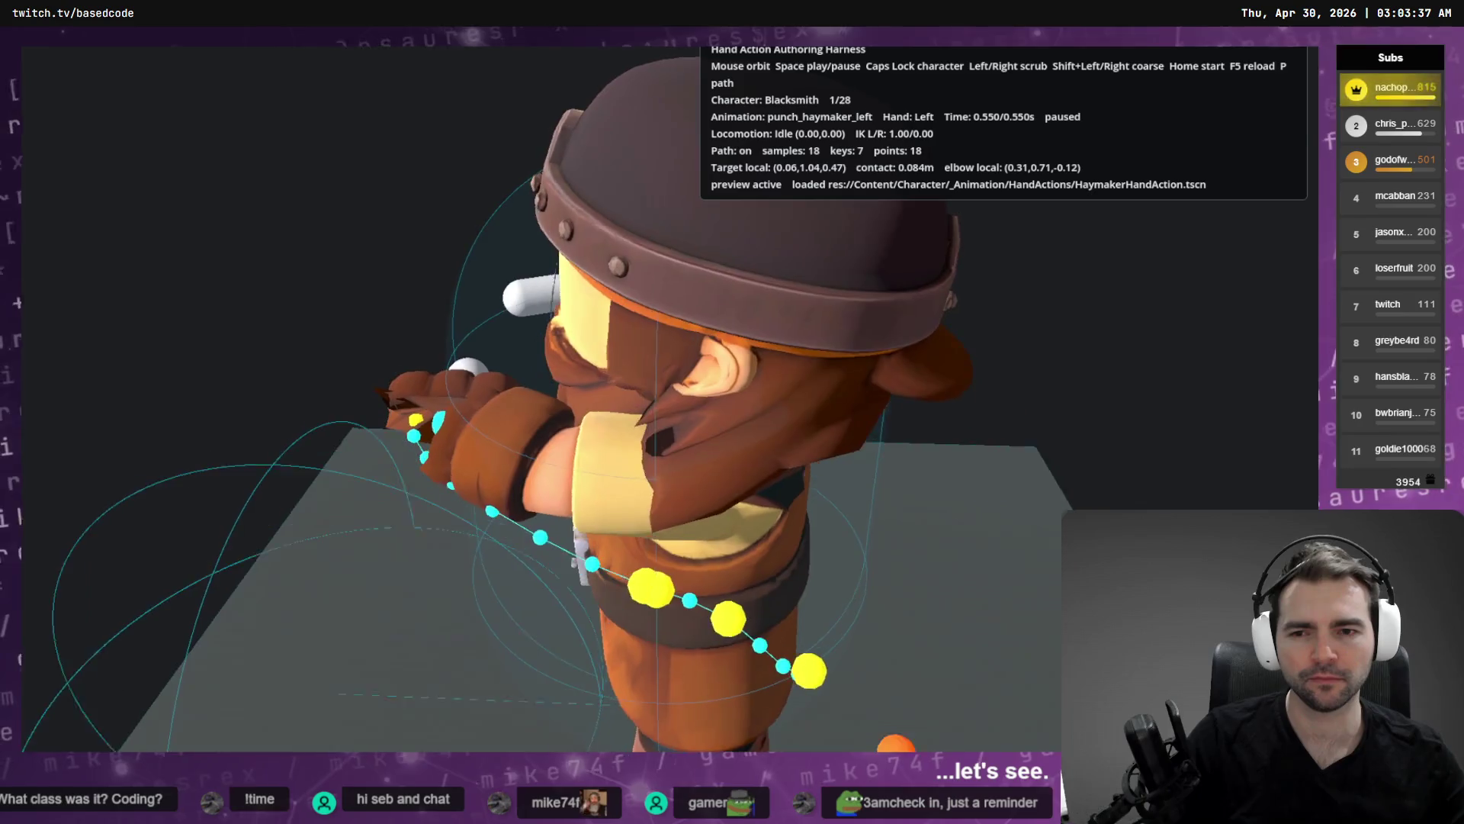
# Rotate LeftHandTarget 90° around Z and check the Blacksmith's hand in the running harness.
pyautogui.hotkey('alt', 'Tab')
pyautogui.hotkey('alt', 'Tab')
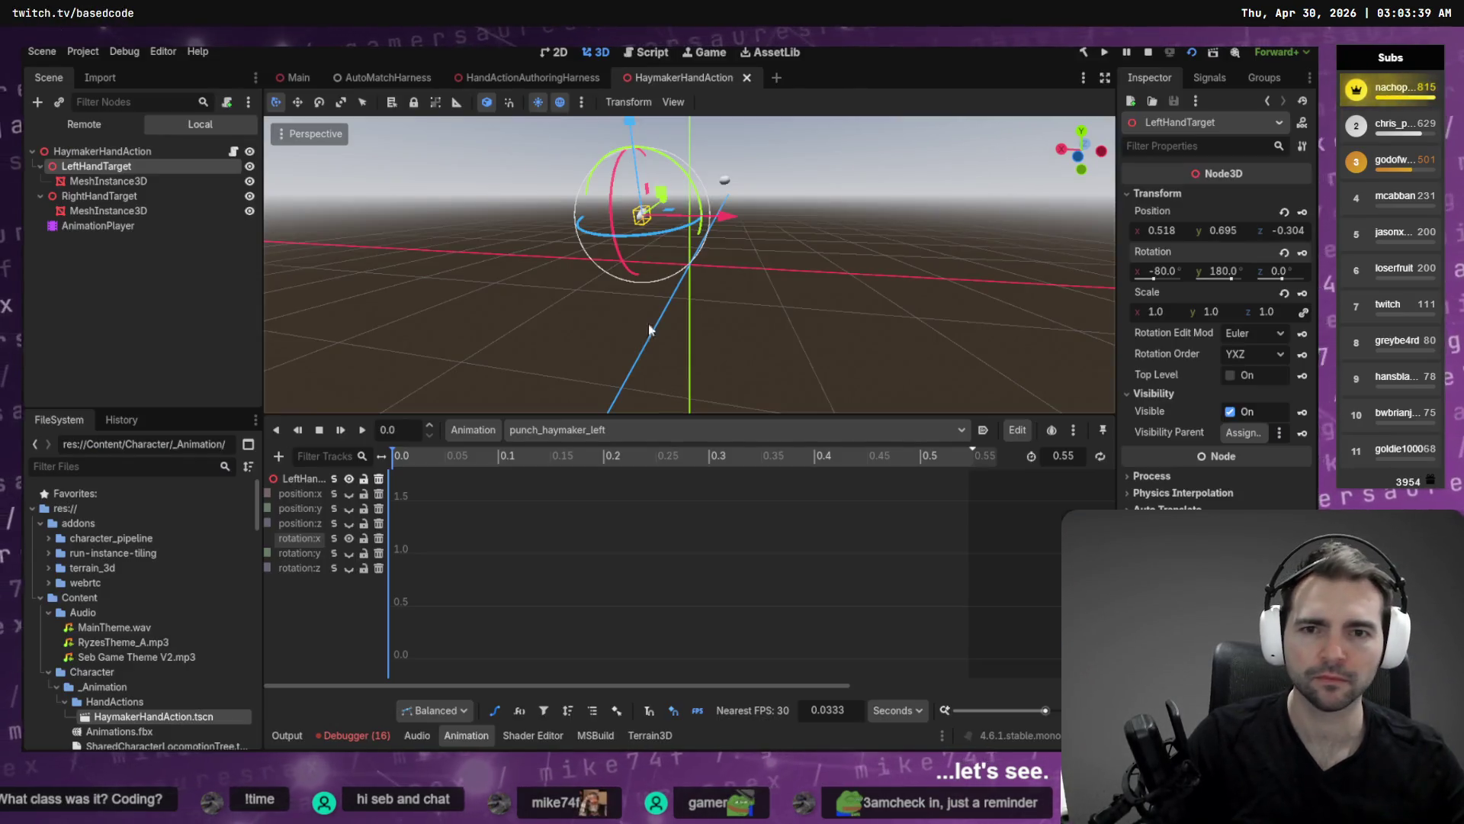
pyautogui.moveTo(839, 212)
pyautogui.mouseDown()
pyautogui.moveTo(907, 232)
pyautogui.moveTo(852, 208)
pyautogui.moveTo(785, 282)
pyautogui.mouseUp()
pyautogui.press('e')
pyautogui.moveTo(745, 297); pyautogui.dragTo(771, 249)
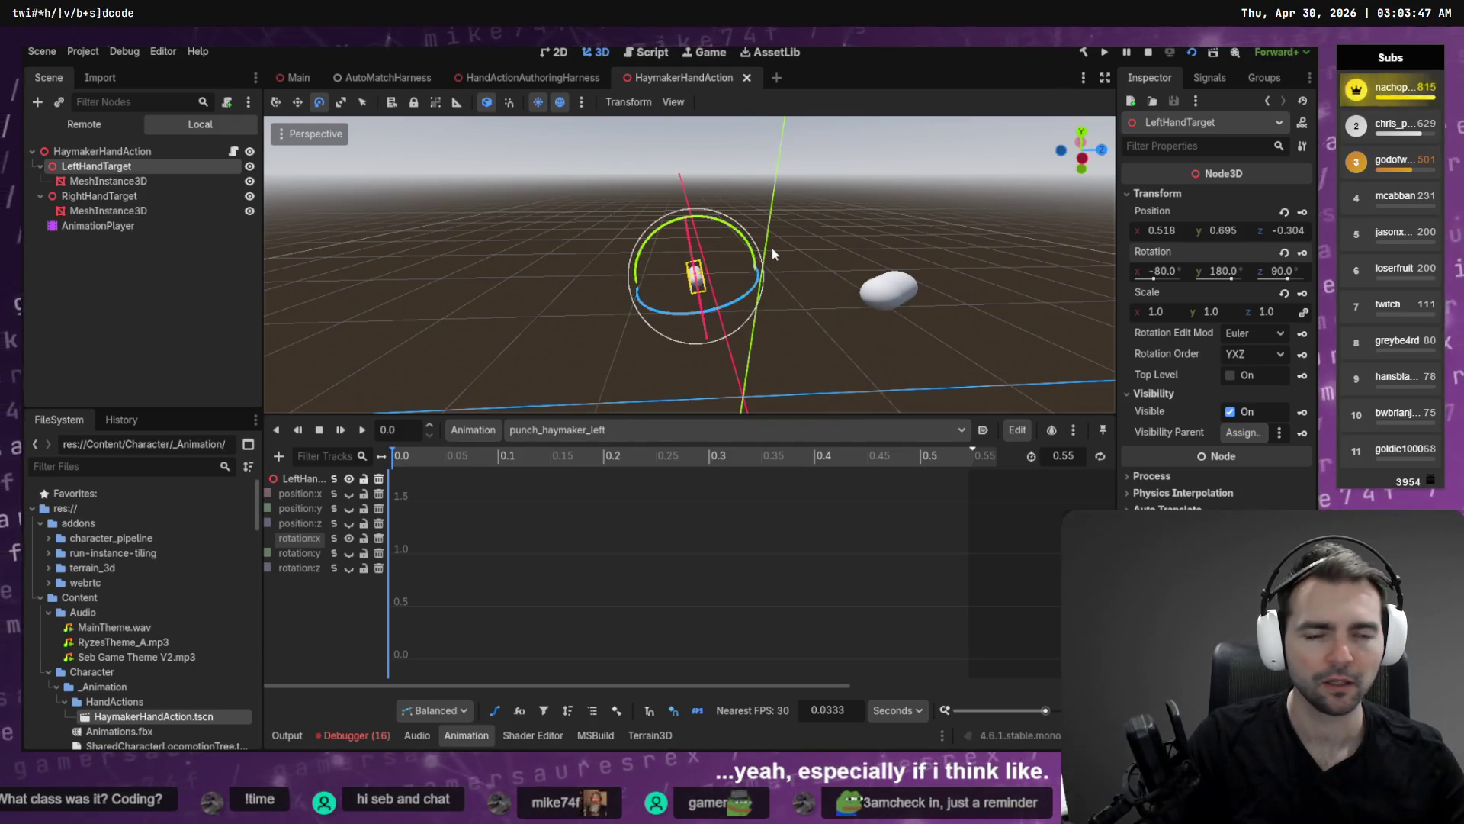
pyautogui.hotkey('alt', 'Tab')
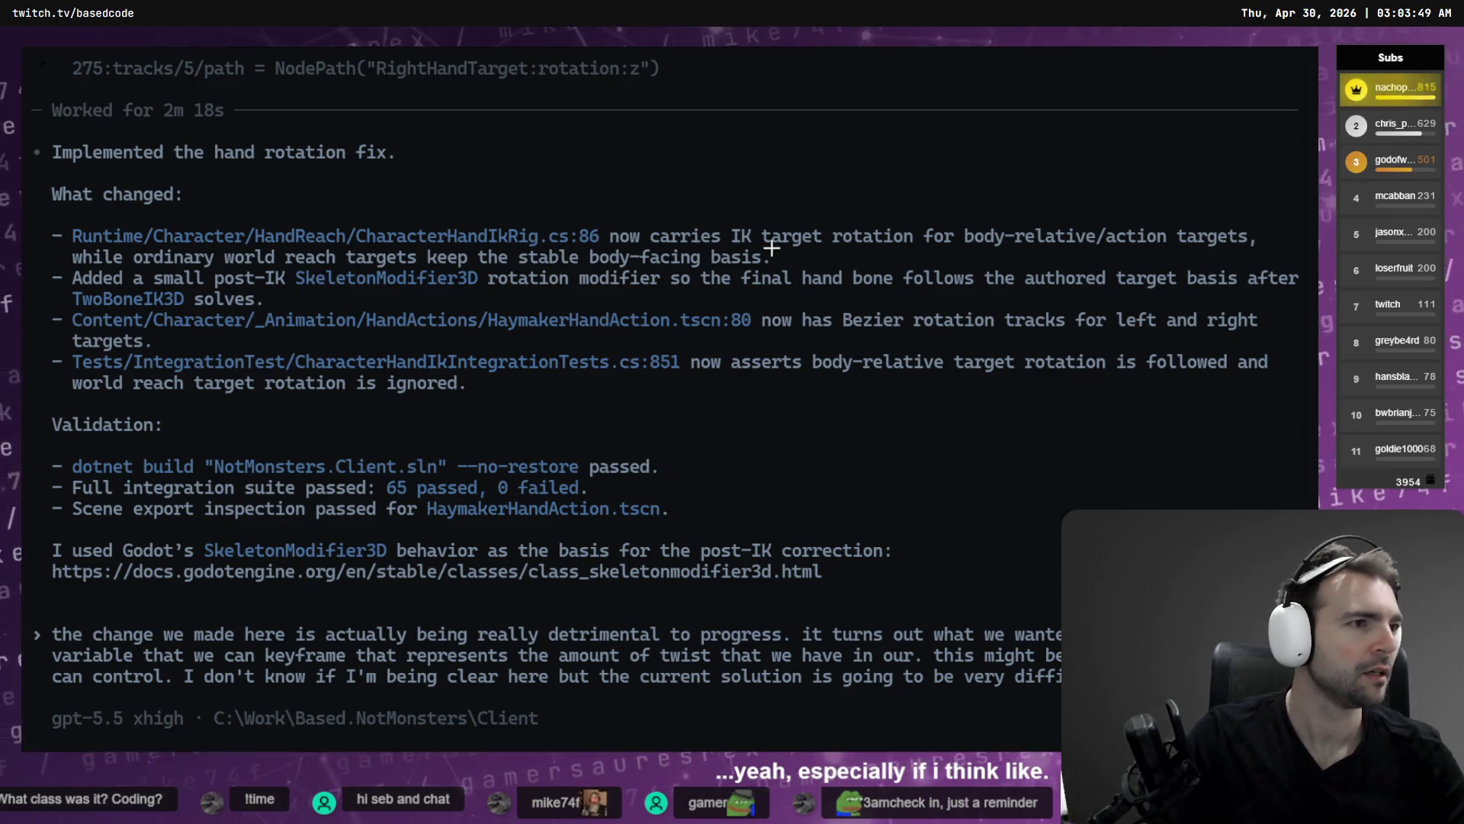
pyautogui.hotkey('alt', 'Tab')
pyautogui.hotkey('alt', 'Tab')
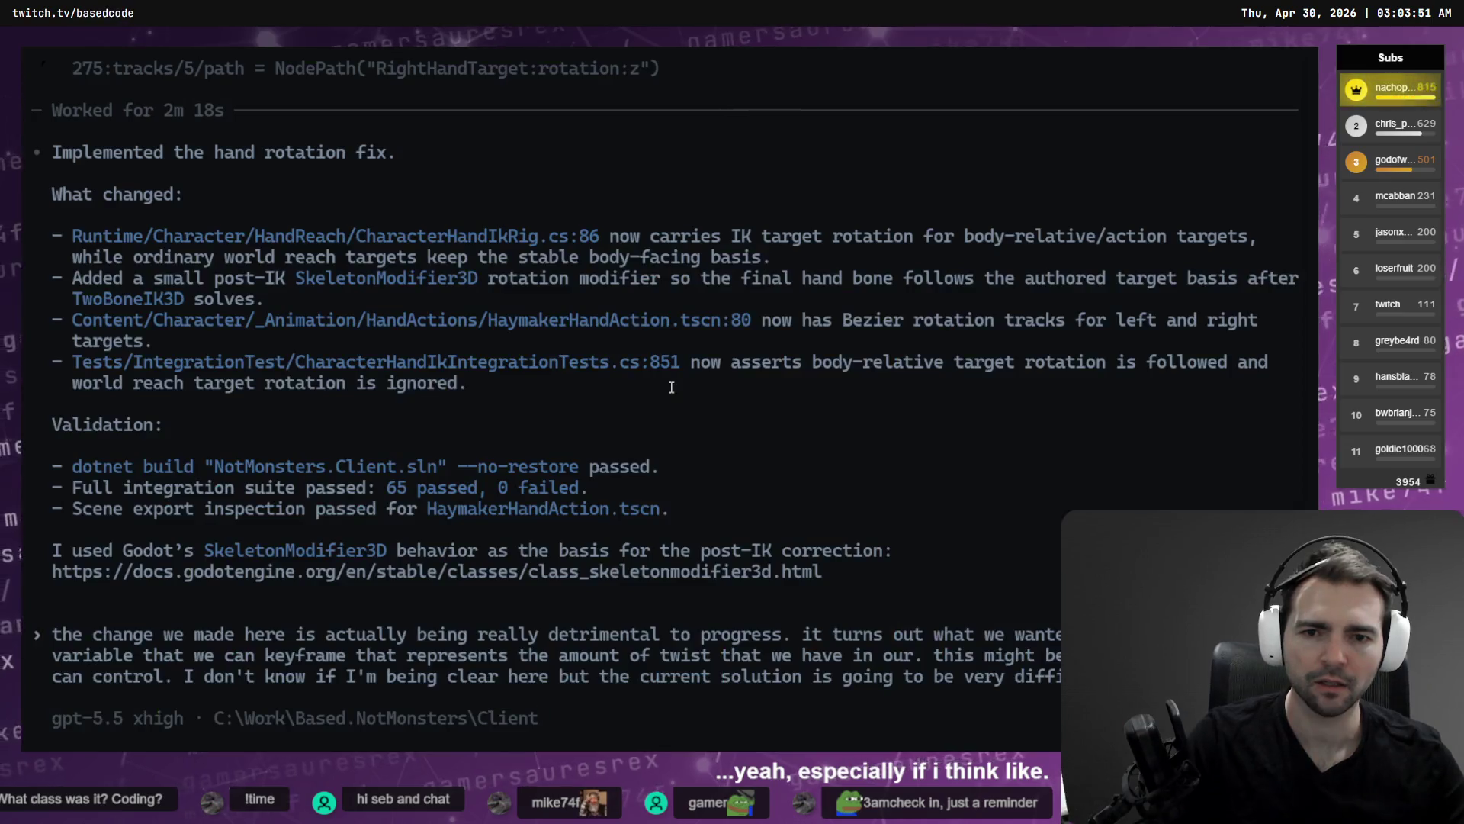
pyautogui.hotkey('alt', 'Tab')
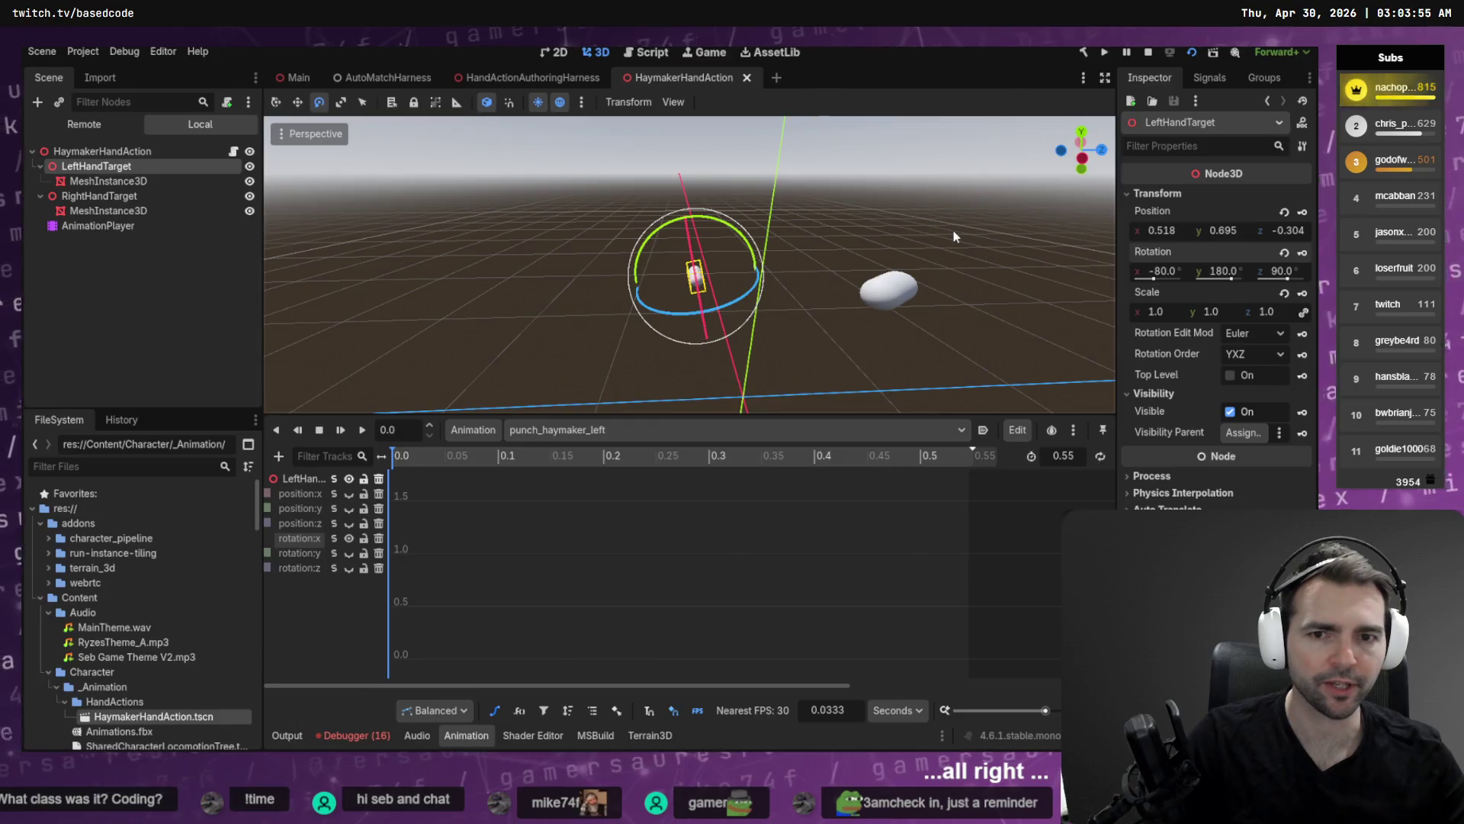
pyautogui.hotkey('alt', 'Tab')
pyautogui.hotkey('alt', 'Tab')
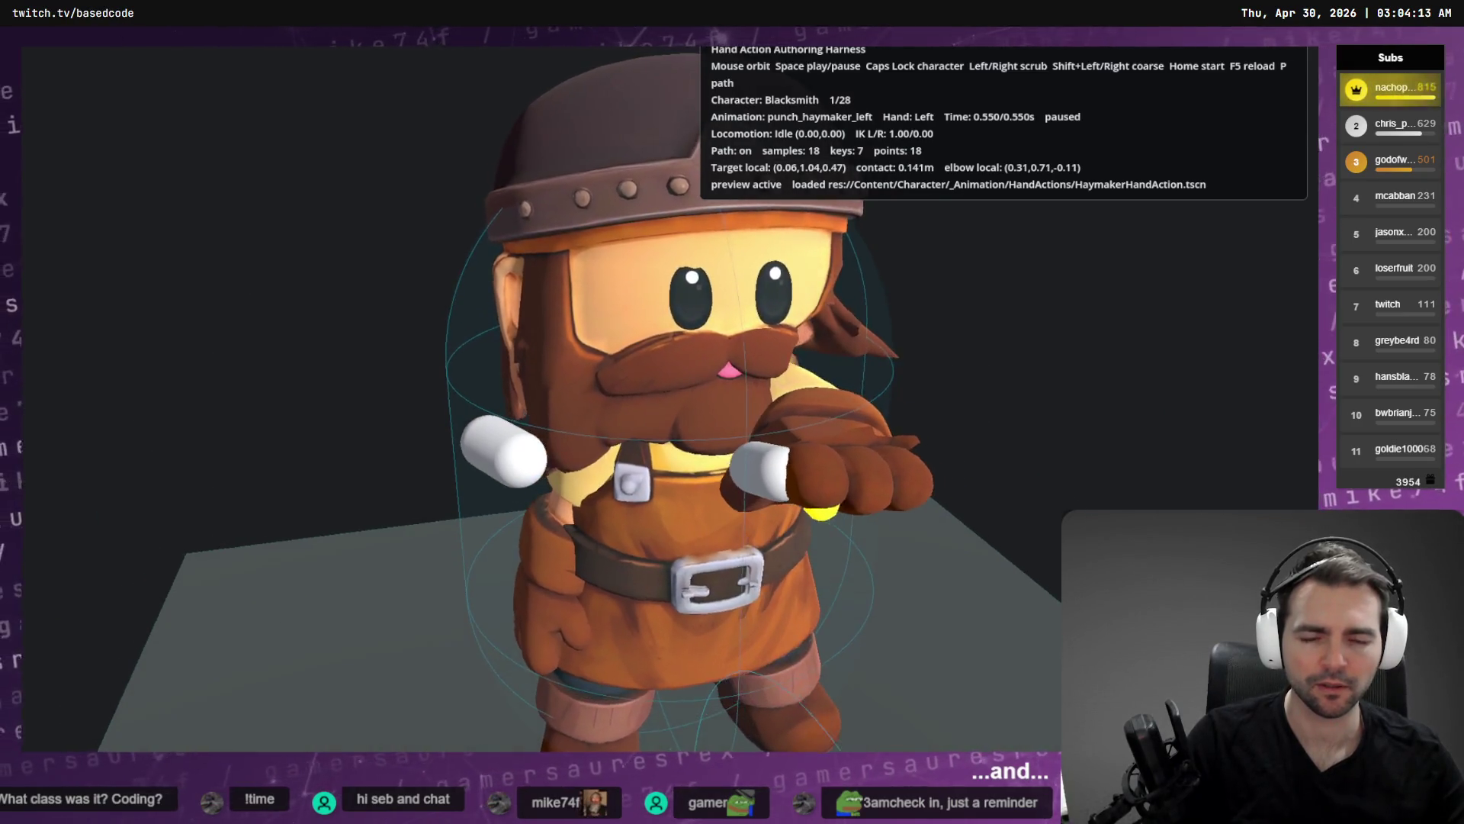
# Step the harness punch back and return Godot's animation timeline to 0.000s.
pyautogui.press('Left')
pyautogui.press('Left')
pyautogui.press('Left')
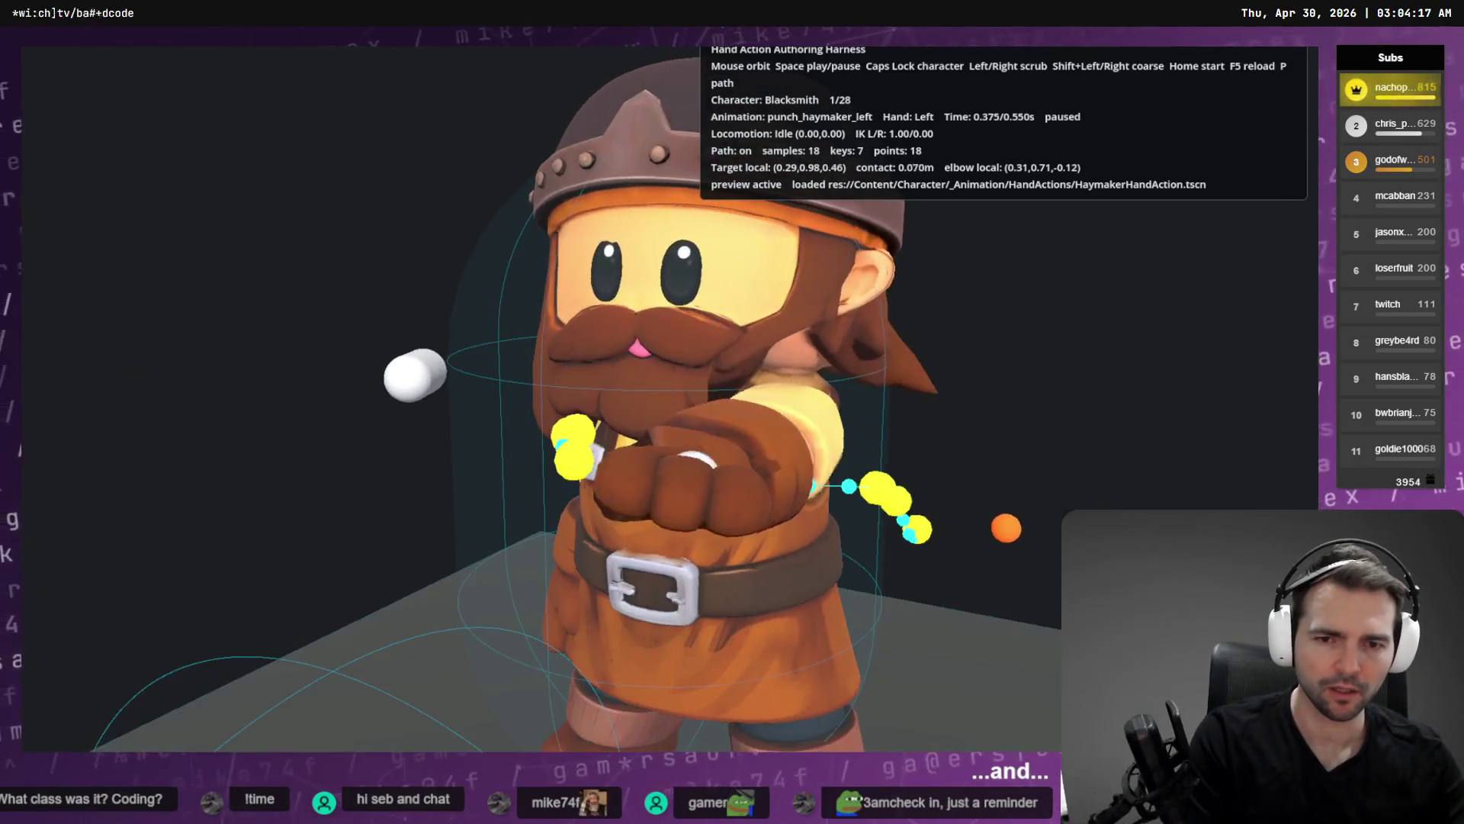
pyautogui.press('Left')
pyautogui.press('Left')
pyautogui.press('Left')
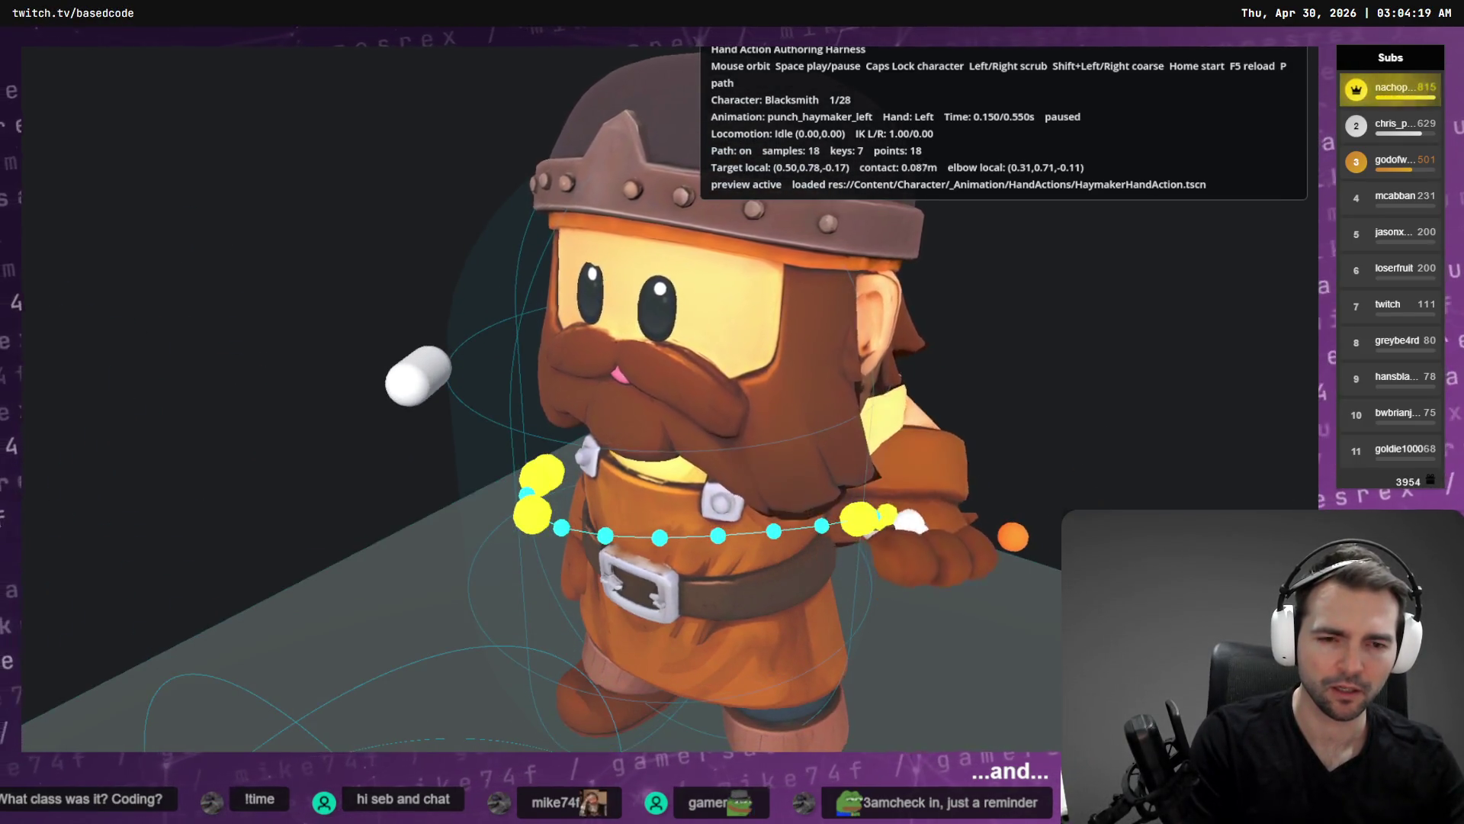
pyautogui.press('Left')
pyautogui.press('Left')
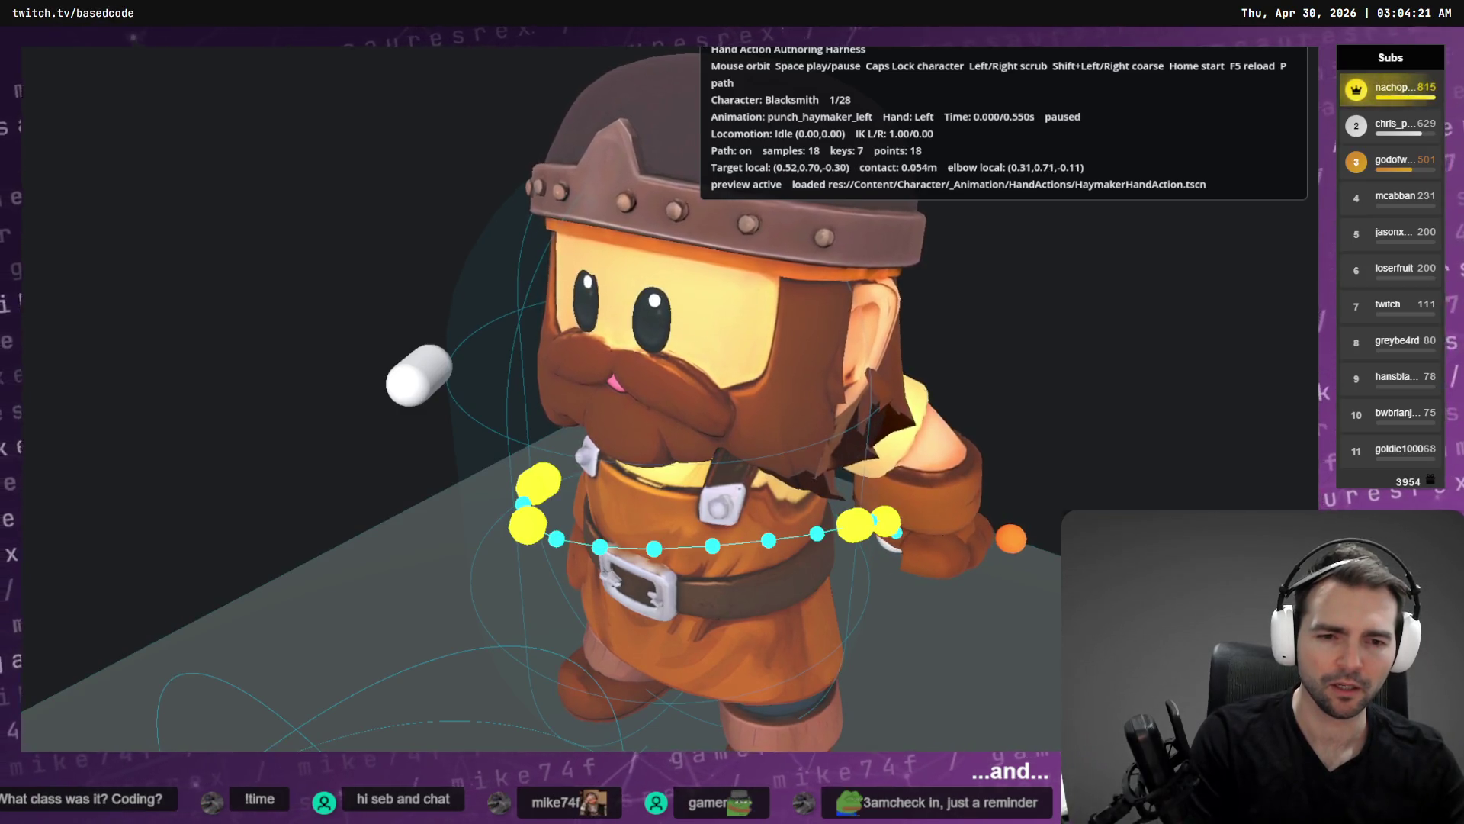
pyautogui.hotkey('alt', 'Tab')
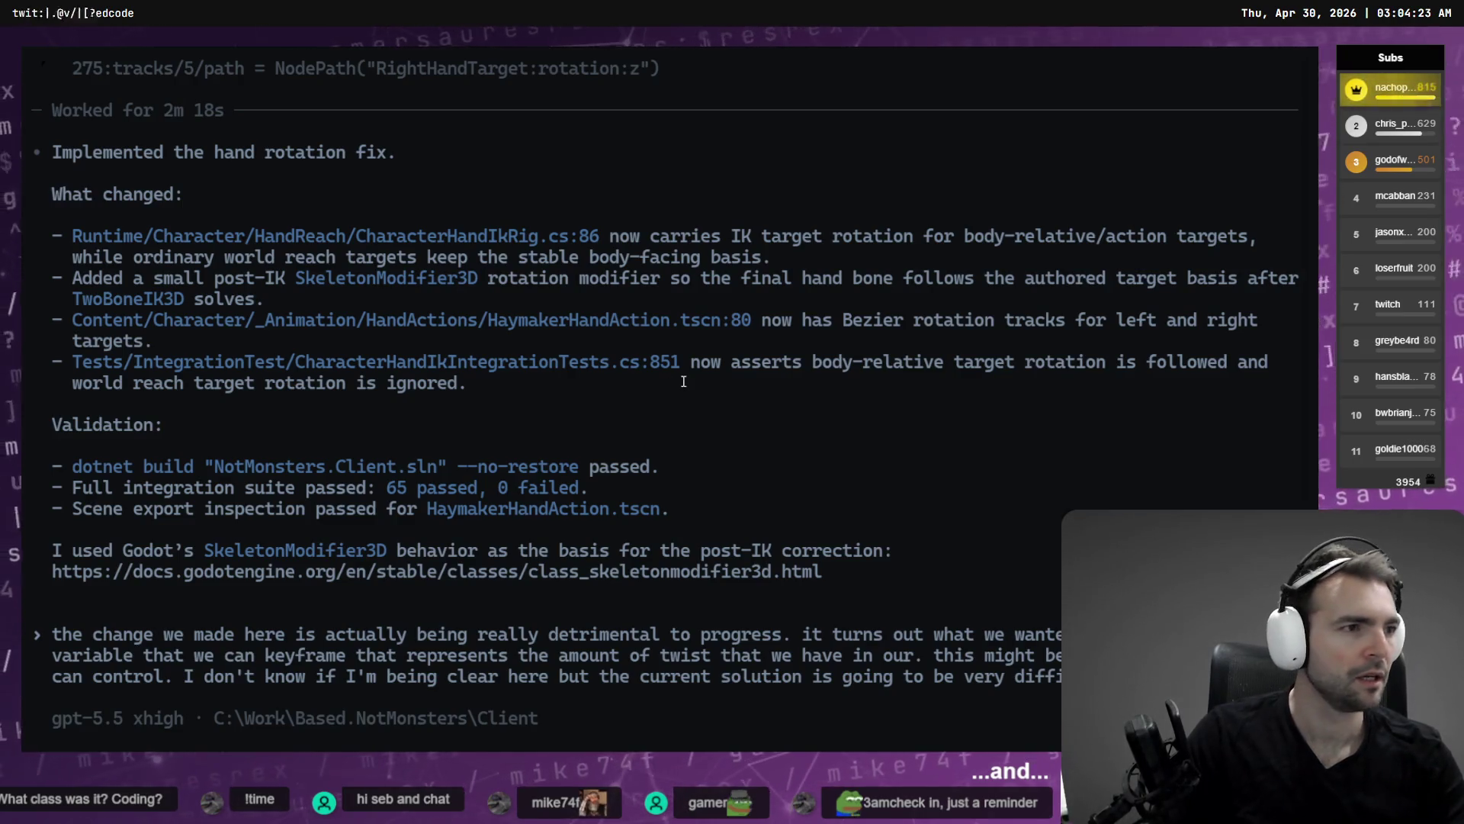
pyautogui.hotkey('alt', 'Tab')
pyautogui.moveTo(509, 455); pyautogui.dragTo(384, 461)
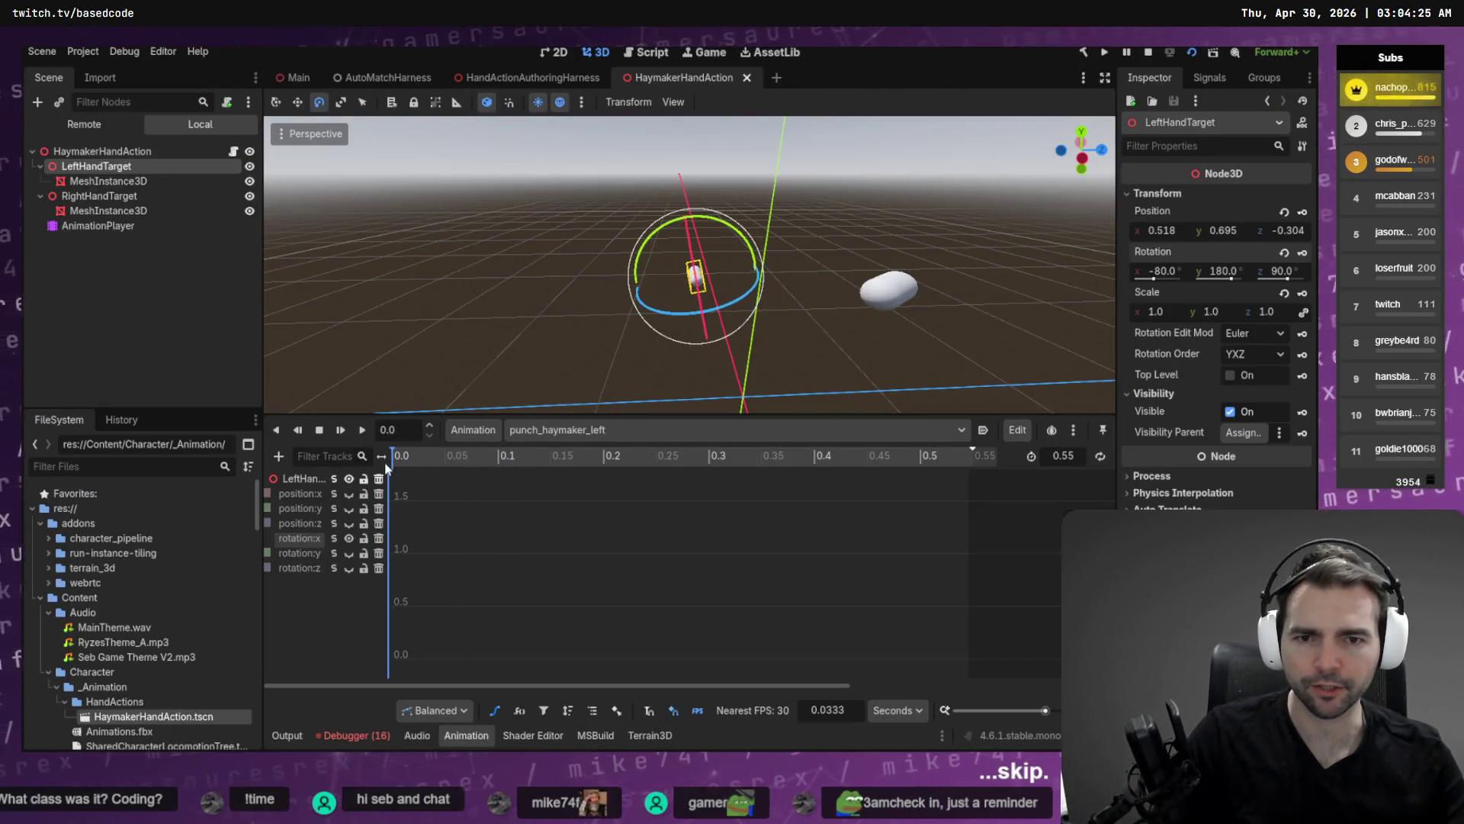
# Switch to the Move tool and compare LeftHandTarget in Godot with a front harness view.
pyautogui.hotkey('alt', 'Tab')
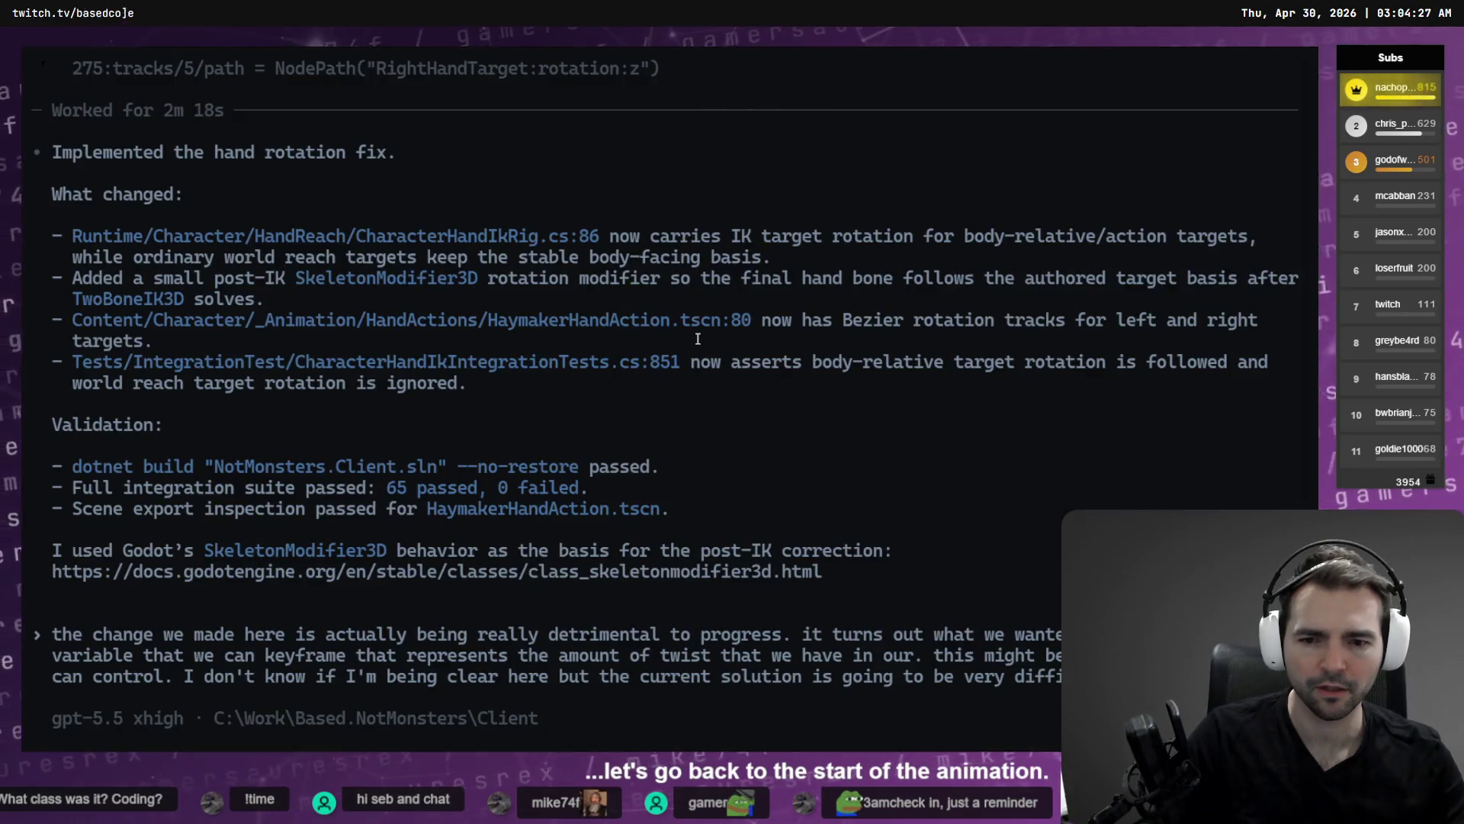
pyautogui.hotkey('alt', 'Tab')
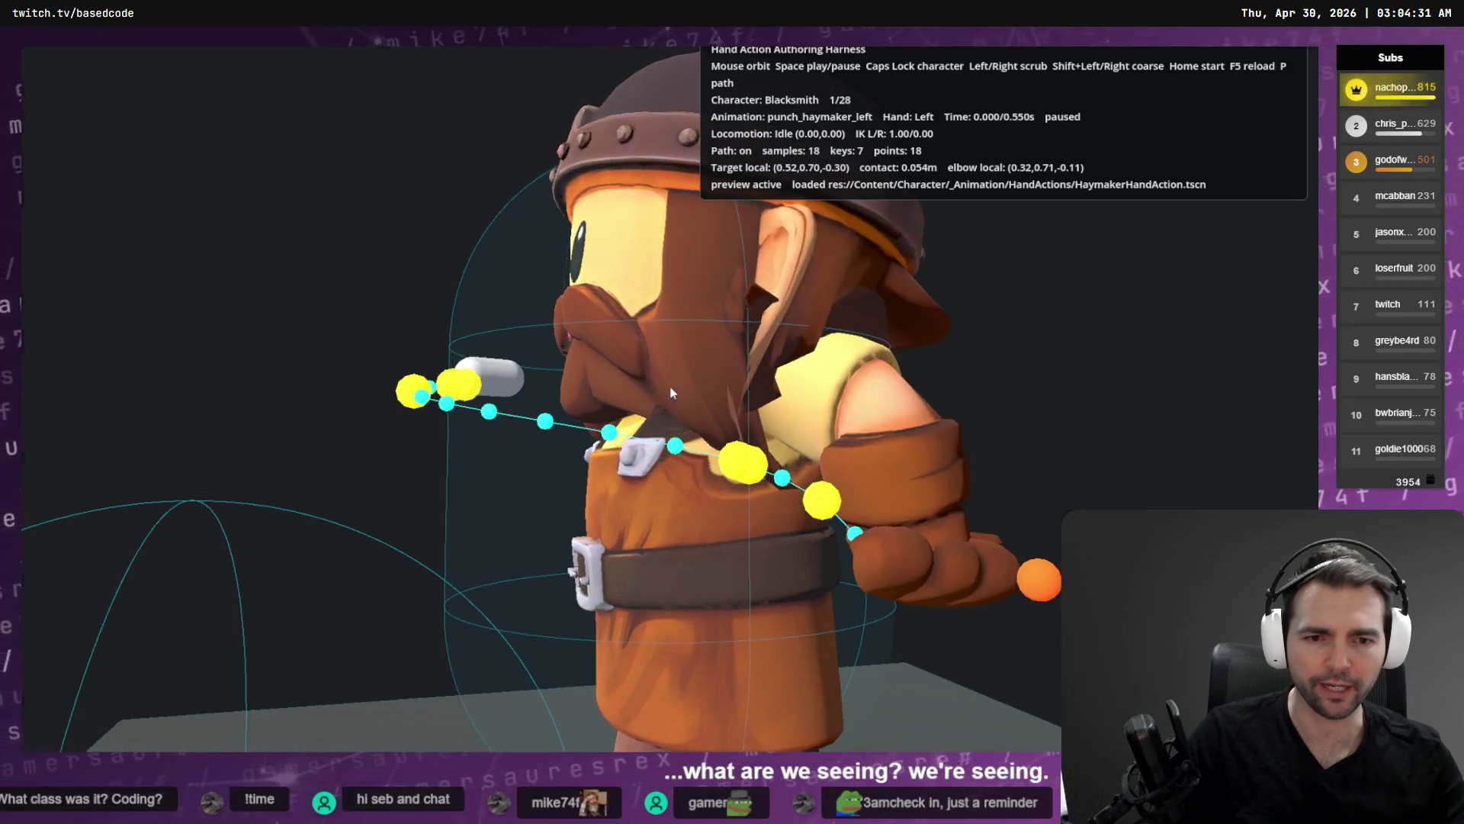
pyautogui.hotkey('alt', 'Tab')
pyautogui.hotkey('alt', 'Tab')
pyautogui.moveTo(740, 300)
pyautogui.mouseDown()
pyautogui.moveTo(626, 260)
pyautogui.moveTo(667, 391)
pyautogui.moveTo(671, 366)
pyautogui.moveTo(709, 350)
pyautogui.mouseUp()
pyautogui.press('w')
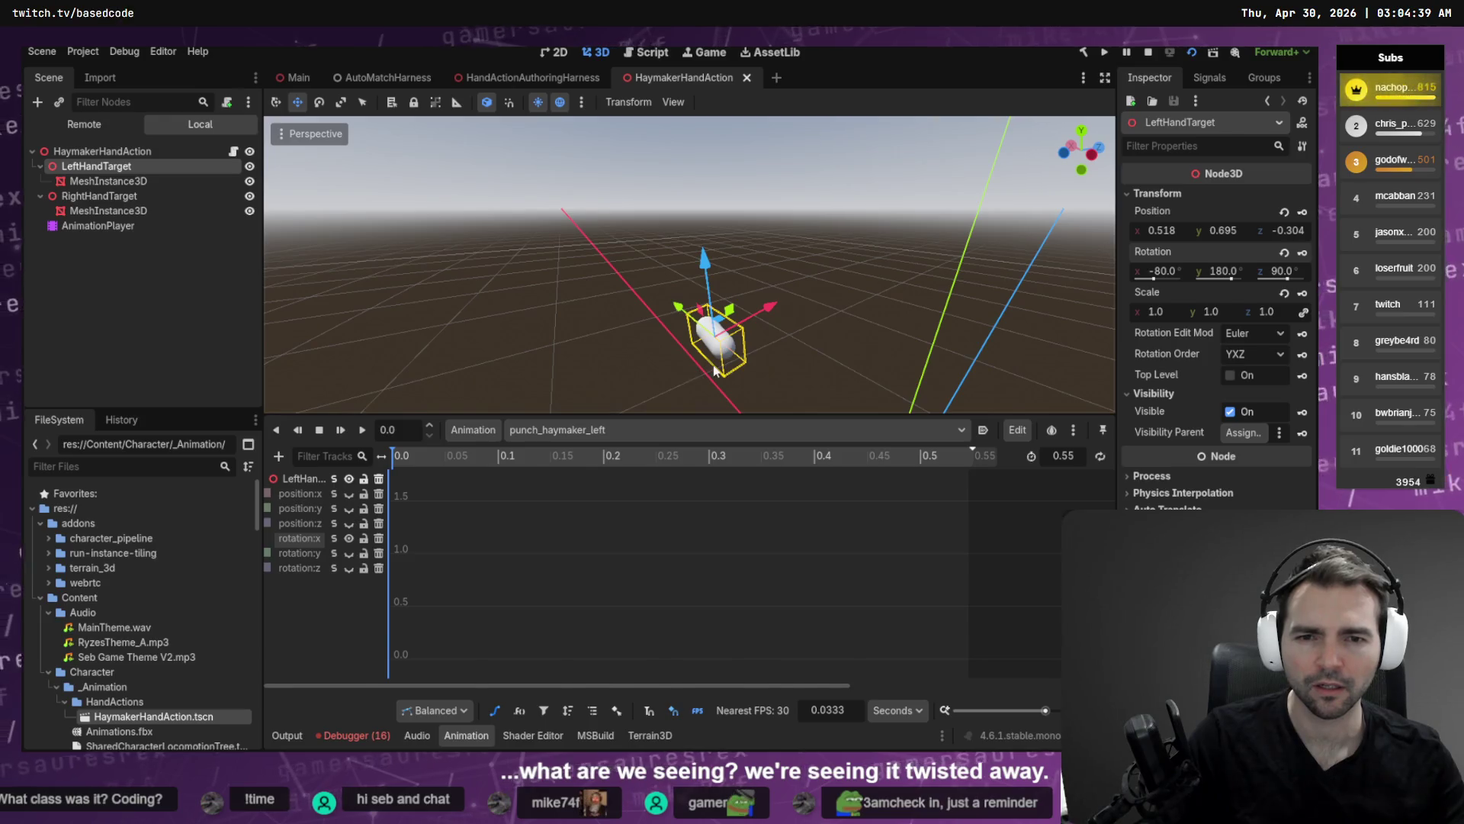
pyautogui.hotkey('alt', 'Tab')
pyautogui.moveTo(534, 381)
pyautogui.mouseDown()
pyautogui.moveTo(626, 359)
pyautogui.moveTo(686, 381)
pyautogui.moveTo(808, 366)
pyautogui.moveTo(717, 381)
pyautogui.mouseUp()
pyautogui.hotkey('alt', 'Tab')
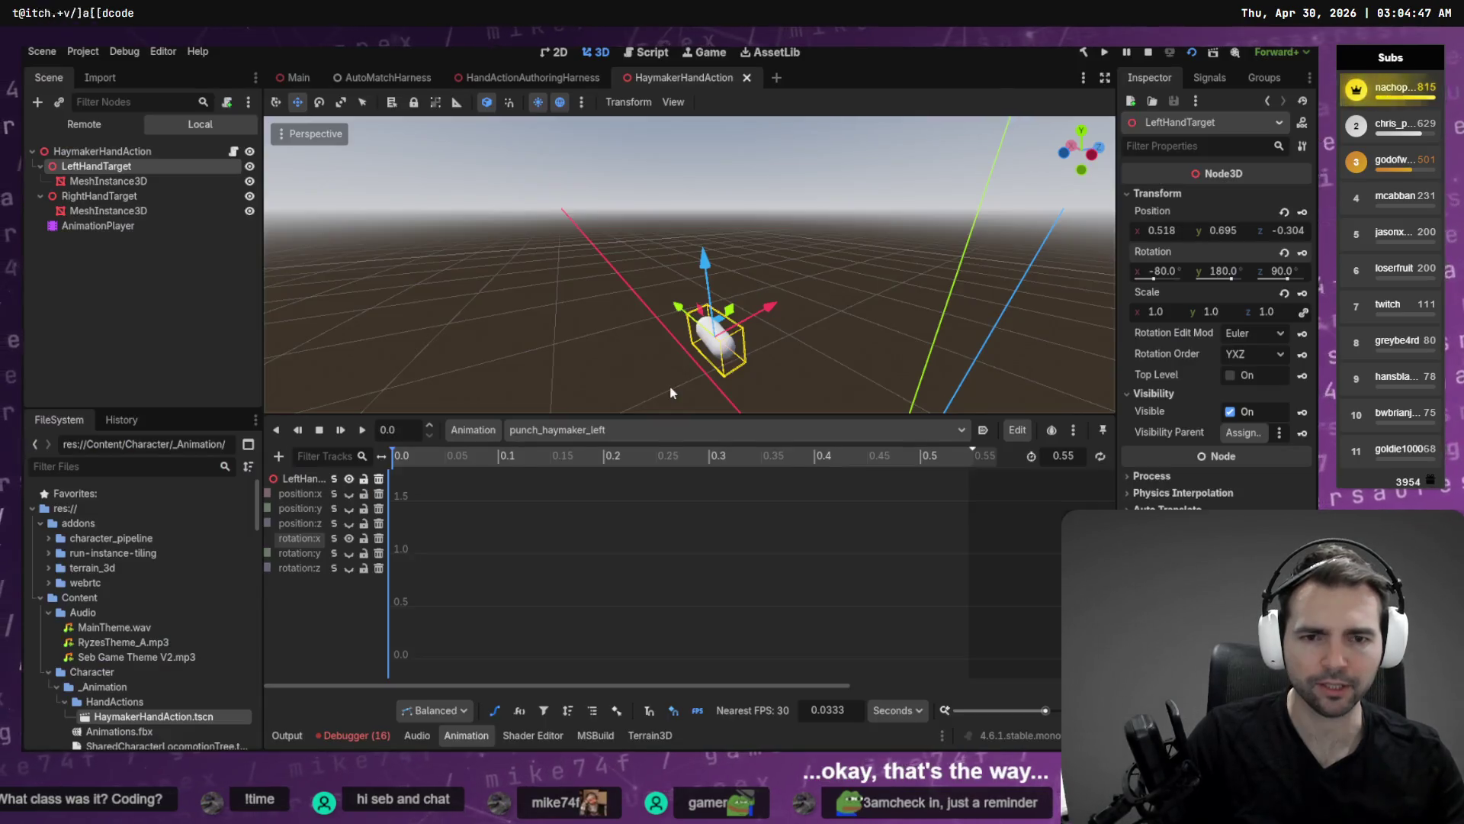
pyautogui.moveTo(791, 328)
pyautogui.mouseDown()
pyautogui.moveTo(762, 336)
pyautogui.moveTo(694, 312)
pyautogui.moveTo(724, 313)
pyautogui.mouseUp()
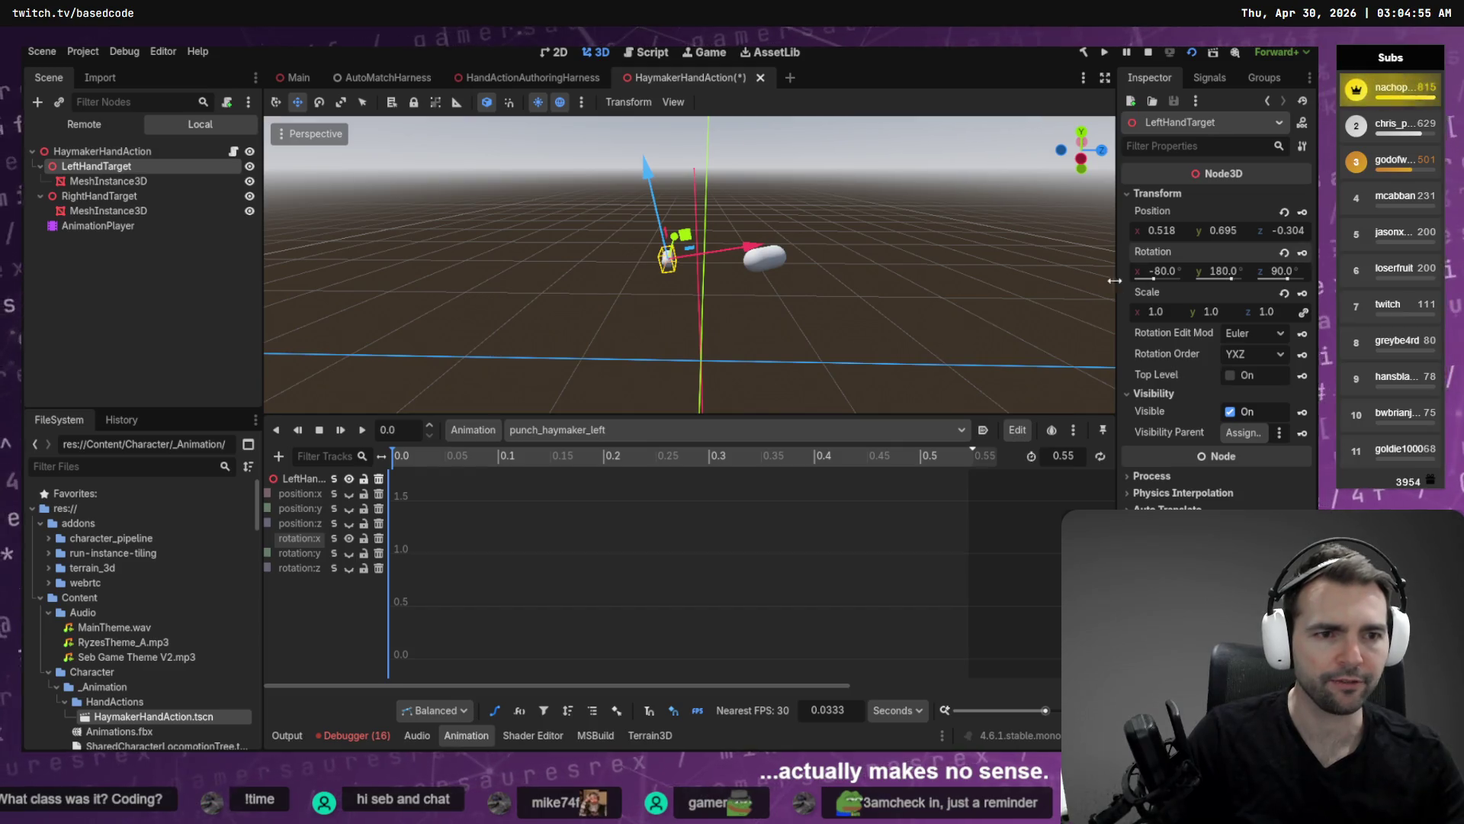
# Orbit the harness camera to low front and side views of the Blacksmith.
pyautogui.hotkey('alt', 'Tab')
pyautogui.hotkey('alt', 'Tab')
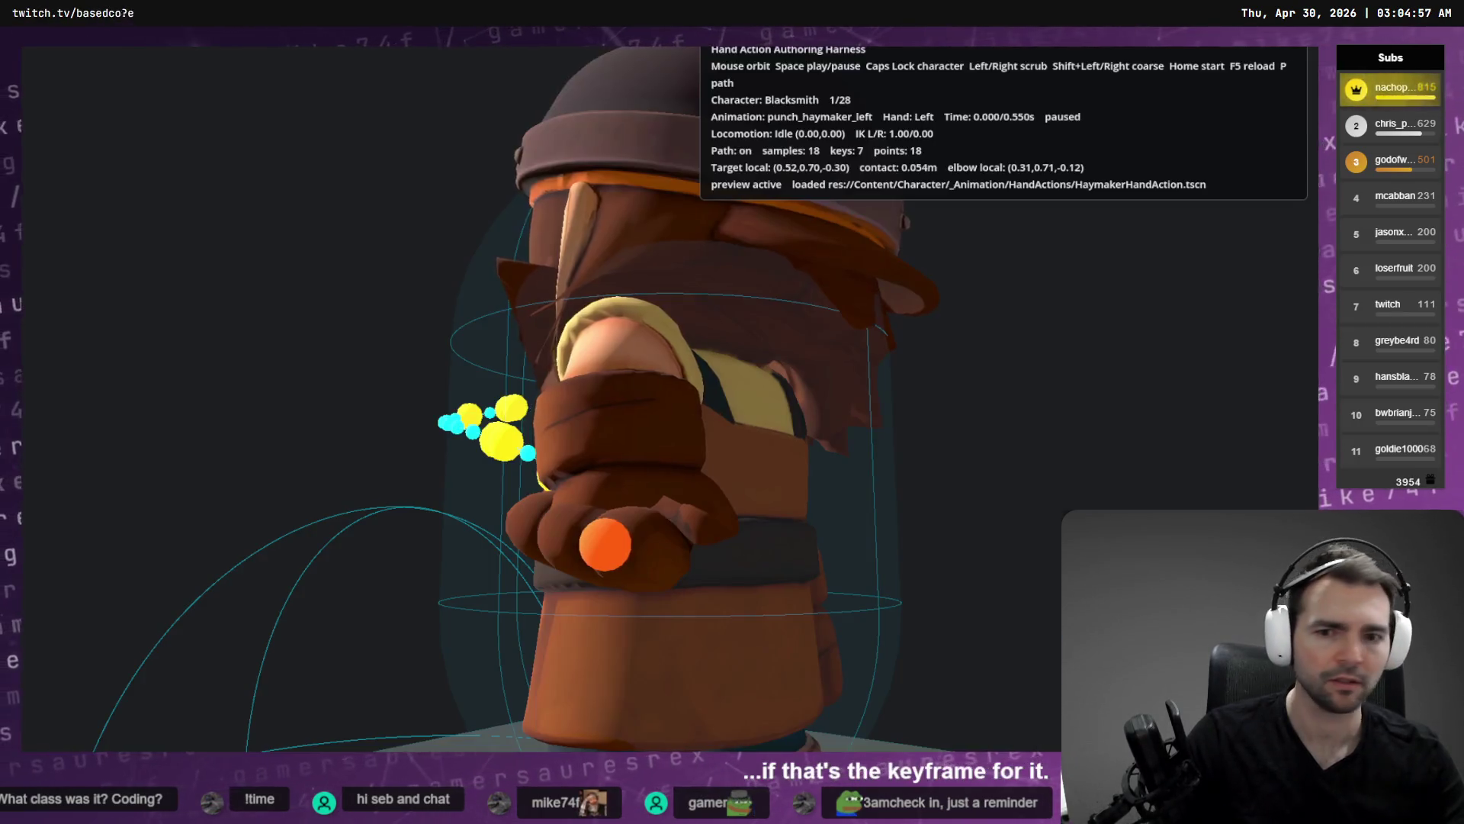
pyautogui.moveTo(732, 412)
pyautogui.mouseDown()
pyautogui.moveTo(808, 411)
pyautogui.moveTo(861, 473)
pyautogui.moveTo(1373, 392)
pyautogui.mouseUp()
pyautogui.moveTo(671, 387); pyautogui.dragTo(595, 381)
pyautogui.hotkey('alt', 'Tab')
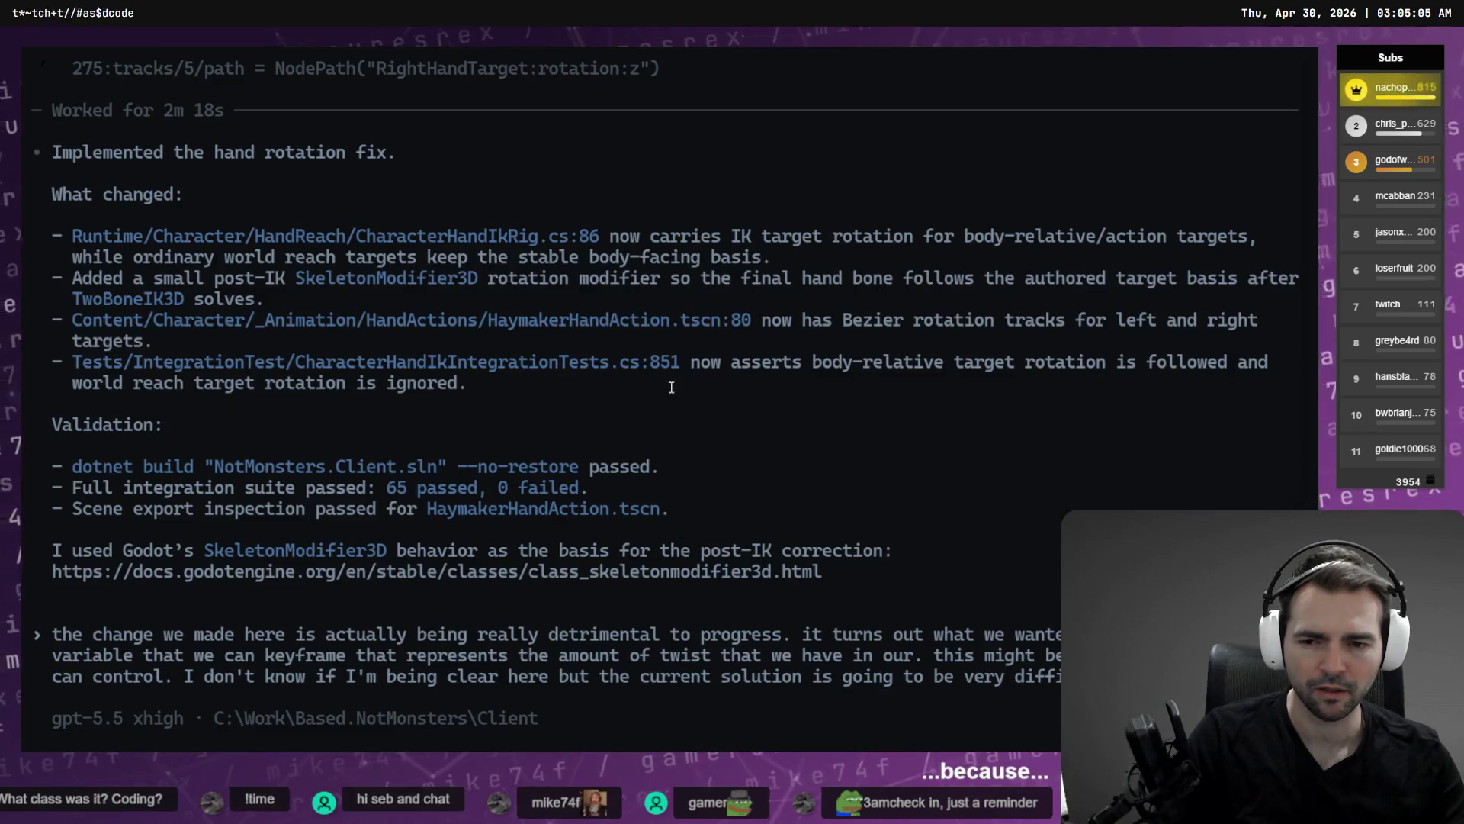
pyautogui.hotkey('alt', 'Tab')
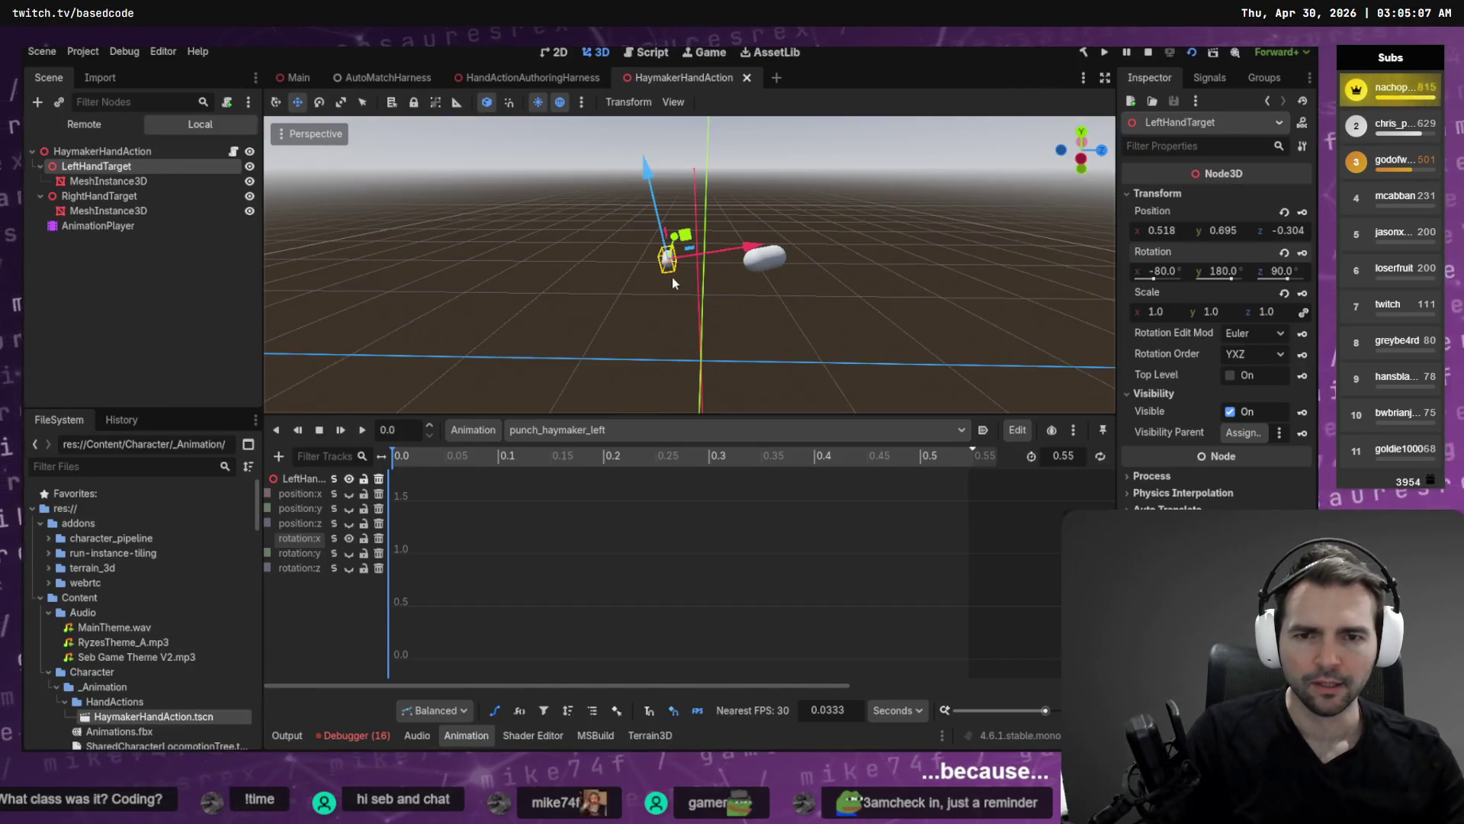
pyautogui.hotkey('alt', 'Tab')
pyautogui.hotkey('alt', 'Tab')
pyautogui.moveTo(671, 381)
pyautogui.mouseDown()
pyautogui.moveTo(579, 381)
pyautogui.moveTo(572, 411)
pyautogui.moveTo(549, 373)
pyautogui.moveTo(640, 385)
pyautogui.mouseUp()
pyautogui.hotkey('alt', 'Tab')
pyautogui.hotkey('alt', 'Tab')
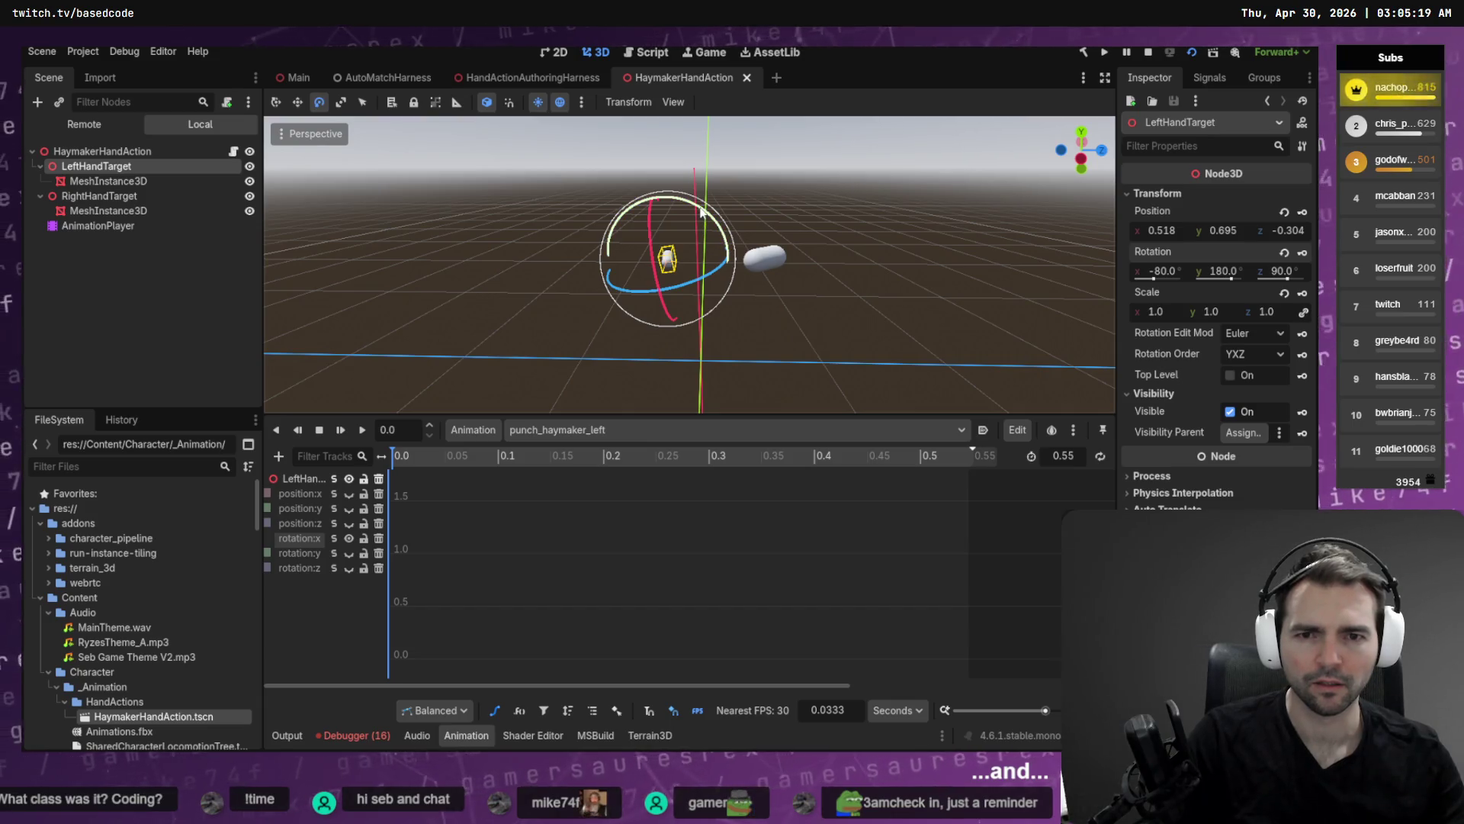
pyautogui.hotkey('alt', 'Tab')
pyautogui.hotkey('alt', 'Tab')
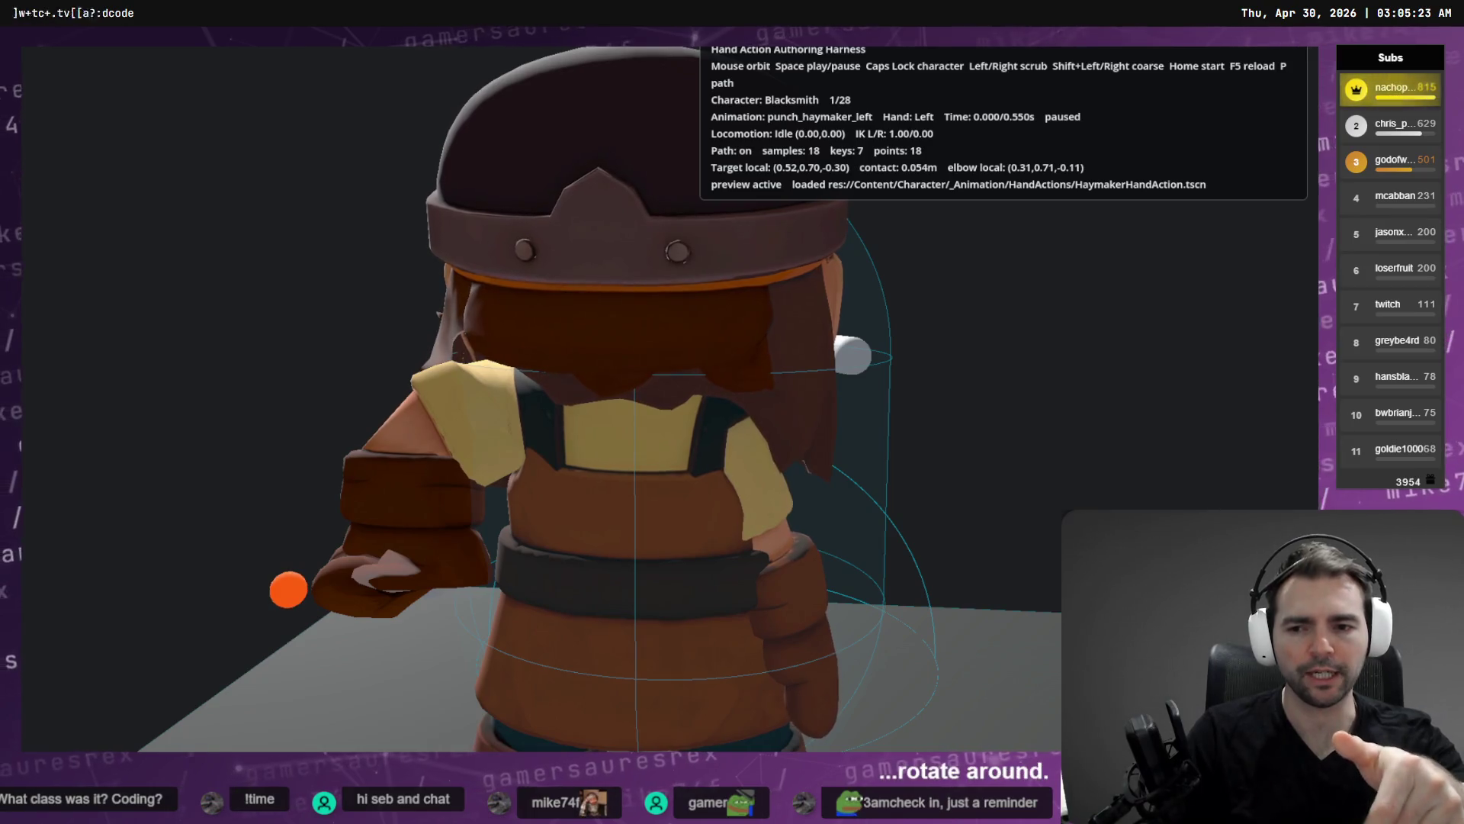
pyautogui.hotkey('alt', 'Tab')
pyautogui.hotkey('alt', 'Tab')
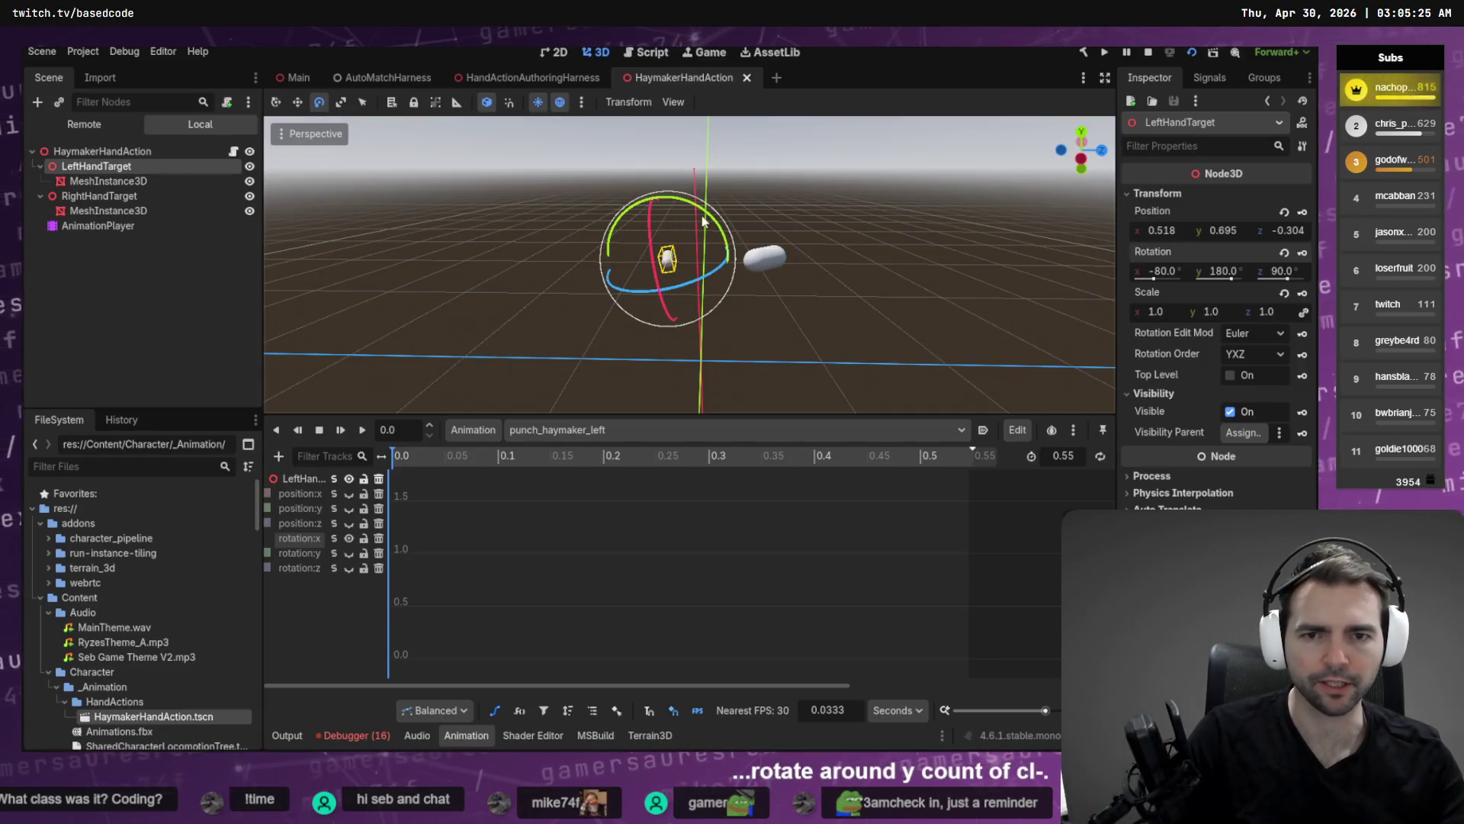
# Rotate LeftHandTarget by -90 degrees and check the hand in the harness.
pyautogui.moveTo(703, 215); pyautogui.dragTo(703, 215)
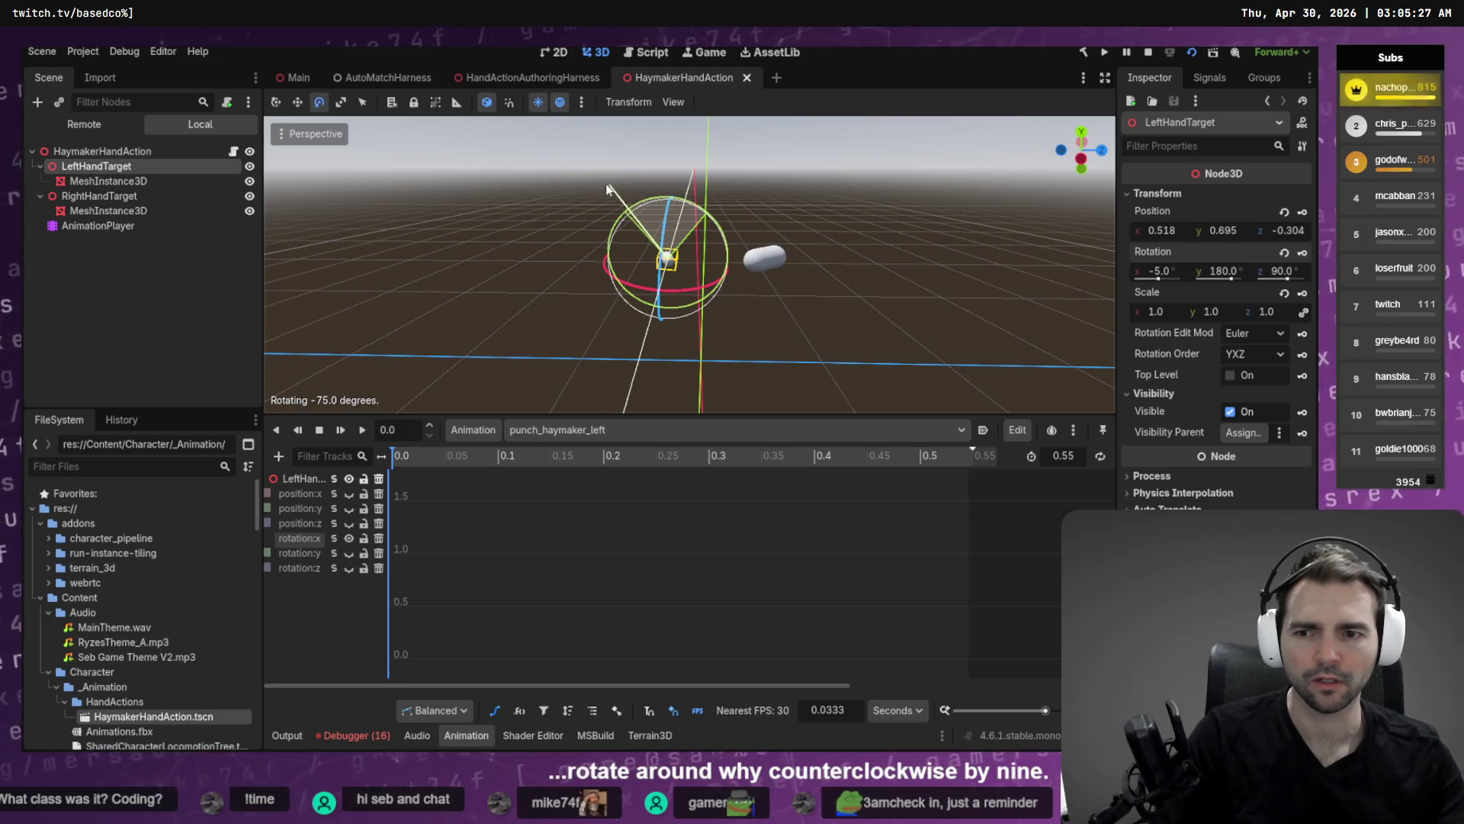
pyautogui.moveTo(583, 185); pyautogui.dragTo(583, 185)
pyautogui.hotkey('alt', 'Tab')
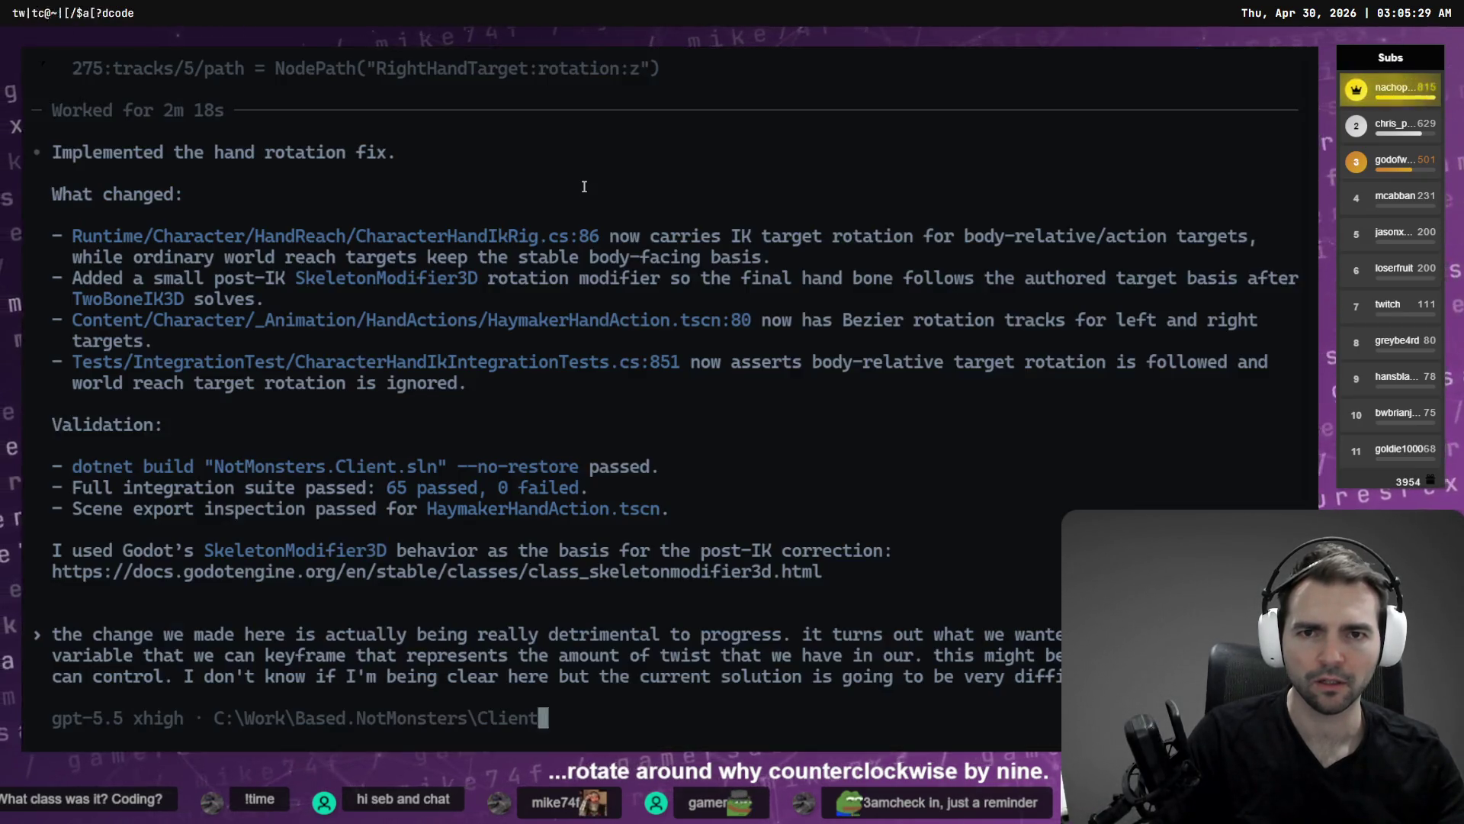
pyautogui.hotkey('alt', 'Tab')
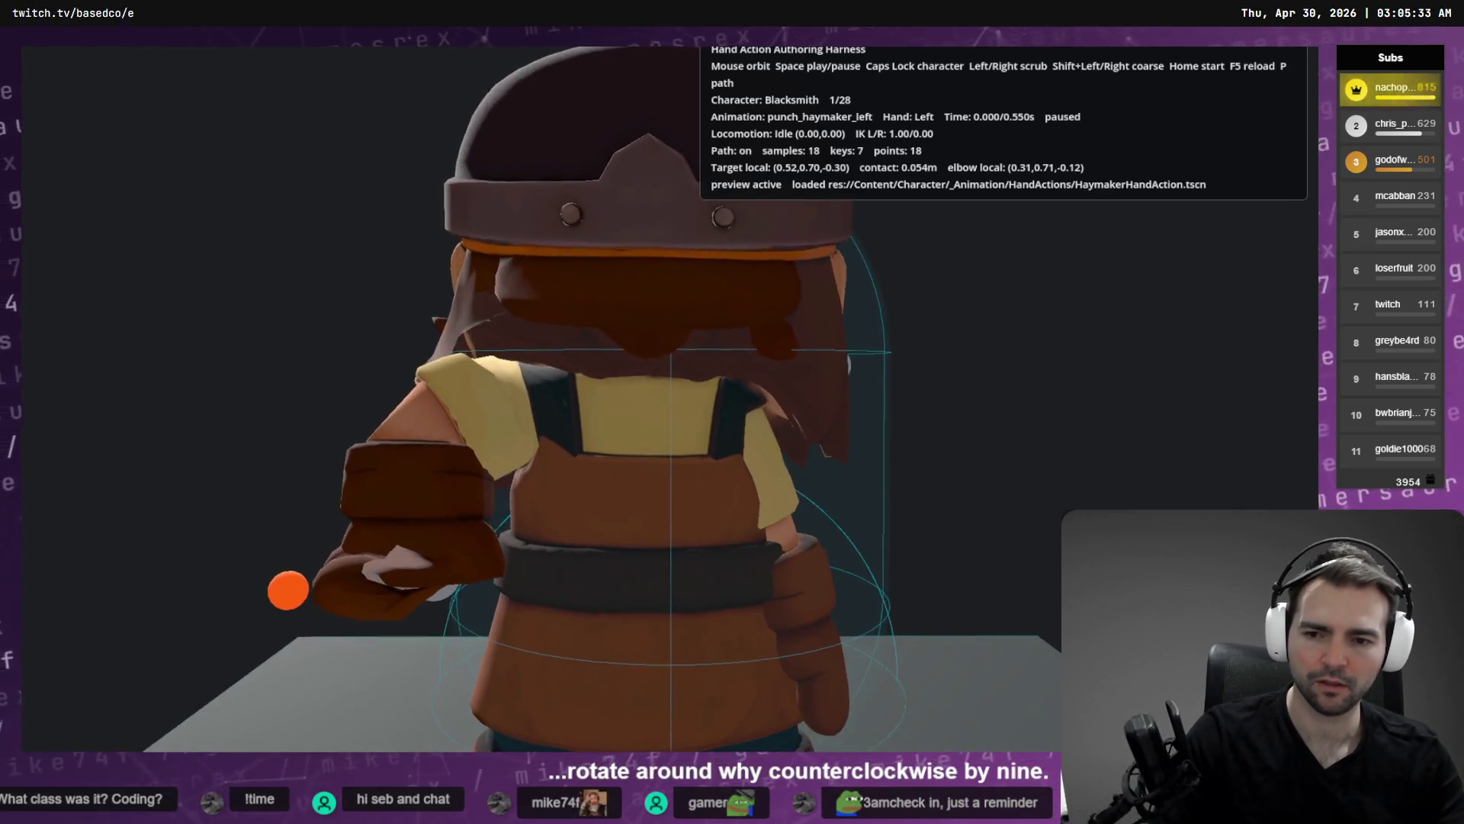
pyautogui.hotkey('alt', 'Tab')
pyautogui.hotkey('alt', 'Tab')
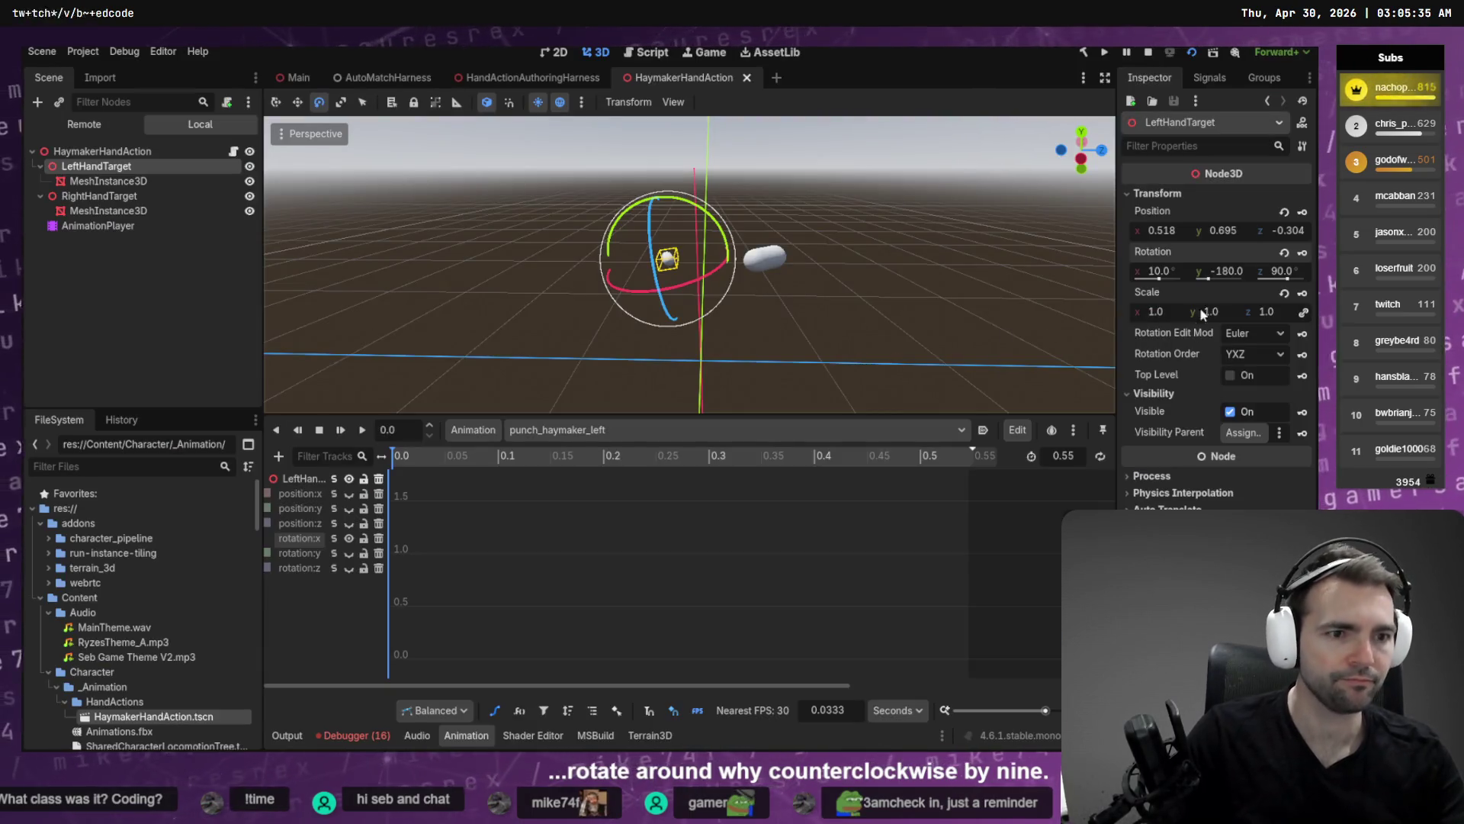
pyautogui.hotkey('alt', 'Tab')
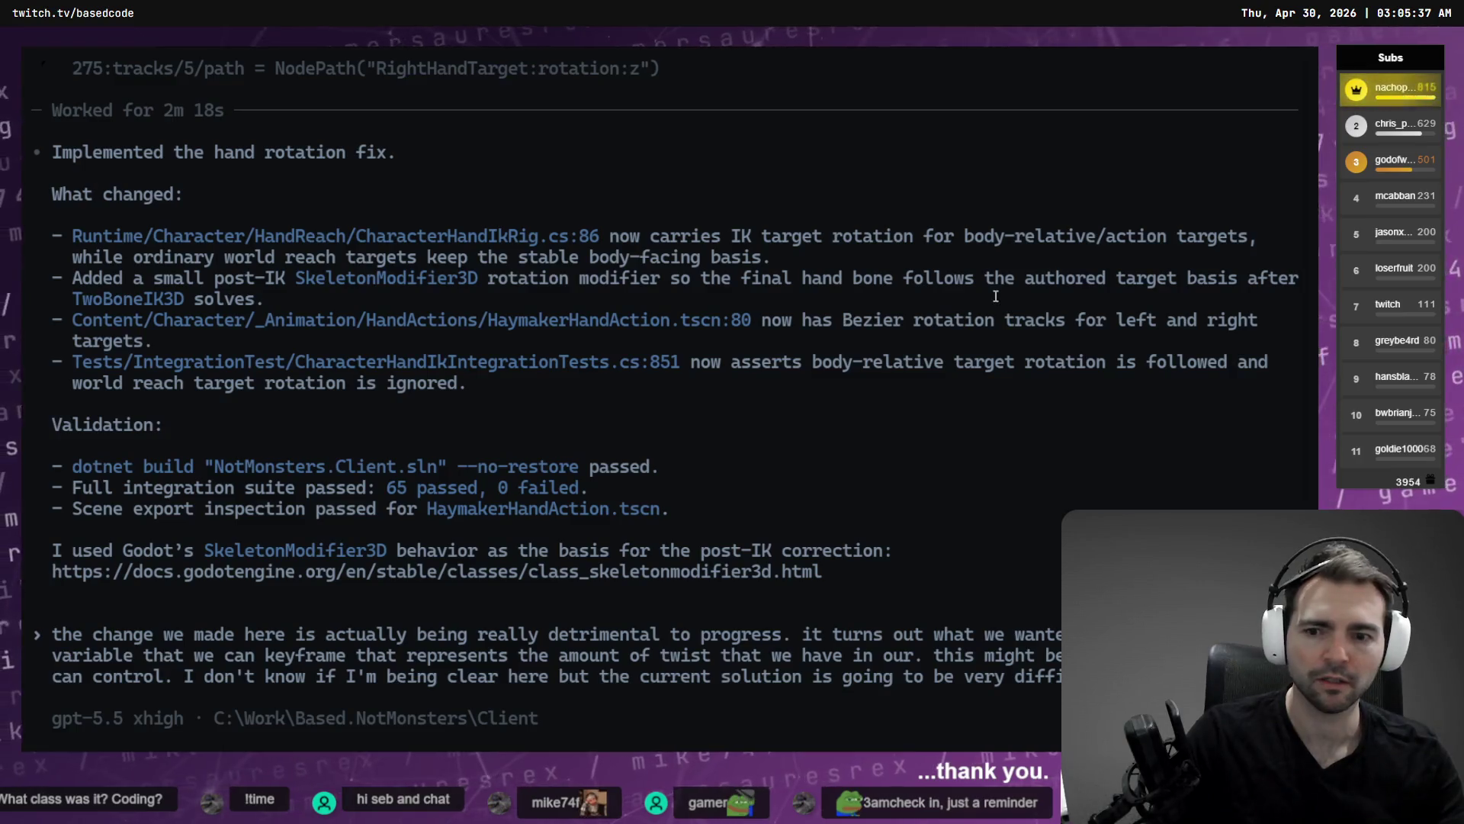
pyautogui.hotkey('alt', 'Tab')
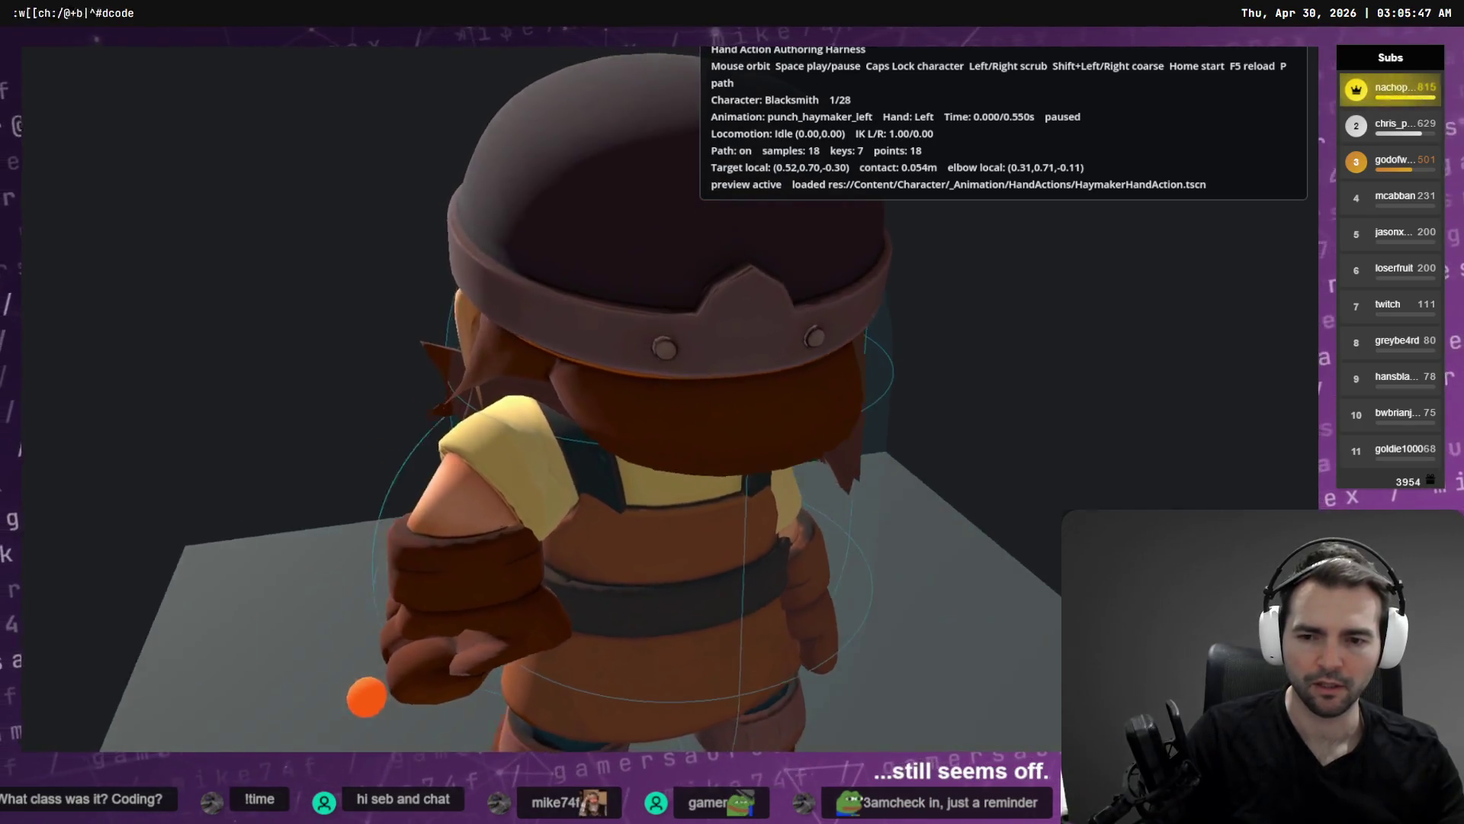
pyautogui.hotkey('alt', 'Tab')
pyautogui.hotkey('alt', 'Tab')
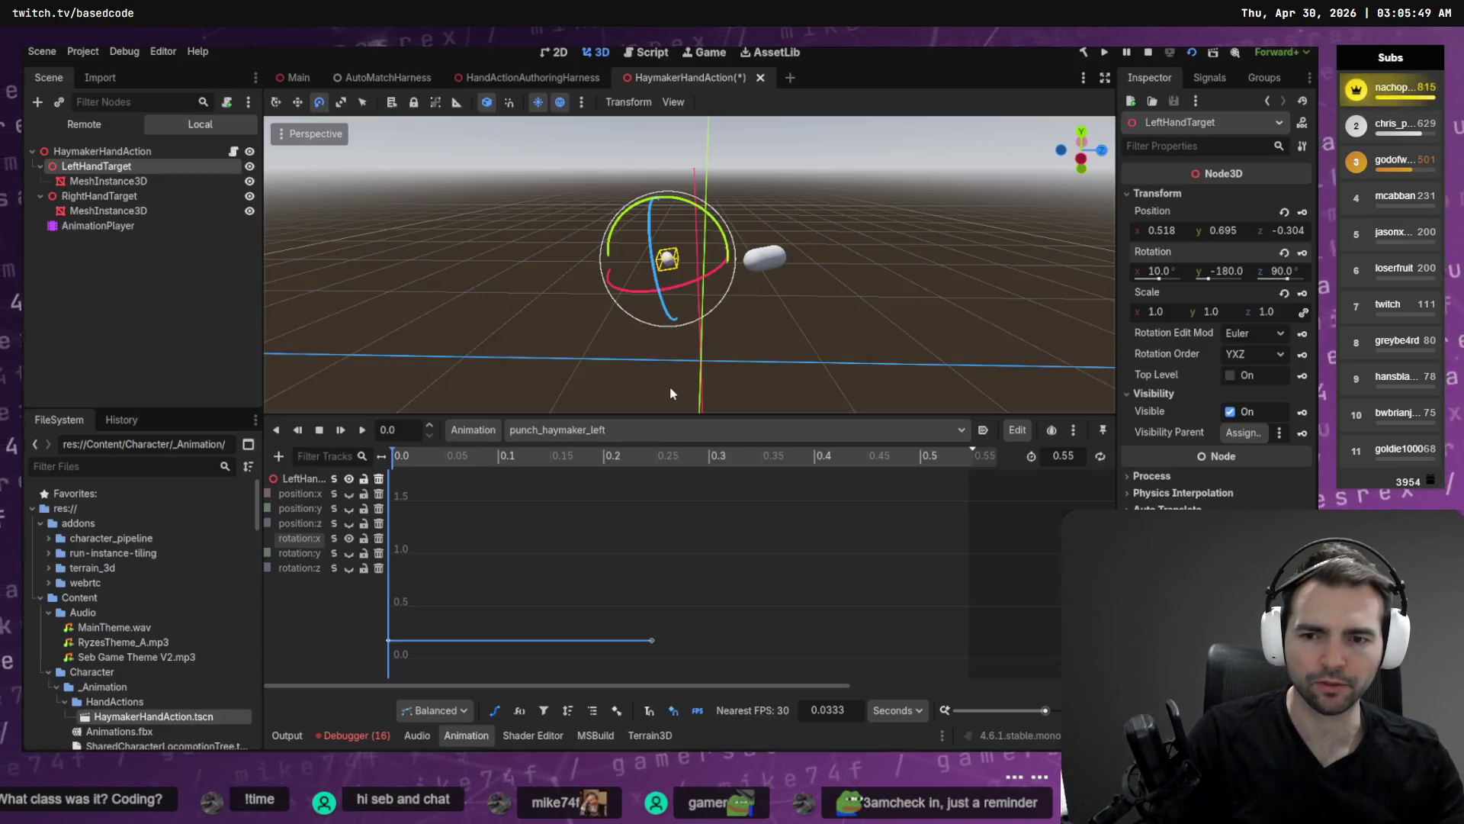
# Tilt LeftHandTarget around its X axis and save the HaymakerHandAction scene.
pyautogui.moveTo(714, 226); pyautogui.dragTo(618, 175)
pyautogui.hotkey('ctrl', 's')
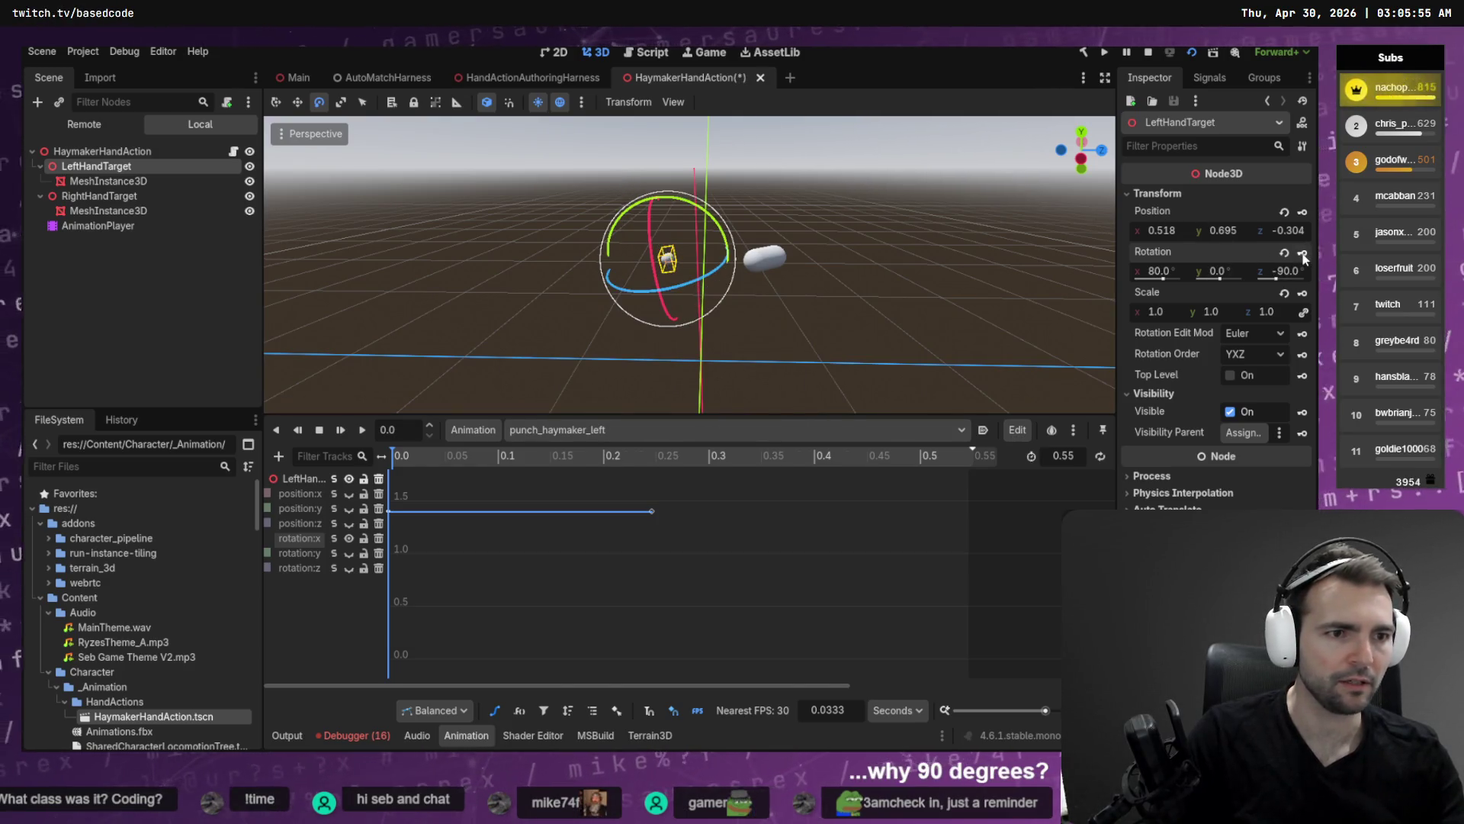
pyautogui.hotkey('alt', 'Tab')
pyautogui.hotkey('alt', 'Tab')
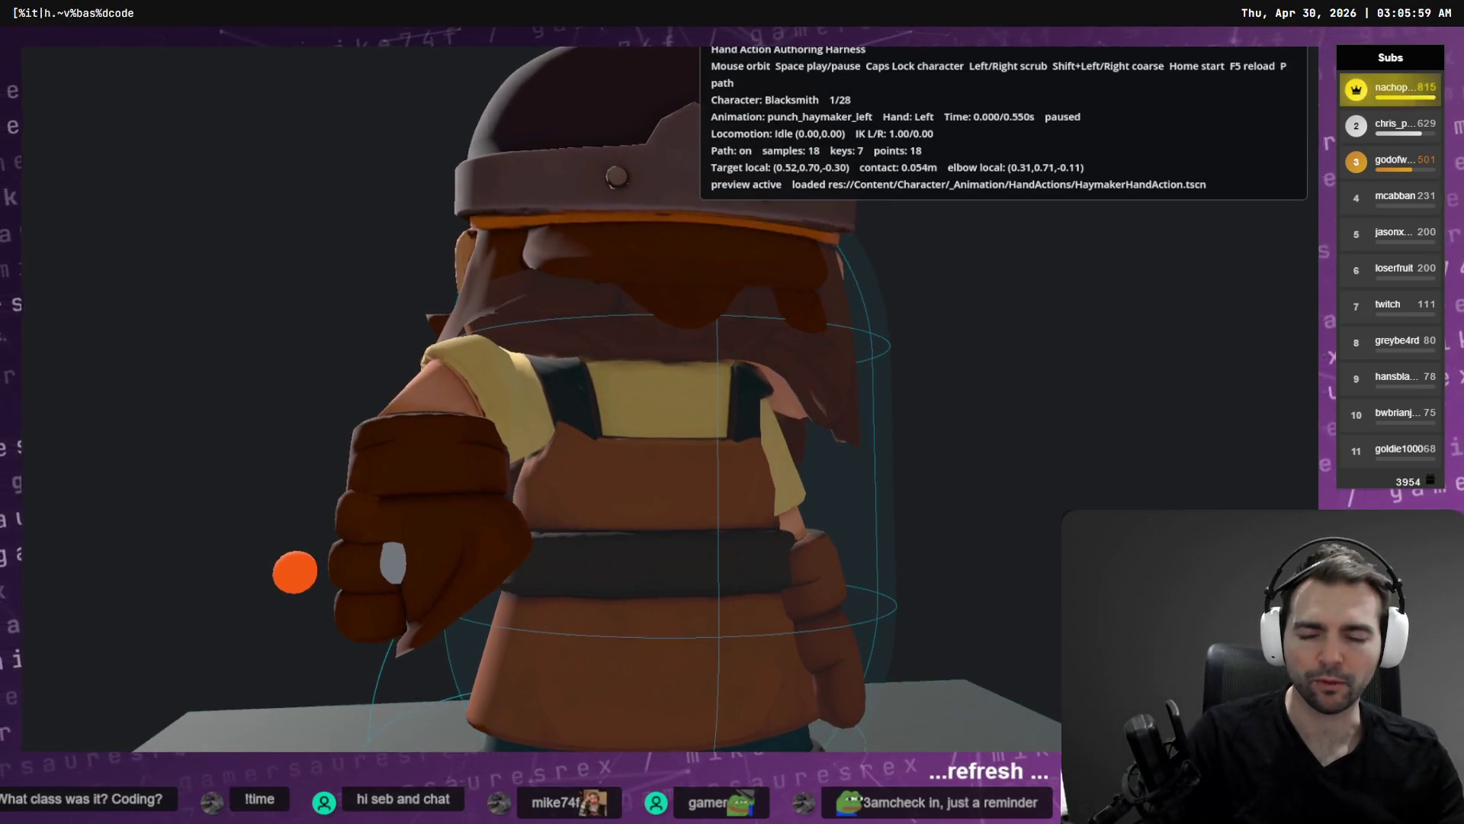
pyautogui.hotkey('alt', 'F4')
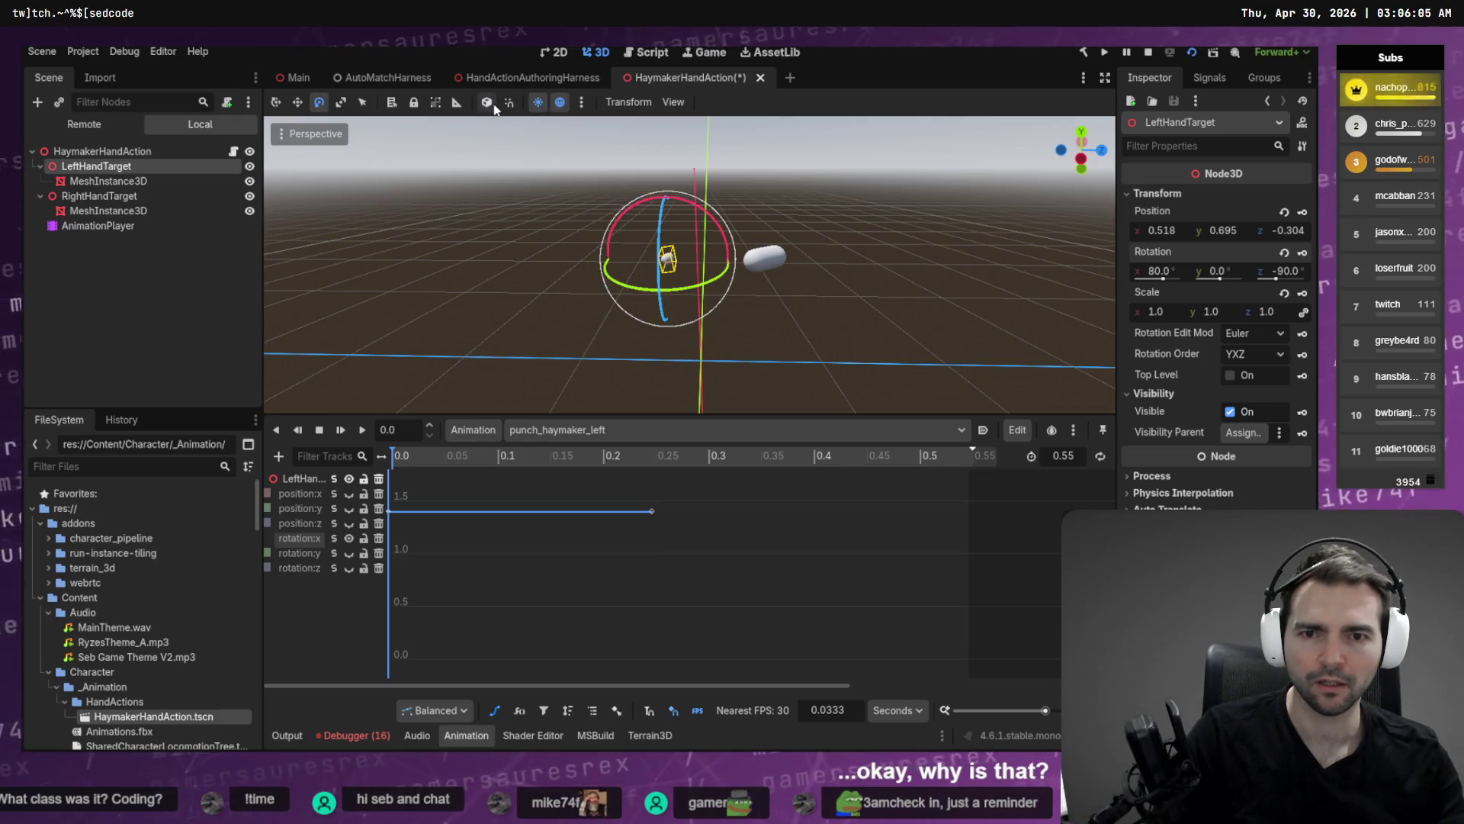
# Tilt LeftHandTarget back to -10 degrees, save, and recheck the hand in the harness.
pyautogui.moveTo(713, 221); pyautogui.dragTo(689, 200)
pyautogui.moveTo(593, 174)
pyautogui.mouseDown()
pyautogui.moveTo(531, 168)
pyautogui.moveTo(481, 189)
pyautogui.mouseUp()
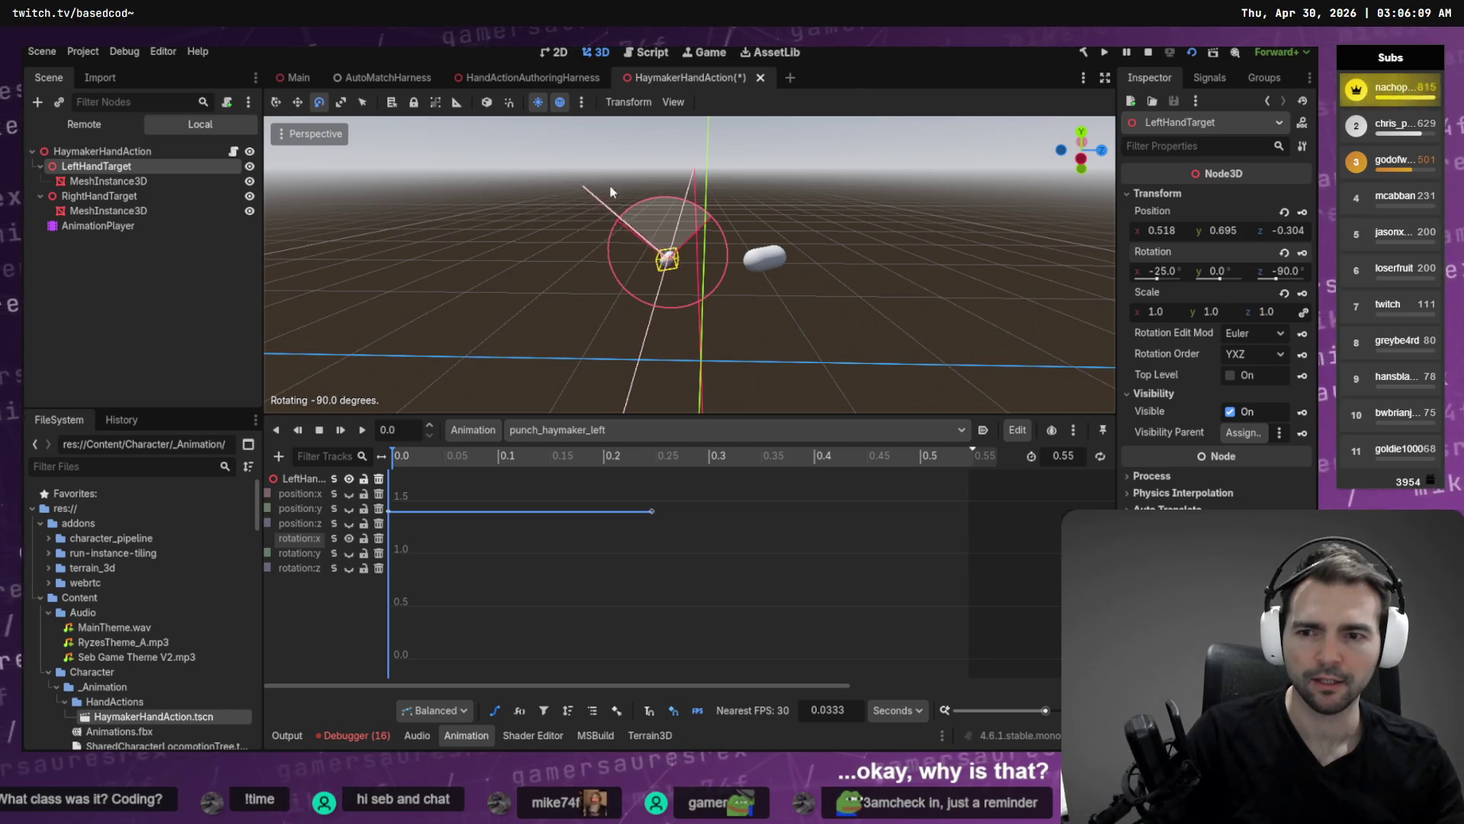
pyautogui.moveTo(612, 194); pyautogui.dragTo(616, 195)
pyautogui.hotkey('ctrl', 's')
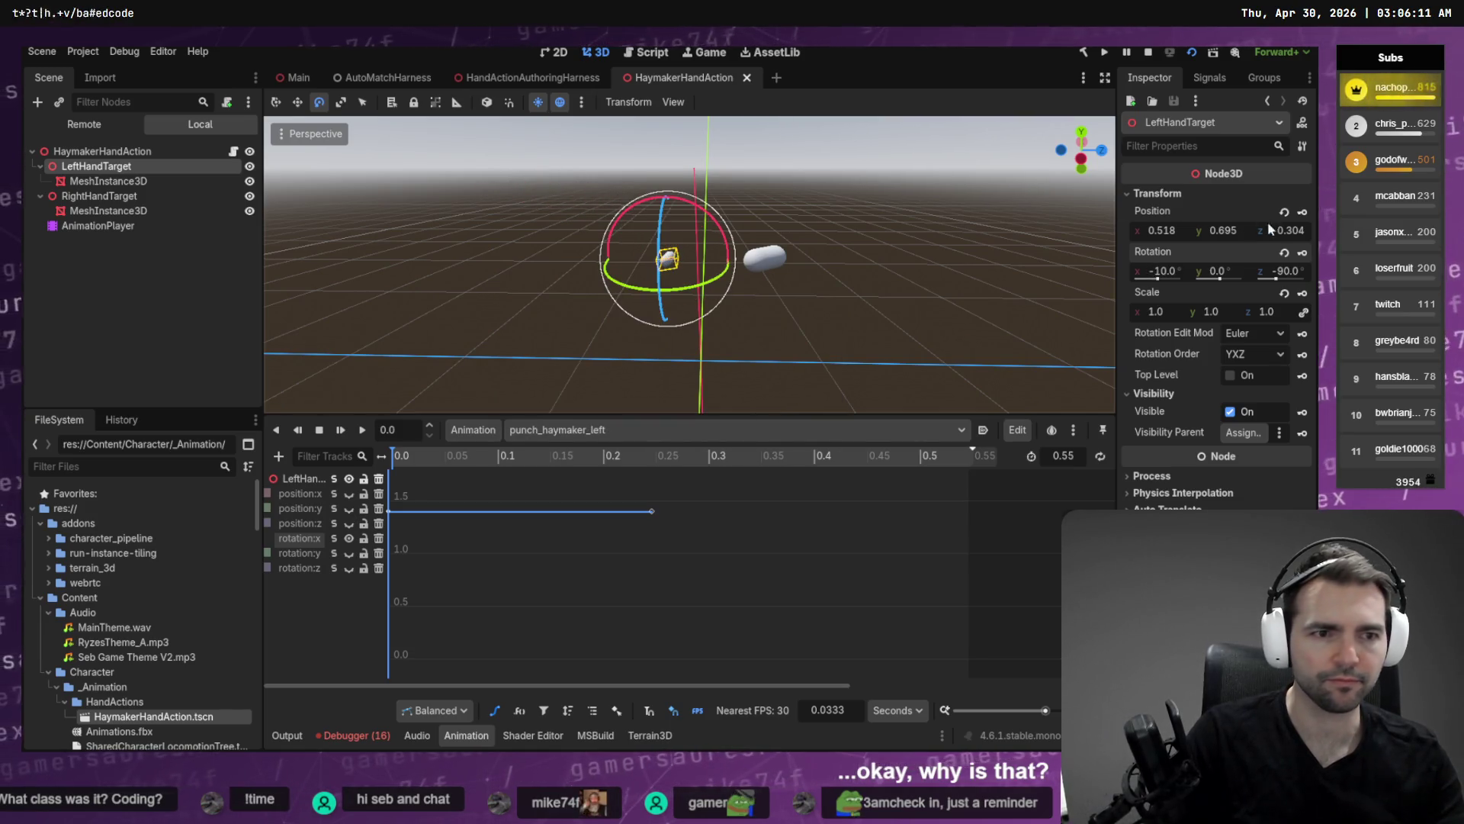
pyautogui.hotkey('alt', 'Tab')
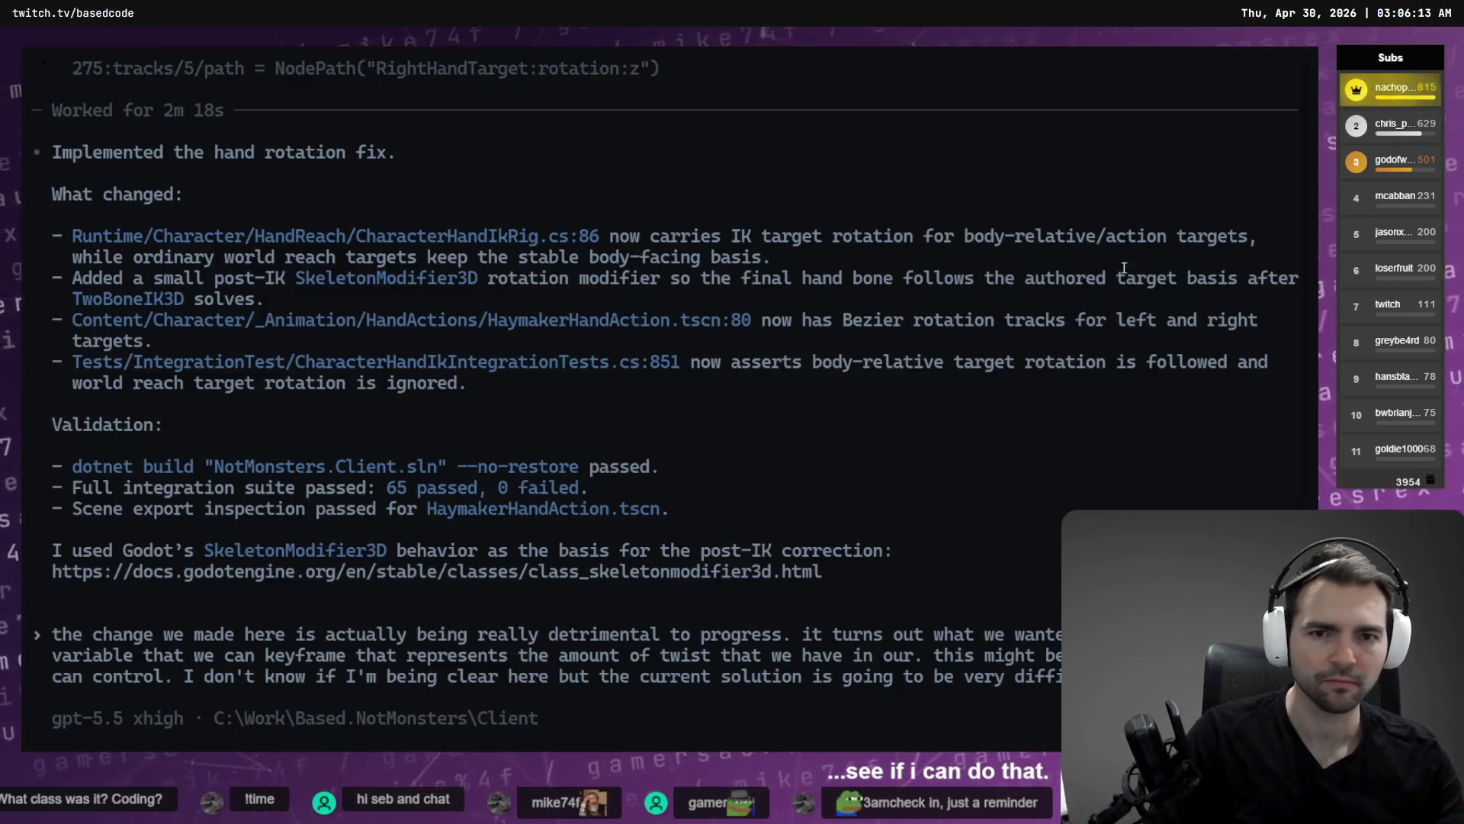
pyautogui.hotkey('alt', 'Tab')
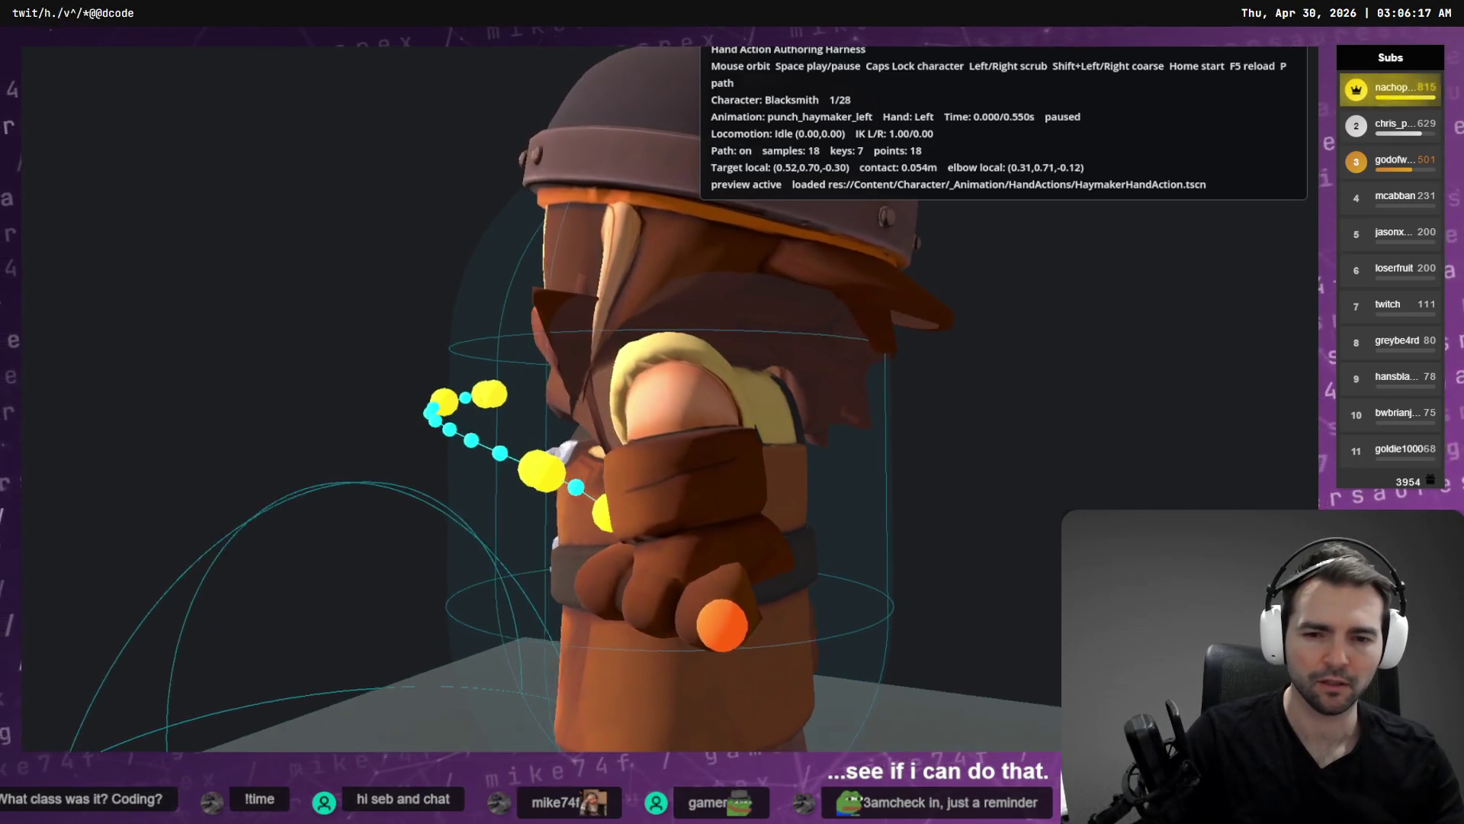
pyautogui.hotkey('alt', 'Tab')
pyautogui.hotkey('alt', 'Tab')
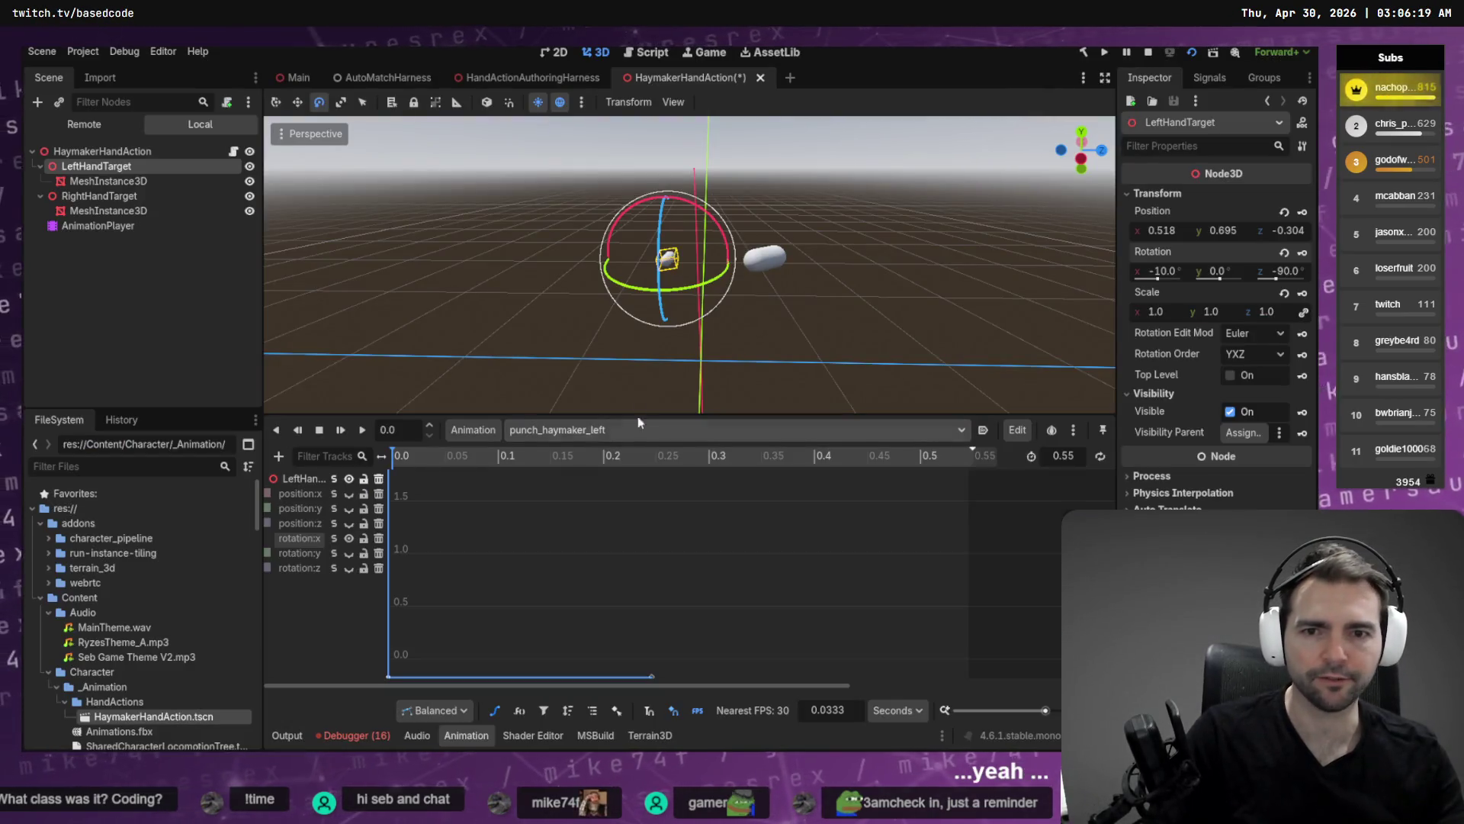
# Turn LeftHandTarget 90 degrees so its rotation reads 0°, -10°, 0°.
pyautogui.moveTo(662, 226); pyautogui.dragTo(656, 289)
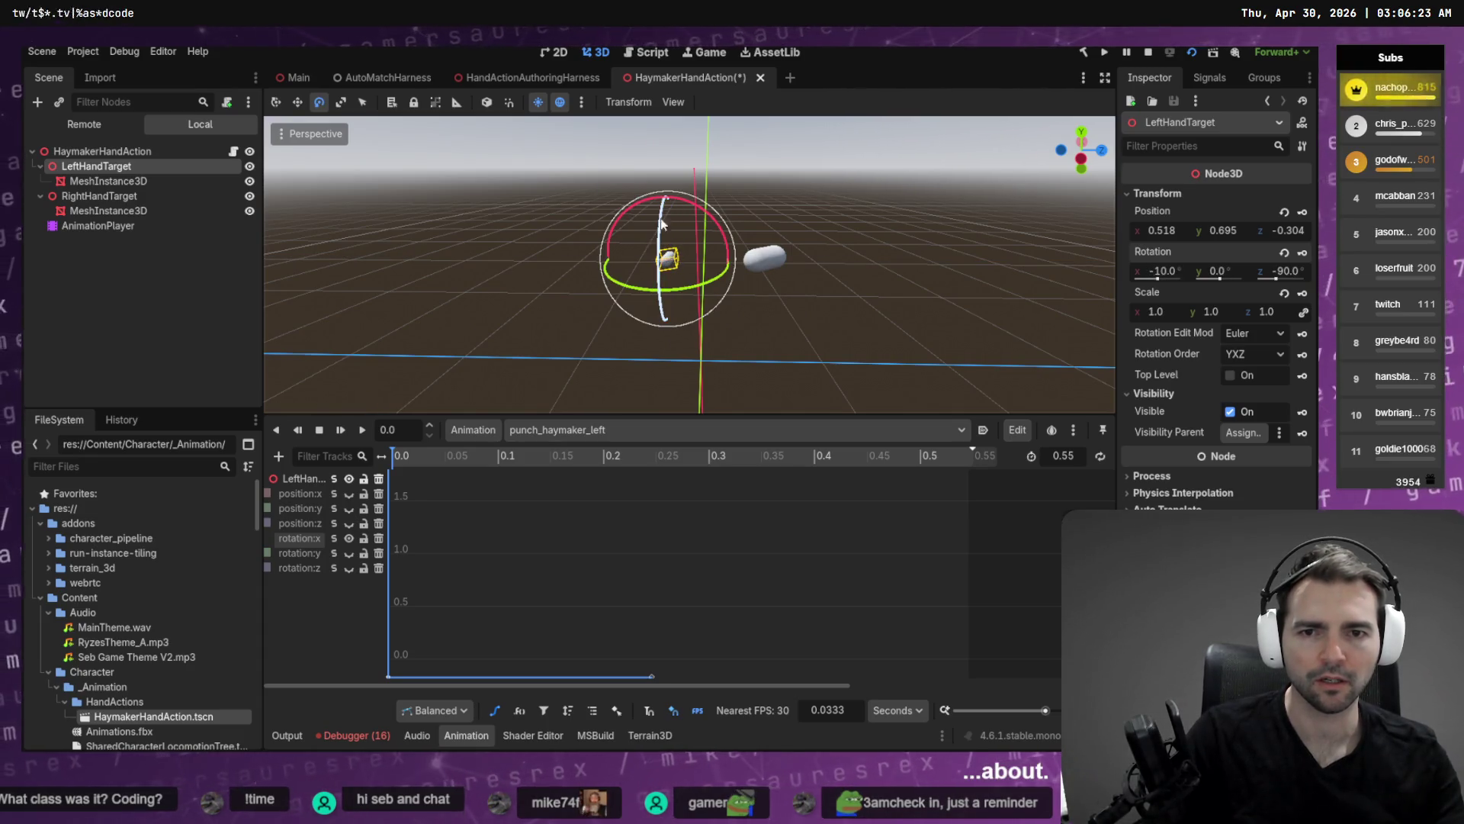
pyautogui.moveTo(662, 224); pyautogui.dragTo(657, 233)
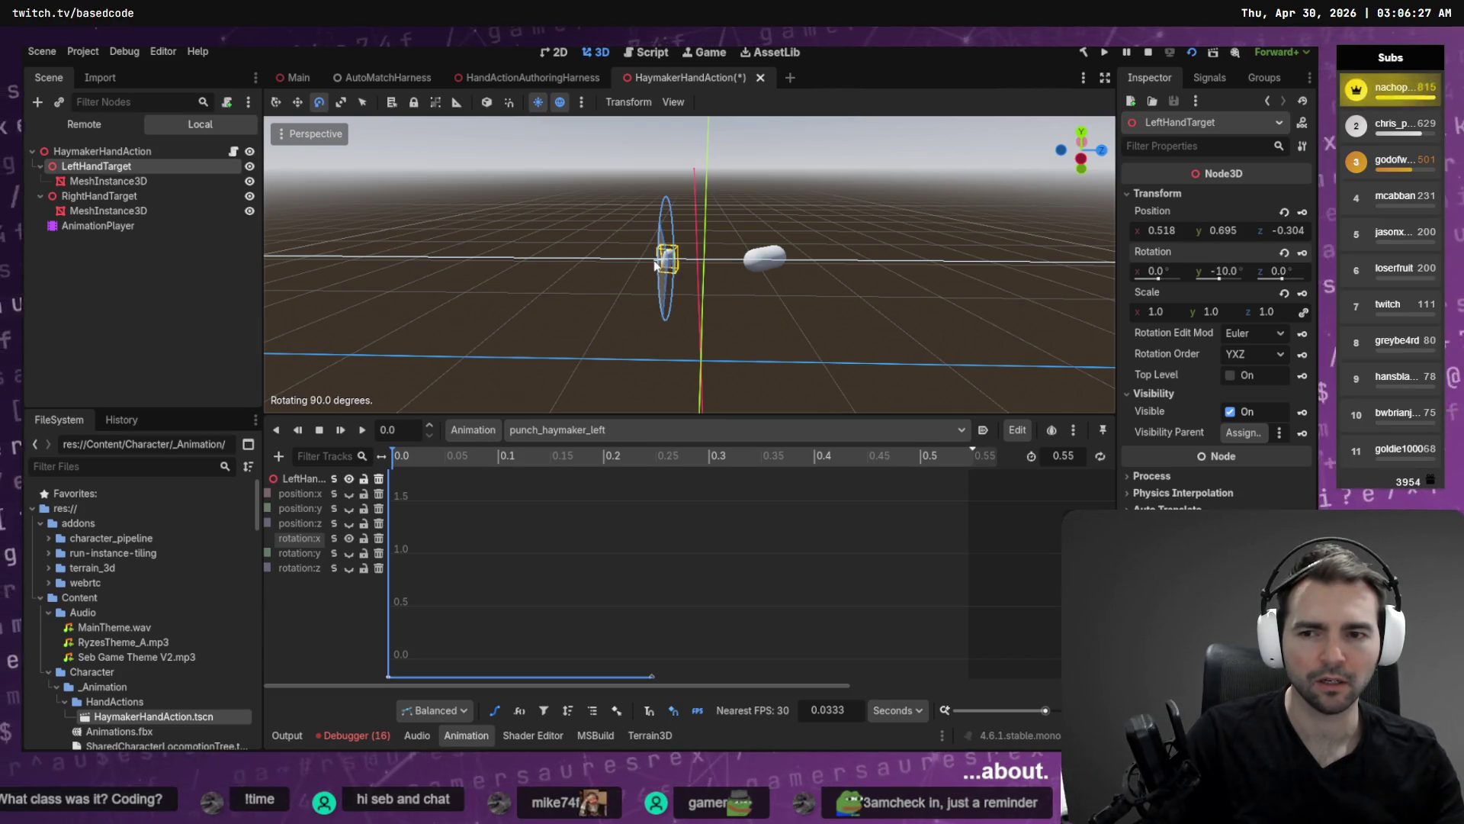
pyautogui.moveTo(654, 264); pyautogui.dragTo(761, 279)
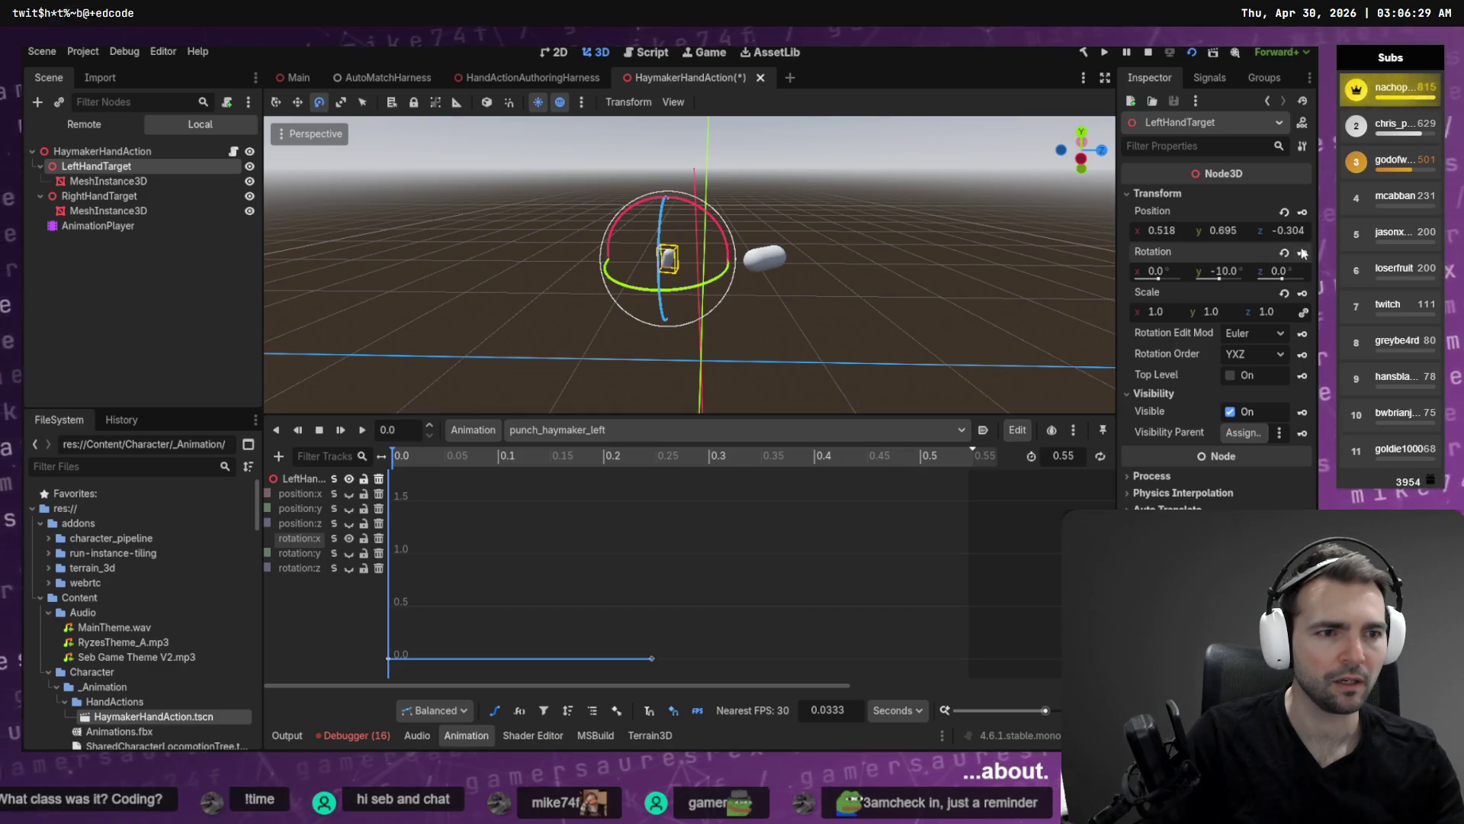
pyautogui.hotkey('alt', 'Tab')
pyautogui.hotkey('alt', 'Tab')
# Orbit behind the Blacksmith, then play punch_haymaker_left through to its end in Godot.
pyautogui.moveTo(732, 412); pyautogui.dragTo(595, 412)
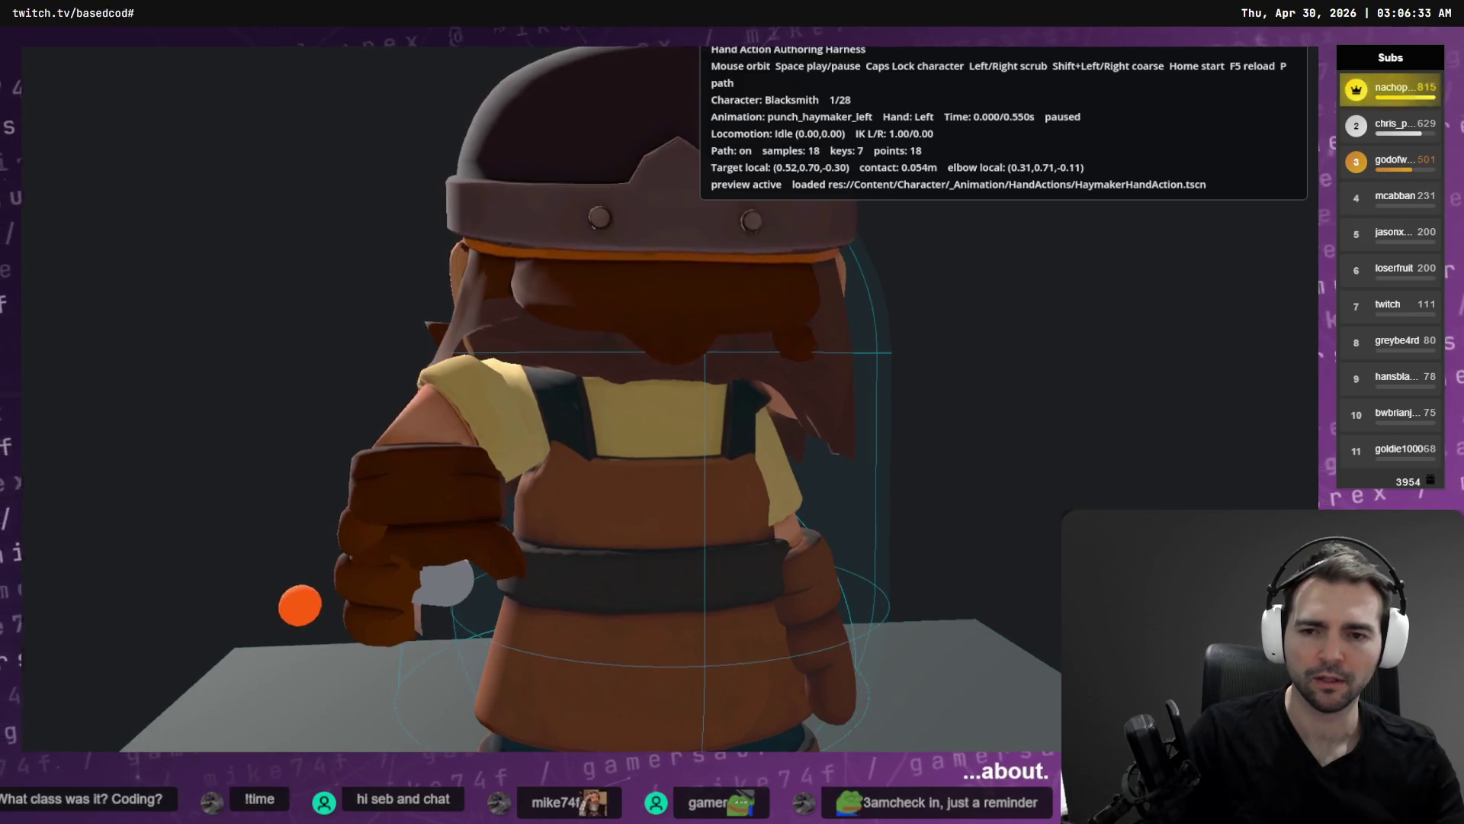
pyautogui.hotkey('alt', 'Tab')
pyautogui.hotkey('alt', 'Tab')
pyautogui.moveTo(690, 265)
pyautogui.mouseDown()
pyautogui.moveTo(667, 248)
pyautogui.moveTo(547, 526)
pyautogui.mouseUp()
pyautogui.press('d')
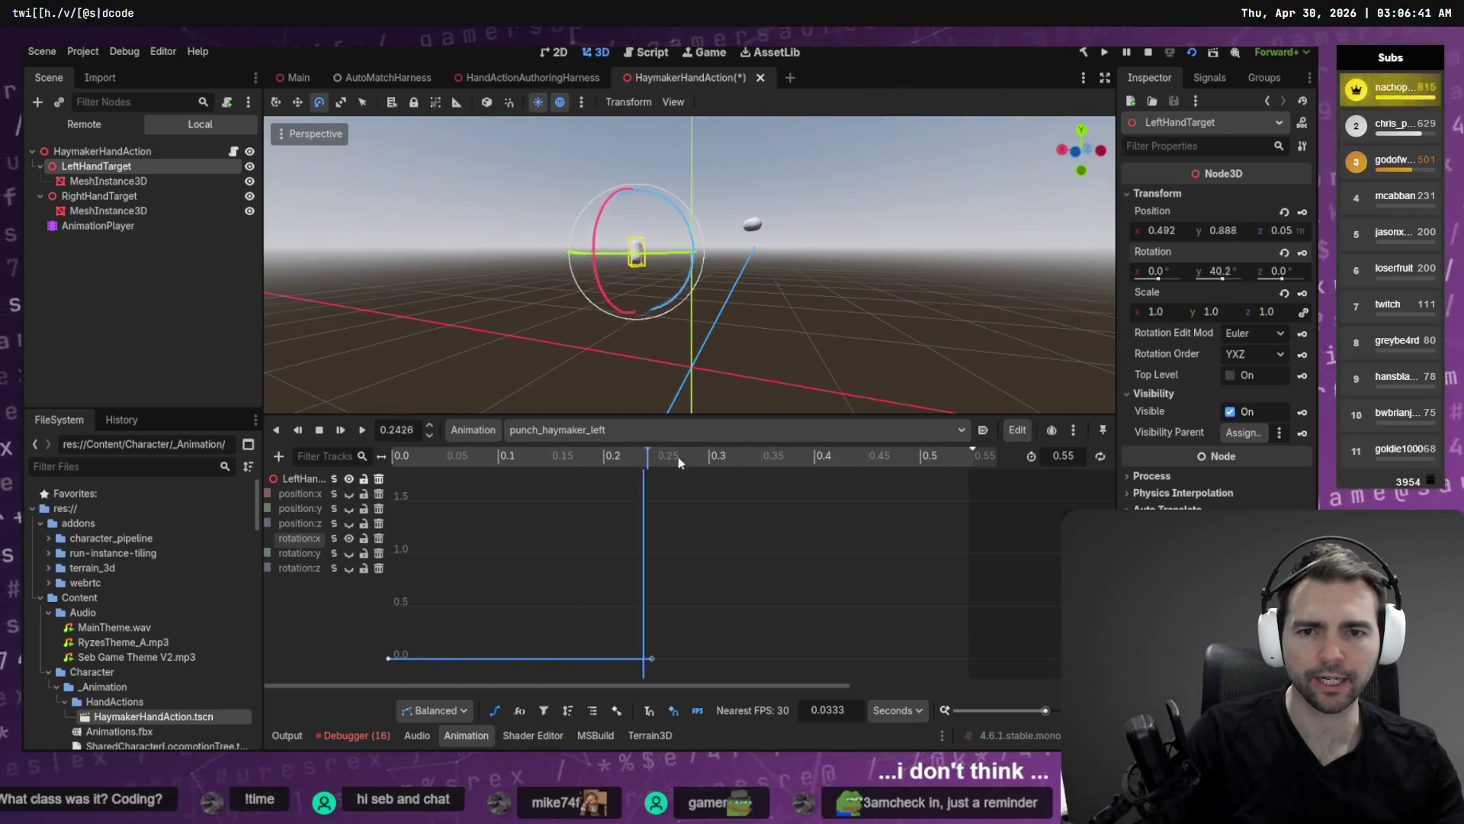
pyautogui.moveTo(655, 320)
pyautogui.mouseDown()
pyautogui.moveTo(641, 328)
pyautogui.moveTo(675, 308)
pyautogui.moveTo(656, 319)
pyautogui.mouseUp()
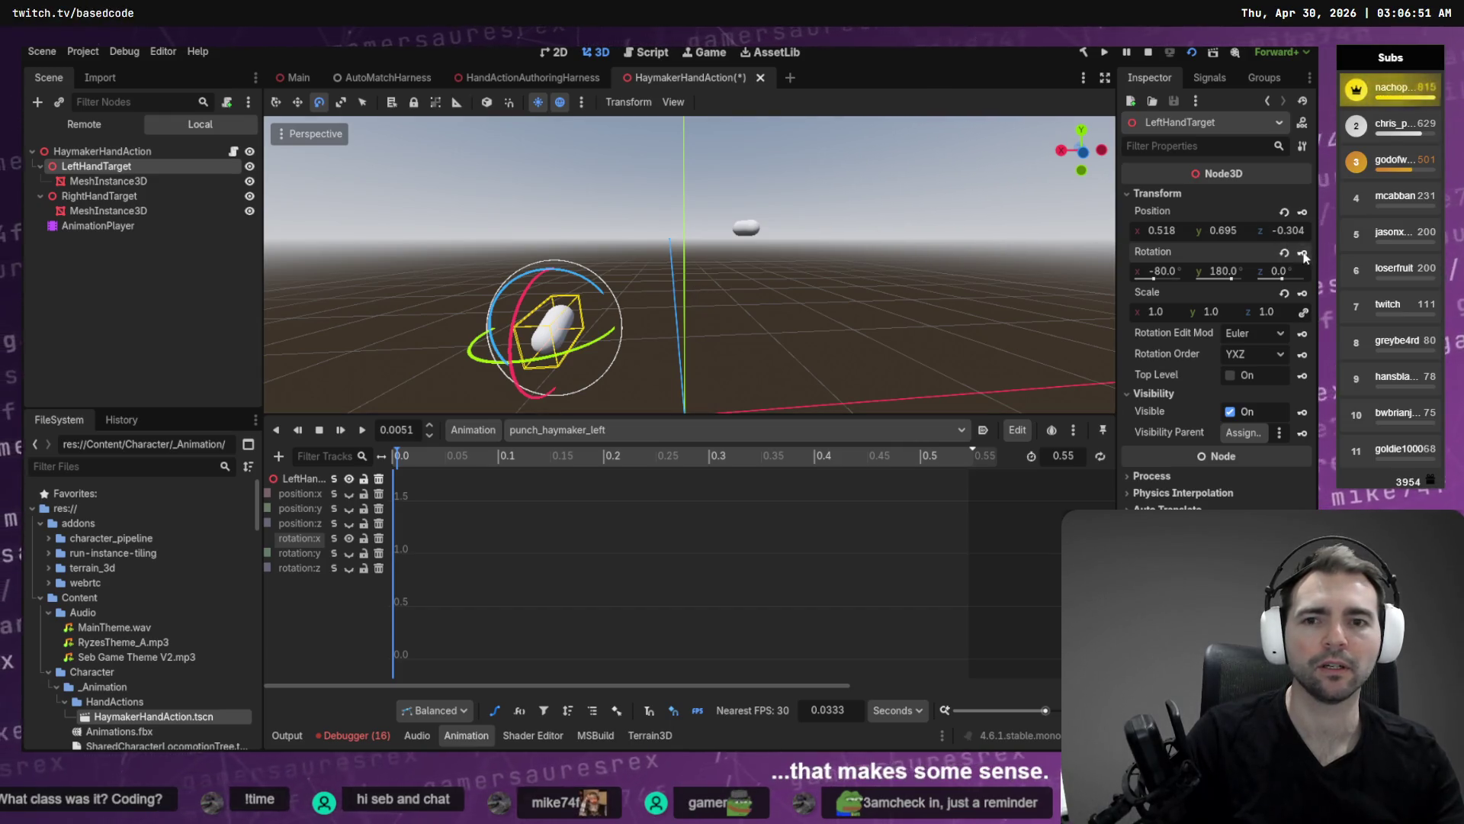
pyautogui.hotkey('alt', 'Tab')
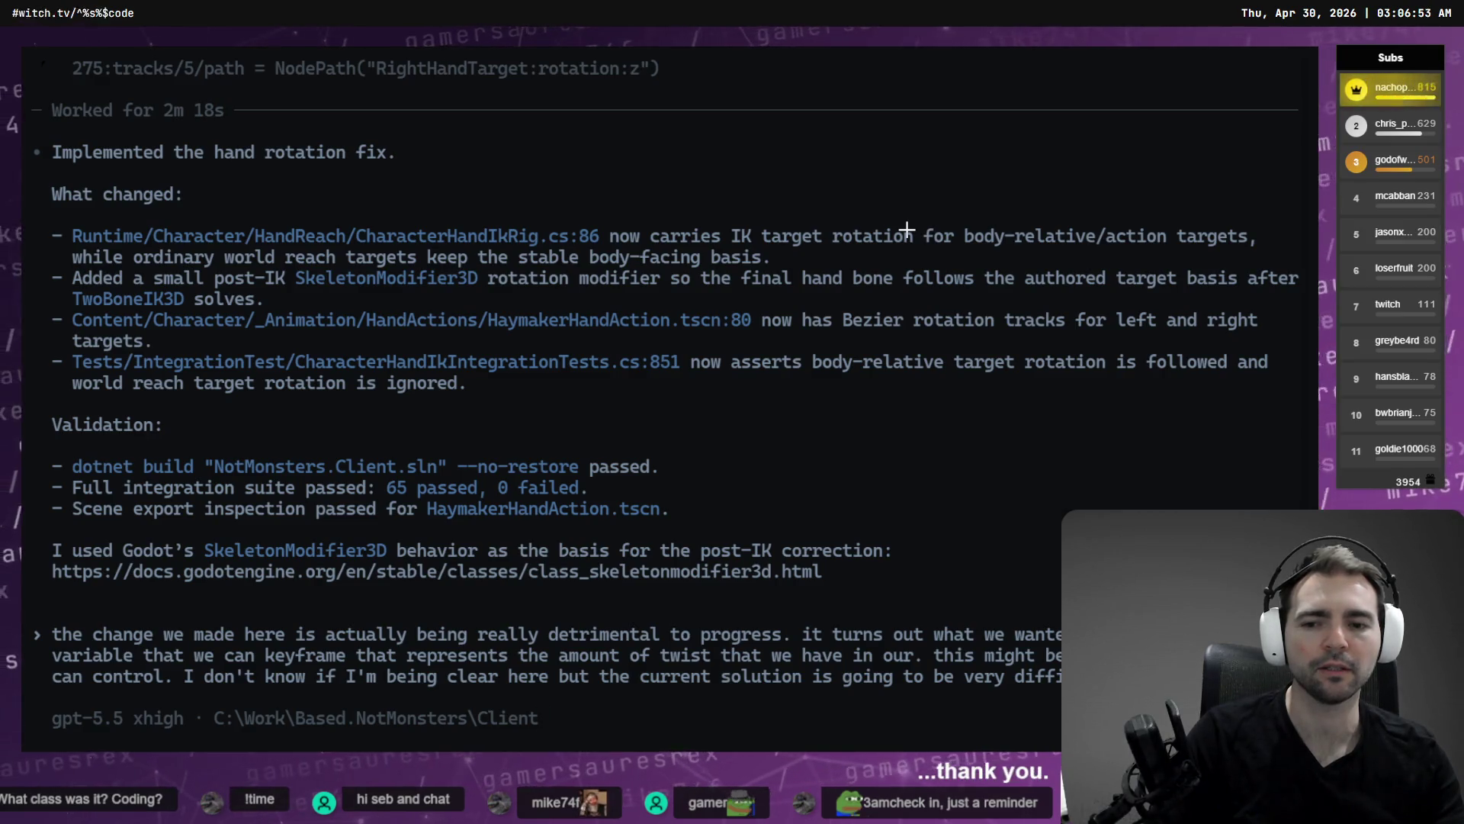
# Compare the harness's side view of the Blacksmith with the Godot editor.
pyautogui.hotkey('alt', 'Tab')
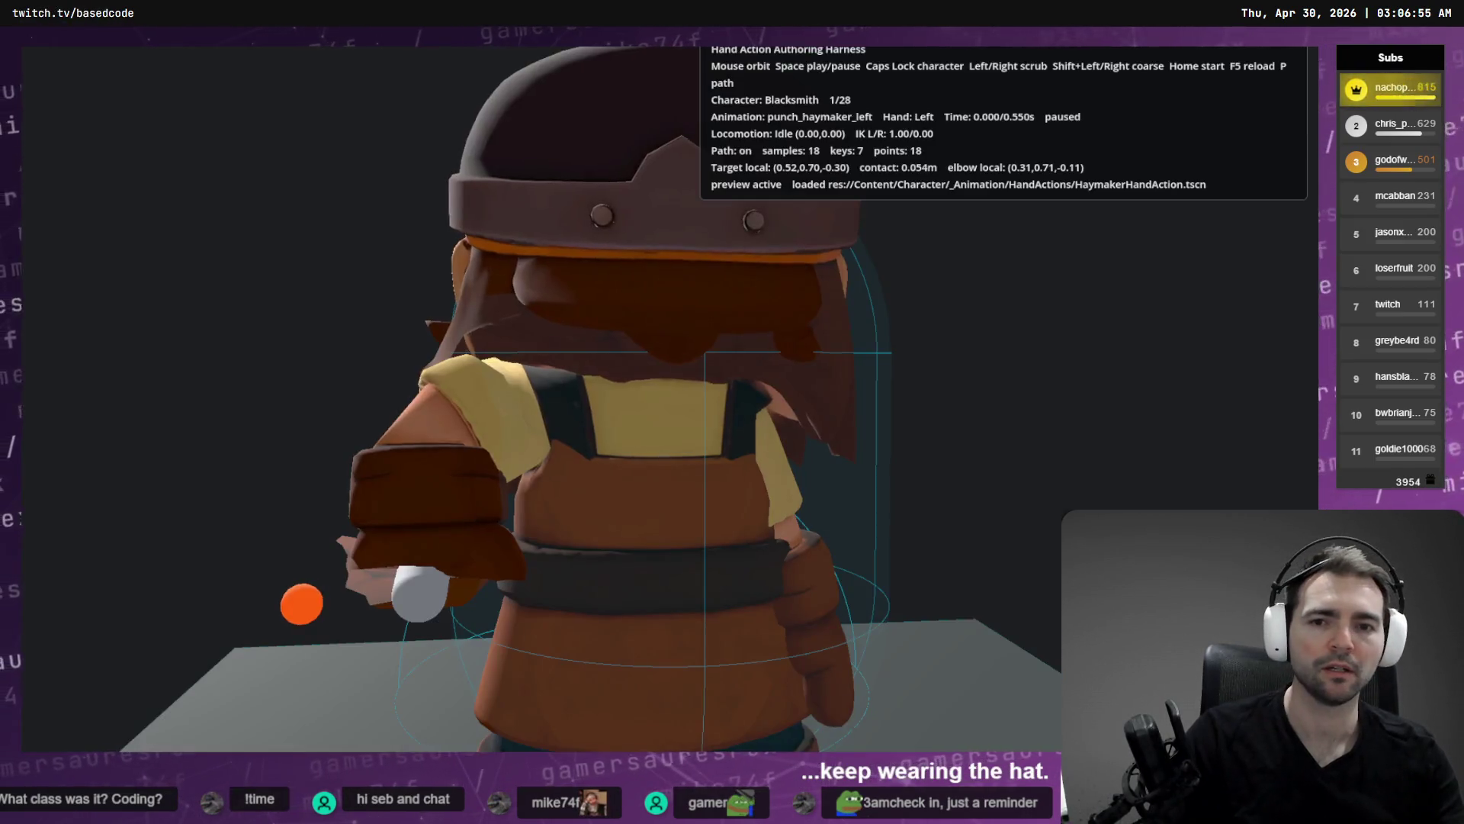
pyautogui.hotkey('alt', 'Tab')
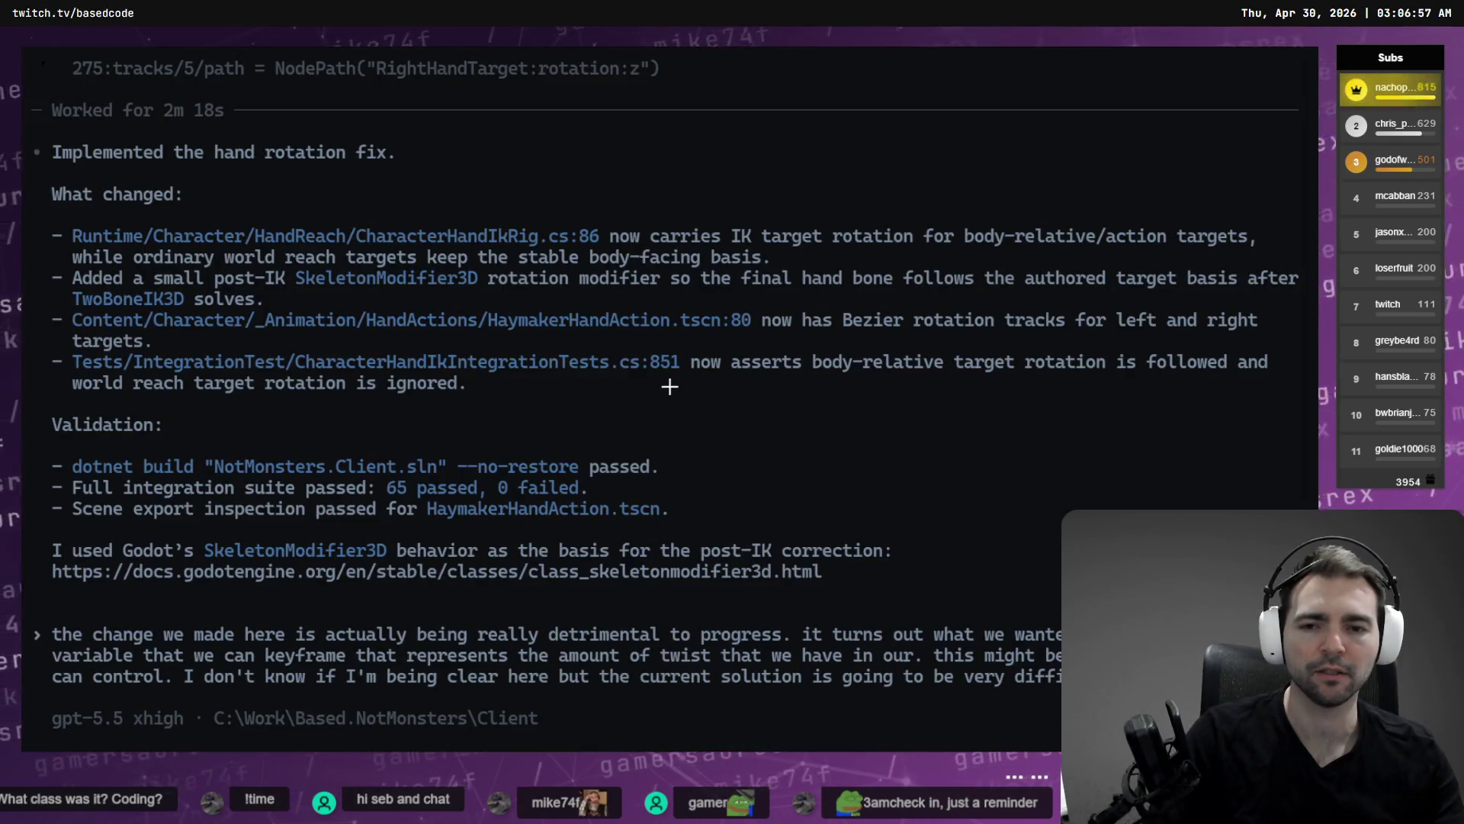
pyautogui.hotkey('alt', 'Tab')
pyautogui.hotkey('alt', 'Tab')
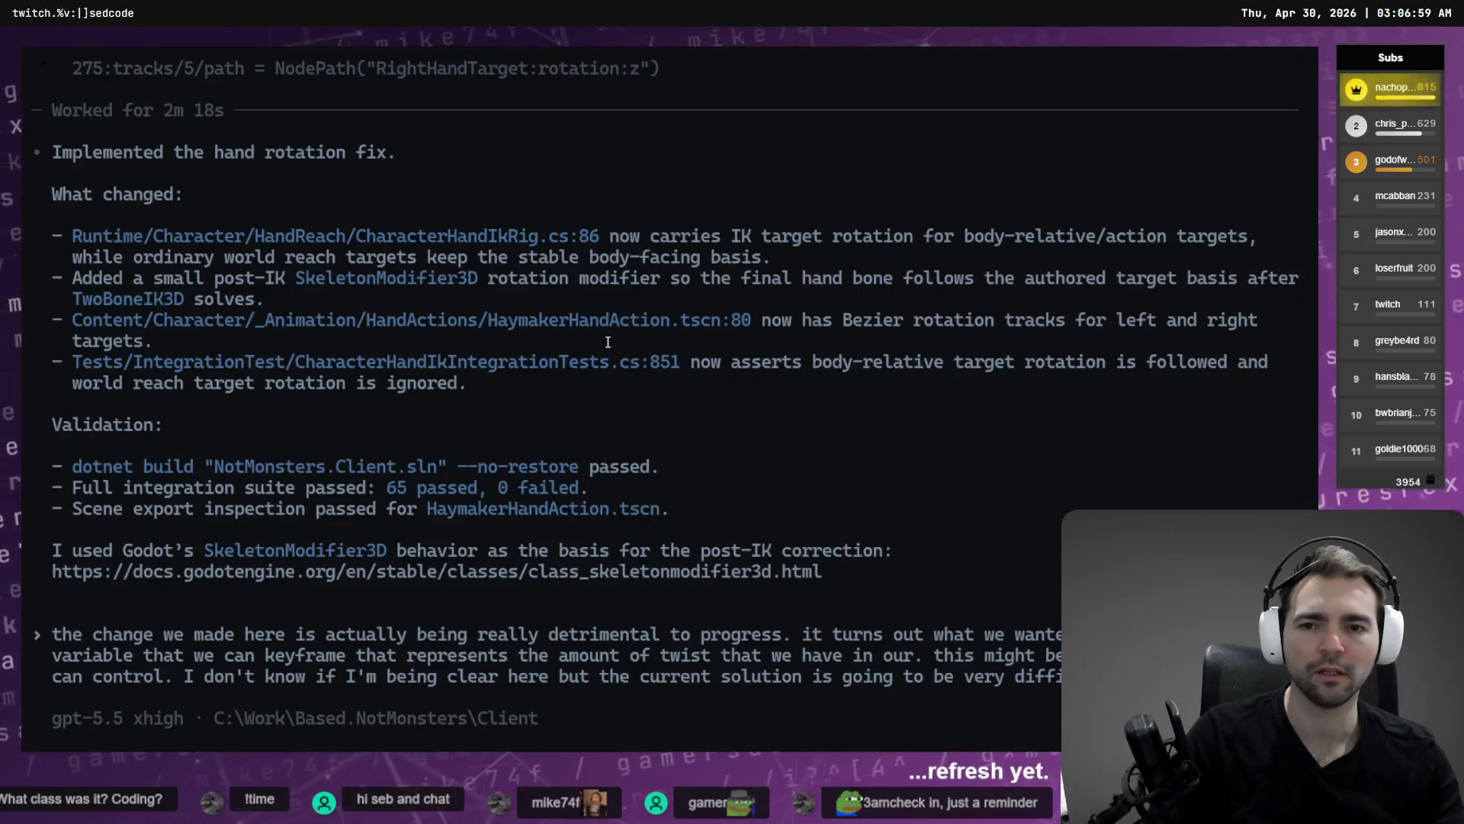
pyautogui.hotkey('alt', 'Tab')
pyautogui.moveTo(534, 412); pyautogui.dragTo(832, 411)
pyautogui.hotkey('alt', 'Tab')
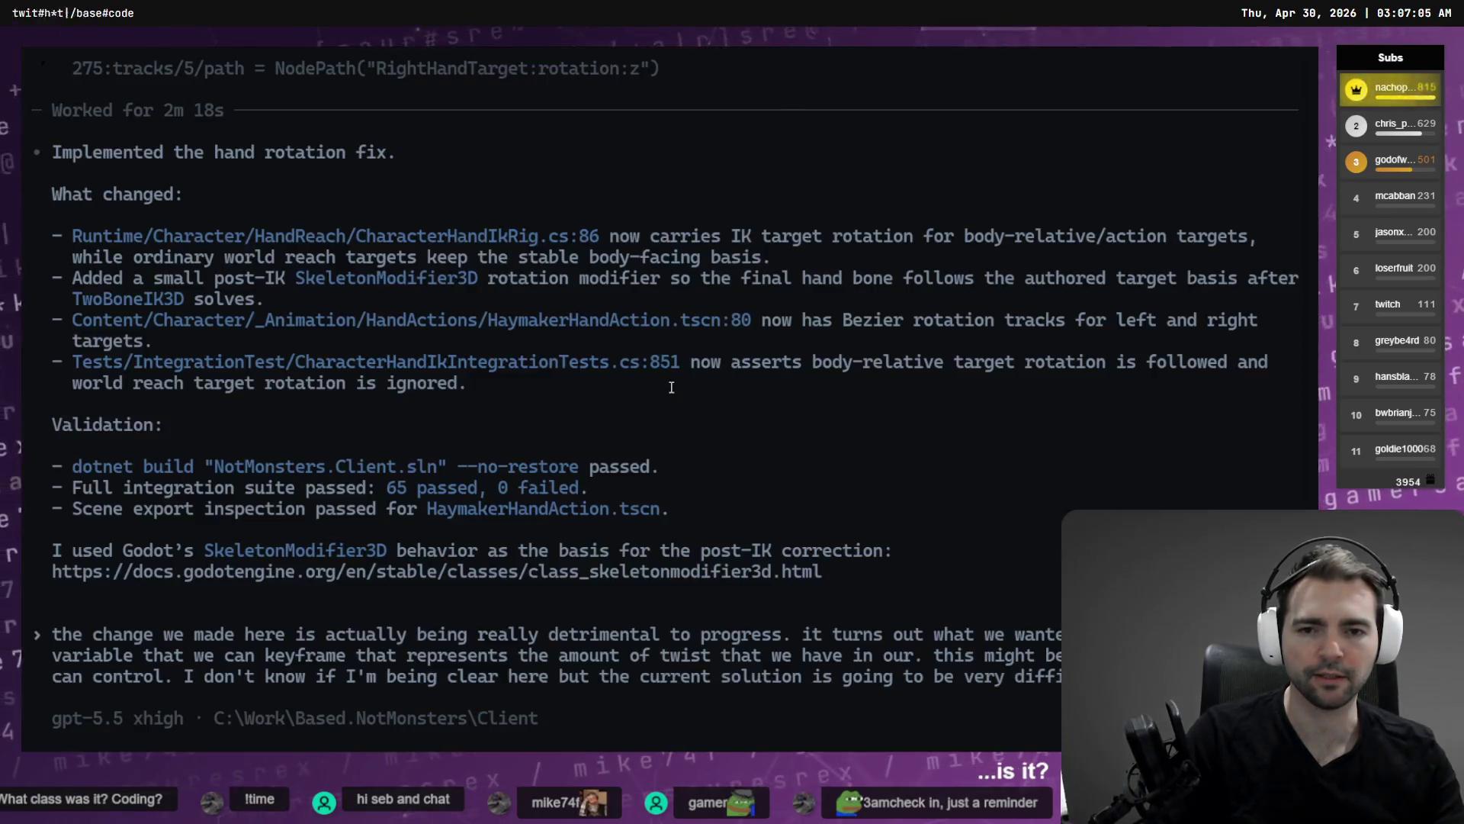
pyautogui.hotkey('alt', 'Tab')
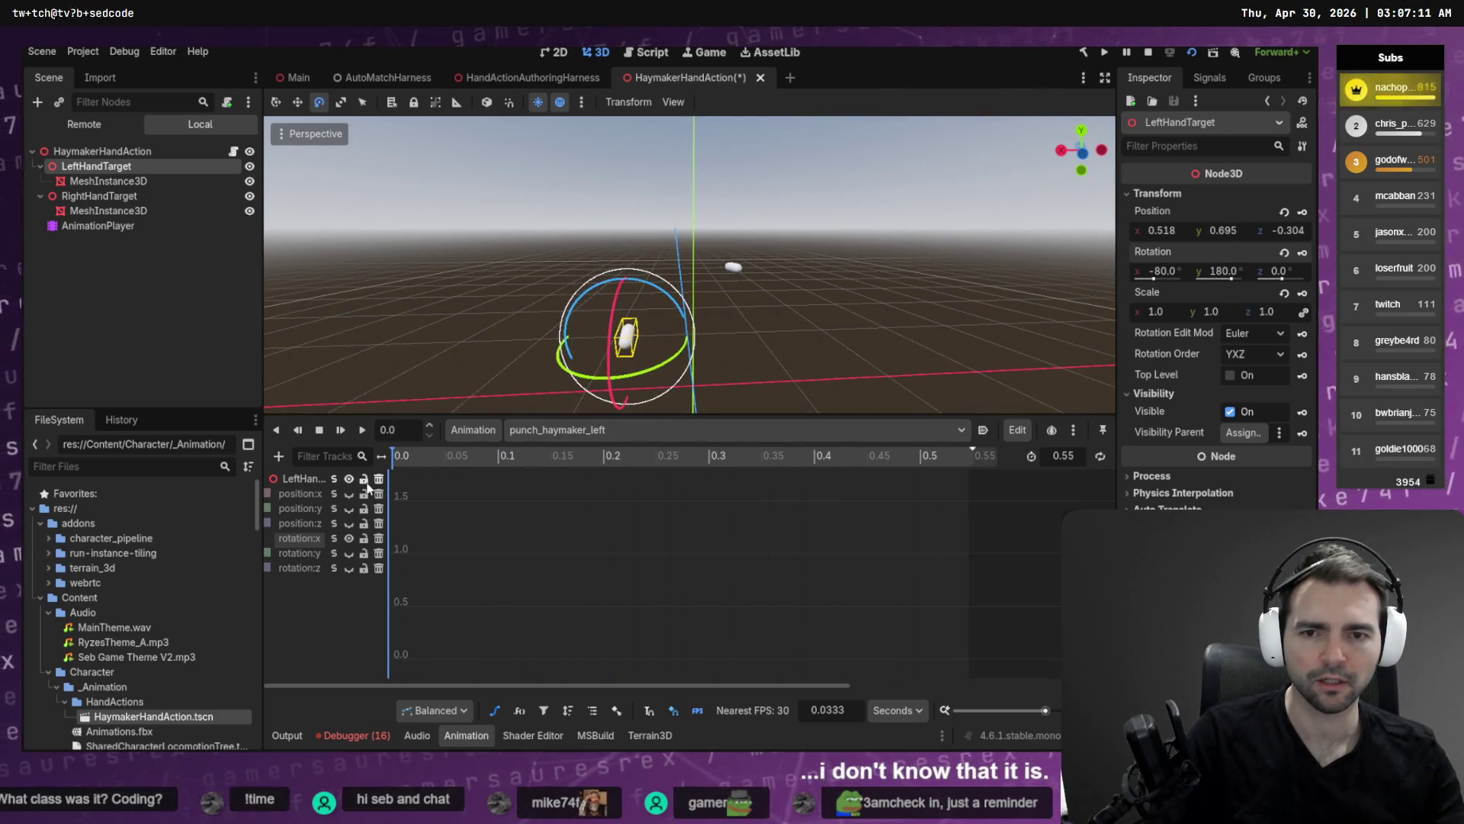
# Save the HaymakerHandAction scene and key the hand target's rotation in the animation.
pyautogui.hotkey('ctrl', 's')
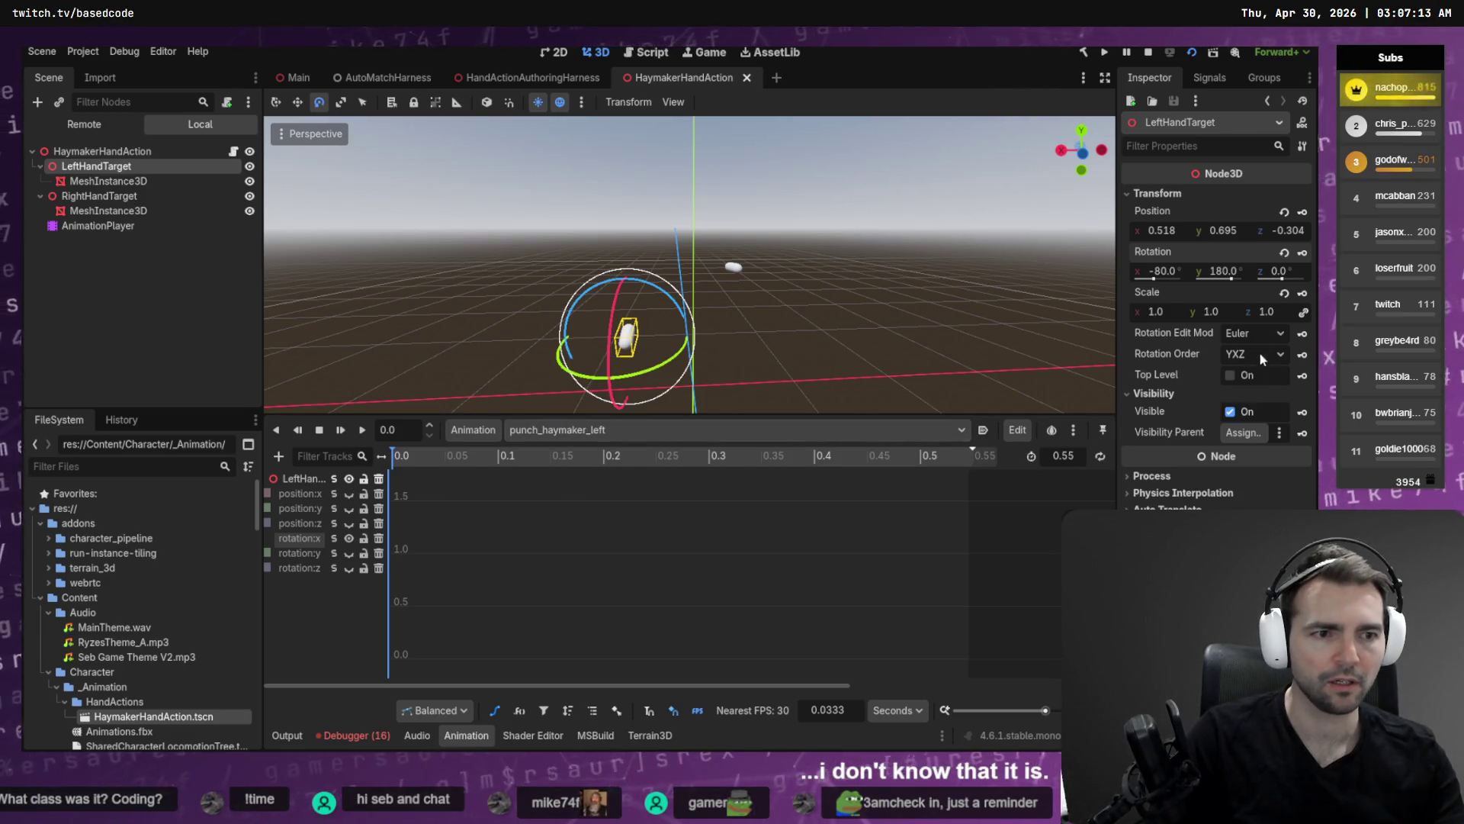
pyautogui.click(1303, 253)
pyautogui.hotkey('alt', 'Tab')
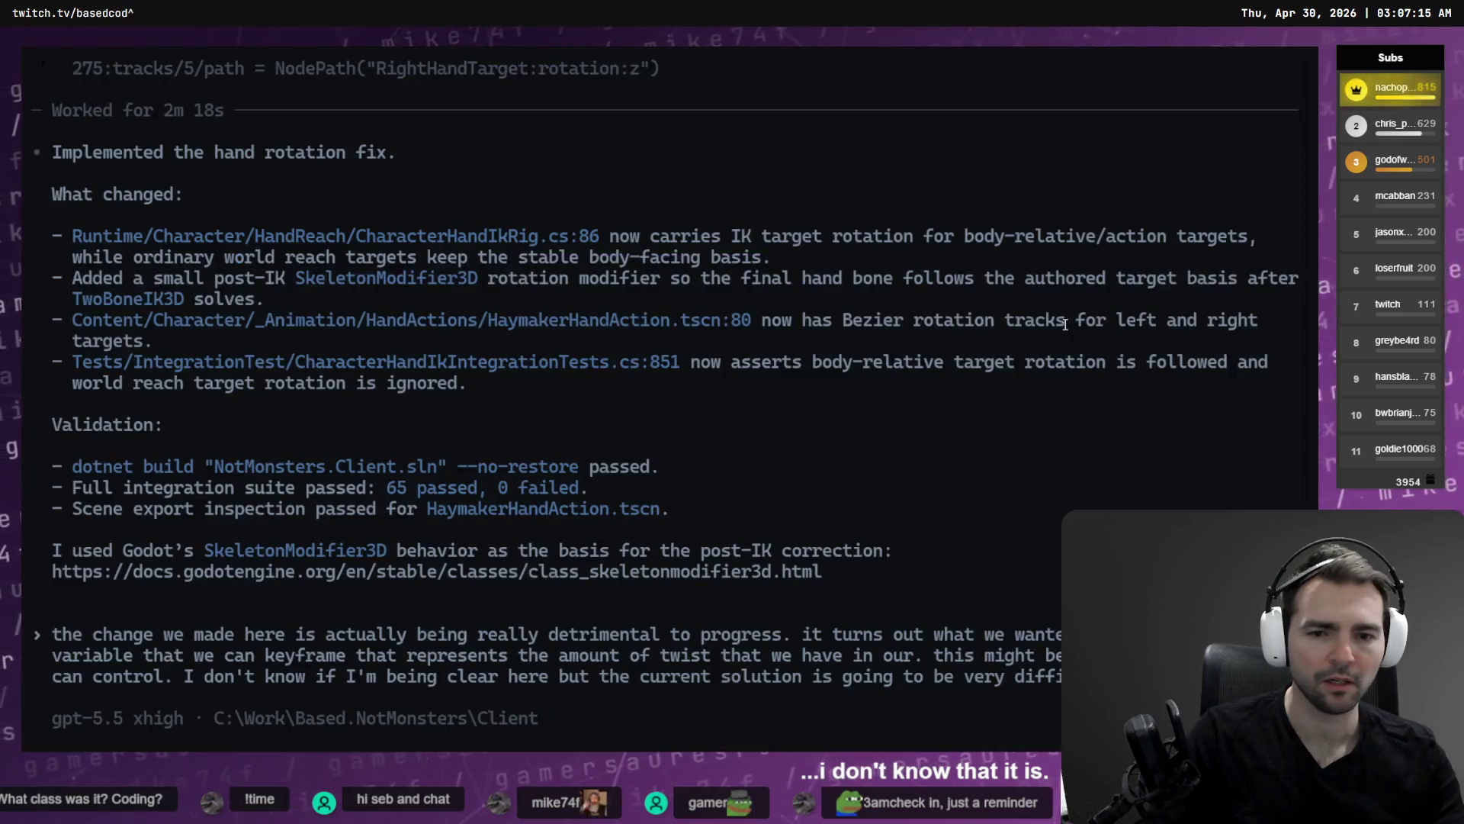
pyautogui.hotkey('alt', 'Tab')
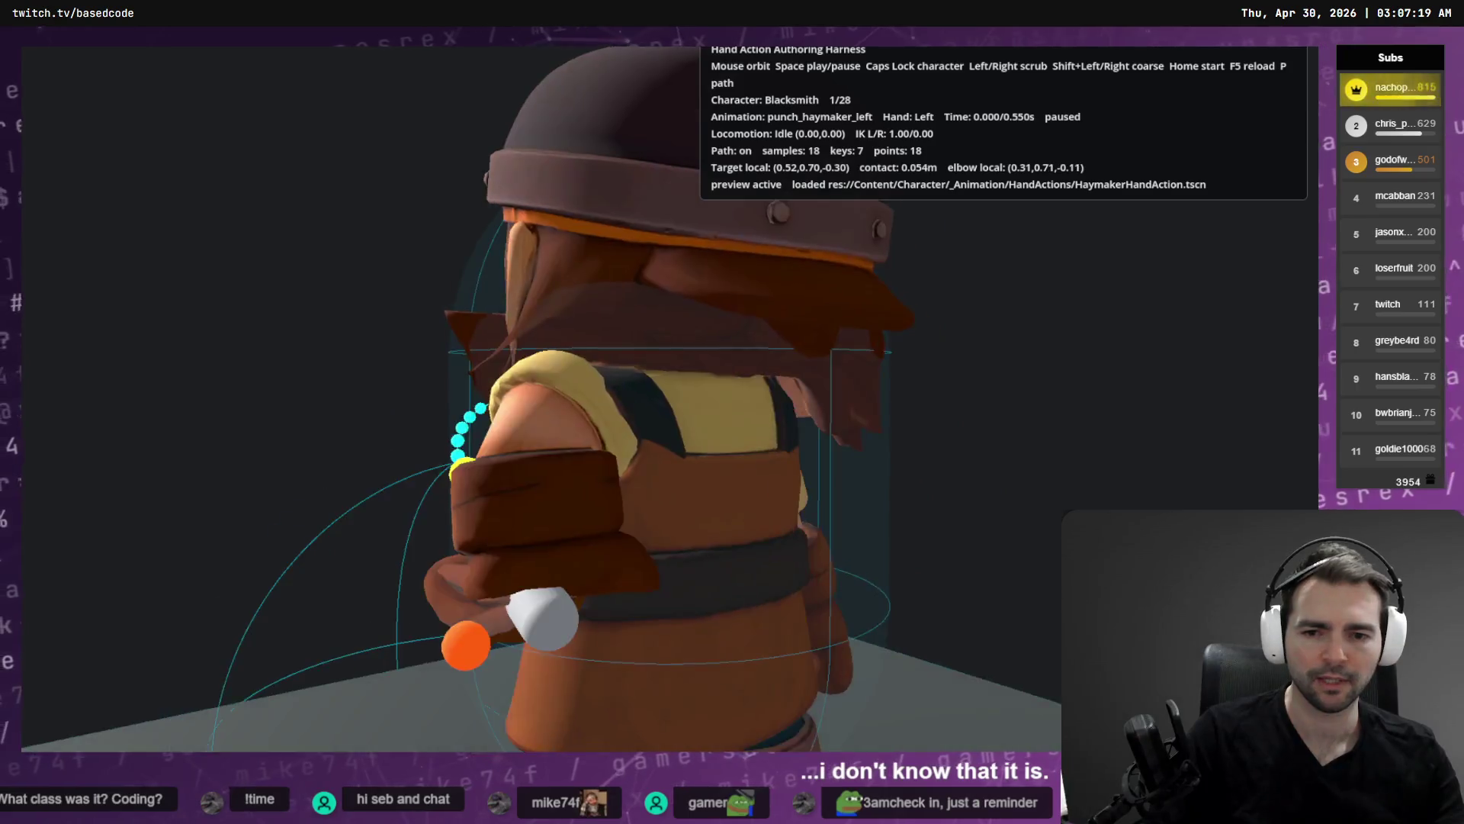
pyautogui.hotkey('alt', 'Tab')
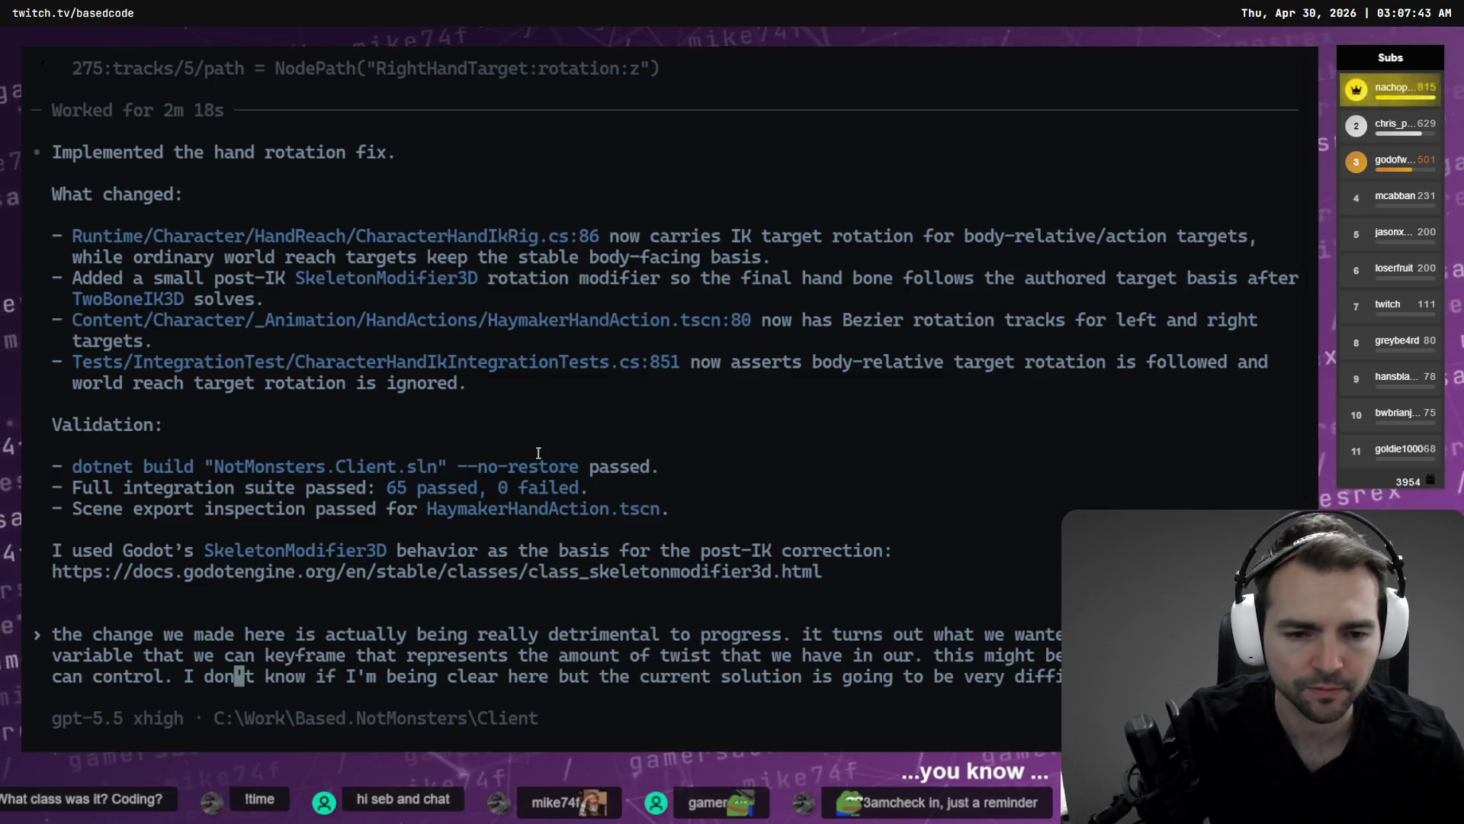
# Insert 'arm' and delete everything after 'the amount of twist that we have in our arm.'.
pyautogui.press('Left')
pyautogui.press('Left')
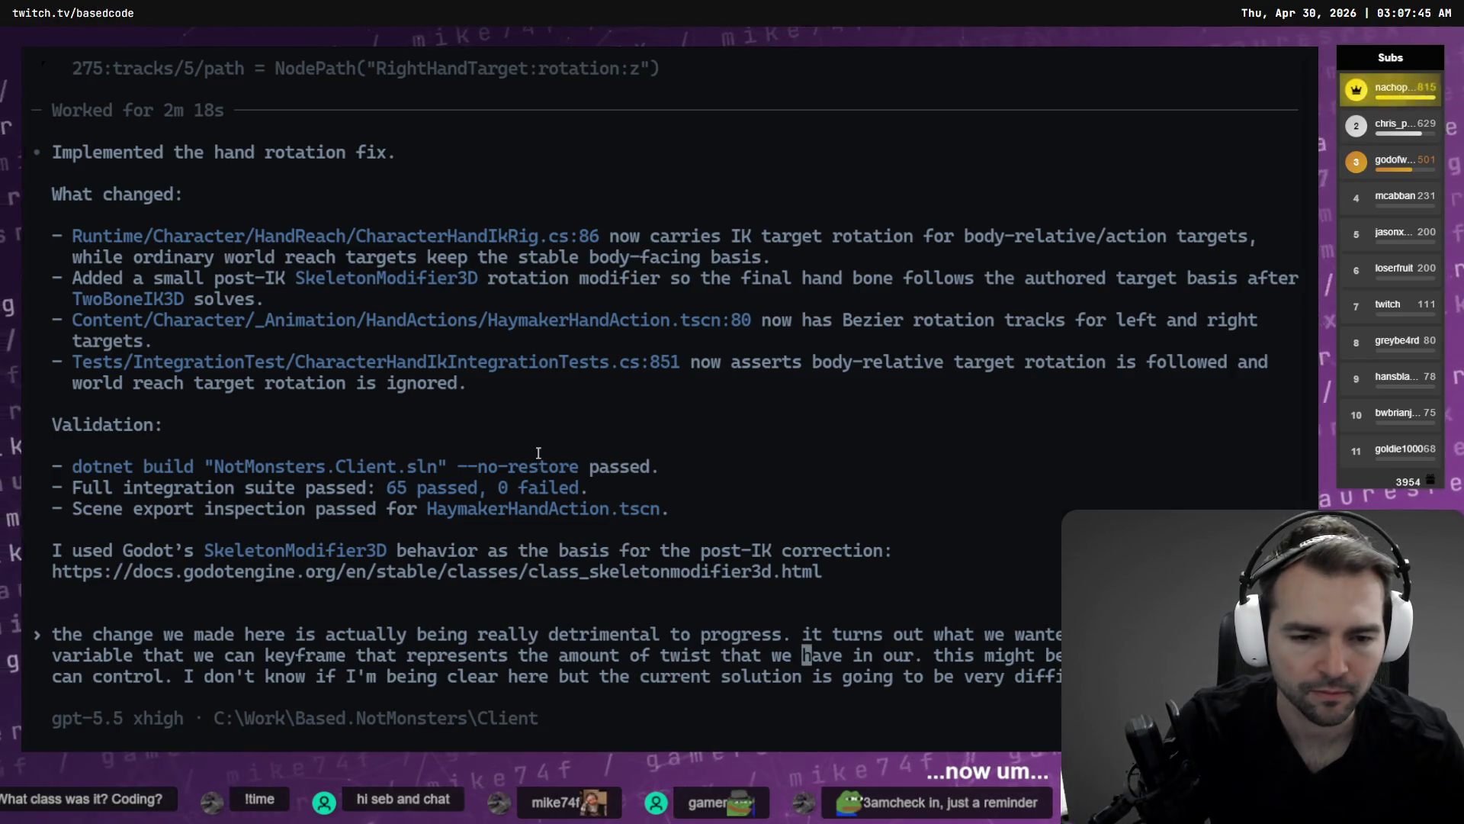
pyautogui.write('arm')
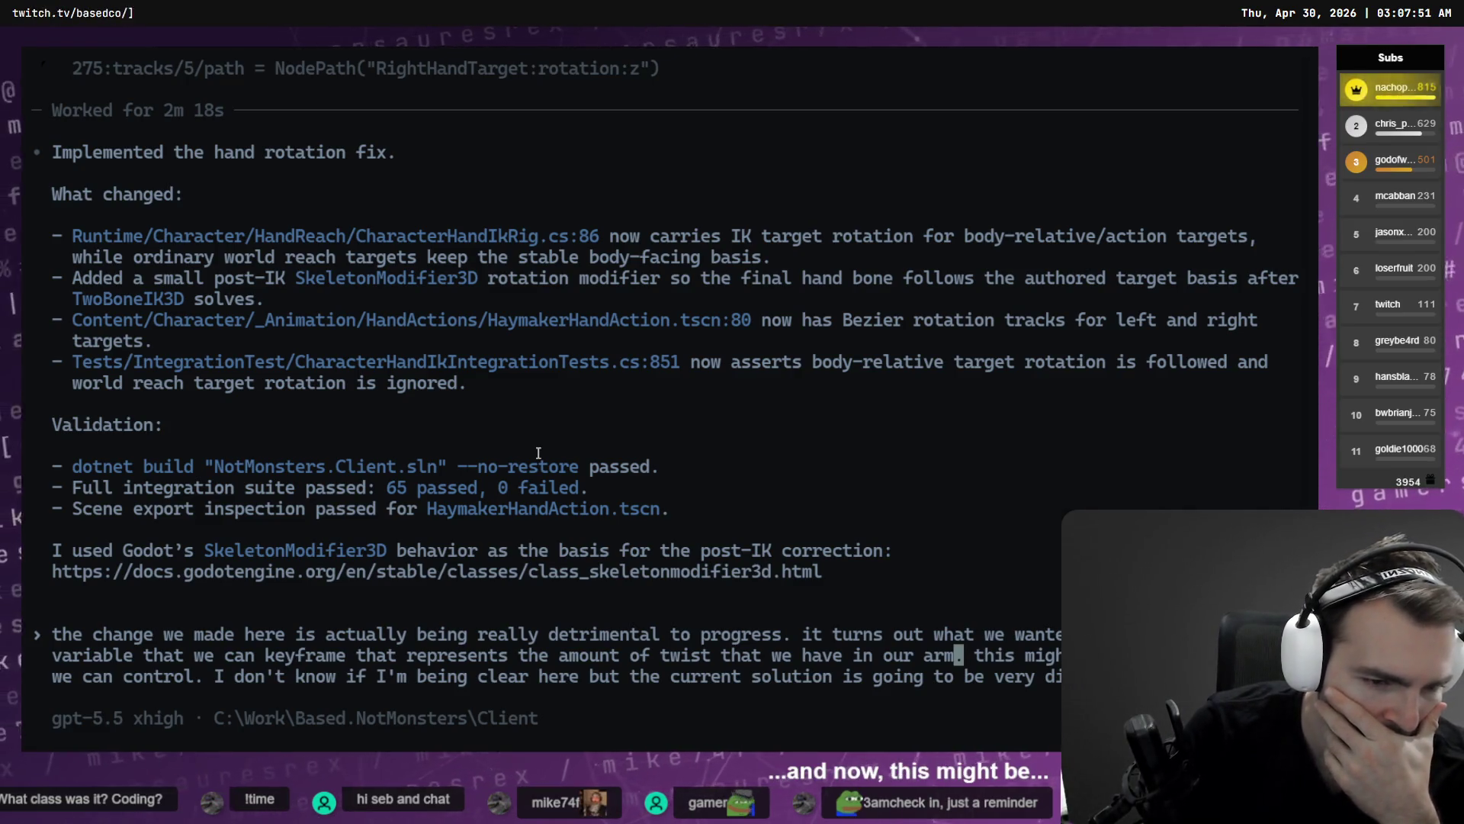
pyautogui.press('Down')
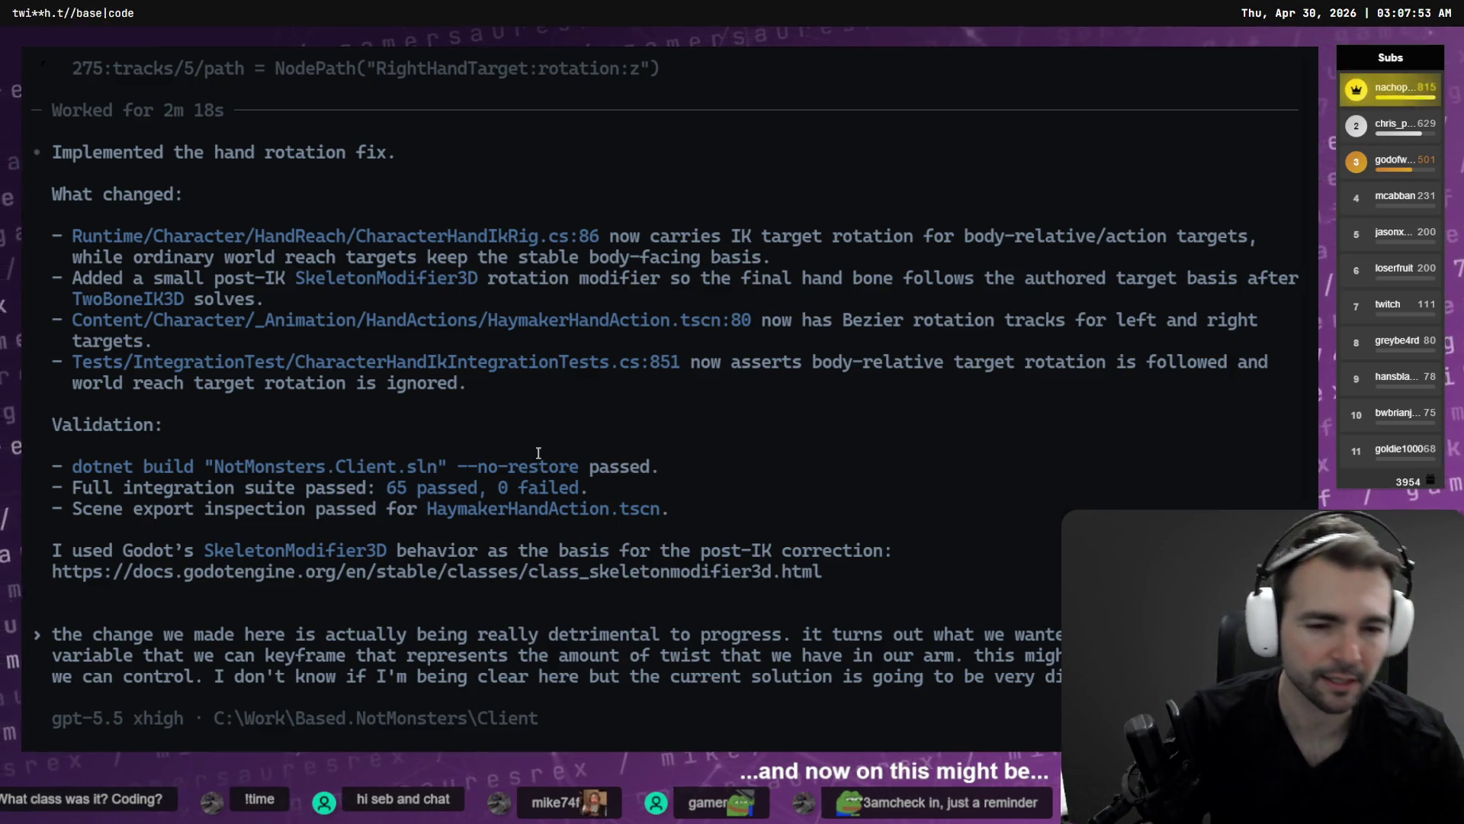
pyautogui.press('Up')
pyautogui.press('Delete')
pyautogui.press('Delete')
pyautogui.press('Delete')
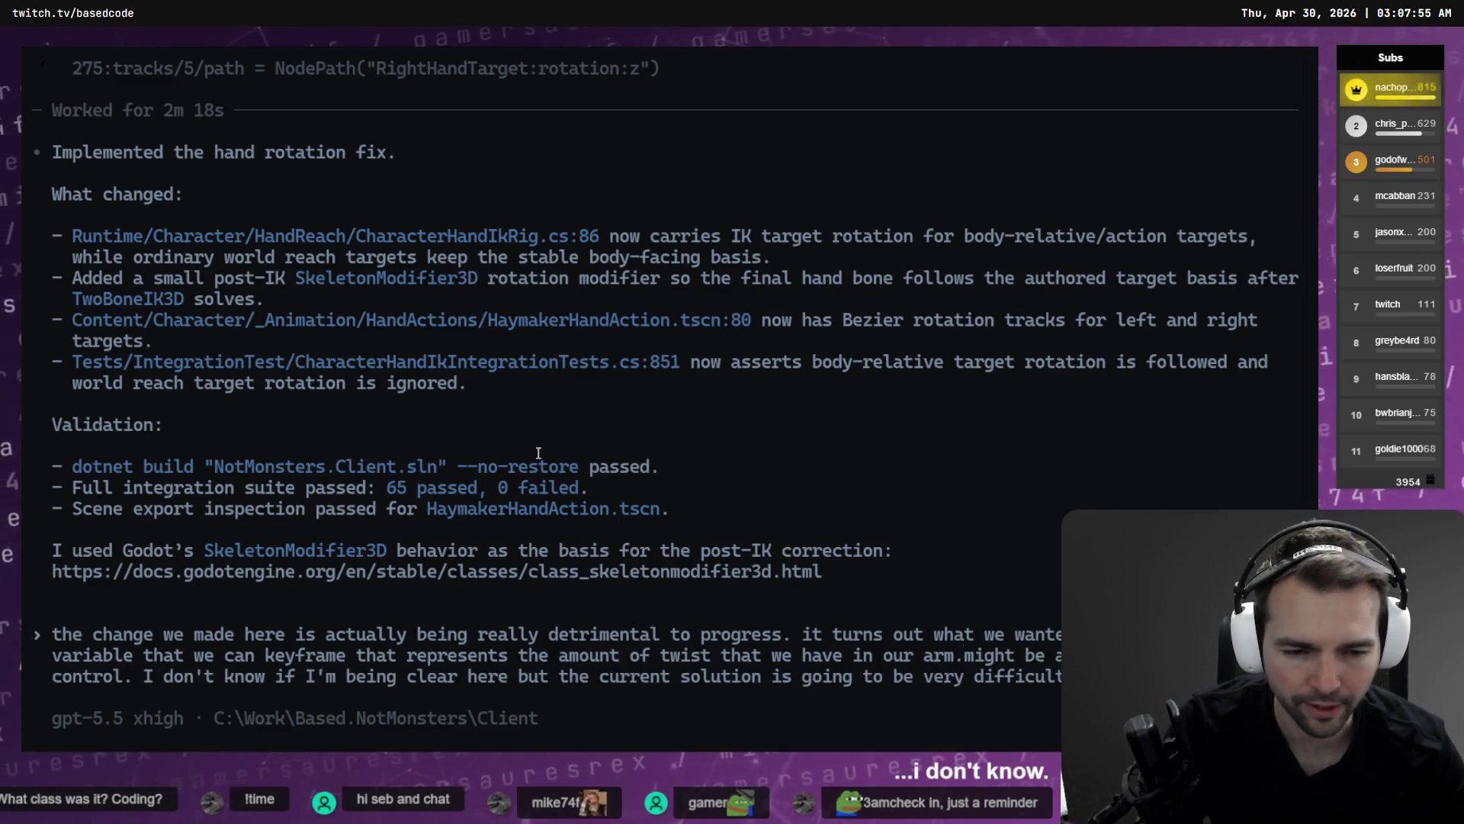
pyautogui.hotkey('ctrl', 'Delete')
pyautogui.hotkey('ctrl', 'Delete')
pyautogui.hotkey('ctrl', 'Delete')
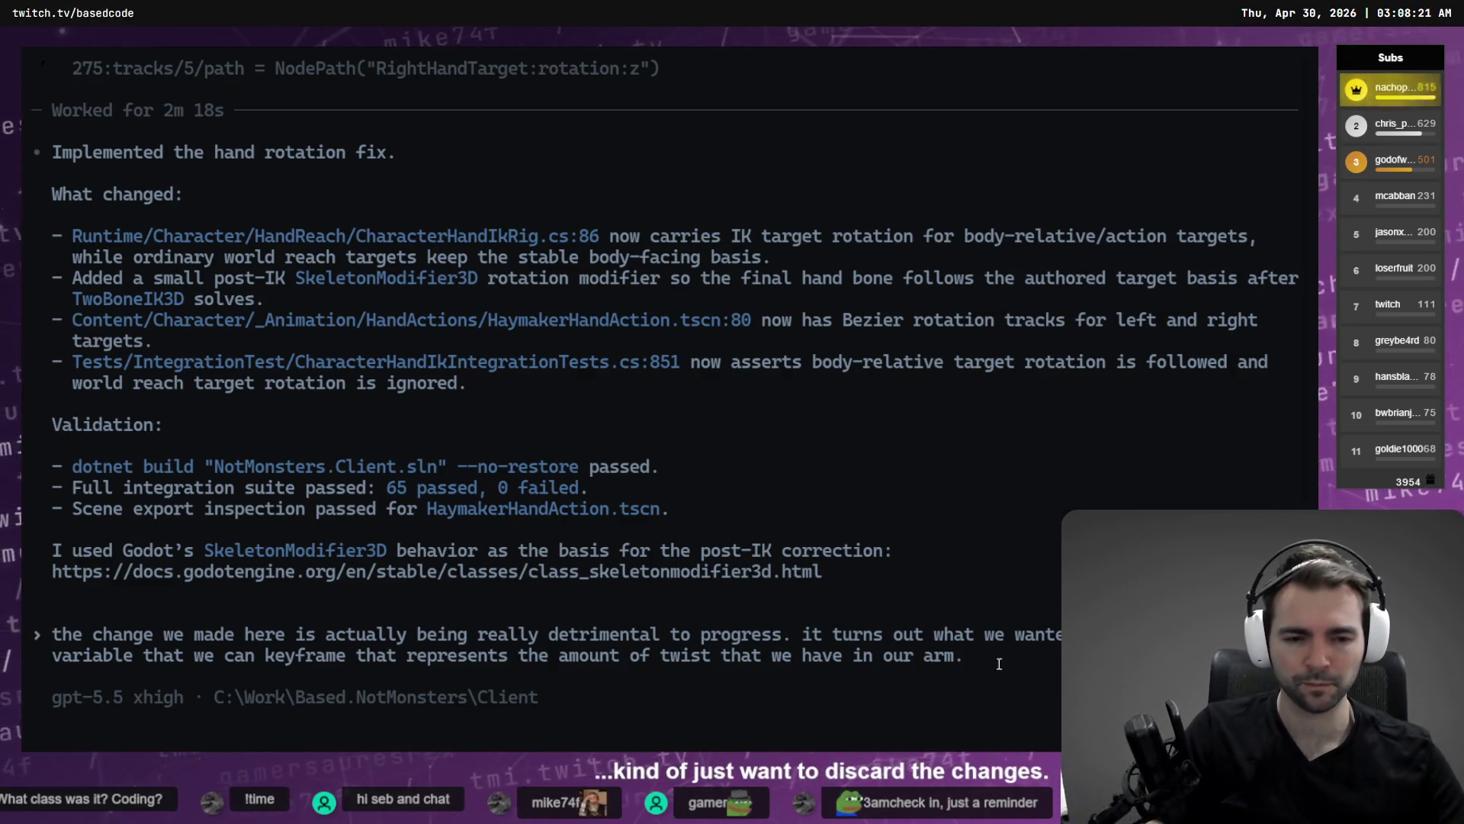
pyautogui.hotkey('alt', 'Tab')
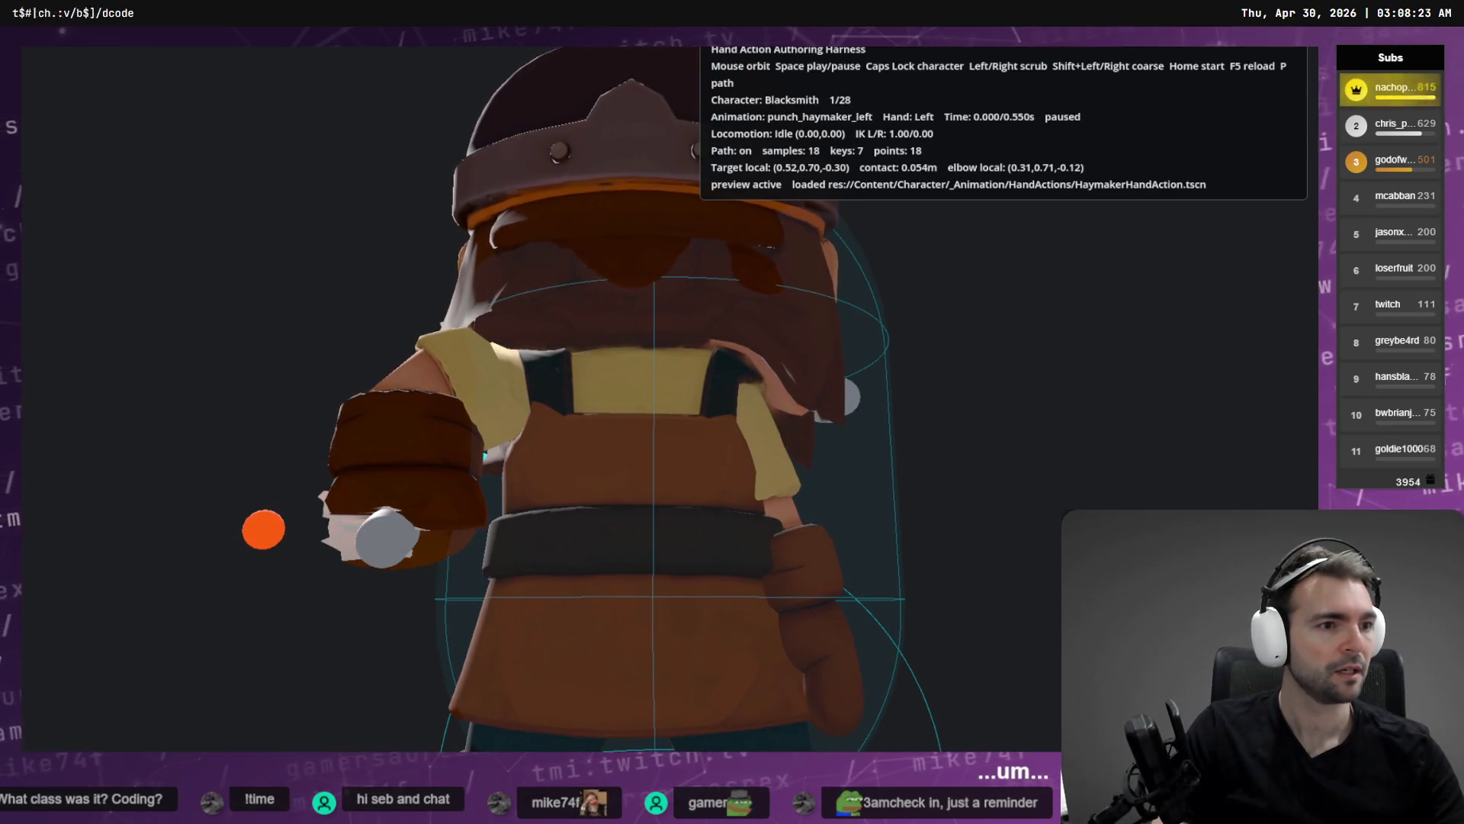
pyautogui.hotkey('alt', 'Tab')
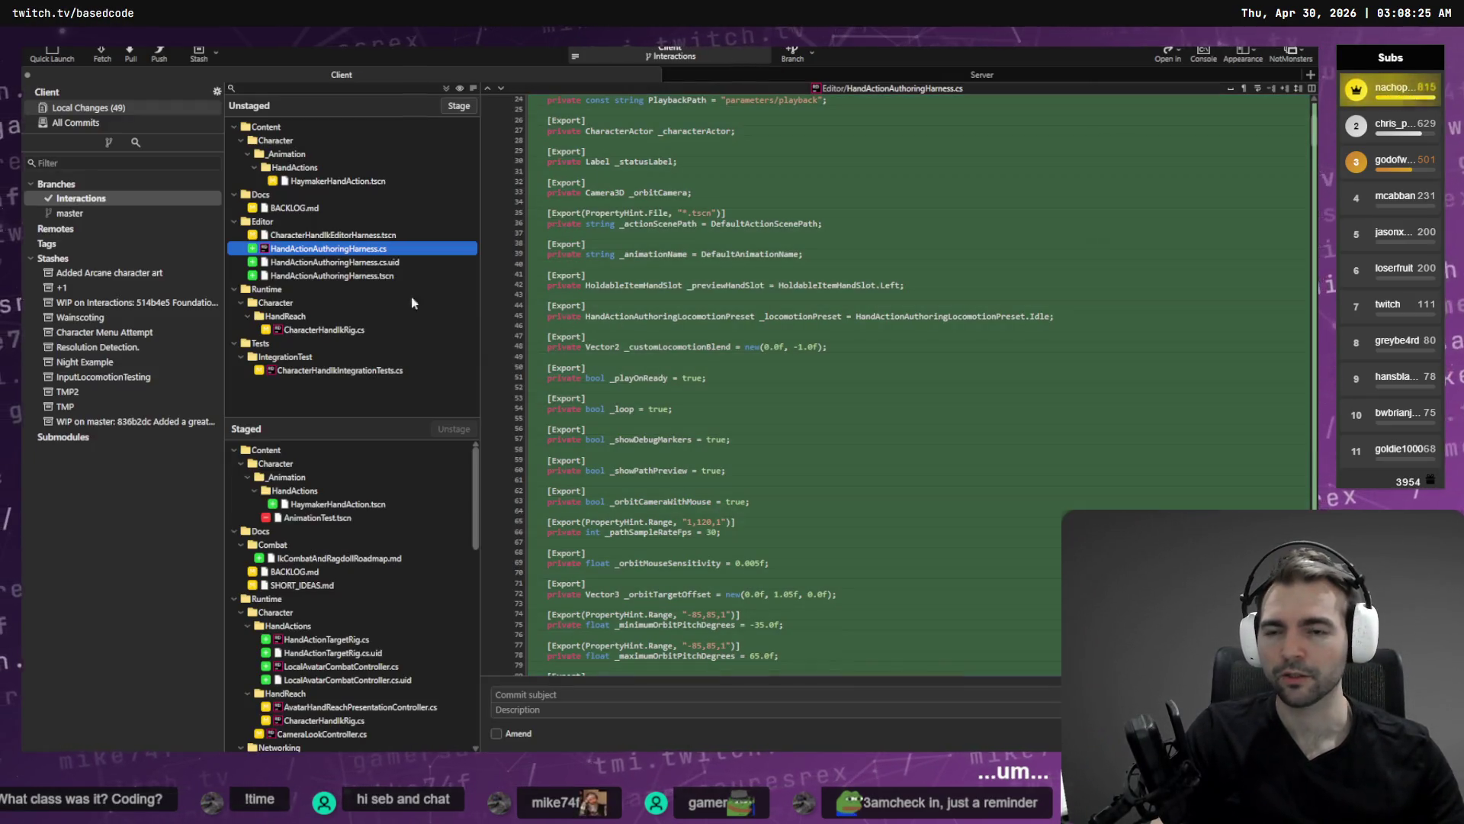
# Review CharacterHandIkEditorHarness.tscn's unstaged diff in Fork, then trim the prompt back to 'the amount of'.
pyautogui.click(335, 236)
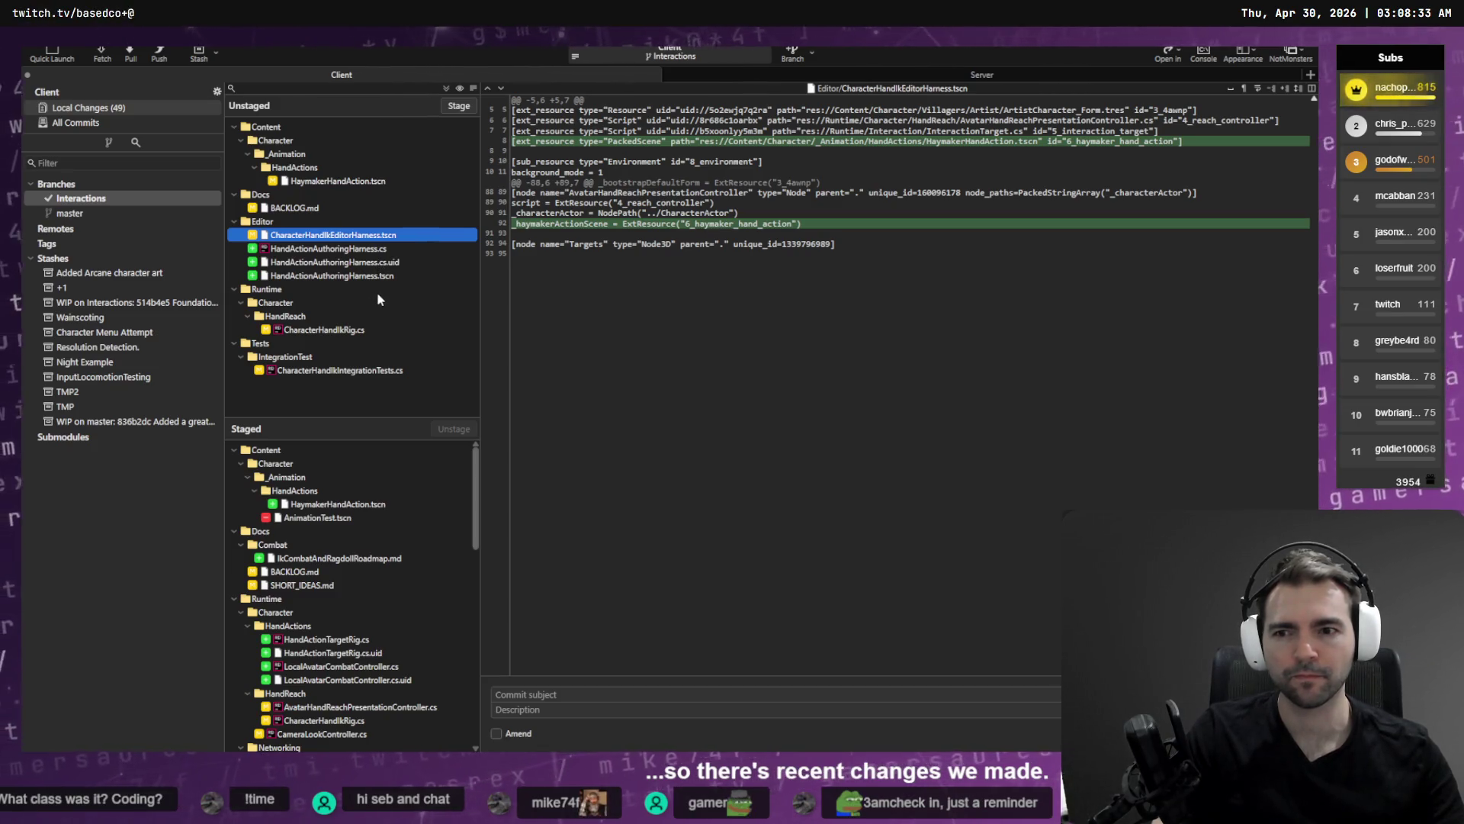
pyautogui.hotkey('alt', 'Tab')
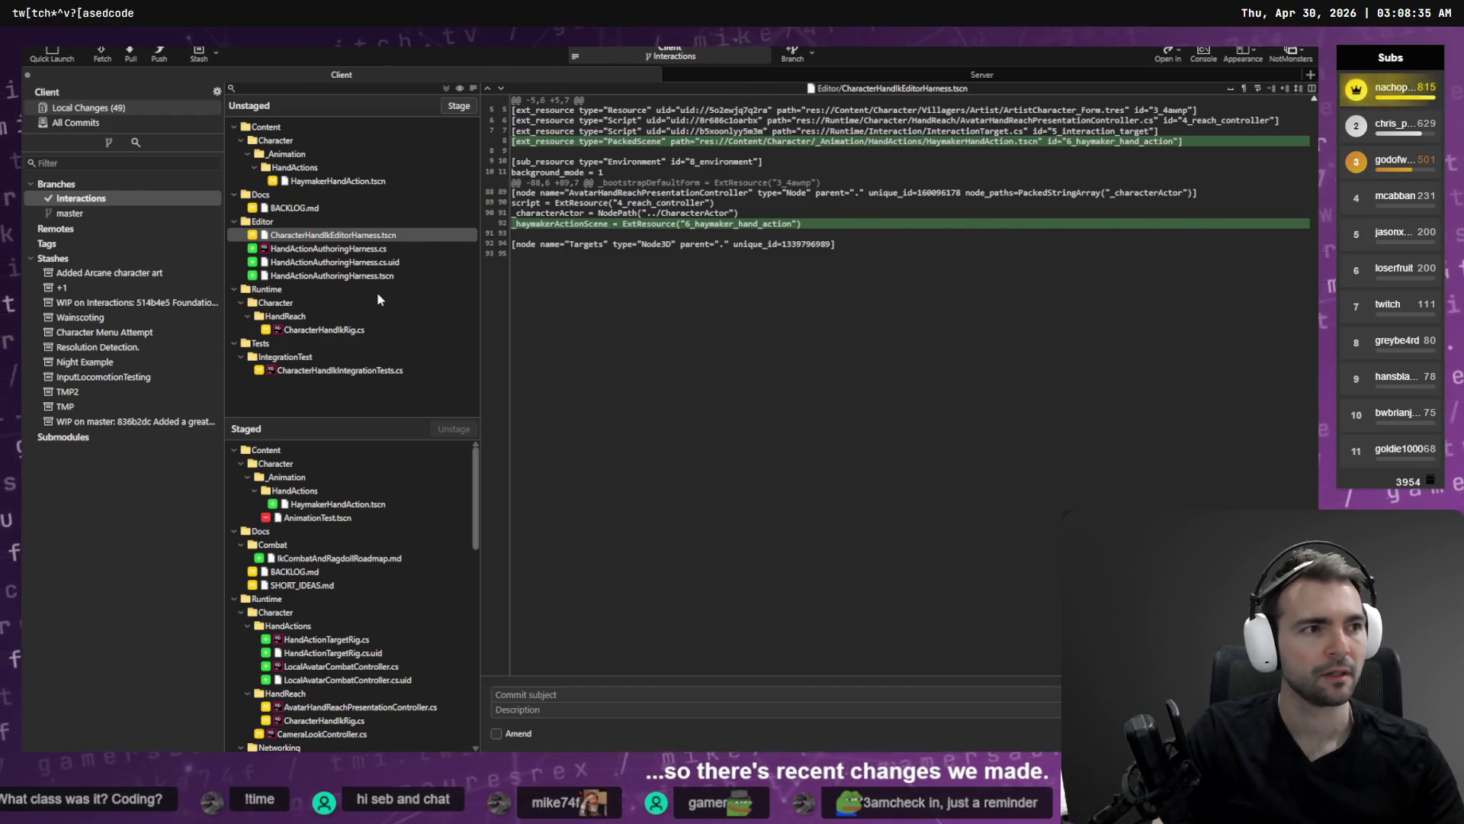
pyautogui.press('BackSpace')
pyautogui.press('BackSpace')
pyautogui.press('BackSpace')
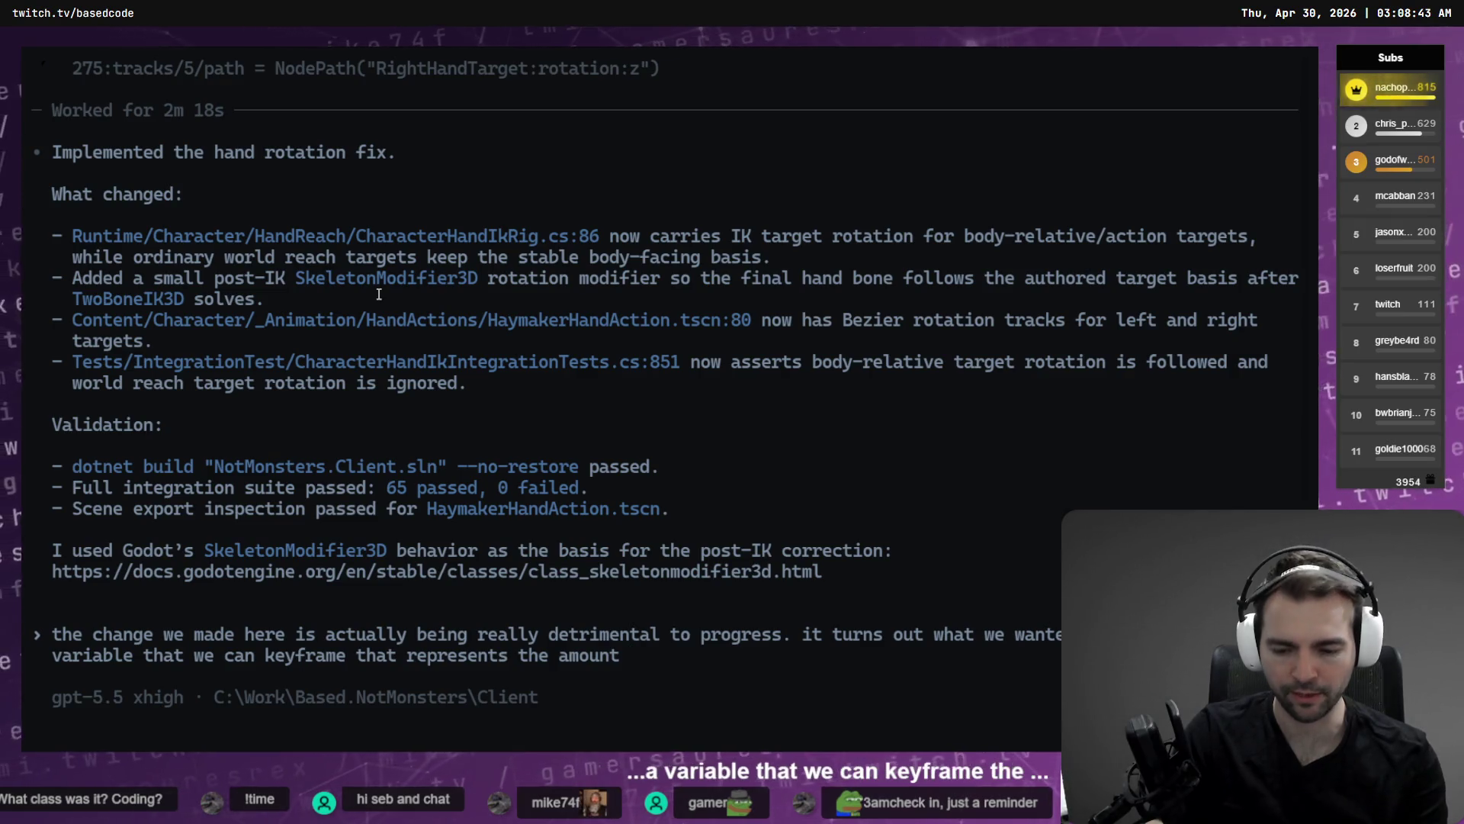
# Dictate a Plan-mode request to roll back the unstaged systems so arm twist is animatable, and send it.
pyautogui.press('super+h')
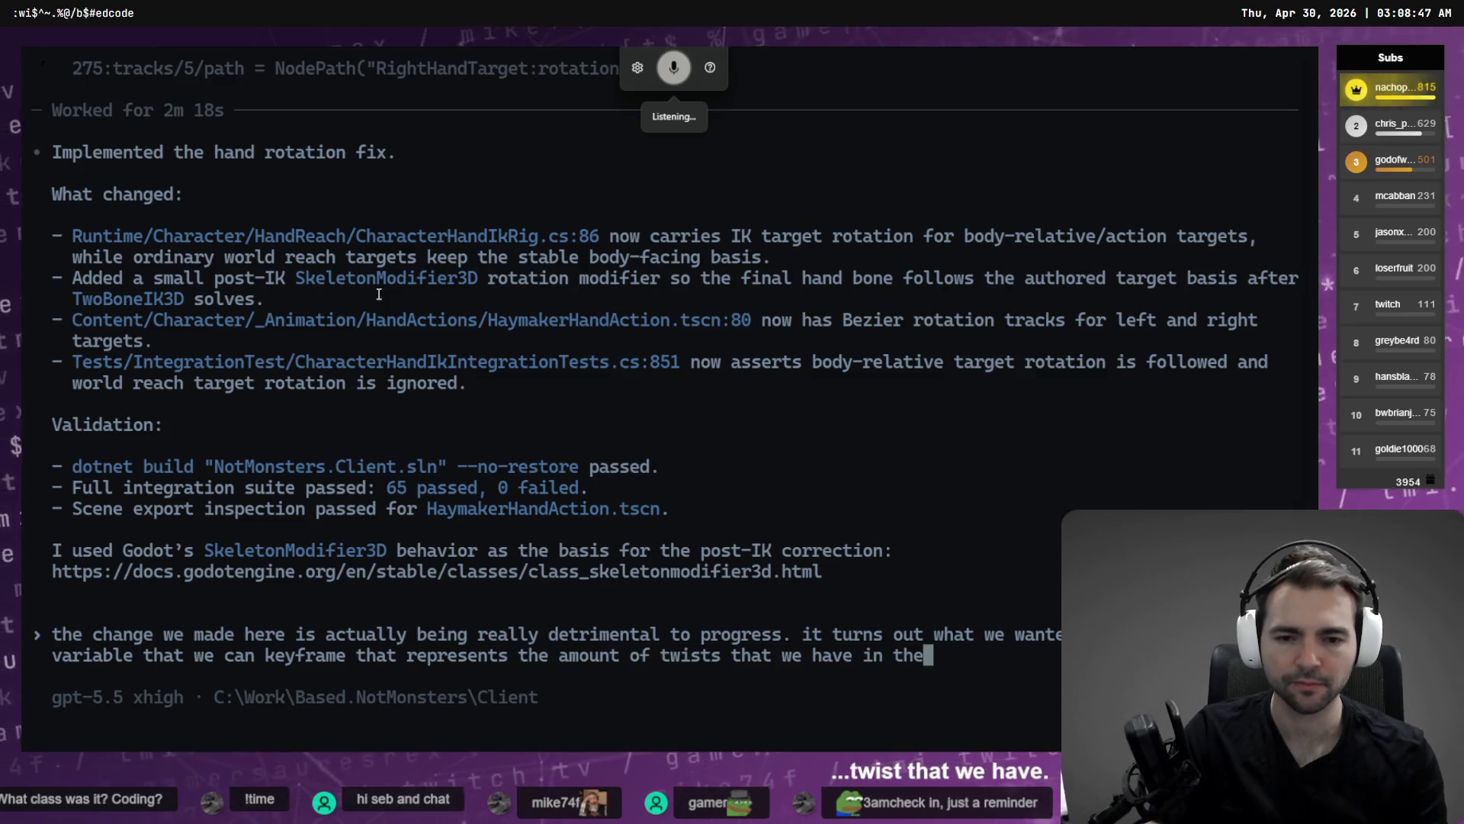
pyautogui.press('super+h')
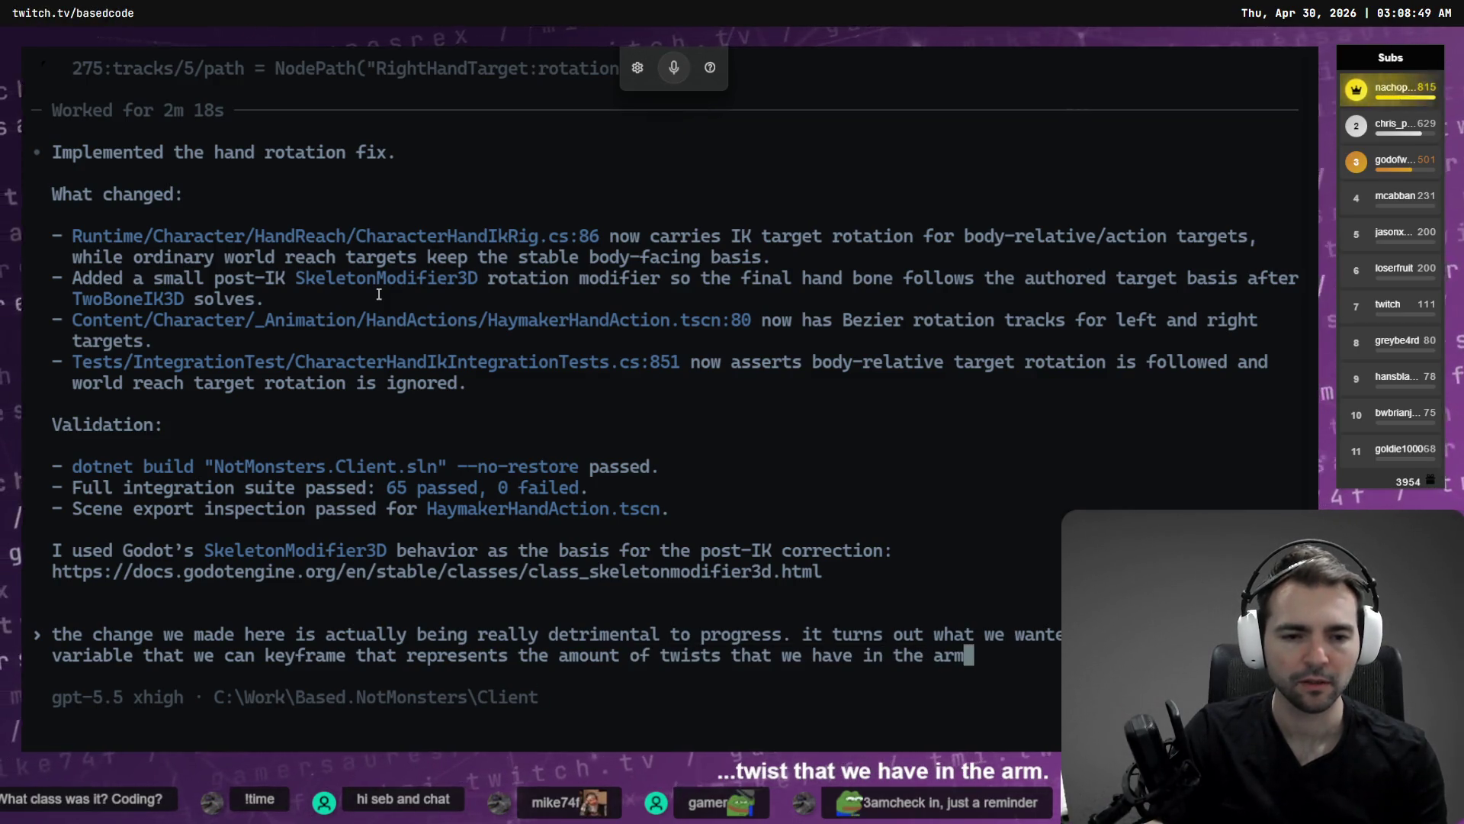
pyautogui.hotkey('shift', 'Tab')
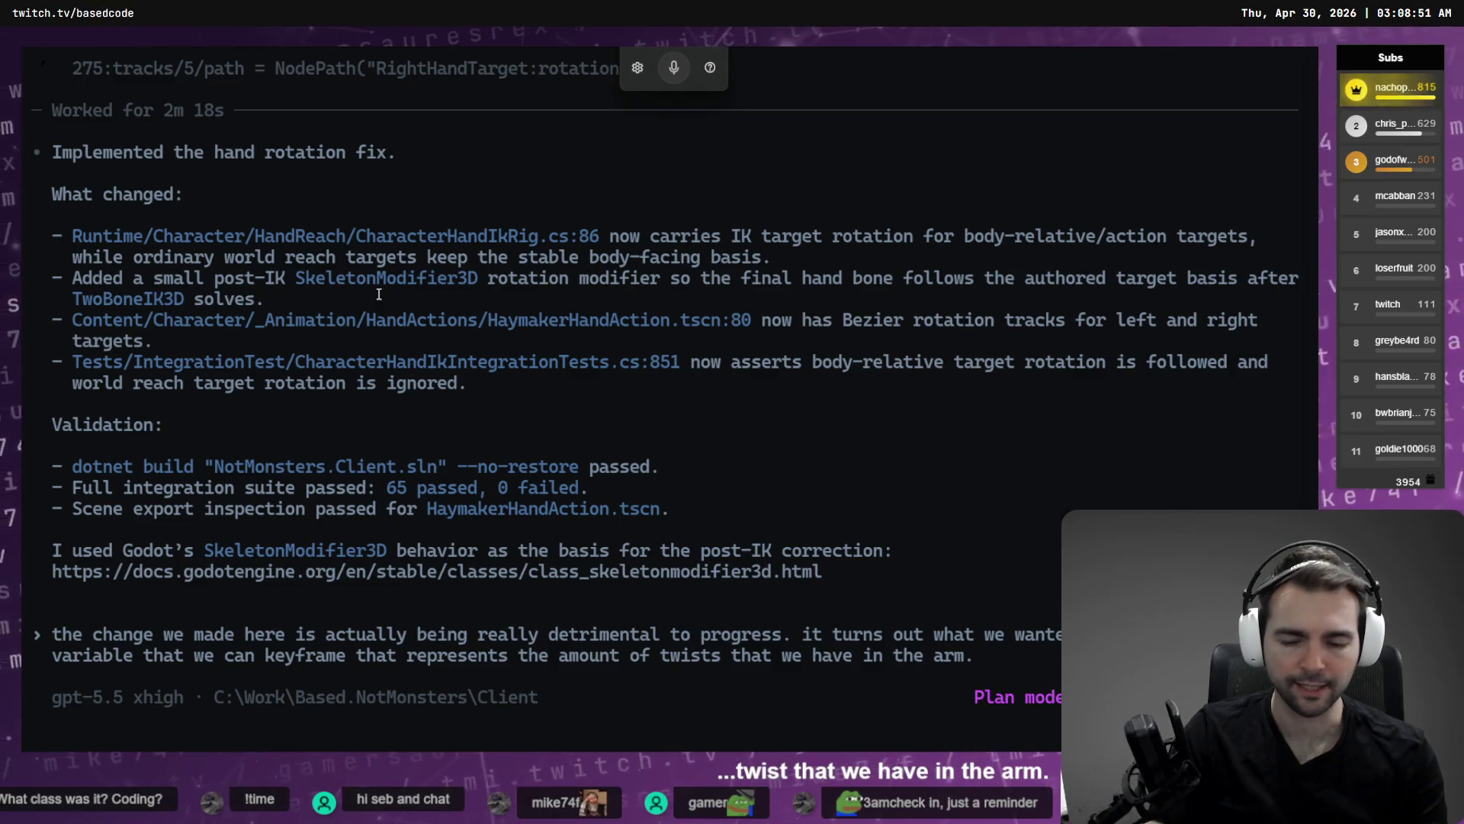
pyautogui.press('super+h')
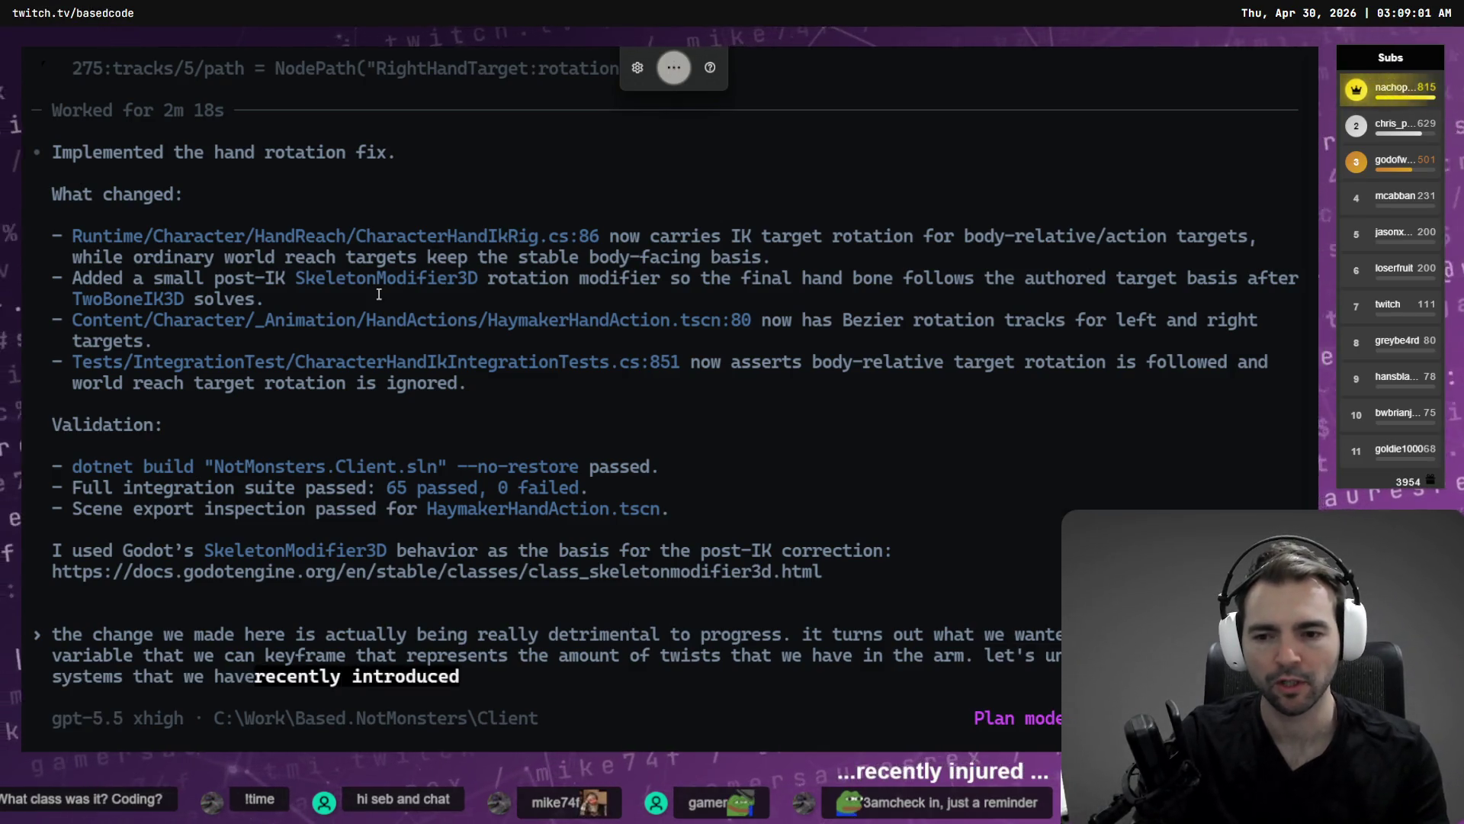
pyautogui.write('(')
pyautogui.press('super+h')
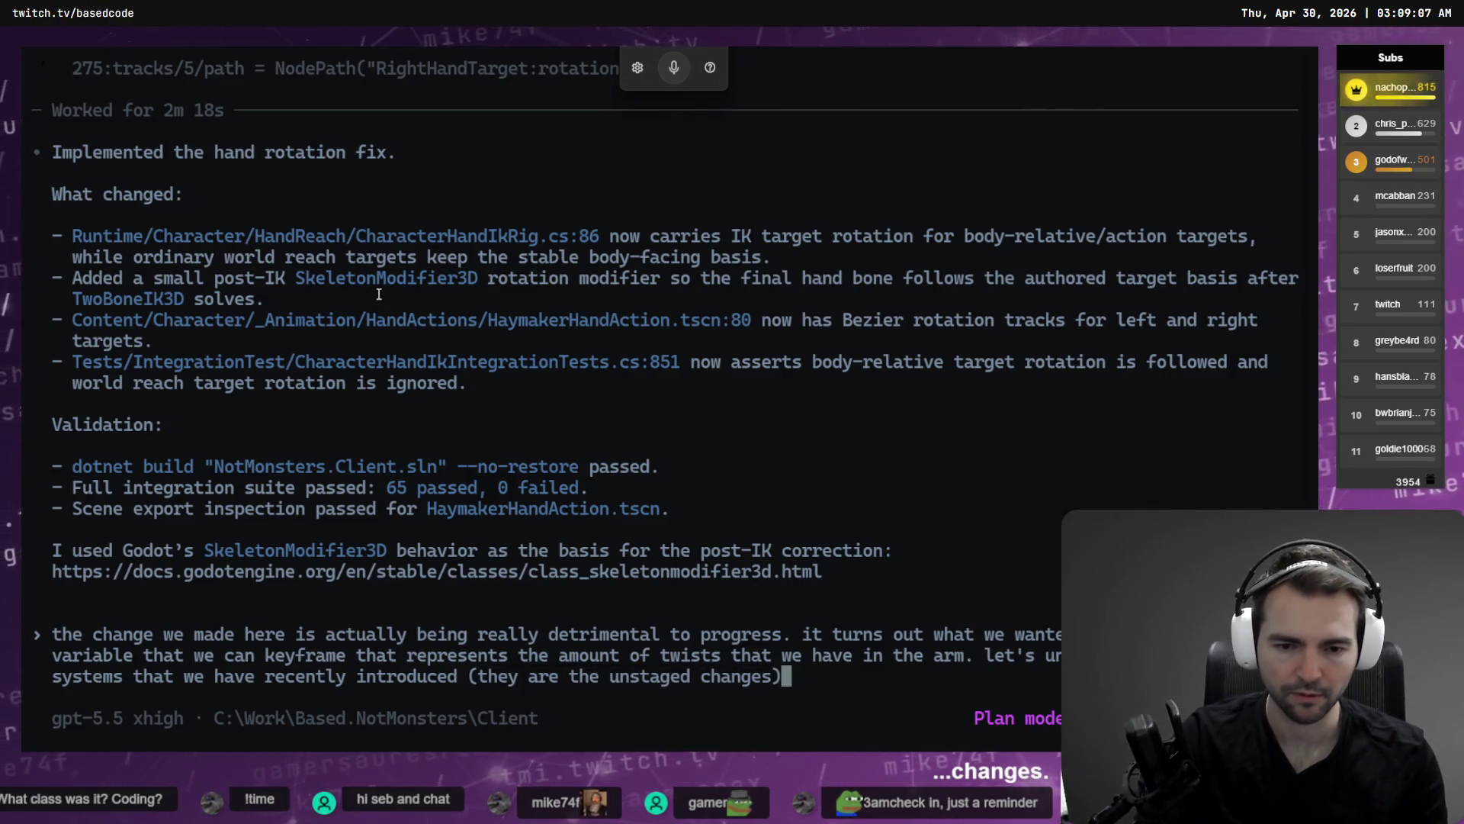
pyautogui.press('super+h')
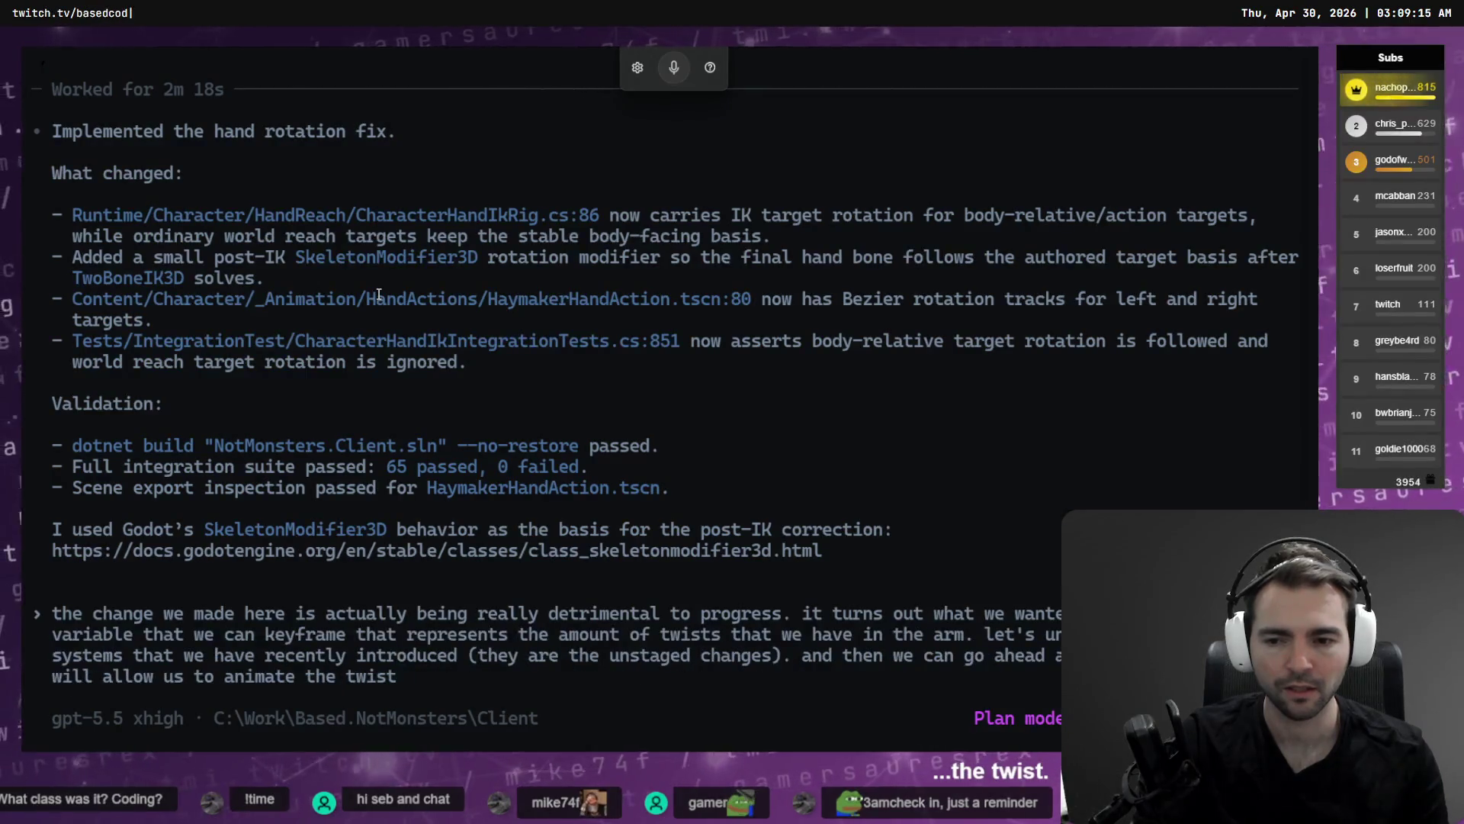
pyautogui.press('Return')
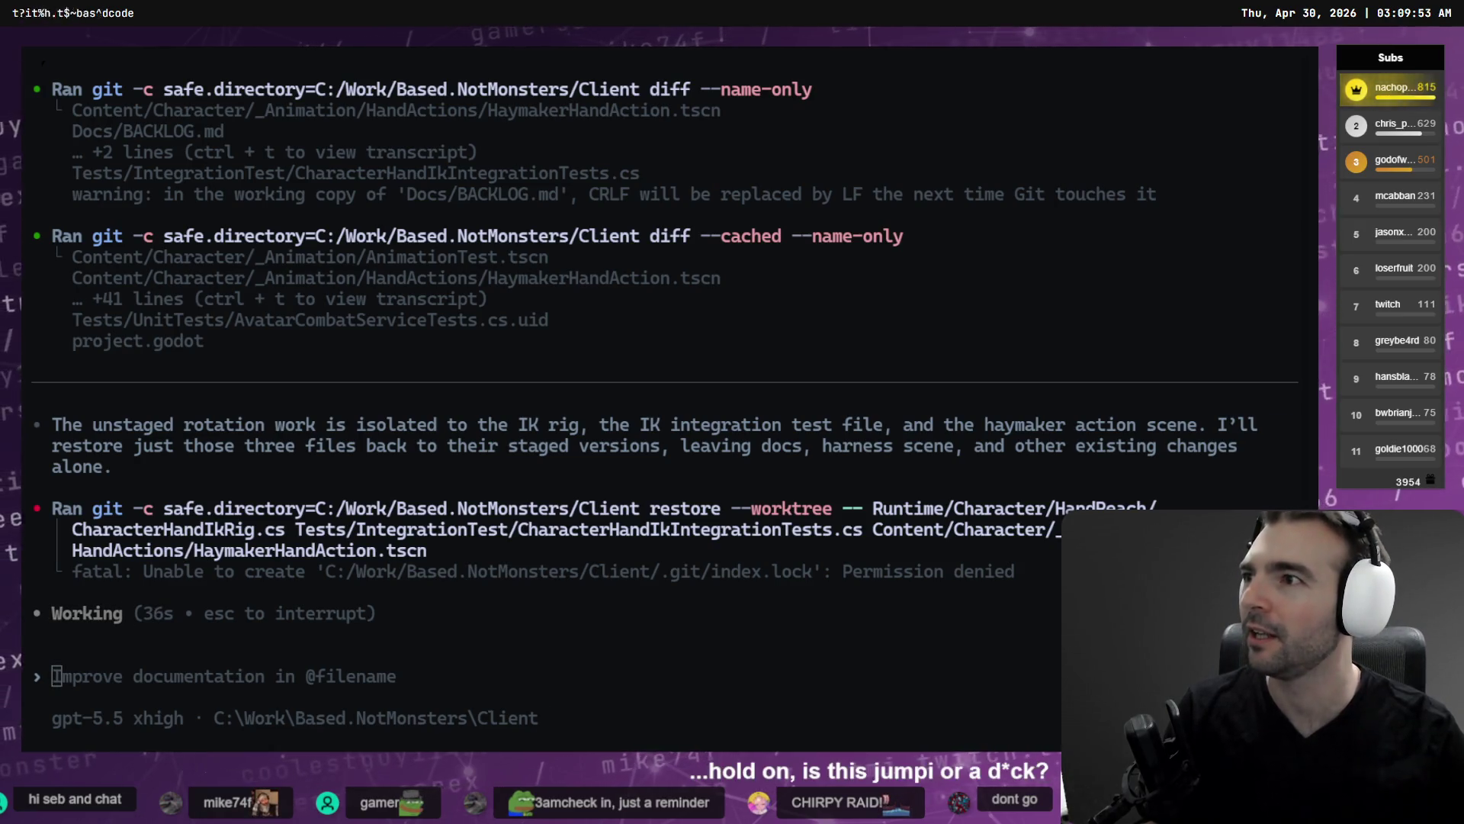
# Glance at the Twitch stream window, then bring up the Hand Action Authoring Harness showing the Blacksmith.
pyautogui.hotkey('alt', 'Tab')
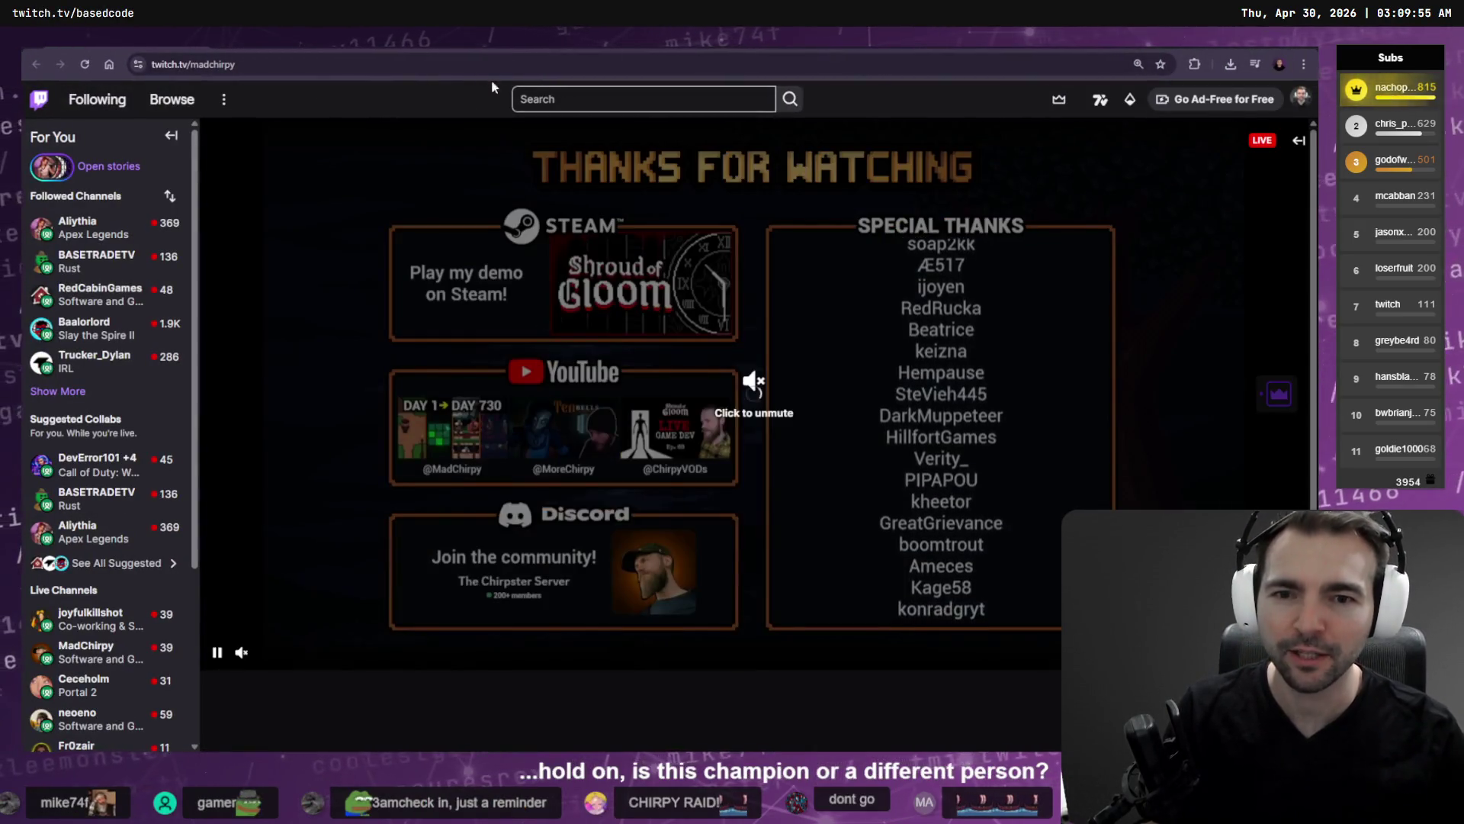
pyautogui.hotkey('alt', 'Tab')
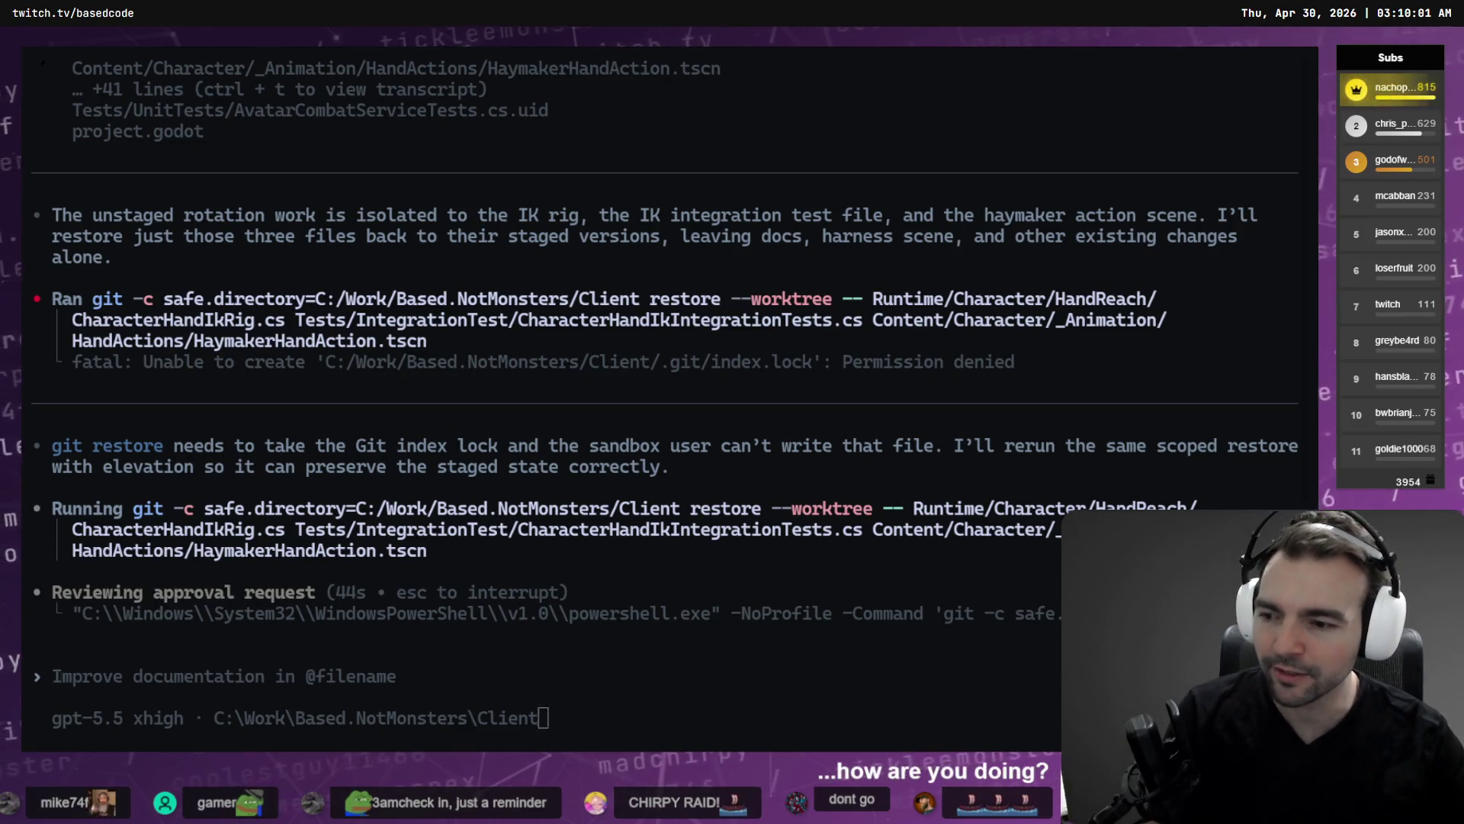
pyautogui.hotkey('alt', 'Tab')
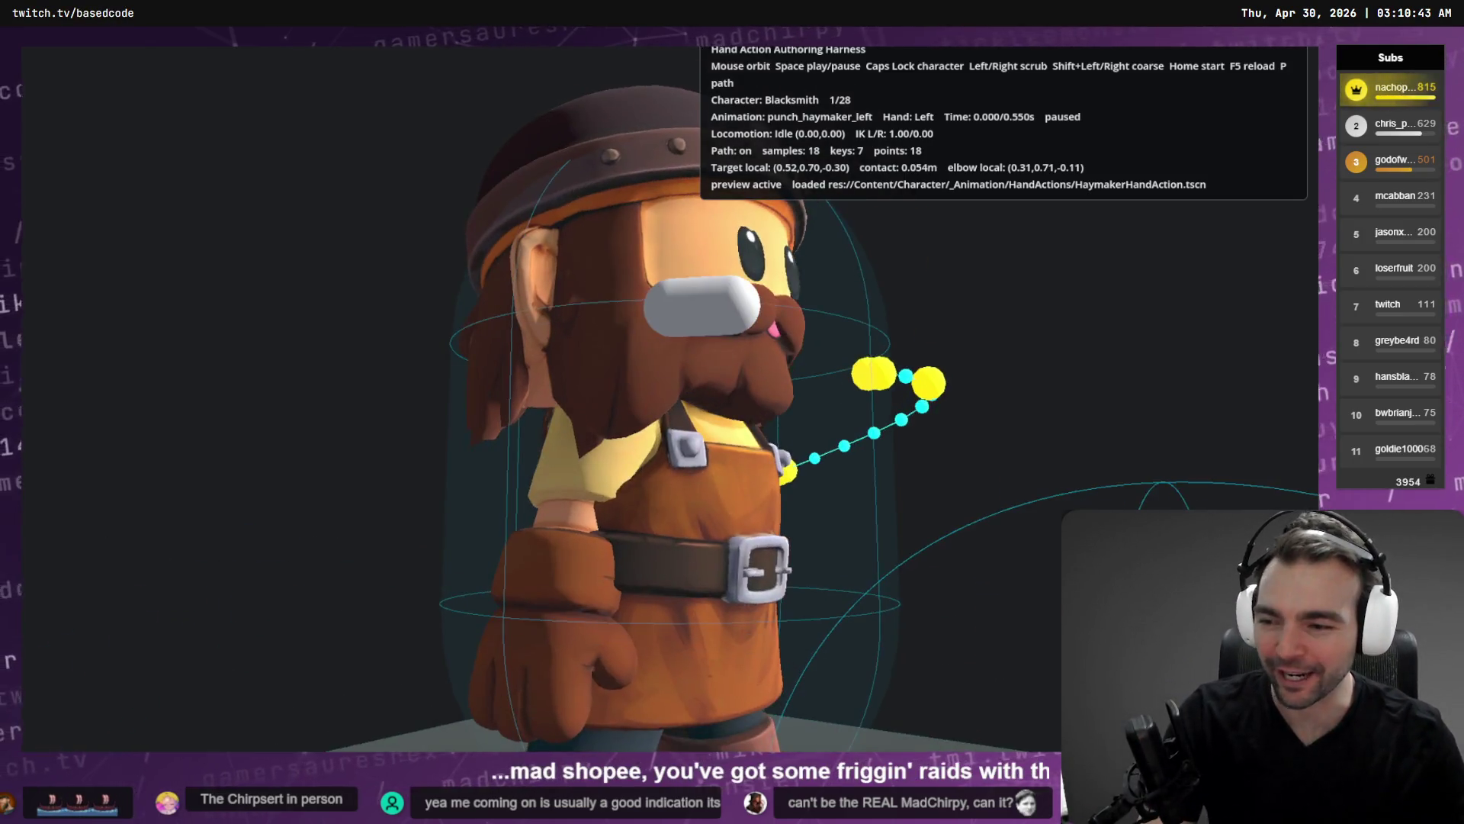
# Reload the restored files from disk in Godot, switch to the Main scene and build and run with F5.
pyautogui.hotkey('alt', 'Tab')
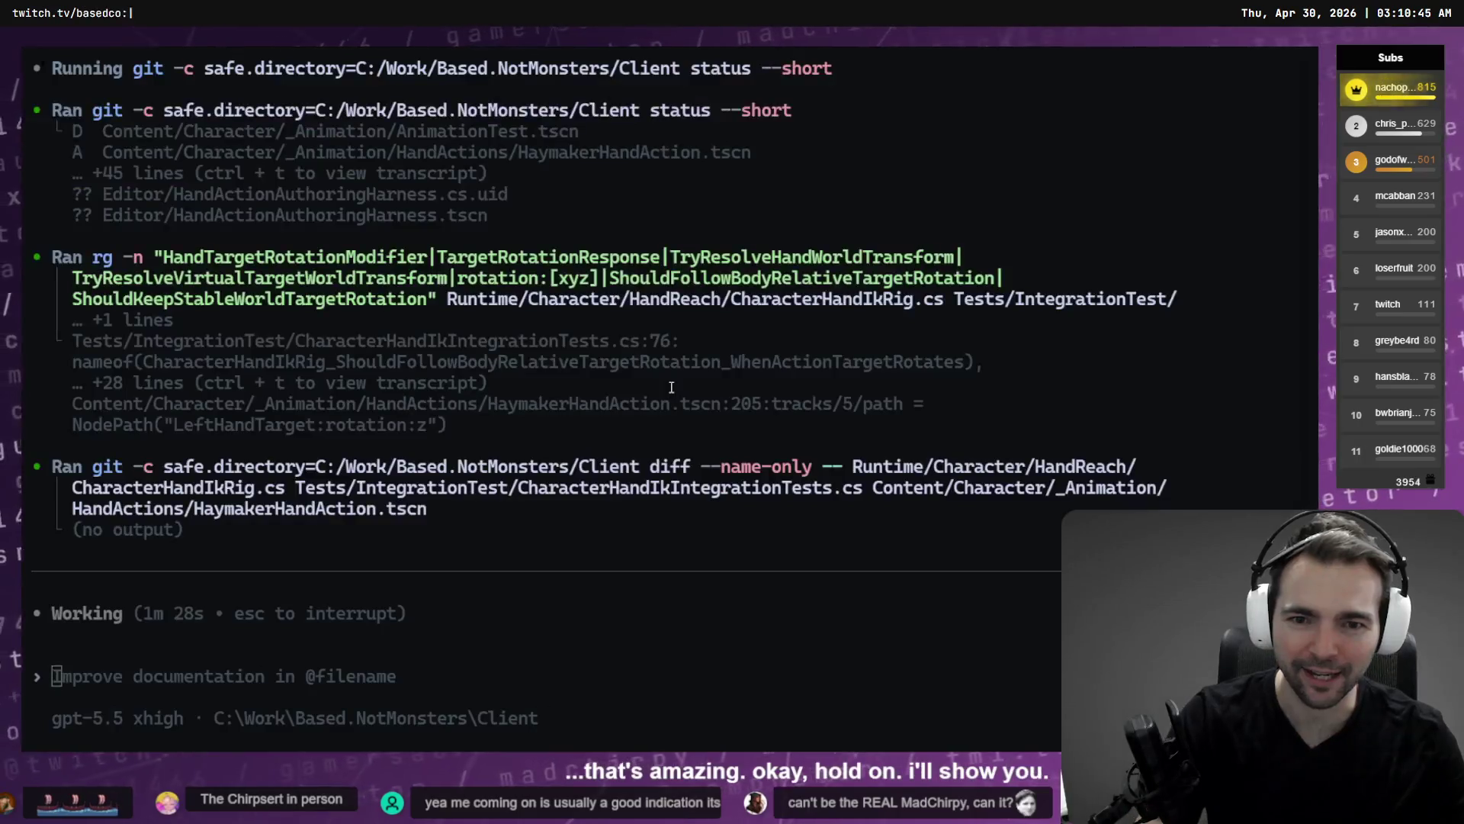
pyautogui.hotkey('alt', 'Tab')
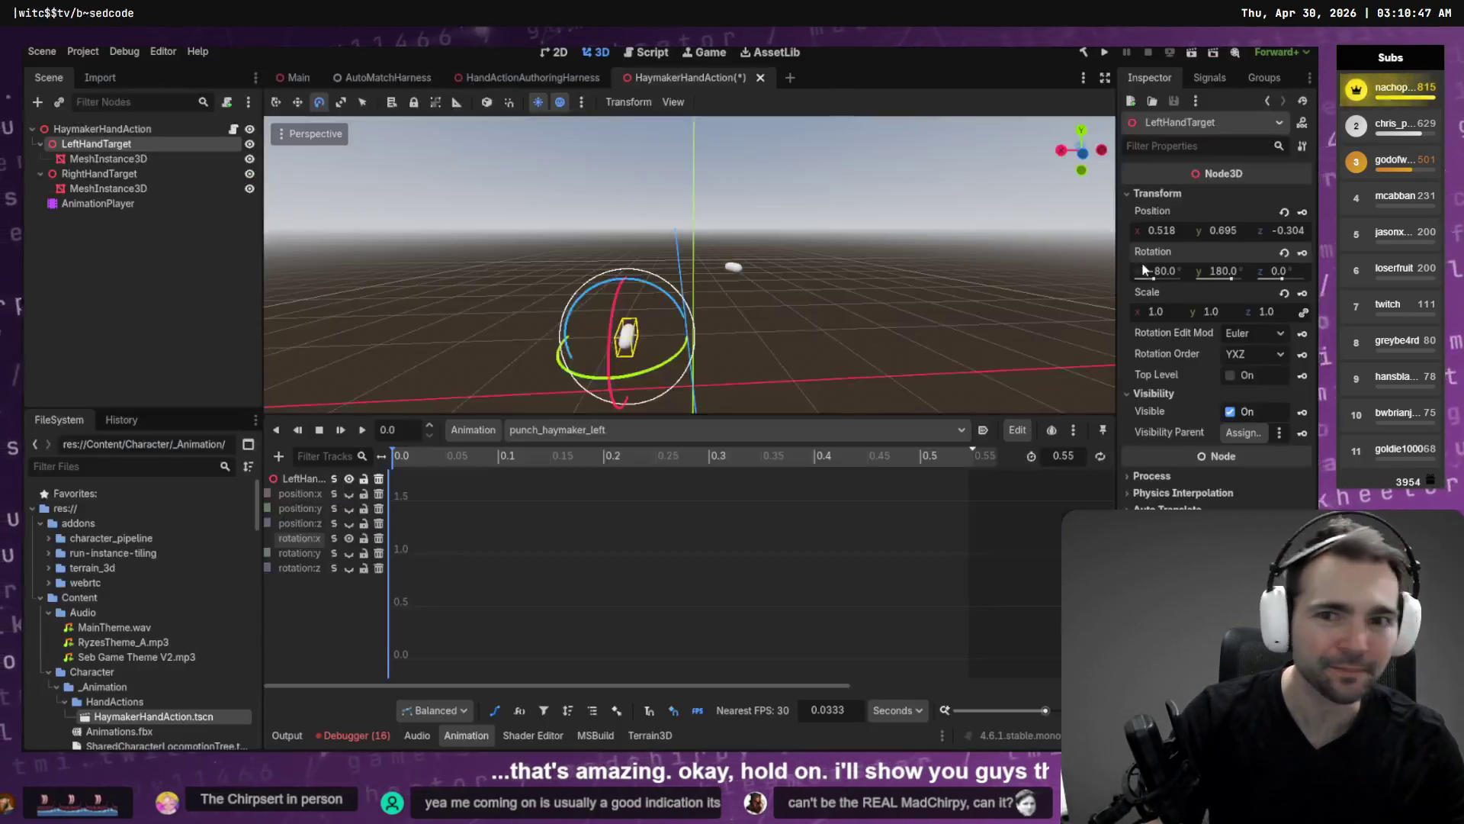
pyautogui.click(707, 484)
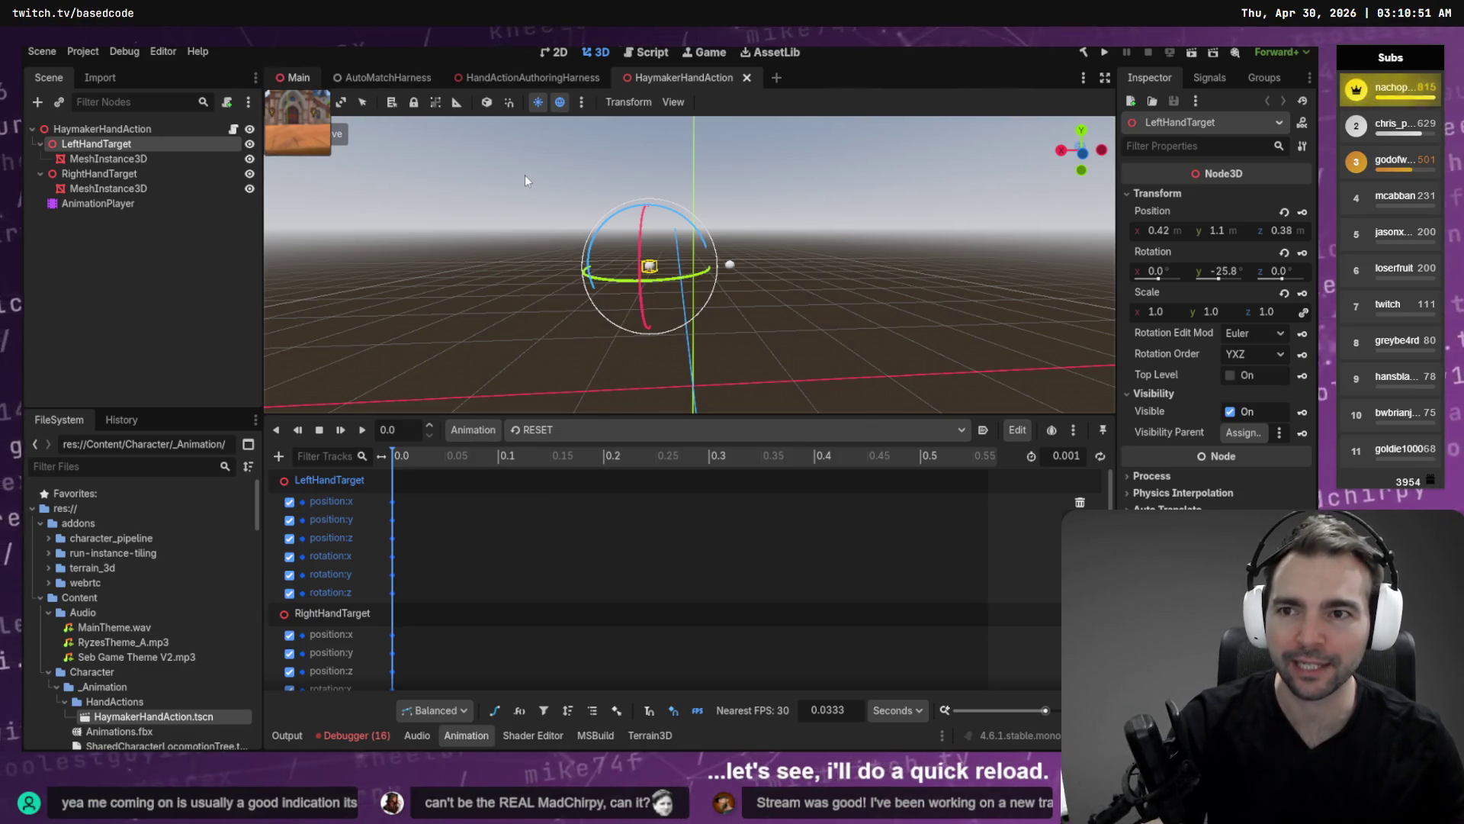
pyautogui.hotkey('ctrl', 'Tab')
pyautogui.press('F5')
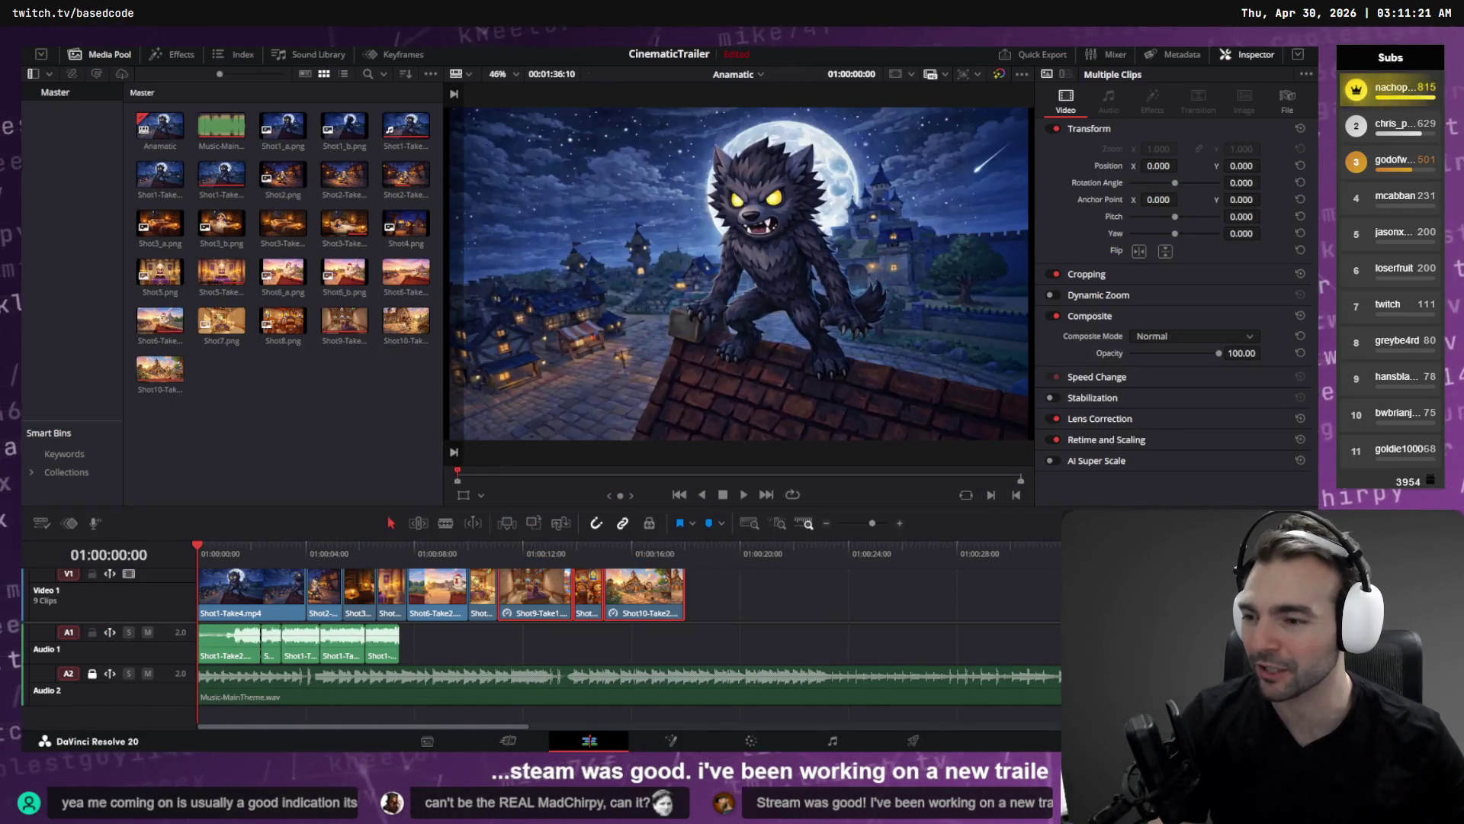
# Widen the Resolve viewer, play the CinematicTrailer timeline from the start, then stop playback.
pyautogui.moveTo(443, 290); pyautogui.dragTo(314, 290)
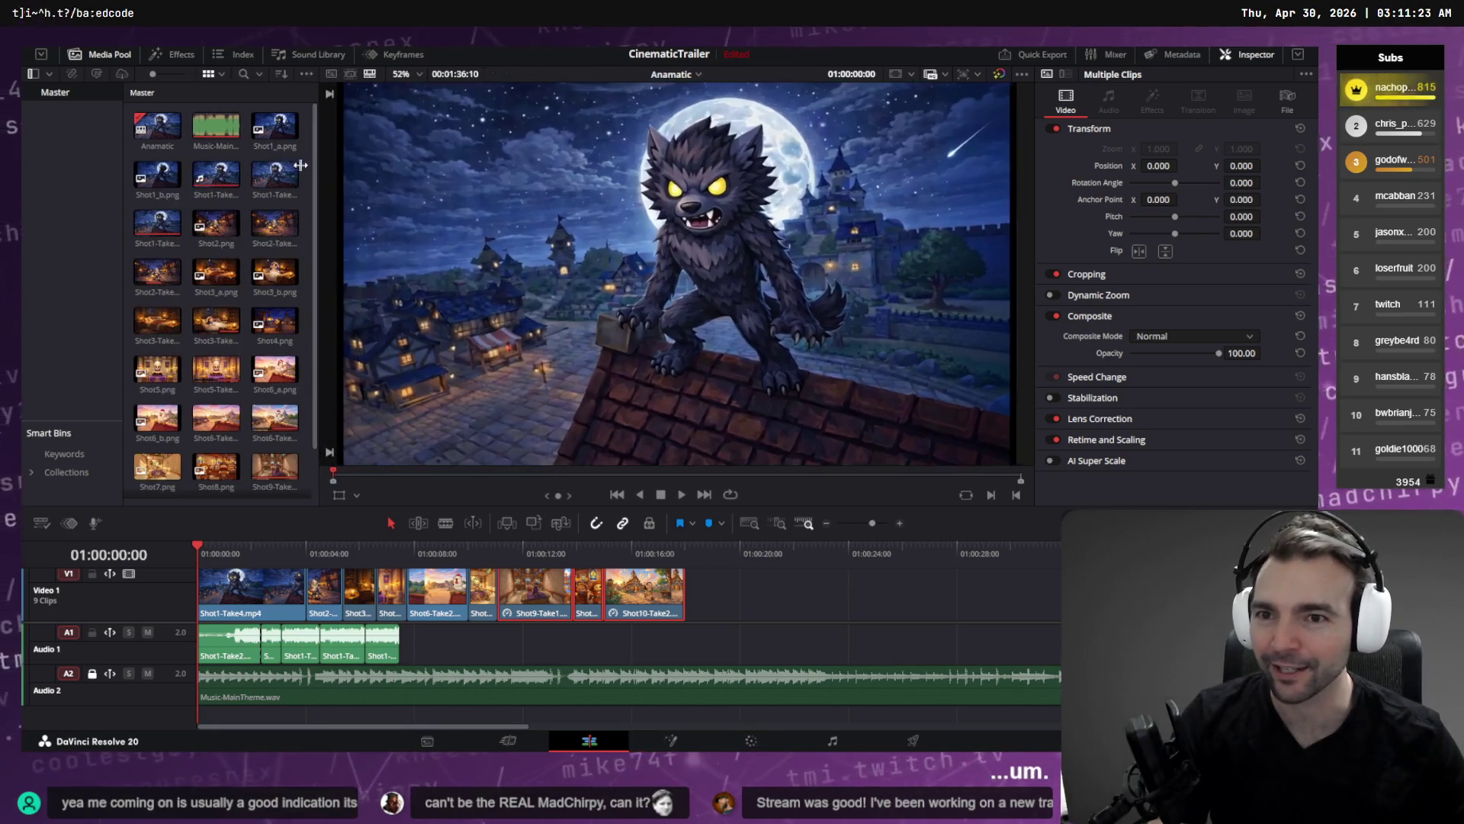
pyautogui.doubleClick(274, 174)
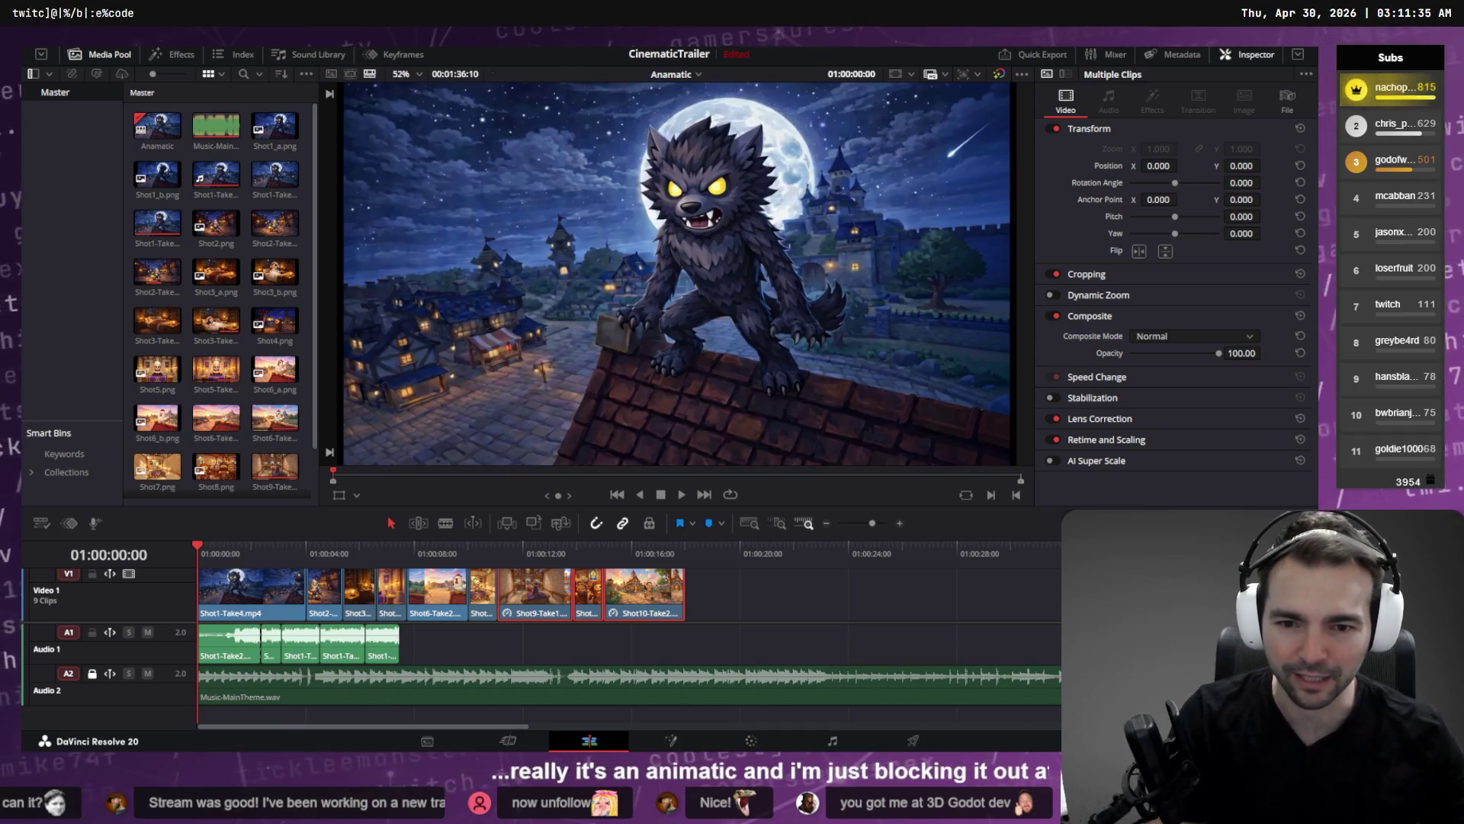
pyautogui.click(686, 552)
pyautogui.moveTo(684, 561); pyautogui.dragTo(73, 541)
pyautogui.press('space')
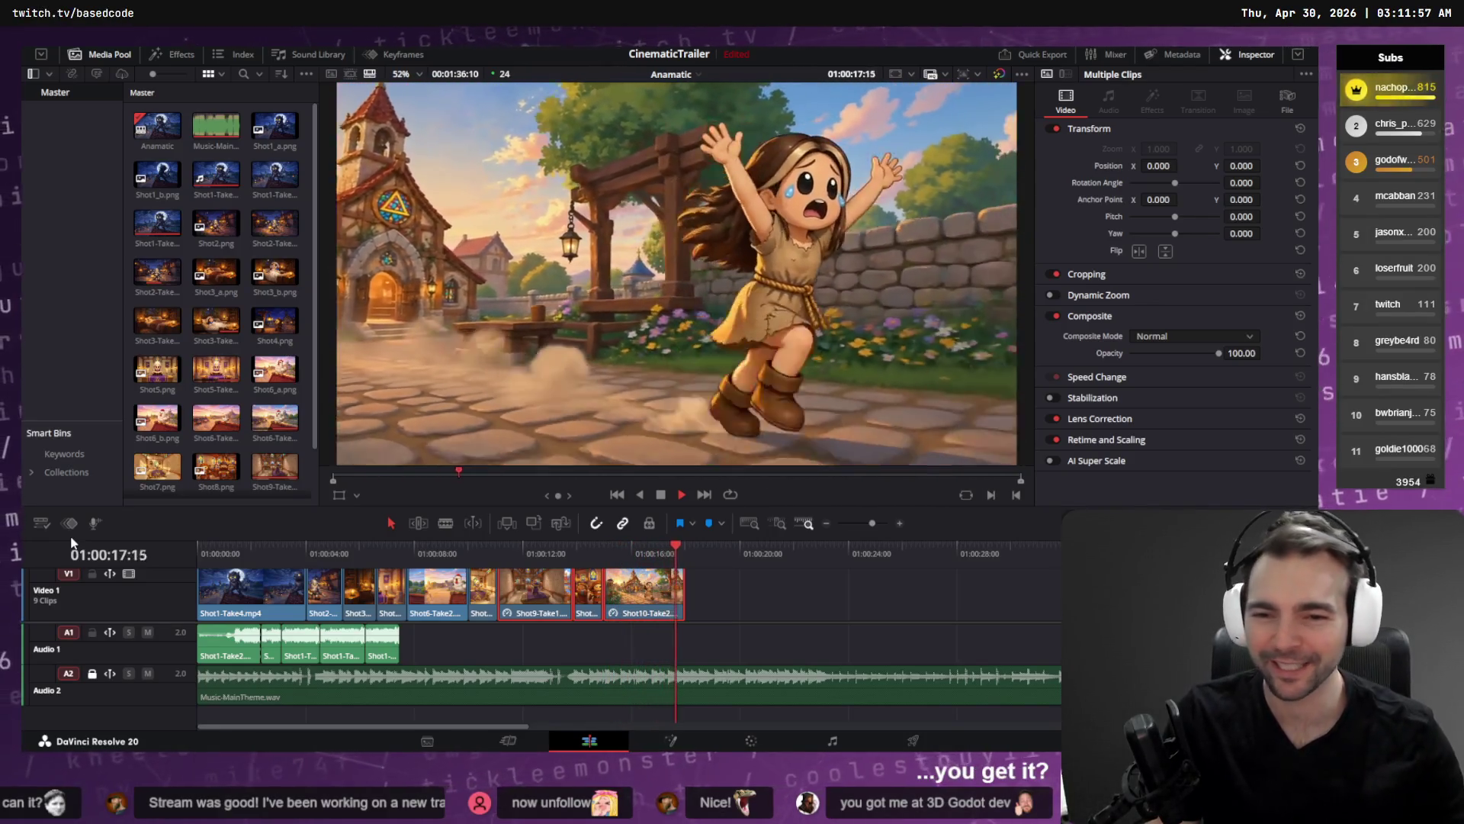
pyautogui.press('space')
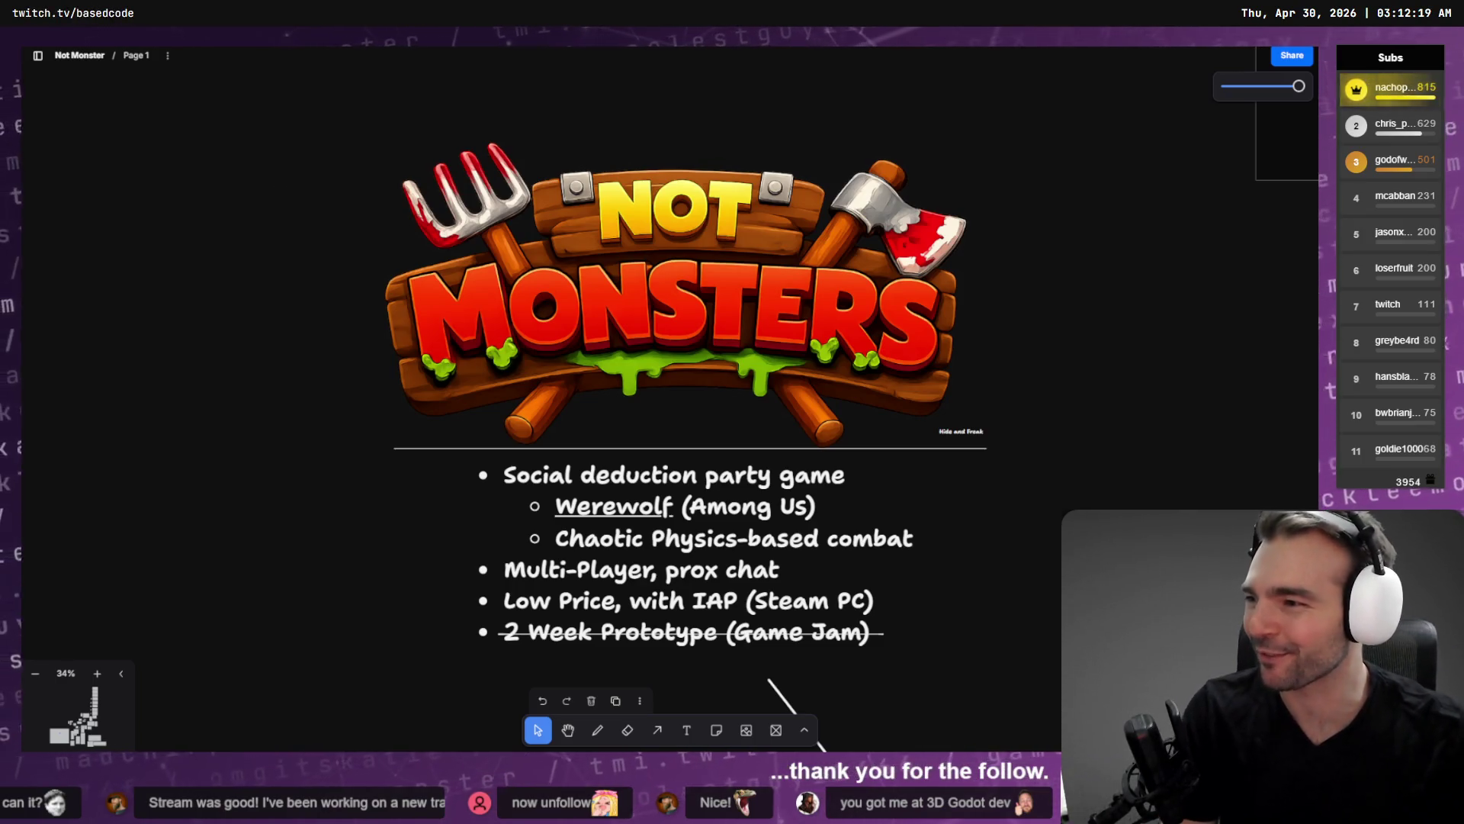
pyautogui.click(191, 299)
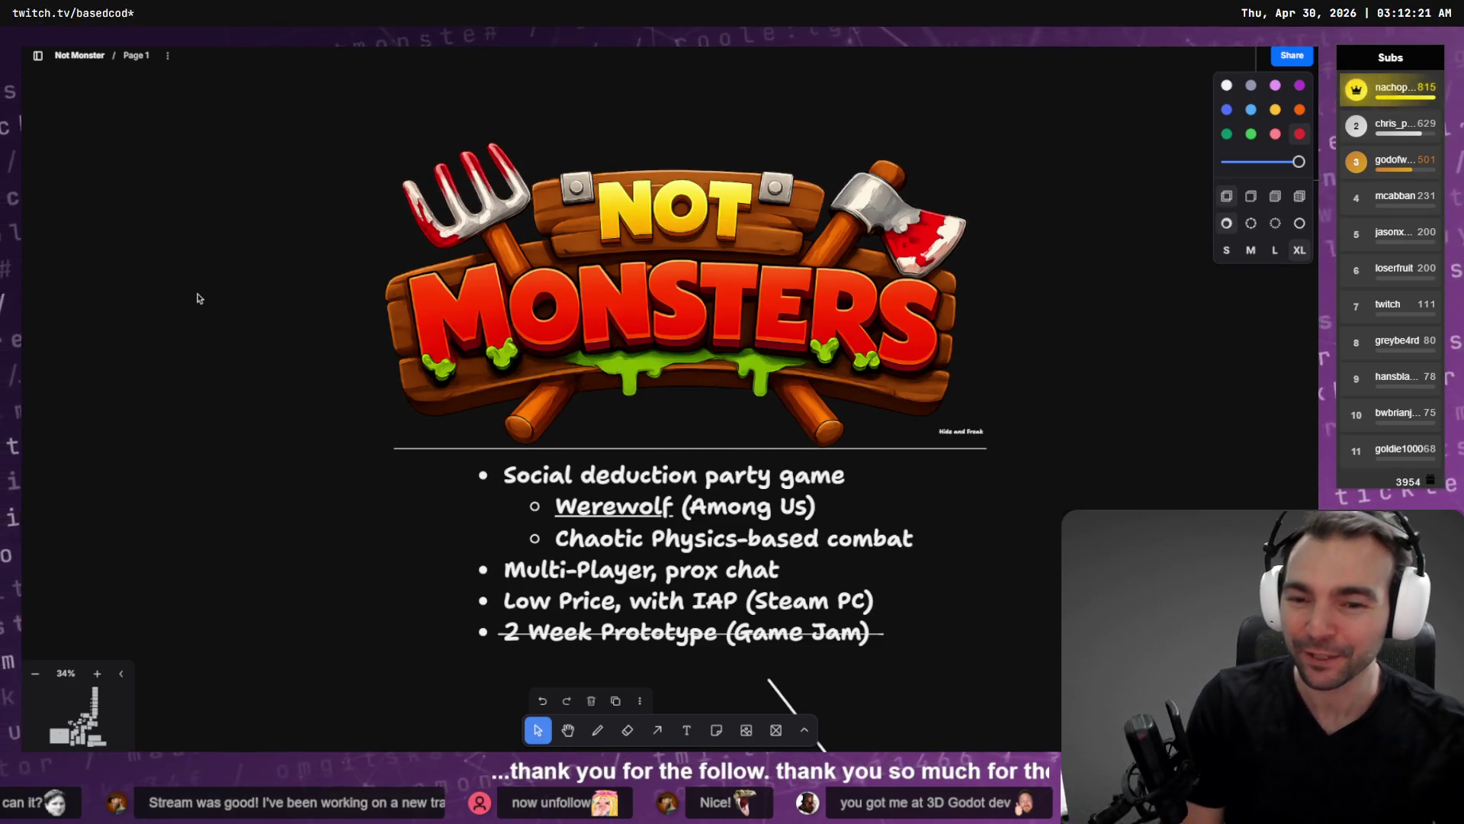
pyautogui.scroll(-1, 714, 477)
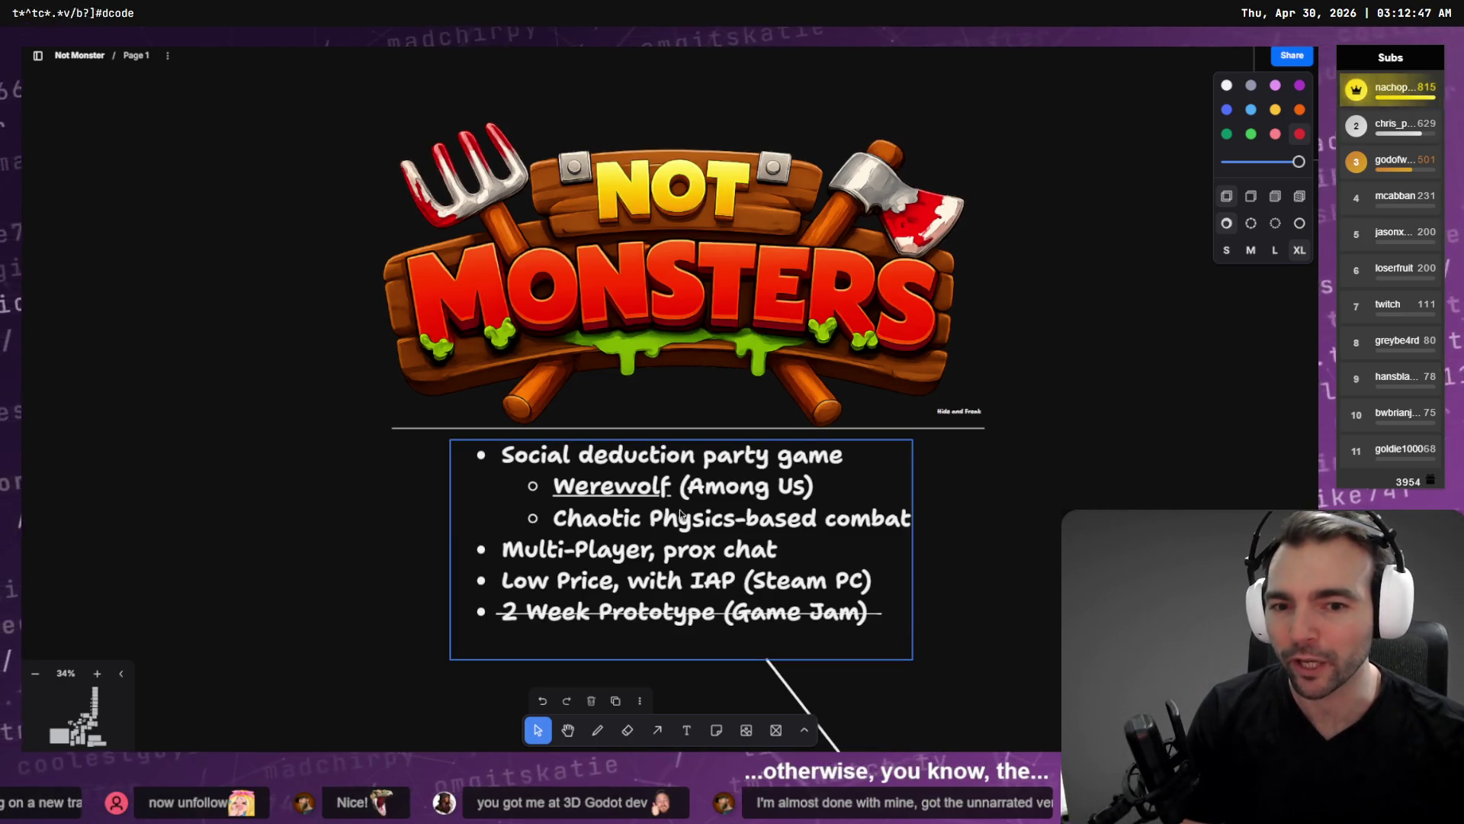
pyautogui.click(536, 521)
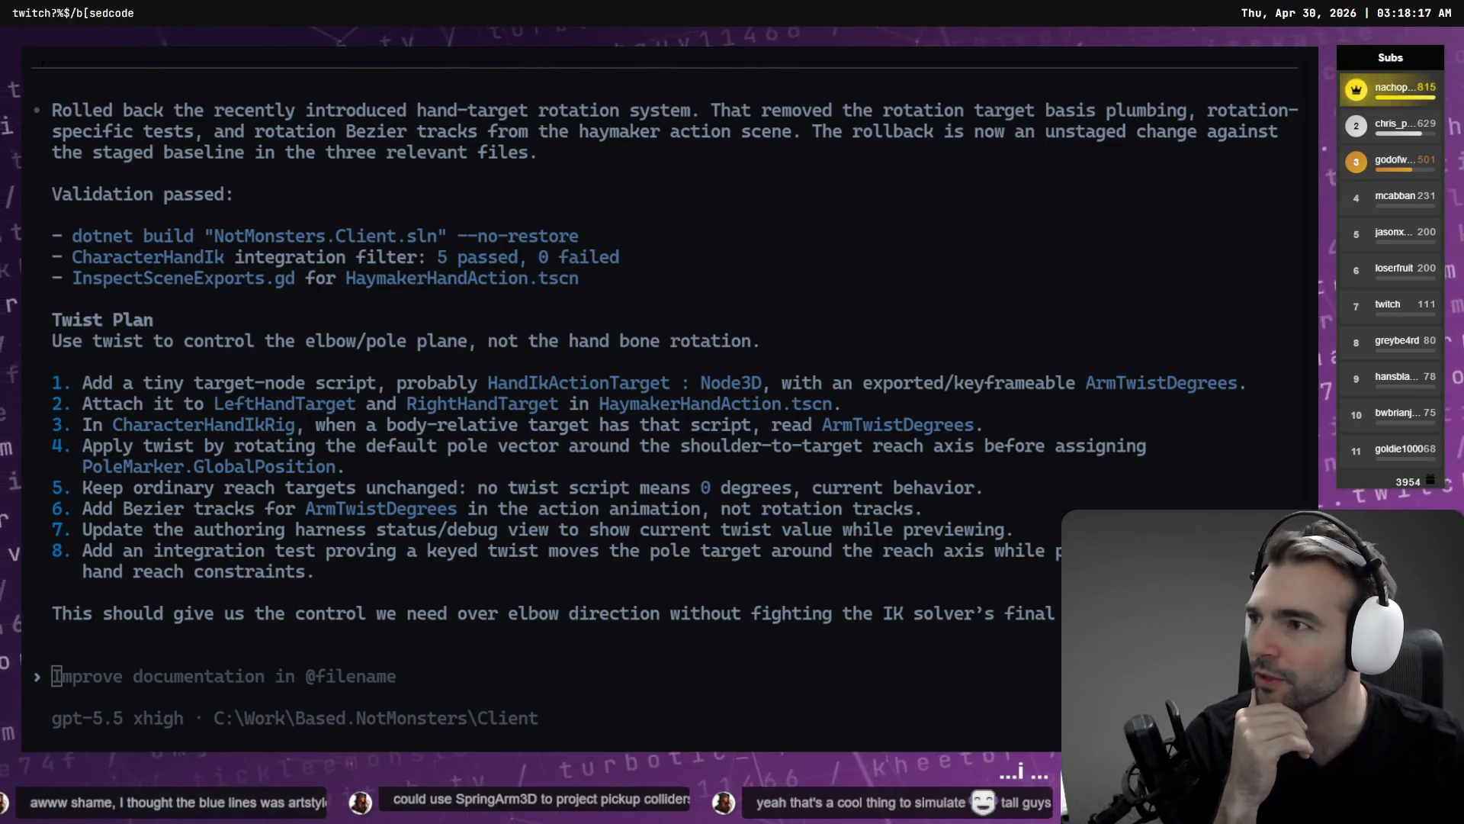
# Open the MadChirpy channel's About section and follow its Shroud of Gloom wishlist panel.
pyautogui.hotkey('alt', 'Tab')
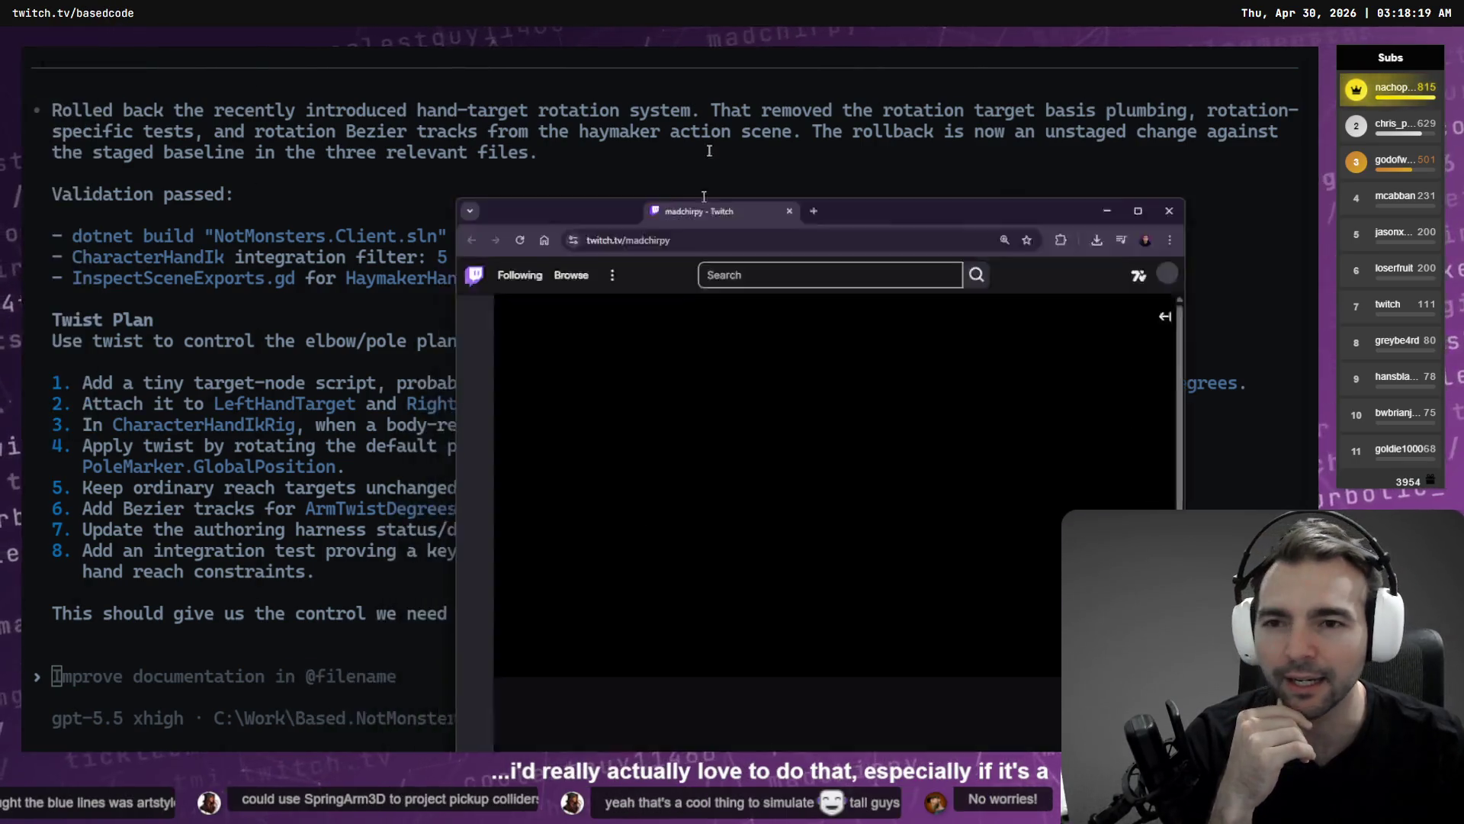
pyautogui.scroll(-3, 363, 499)
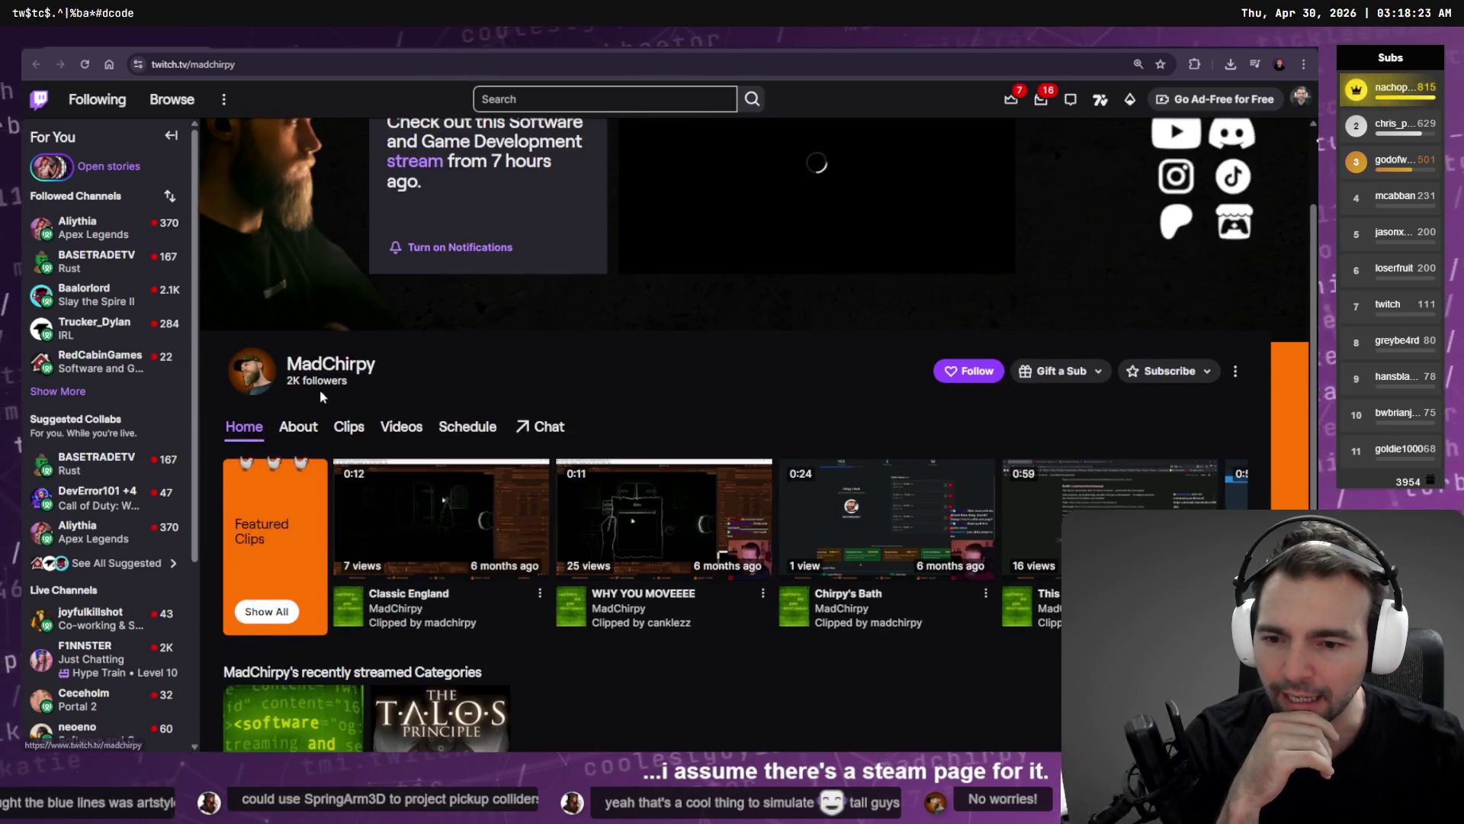
pyautogui.click(298, 359)
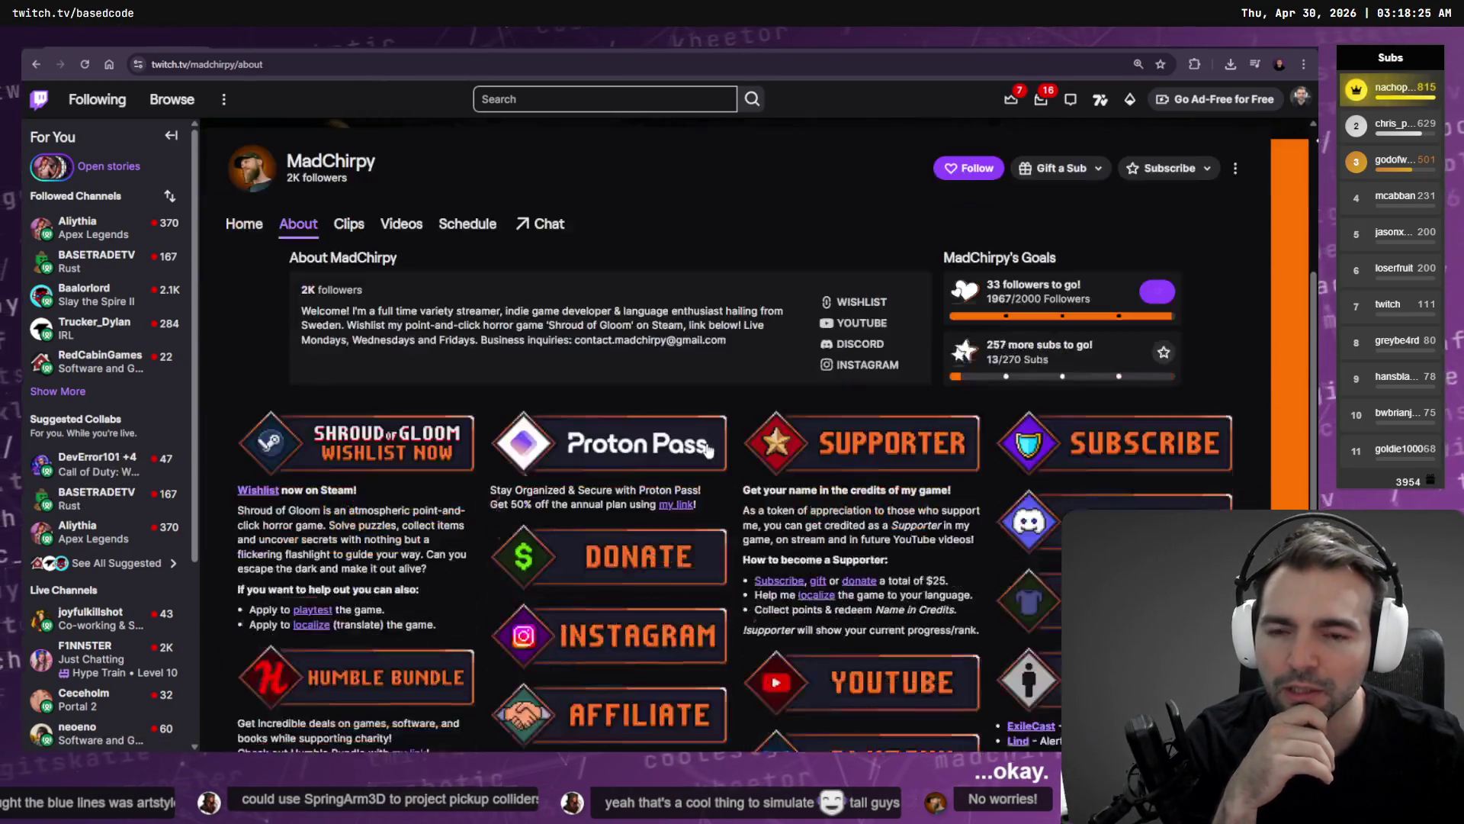
pyautogui.scroll(-2, 649, 335)
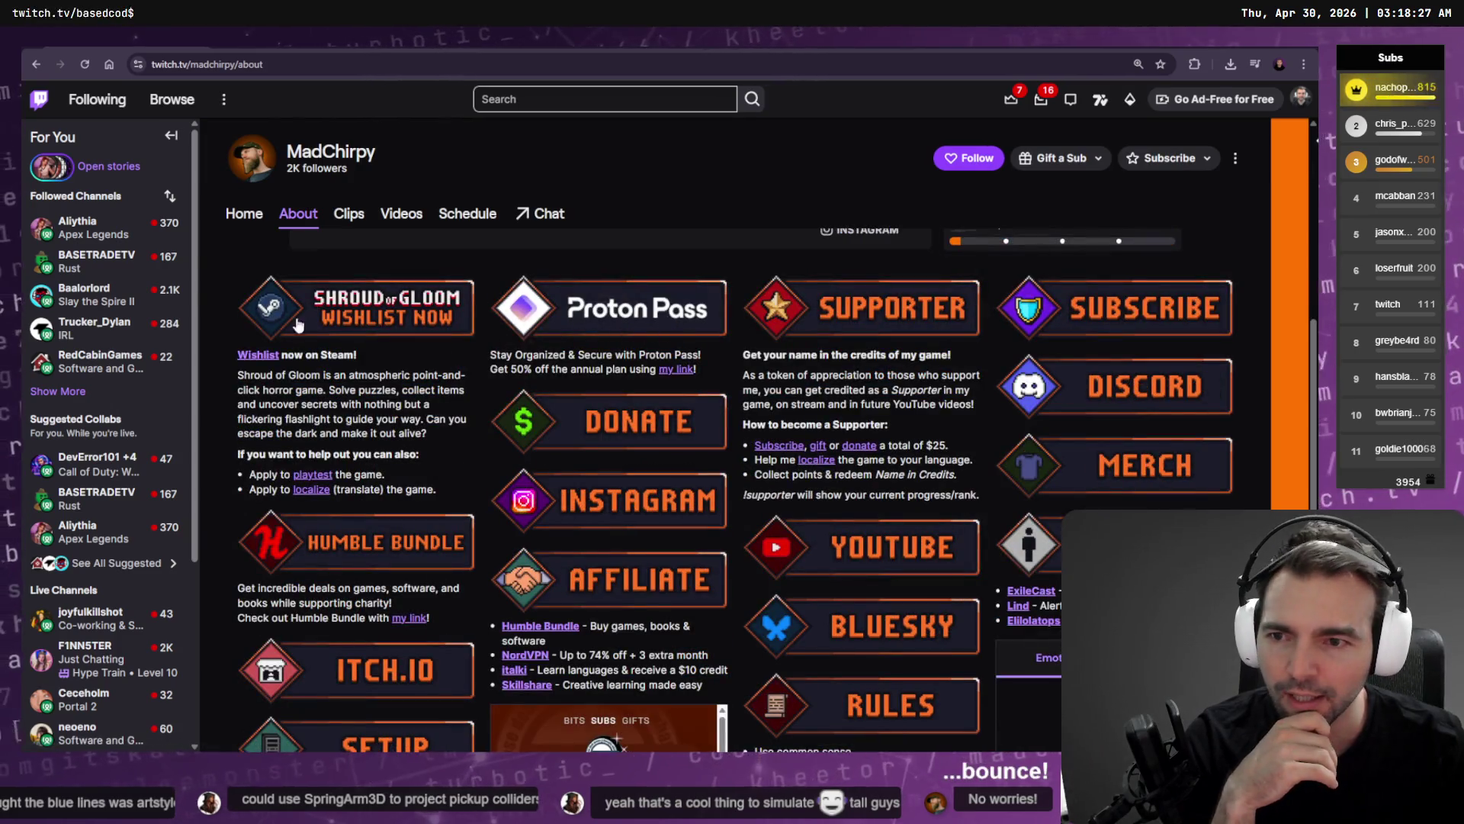
pyautogui.click(374, 319)
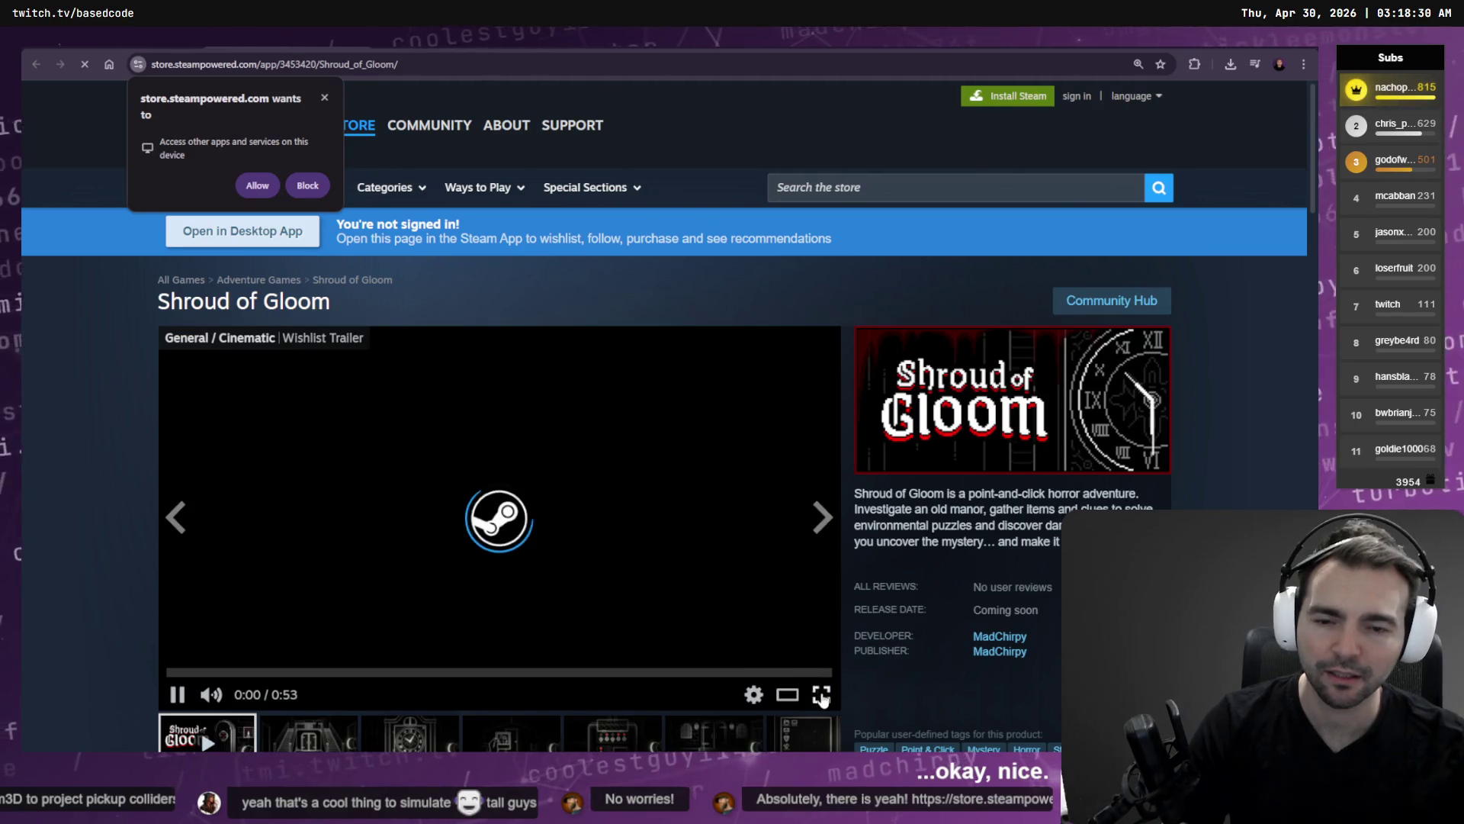
# Briefly watch the Shroud of Gloom trailer full screen, then close the Steam tab.
pyautogui.click(821, 694)
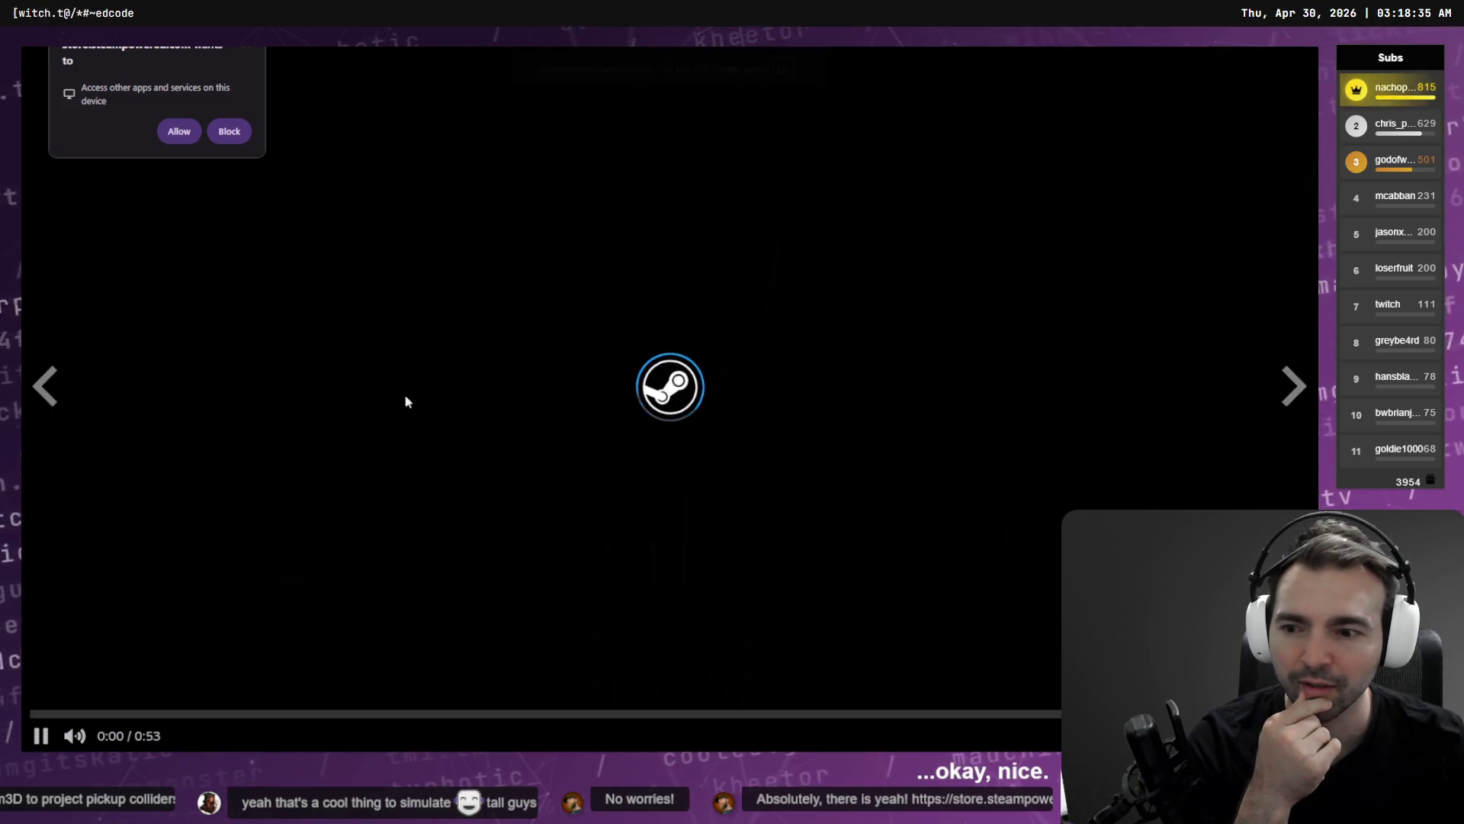
pyautogui.press('Escape')
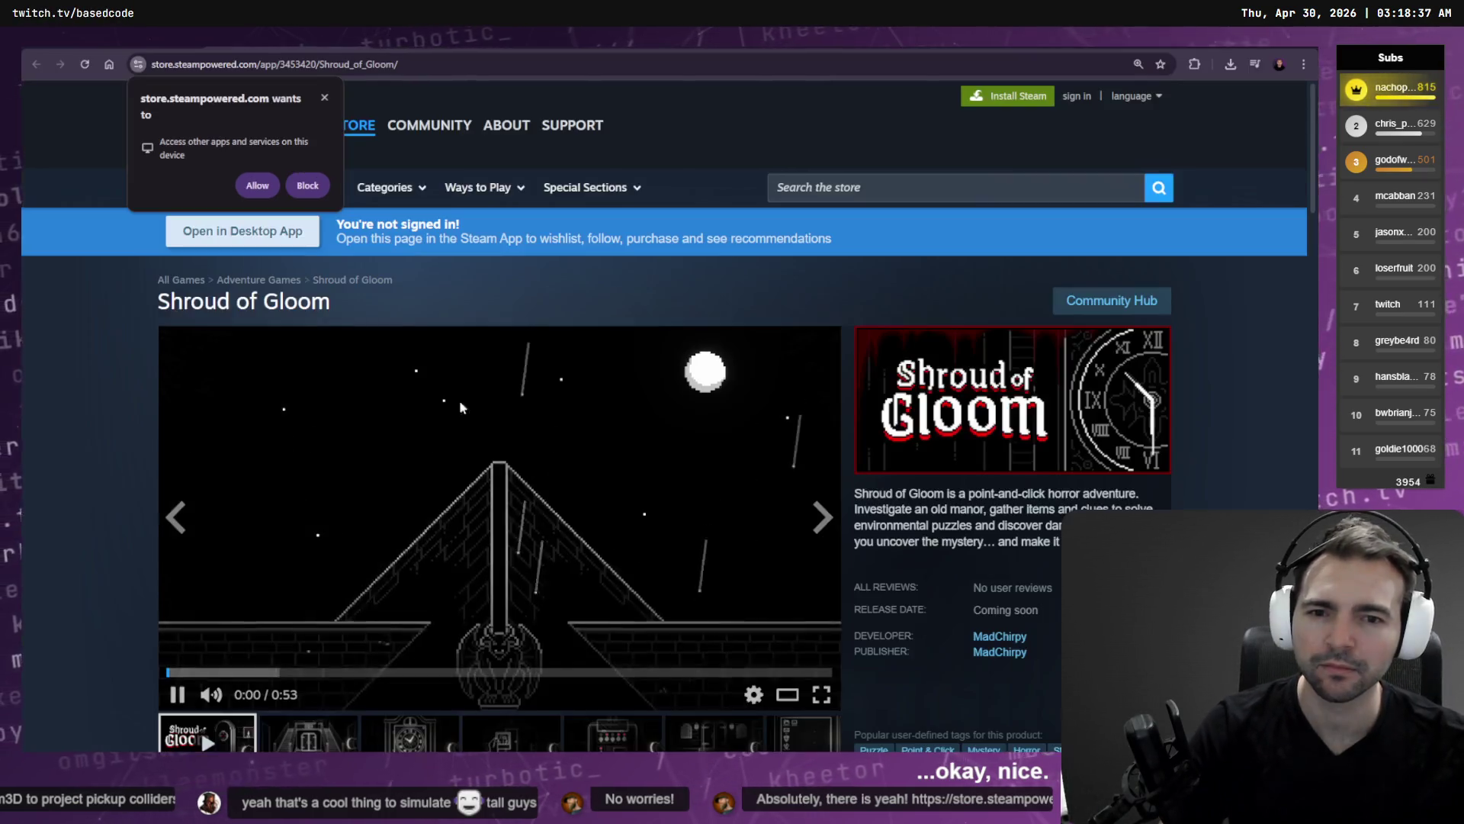
pyautogui.hotkey('ctrl', 'w')
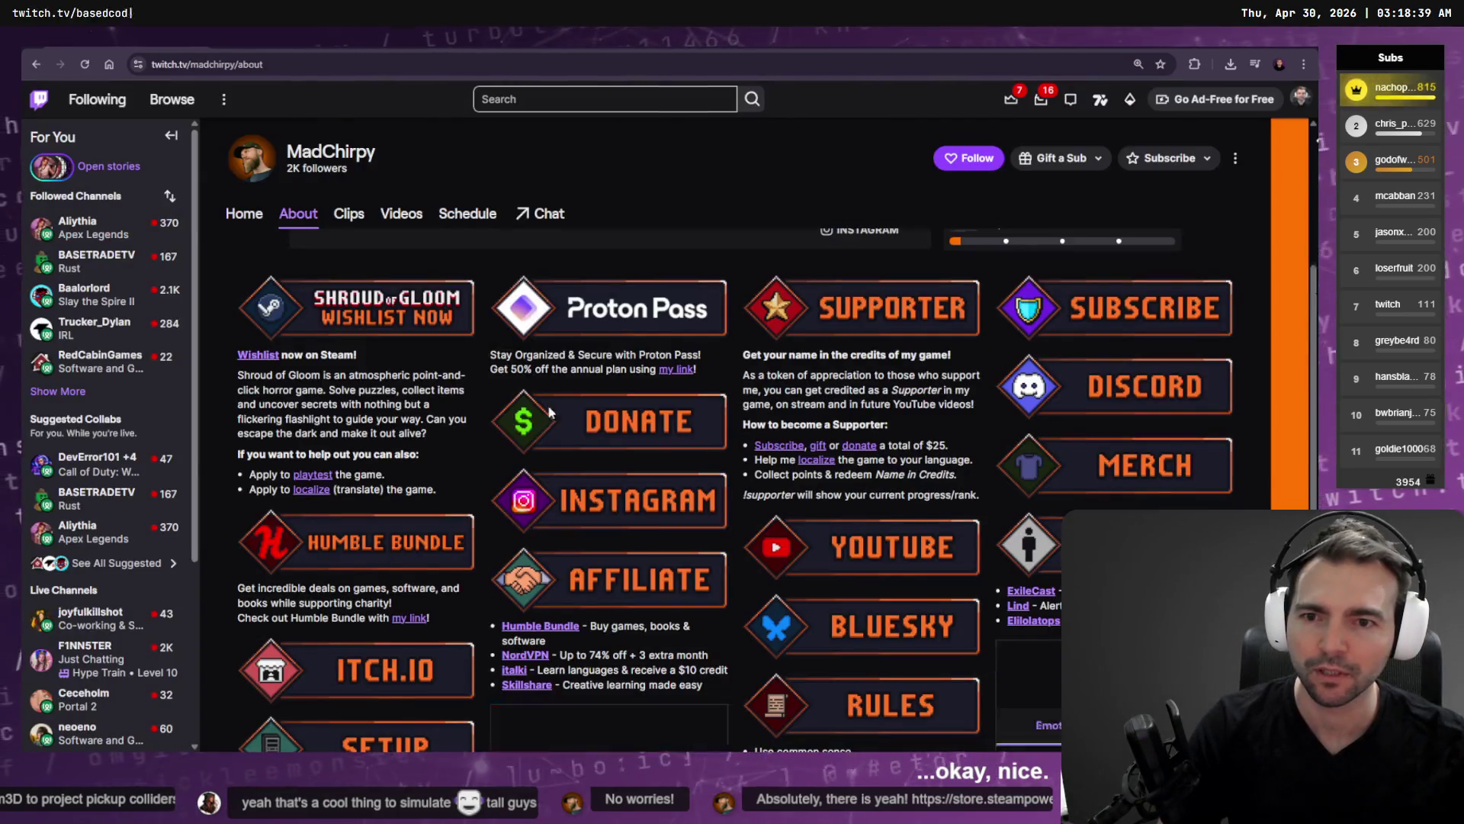
# Pause the Twitch channel video, reopen the Steam page and play the trailer full screen from the start.
pyautogui.scroll(-5, 554, 394)
pyautogui.scroll(5, 610, 394)
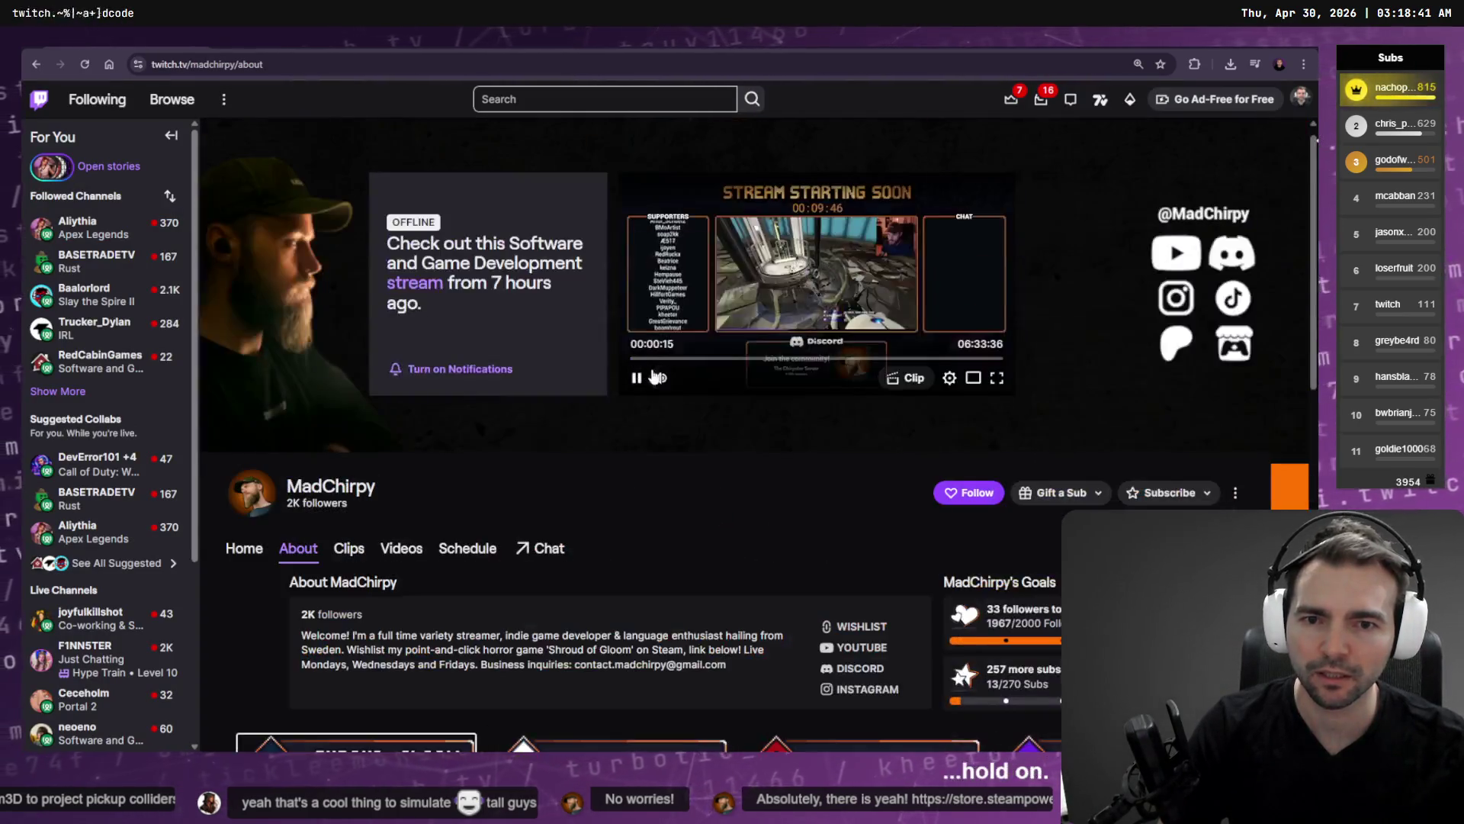
pyautogui.click(637, 392)
pyautogui.hotkey('ctrl', 'shift', 't')
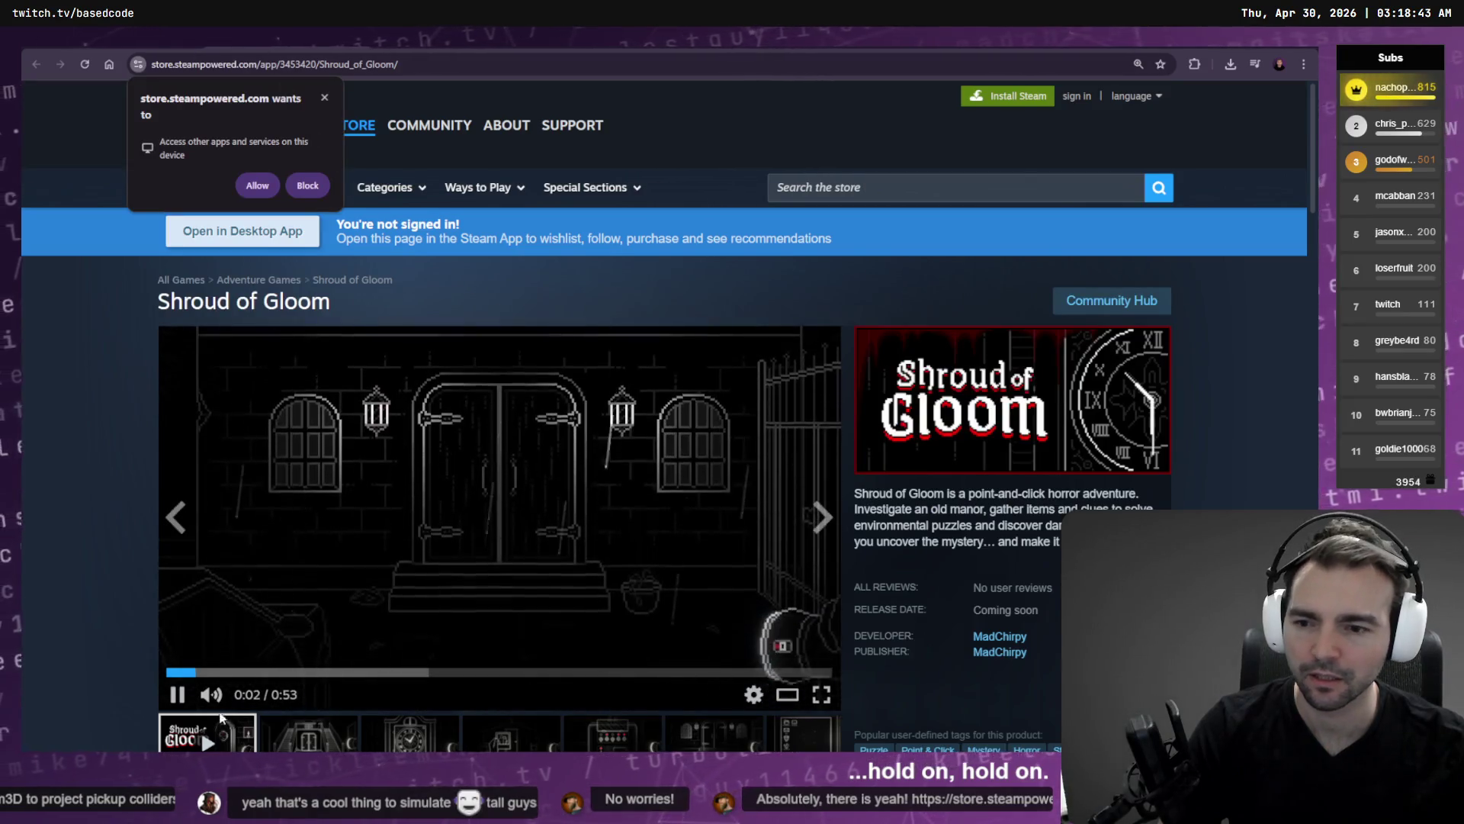
pyautogui.click(160, 671)
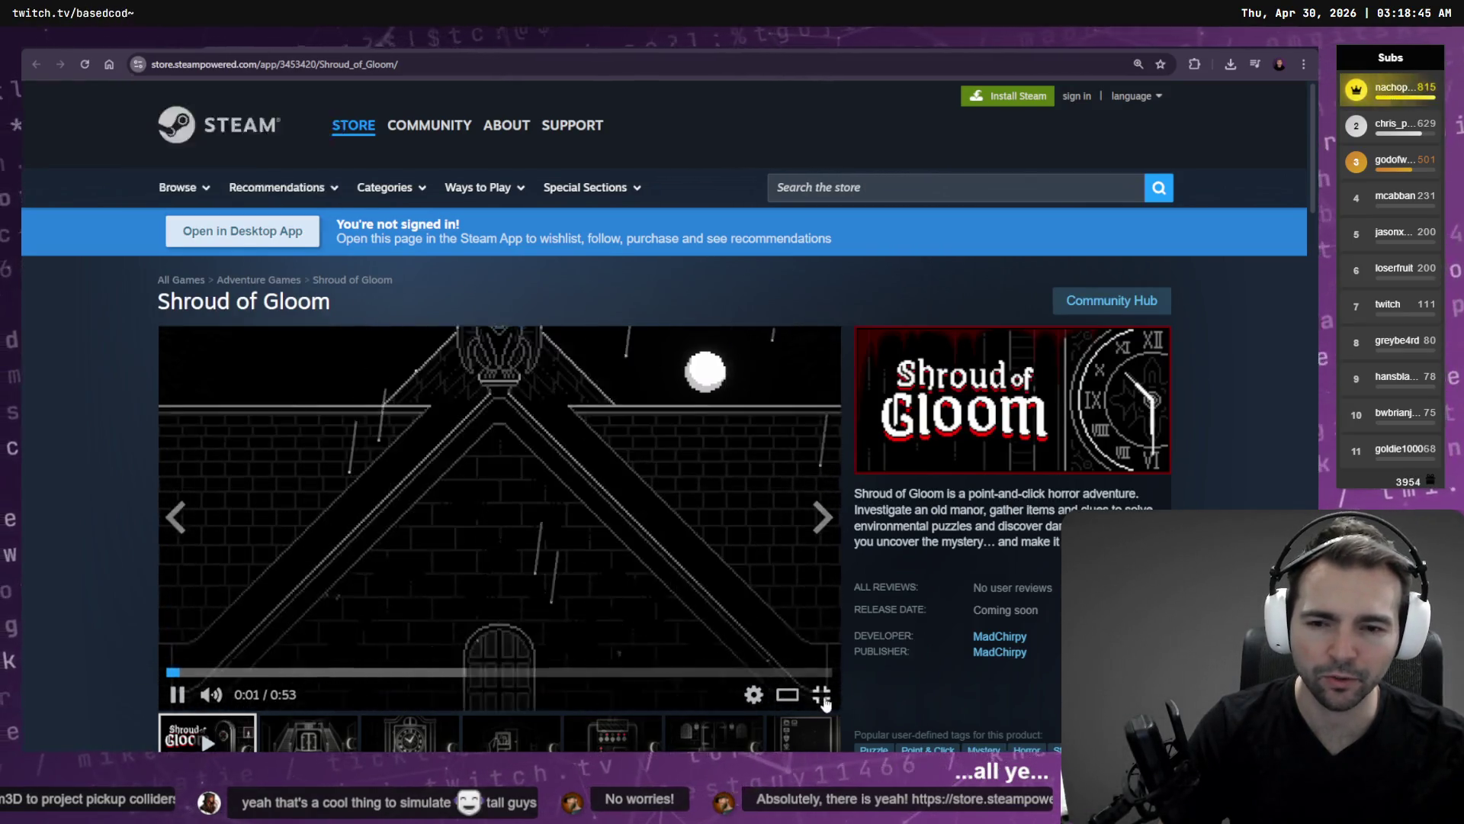
pyautogui.click(820, 694)
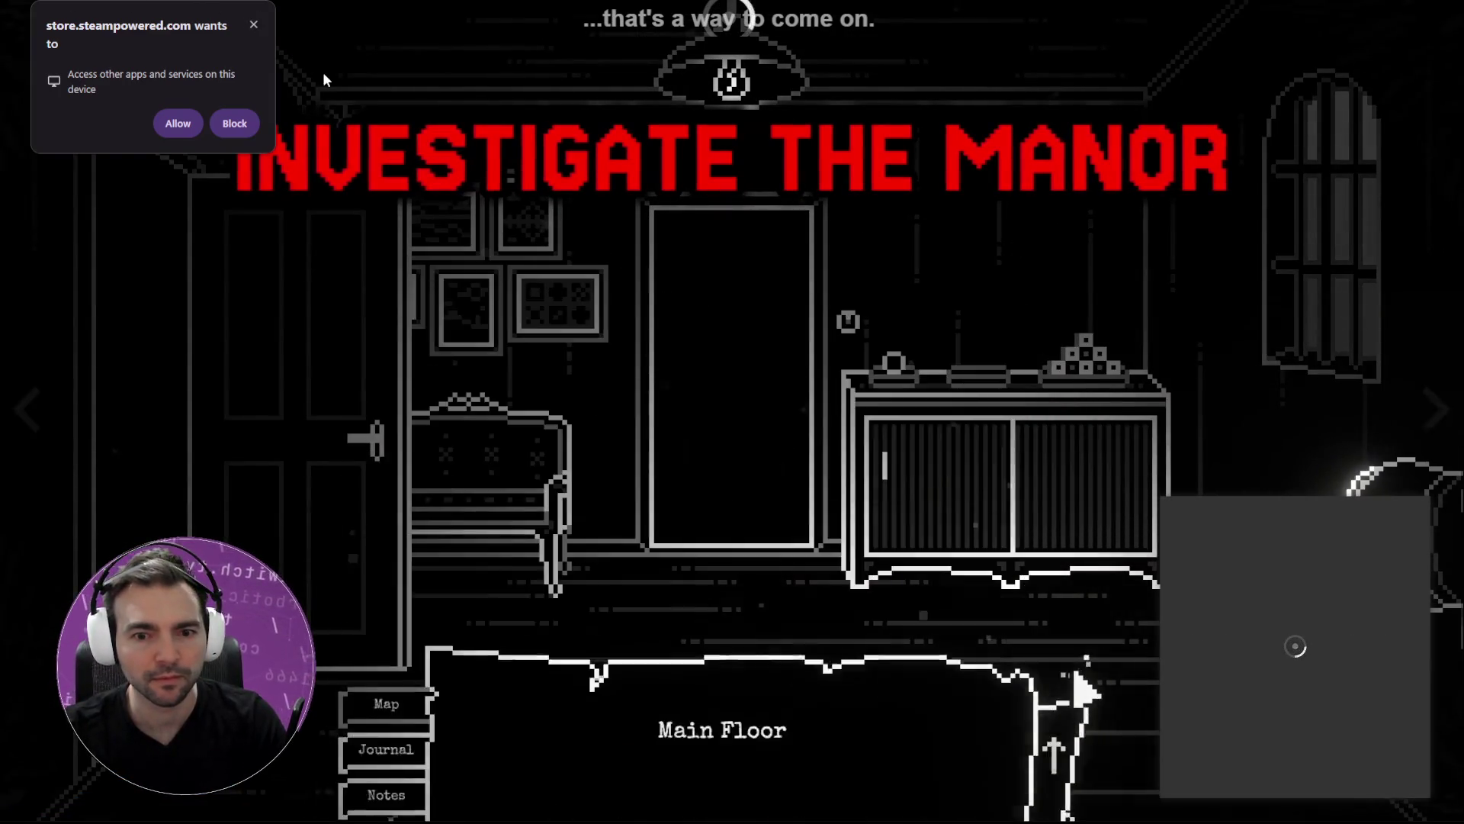
# Dismiss the store.steampowered.com permission prompt and let the trailer play to its Wishlist on Steam card.
pyautogui.click(252, 28)
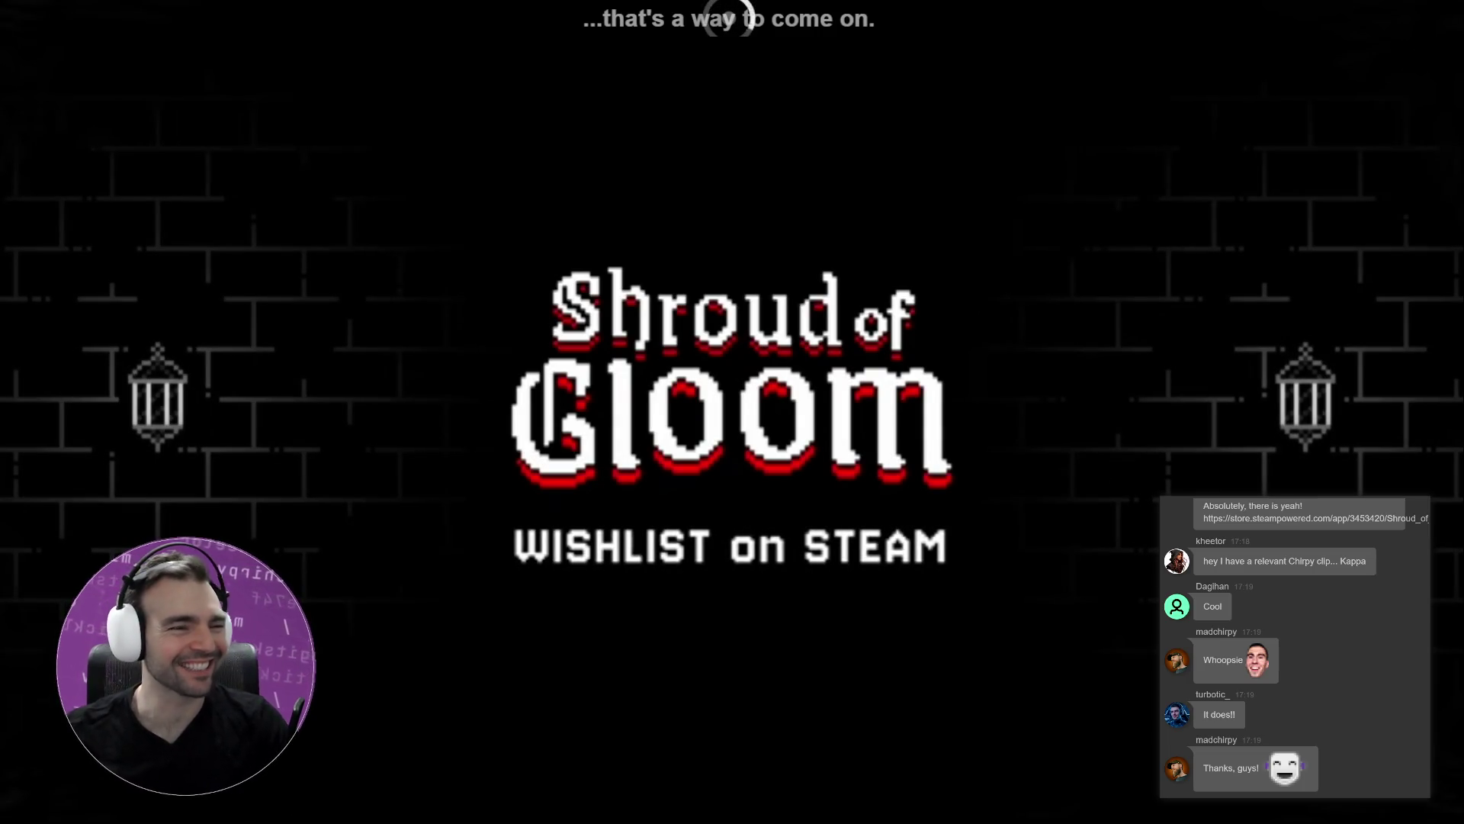
pyautogui.moveTo(894, 500)
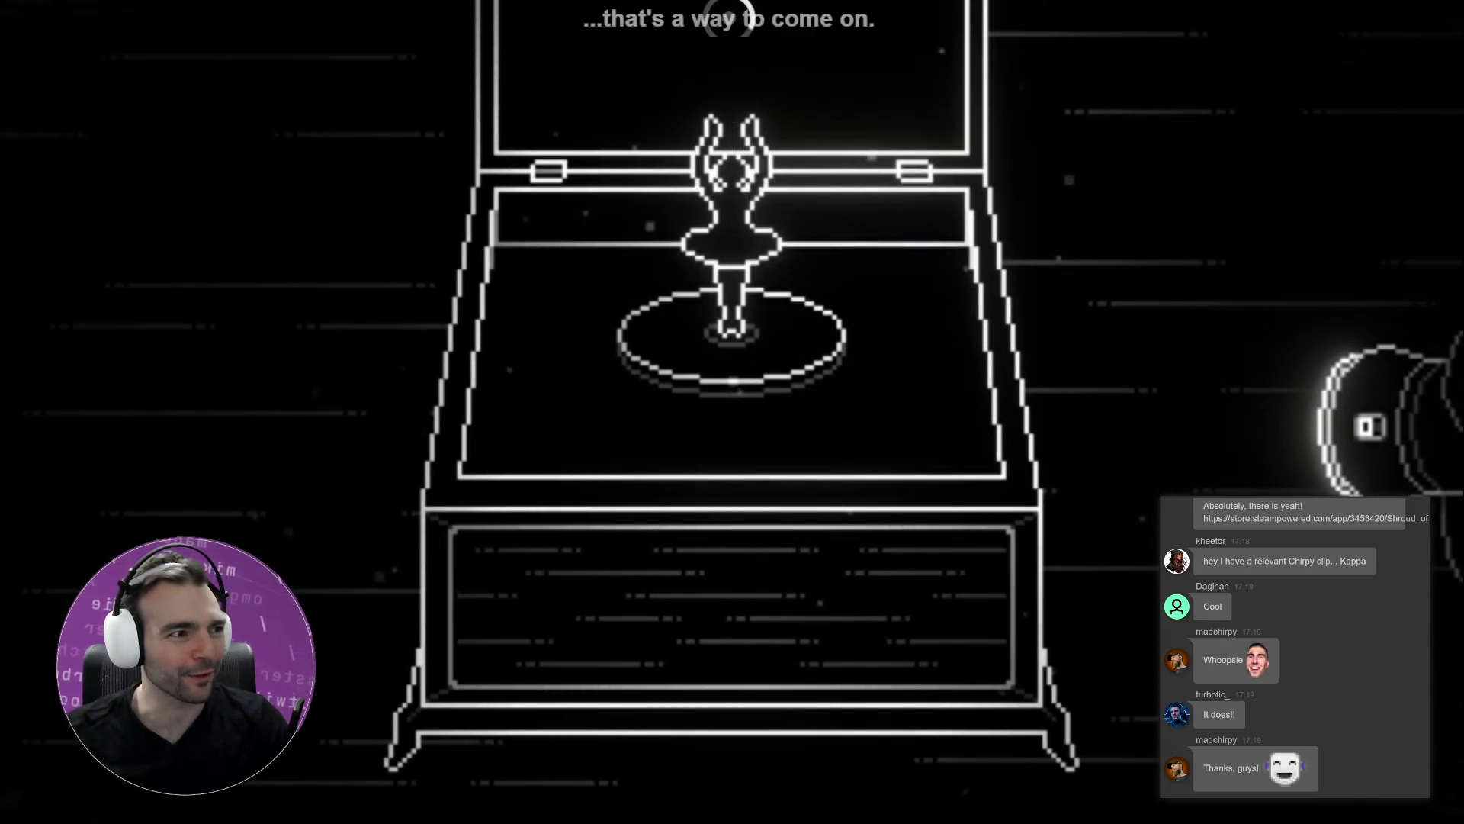
# Exit full screen, browse the gallery from the clock screenshot to the door screenshot, and close the Steam tab.
pyautogui.moveTo(825, 489)
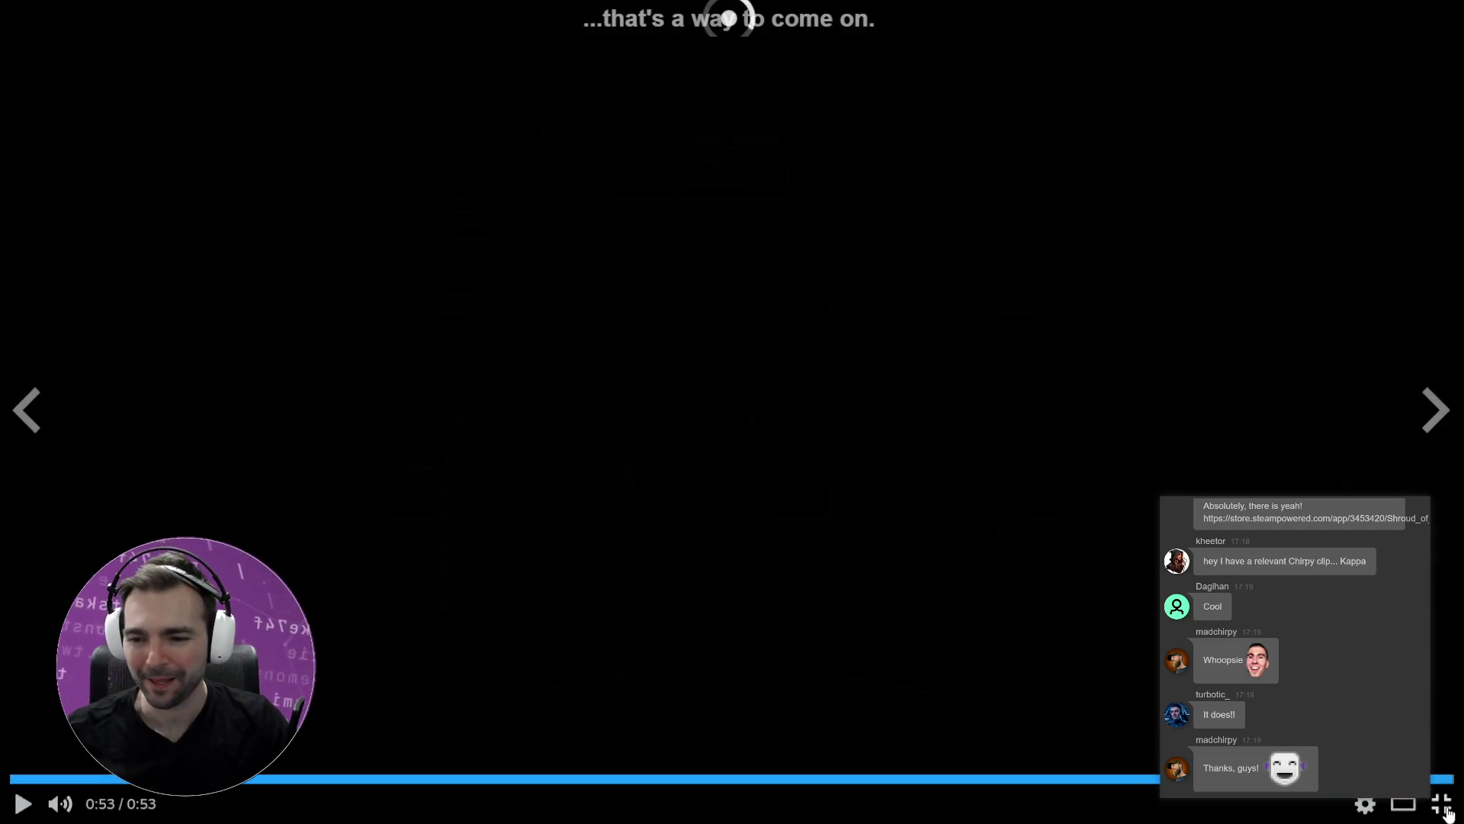
pyautogui.click(1440, 803)
pyautogui.scroll(-5, 634, 587)
pyautogui.click(479, 453)
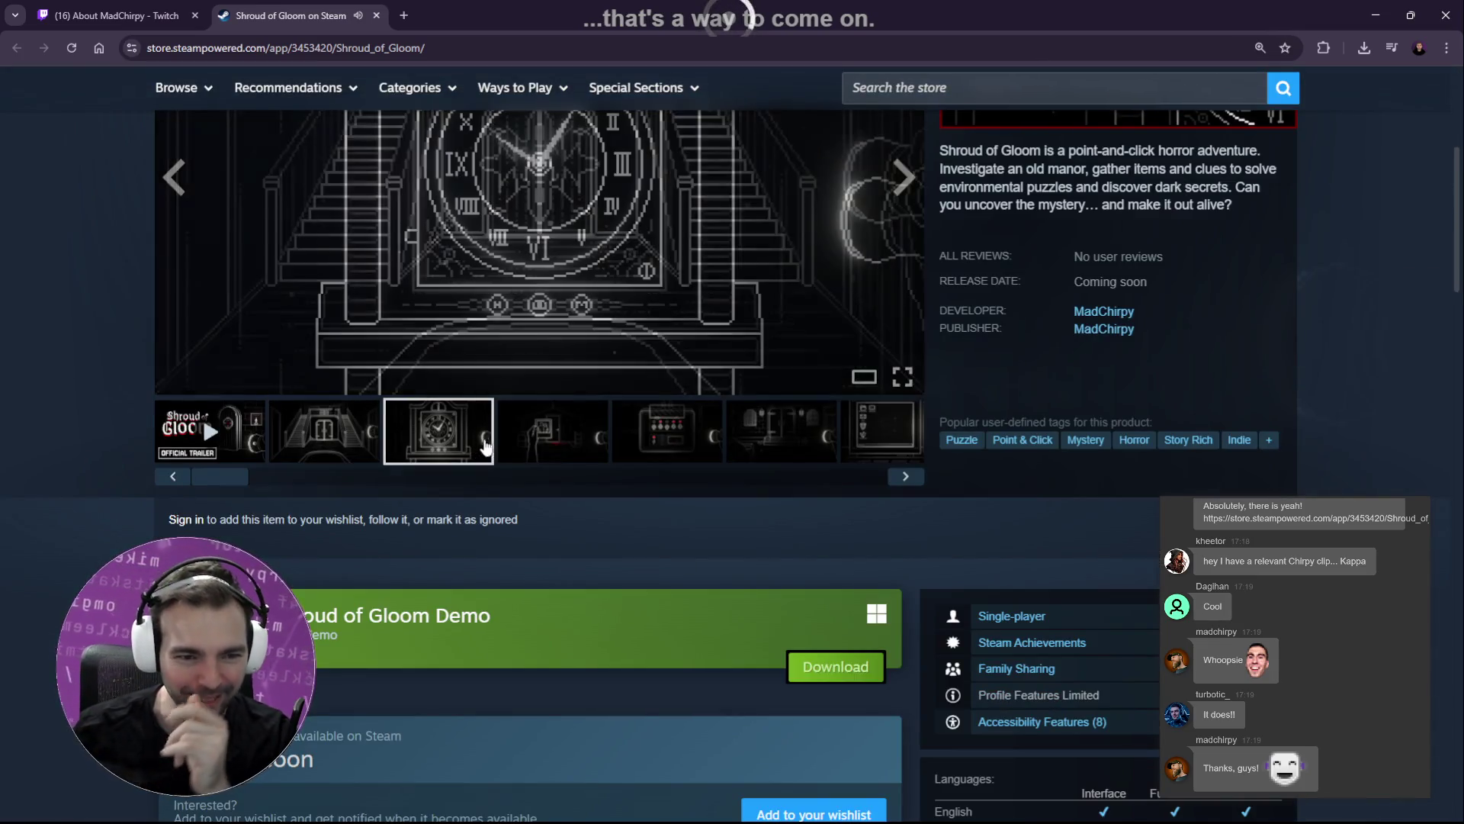
pyautogui.scroll(-3, 715, 326)
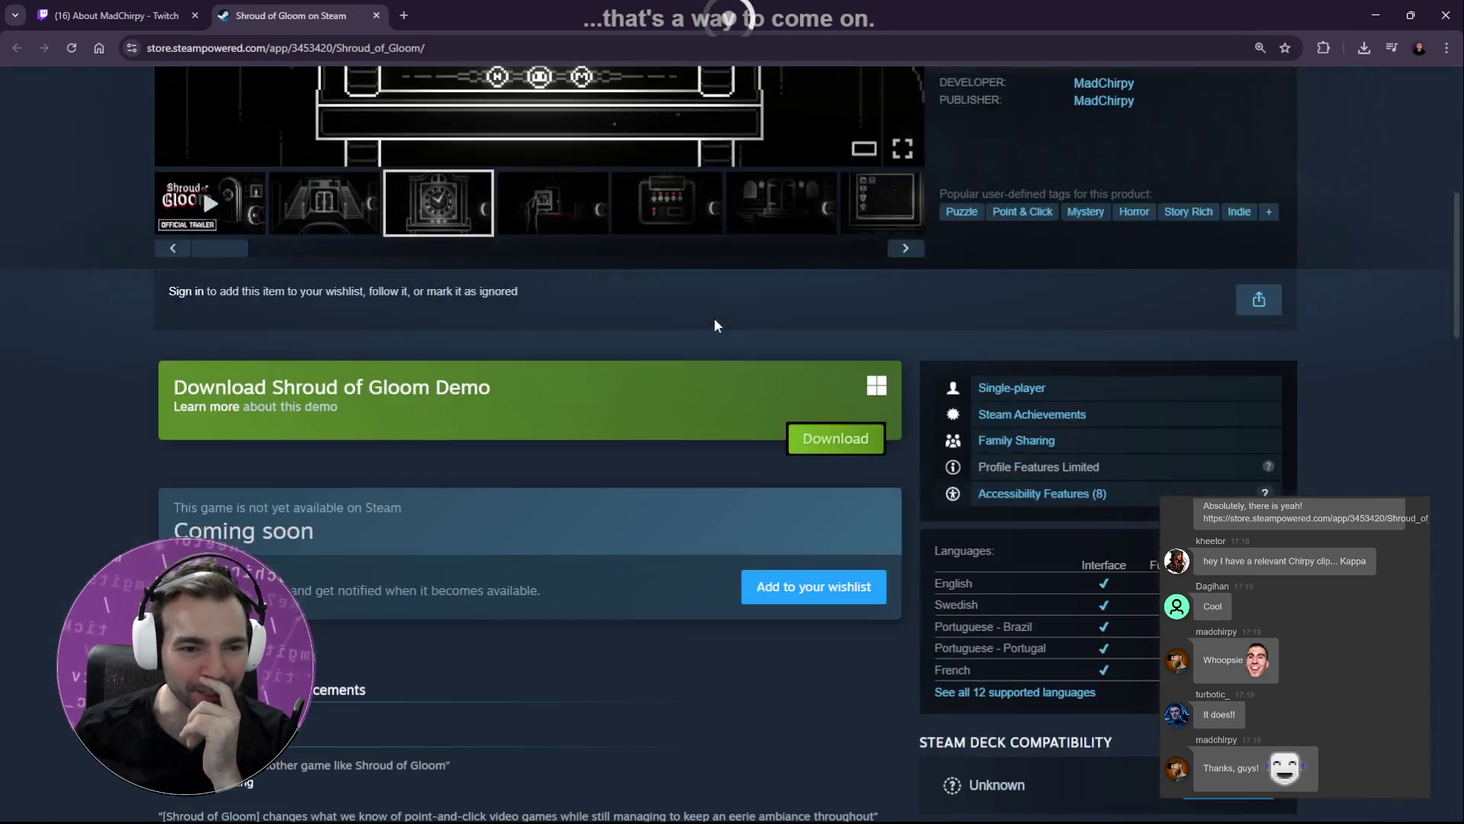
pyautogui.scroll(5, 734, 324)
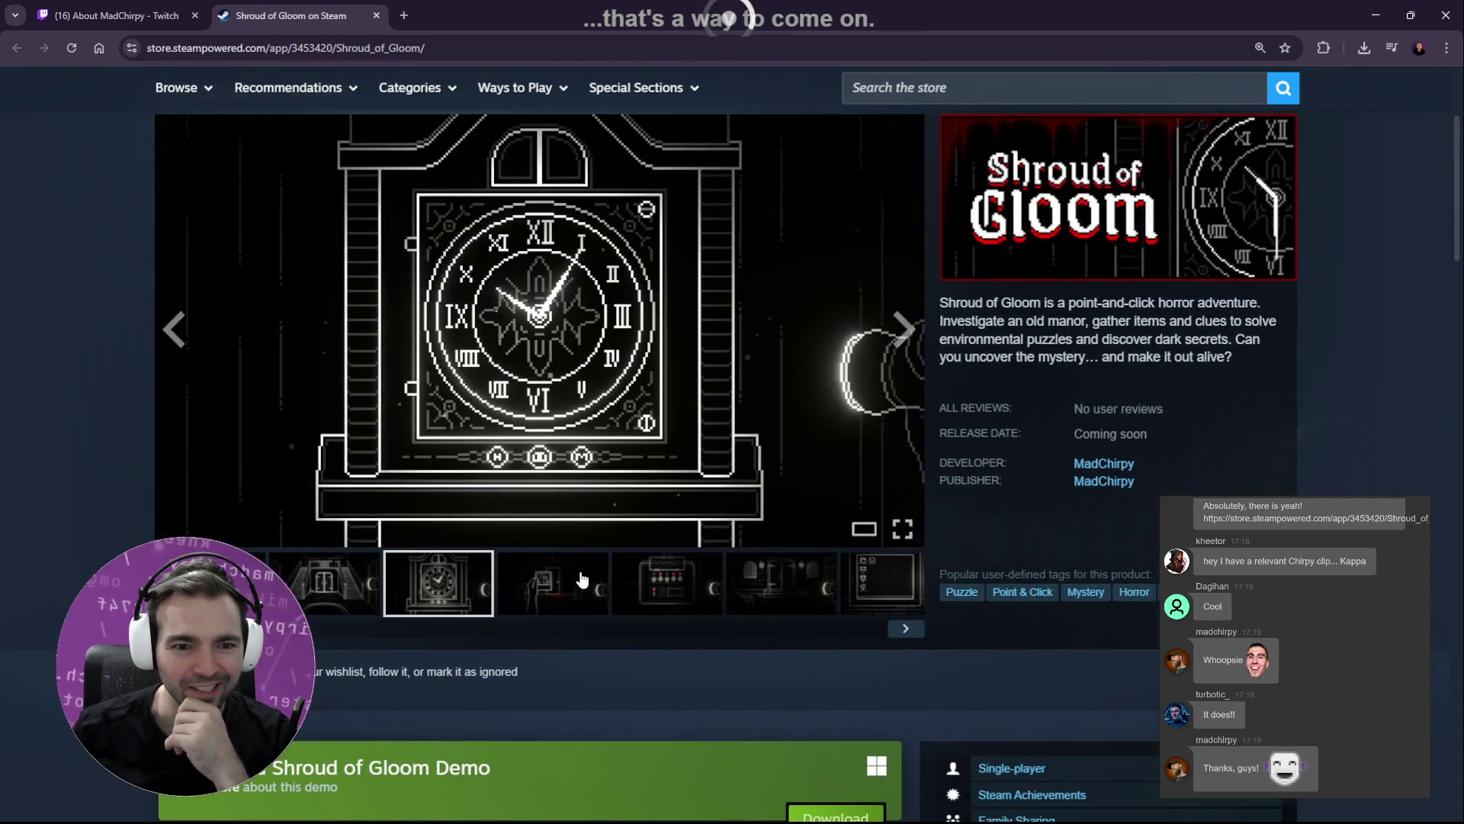
pyautogui.click(582, 579)
pyautogui.click(667, 587)
pyautogui.click(782, 595)
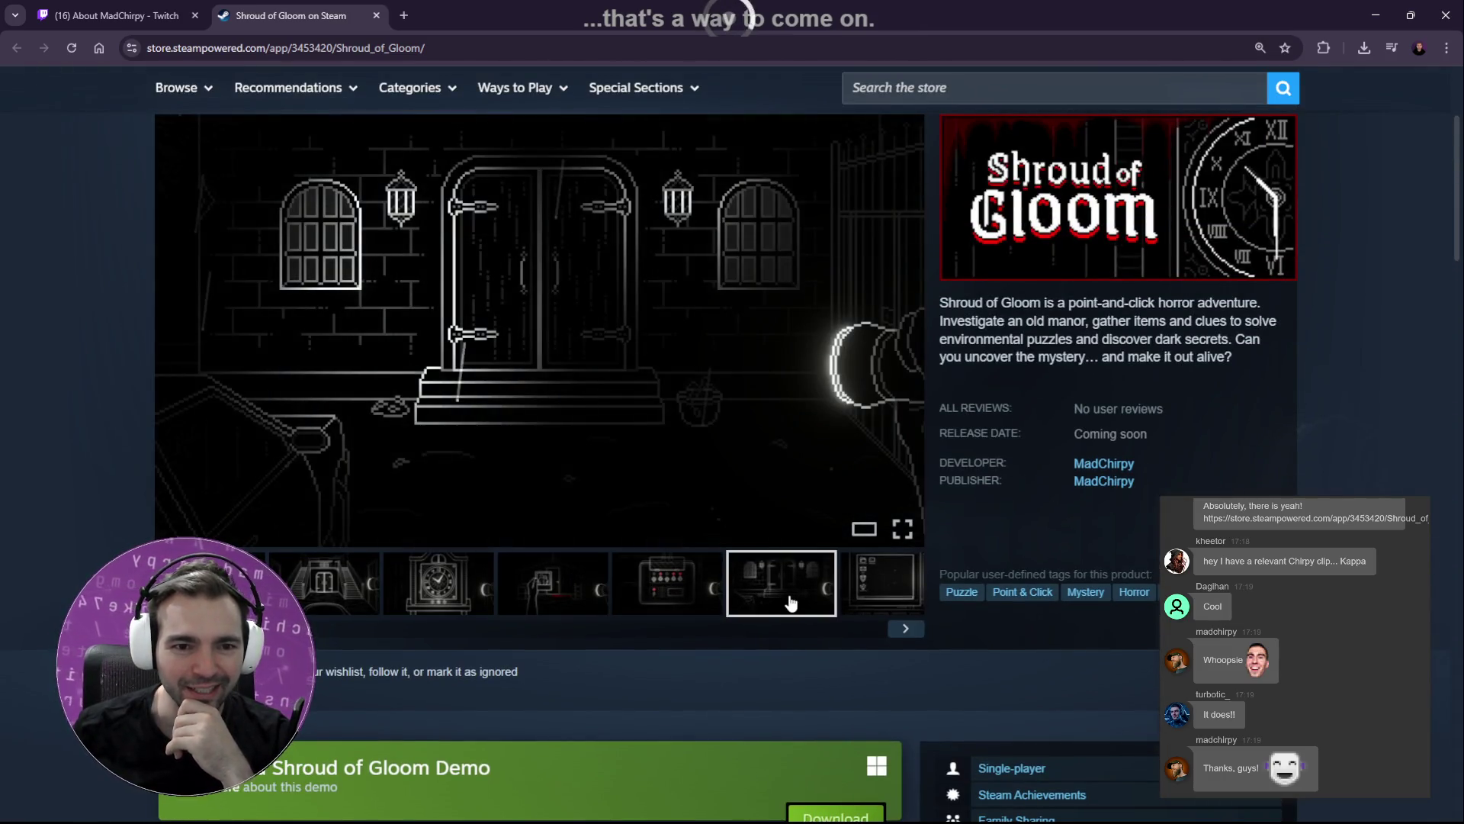
pyautogui.middleClick(356, 28)
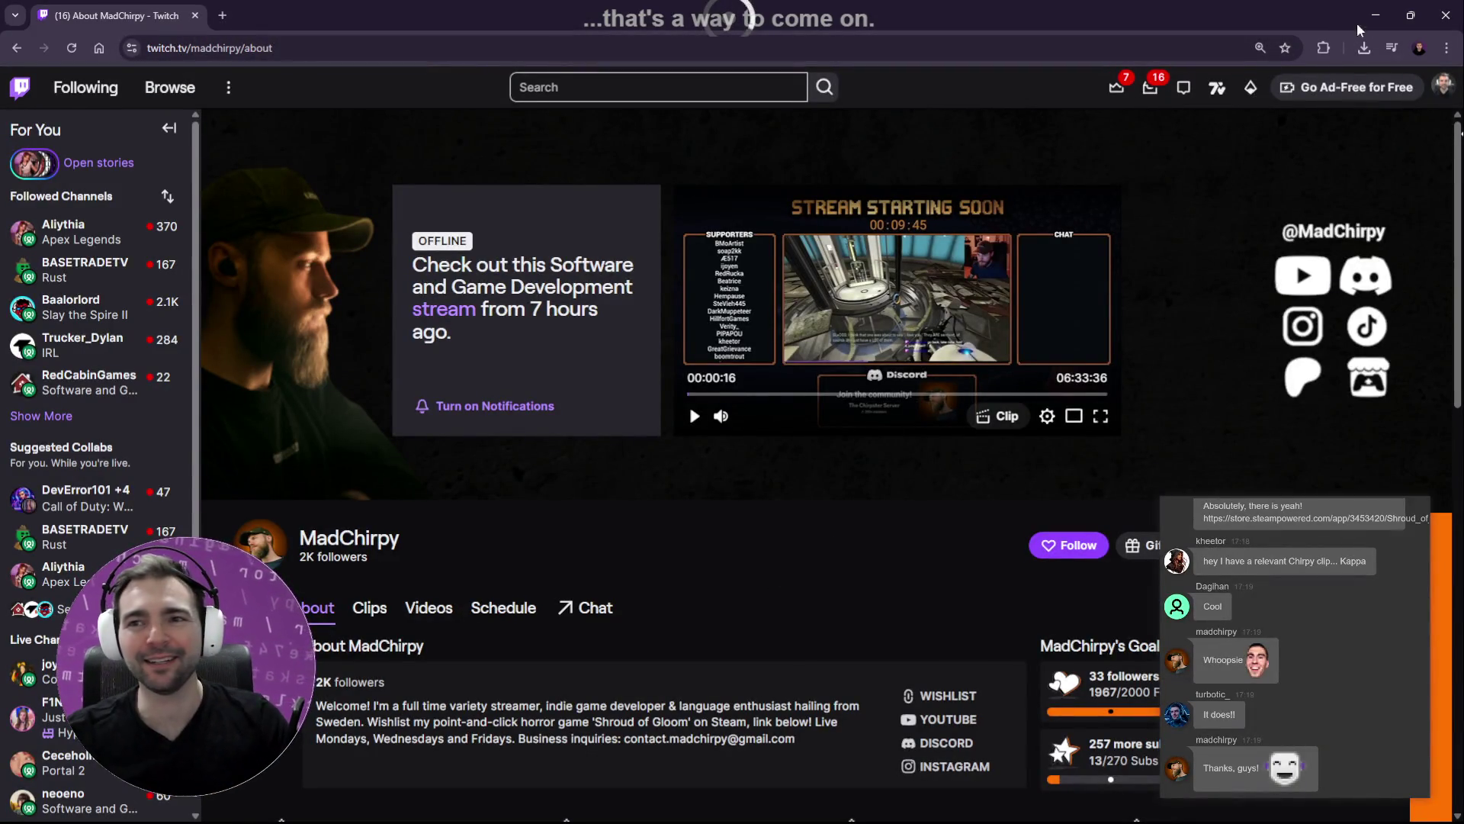
# Dismiss the permission prompt, replay the Shroud of Gloom trailer in the gallery, then return to the Codex terminal.
pyautogui.click(1377, 17)
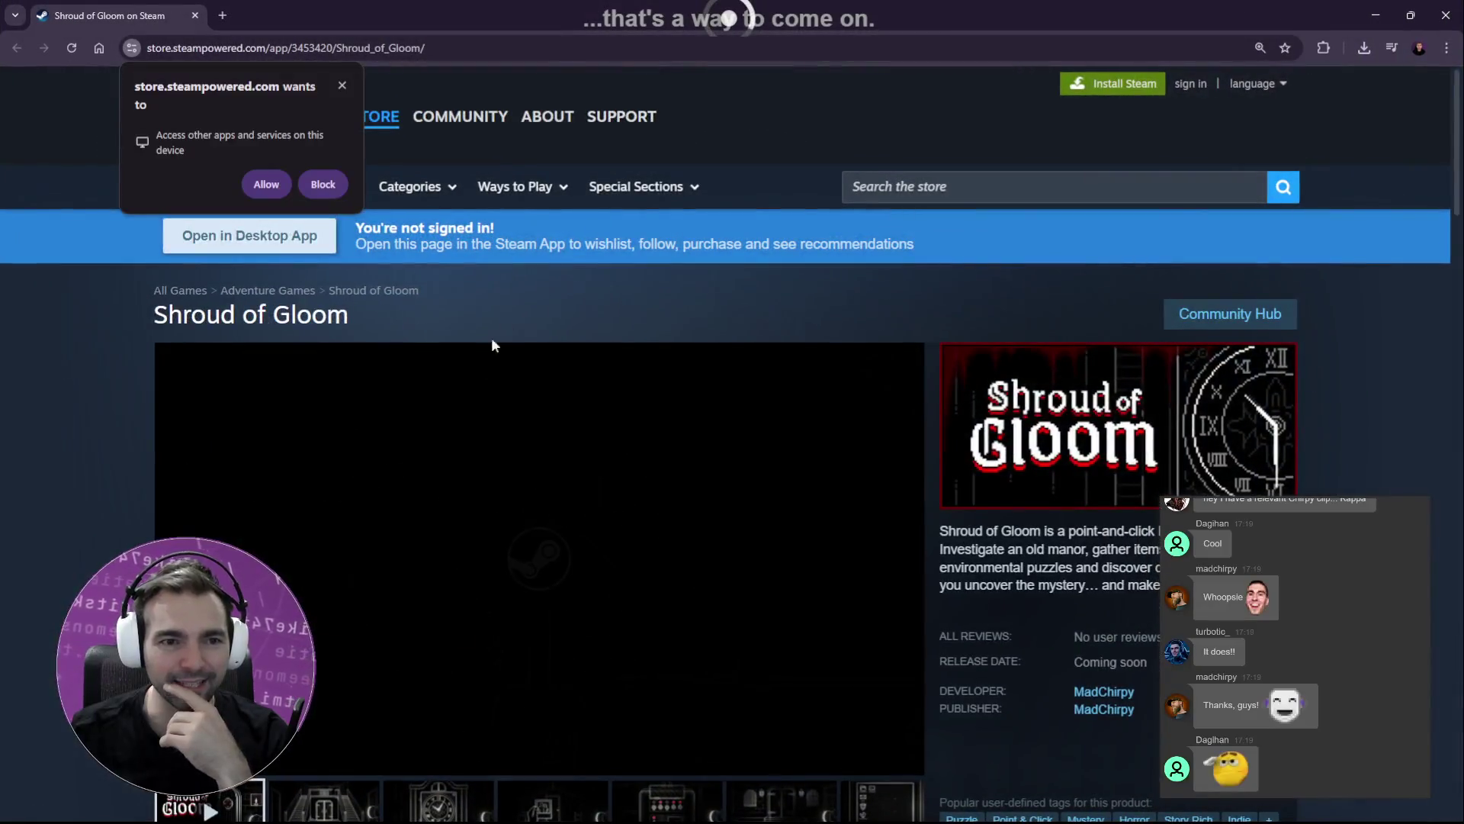
pyautogui.press('Escape')
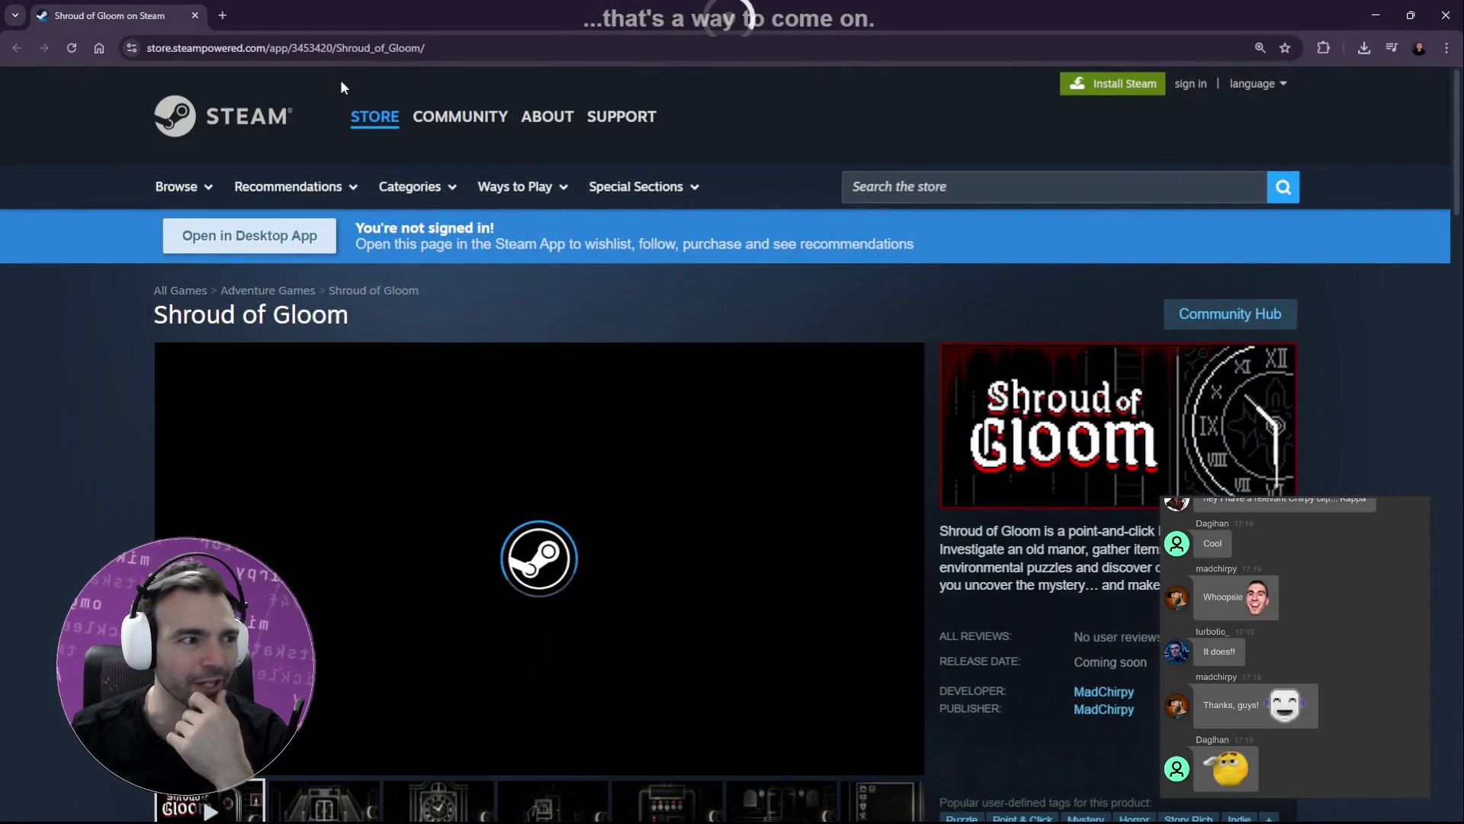
pyautogui.scroll(-5, 419, 180)
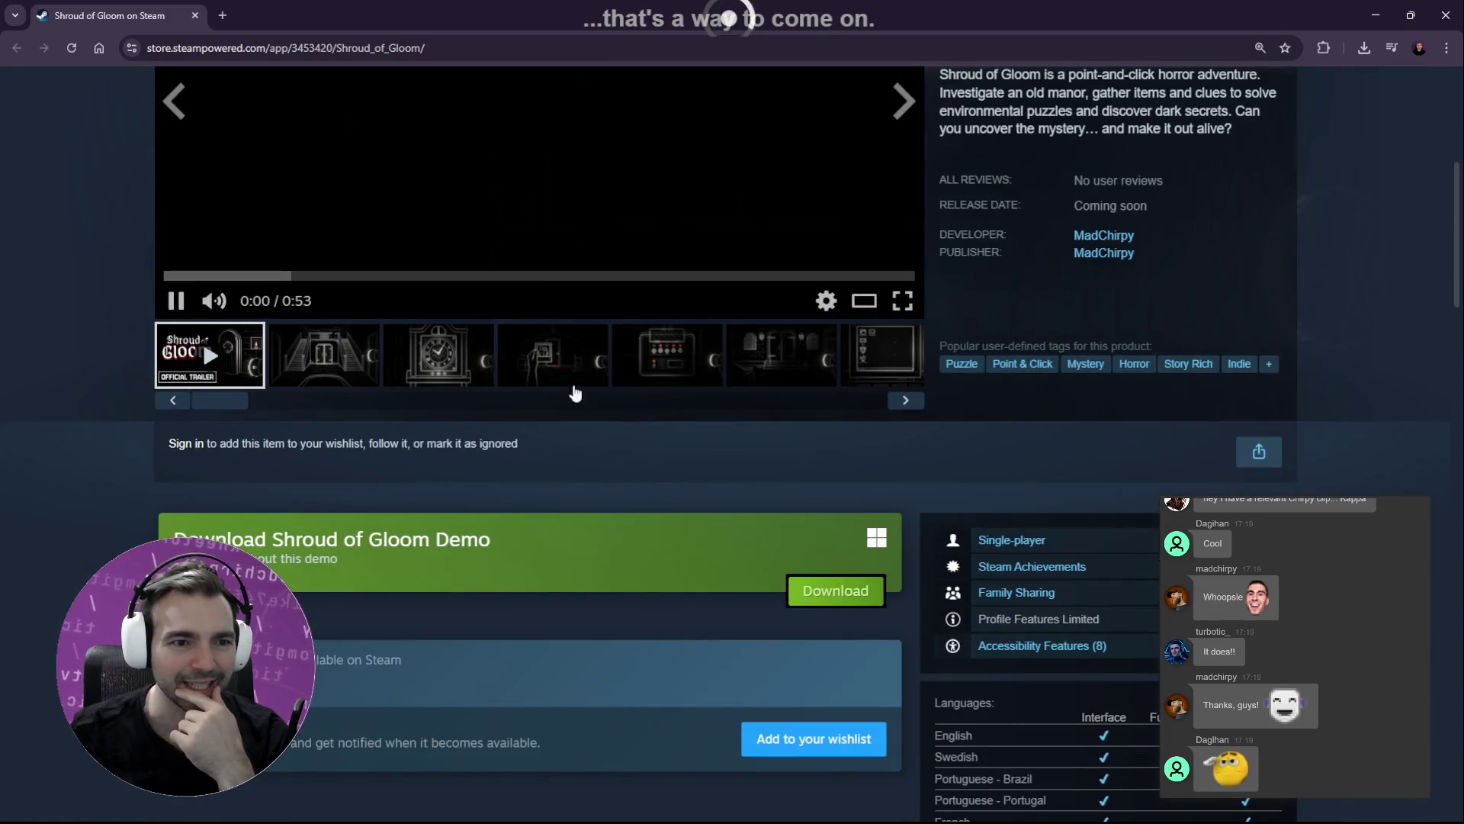
pyautogui.scroll(3, 338, 440)
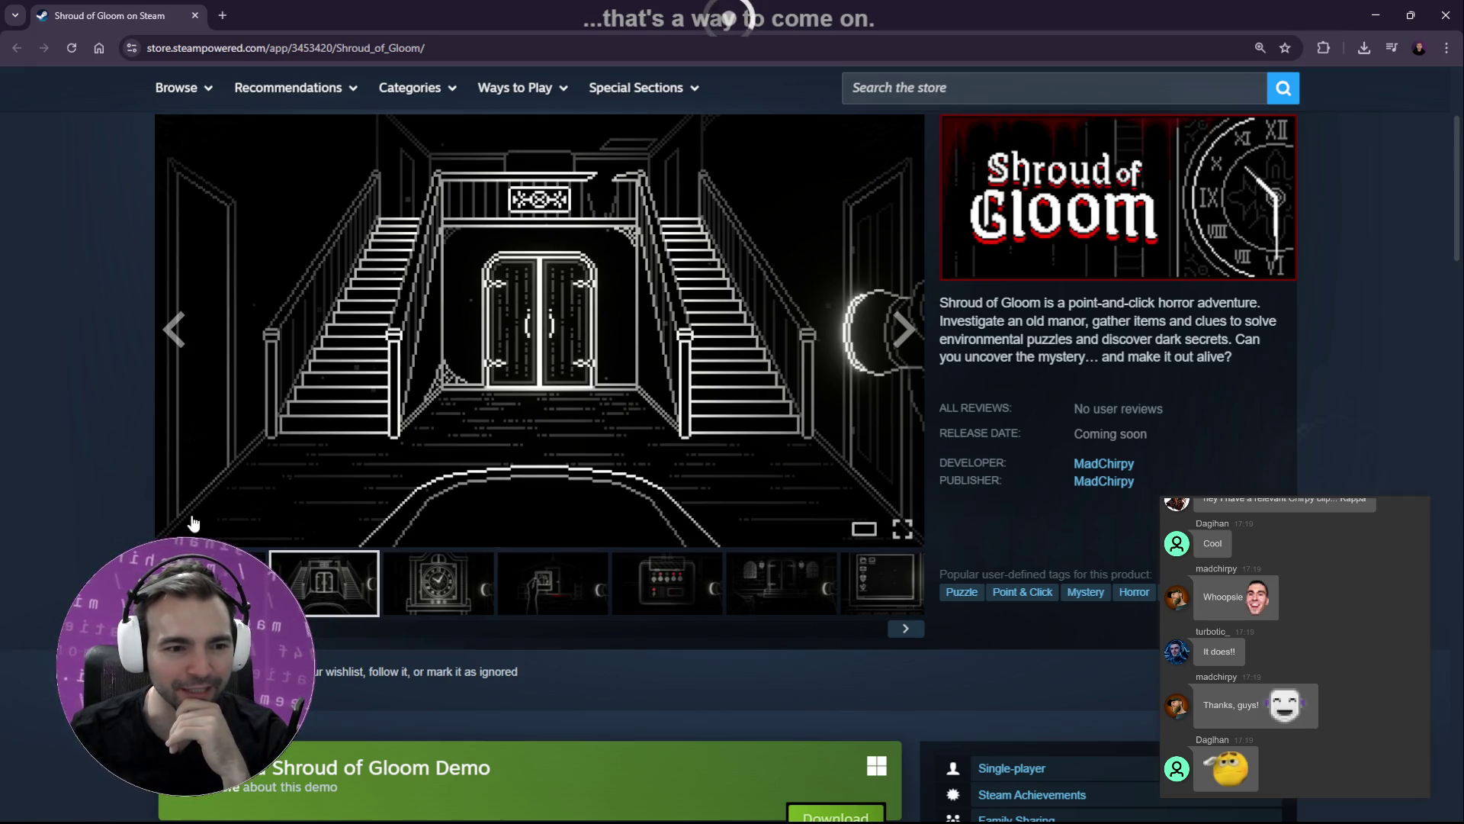
pyautogui.click(252, 583)
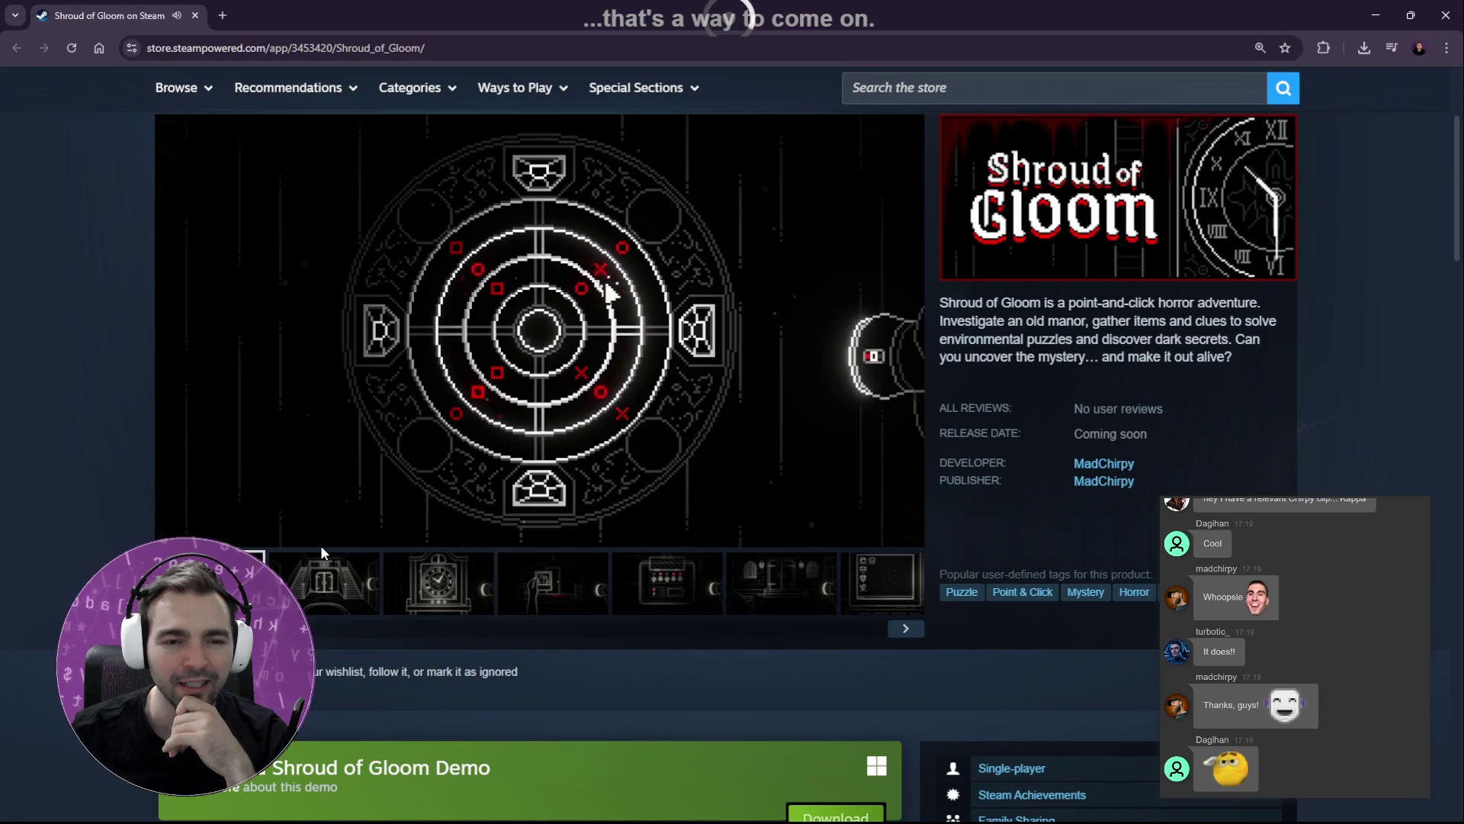
pyautogui.moveTo(322, 538)
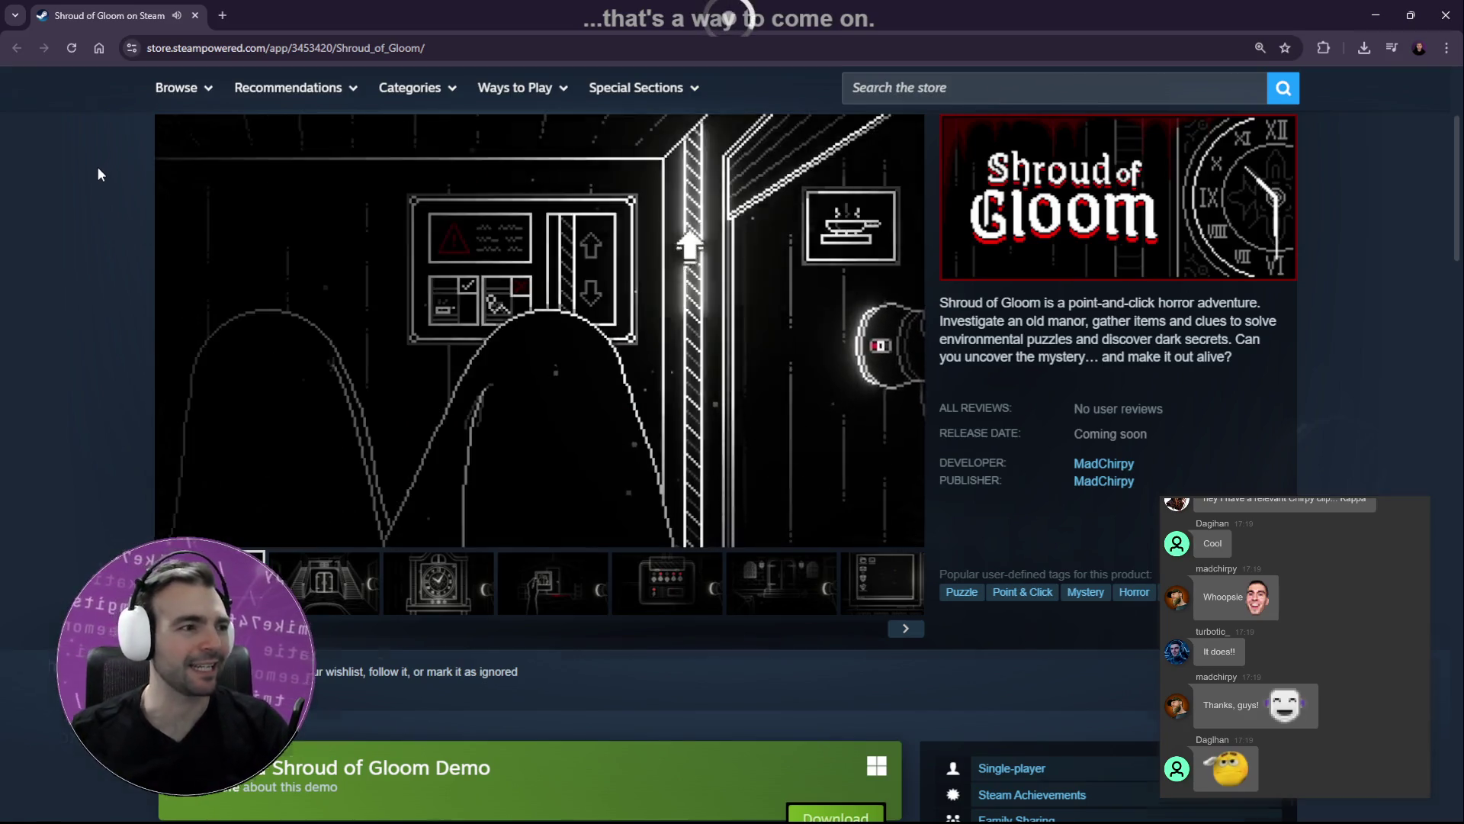
pyautogui.hotkey('alt', 'Tab')
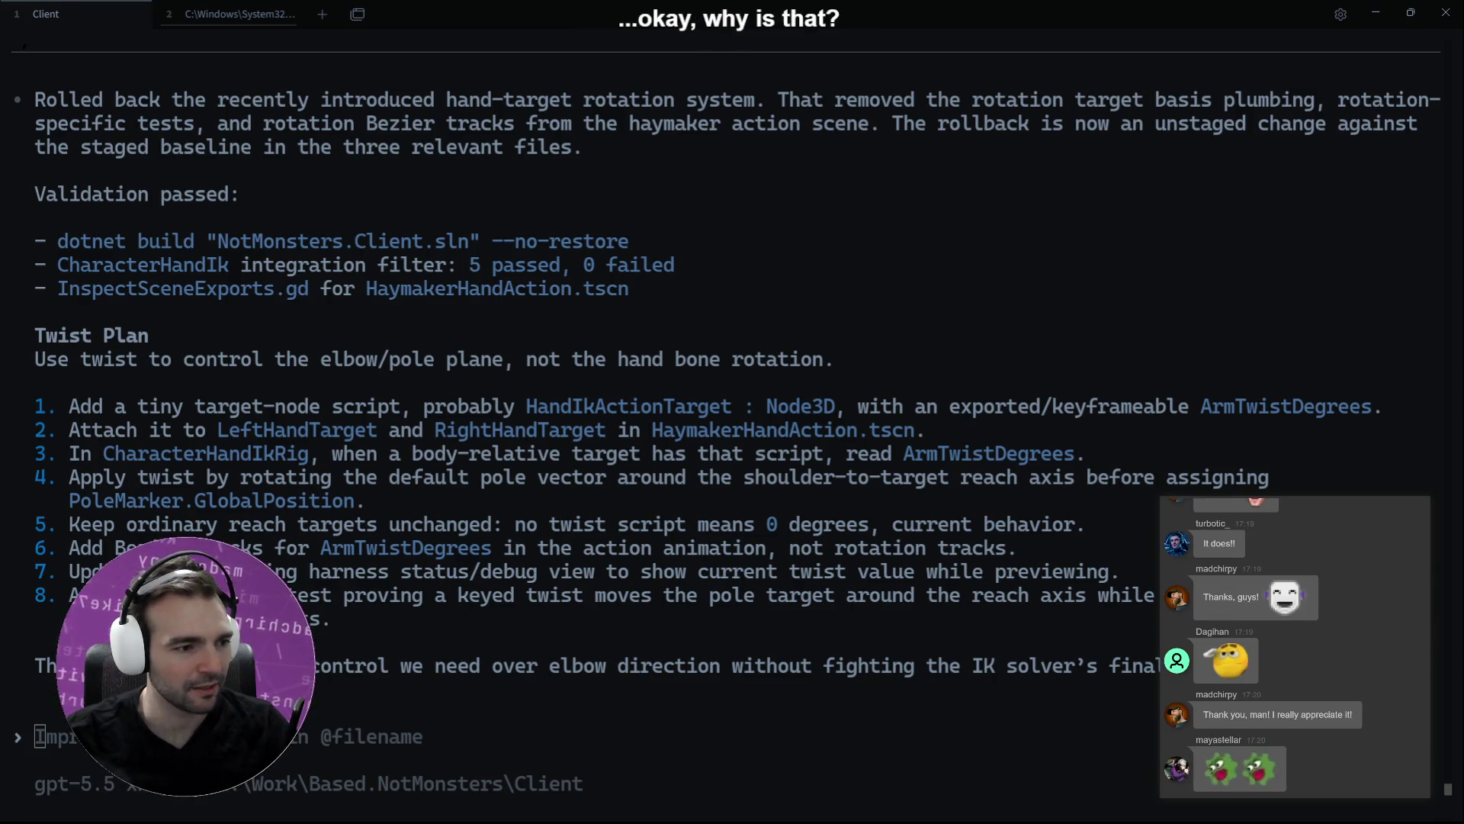
pyautogui.hotkey('alt', 'Tab')
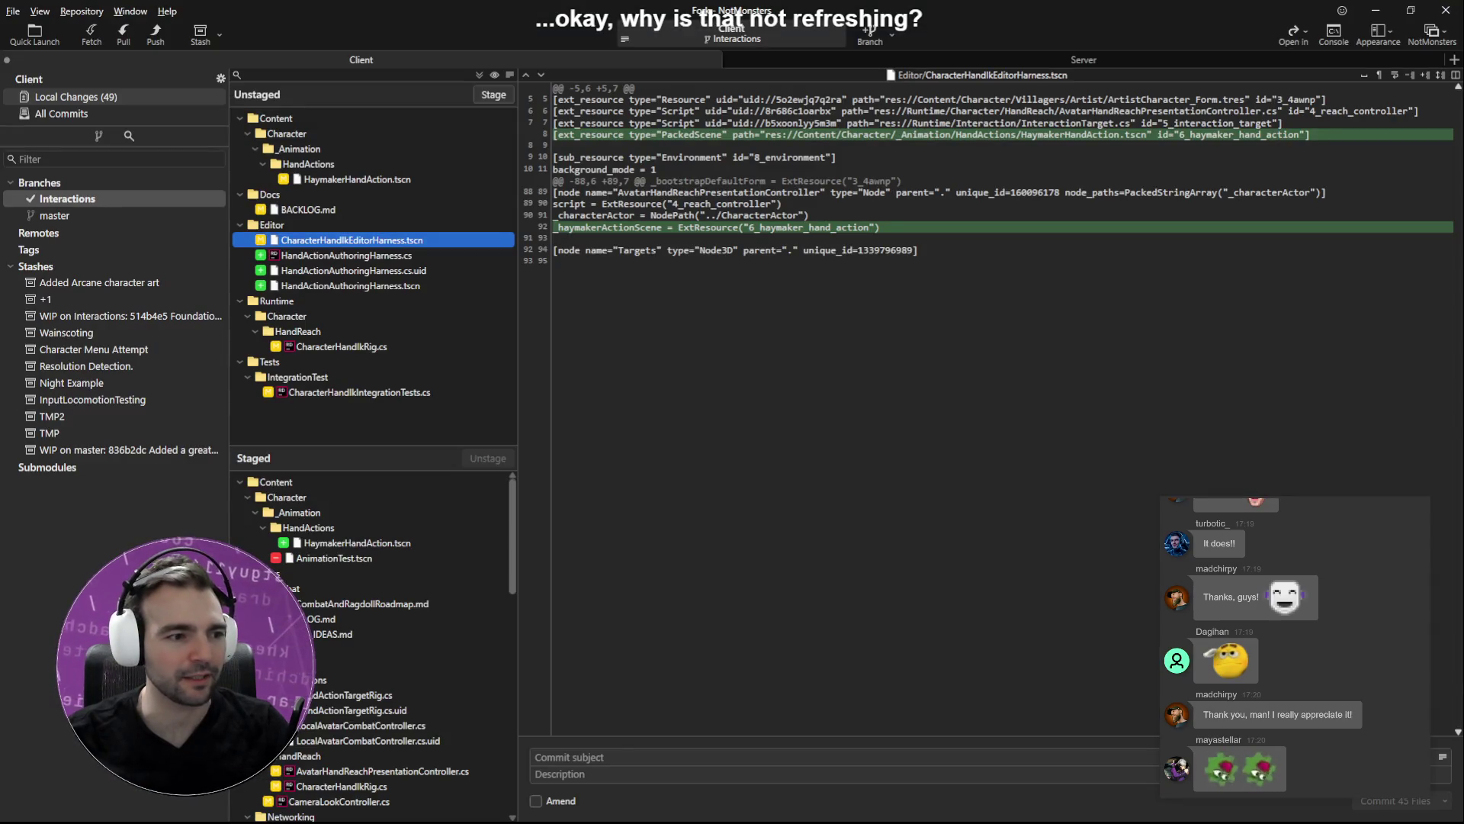
pyautogui.hotkey('alt', 'Tab')
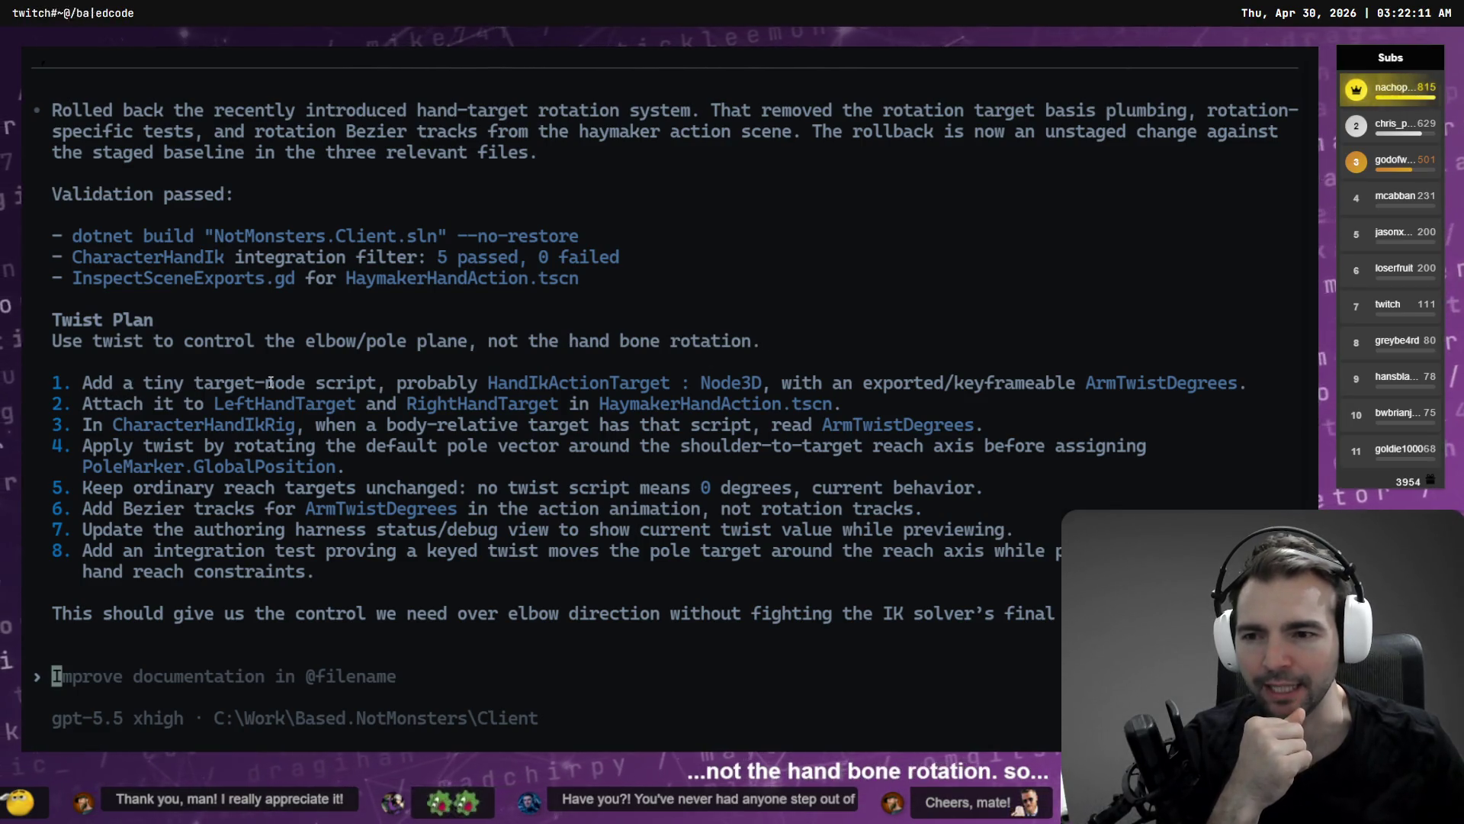
# Highlight HandIkActionTarget, ArmTwistDegrees and PoleMarker.GlobalPosition while reading, then dictate 'yeah go ahead and implement.'.
pyautogui.doubleClick(498, 385)
pyautogui.click(739, 388)
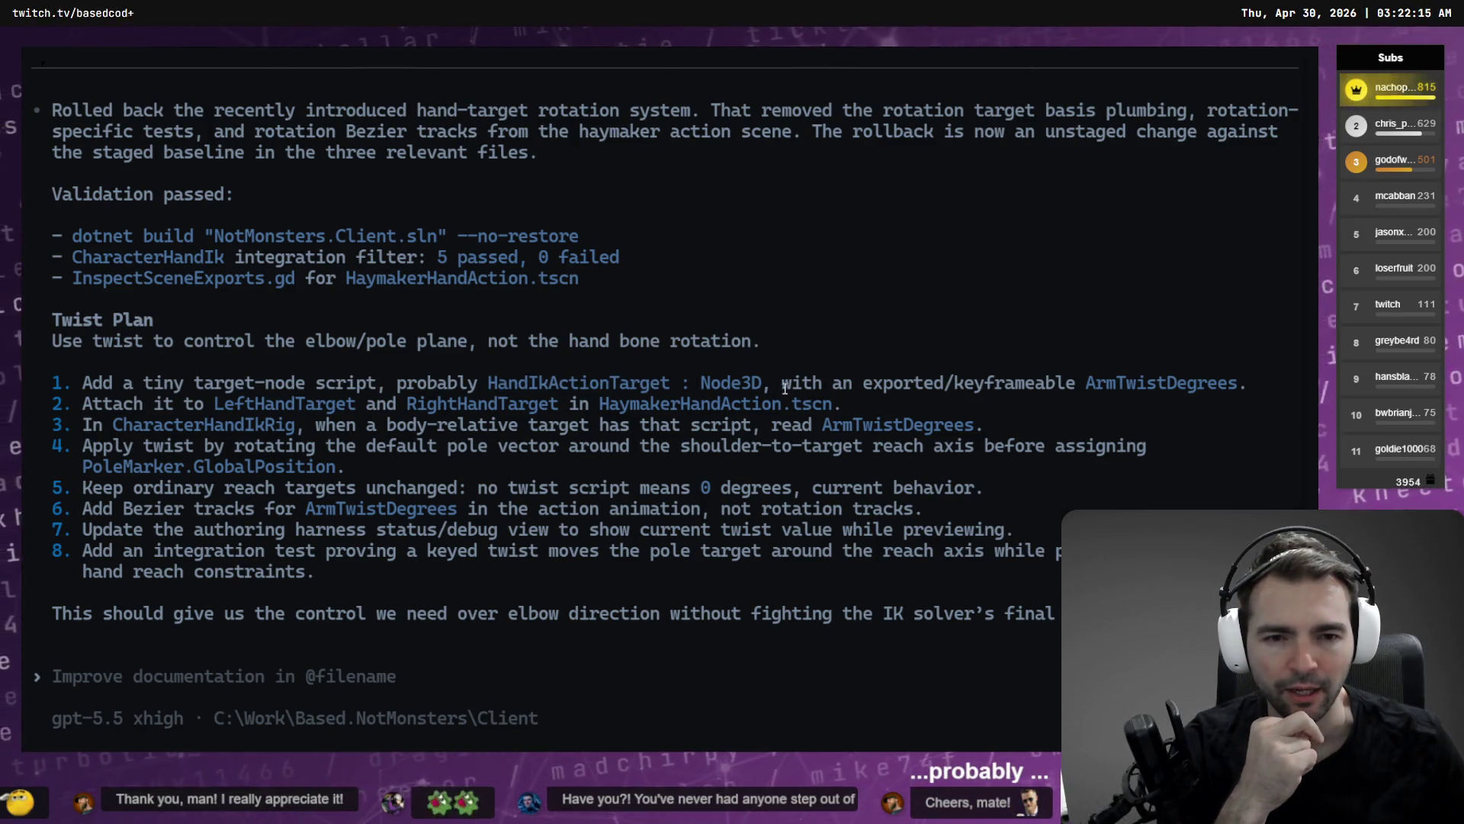
pyautogui.moveTo(1091, 385); pyautogui.dragTo(1238, 377)
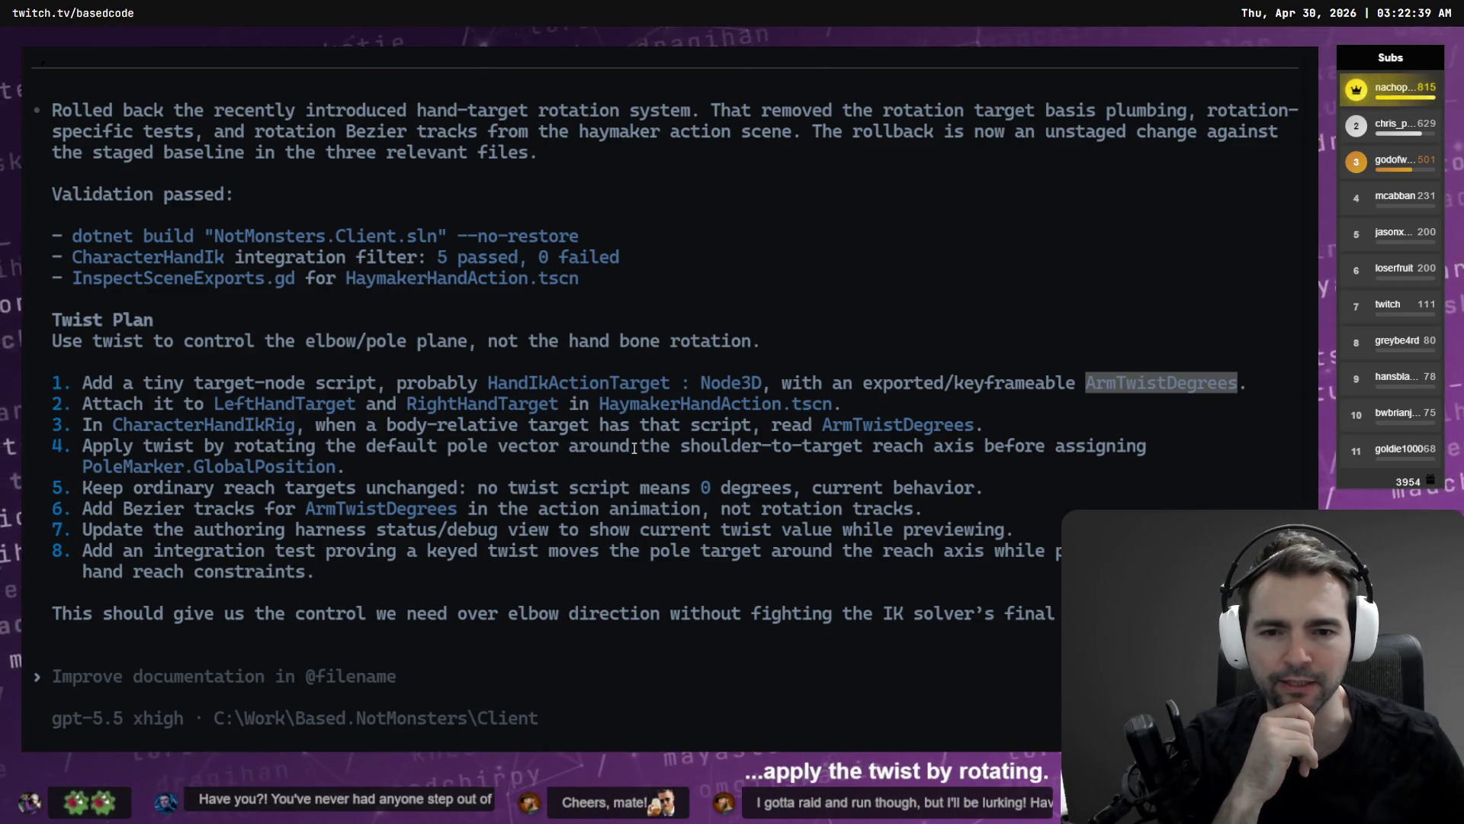
pyautogui.moveTo(781, 447); pyautogui.dragTo(675, 447)
pyautogui.click(778, 447)
pyautogui.moveTo(390, 463)
pyautogui.mouseDown()
pyautogui.moveTo(79, 465)
pyautogui.moveTo(560, 487)
pyautogui.moveTo(1031, 482)
pyautogui.mouseUp()
pyautogui.click(79, 488)
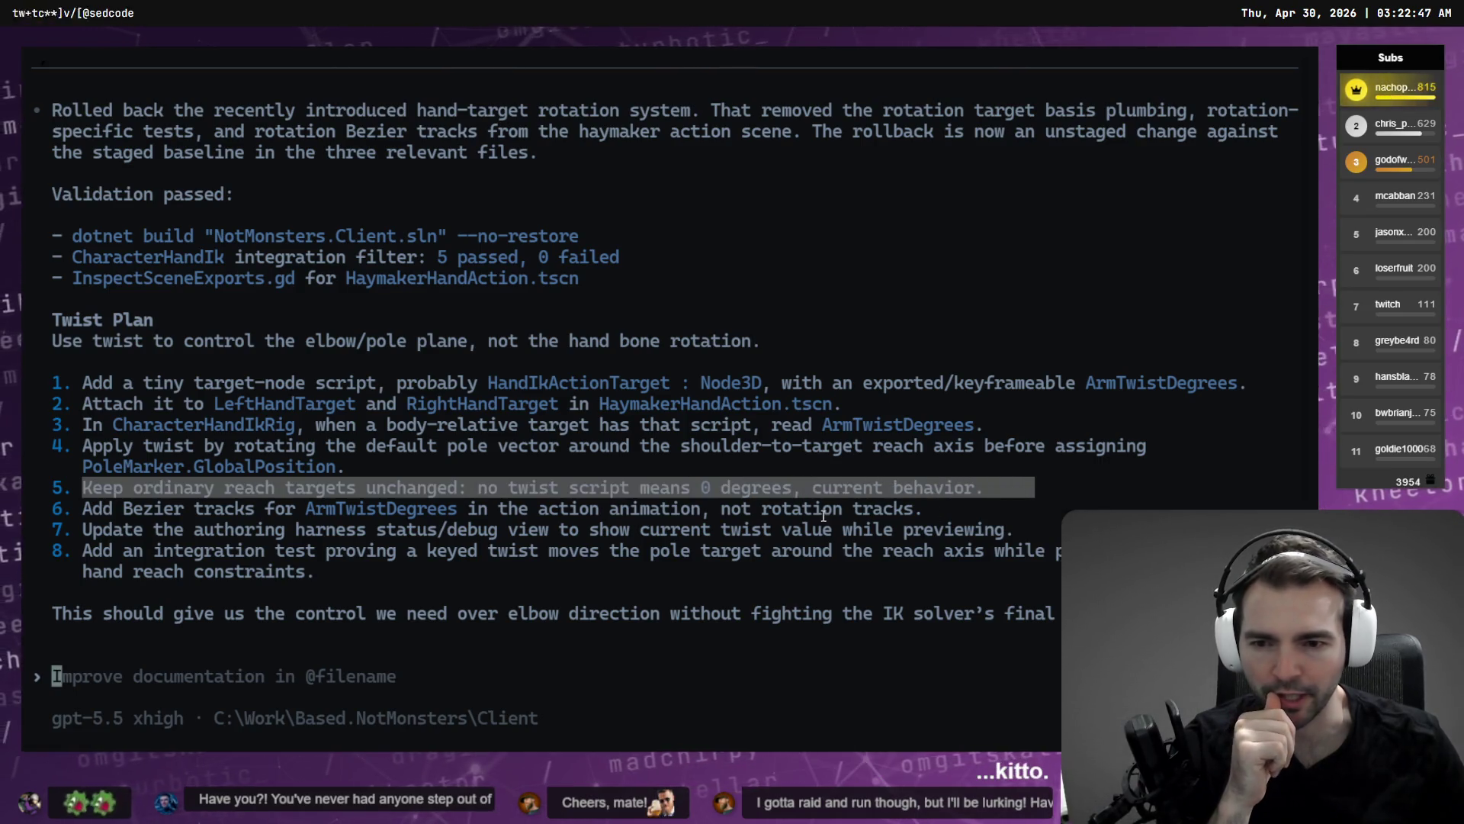
pyautogui.moveTo(51, 508); pyautogui.dragTo(937, 509)
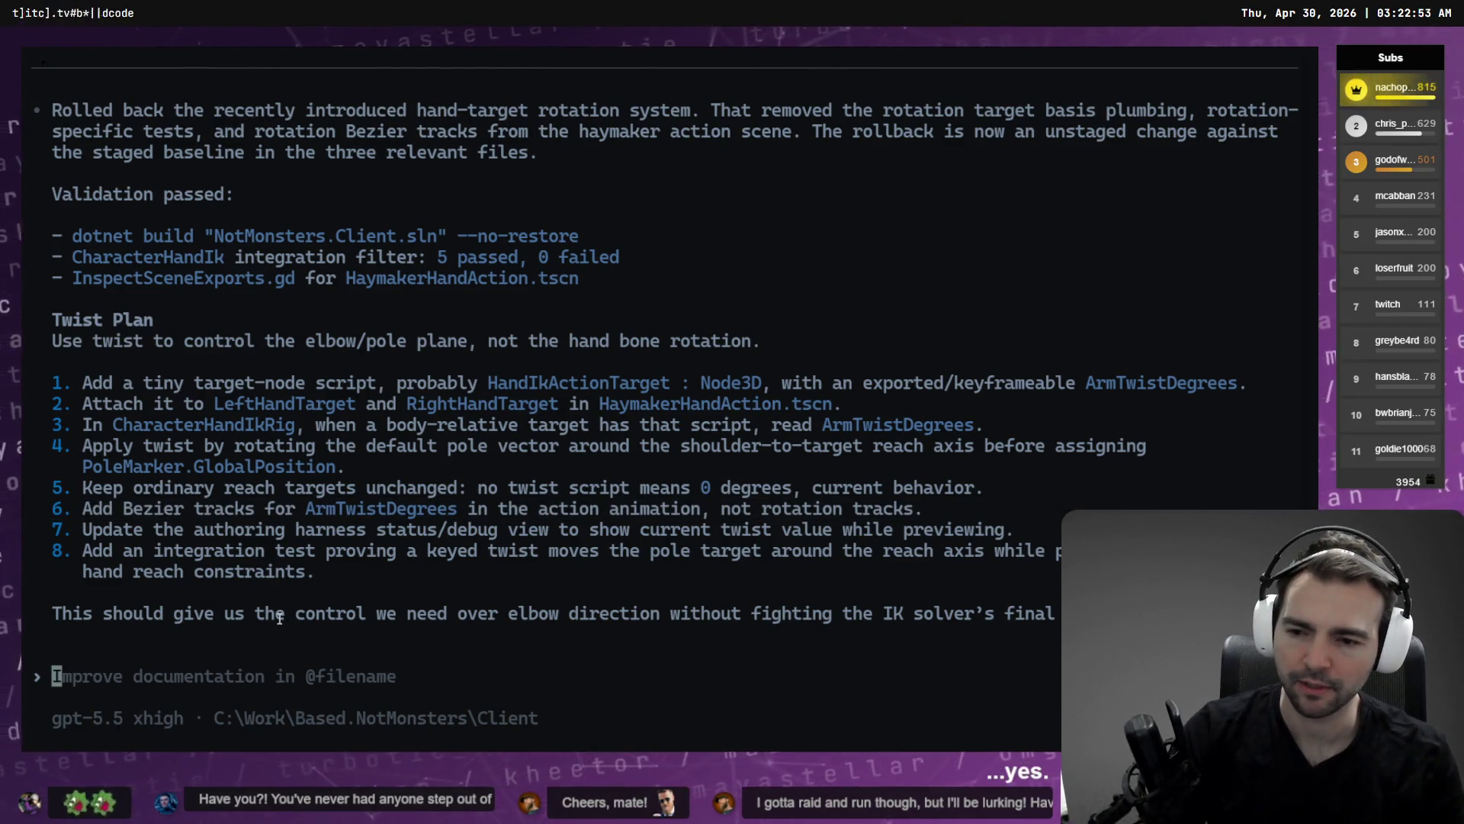
pyautogui.press('super+h')
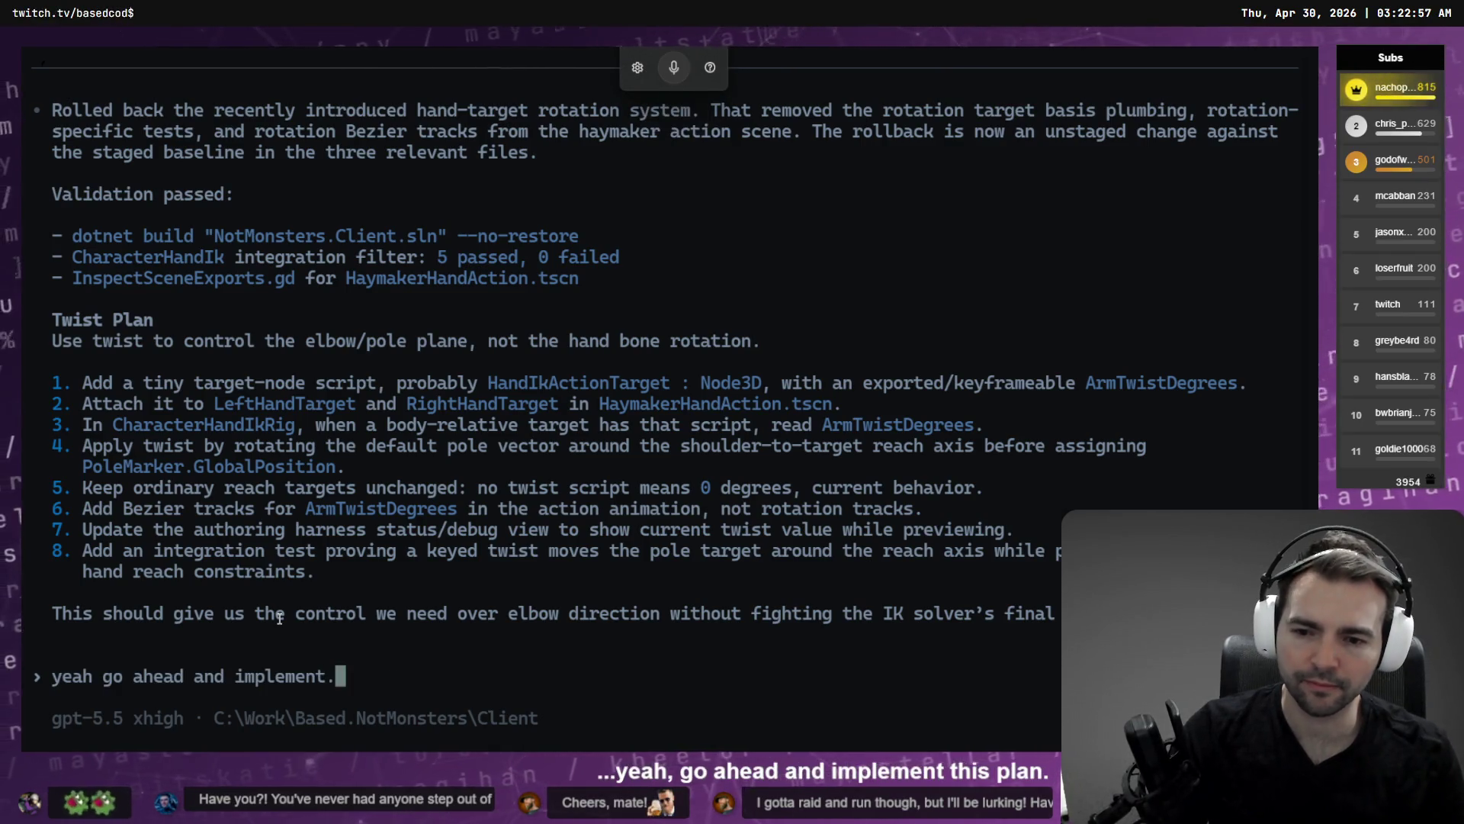
# Submit the go-ahead to implement the twist plan, then switch to BACKLOG.md in the editor.
pyautogui.press('Return')
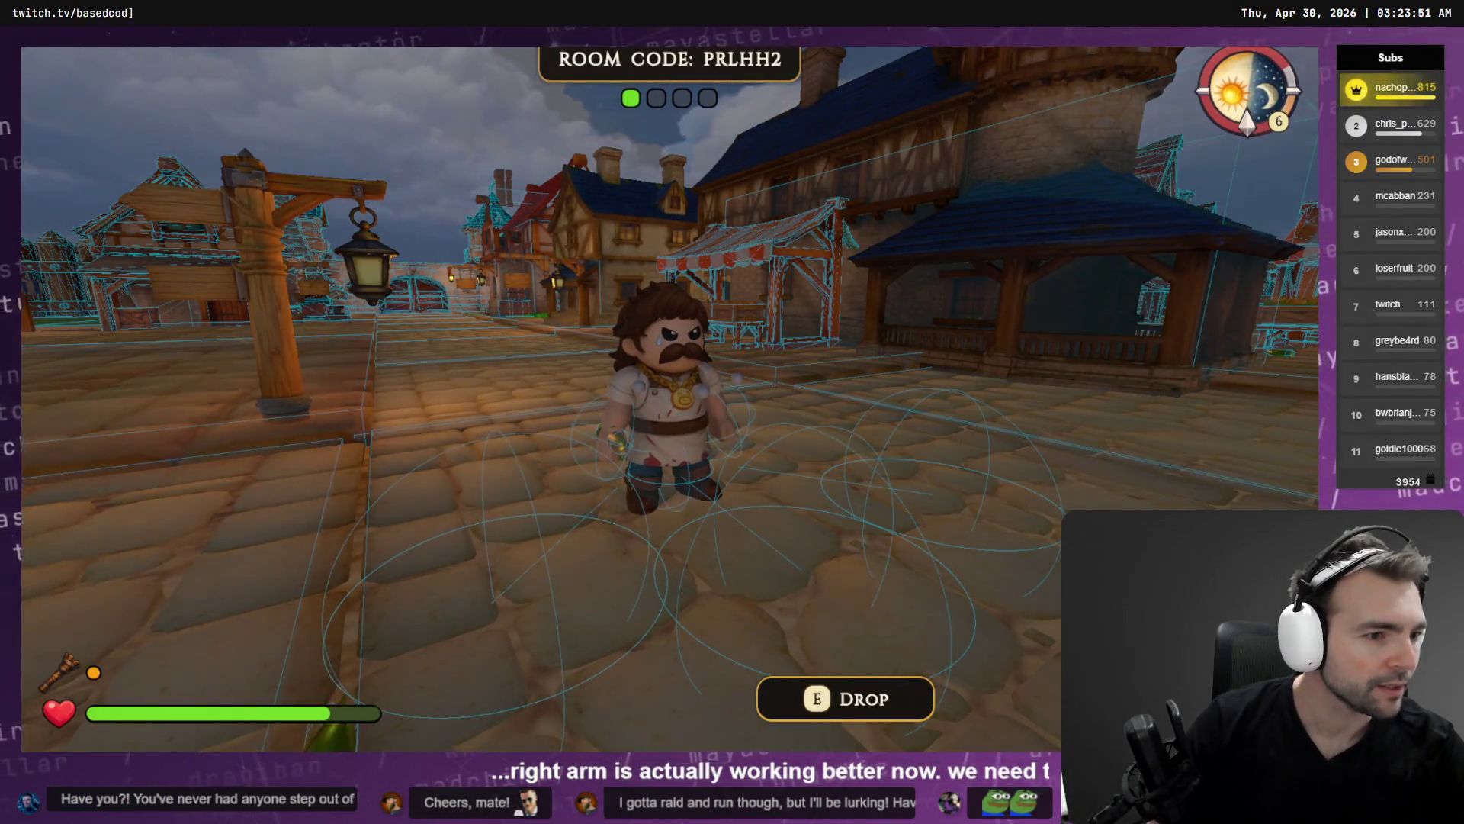
pyautogui.hotkey('alt', 'Tab')
# Add 'camera occlusion needs to ignore equipment.' below Torso twisting in BACKLOG.md, then return to the game.
pyautogui.click(399, 339)
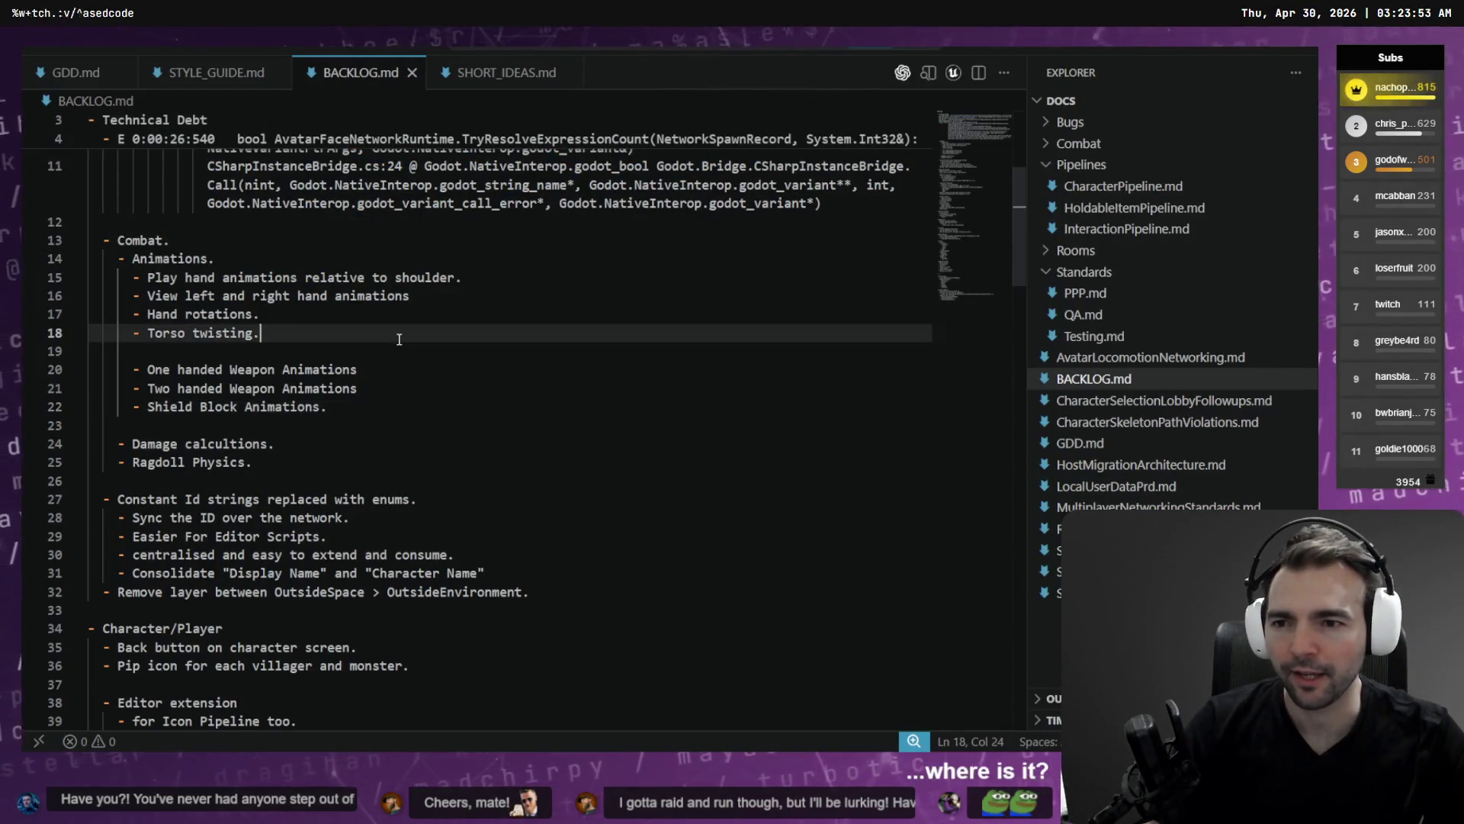
pyautogui.press('Return')
pyautogui.write('- camera occlusion needs to ignore equipment.')
pyautogui.press('super+h')
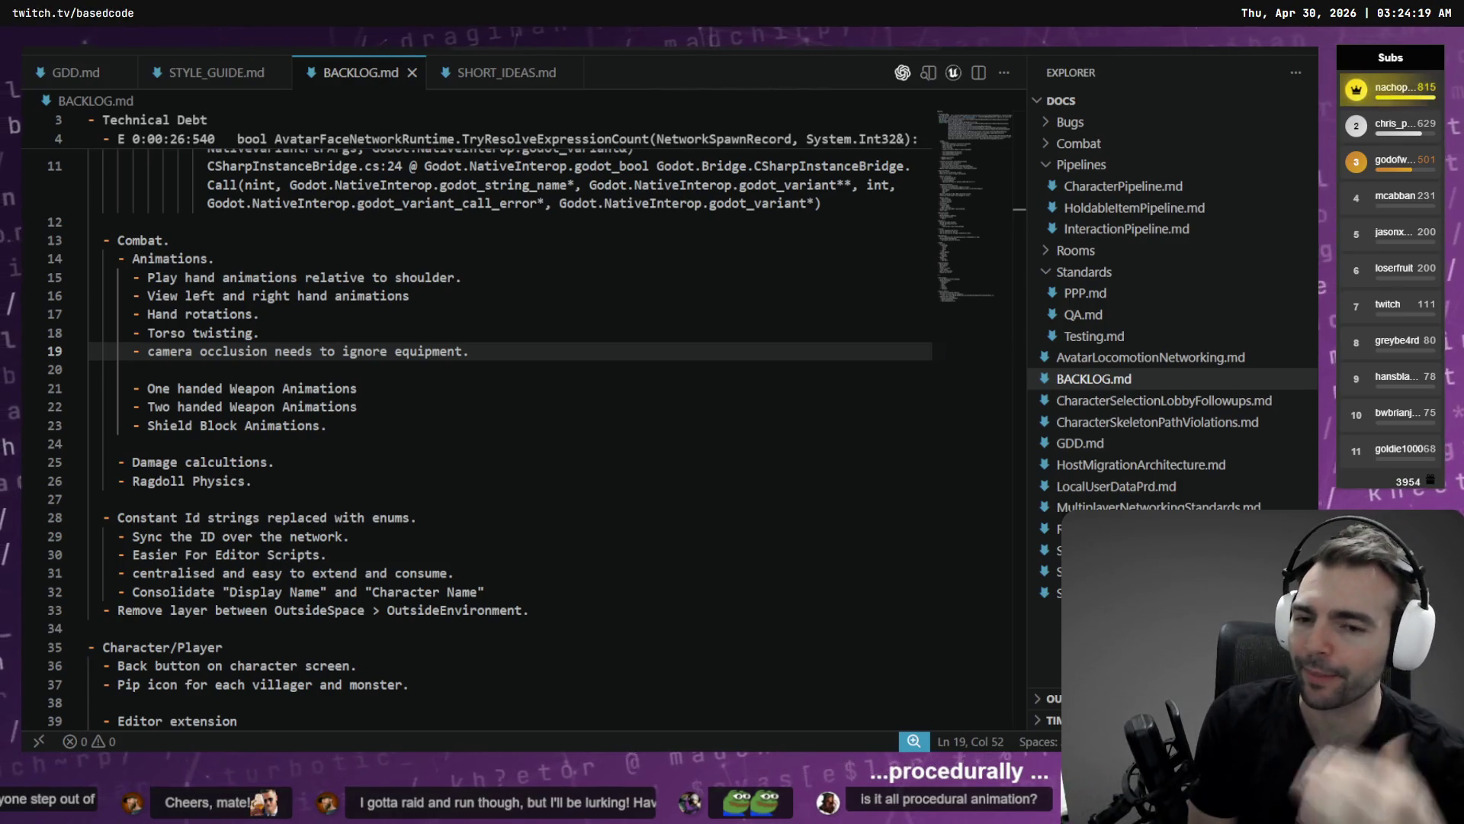
pyautogui.hotkey('alt', 'Tab')
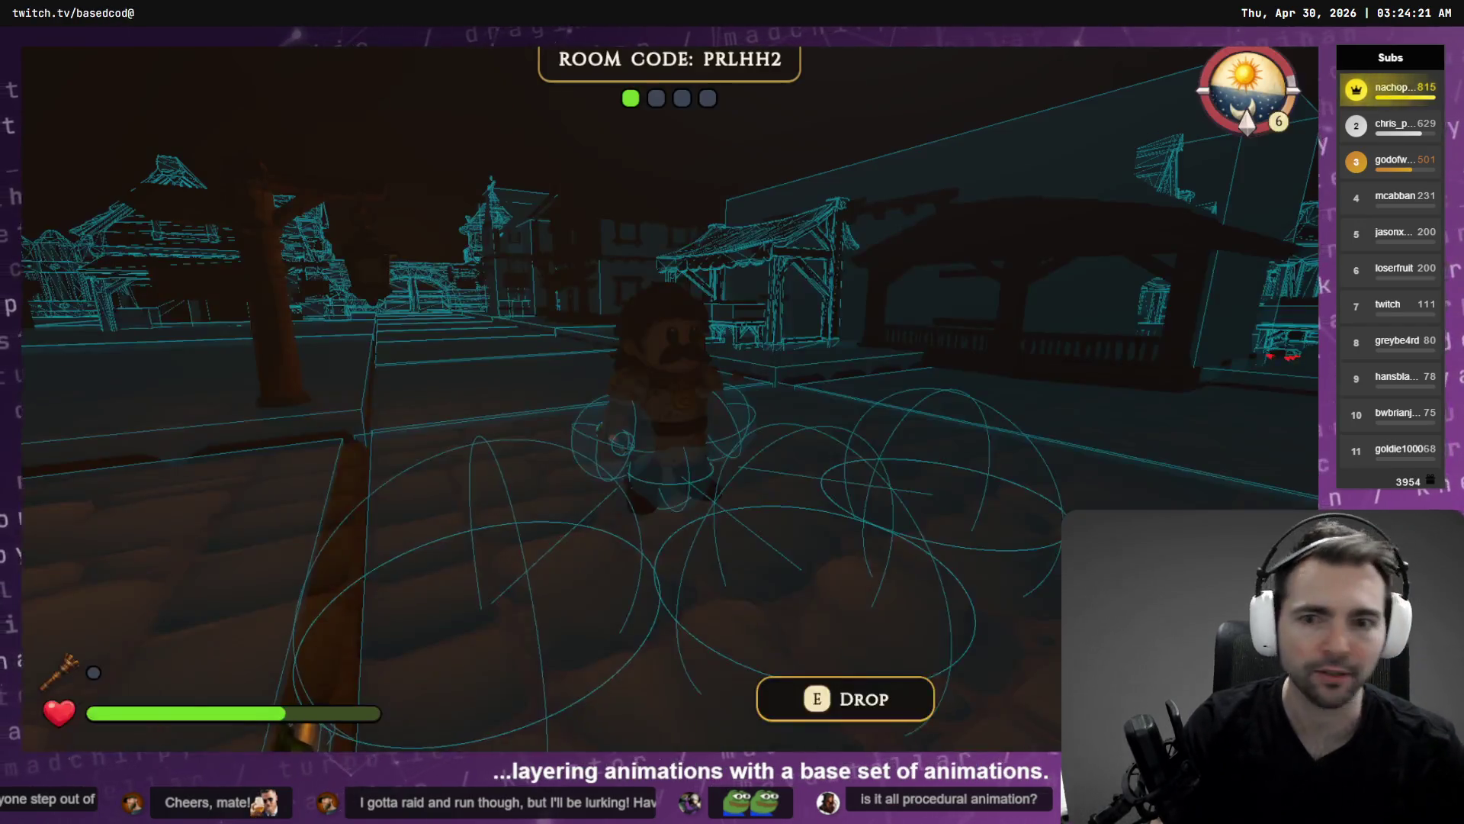
# Run the character down the street toward the church plaza, then back to face the camera.
pyautogui.press('w')
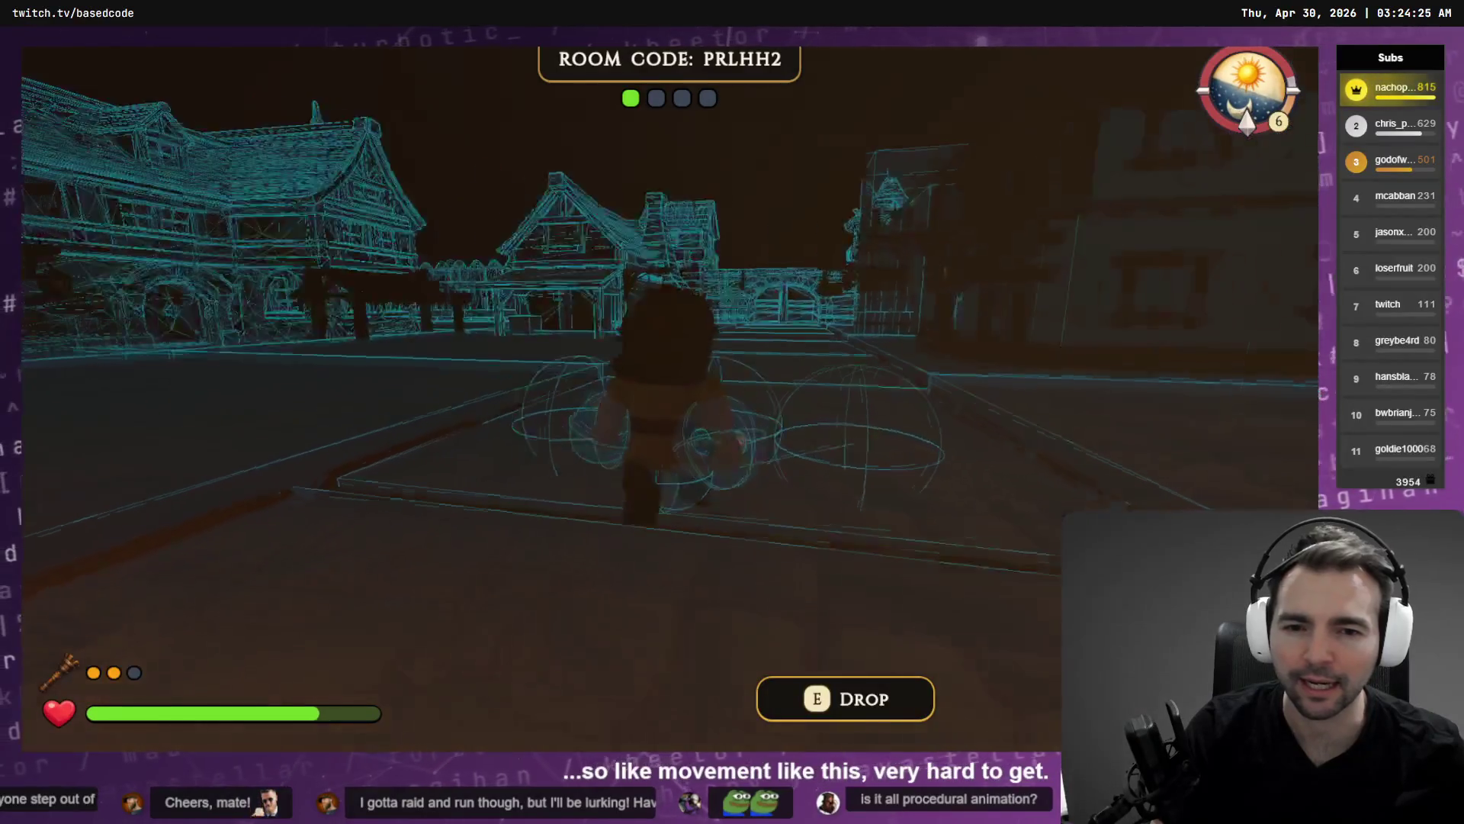
pyautogui.press('s')
pyautogui.press('s')
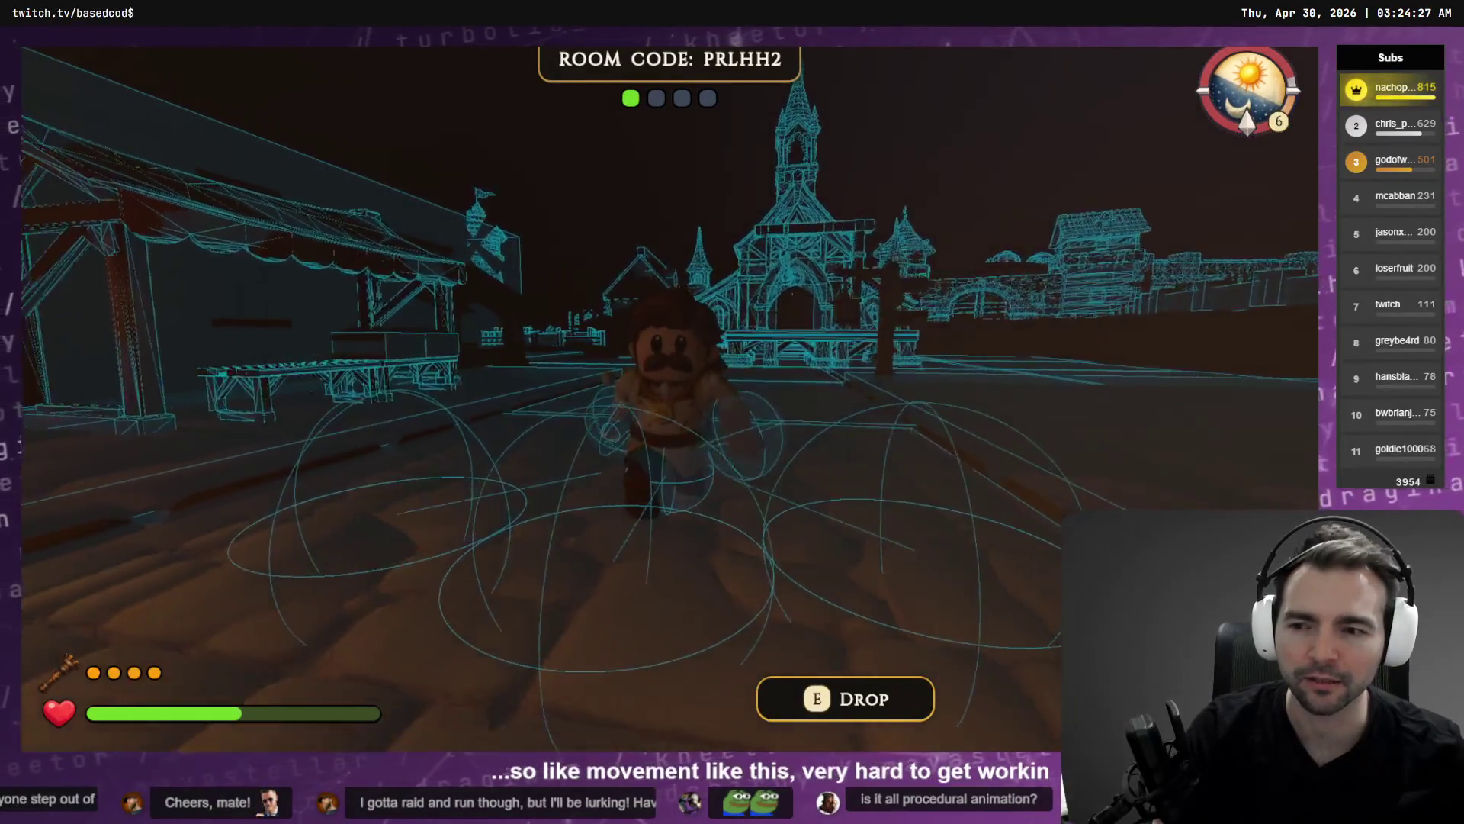
pyautogui.press('w')
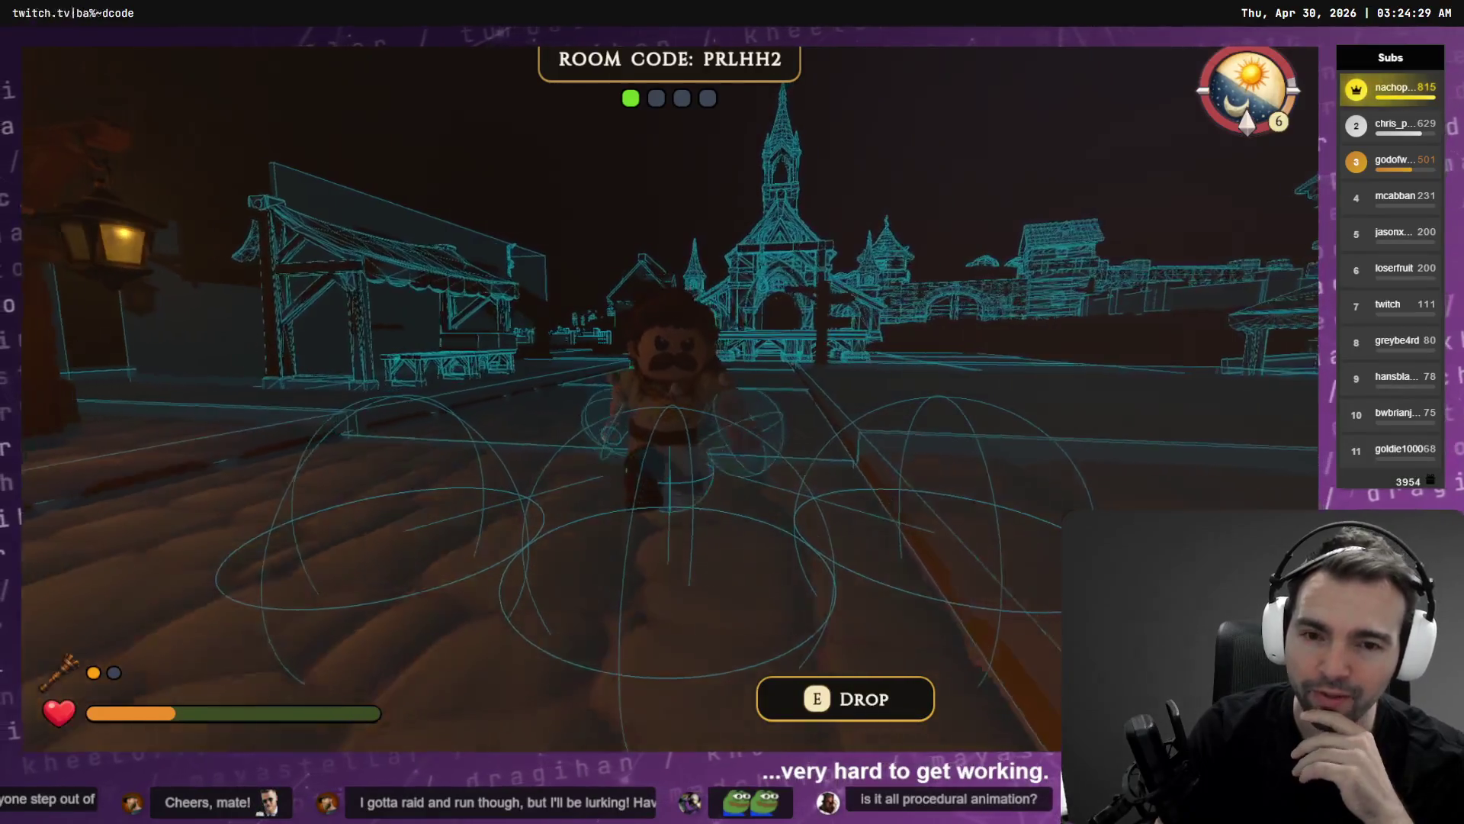
pyautogui.press('w')
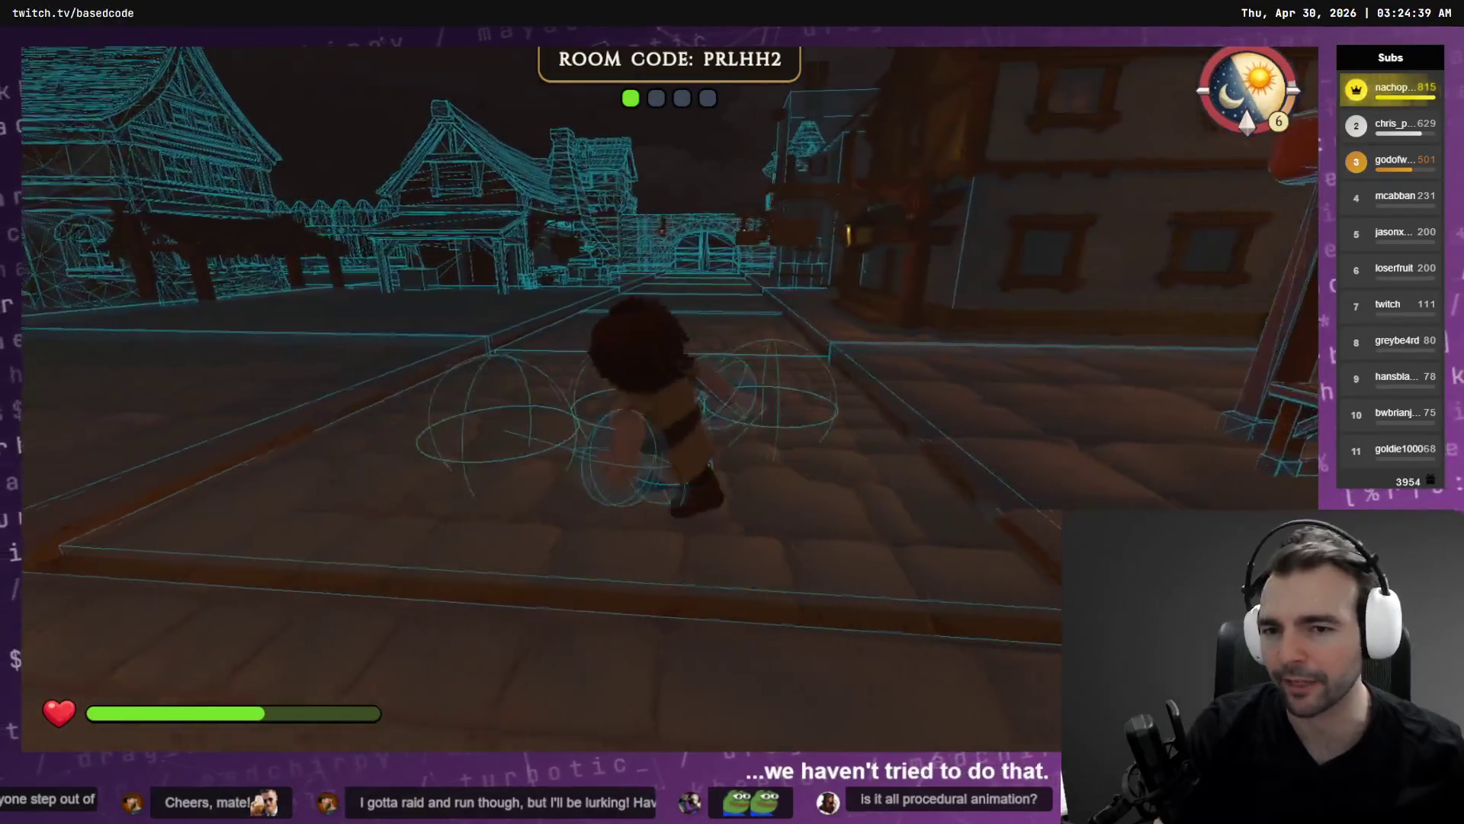
pyautogui.press('s')
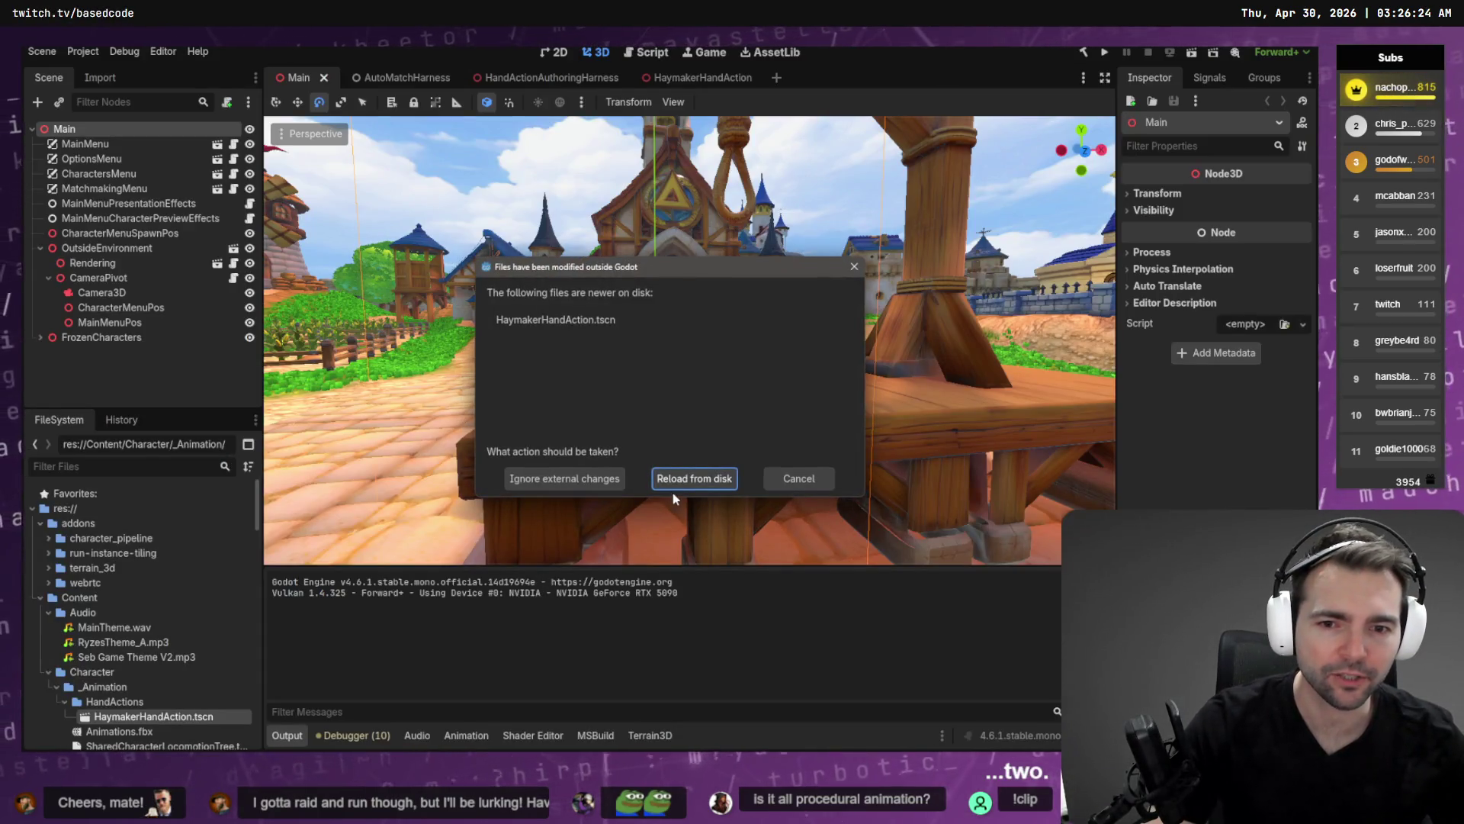
# Reload the scene past Godot's outside-changes notice, glance at BACKLOG.md, then bring up the Higgsfield results.
pyautogui.click(673, 485)
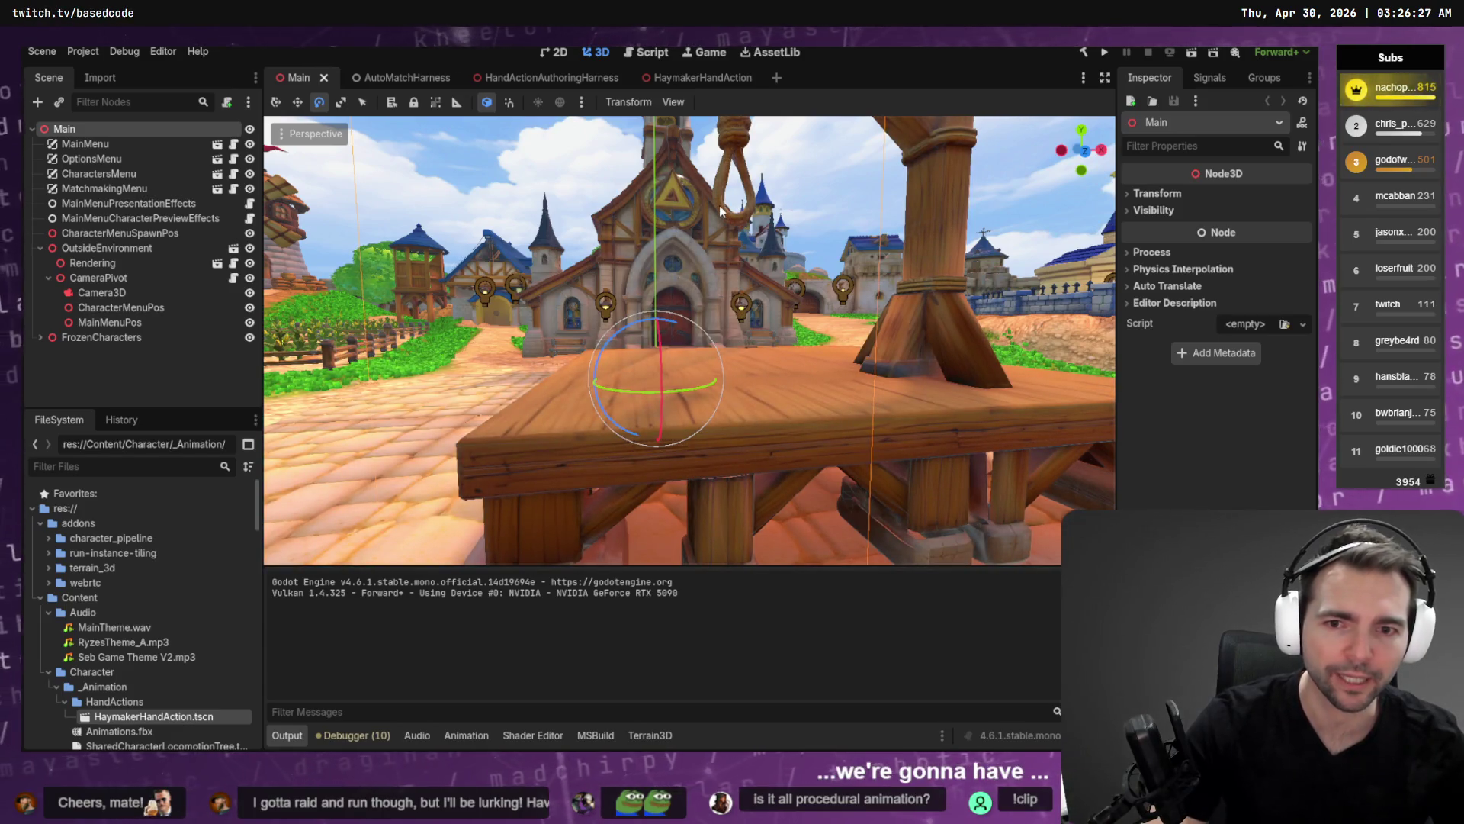
pyautogui.hotkey('alt', 'Tab')
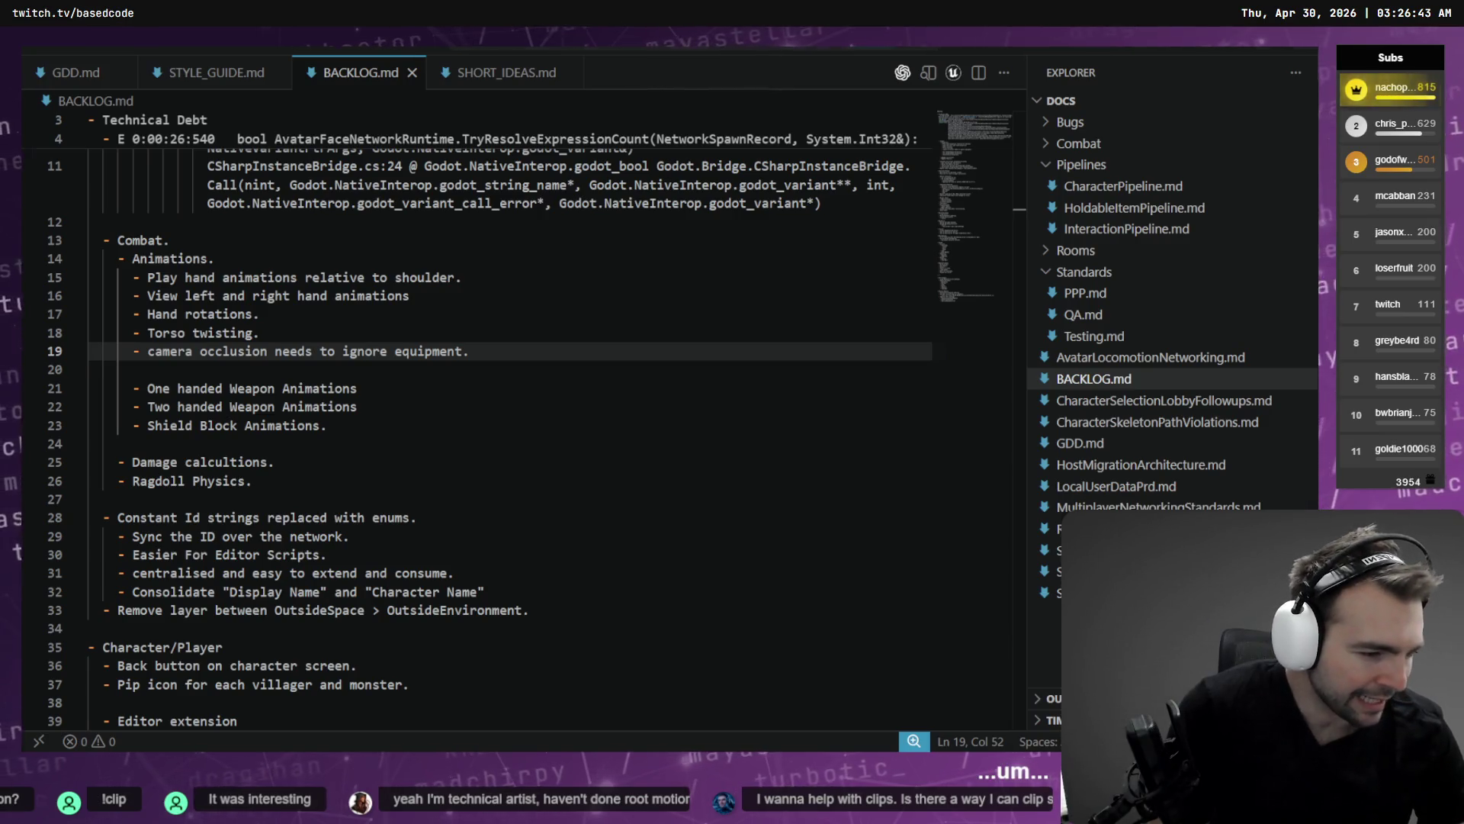
pyautogui.hotkey('alt', 'Tab')
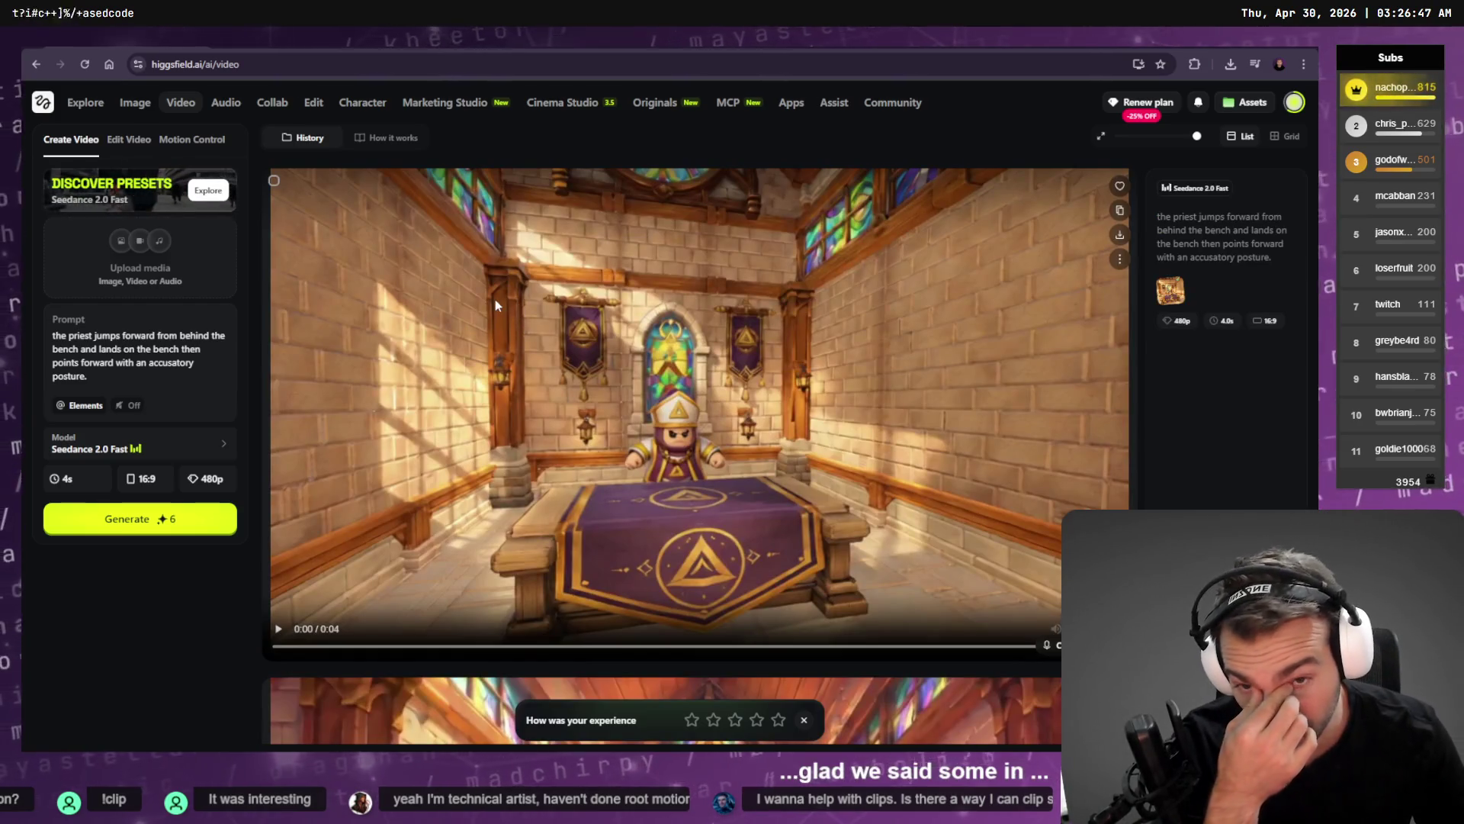
# Look over the earlier priest-at-altar clips in the Higgsfield history, then switch to ChatGPT.
pyautogui.scroll(-3, 610, 336)
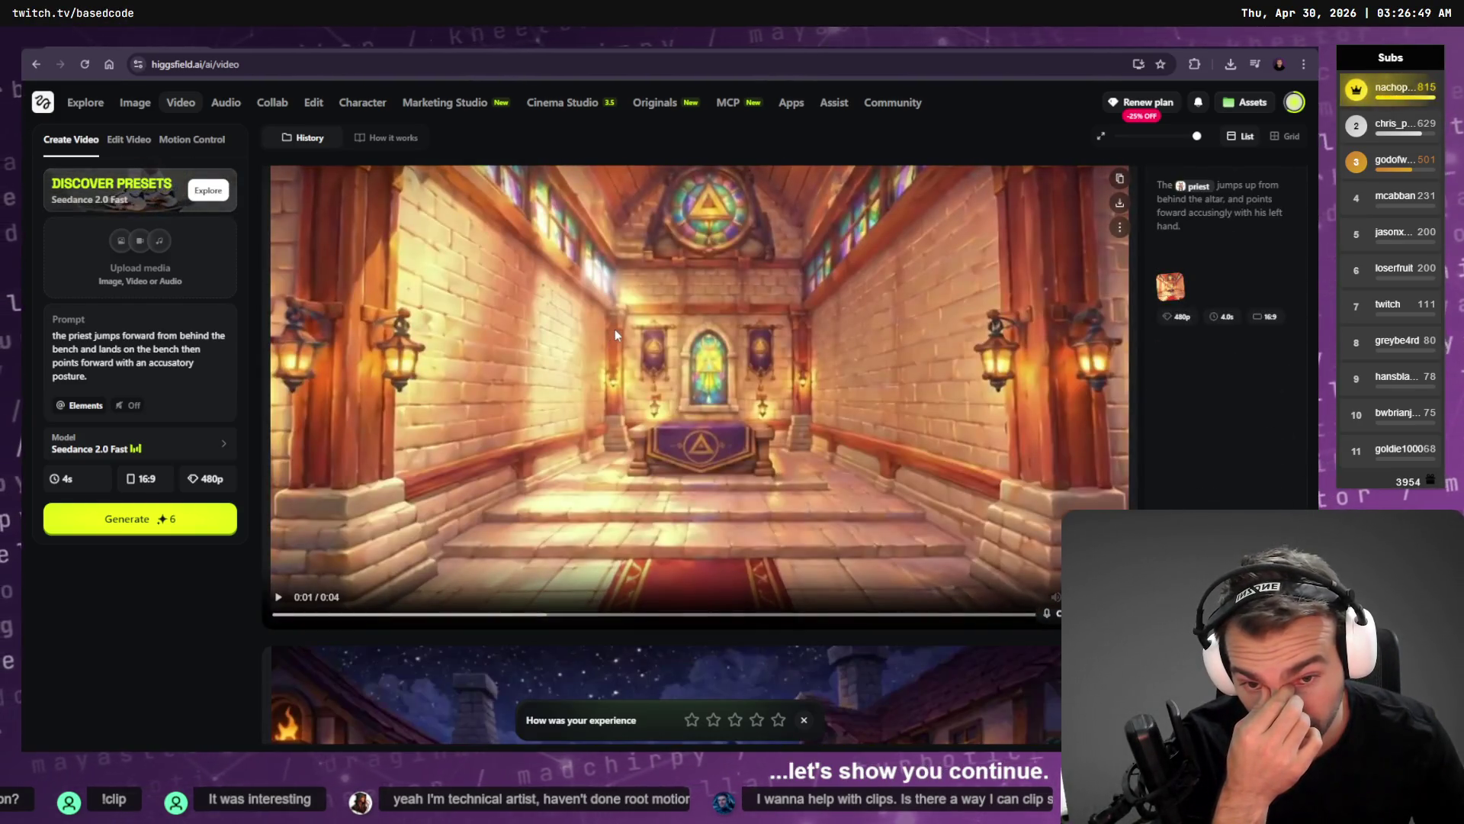
pyautogui.scroll(3, 632, 341)
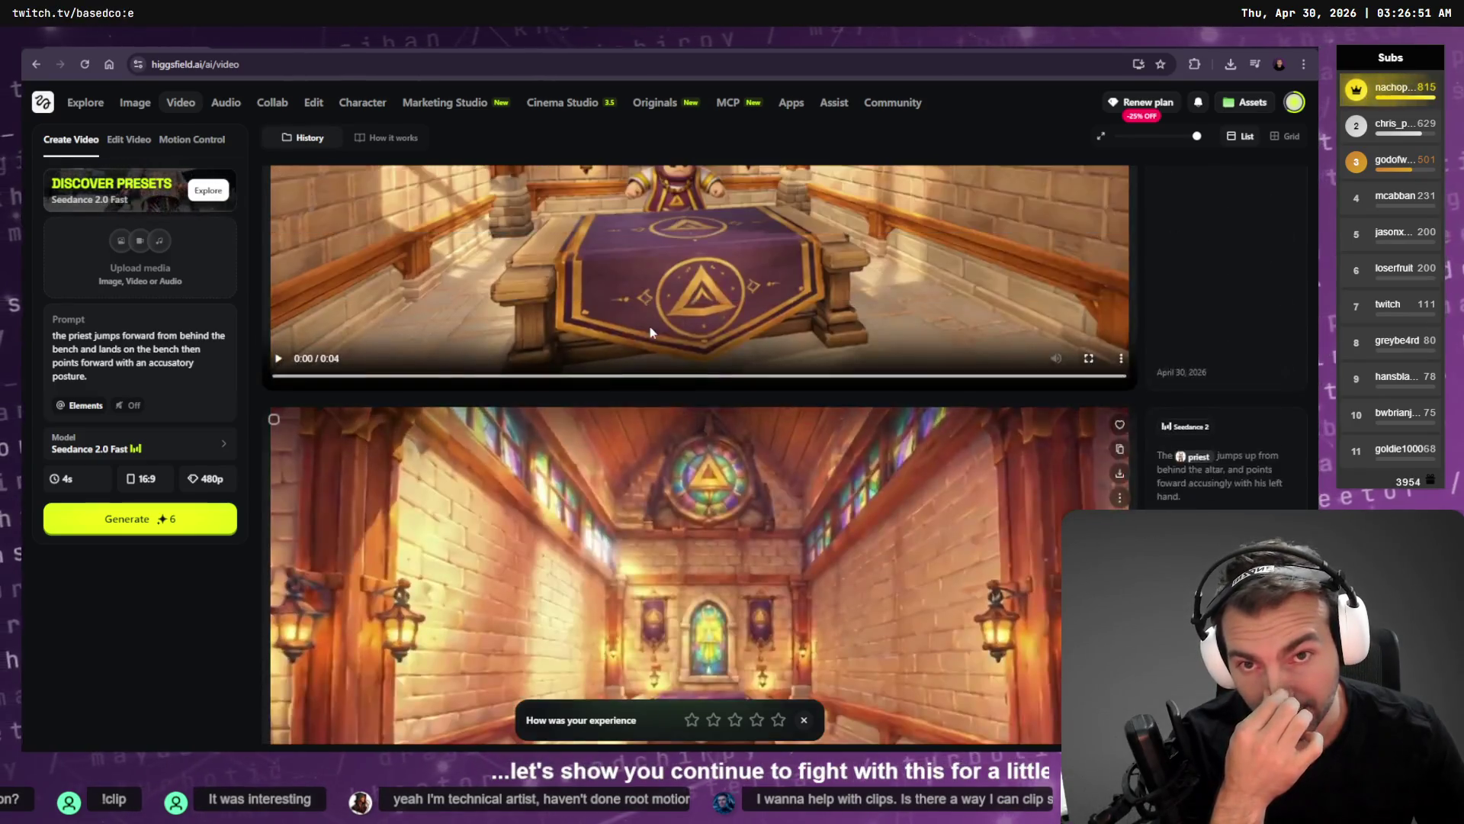
pyautogui.scroll(1, 650, 331)
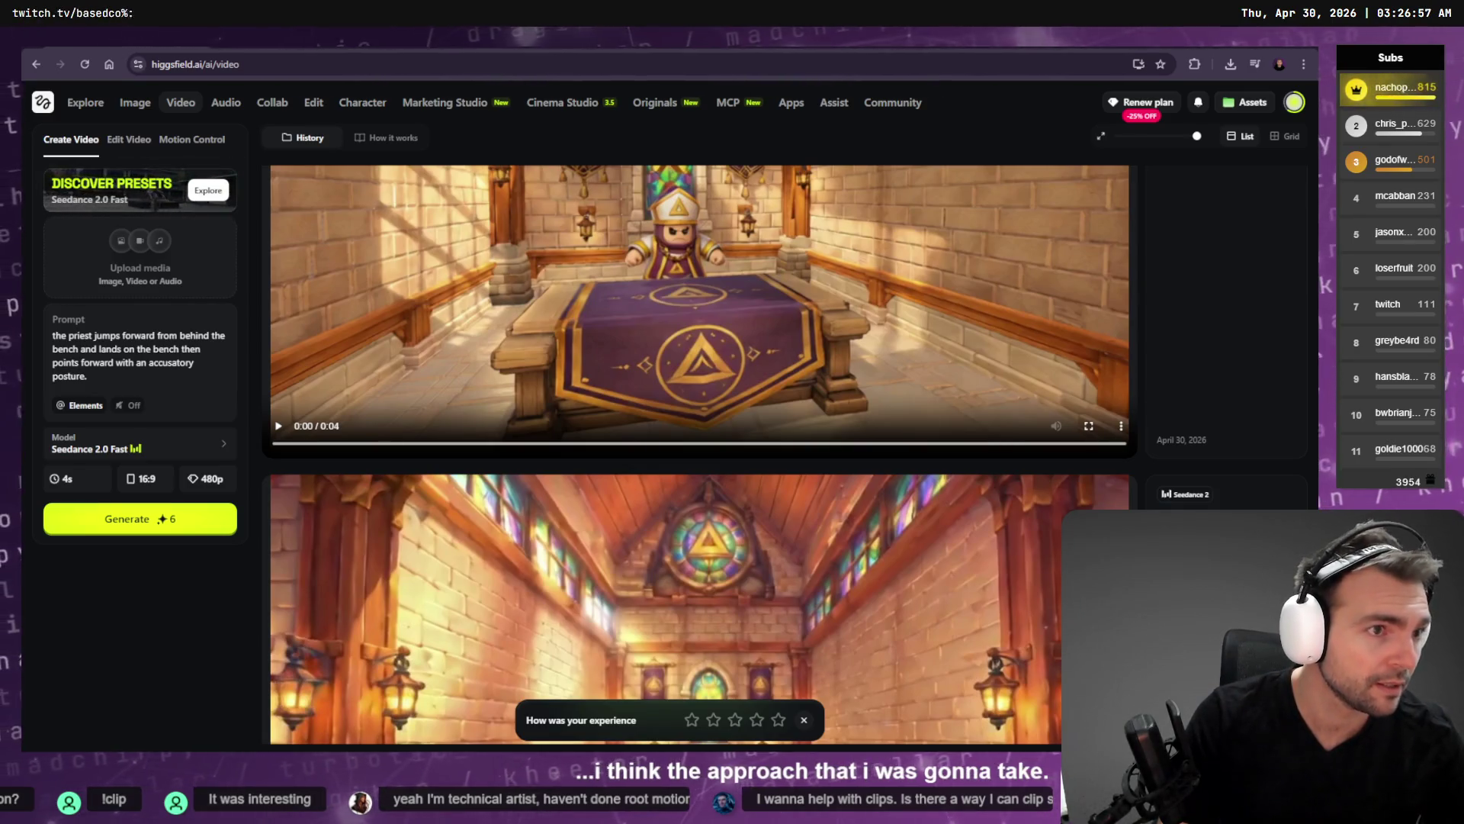
pyautogui.hotkey('alt', 'Tab')
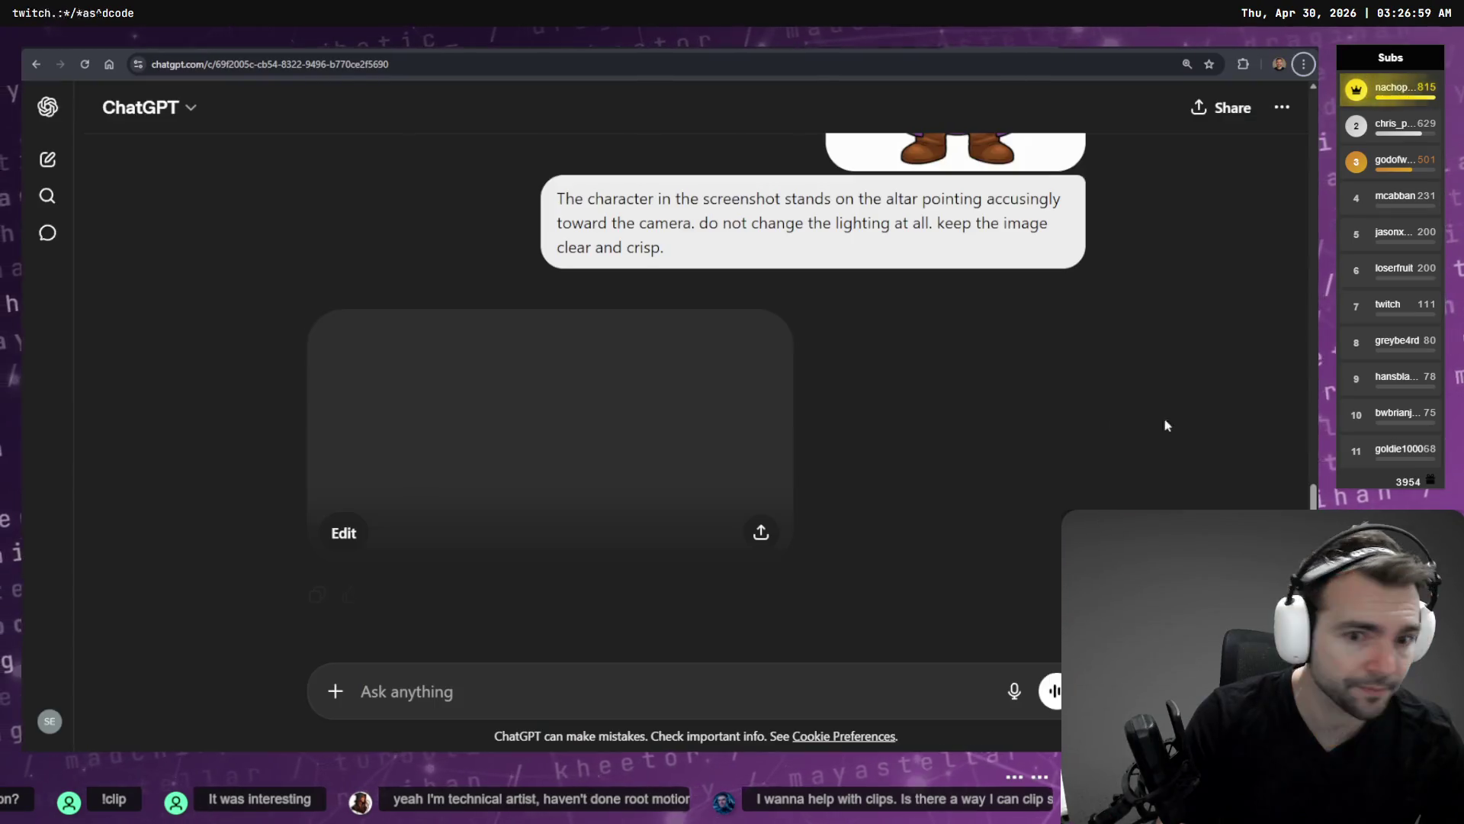
# Inspect the generated image of the purple-robed priest pointing from the altar at full size.
pyautogui.click(694, 461)
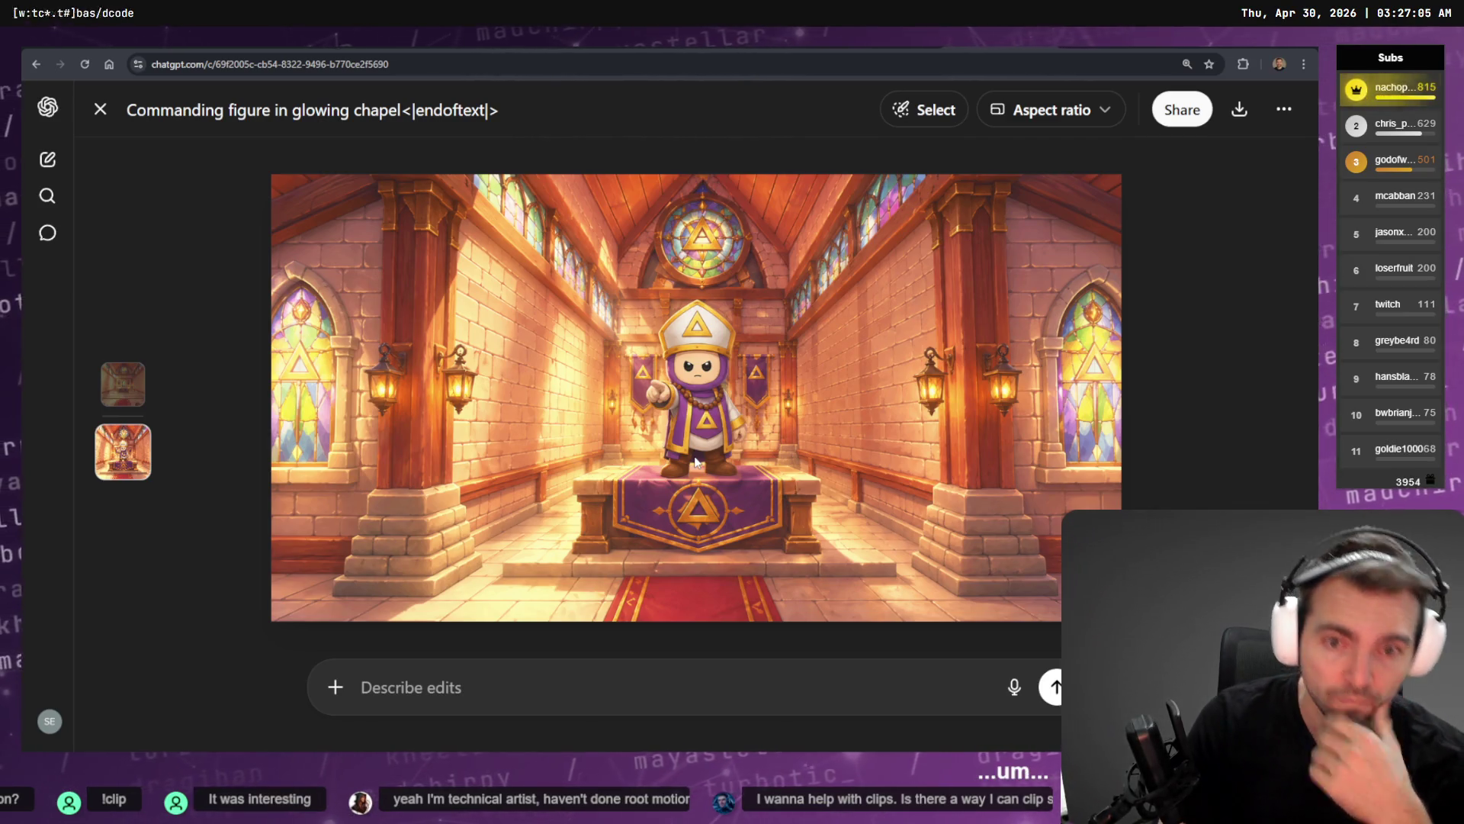
pyautogui.scroll(1, 1067, 347)
pyautogui.scroll(-1, 1067, 337)
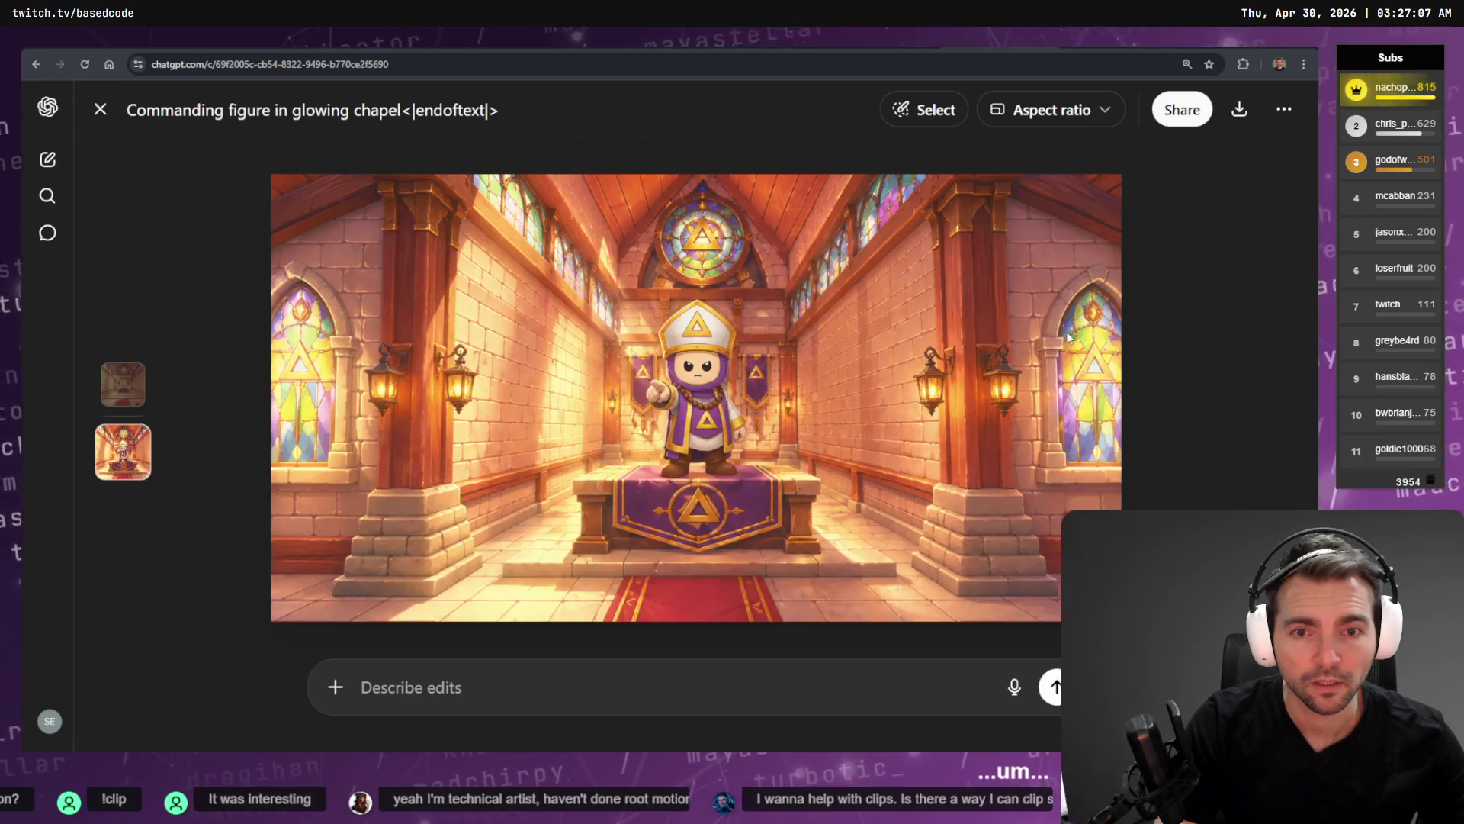
pyautogui.scroll(1, 1166, 308)
pyautogui.press('Escape')
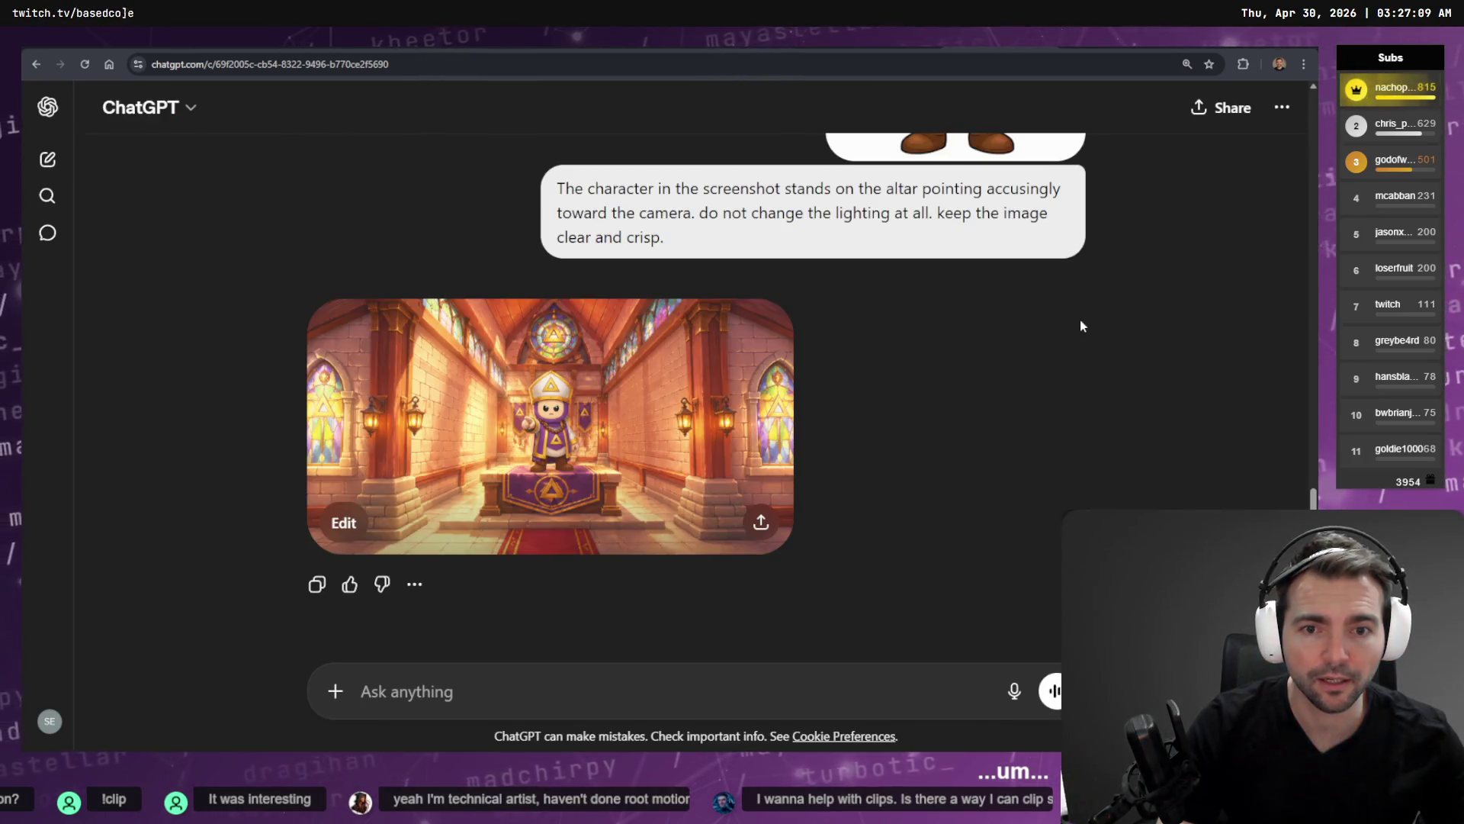
pyautogui.scroll(3, 1078, 327)
pyautogui.scroll(4, 1068, 343)
pyautogui.scroll(-8, 1037, 363)
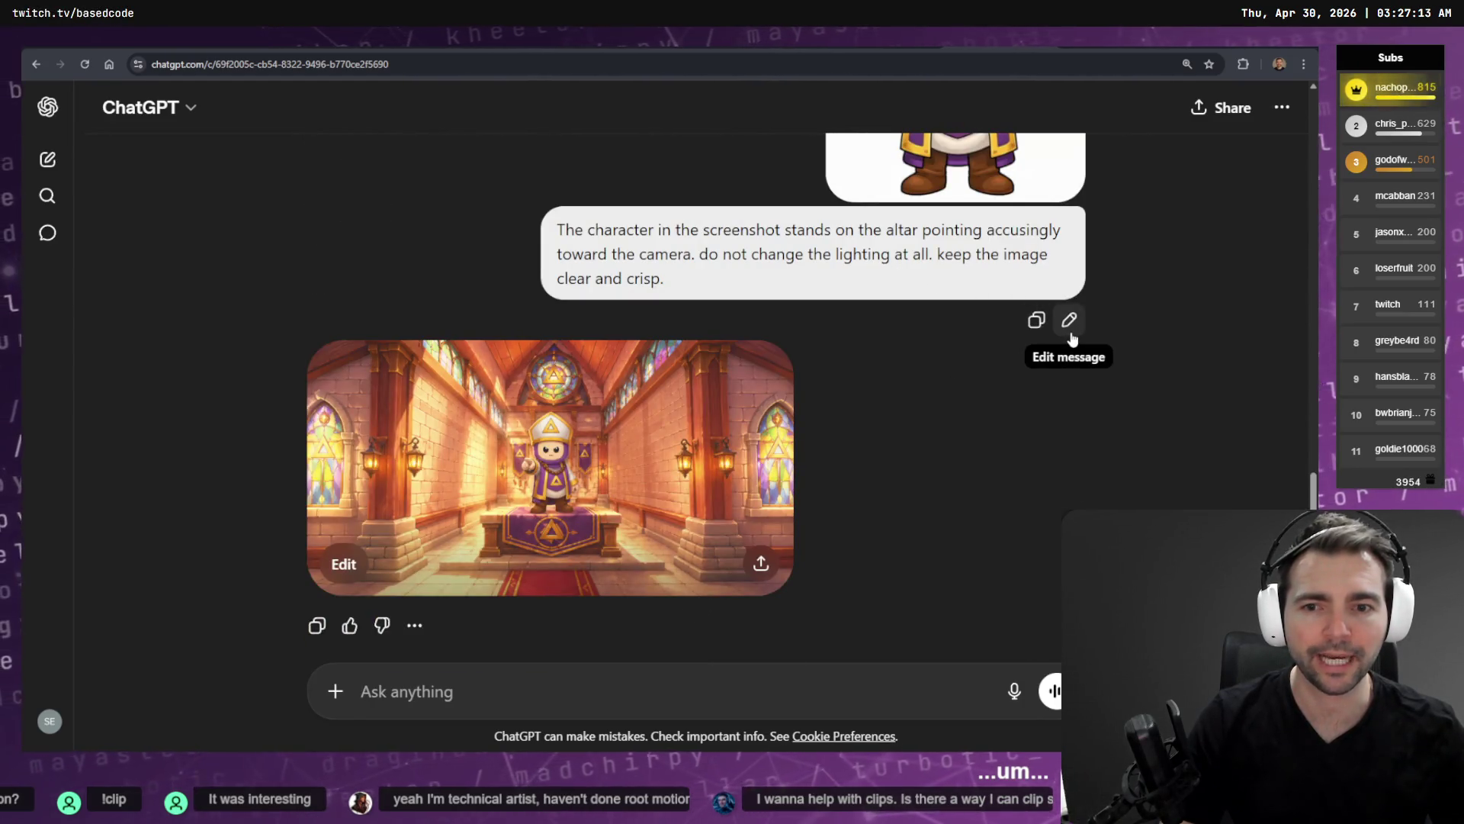
# Reopen the altar-pointing prompt for editing with the cursor placed after 'camera.'.
pyautogui.click(1069, 320)
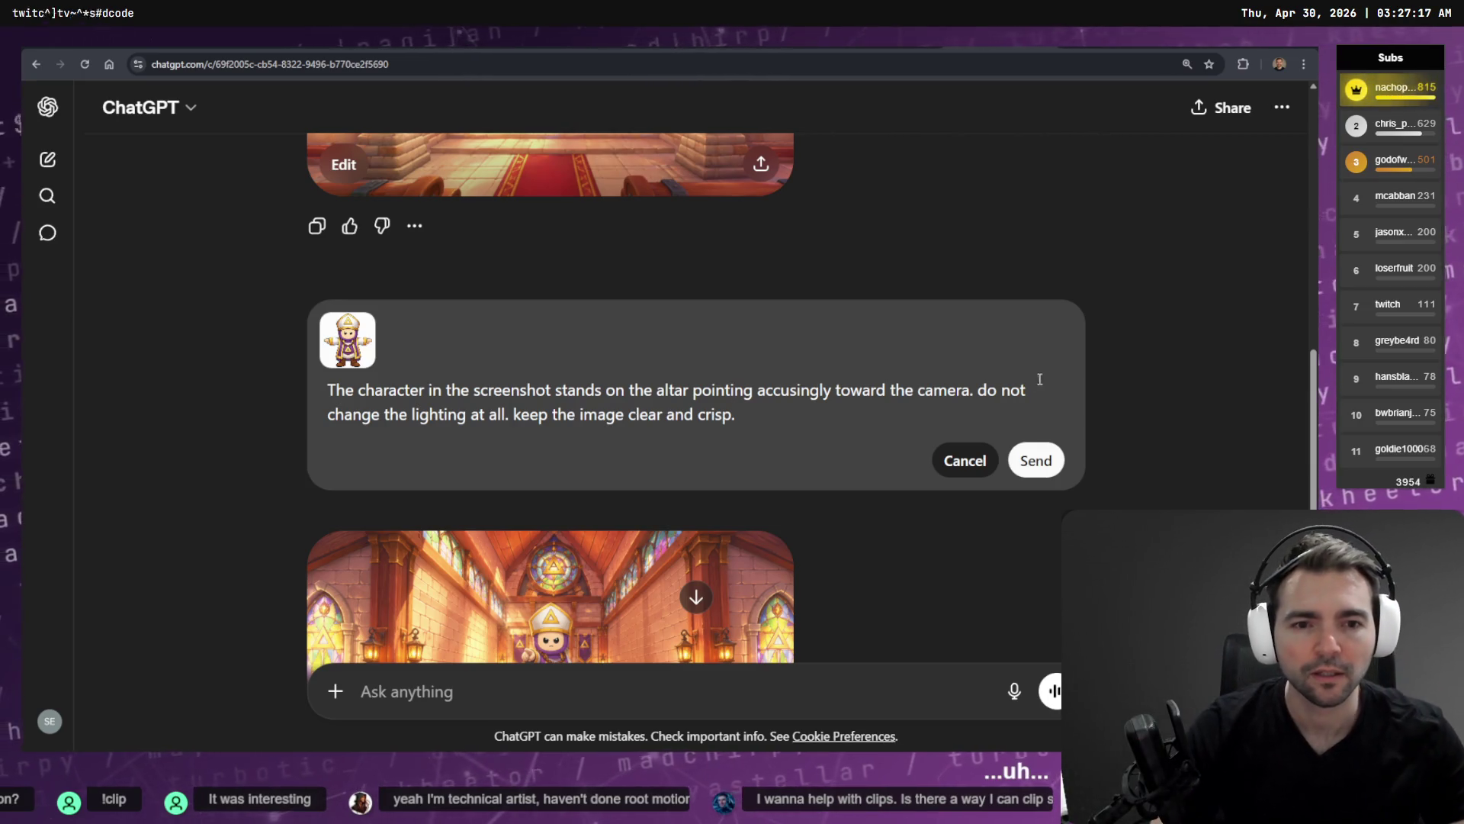
pyautogui.click(975, 391)
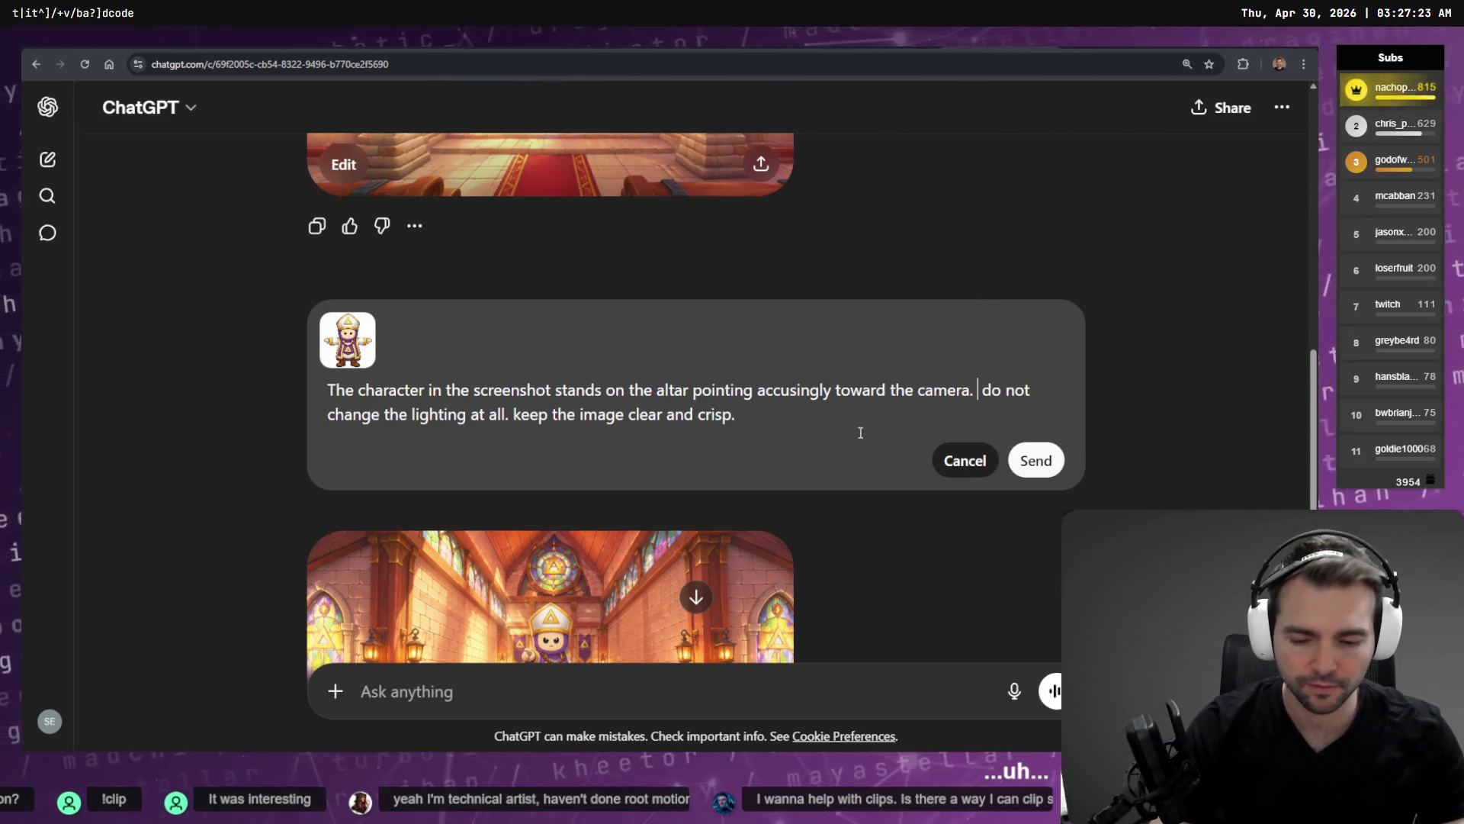
pyautogui.scroll(-3, 682, 535)
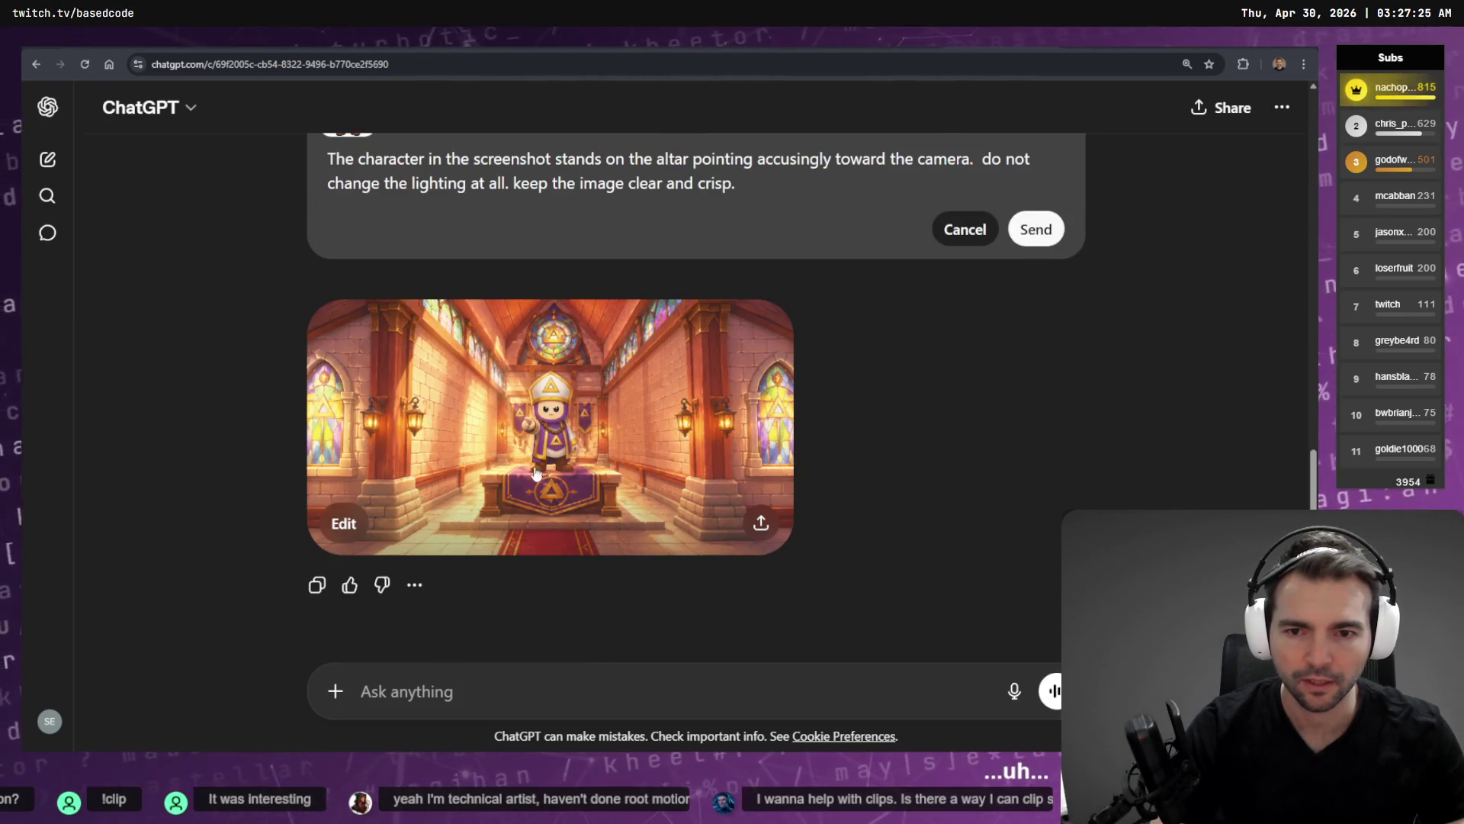
# Compare the pointing-priest image with the earlier empty chapel image full size, then leave the browser.
pyautogui.click(544, 437)
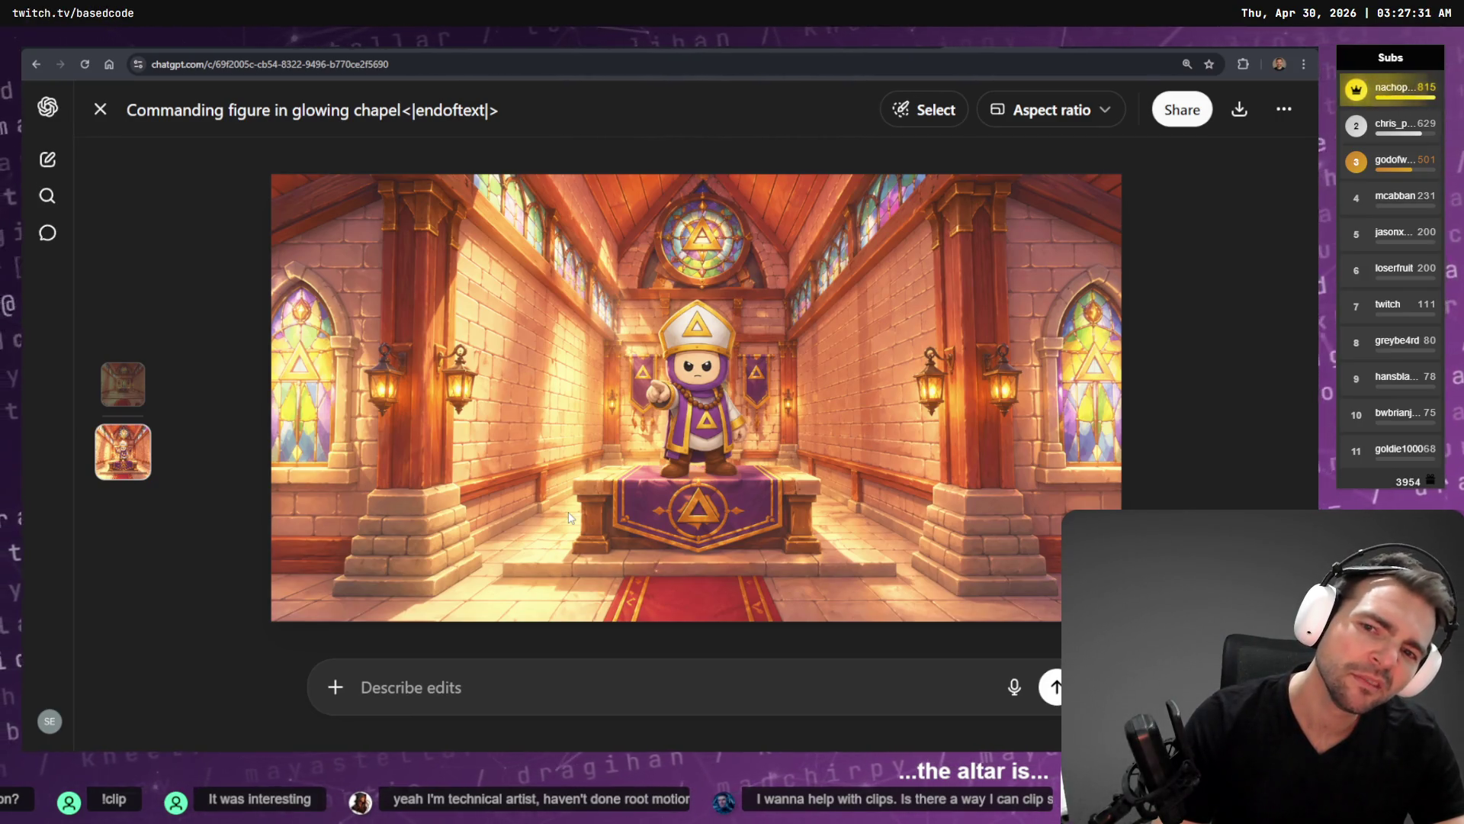
pyautogui.hotkey('ctrl', 'Tab')
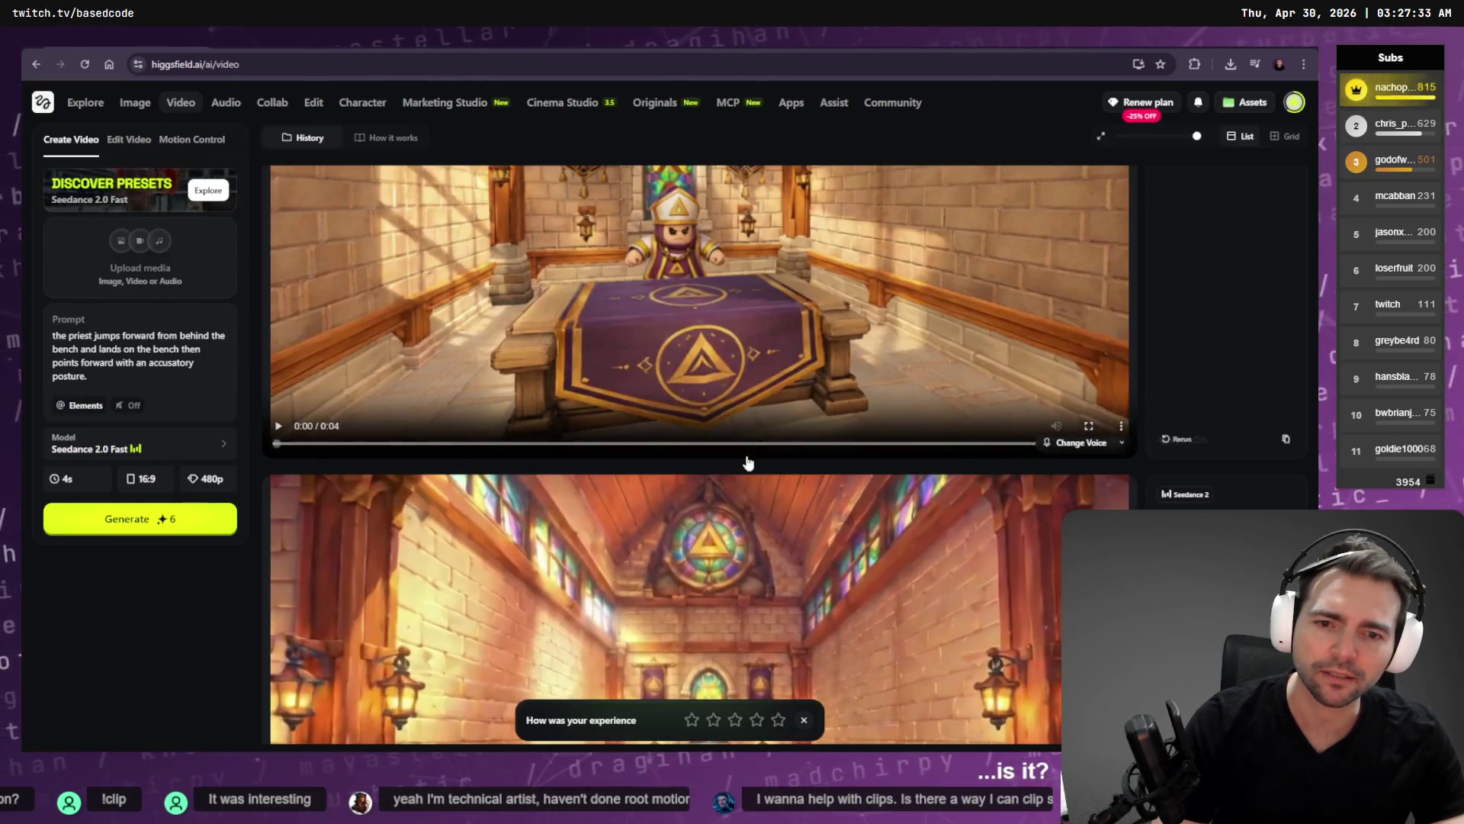
pyautogui.hotkey('ctrl', 'shift', 'Tab')
pyautogui.press('Up')
pyautogui.press('Down')
pyautogui.press('Escape')
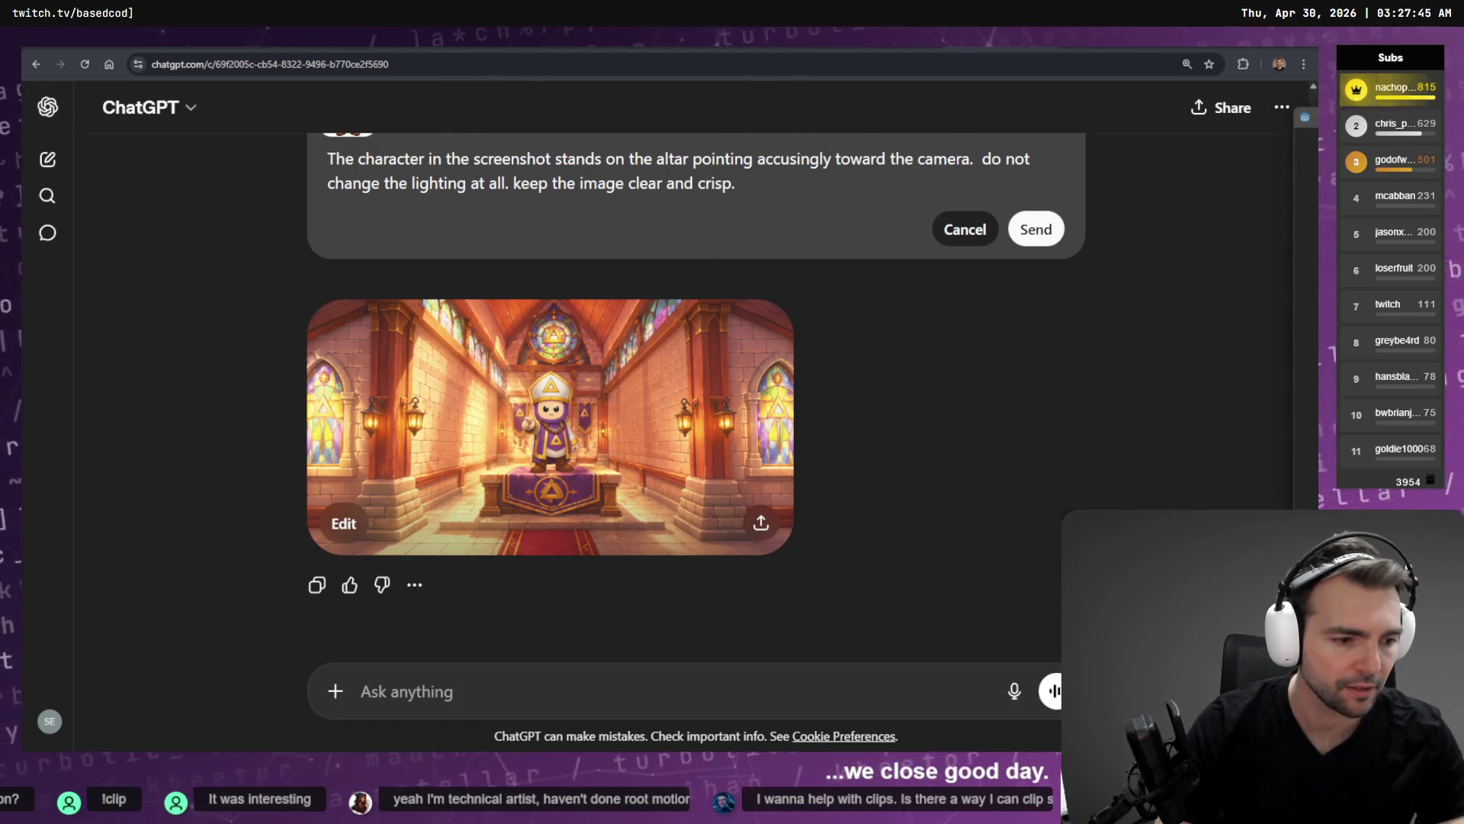
pyautogui.hotkey('alt', 'Tab')
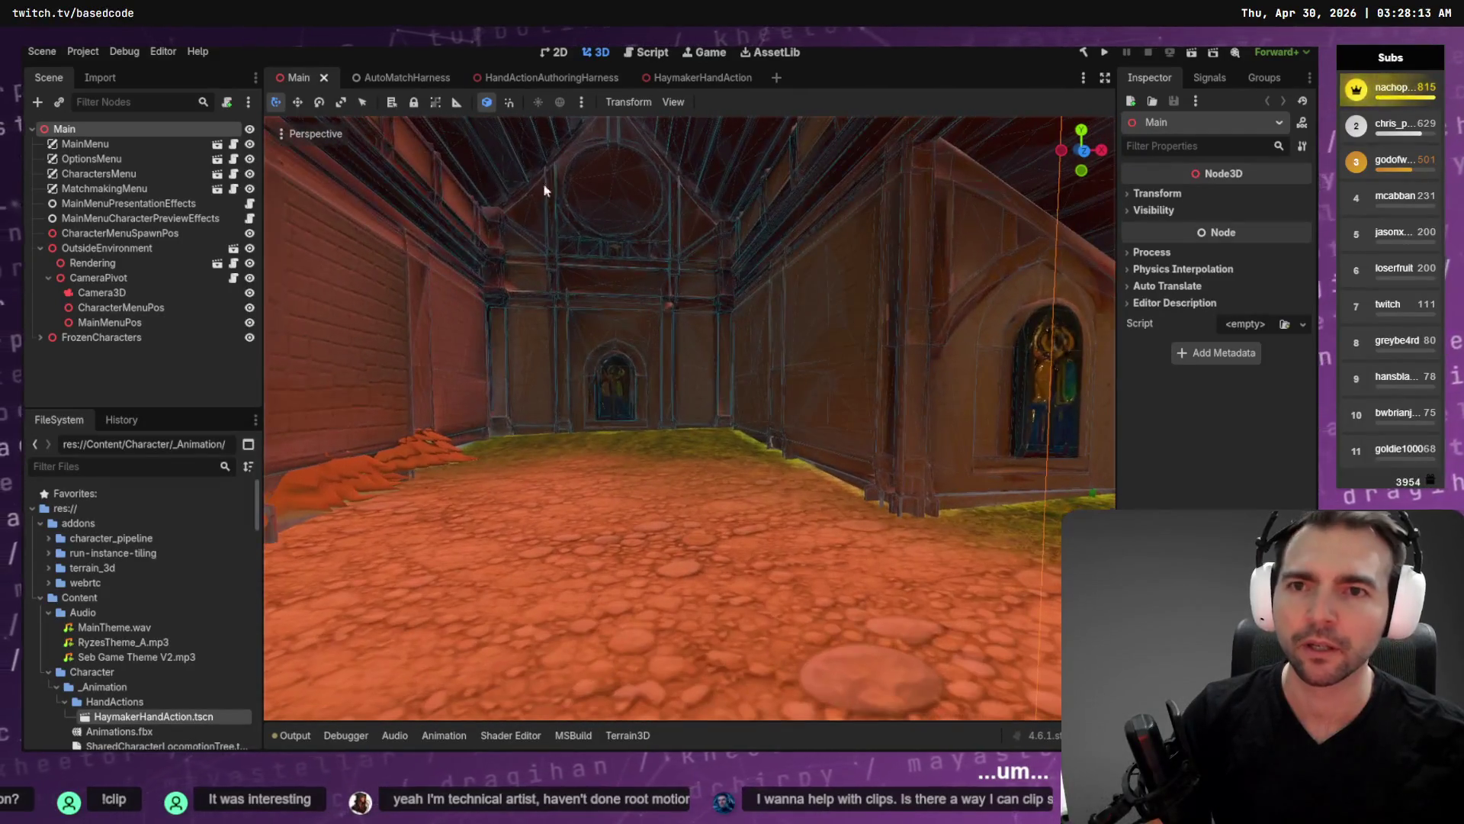
# Filter the FileSystem by 'Chapel' and open ChapelEnvironment.tscn.
pyautogui.click(106, 464)
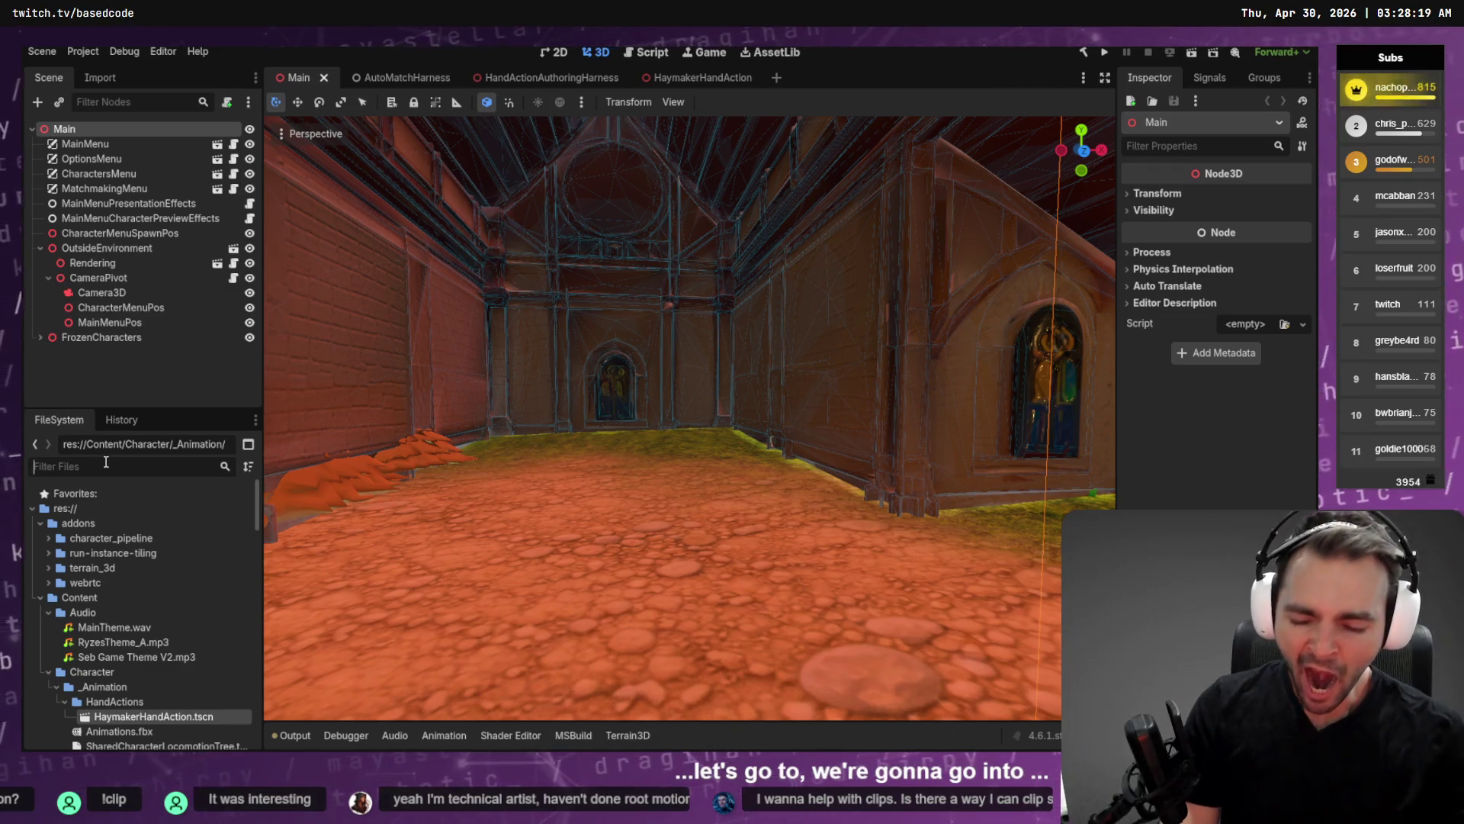
pyautogui.write('Chapel')
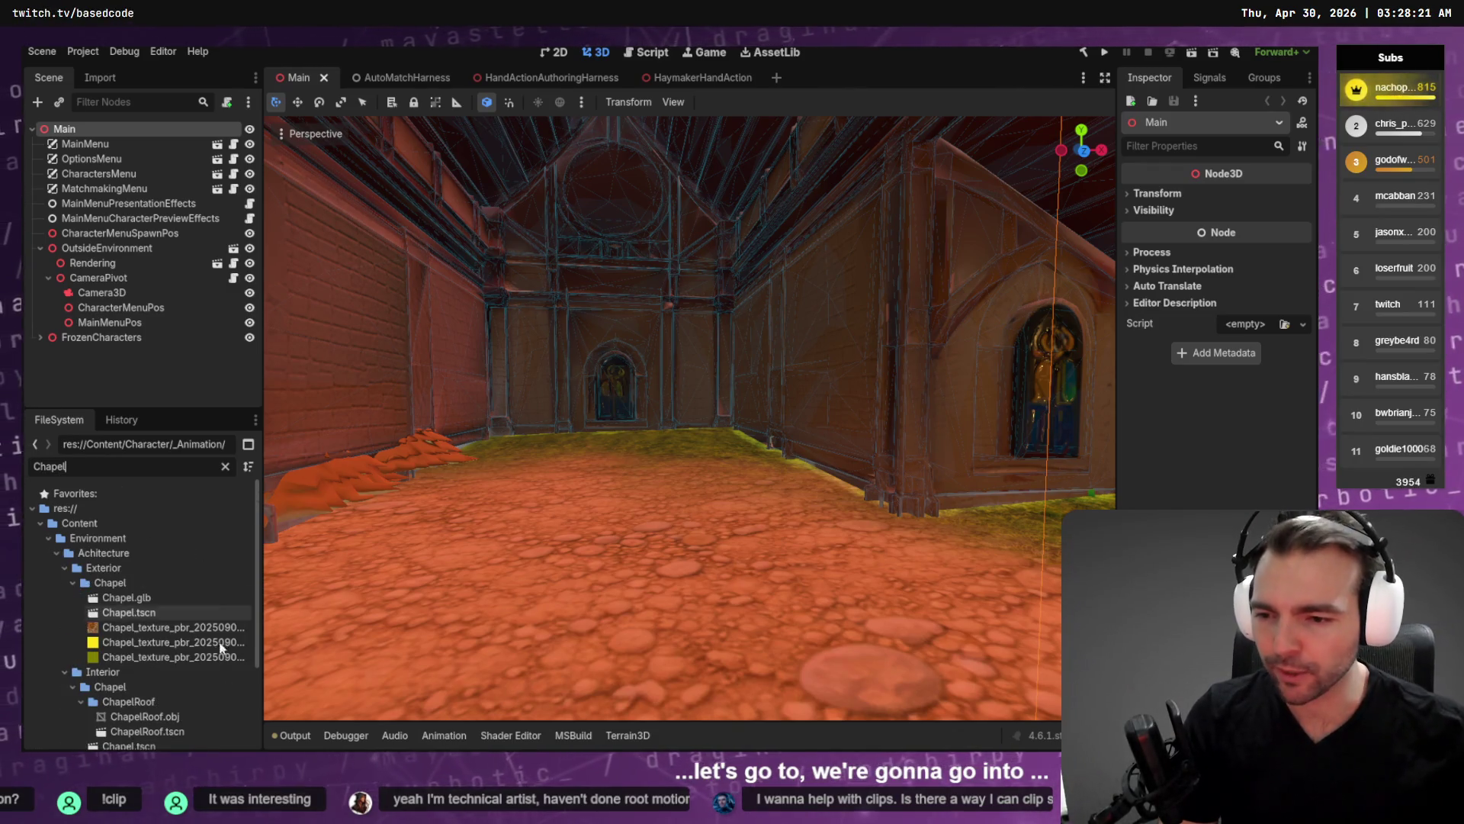
pyautogui.scroll(-5, 251, 658)
pyautogui.doubleClick(172, 646)
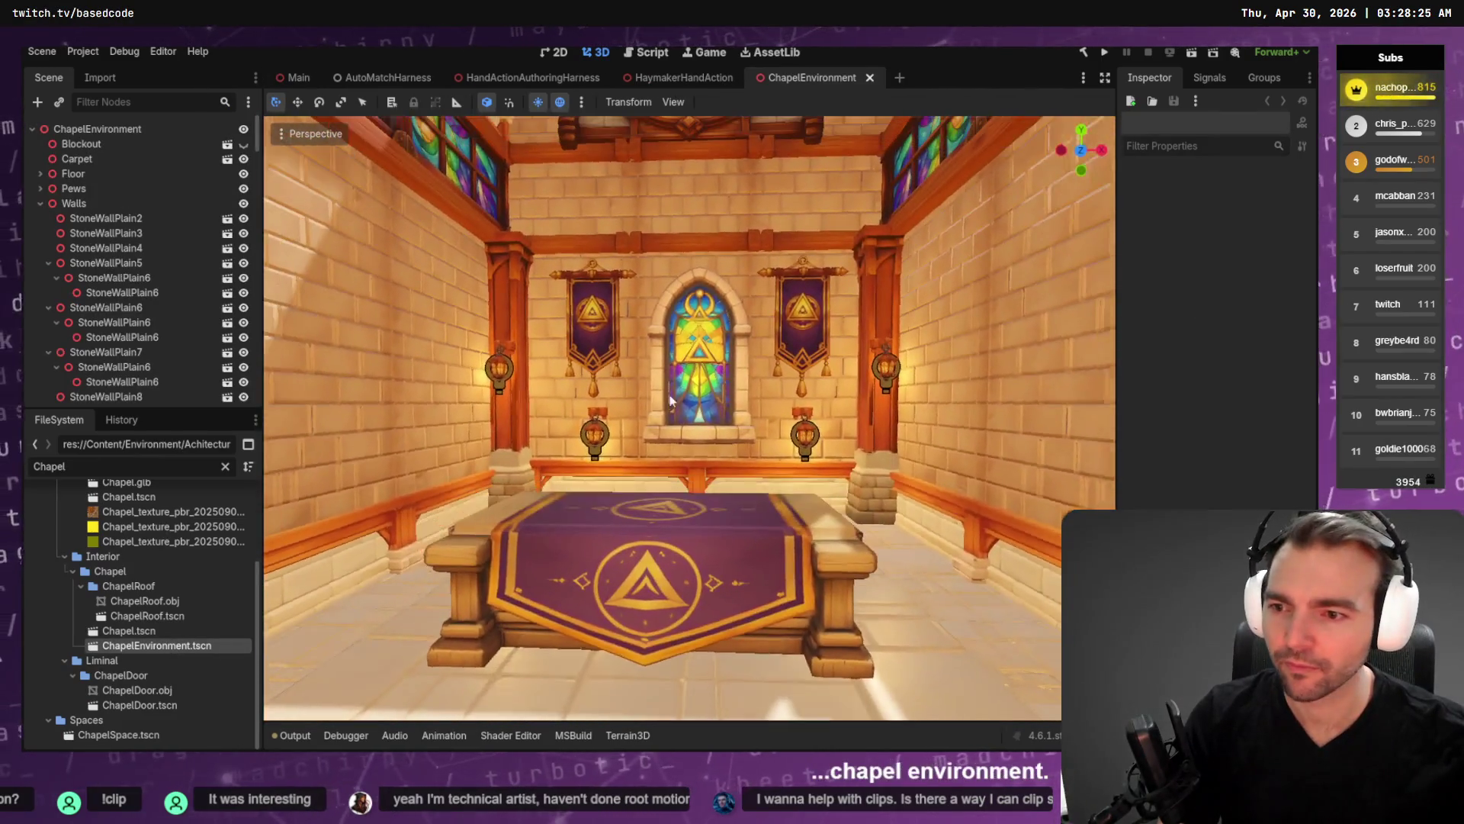
# Filter the files by 'Priest' and drop a PriestCharacter instance into the chapel.
pyautogui.hotkey('ctrl', 'a')
pyautogui.press('BackSpace')
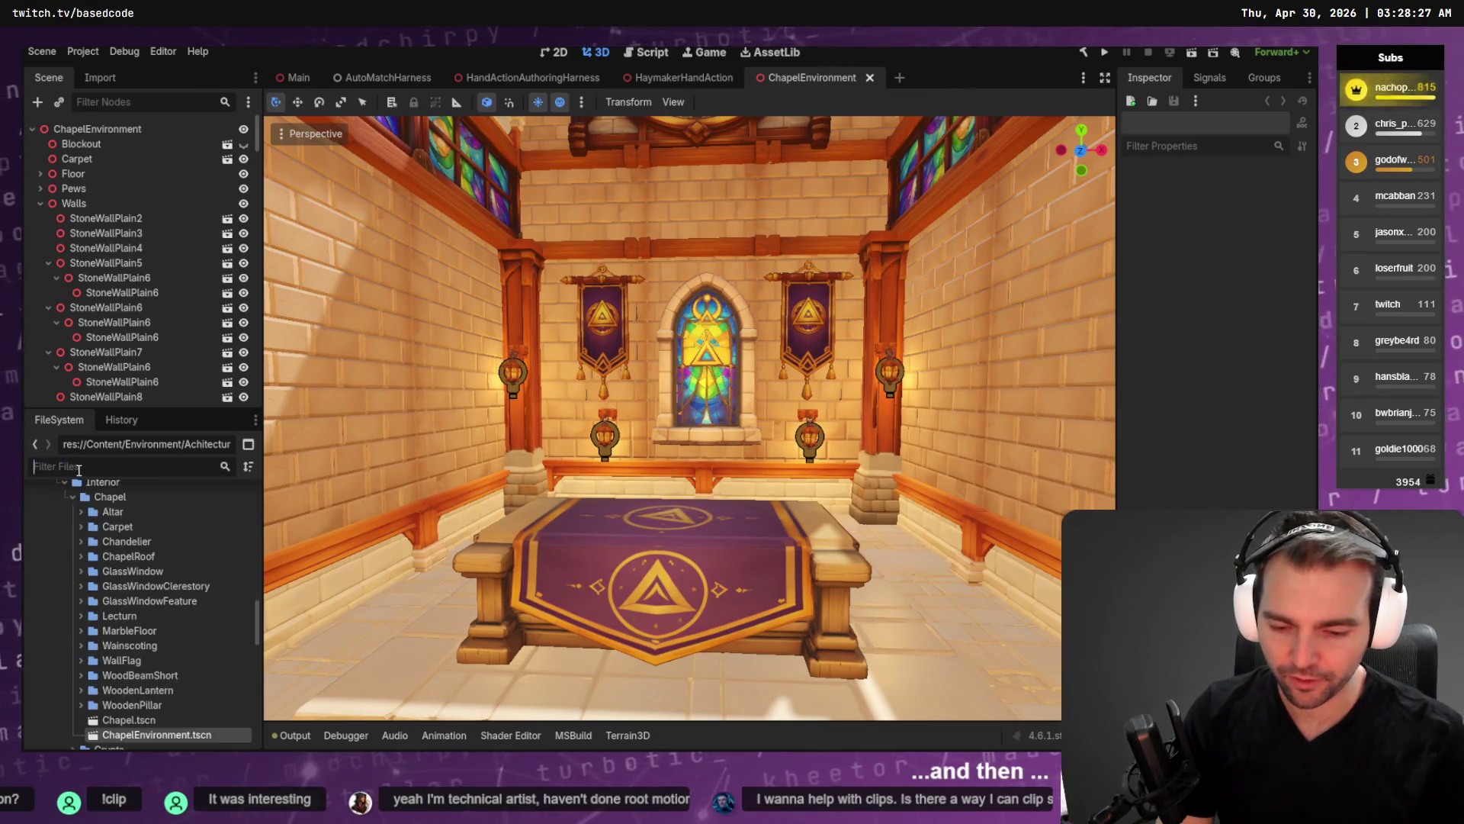
pyautogui.write('Priest')
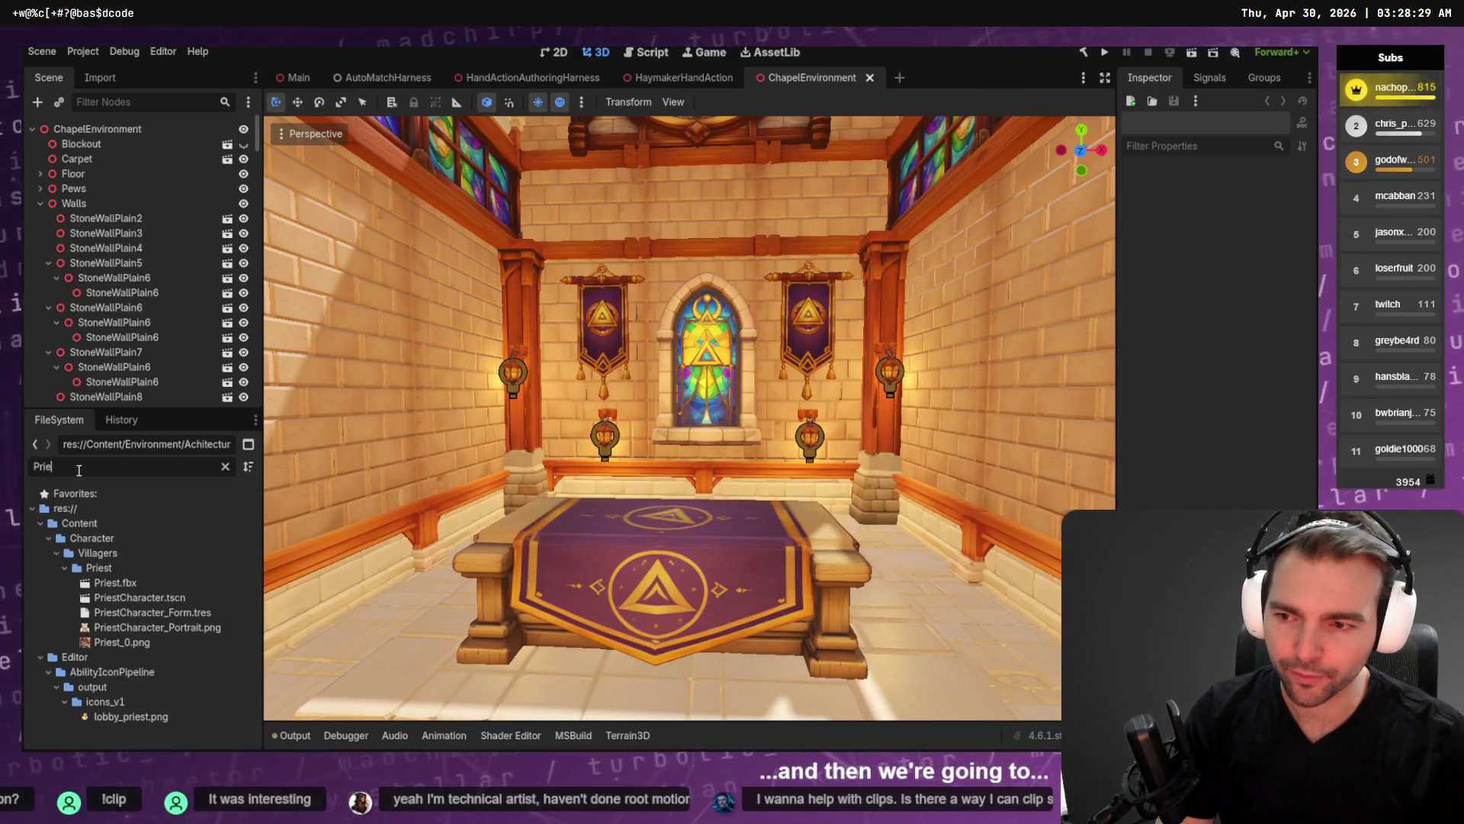
pyautogui.moveTo(140, 597)
pyautogui.mouseDown()
pyautogui.moveTo(716, 510)
pyautogui.moveTo(689, 510)
pyautogui.mouseUp()
# Lower the PriestCharacter onto the altar and inspect it against the wider chapel, then return to ChatGPT.
pyautogui.scroll(-4, 689, 510)
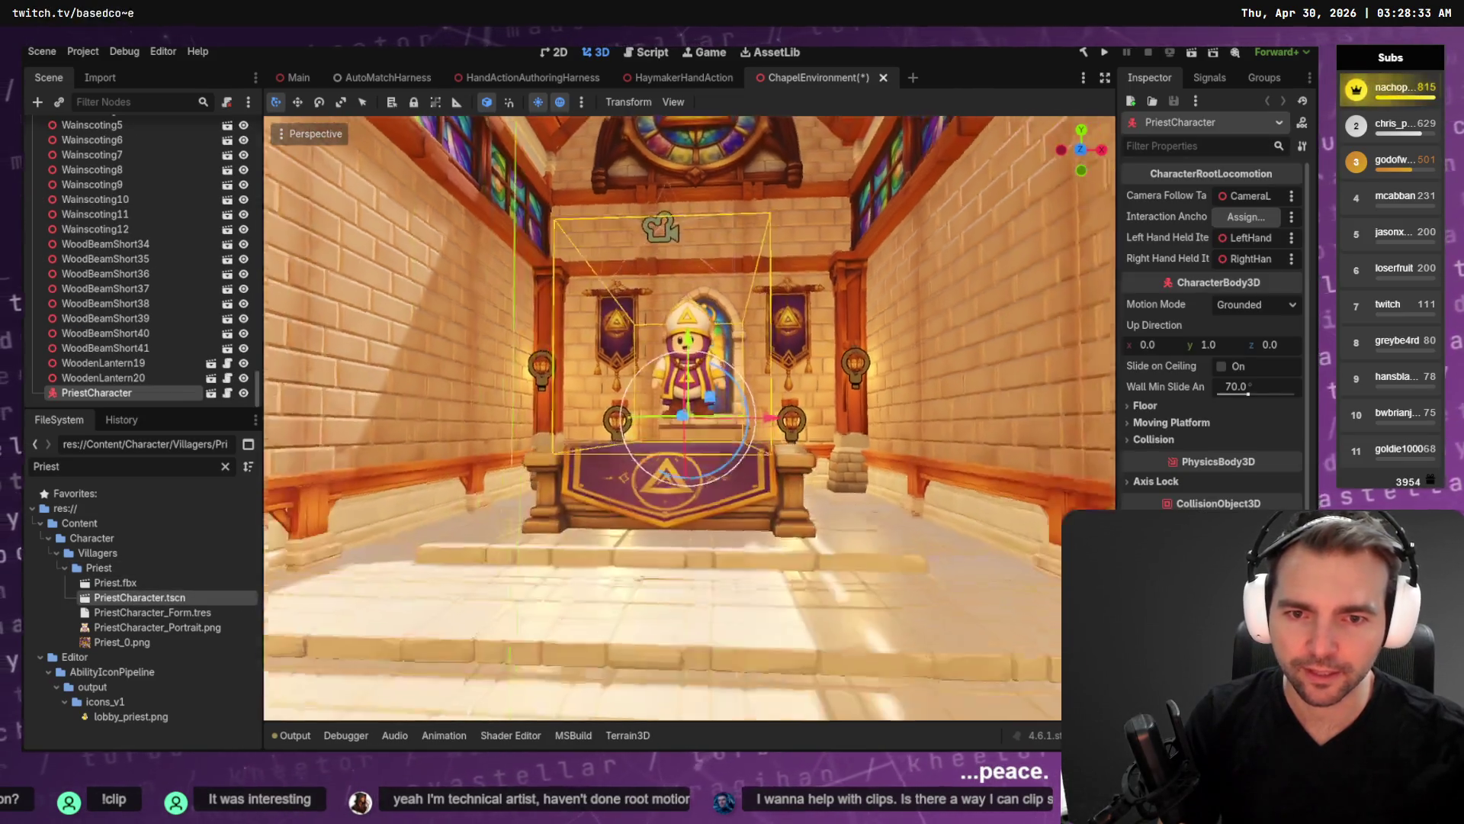
pyautogui.moveTo(681, 381)
pyautogui.mouseDown()
pyautogui.moveTo(694, 595)
pyautogui.moveTo(703, 475)
pyautogui.mouseUp()
pyautogui.press('f')
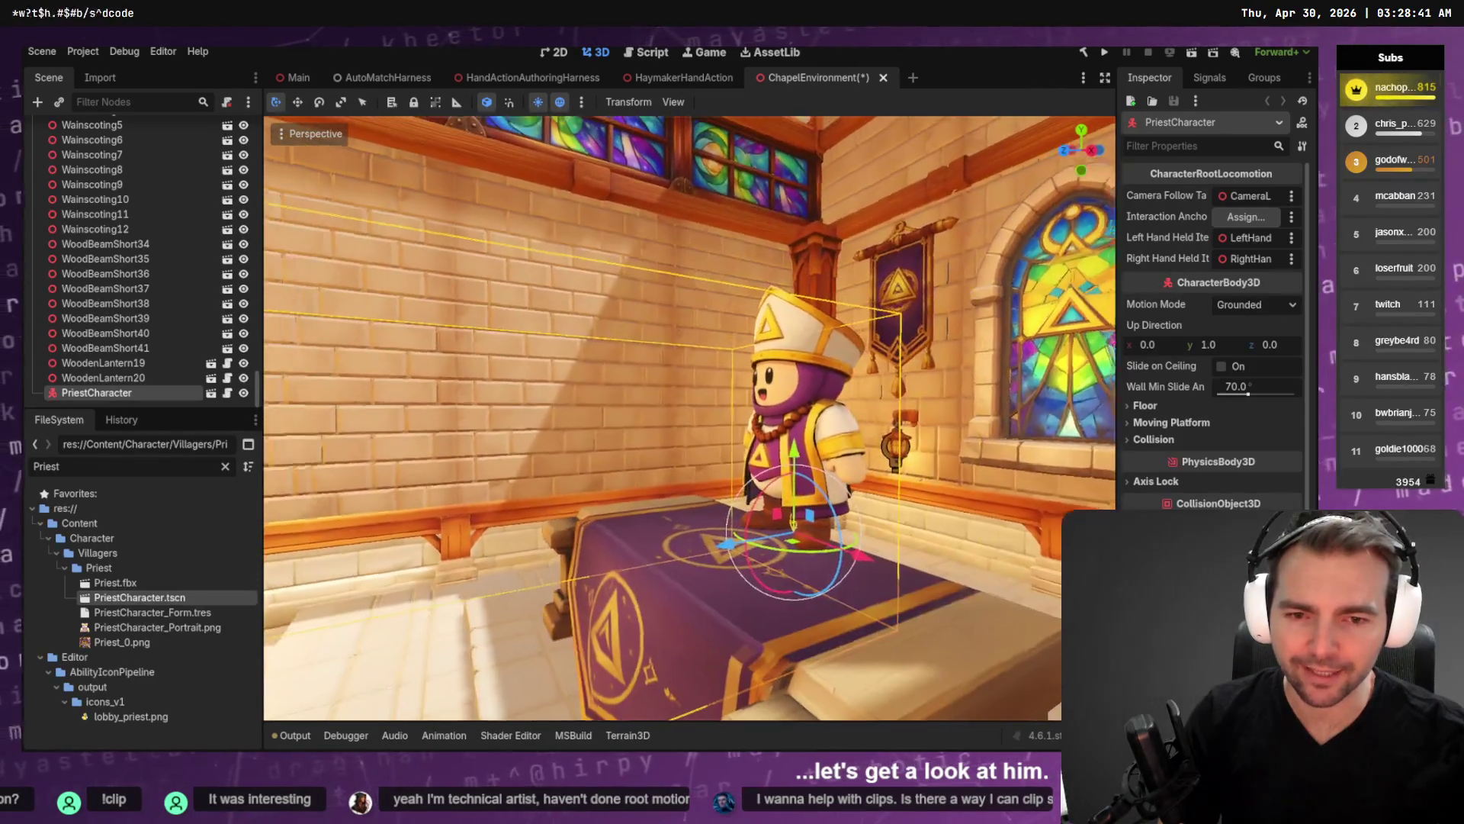
pyautogui.moveTo(751, 526); pyautogui.dragTo(610, 511)
pyautogui.press('f')
pyautogui.scroll(-5, 671, 419)
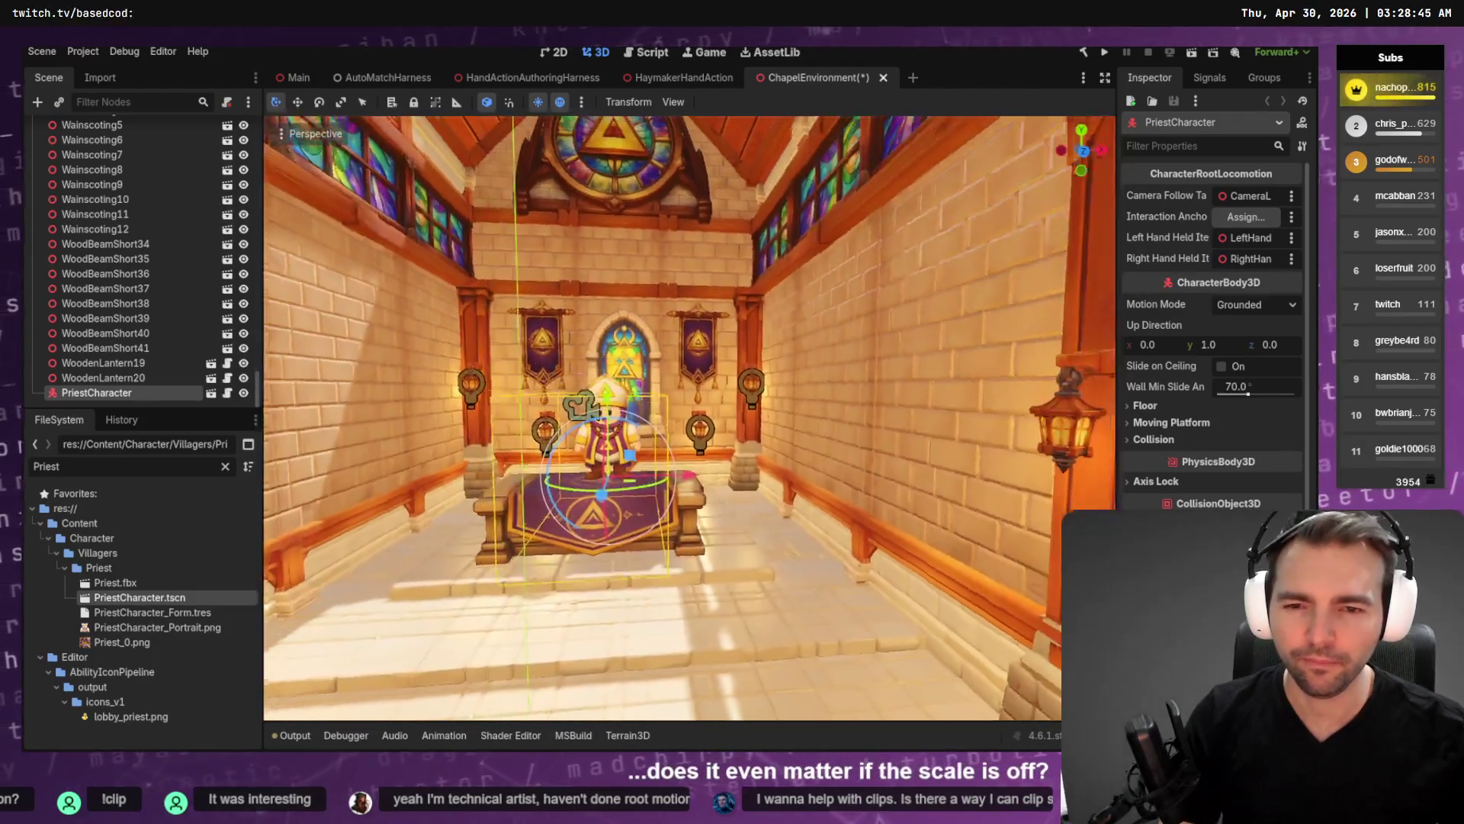
pyautogui.scroll(-5, 671, 419)
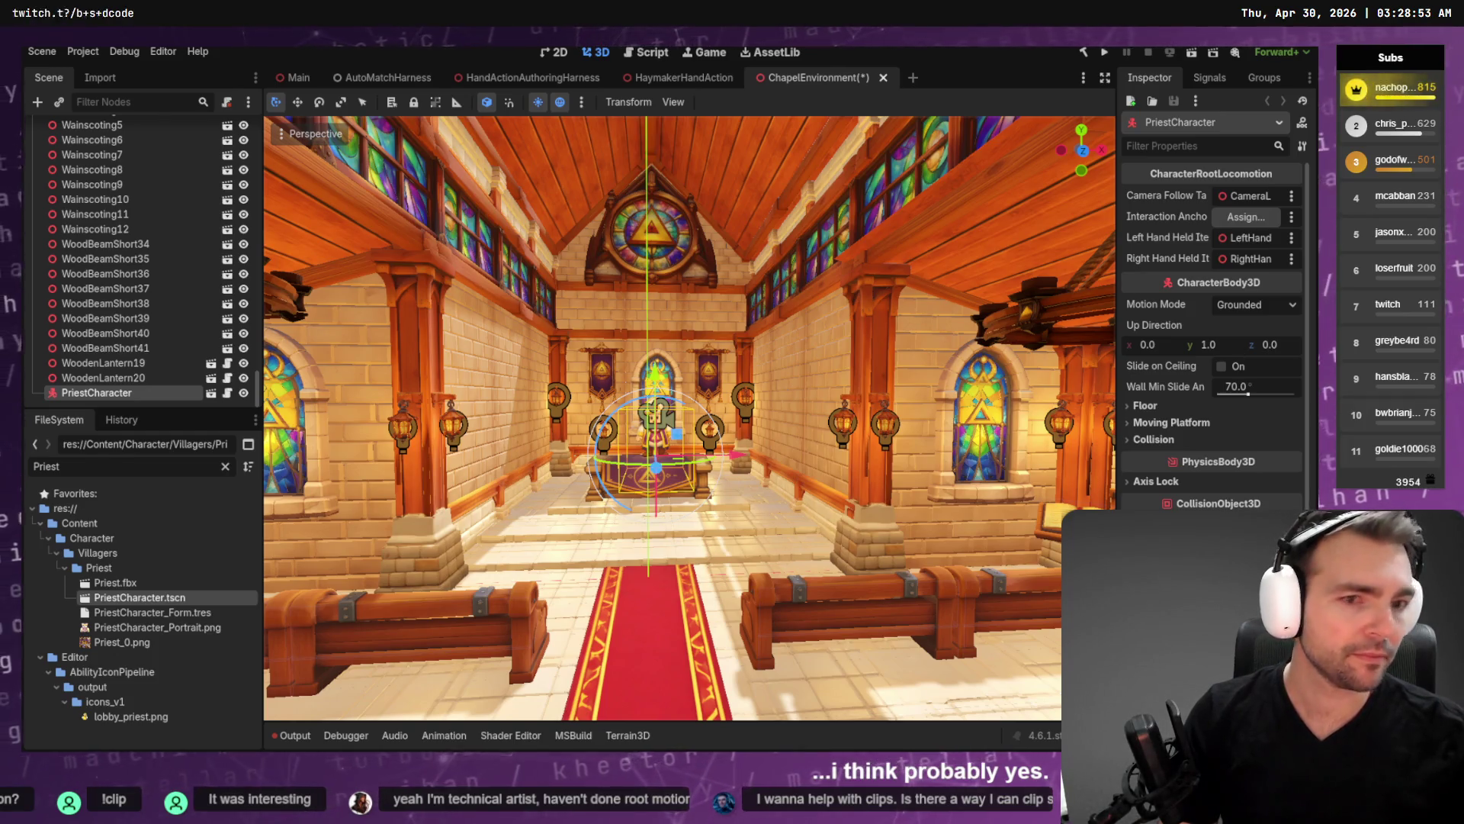
pyautogui.hotkey('alt', 'Tab')
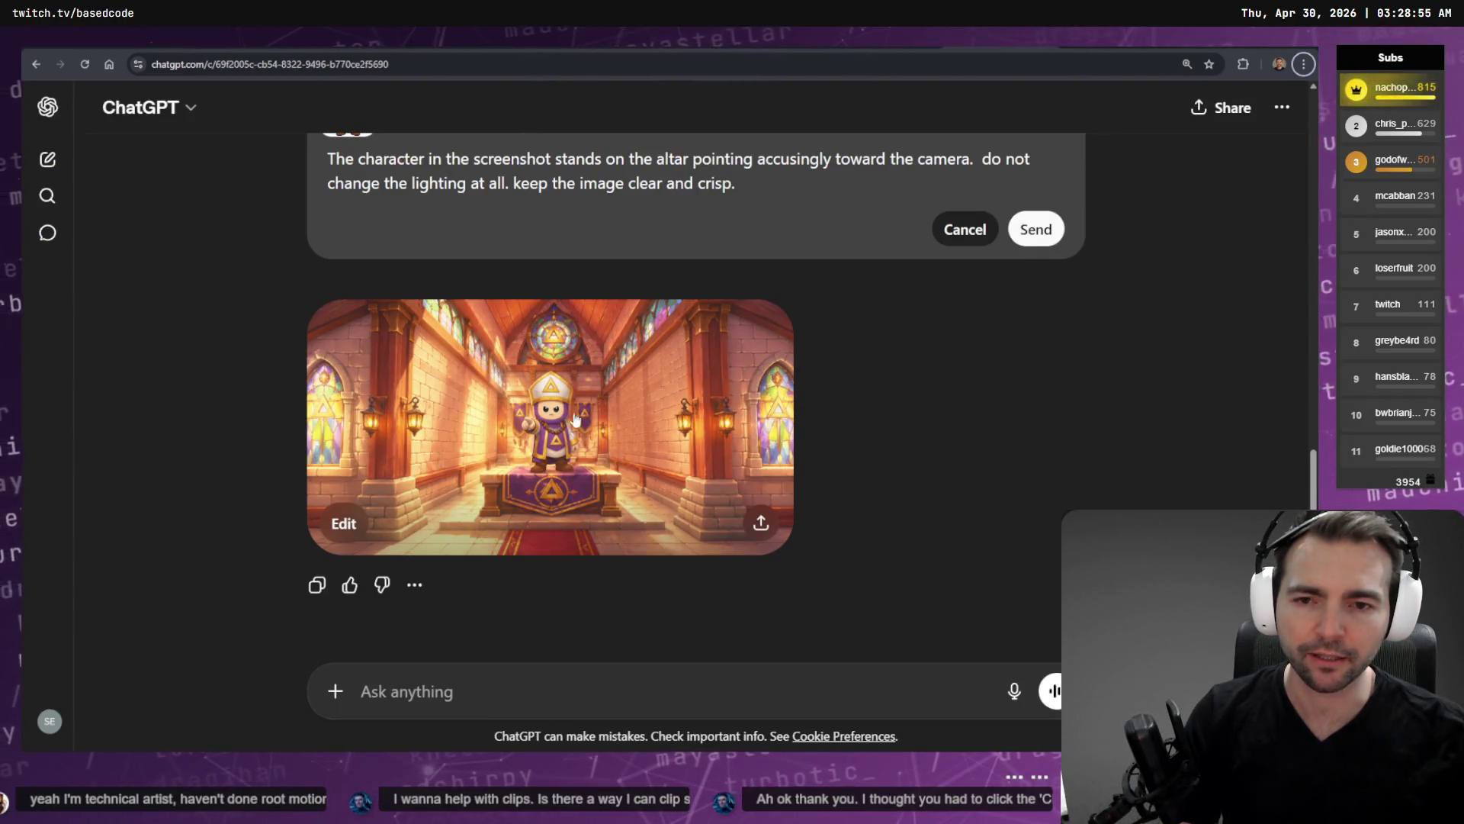
# Check the Godot chapel view near the altar for comparison, then come back to ChatGPT.
pyautogui.hotkey('alt', 'Tab')
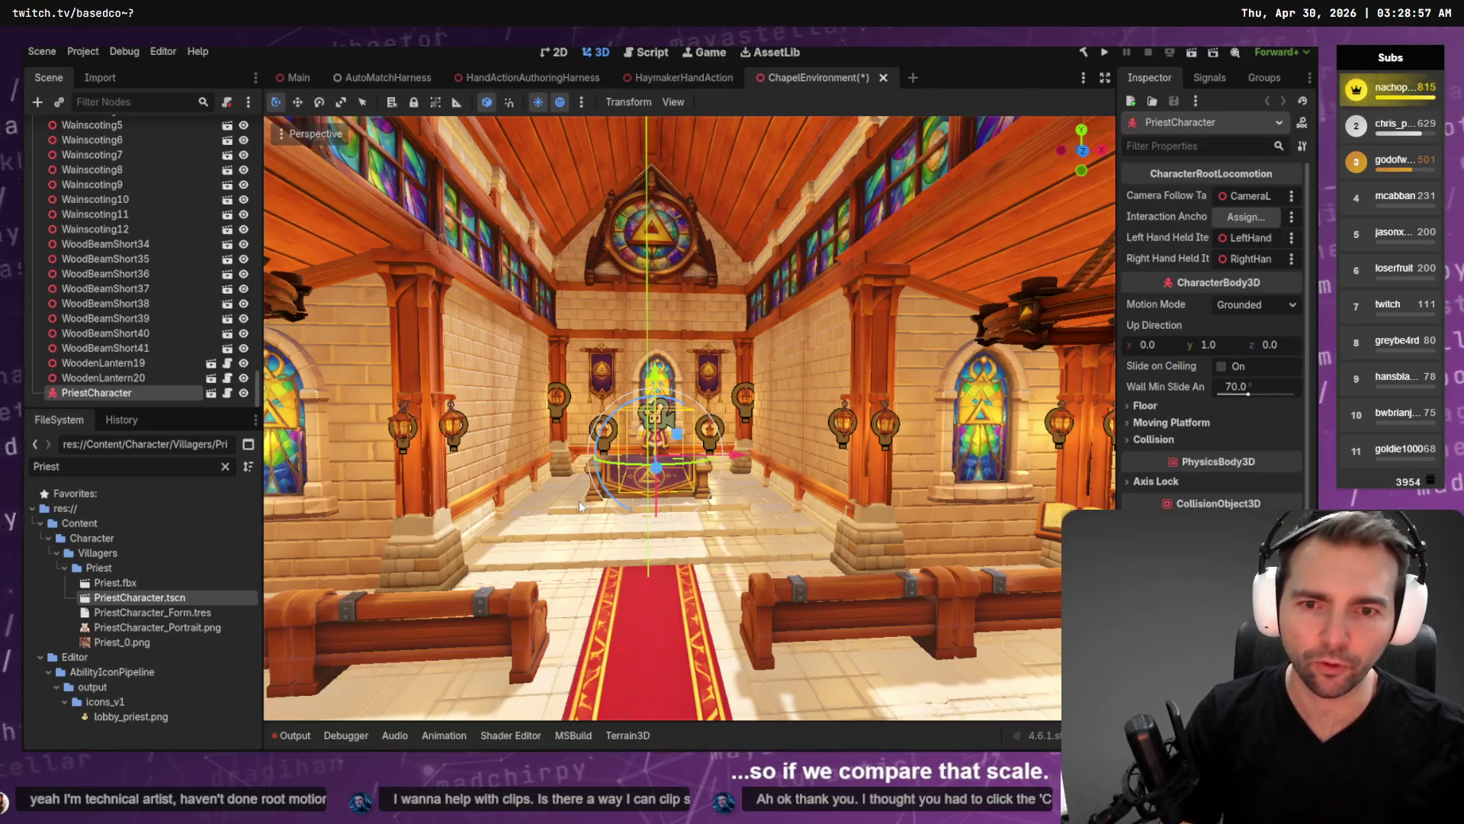
pyautogui.click(790, 384)
pyautogui.press('w')
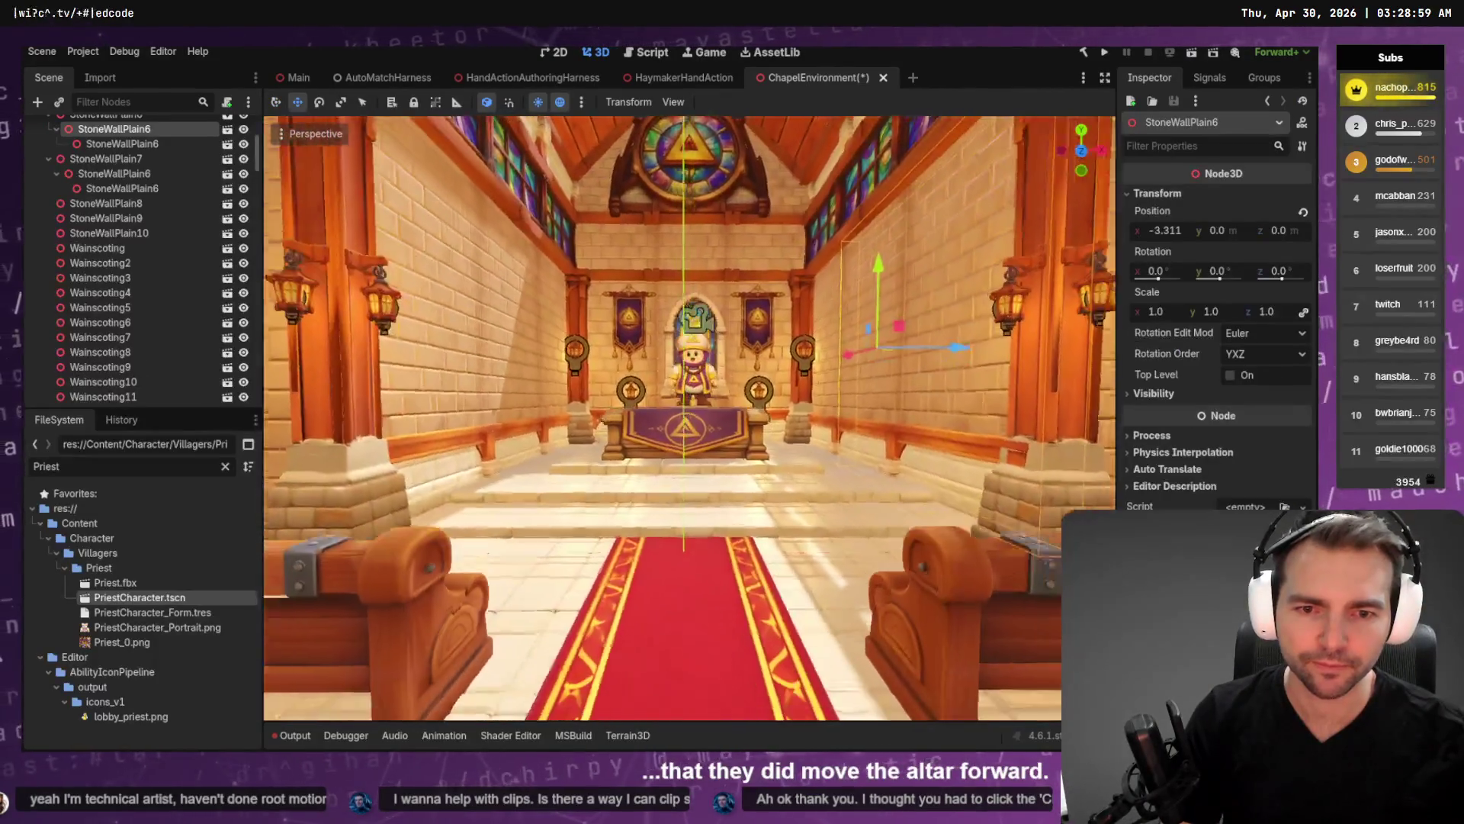
pyautogui.hotkey('alt', 'Tab')
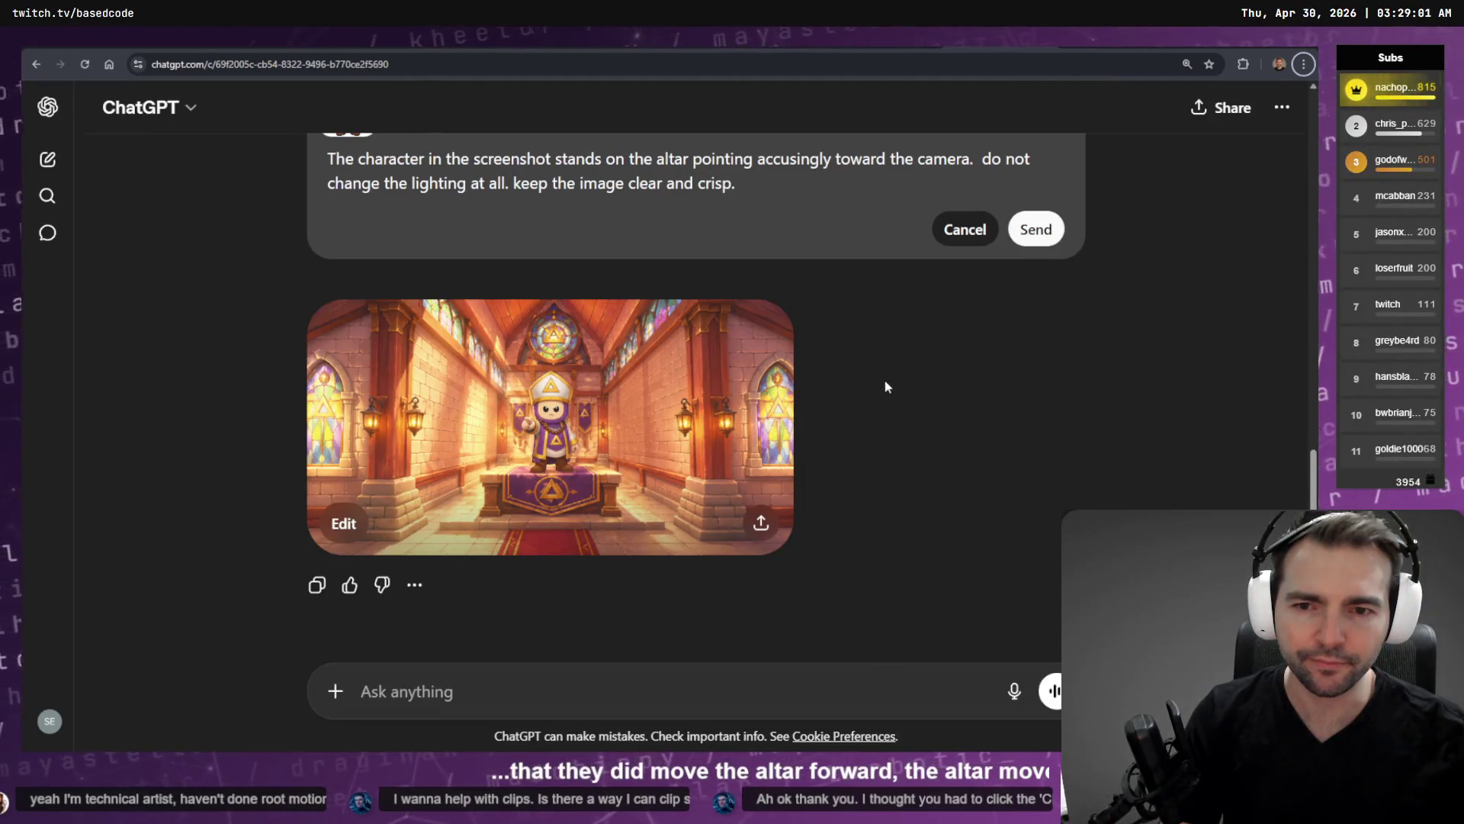
# Dictate 'don't change the proportions of the room.' into the prompt, replacing the word 'layout', and send it.
pyautogui.scroll(6, 885, 378)
pyautogui.scroll(-3, 881, 372)
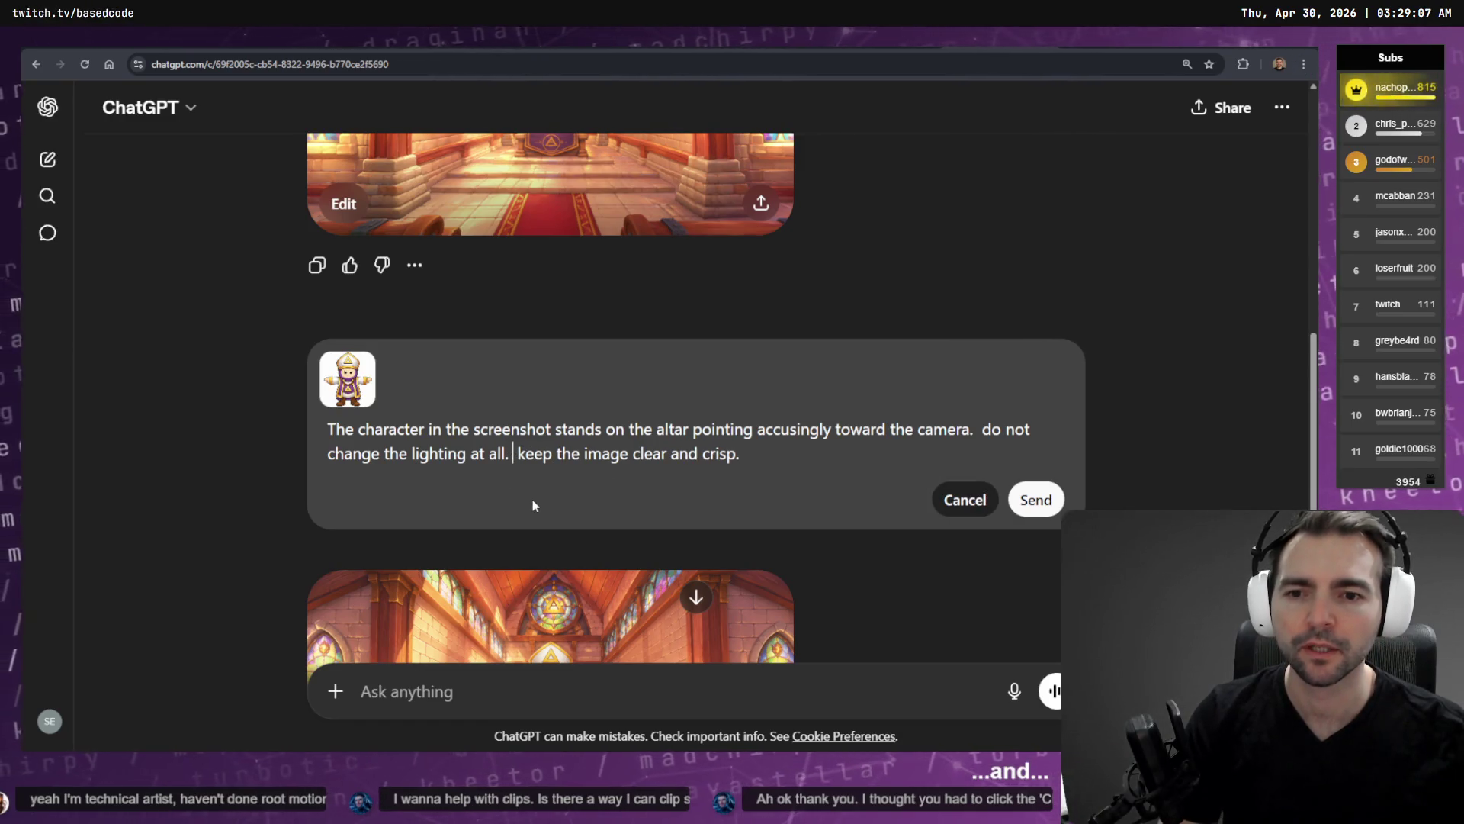
pyautogui.press('super+h')
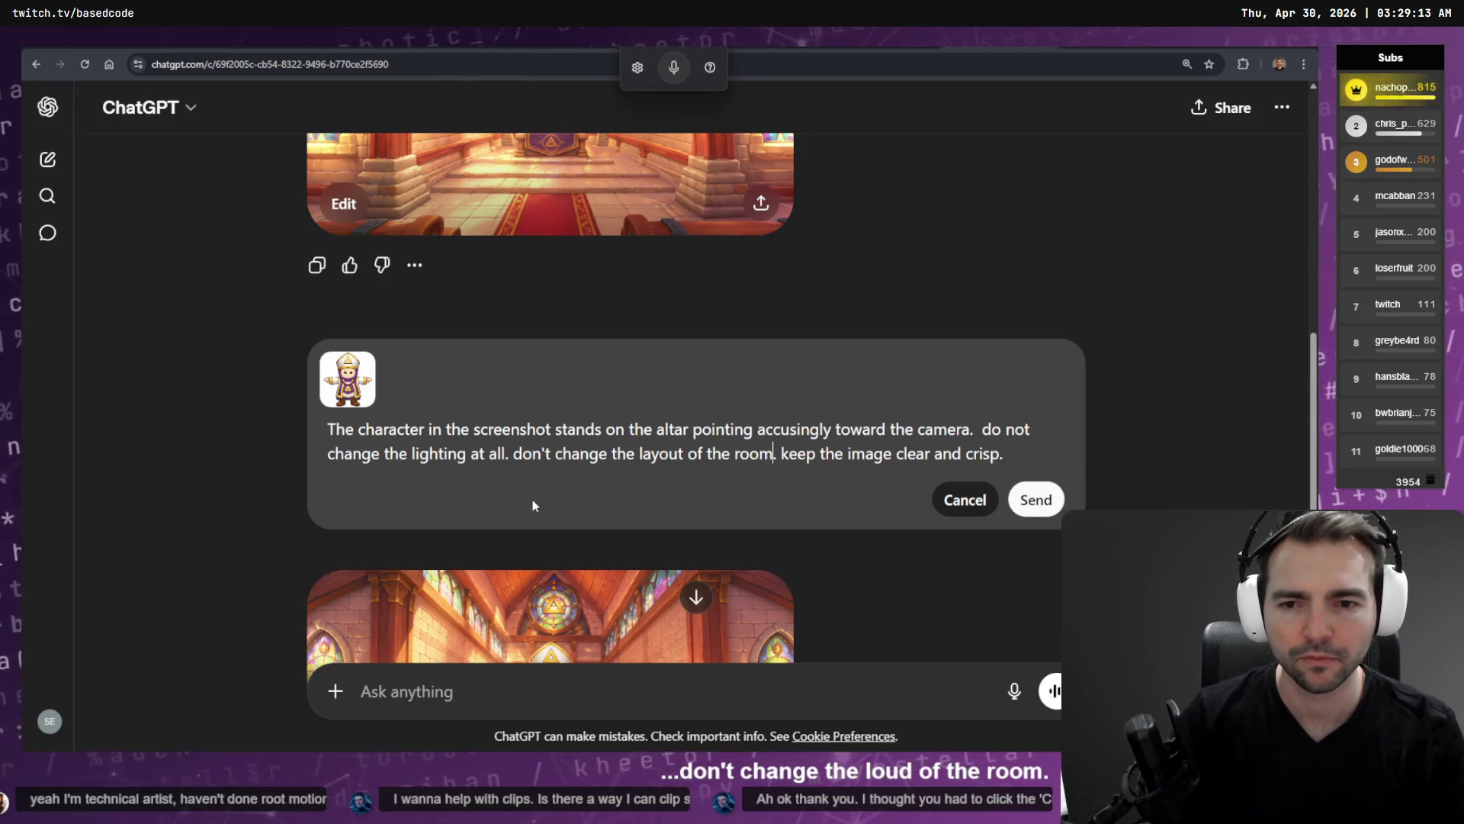
pyautogui.hotkey('ctrl', 'Left')
pyautogui.hotkey('ctrl', 'Left')
pyautogui.hotkey('ctrl', 'Left')
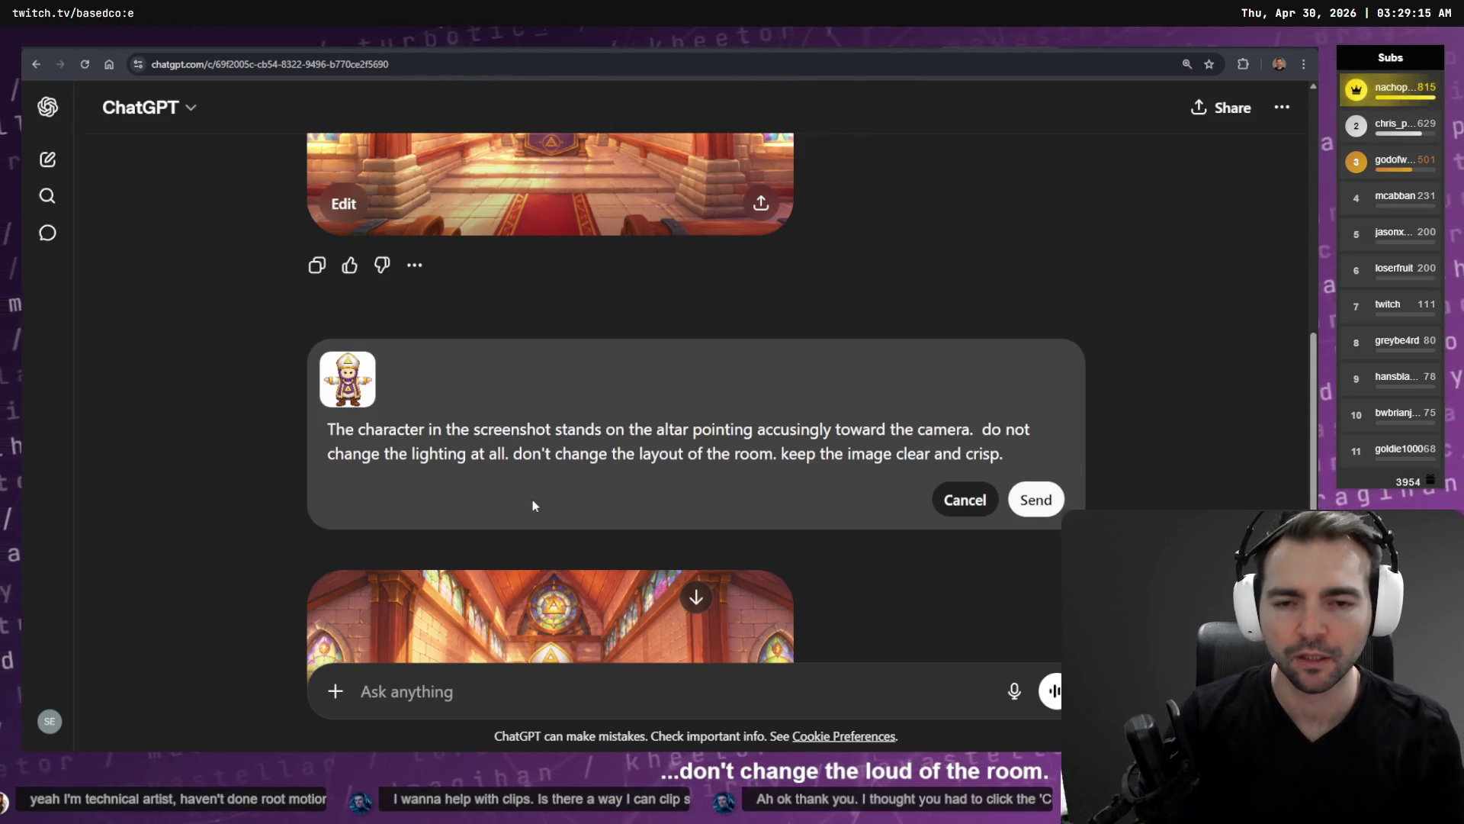
pyautogui.hotkey('ctrl', 'shift', 'Left')
pyautogui.press('super+h')
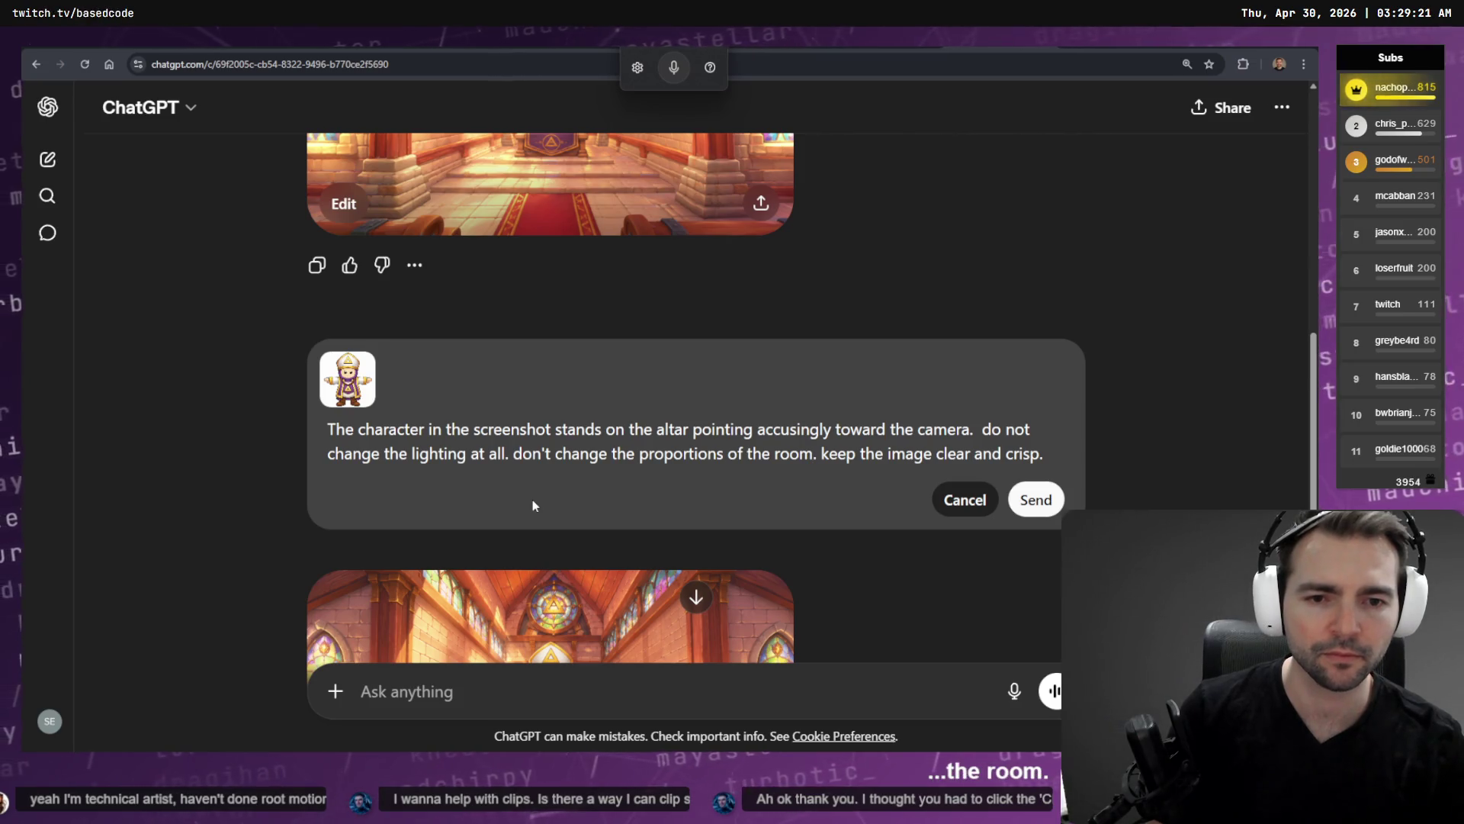
pyautogui.press('super+h')
pyautogui.scroll(2, 812, 283)
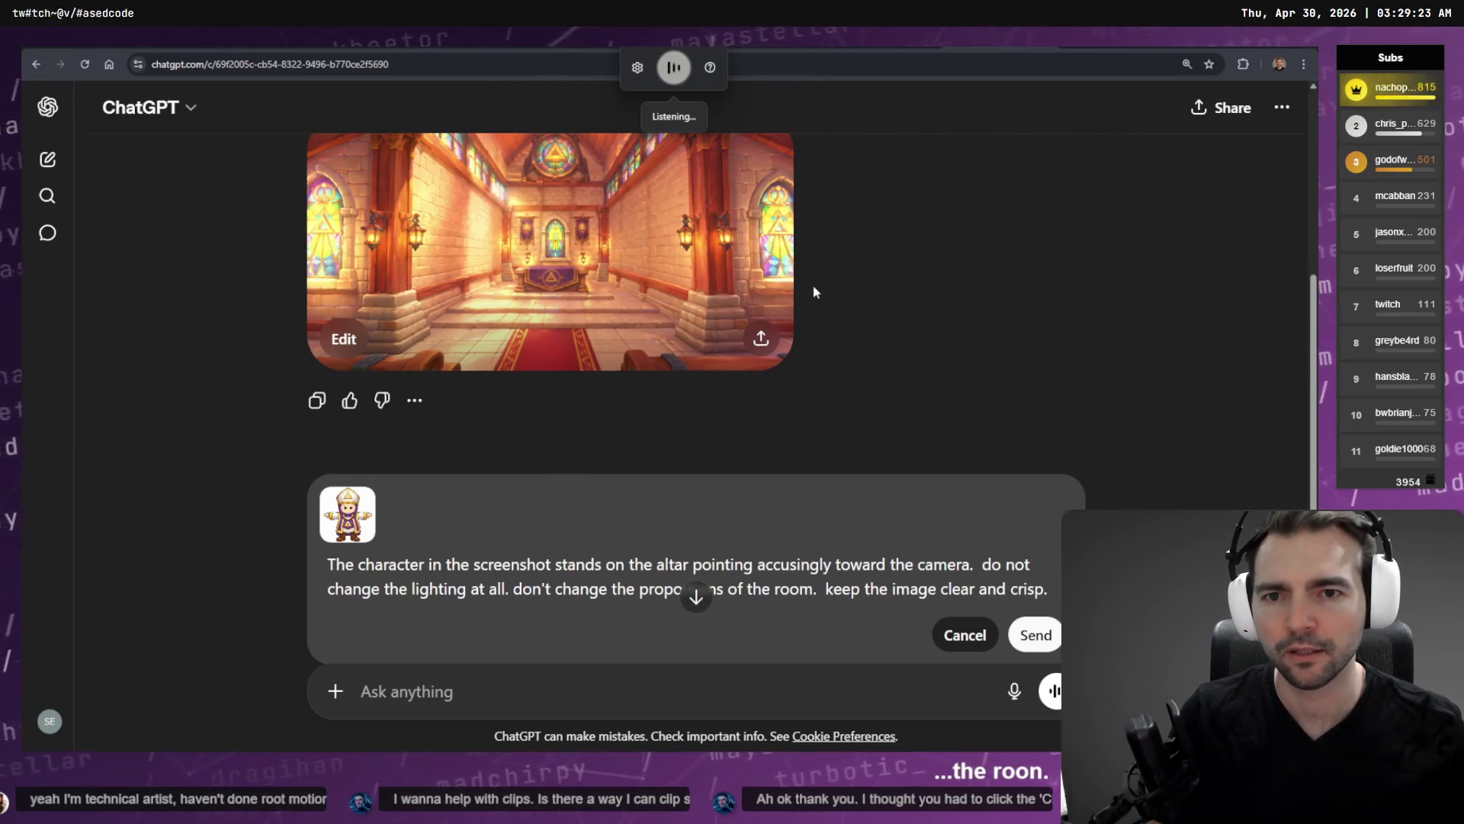
pyautogui.scroll(1, 813, 284)
pyautogui.scroll(-3, 811, 290)
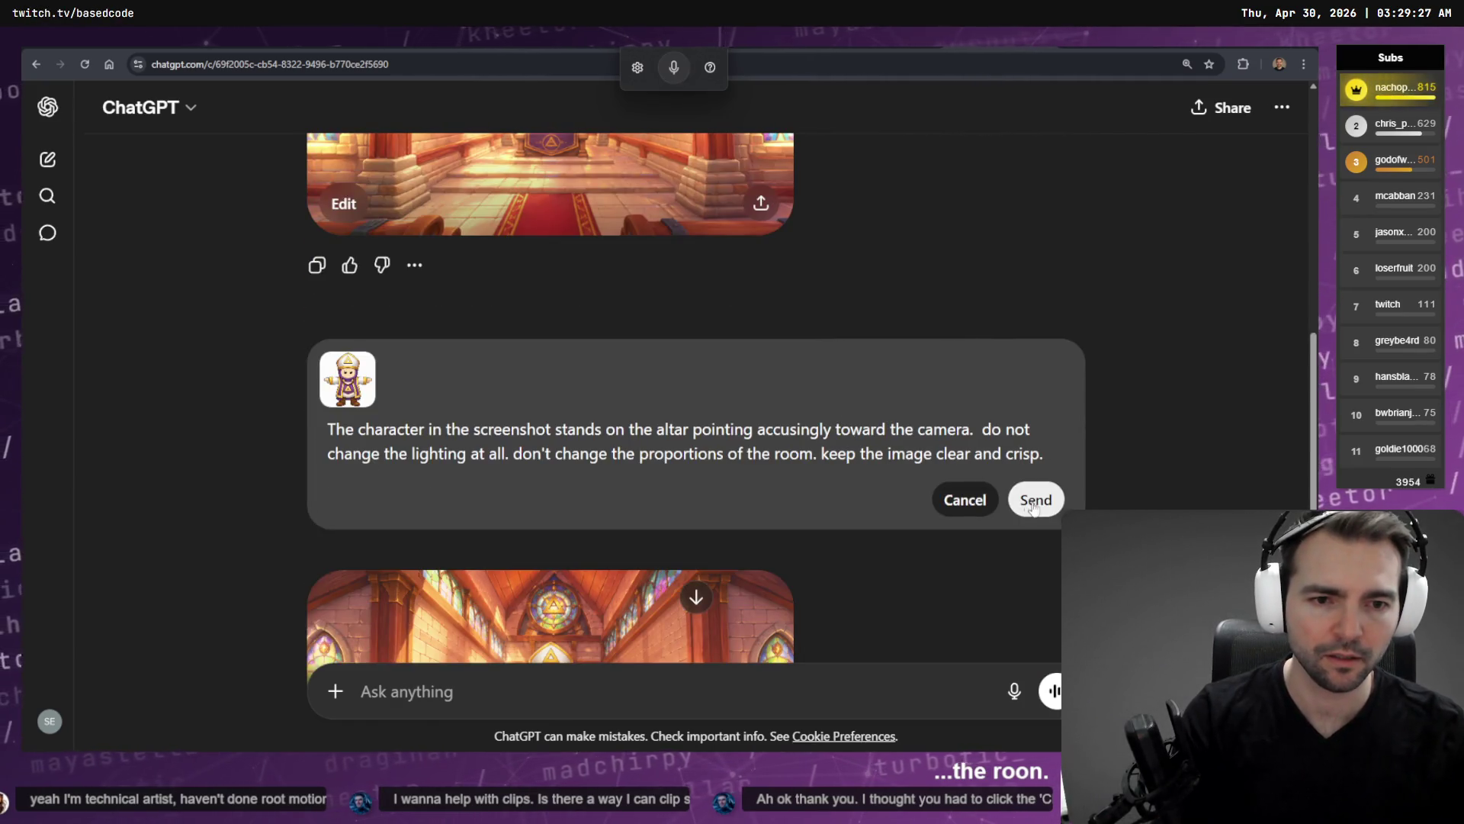
pyautogui.click(1036, 499)
pyautogui.scroll(7, 1042, 412)
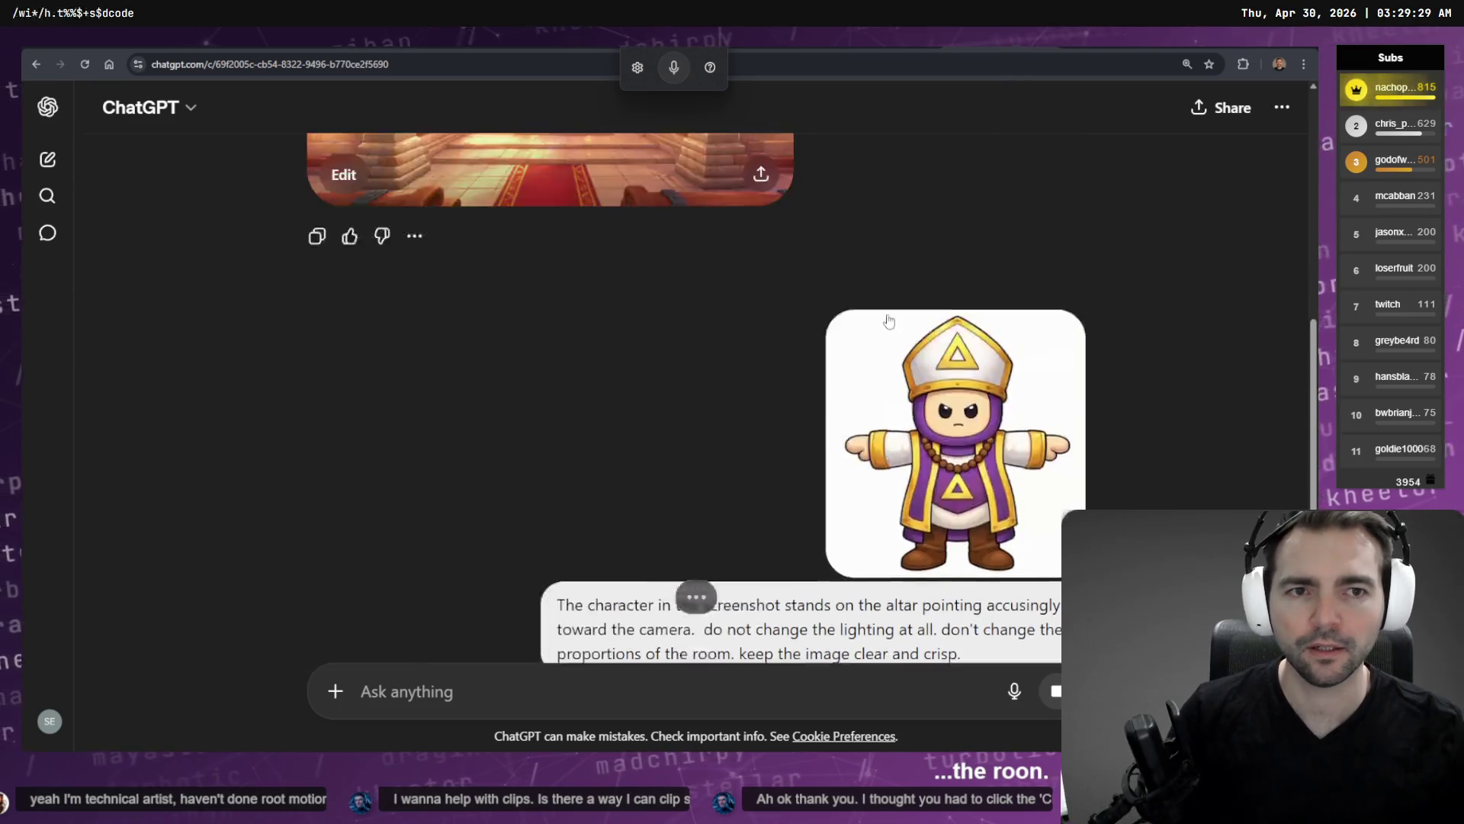
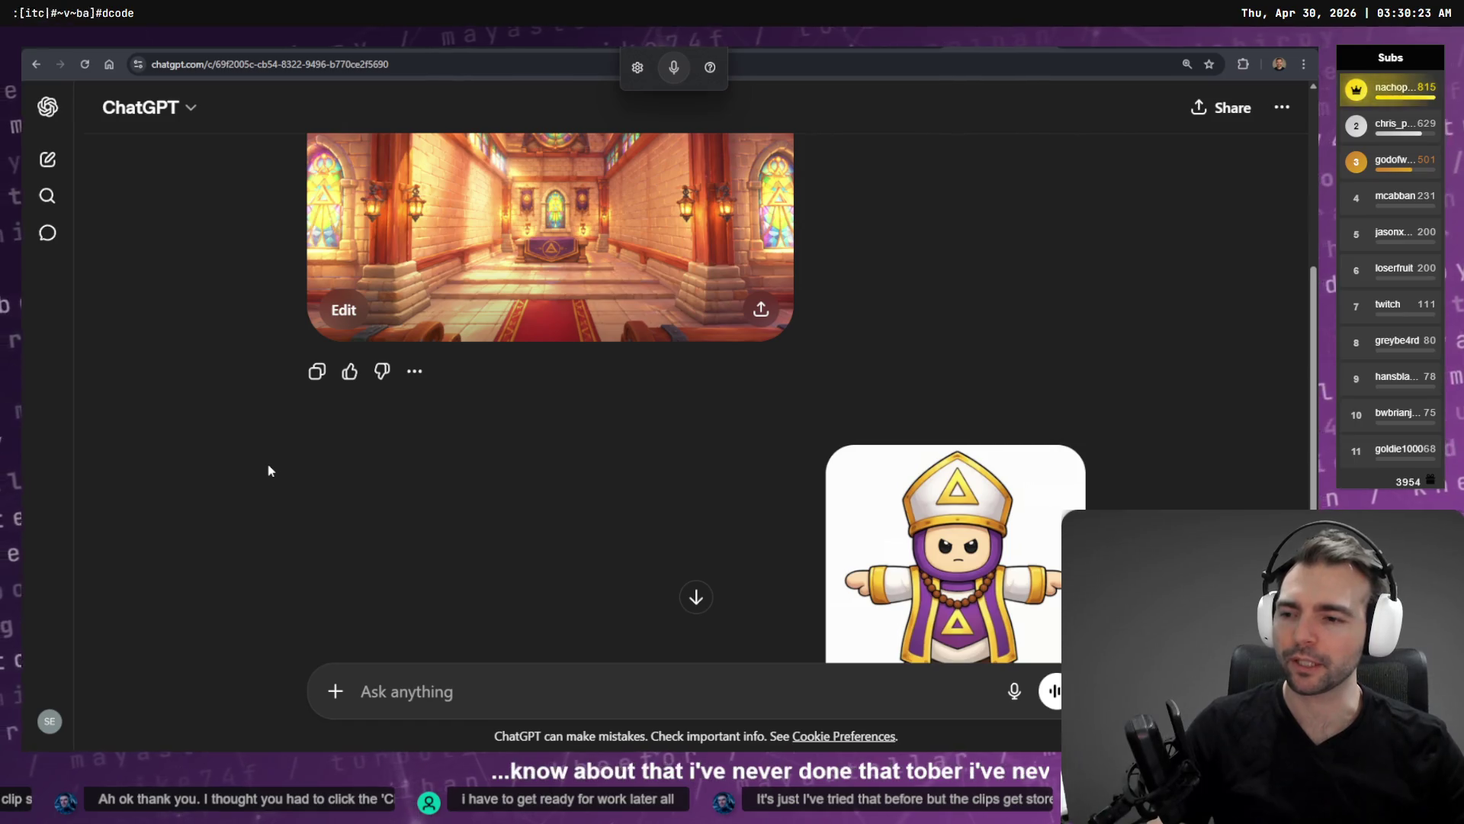
# Inspect the generated chapel image at full size.
pyautogui.scroll(5, 675, 462)
pyautogui.scroll(-10, 693, 446)
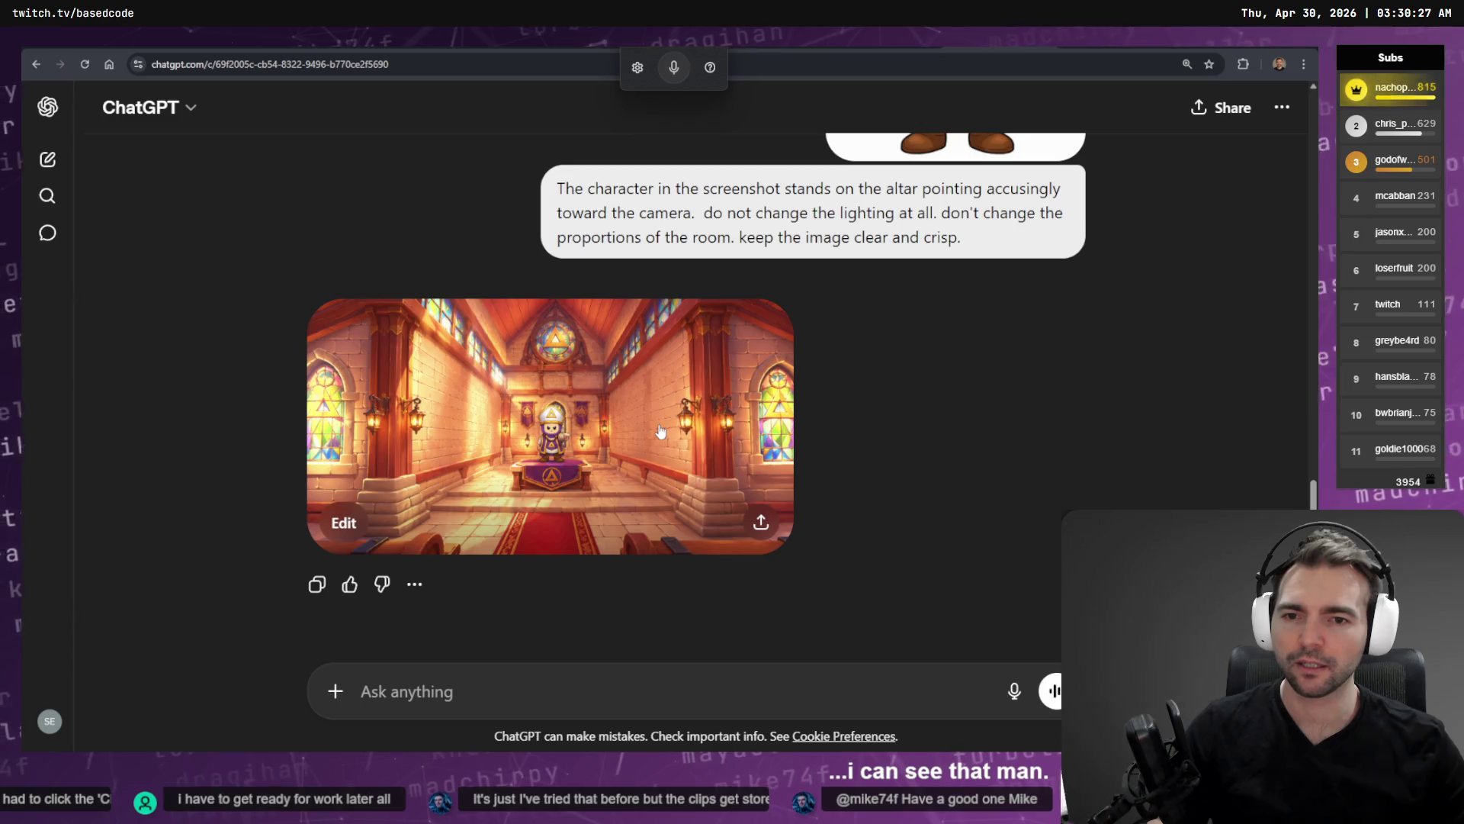
pyautogui.click(661, 429)
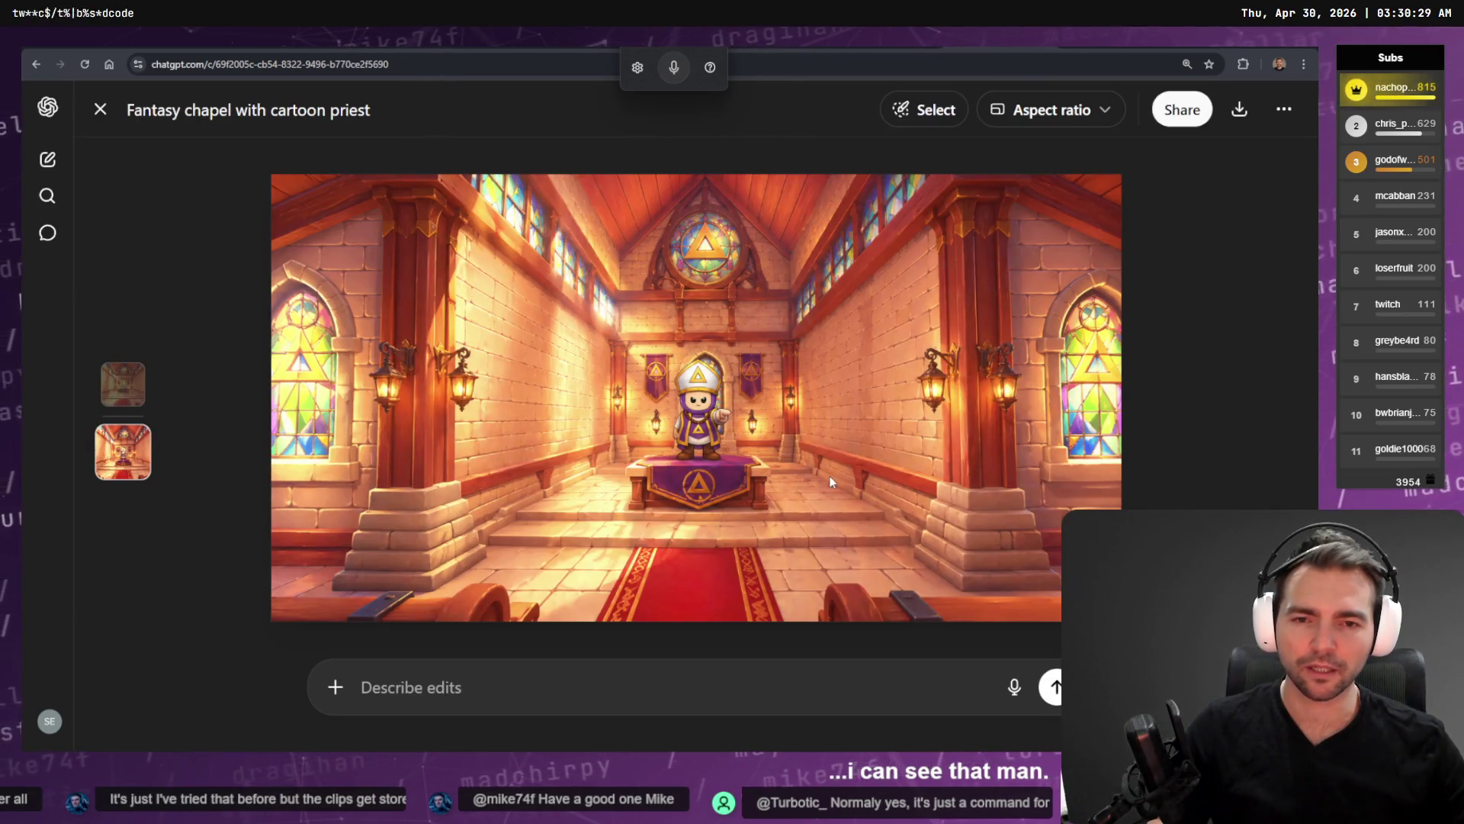
pyautogui.press('Escape')
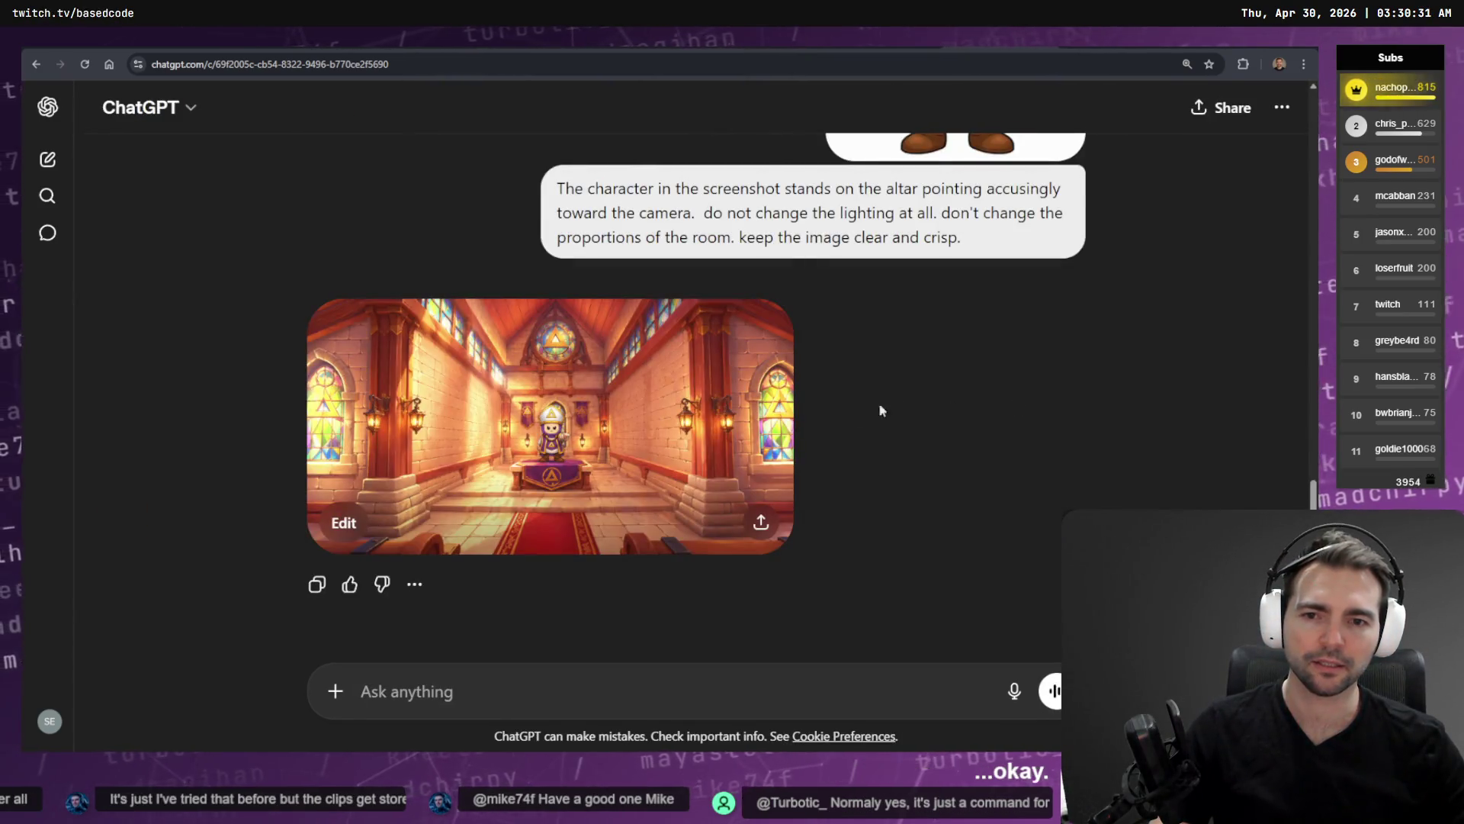
pyautogui.click(717, 415)
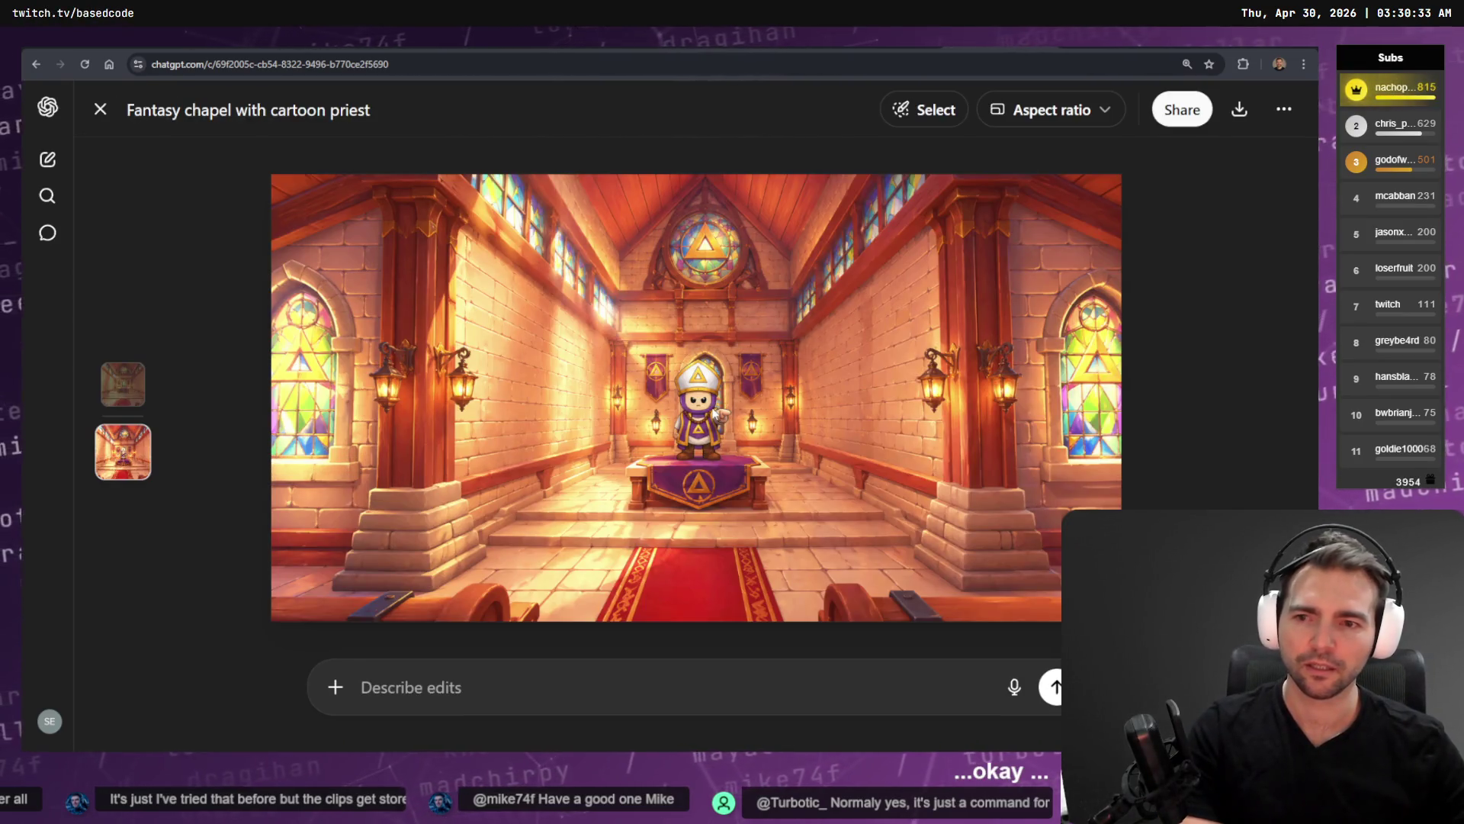
pyautogui.press('Escape')
pyautogui.scroll(2, 915, 397)
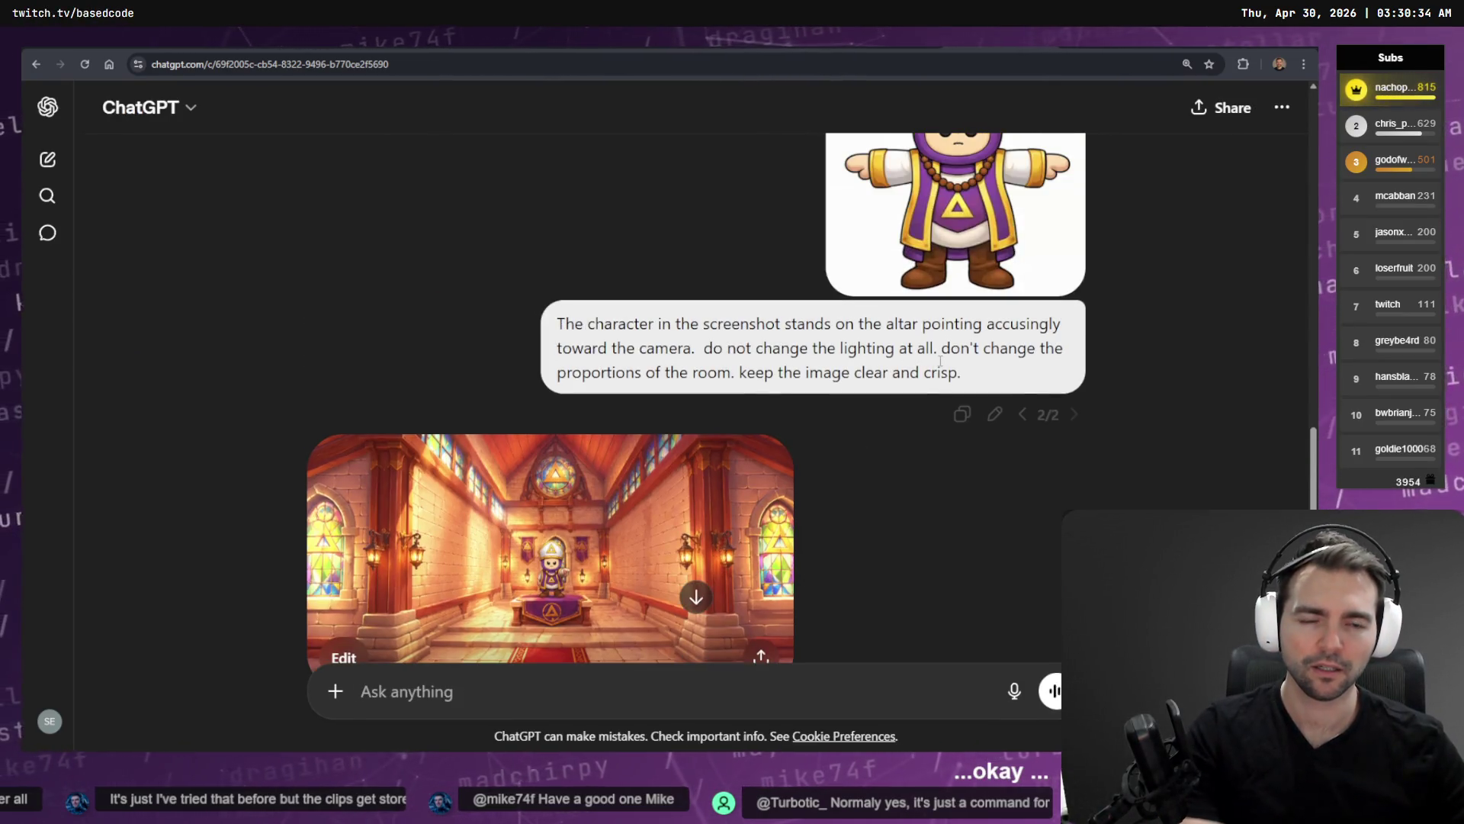
# Compare the first and second versions of the altar prompt and their generated images.
pyautogui.click(1021, 415)
pyautogui.scroll(-2, 1029, 452)
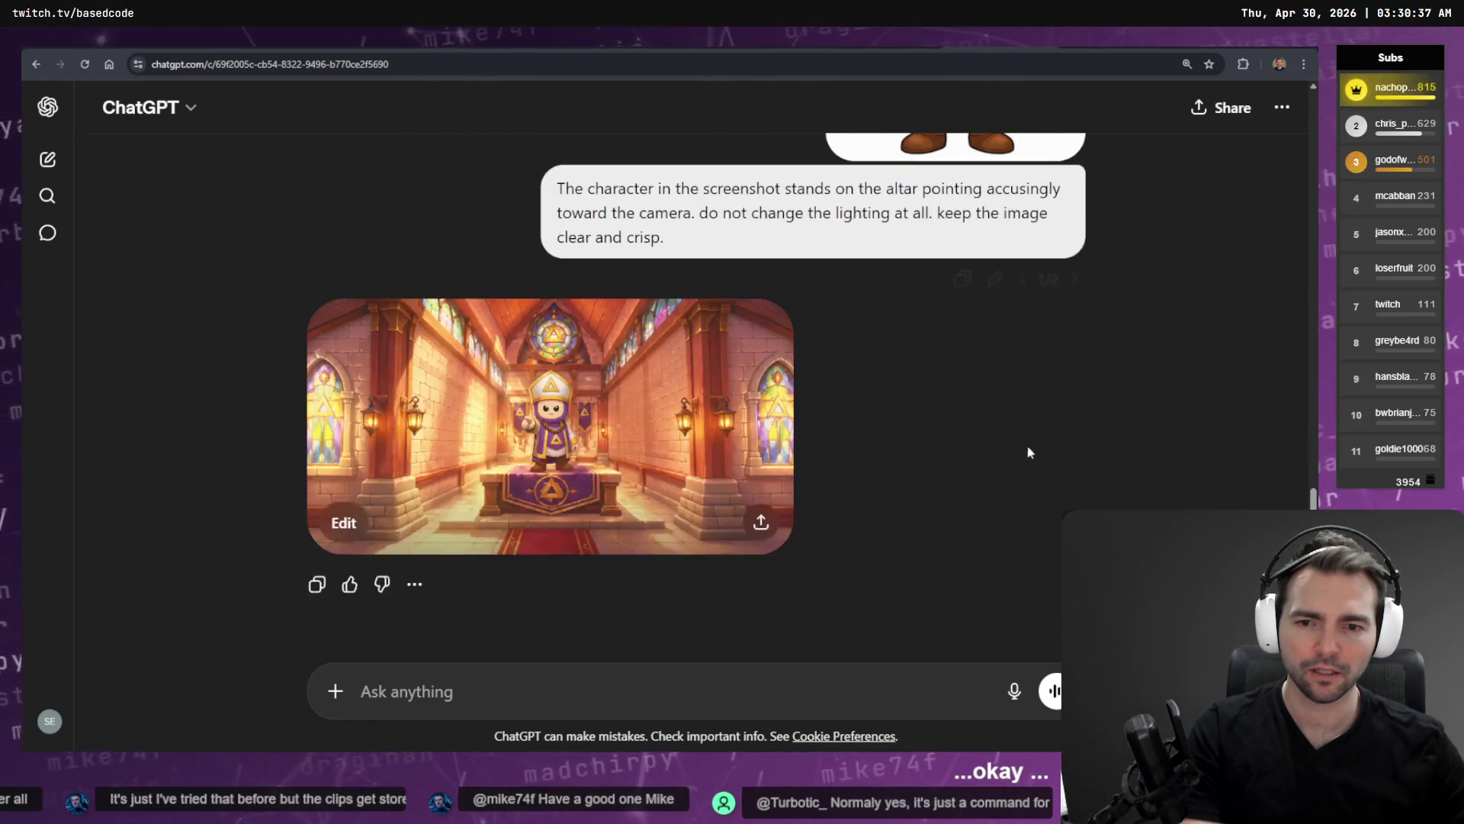
pyautogui.click(548, 431)
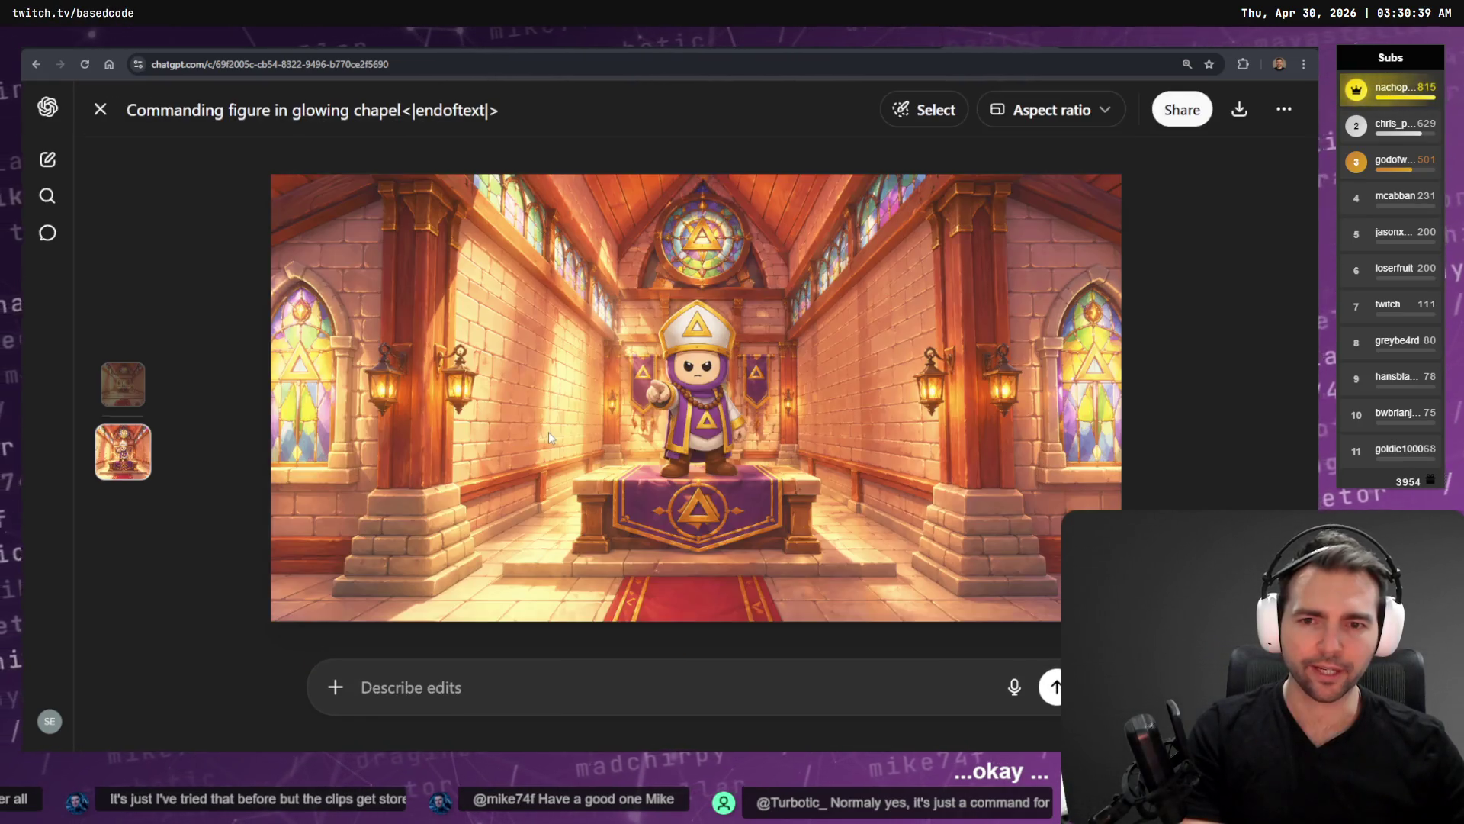
pyautogui.press('Escape')
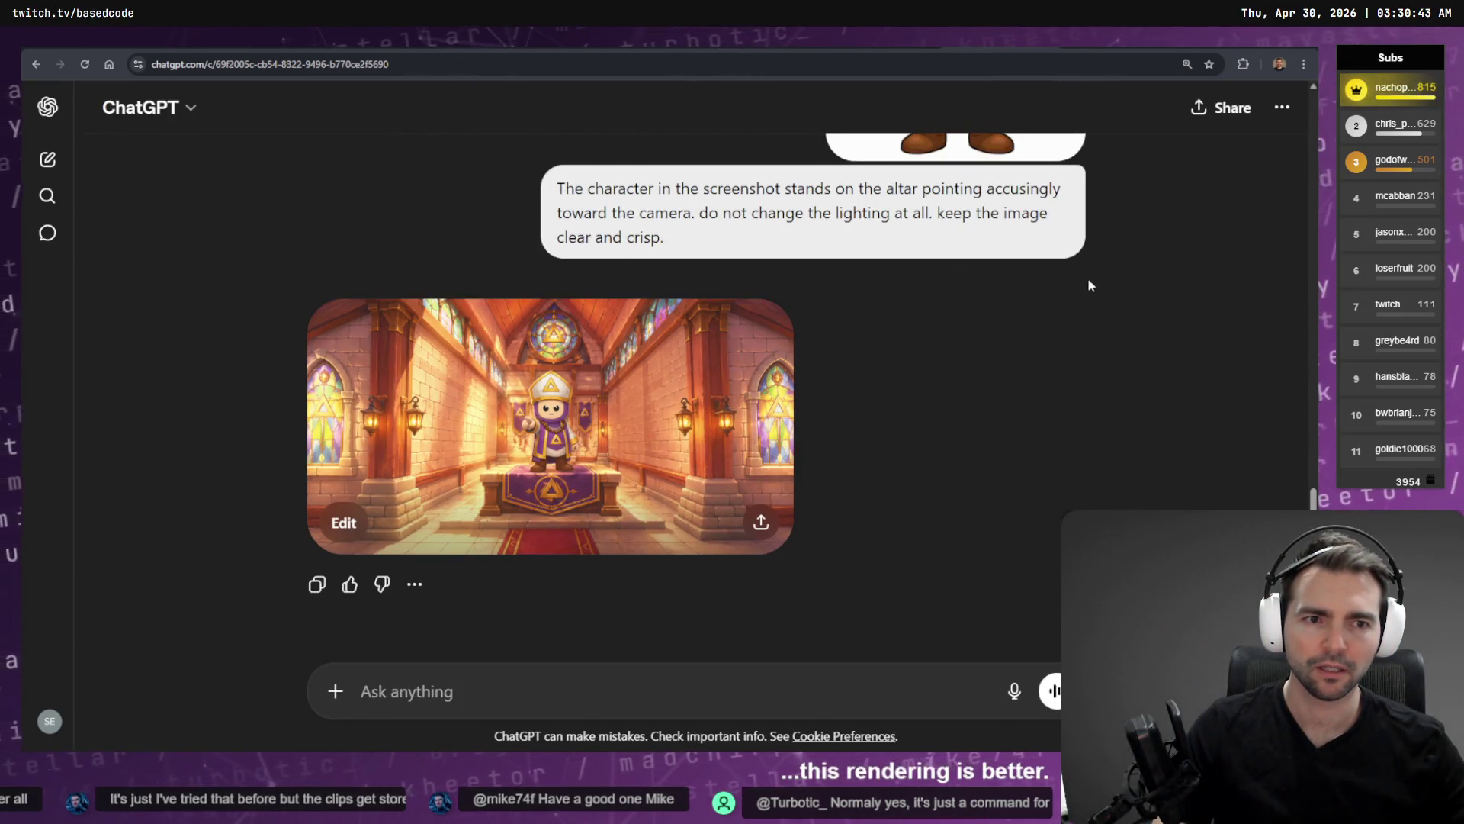
pyautogui.click(1075, 280)
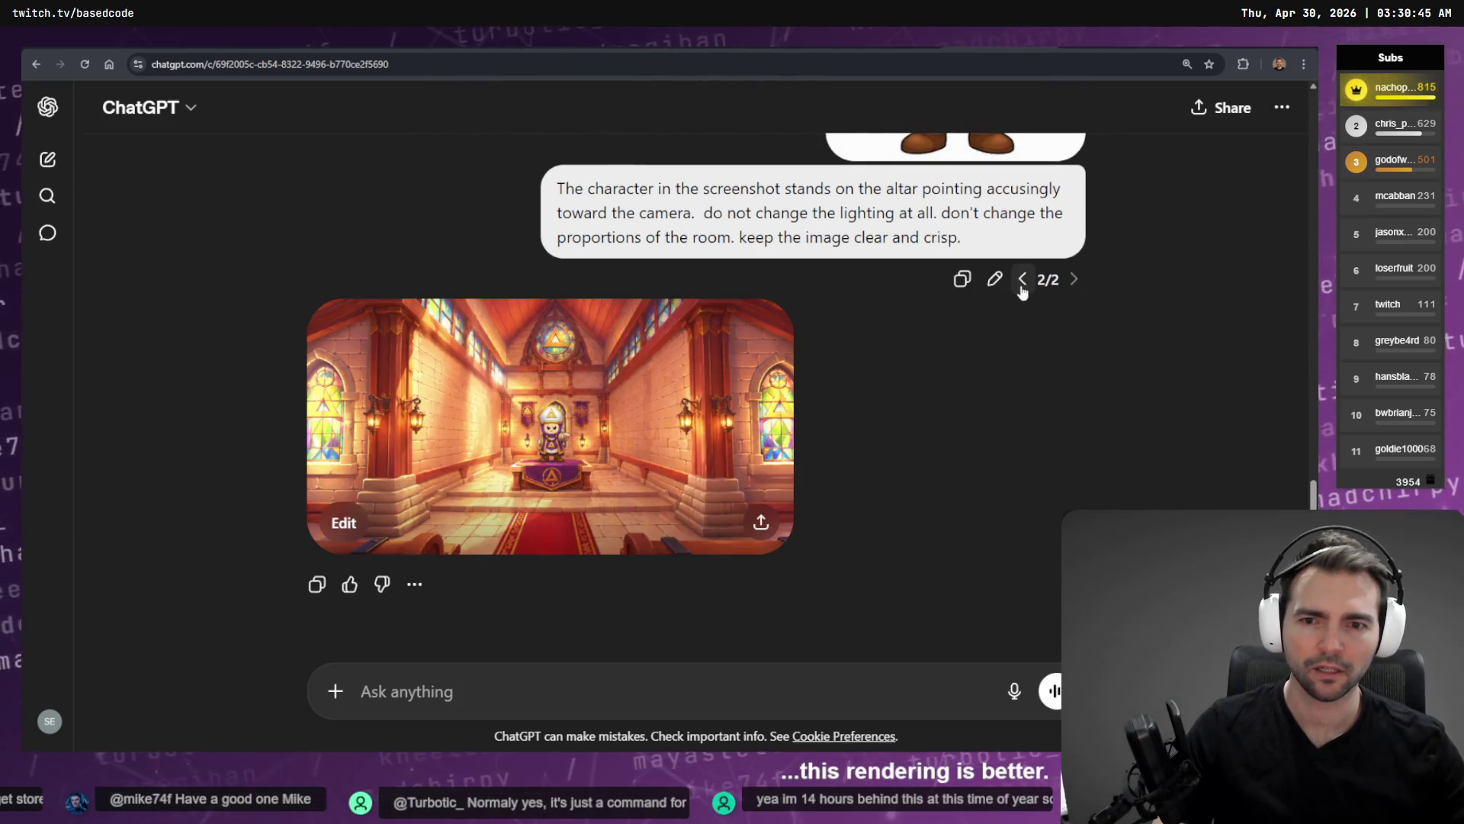
pyautogui.click(1022, 279)
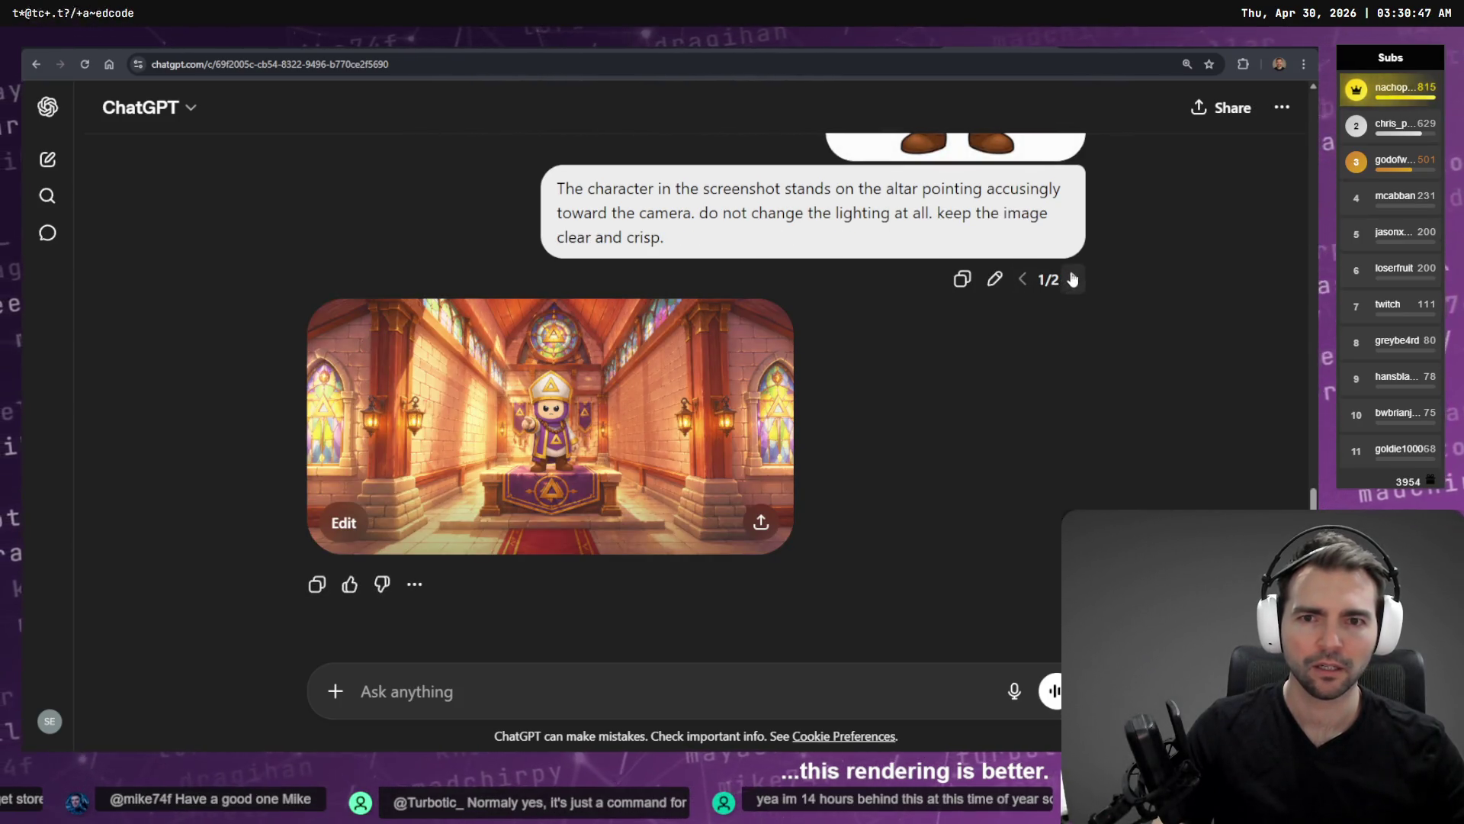
pyautogui.click(1073, 280)
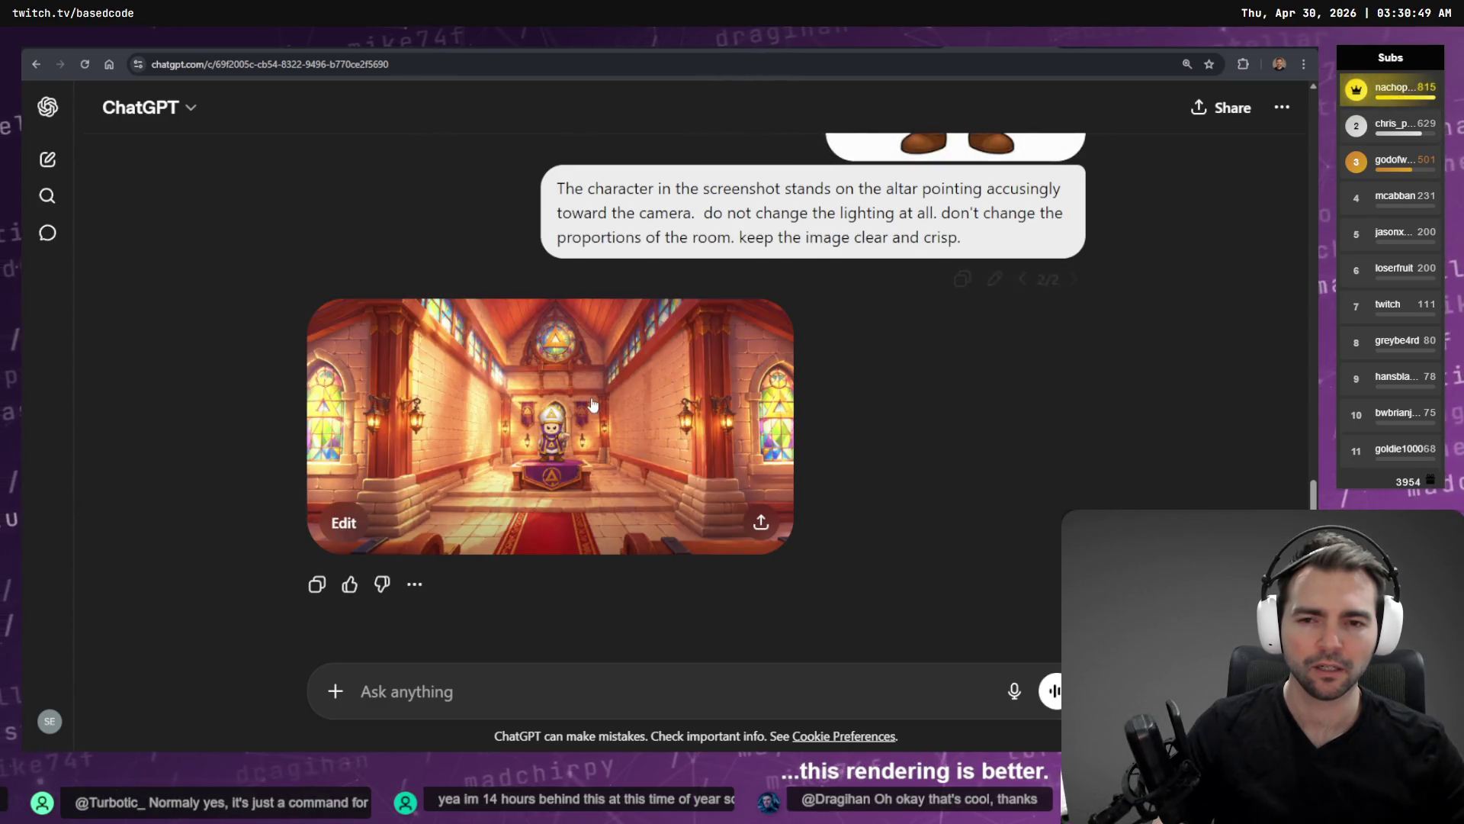
pyautogui.click(591, 416)
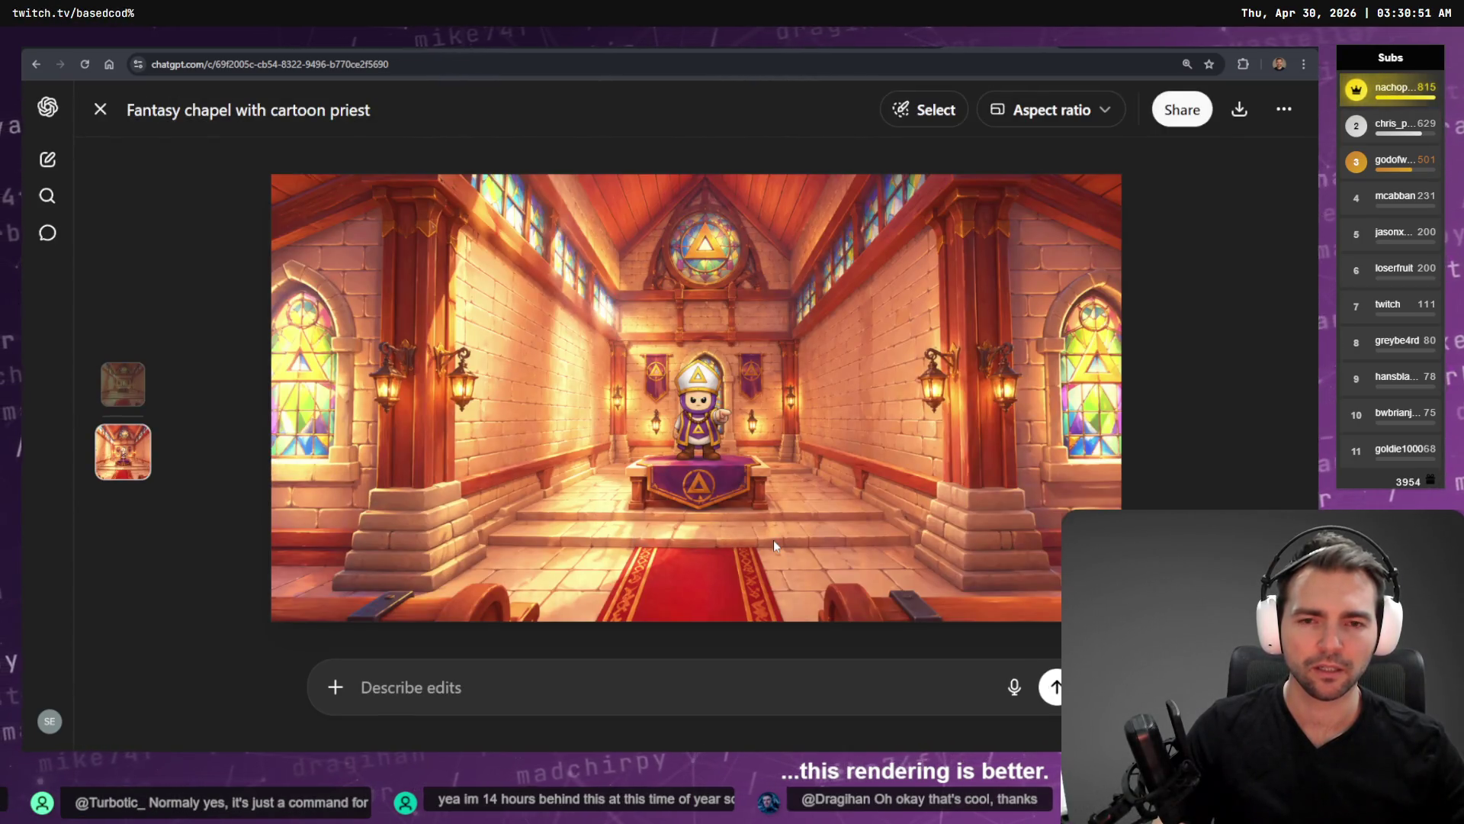
pyautogui.press('Escape')
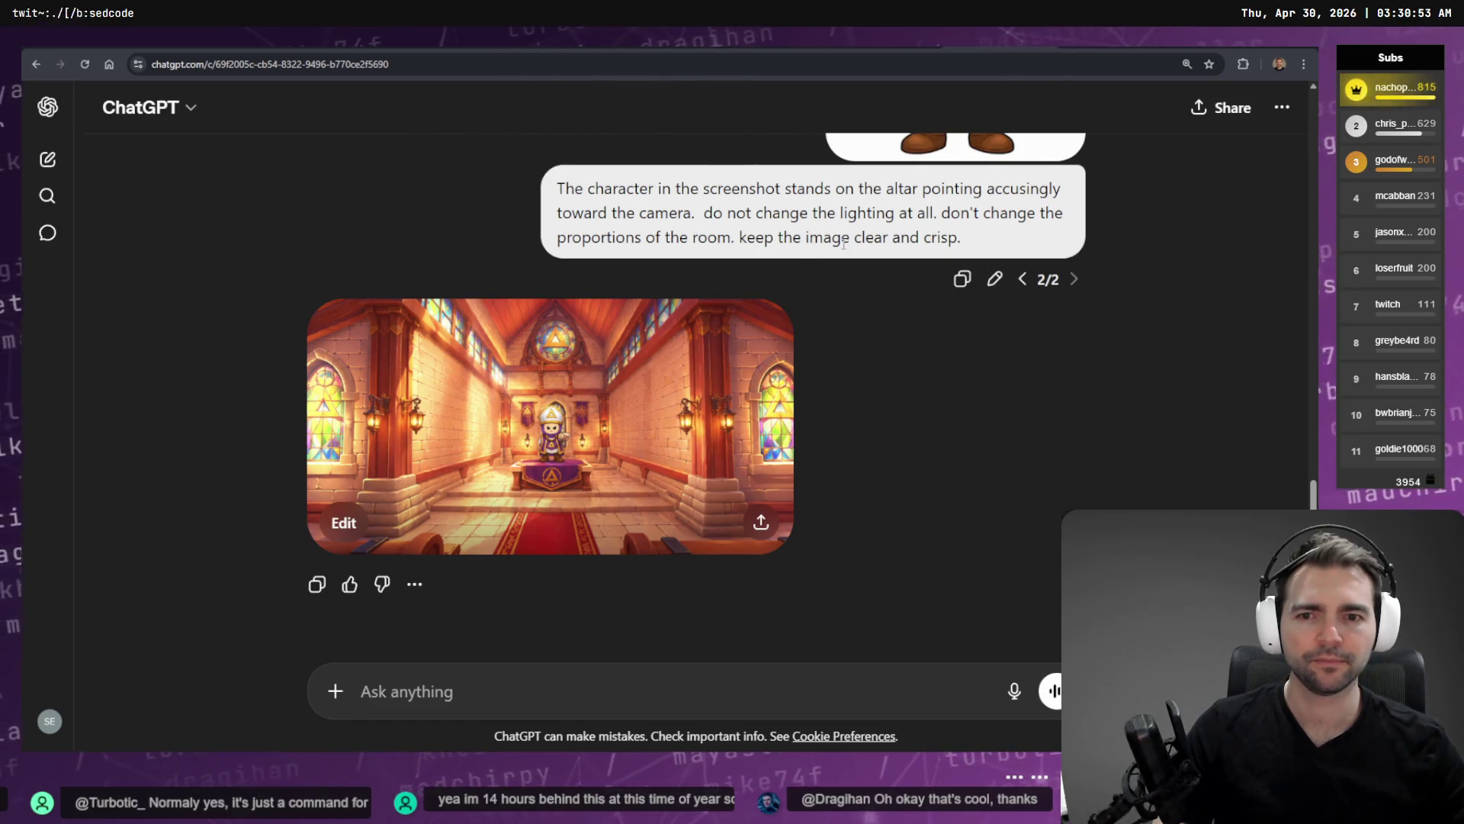
pyautogui.click(662, 418)
pyautogui.rightClick(772, 414)
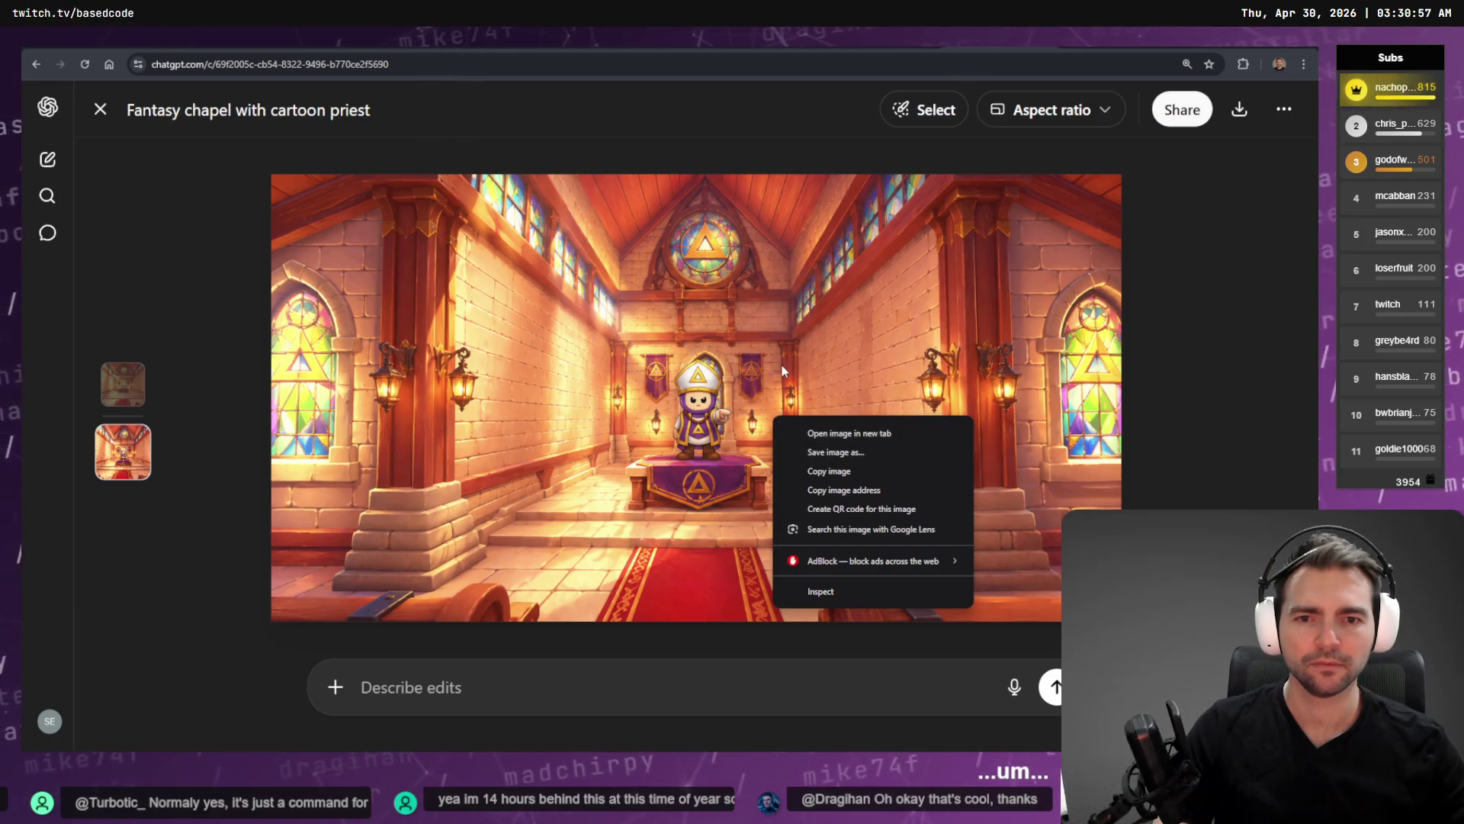
pyautogui.click(857, 369)
pyautogui.press('Escape')
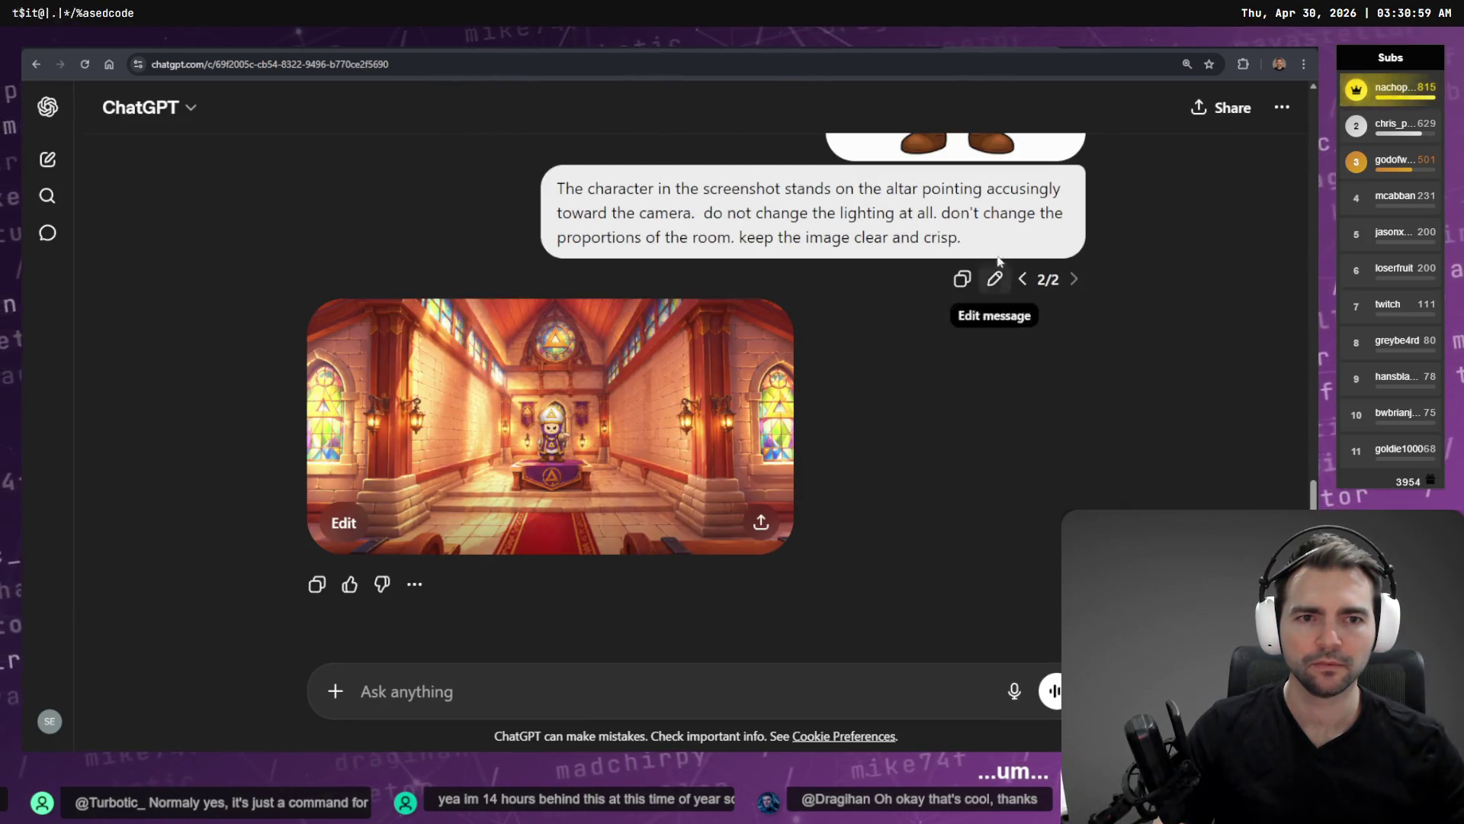
# Change 'toward' to 'past' in the altar prompt and resend it to regenerate the image.
pyautogui.click(995, 280)
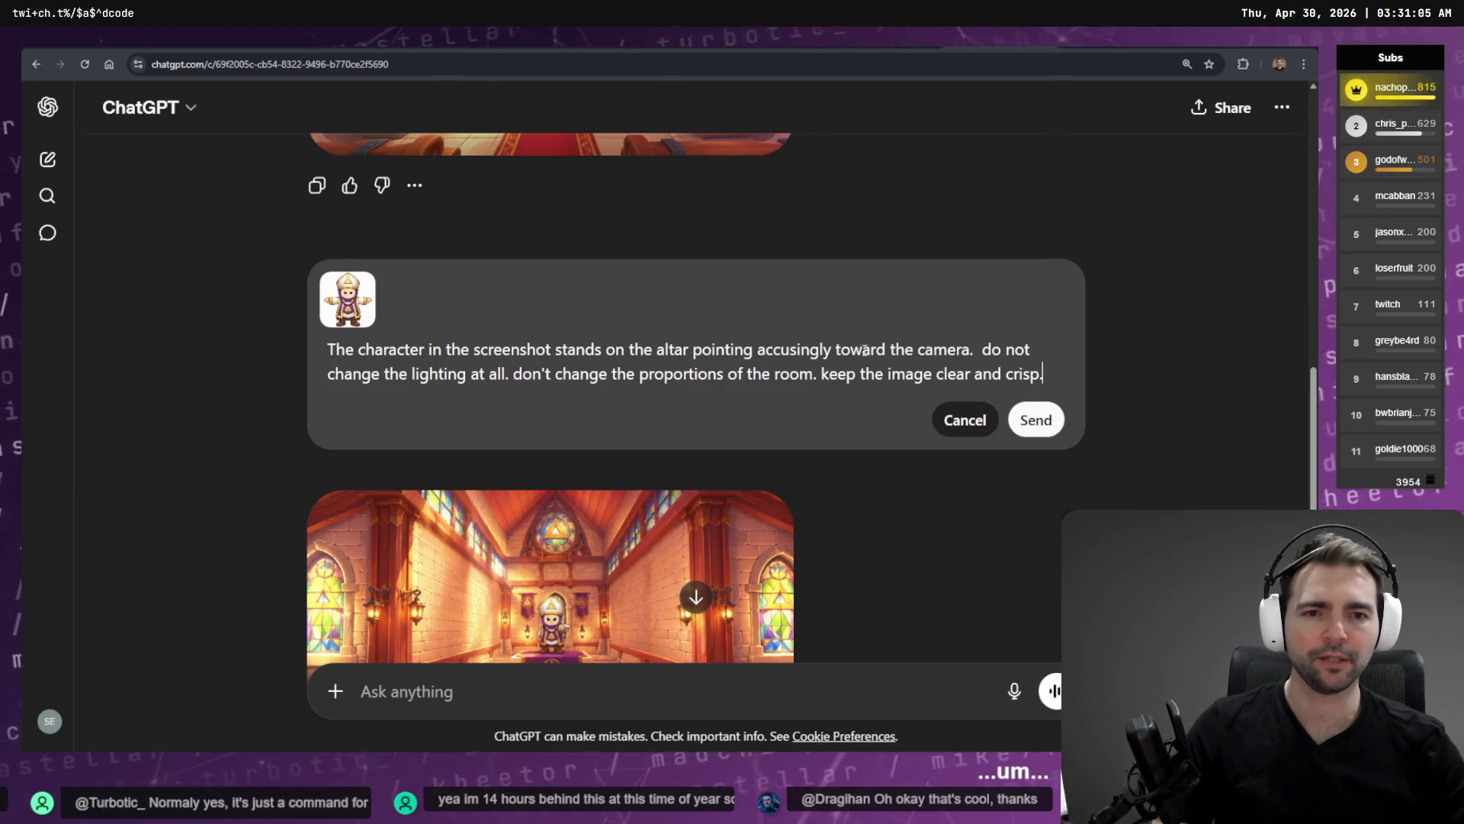
pyautogui.doubleClick(864, 350)
pyautogui.write('past')
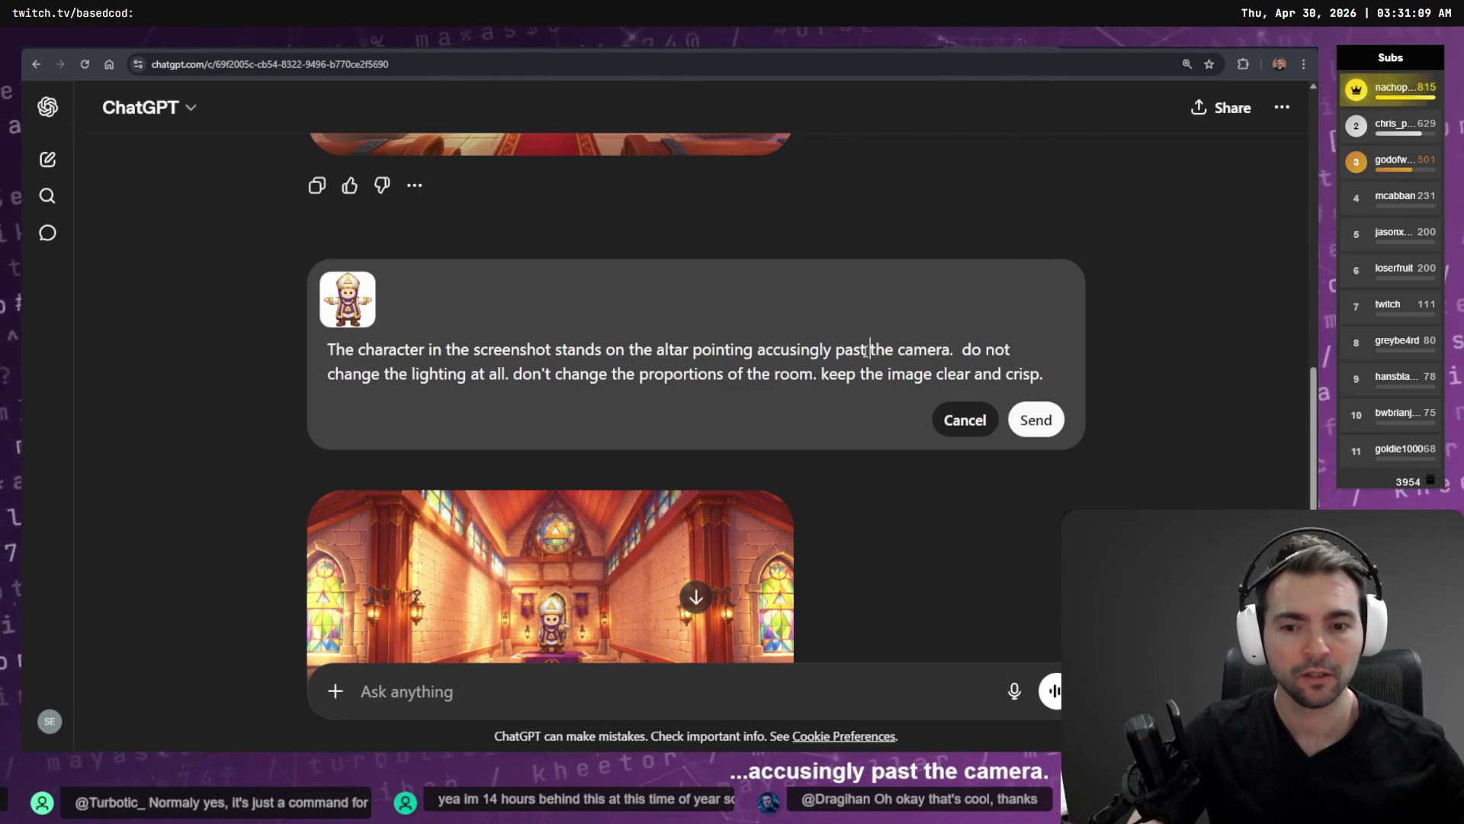
pyautogui.click(1035, 419)
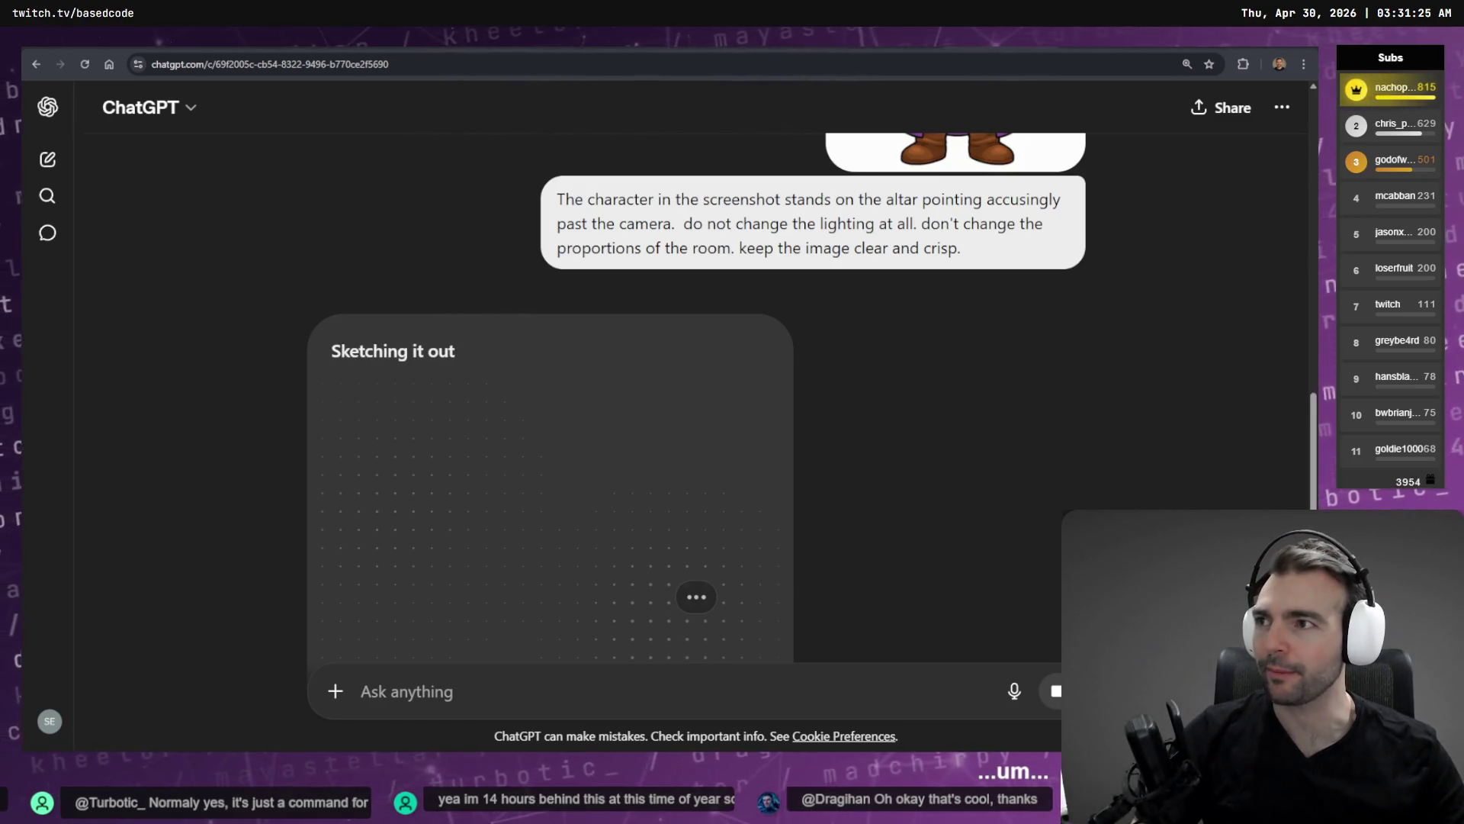
pyautogui.scroll(-3, 137, 313)
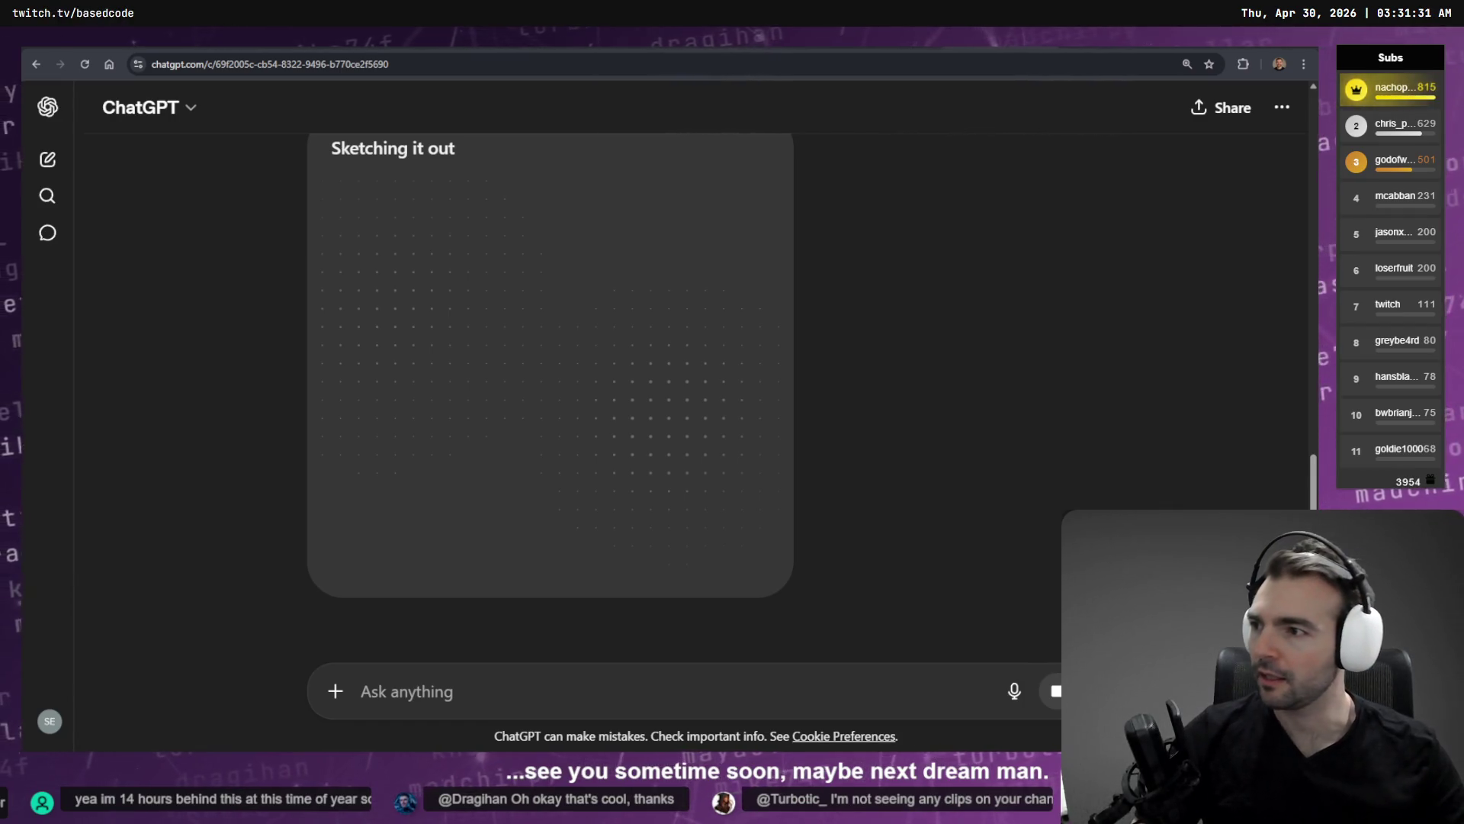
pyautogui.hotkey('alt', 'Tab')
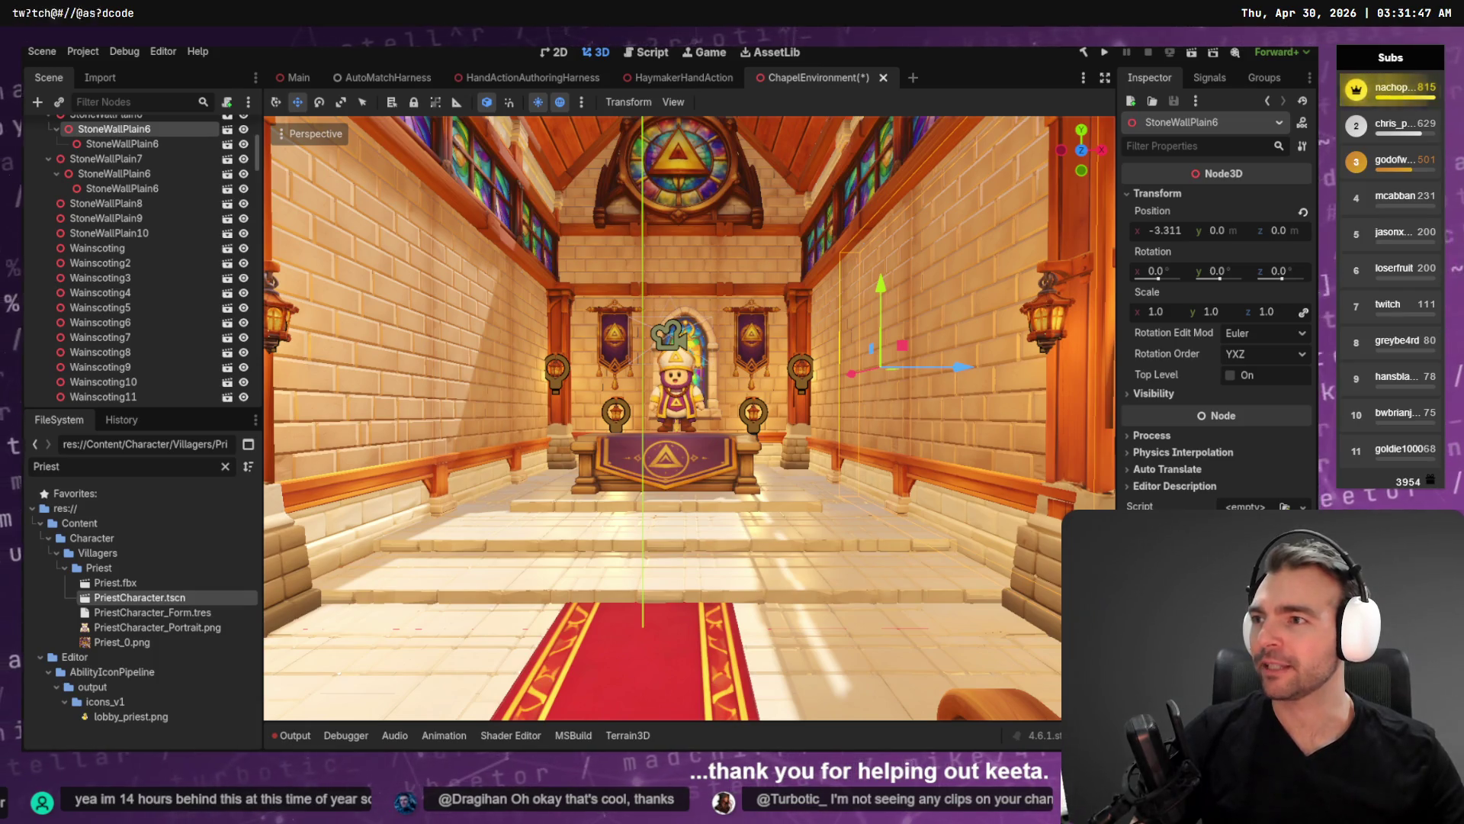
# Move the camera back down the chapel aisle and hide the transform gizmo, grid and gizmos.
pyautogui.rightClick(830, 244)
pyautogui.press('s')
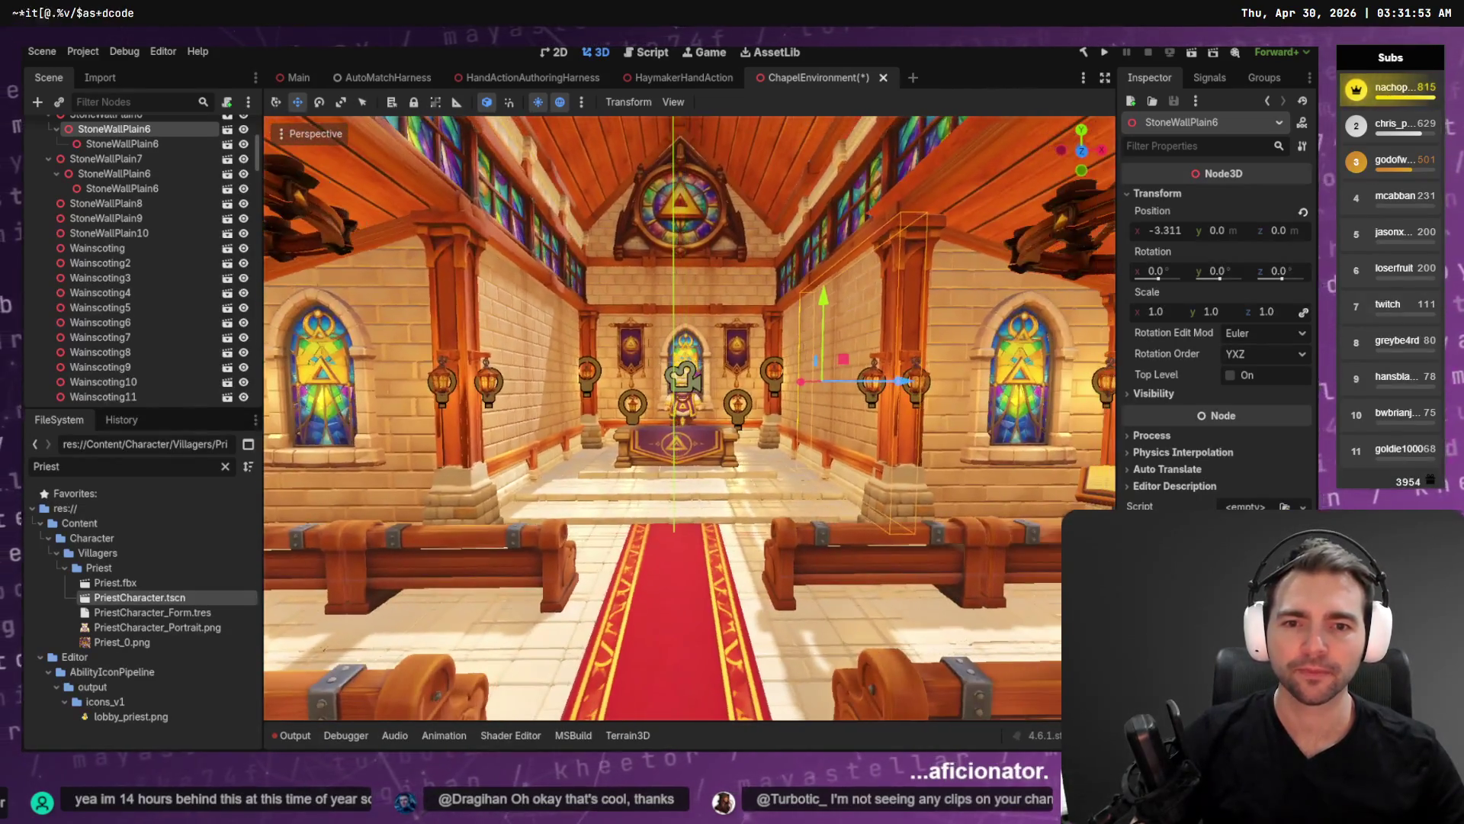
pyautogui.click(313, 134)
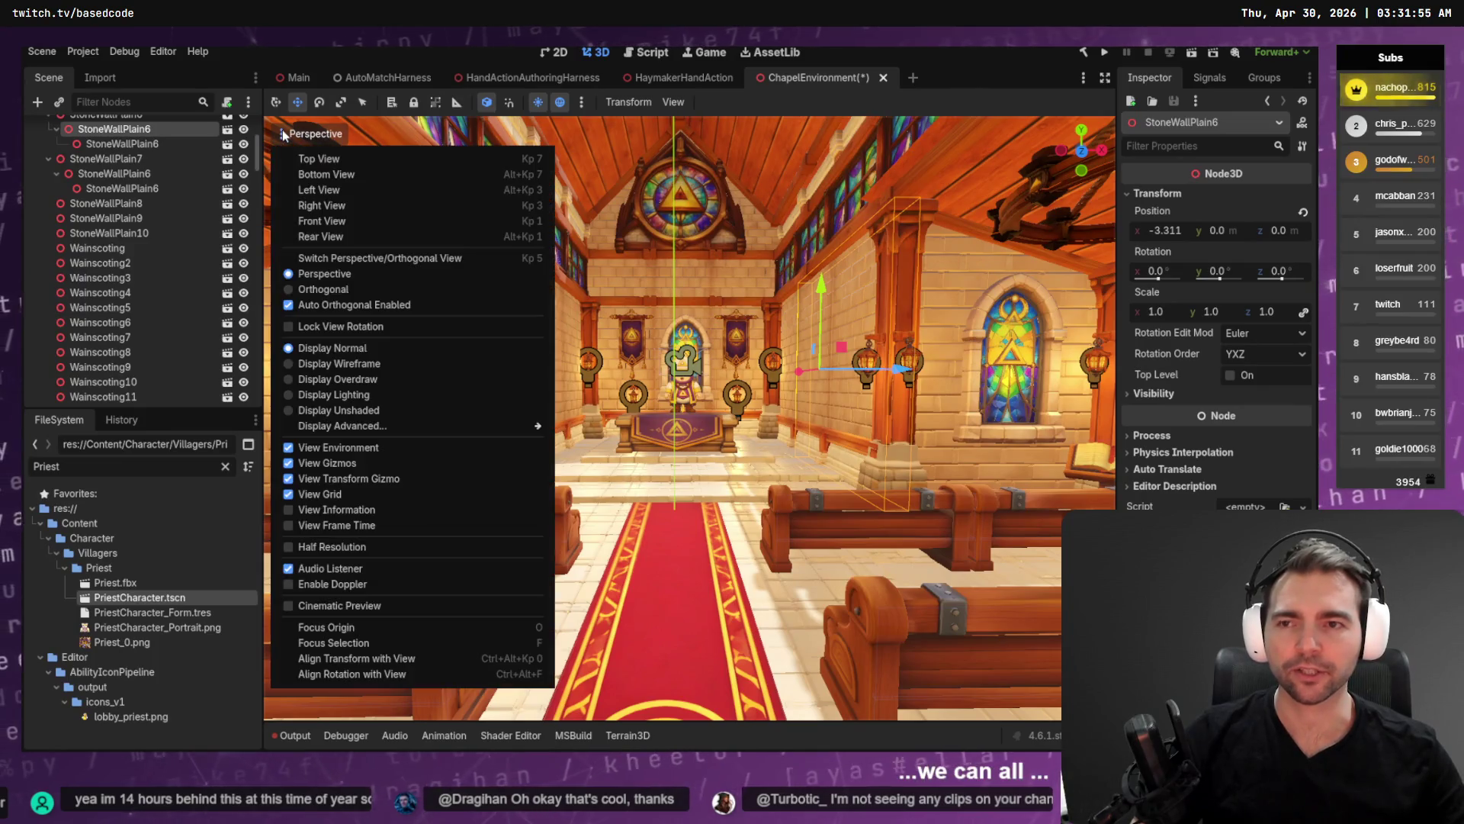
pyautogui.click(364, 450)
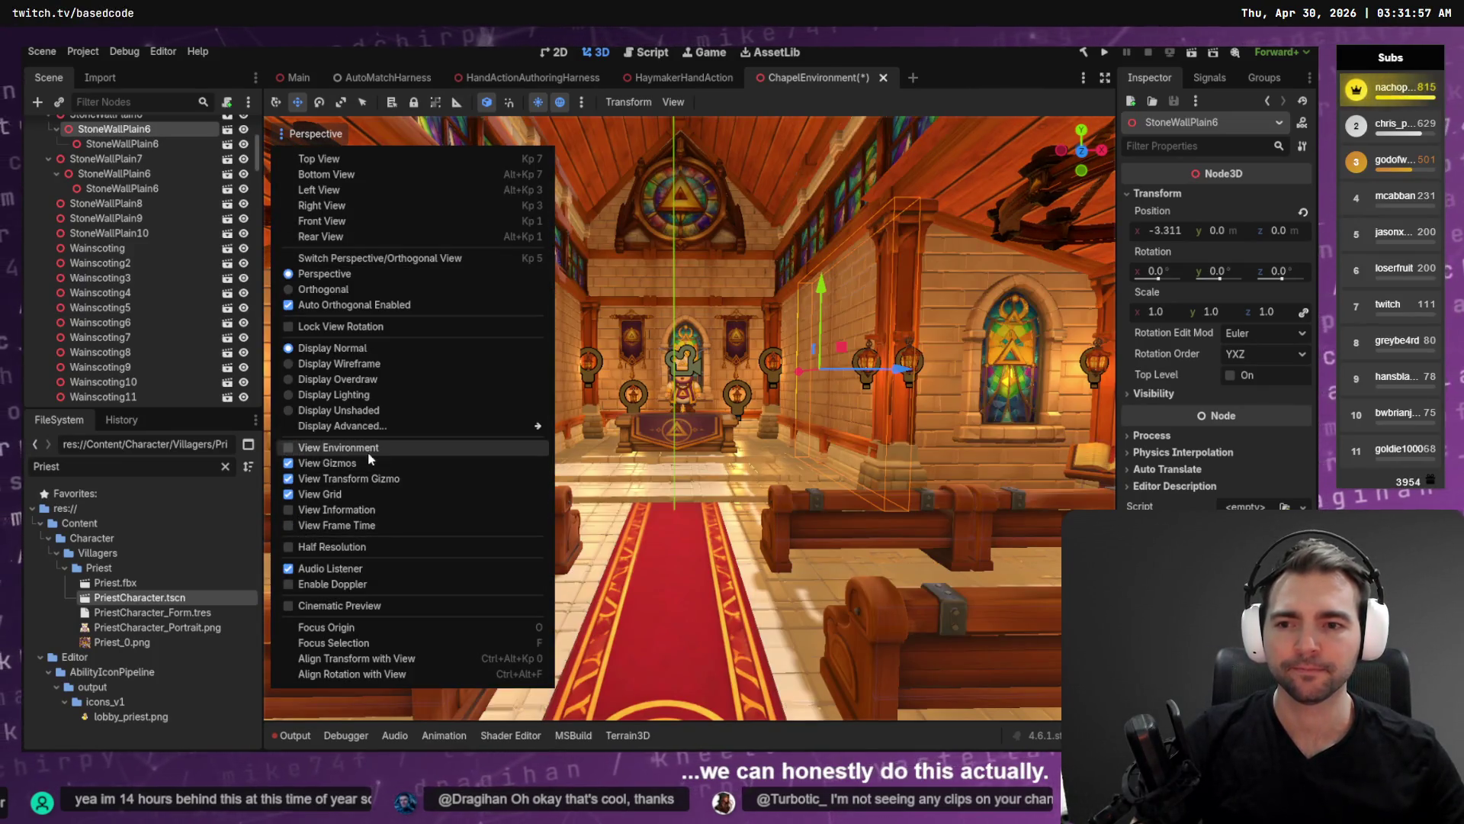
pyautogui.click(367, 450)
pyautogui.click(367, 478)
pyautogui.click(352, 495)
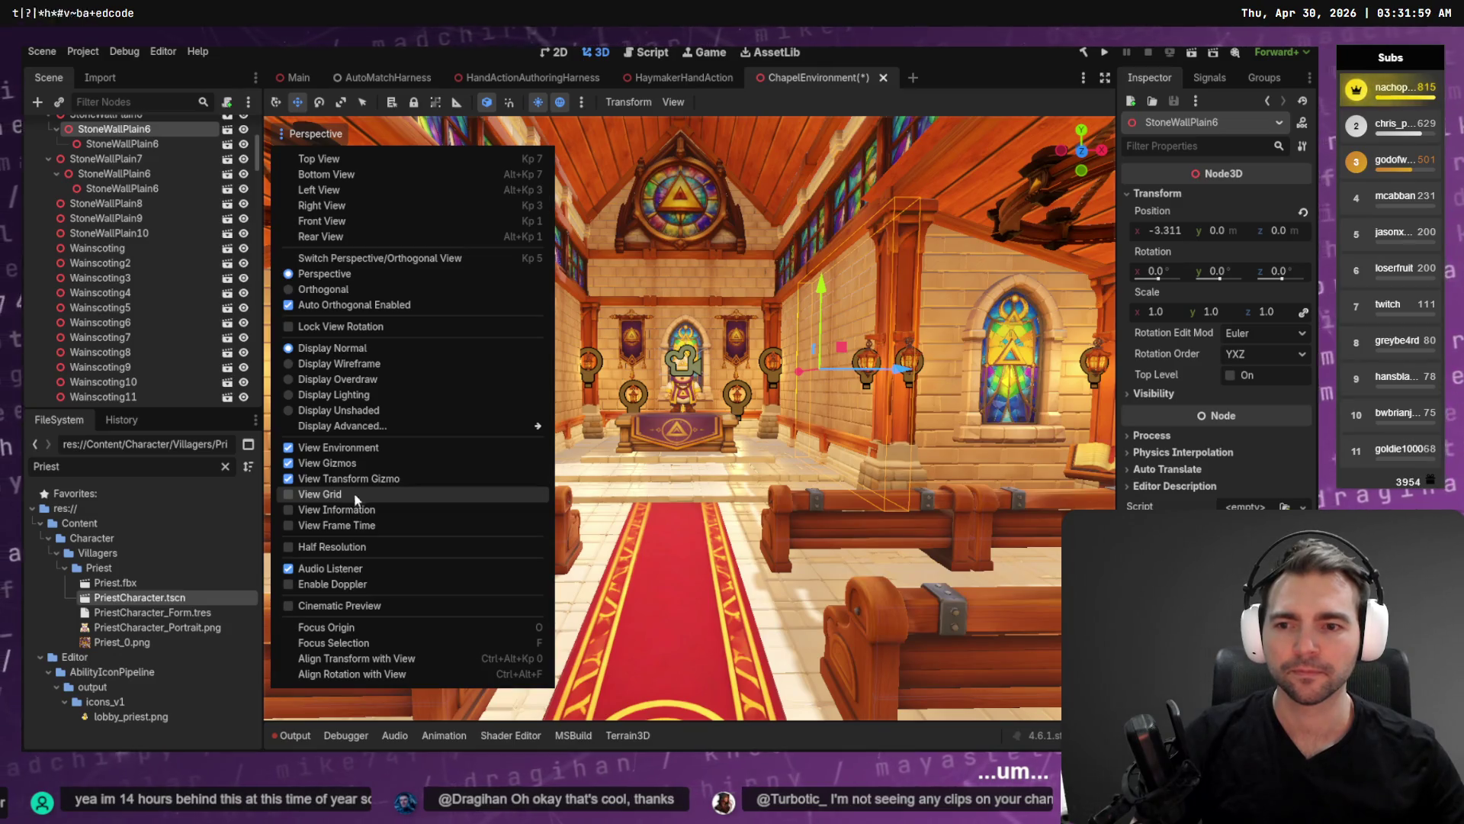
pyautogui.click(374, 463)
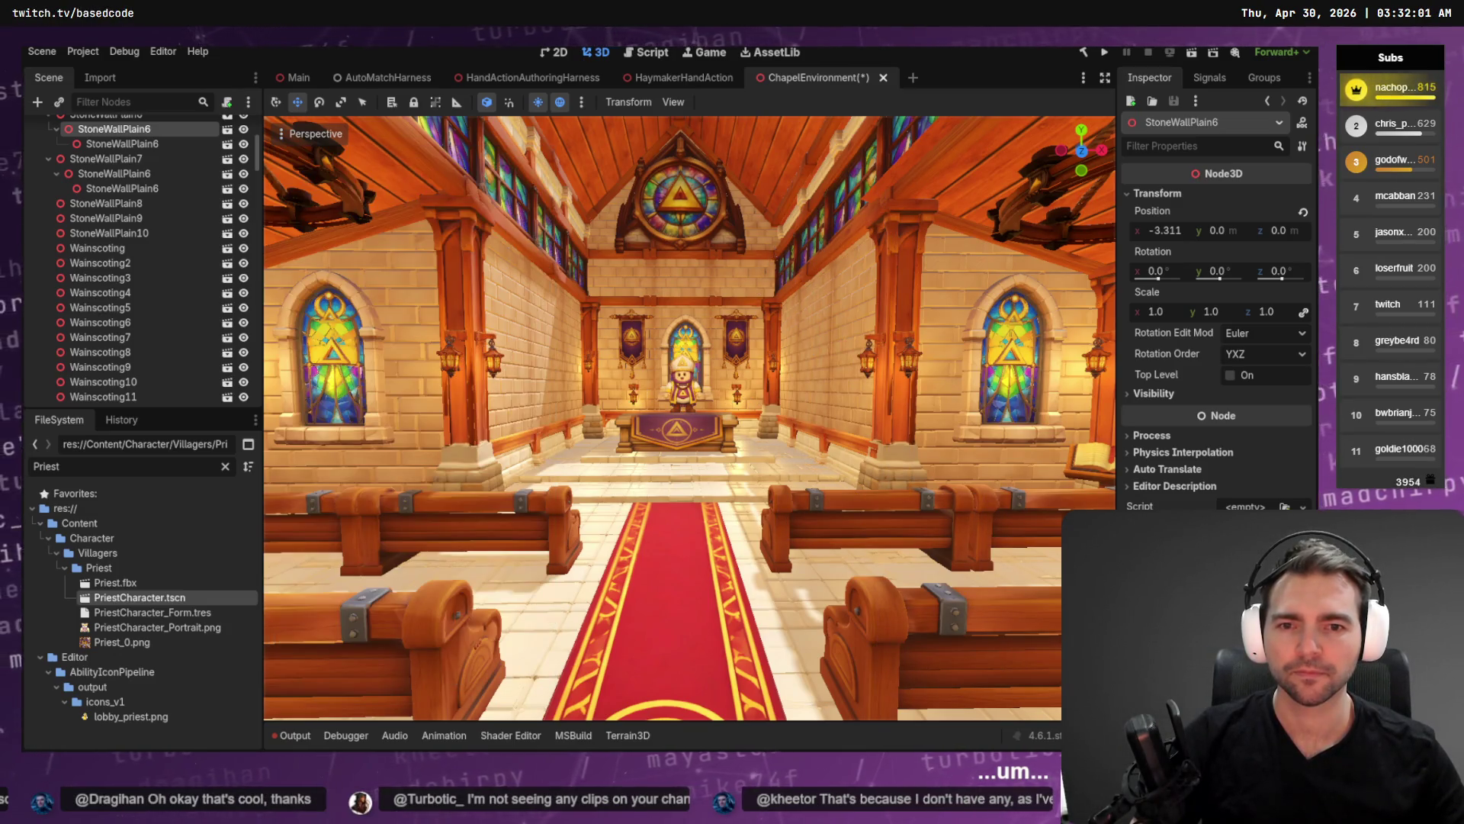
# Hide the docks so the viewport fills the editor and capture region screenshots of the chapel.
pyautogui.scroll(3, 686, 419)
pyautogui.scroll(3, 302, 244)
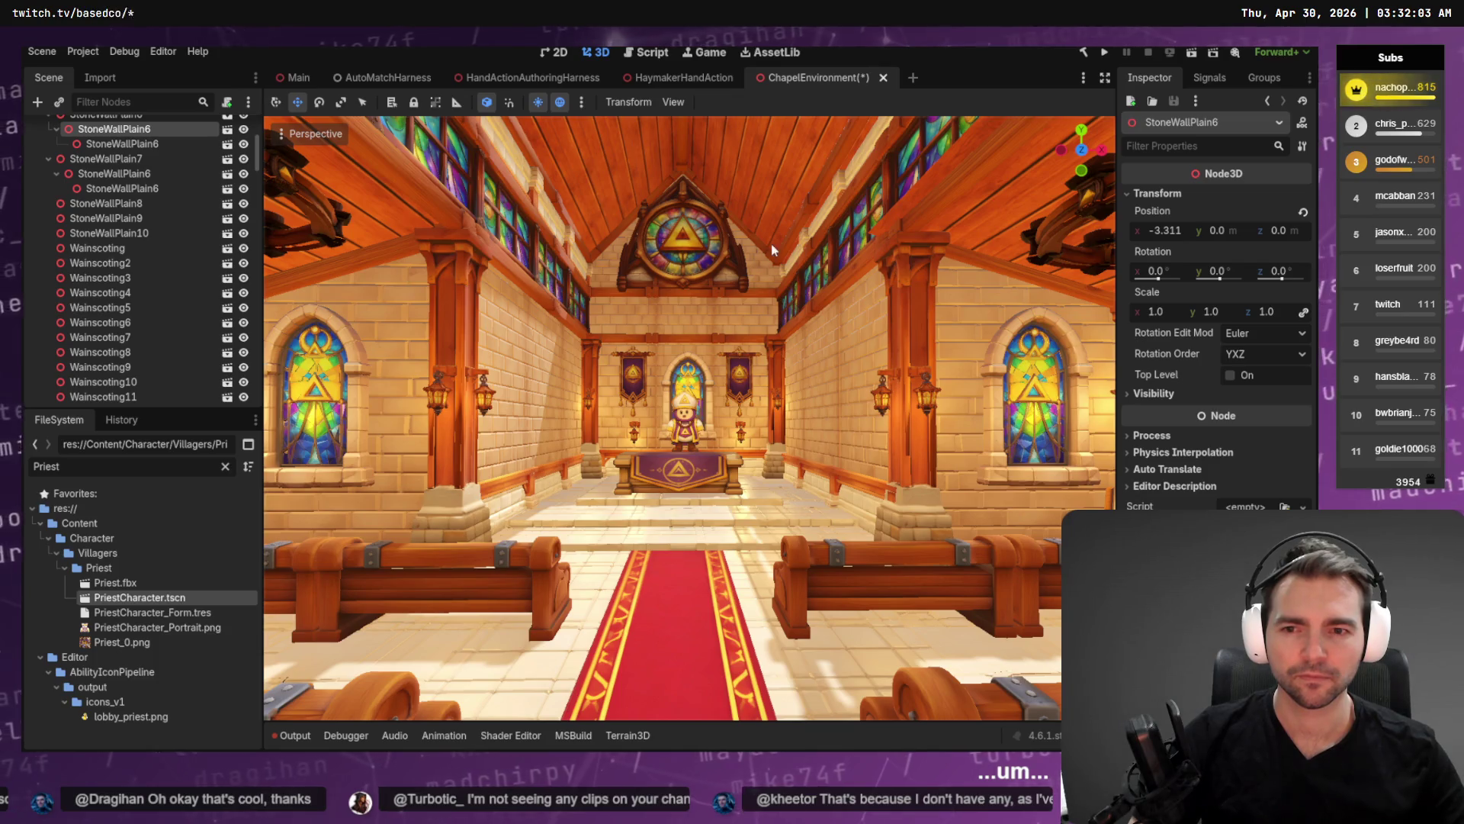
pyautogui.press('Print')
pyautogui.moveTo(381, 117)
pyautogui.mouseDown()
pyautogui.moveTo(906, 624)
pyautogui.moveTo(1022, 705)
pyautogui.mouseUp()
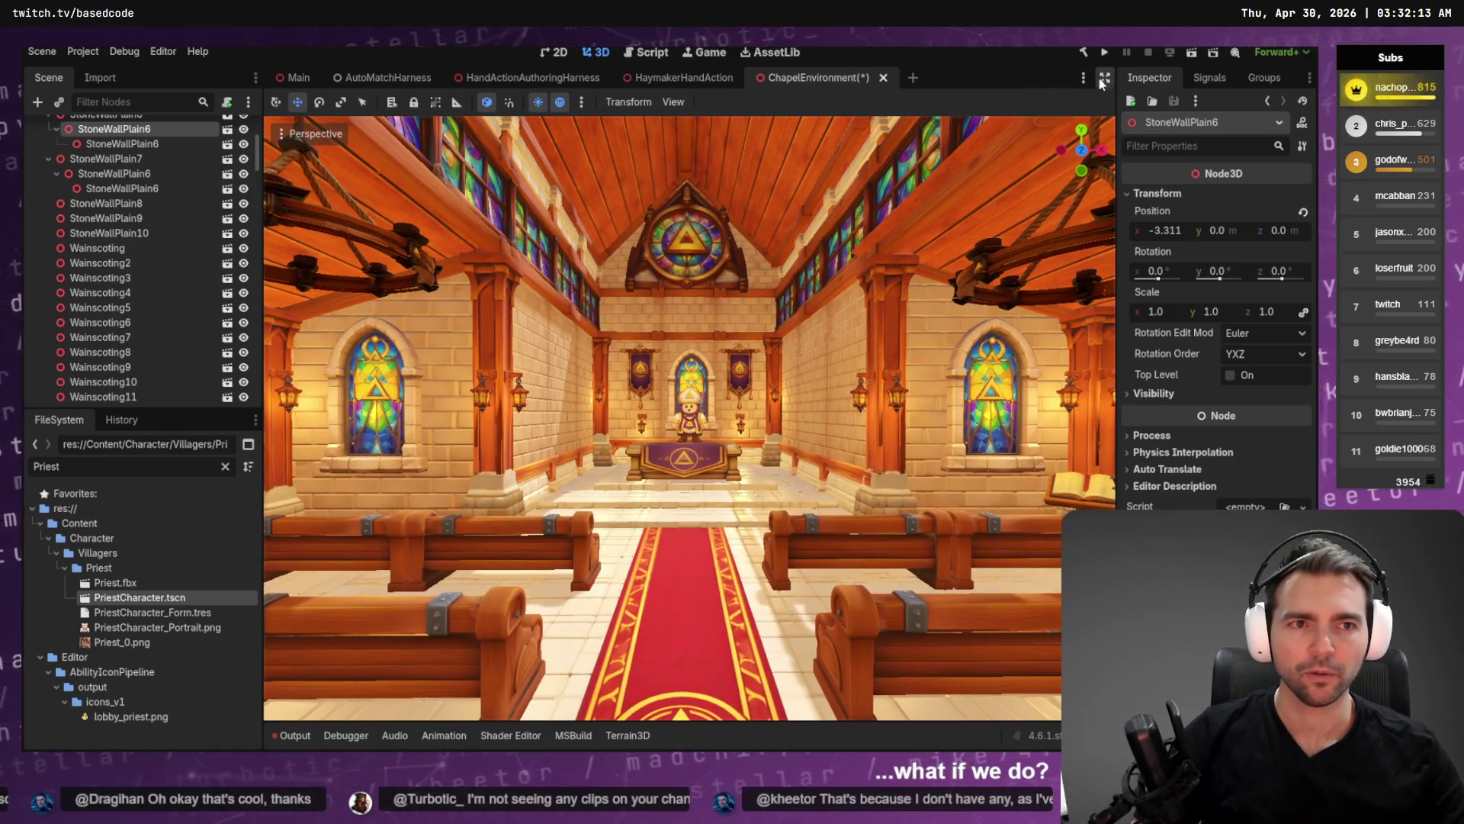
pyautogui.click(1104, 77)
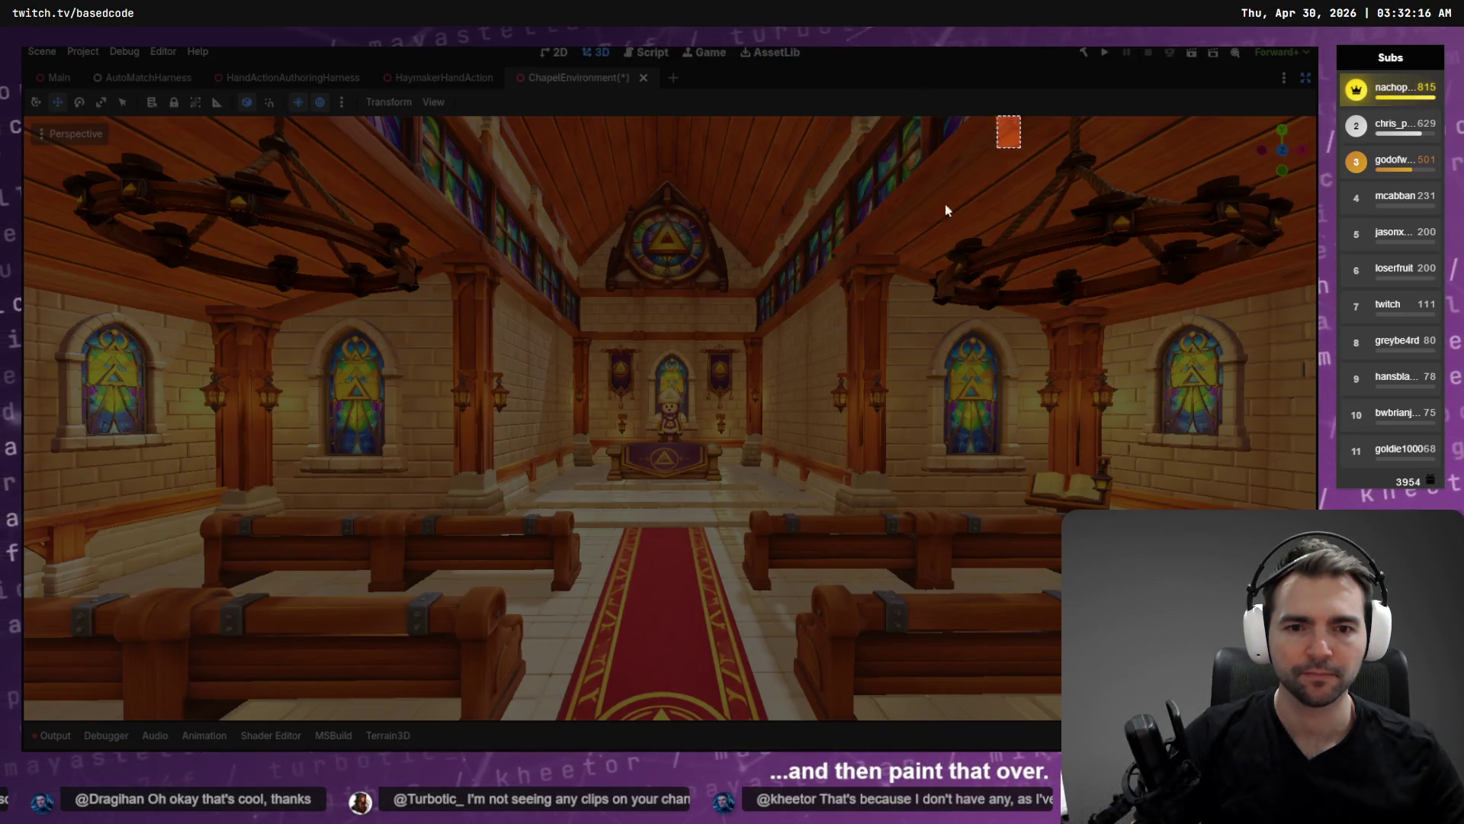
pyautogui.moveTo(1021, 116)
pyautogui.mouseDown()
pyautogui.moveTo(286, 625)
pyautogui.moveTo(252, 684)
pyautogui.mouseUp()
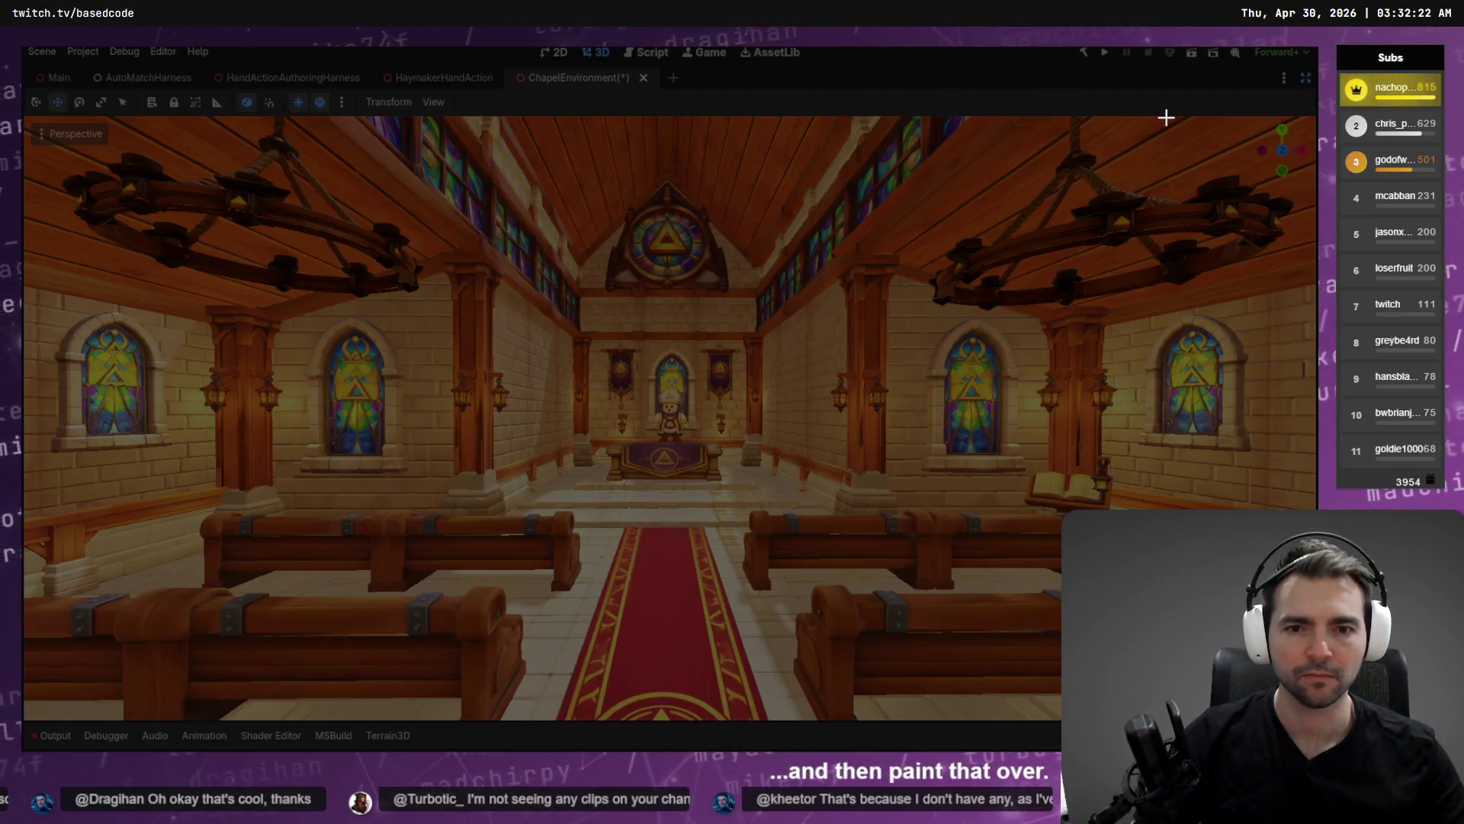
pyautogui.moveTo(1163, 117)
pyautogui.mouseDown()
pyautogui.moveTo(261, 679)
pyautogui.moveTo(124, 724)
pyautogui.moveTo(137, 717)
pyautogui.mouseUp()
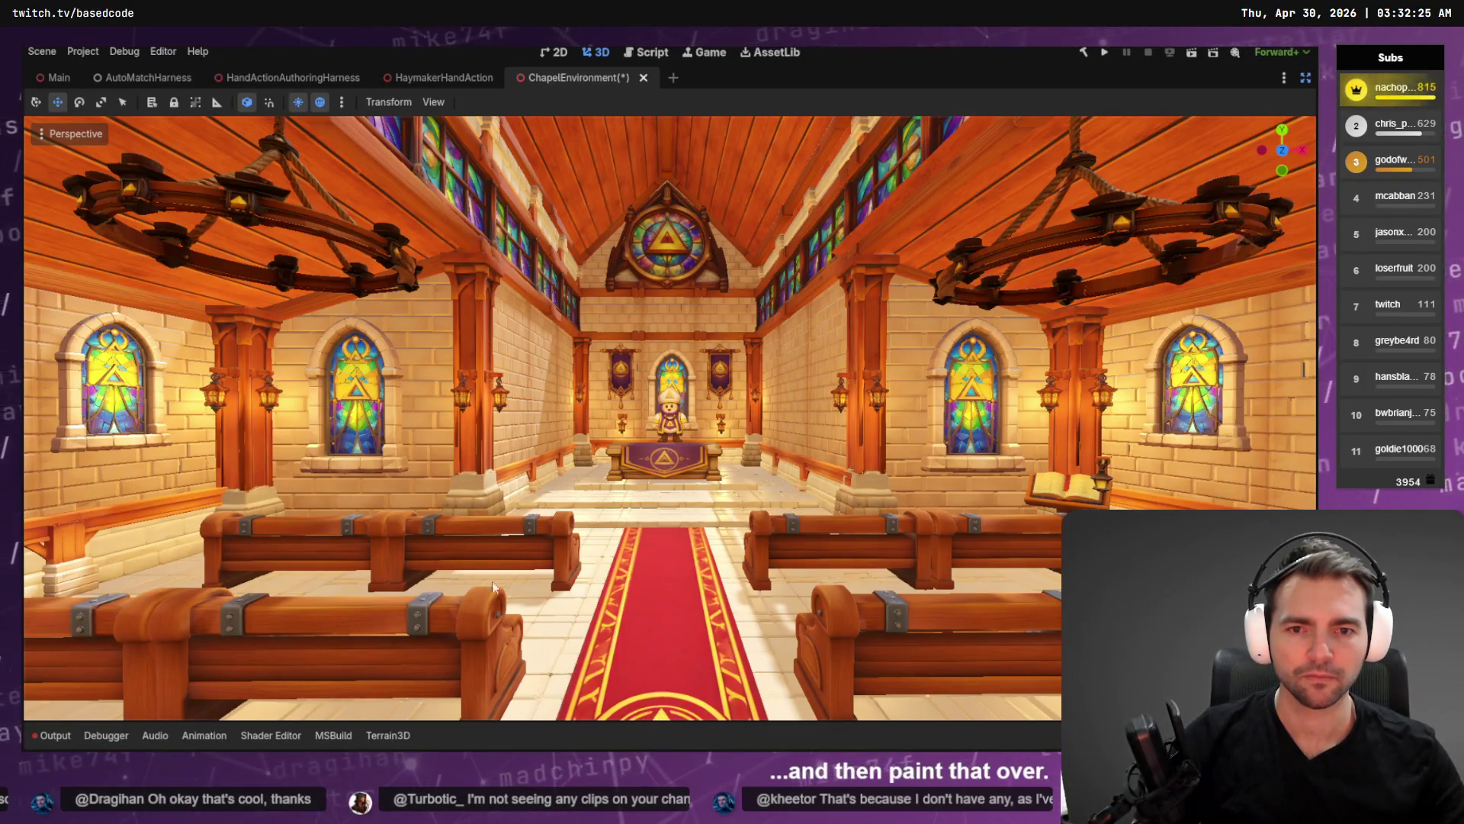
pyautogui.hotkey('alt', 'Tab')
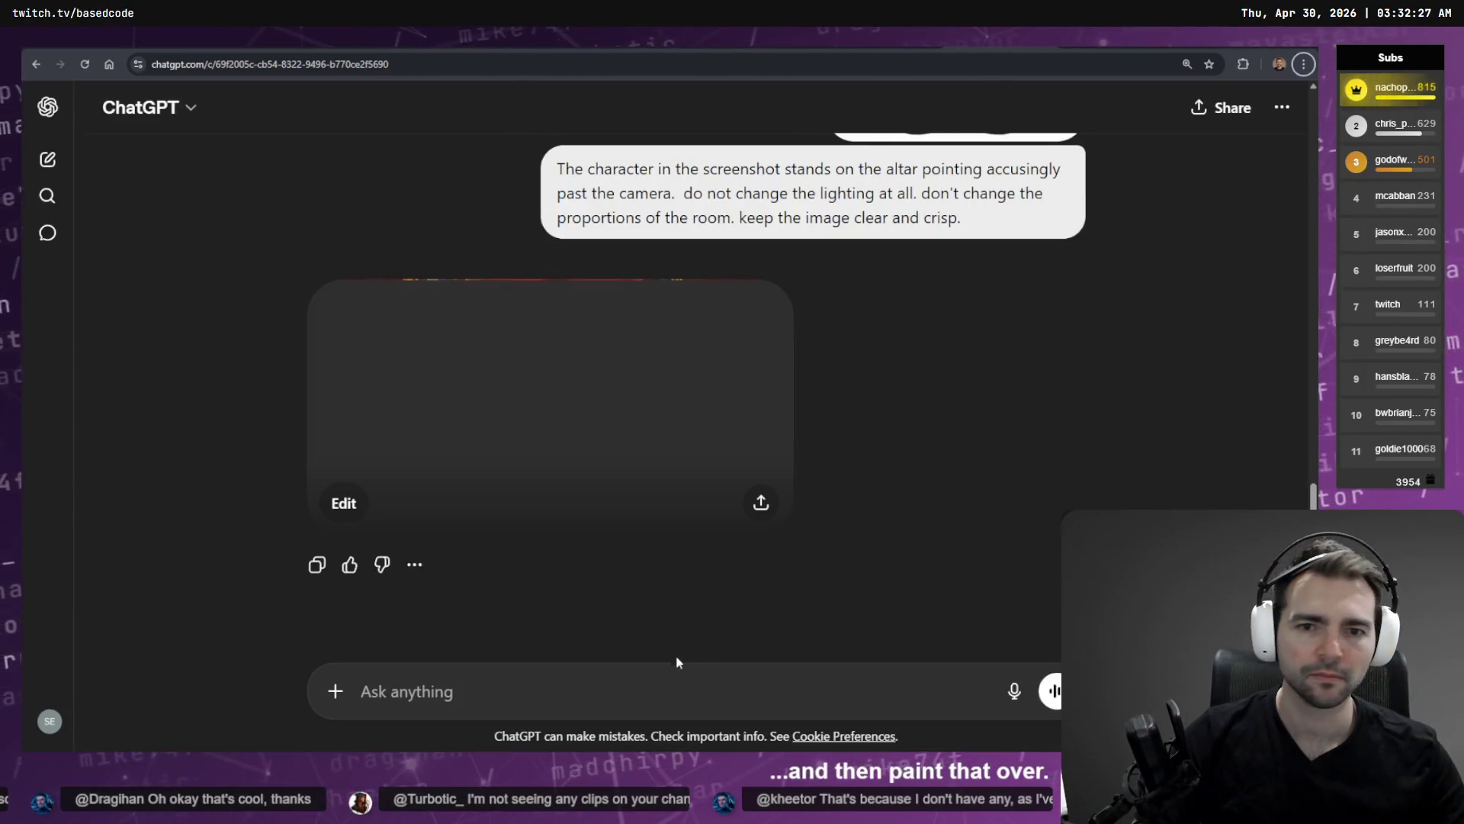
# Review the generated chapel image at full size.
pyautogui.scroll(2, 648, 534)
pyautogui.scroll(-2, 610, 511)
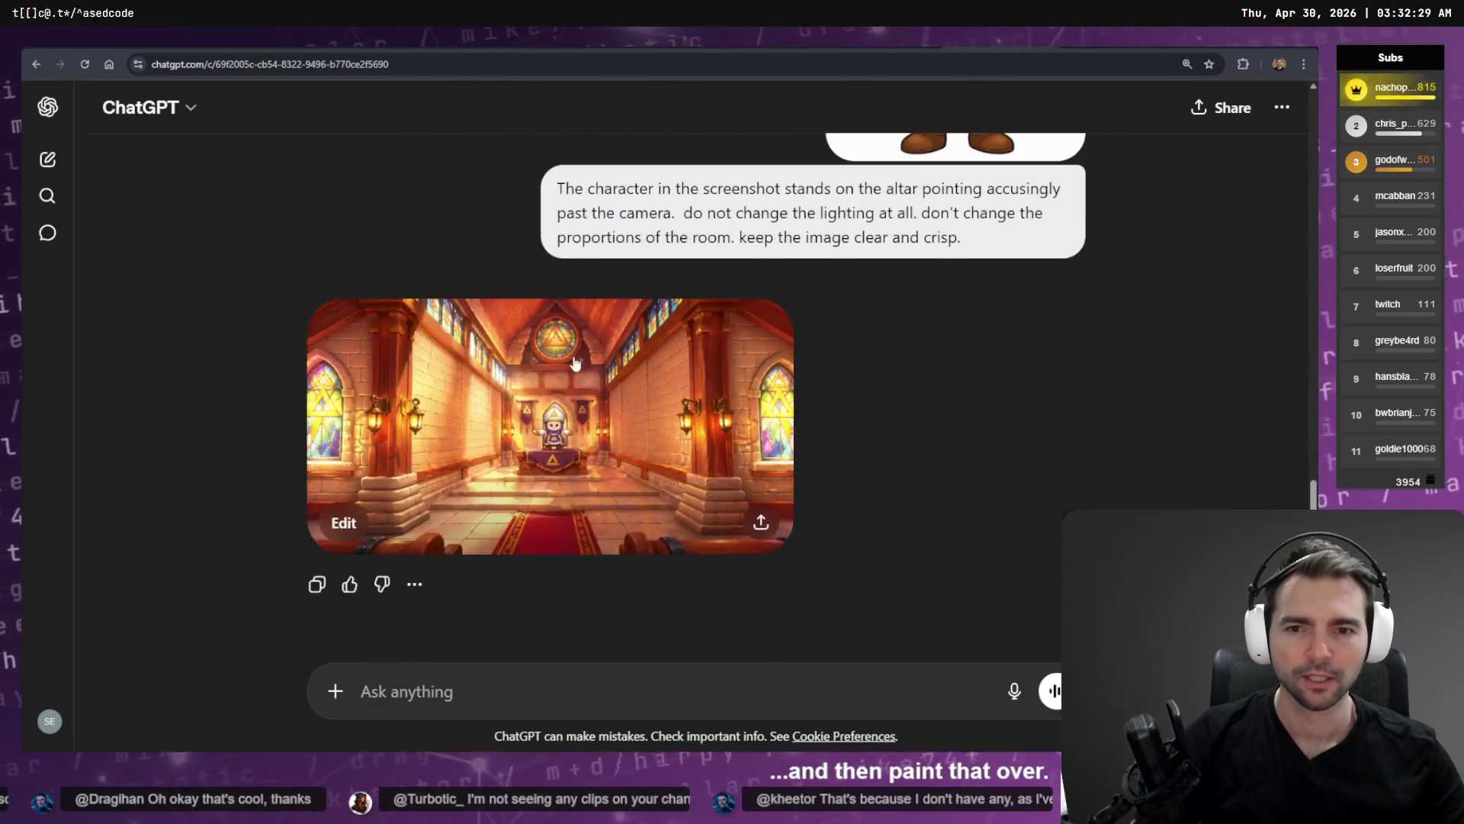
pyautogui.click(579, 496)
pyautogui.press('Escape')
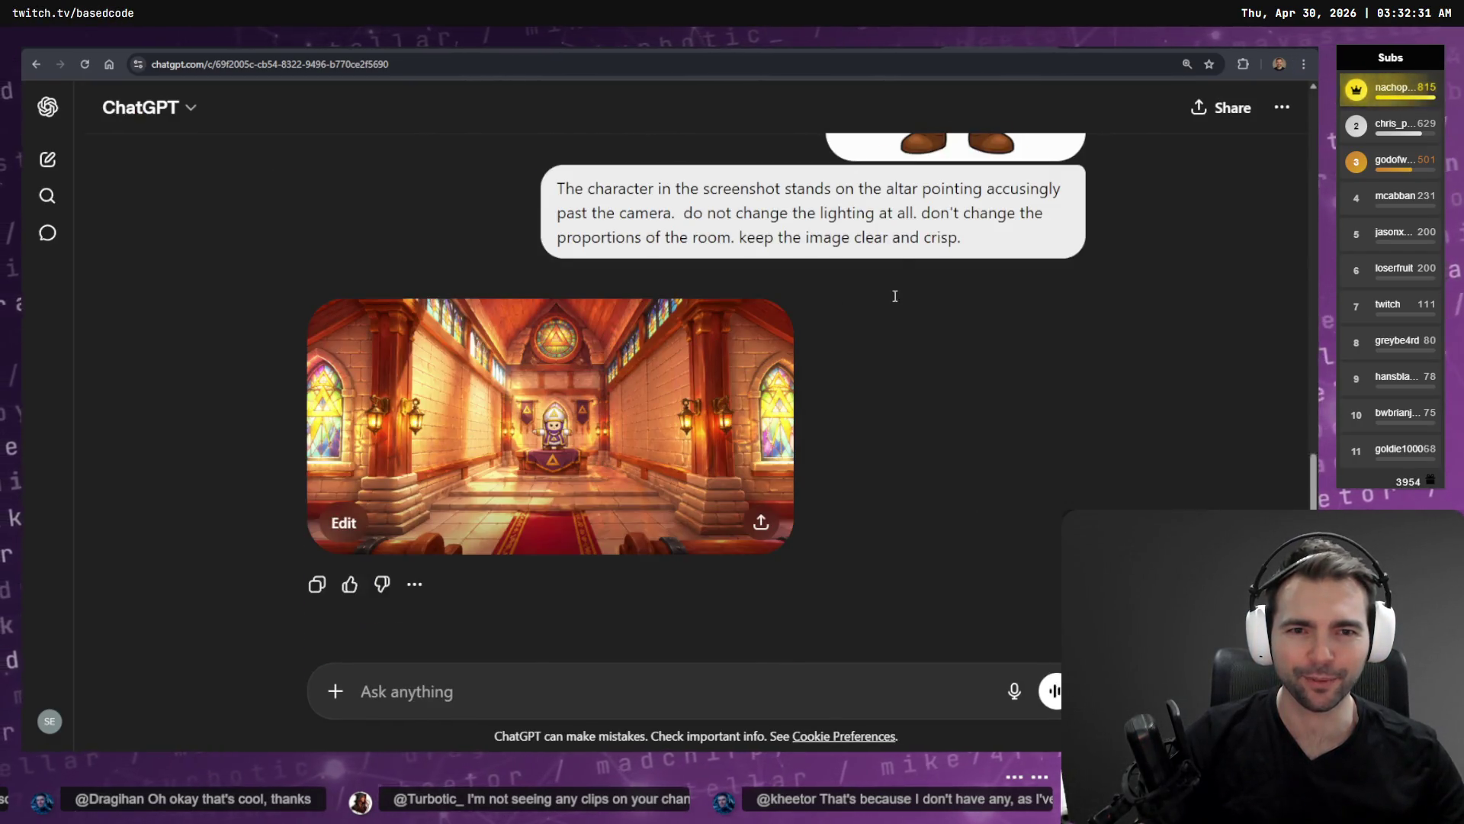
pyautogui.scroll(-2, 900, 297)
pyautogui.scroll(5, 903, 298)
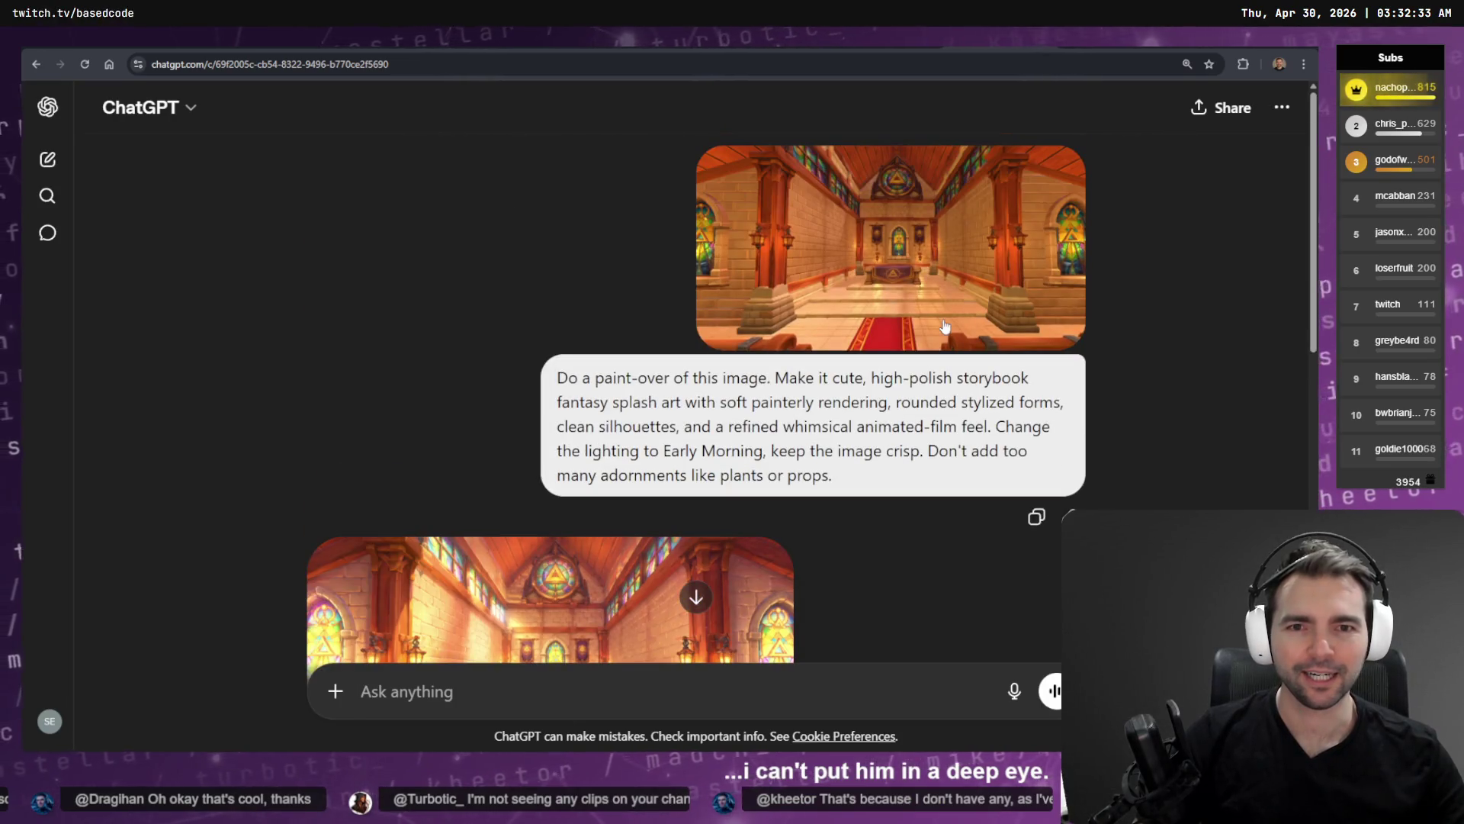
# Start a new ChatGPT chat with the chapel image and the copied paint-over prompt.
pyautogui.hotkey('ctrl', 't')
pyautogui.write('chatgpt.com')
pyautogui.press('Return')
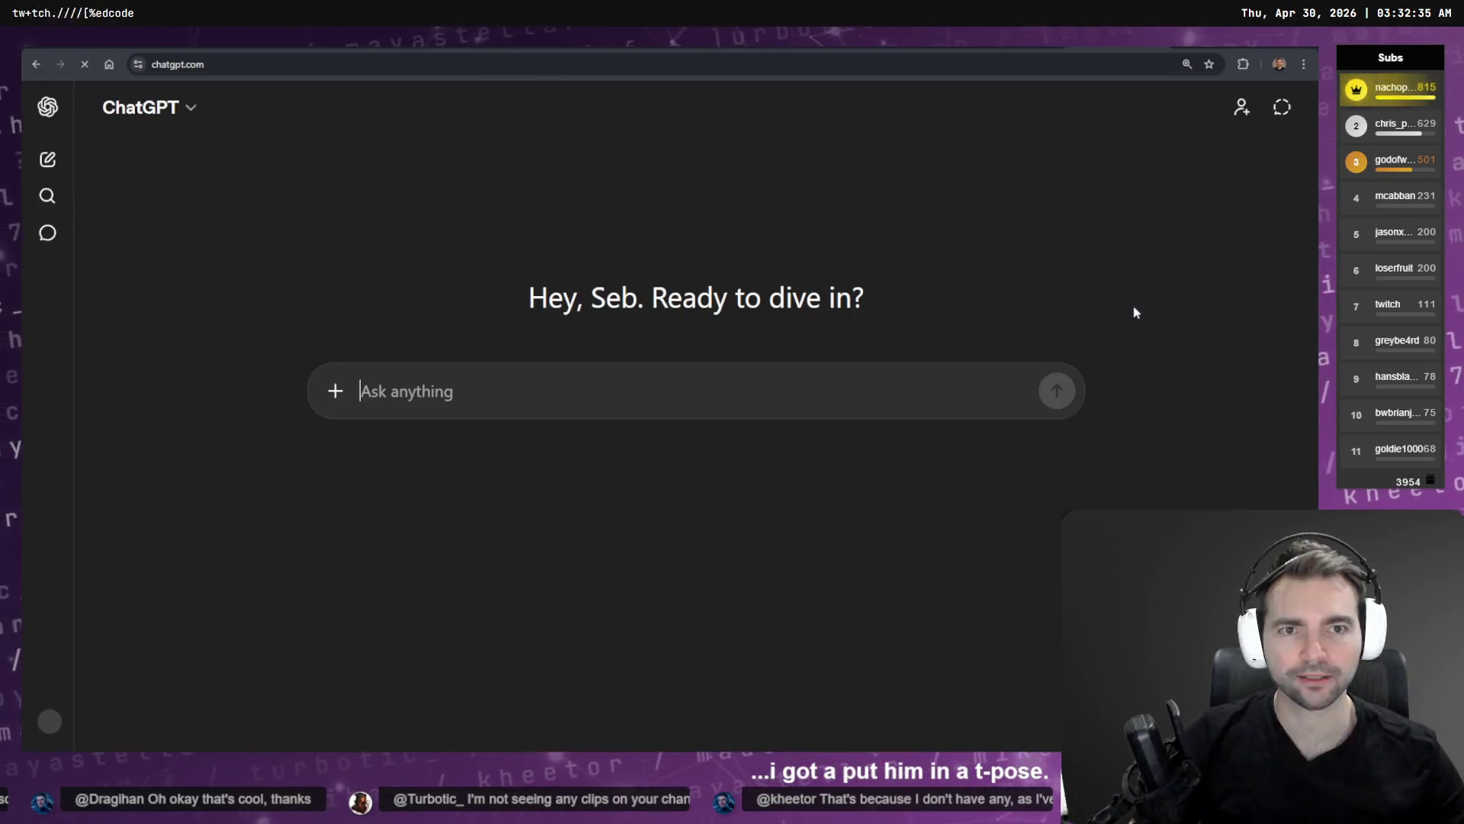
pyautogui.hotkey('ctrl', 'v')
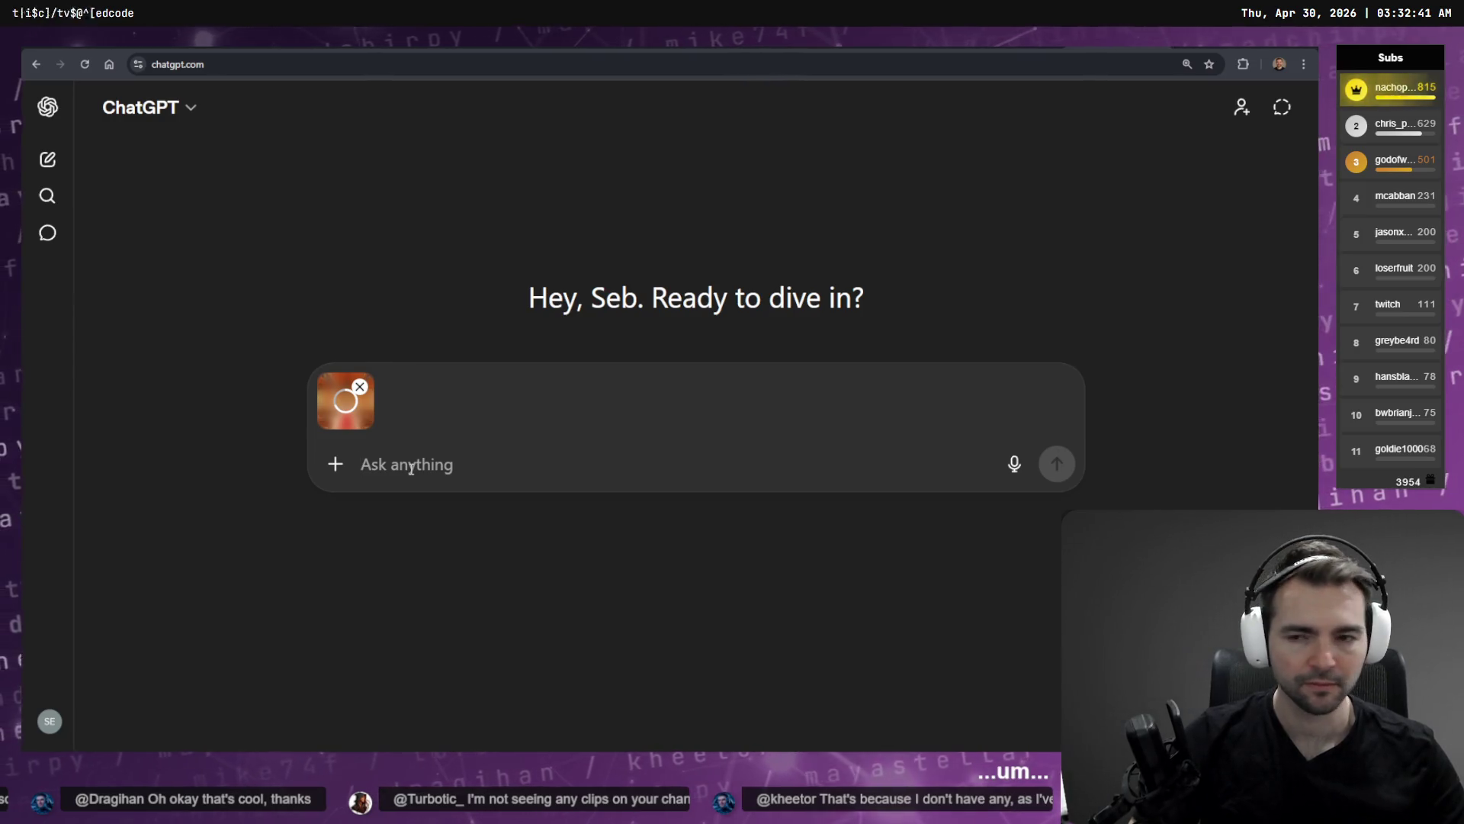
pyautogui.hotkey('ctrl', 'Tab')
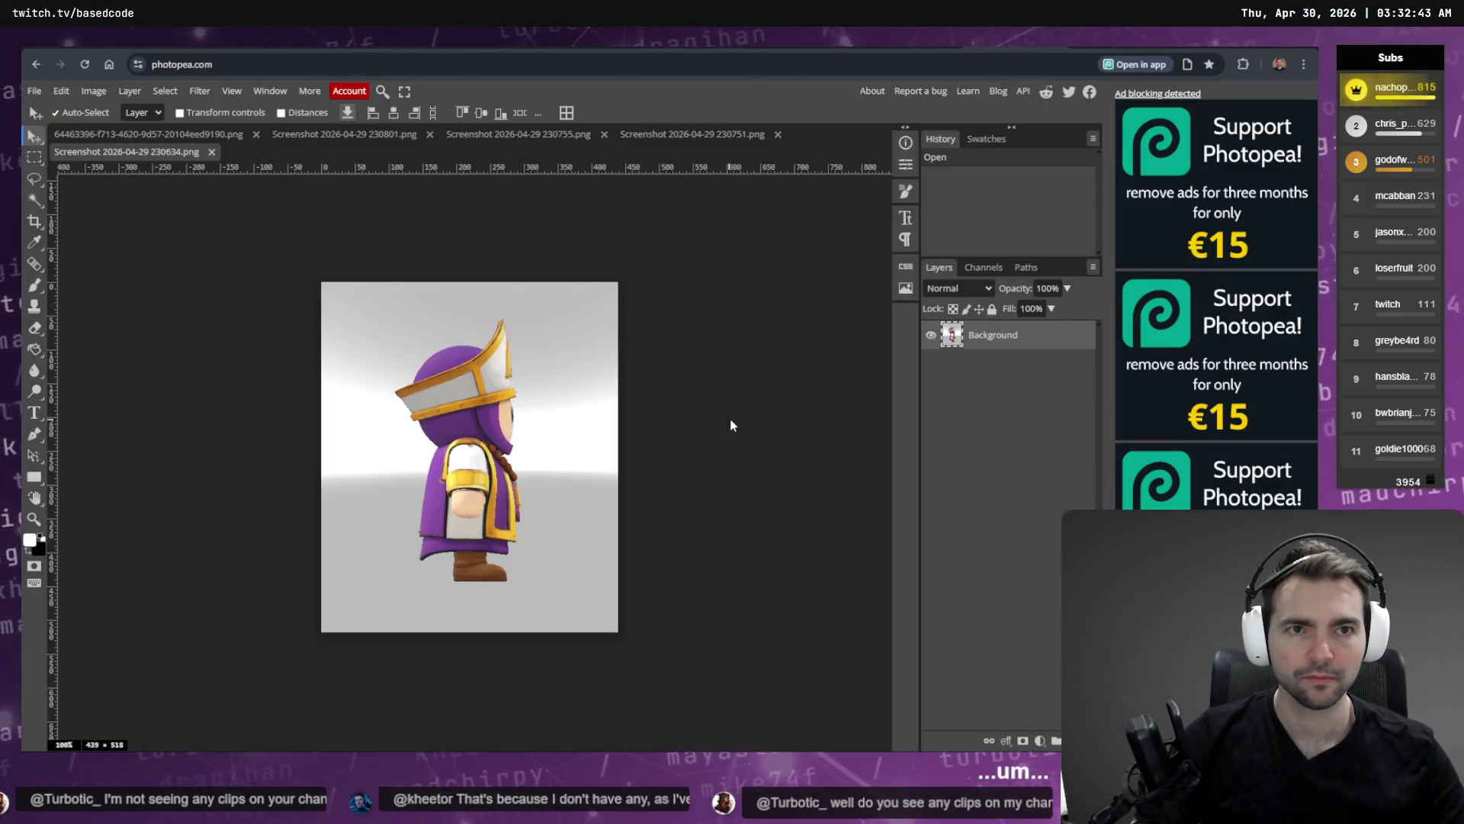
pyautogui.hotkey('ctrl', 'shift', 'Tab')
pyautogui.hotkey('ctrl', 'shift', 'Tab')
pyautogui.moveTo(861, 484); pyautogui.dragTo(465, 386)
pyautogui.hotkey('ctrl', 'c')
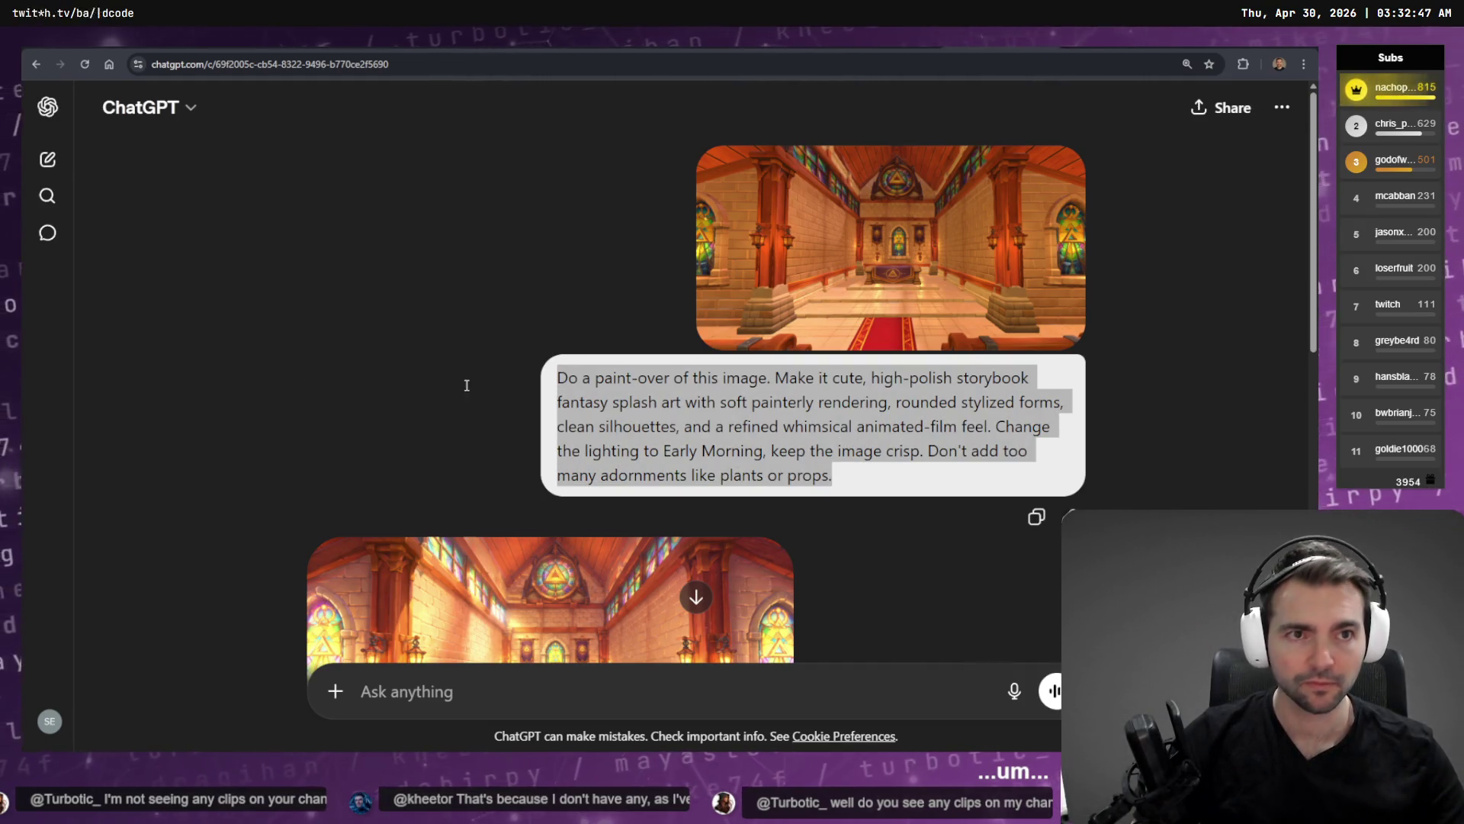
pyautogui.hotkey('ctrl', 'Tab')
pyautogui.hotkey('ctrl', 'v')
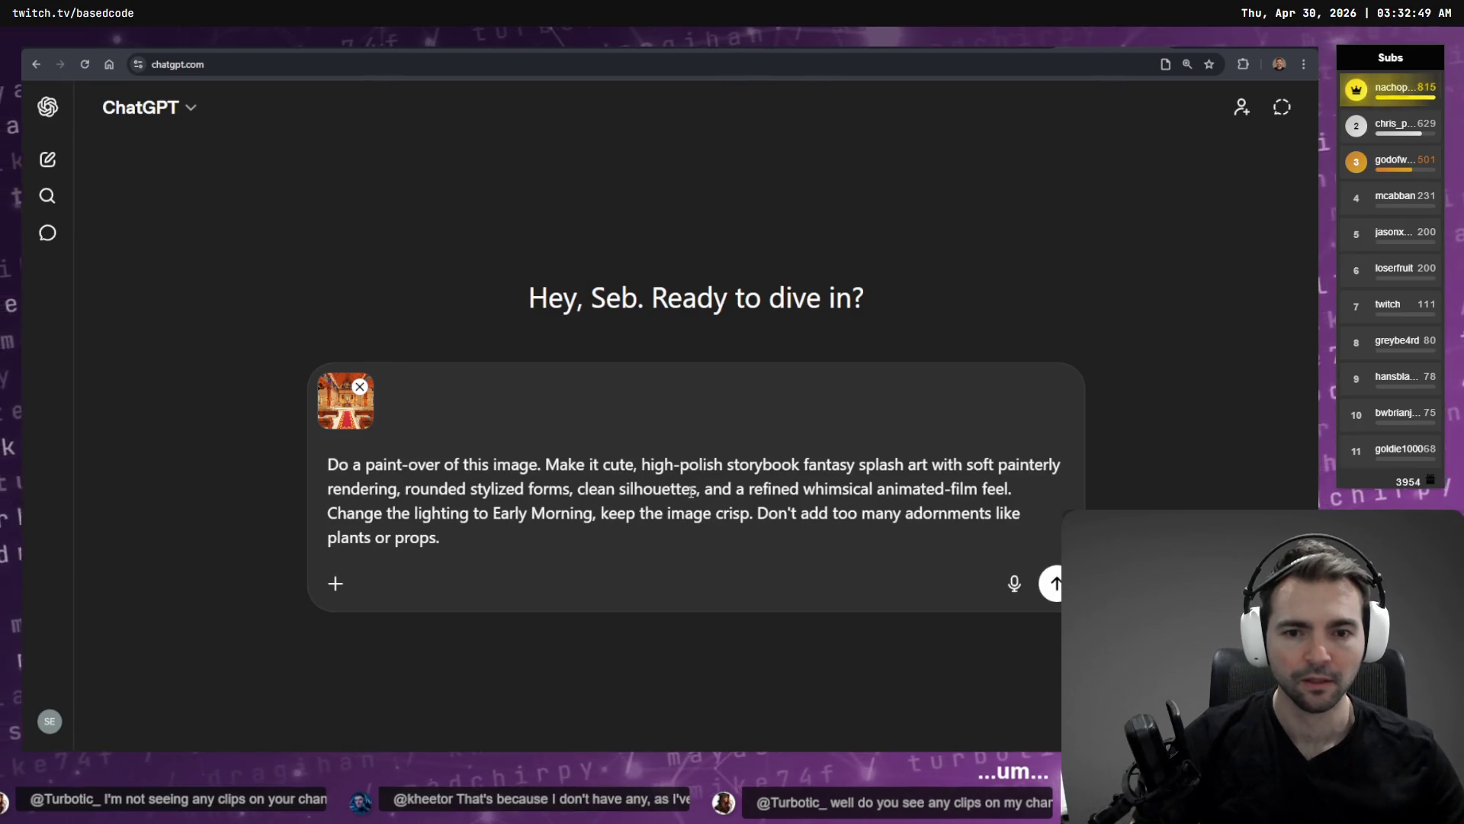
pyautogui.hotkey('shift', 'Return')
# Add the character pointing prompt and send the combined prompt with both images.
pyautogui.hotkey('ctrl', 'shift', 'Tab')
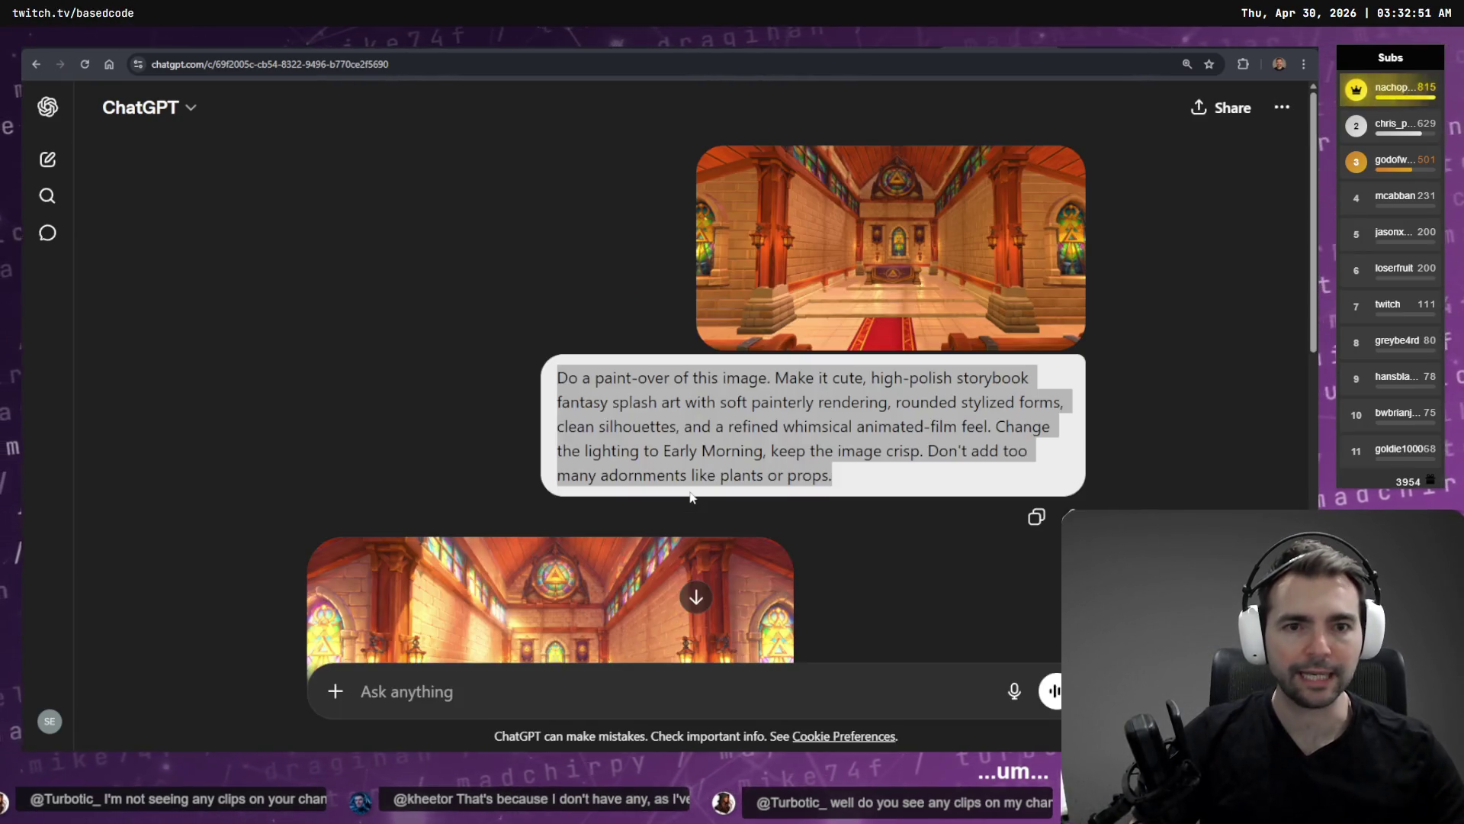
pyautogui.scroll(-10, 694, 501)
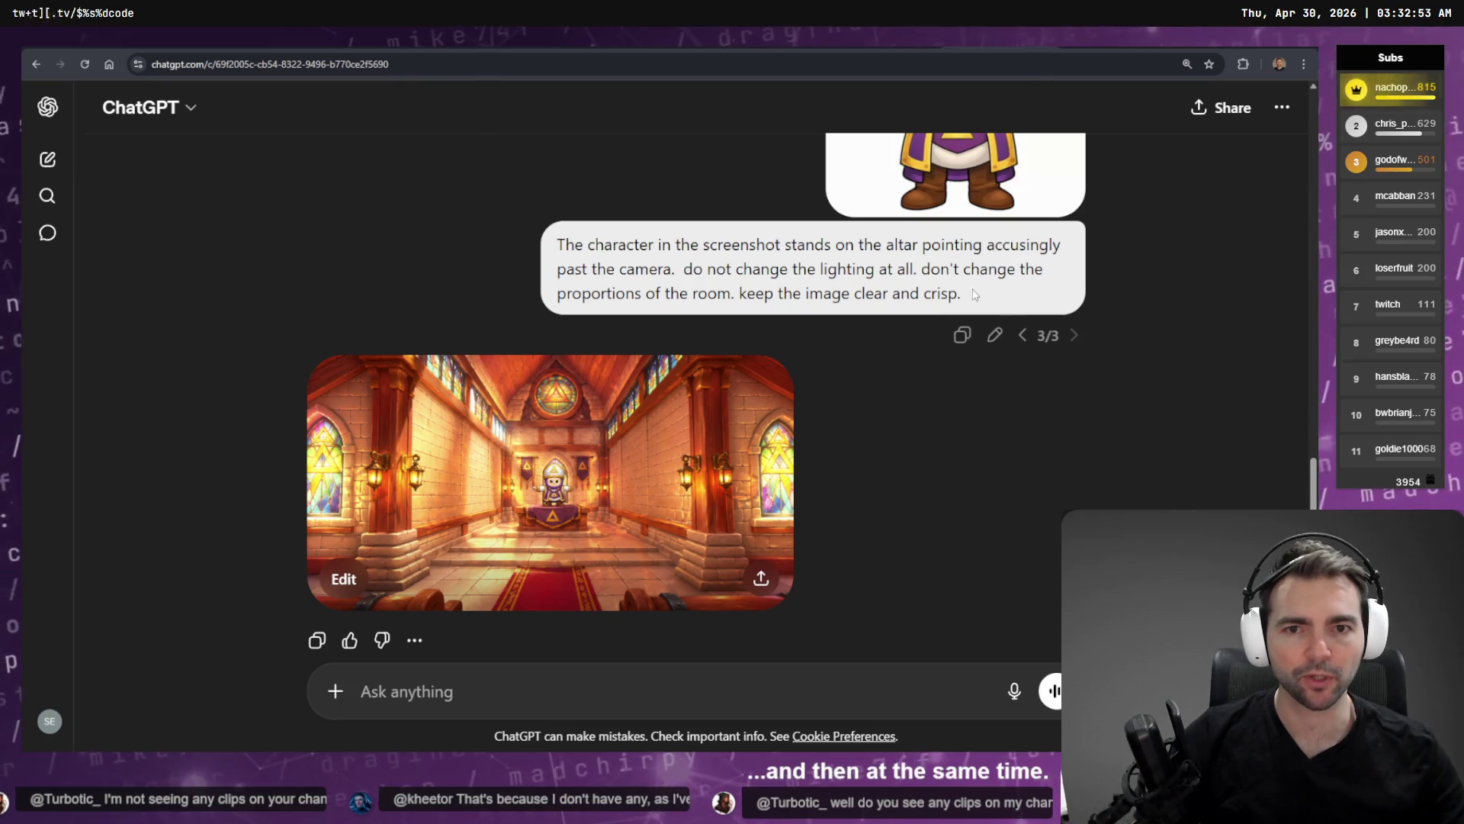
pyautogui.moveTo(963, 299)
pyautogui.mouseDown()
pyautogui.moveTo(425, 268)
pyautogui.moveTo(425, 244)
pyautogui.mouseUp()
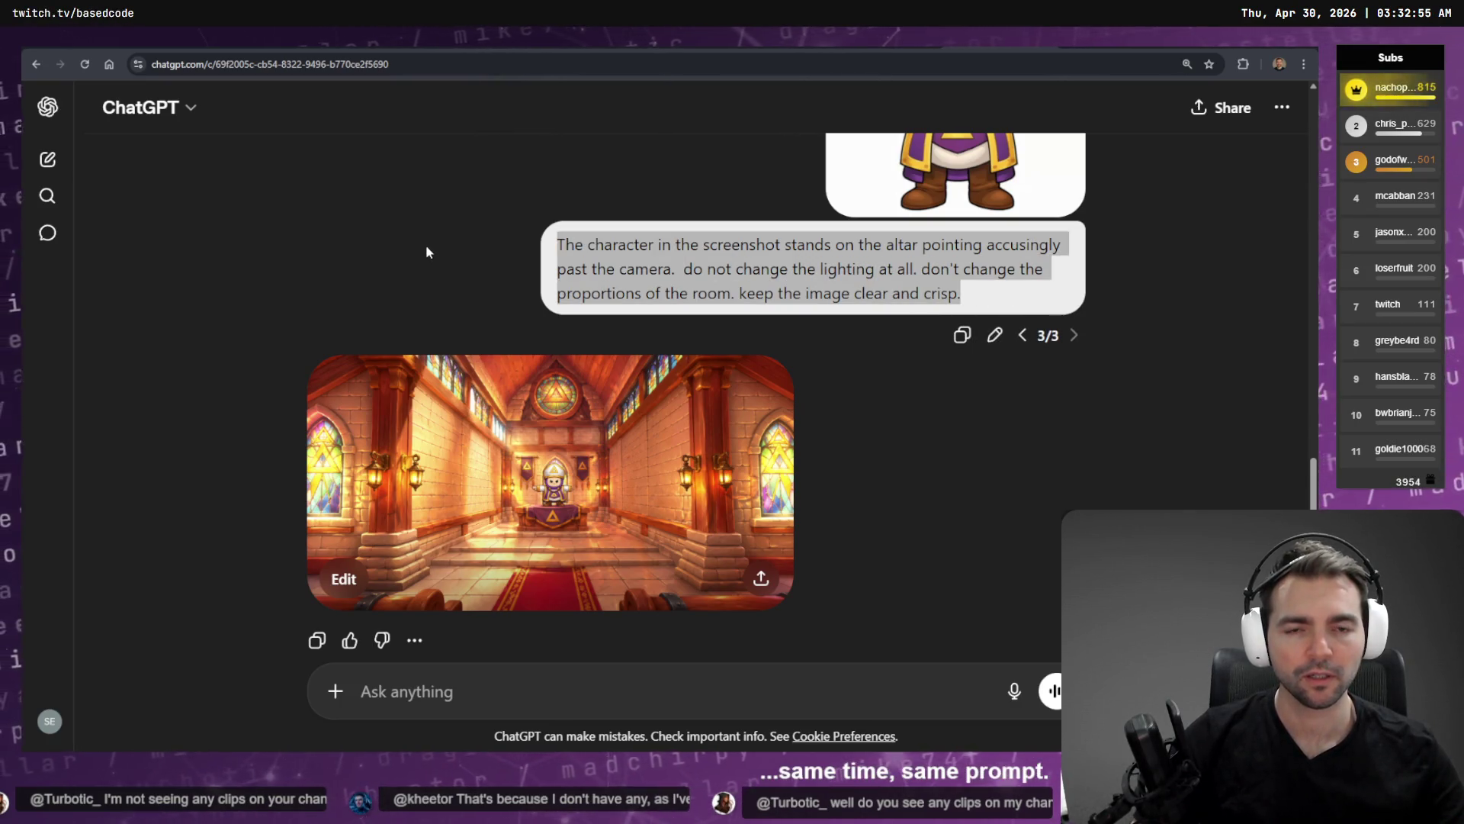
pyautogui.hotkey('alt', 'Tab')
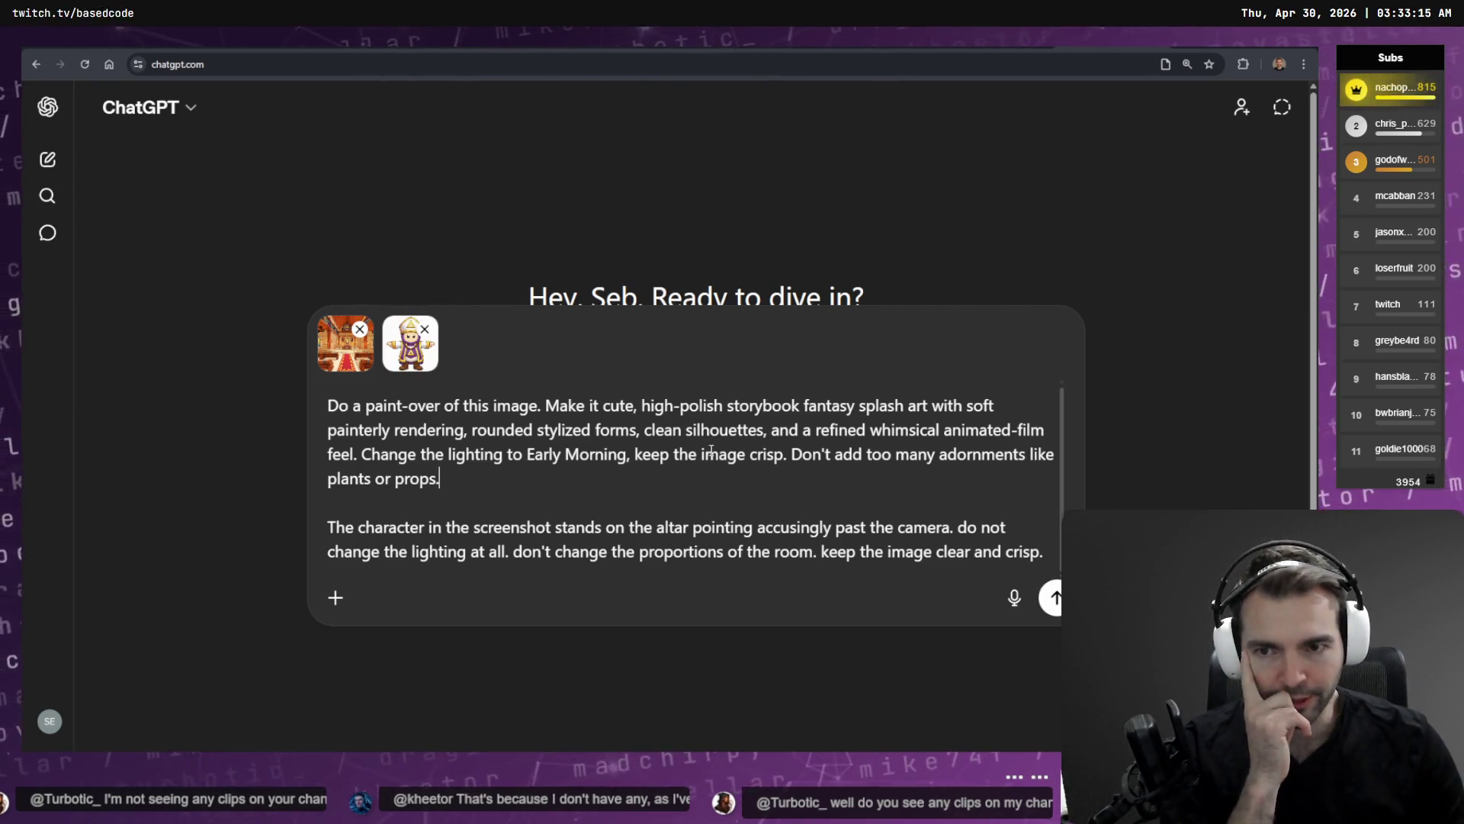
pyautogui.press('Return')
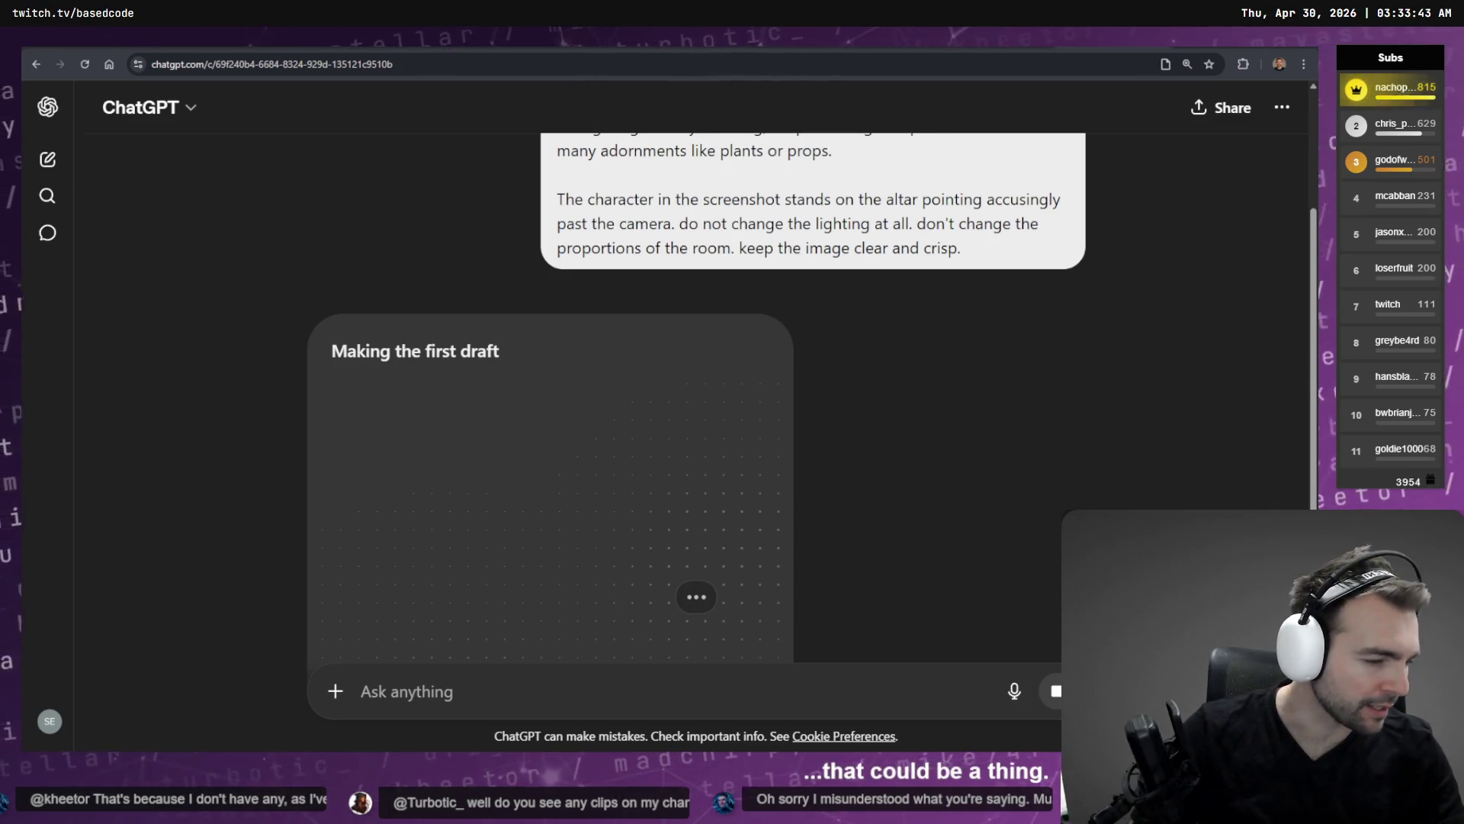
# Check the agent's work summary, then close the ChapelEnvironment scene in Godot.
pyautogui.hotkey('alt', 'Tab')
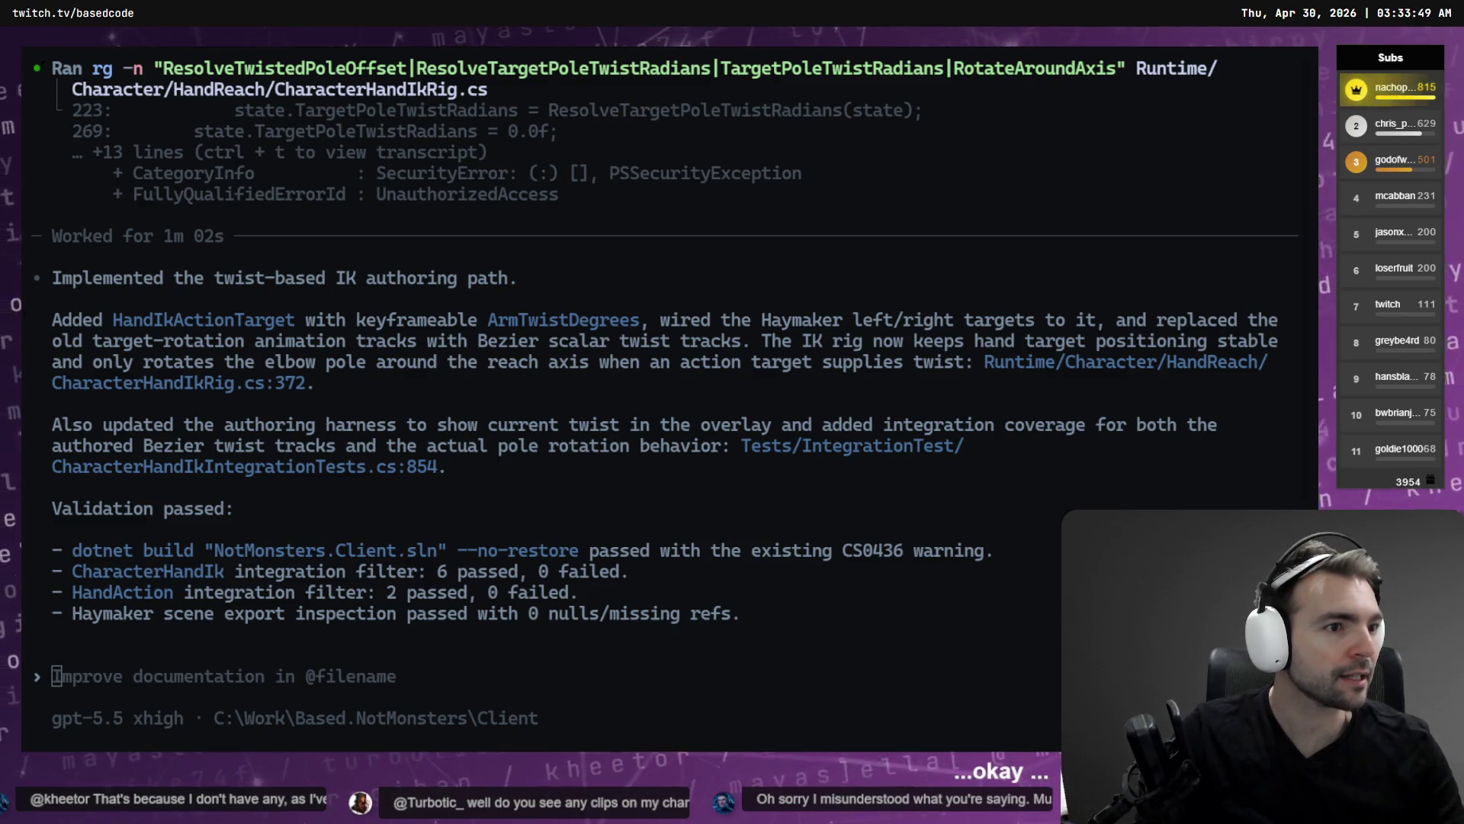
pyautogui.hotkey('alt', 'Tab')
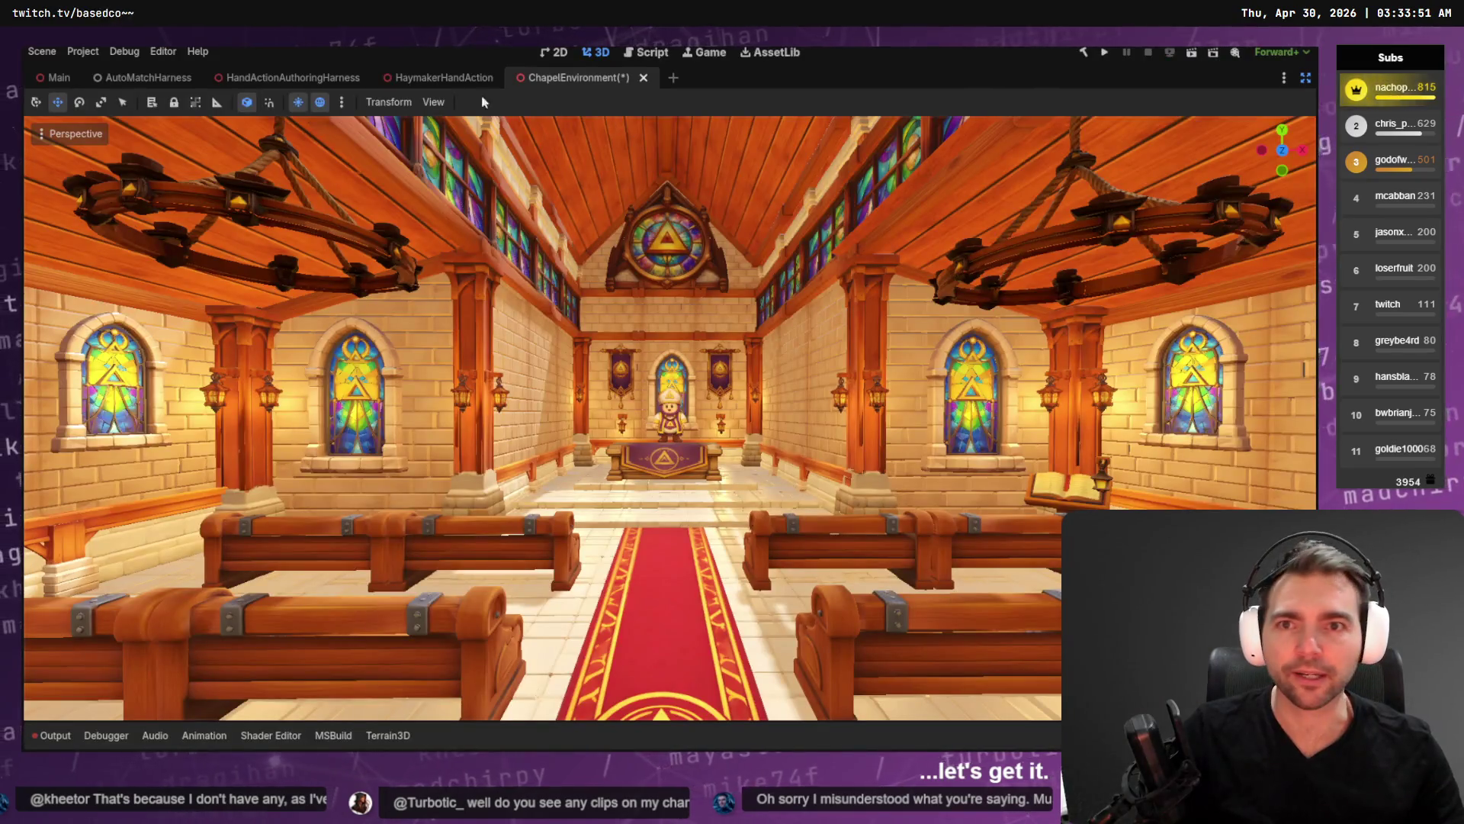
pyautogui.middleClick(556, 76)
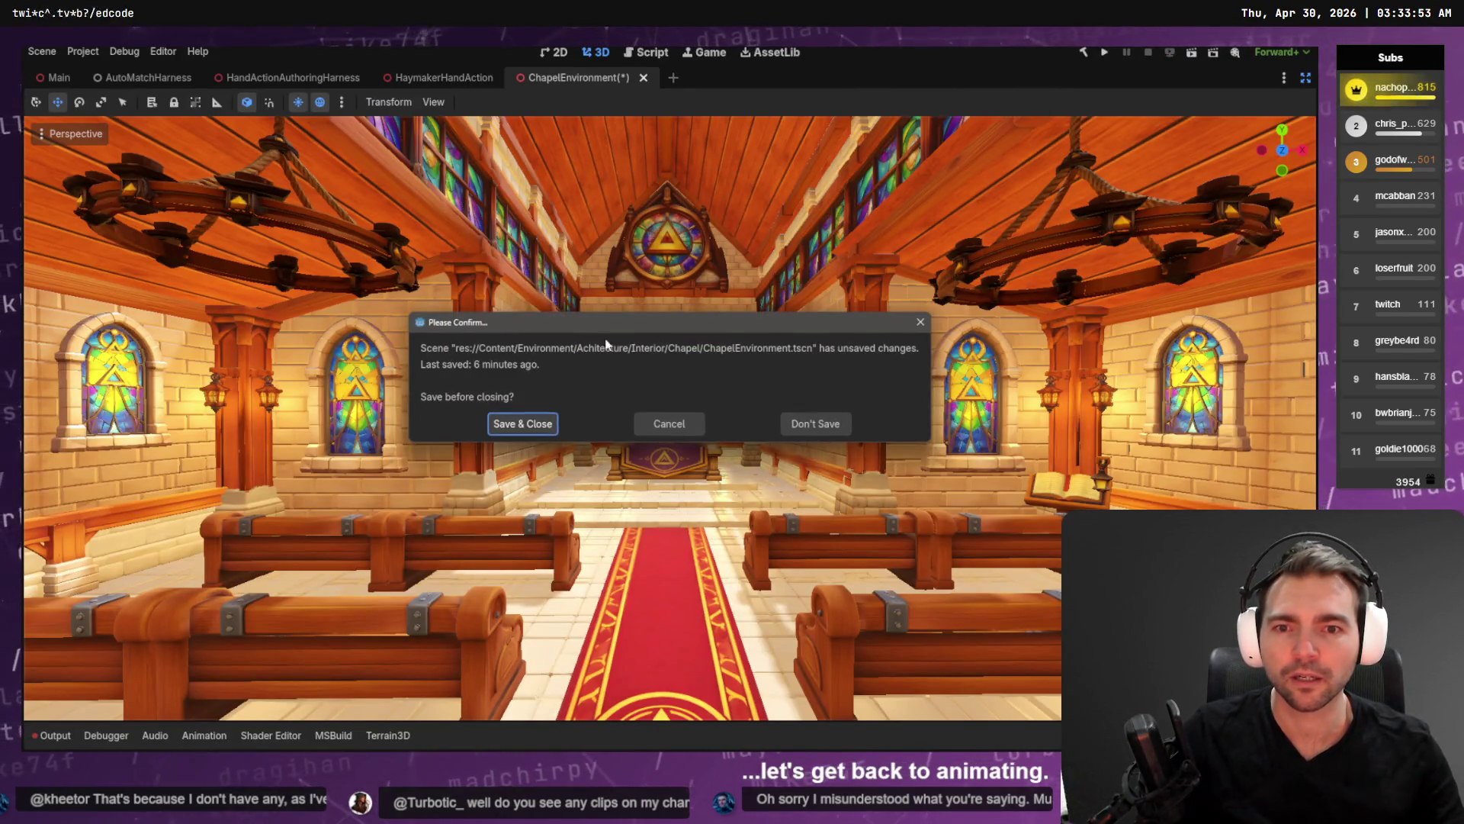
# Discard ChapelEnvironment's changes and run the HandActionAuthoringHarness scene with F6.
pyautogui.click(825, 423)
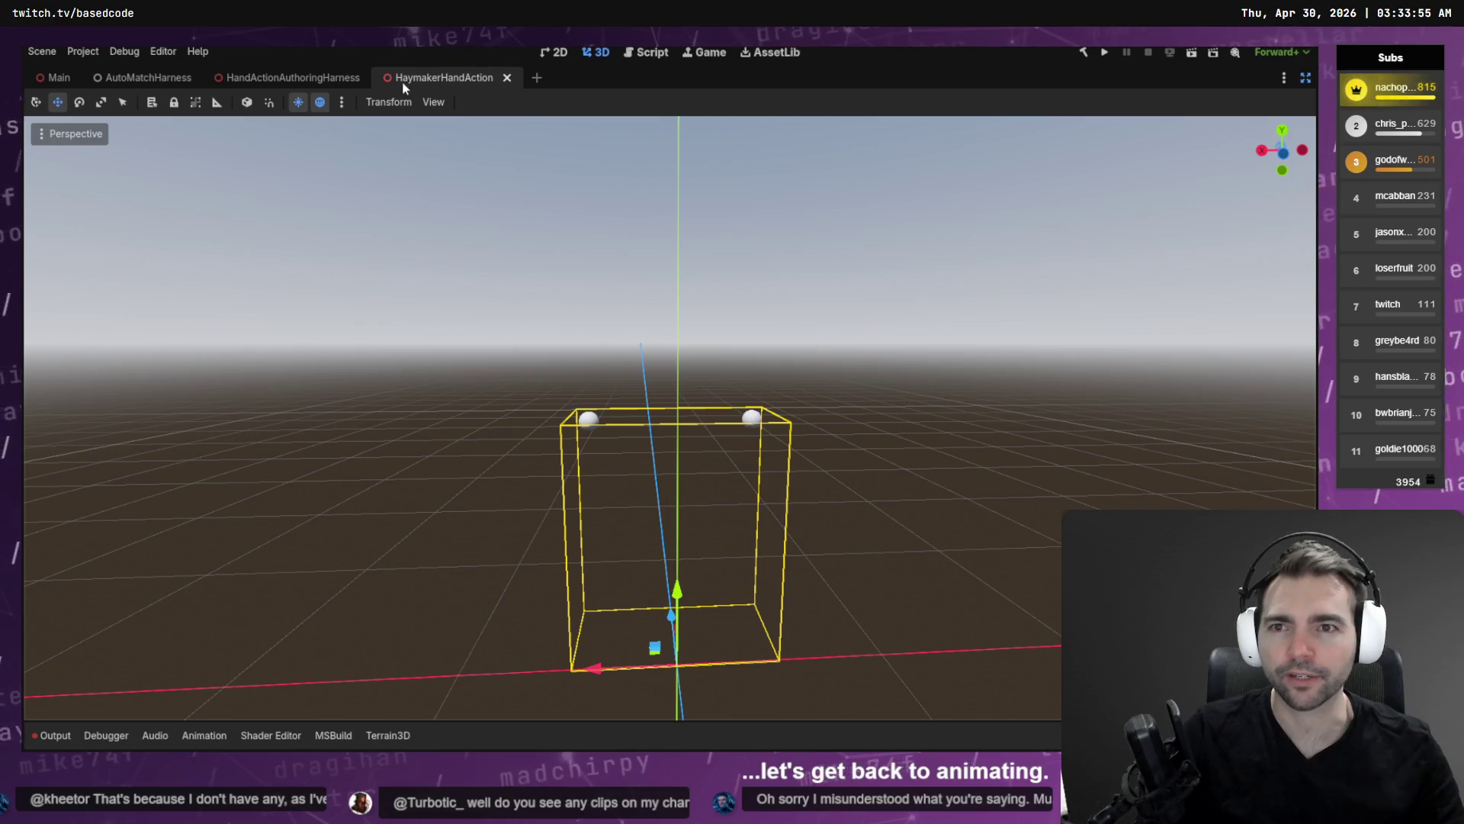
pyautogui.click(358, 79)
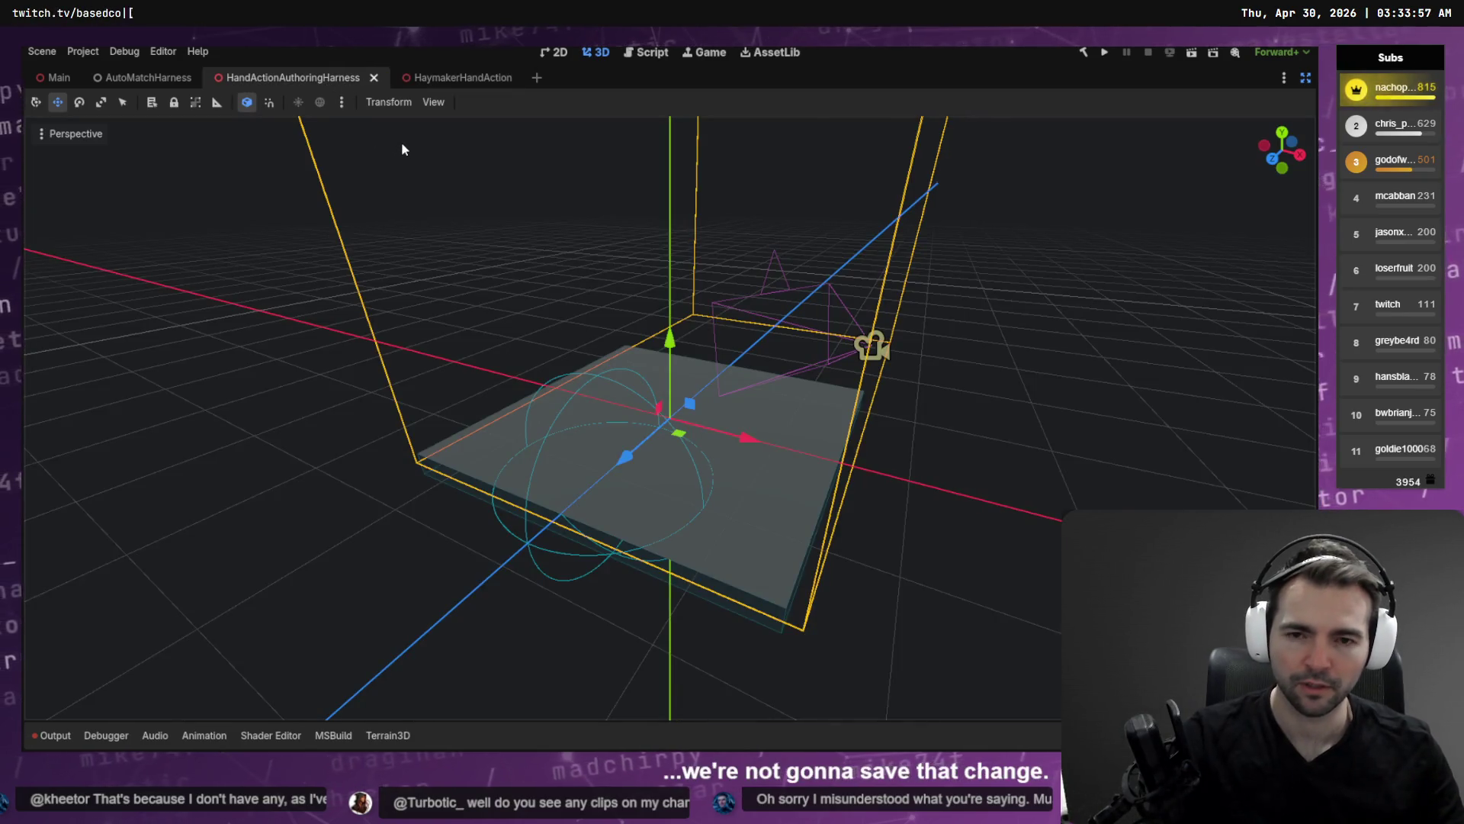
pyautogui.press('F6')
pyautogui.press('F6')
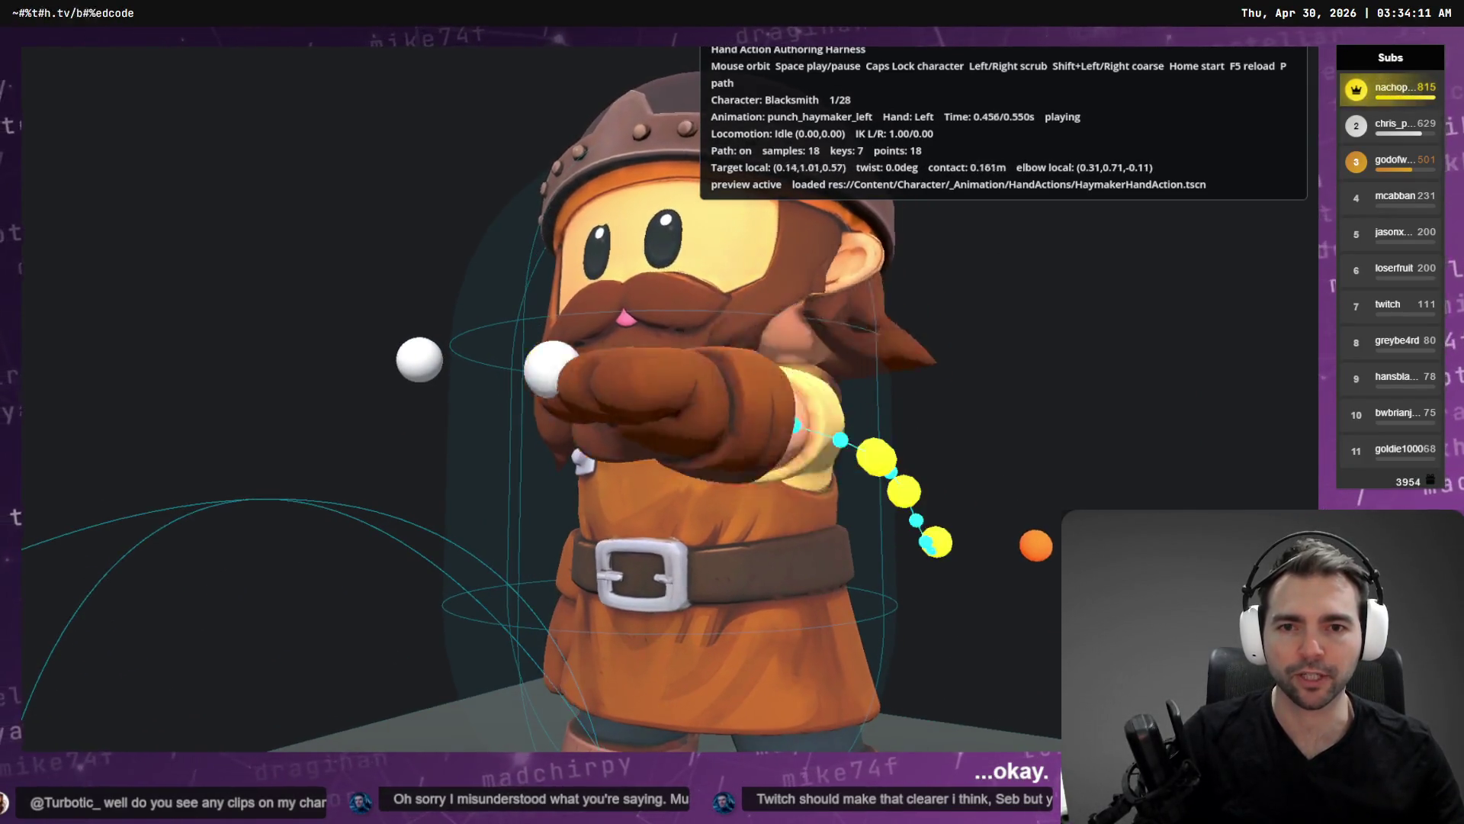
# Cycle the preview character from Farmer through Werewolf, Mummy and Cyclops to Vagabond, then stop the harness.
pyautogui.press('capslock')
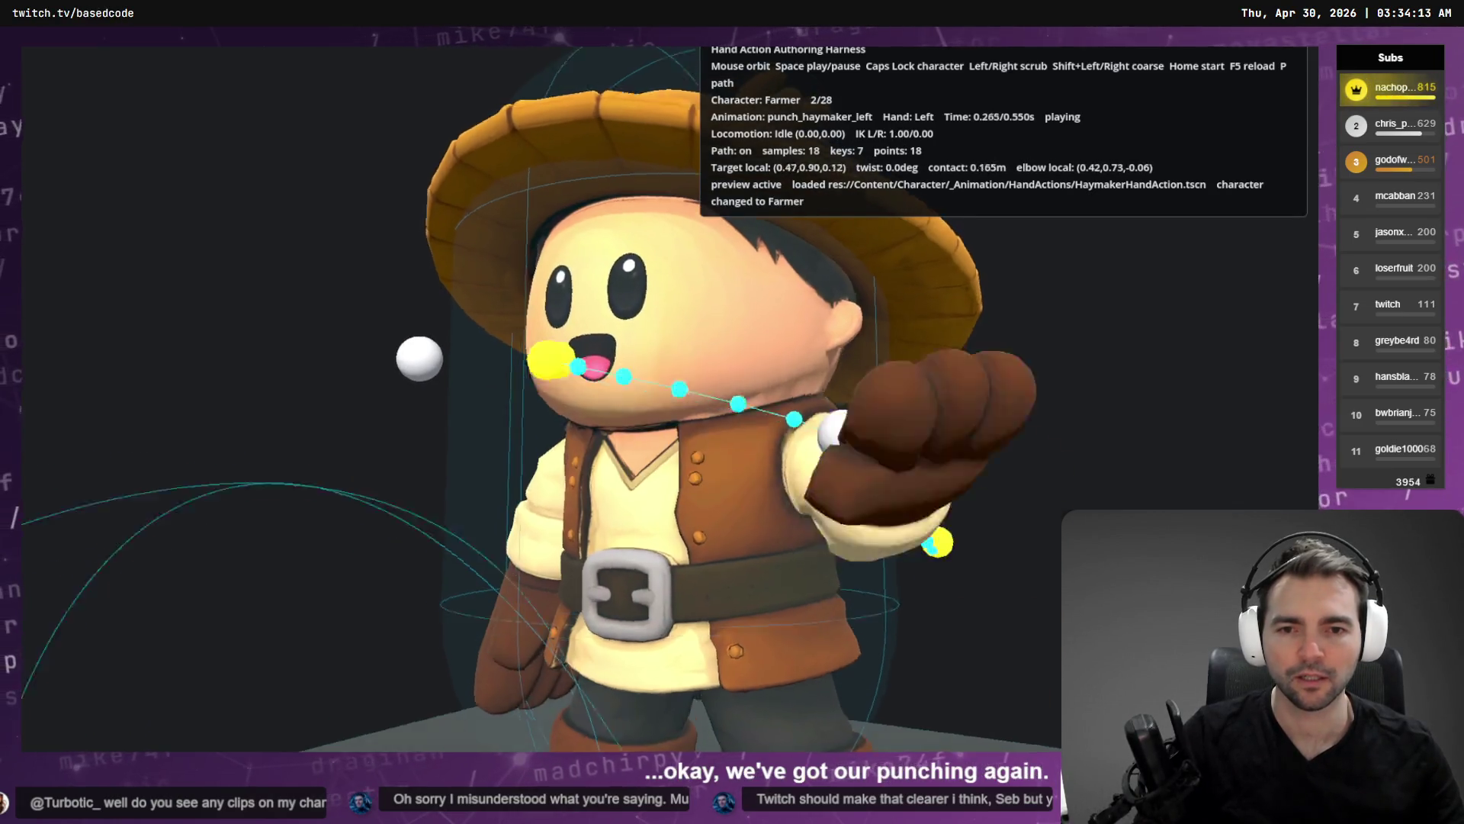
pyautogui.press('capslock')
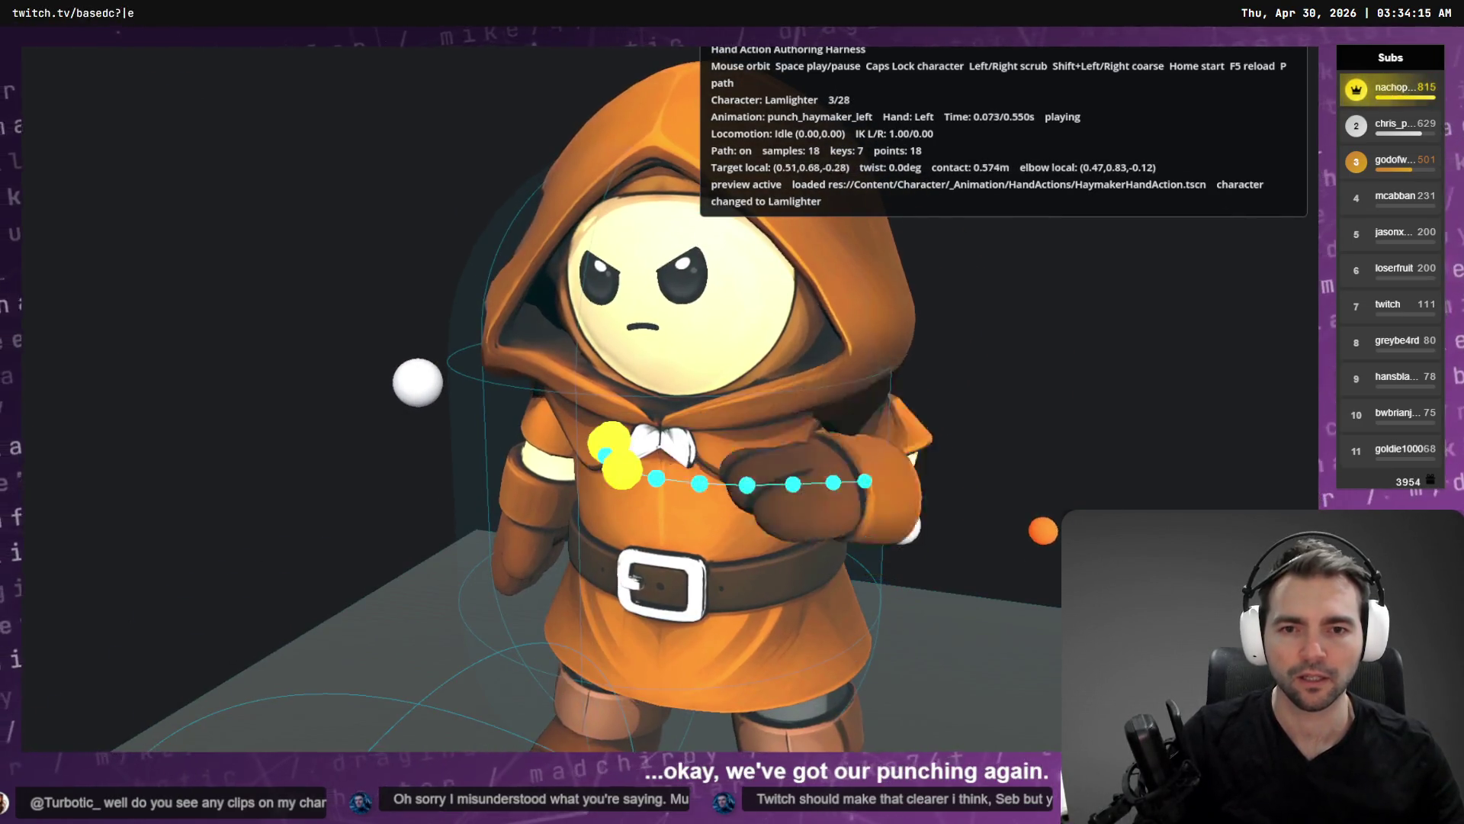
pyautogui.press('capslock')
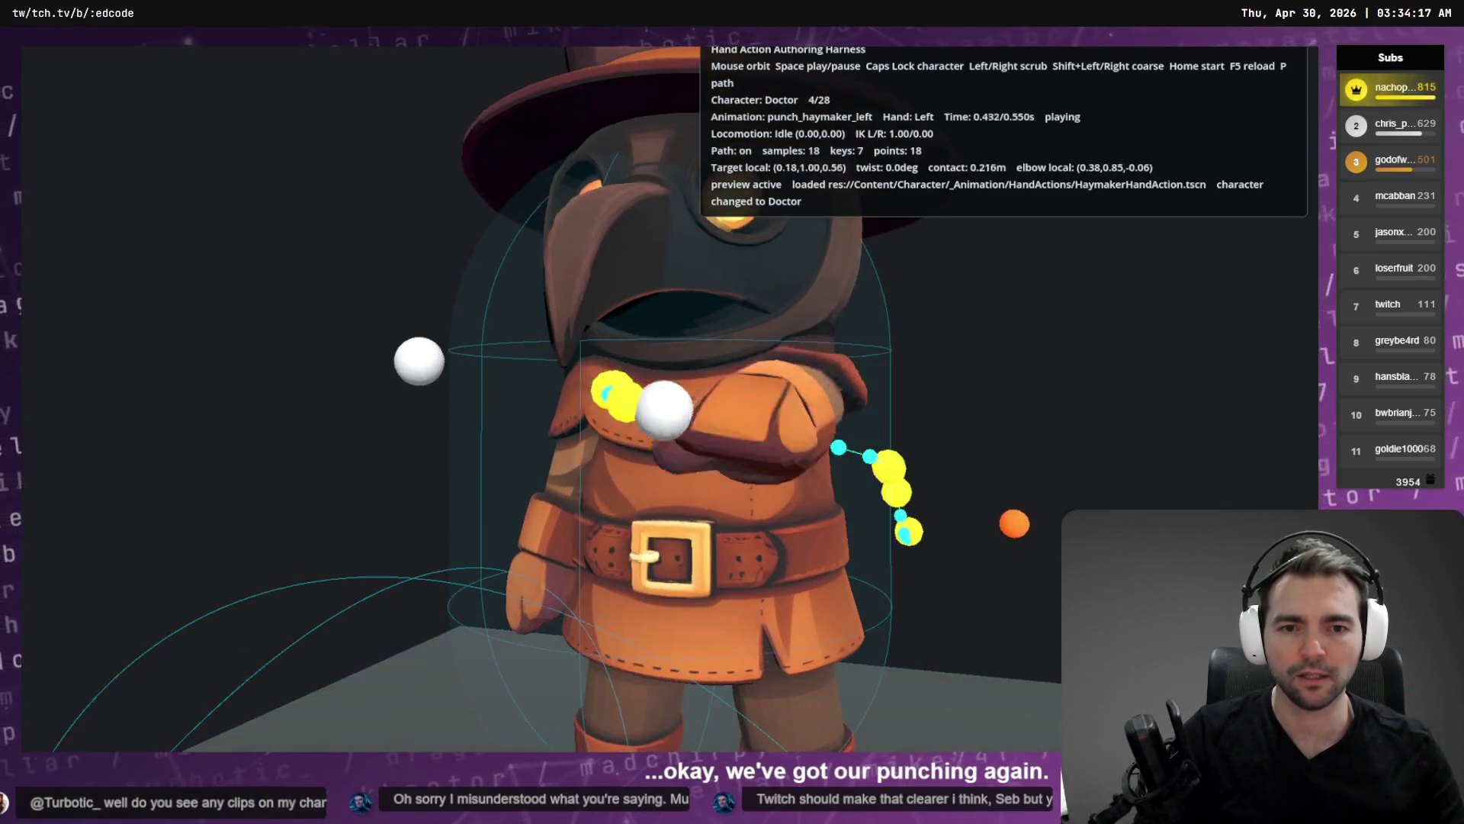
pyautogui.press('capslock')
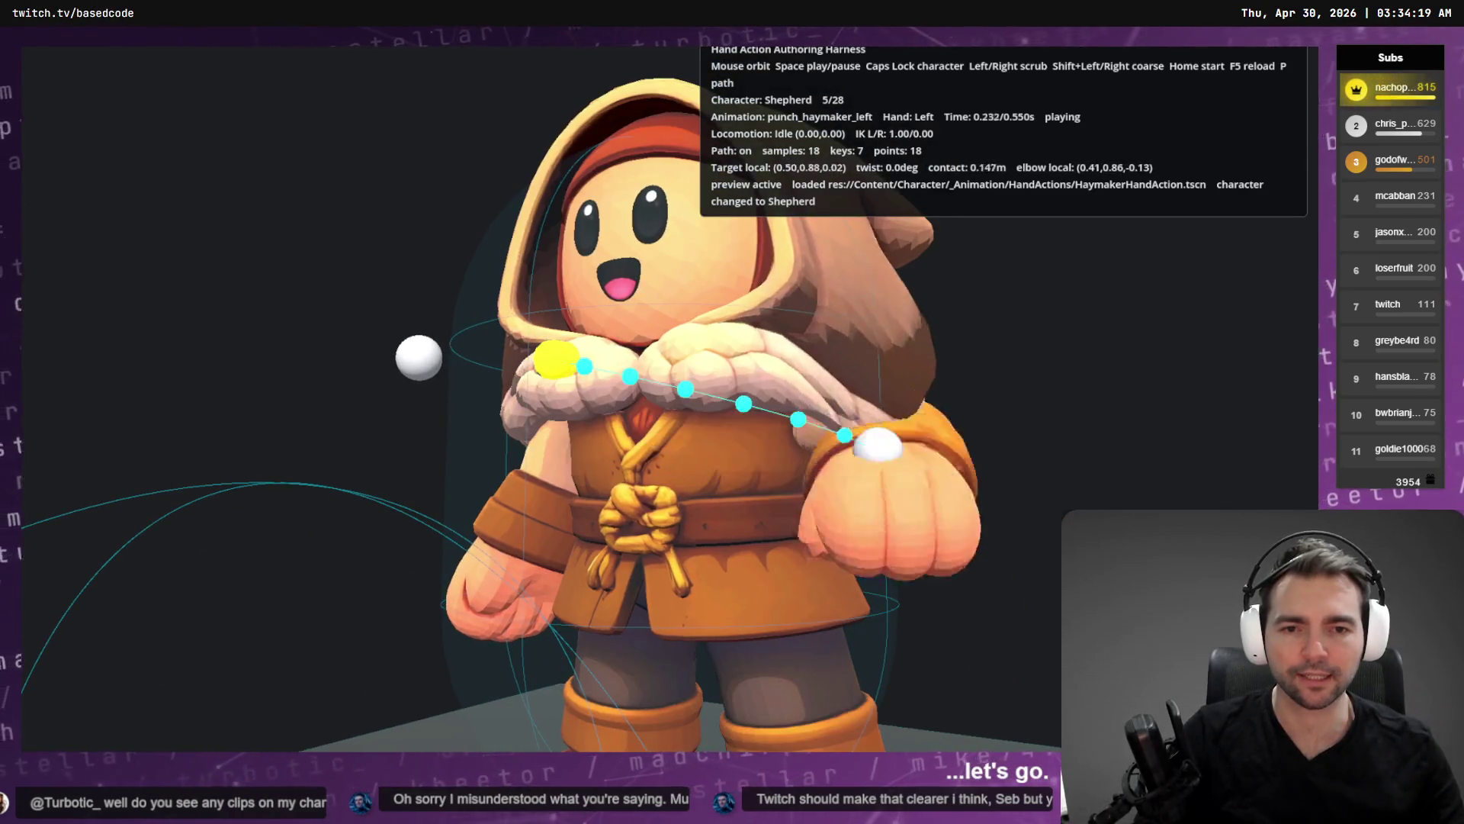
pyautogui.press('capslock')
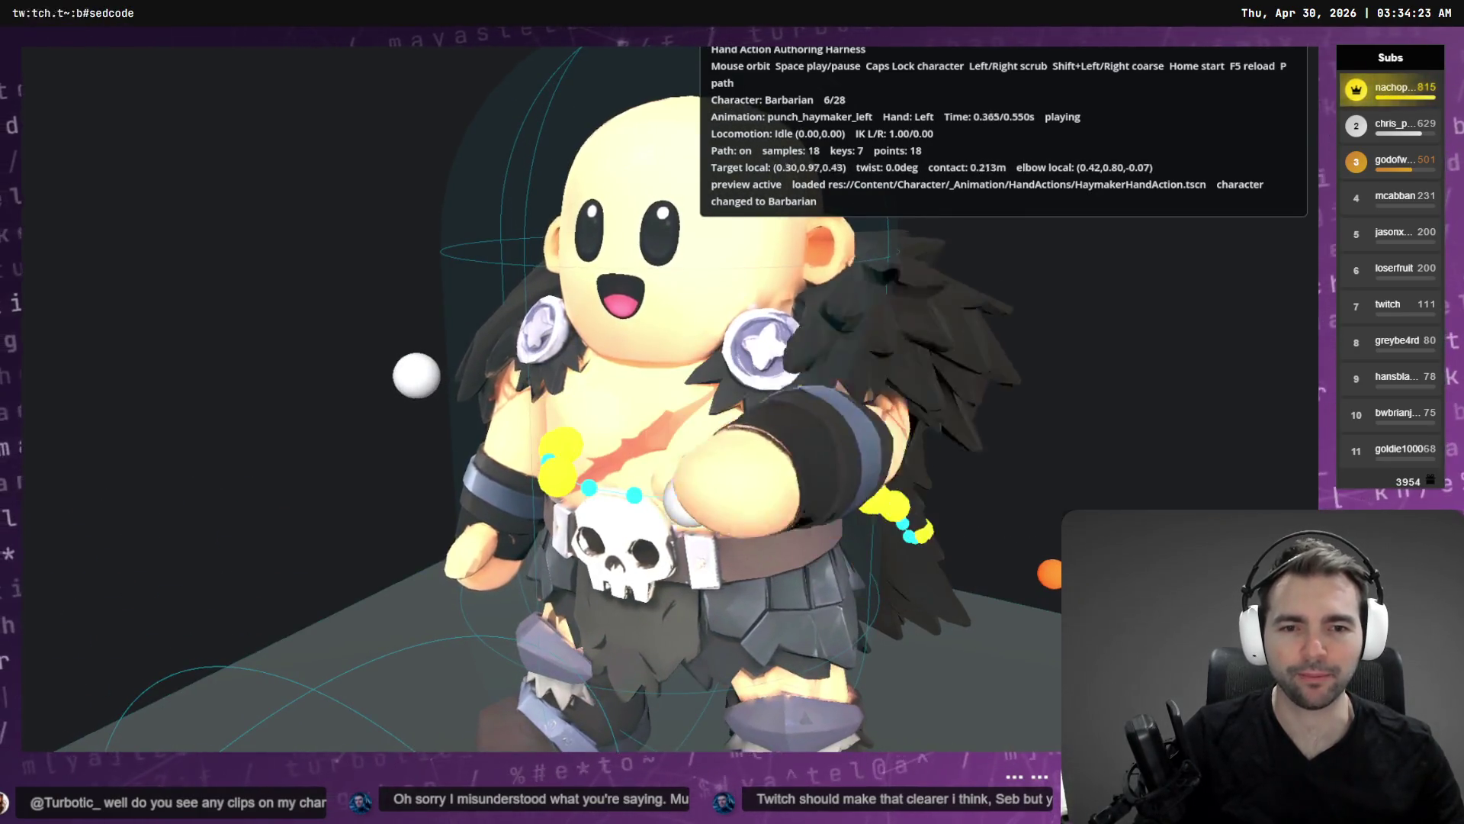
pyautogui.press('capslock')
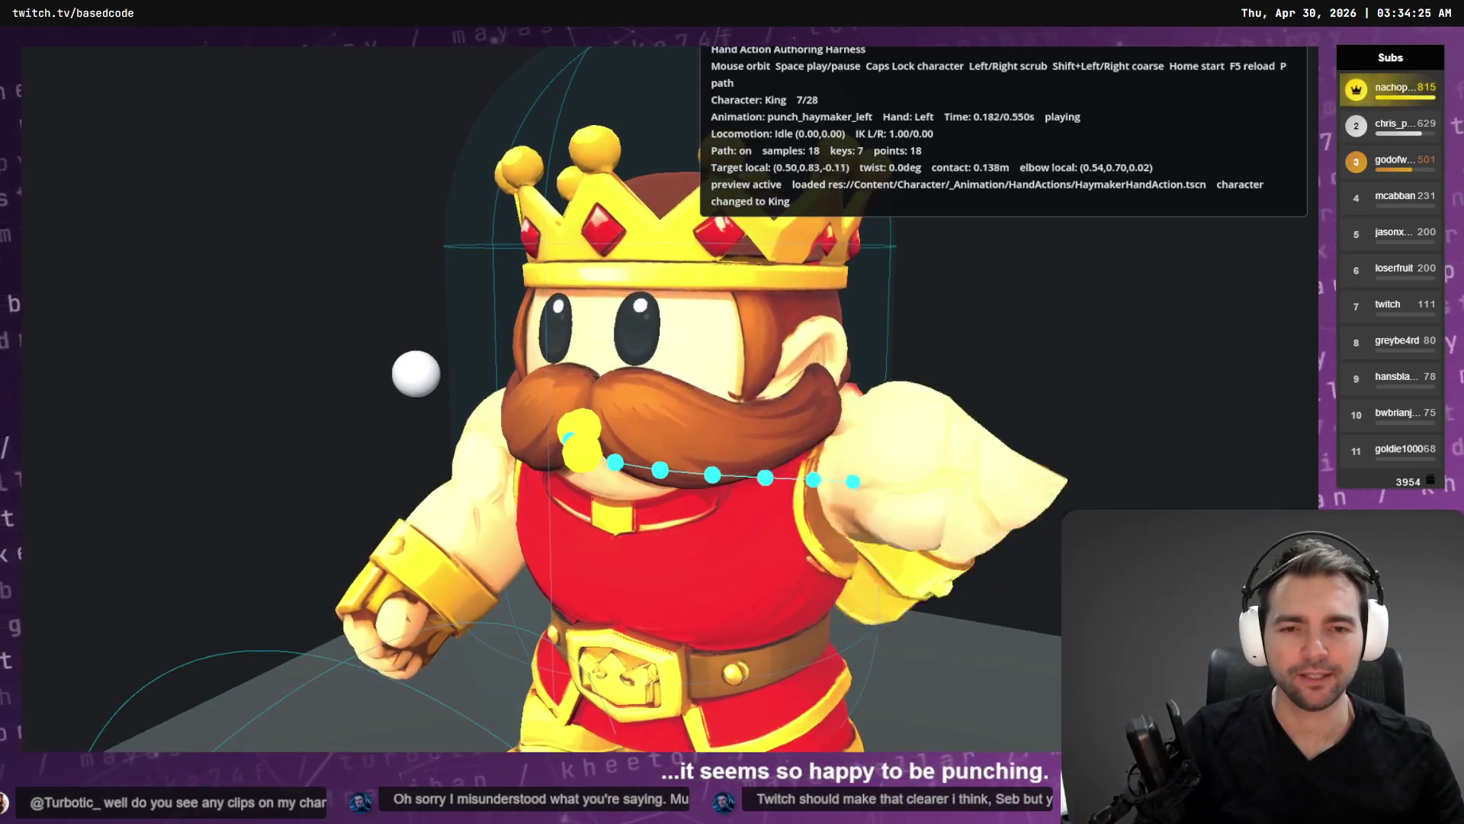
pyautogui.press('capslock')
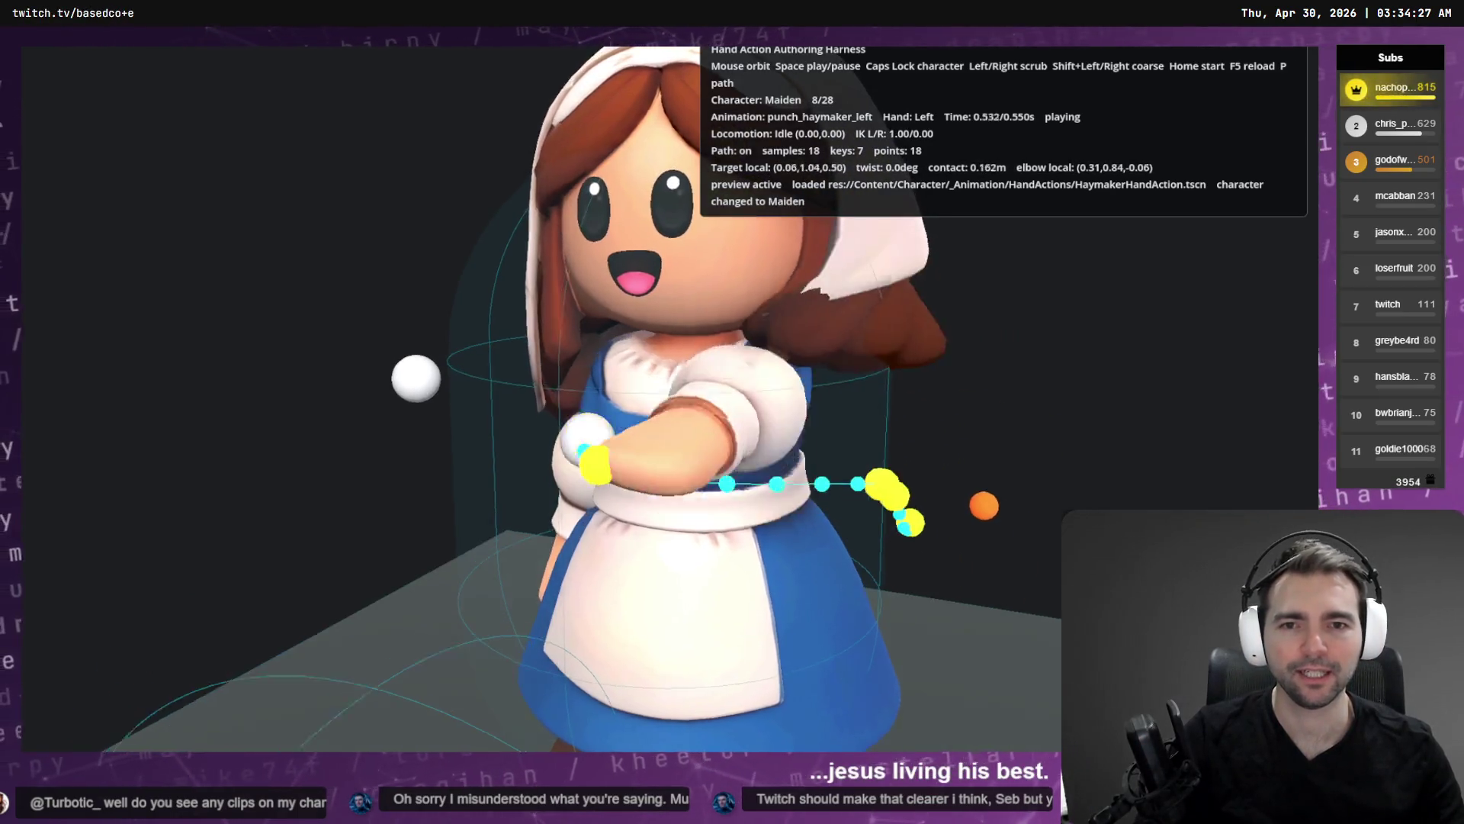
pyautogui.press('capslock')
pyautogui.press('capslock')
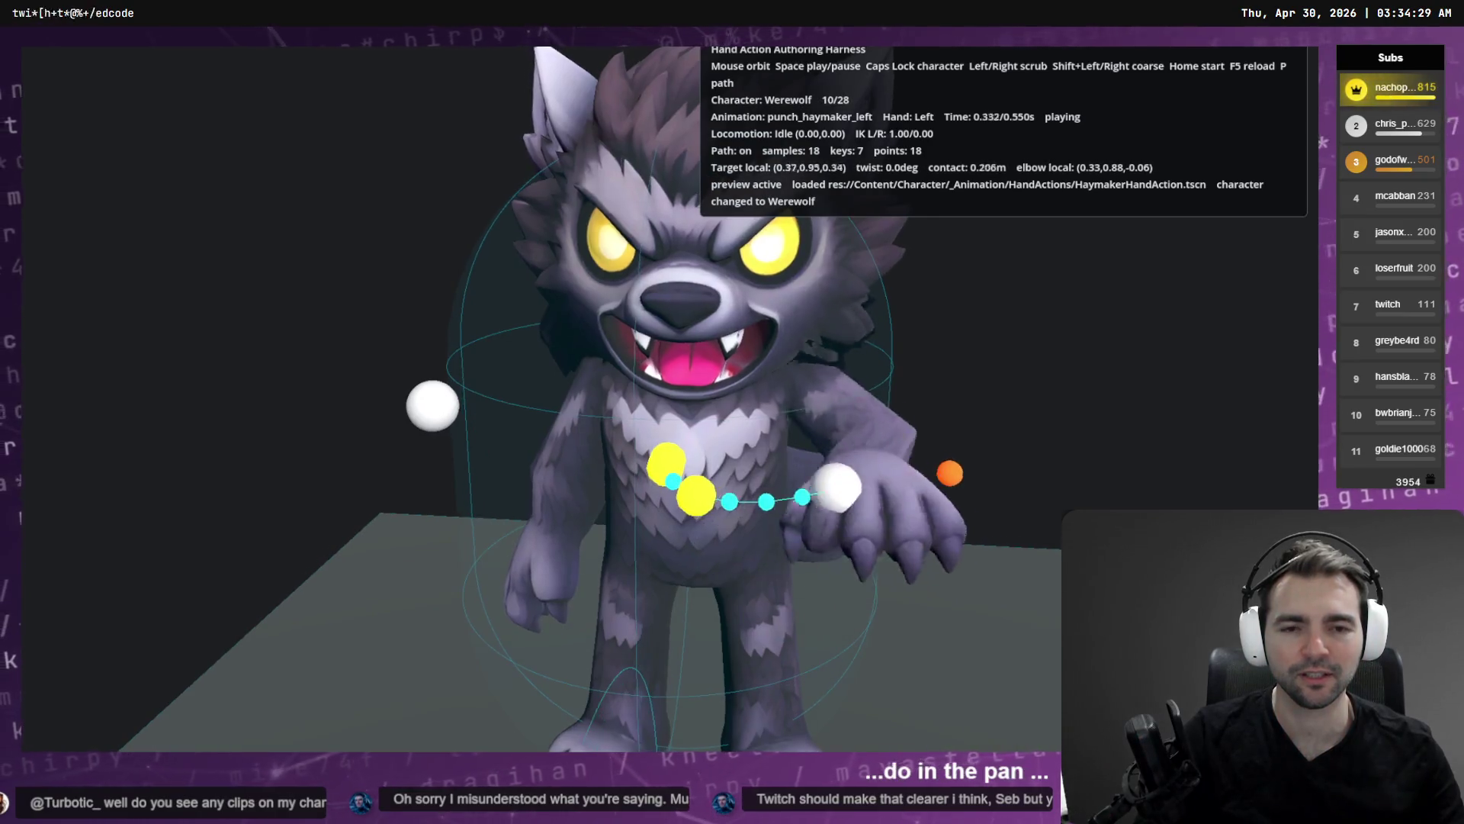
pyautogui.press('capslock')
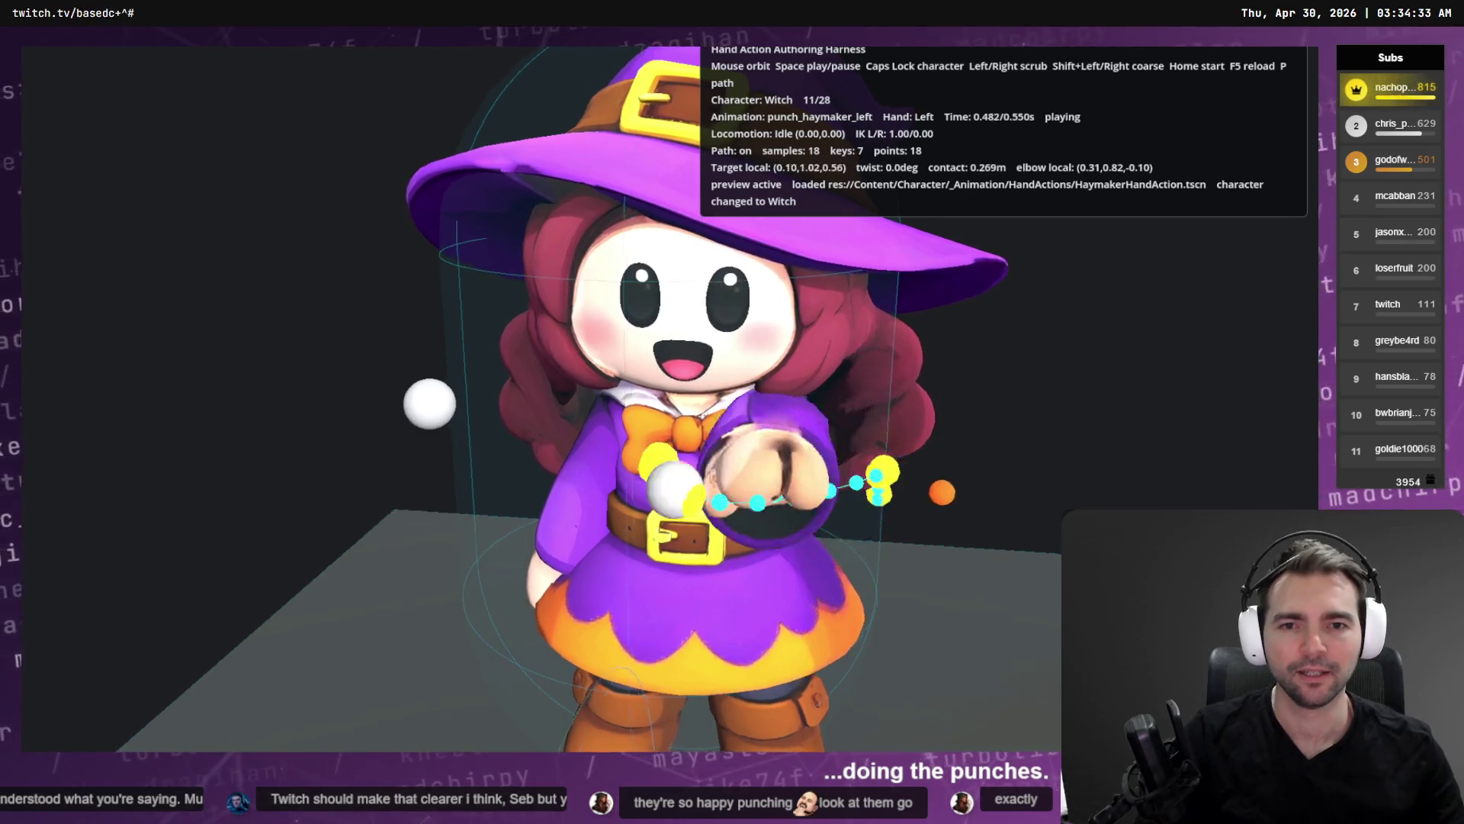
pyautogui.press('capslock')
pyautogui.press('capslock')
pyautogui.press('capslock')
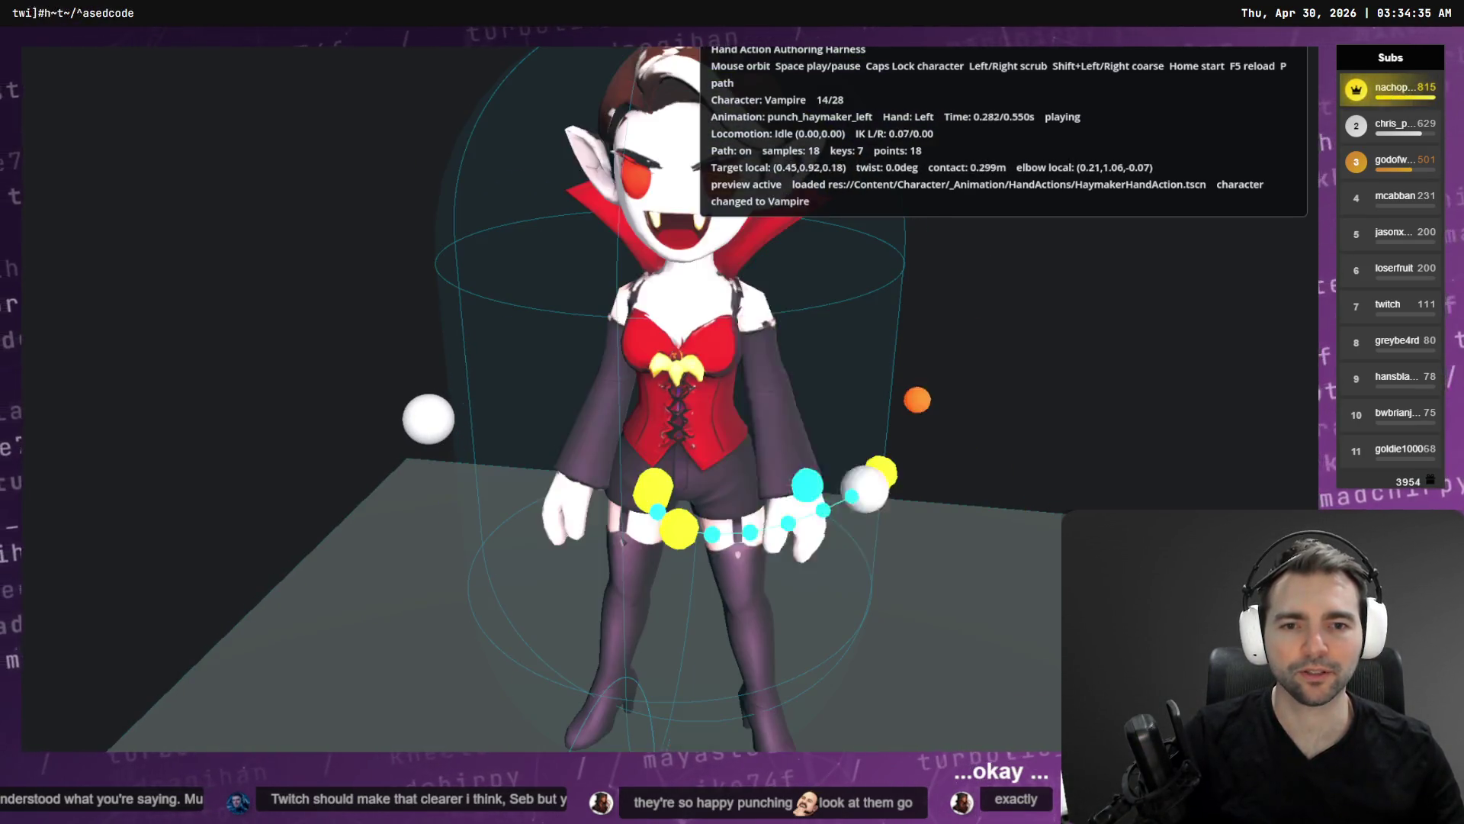
pyautogui.press('capslock')
pyautogui.press('capslock')
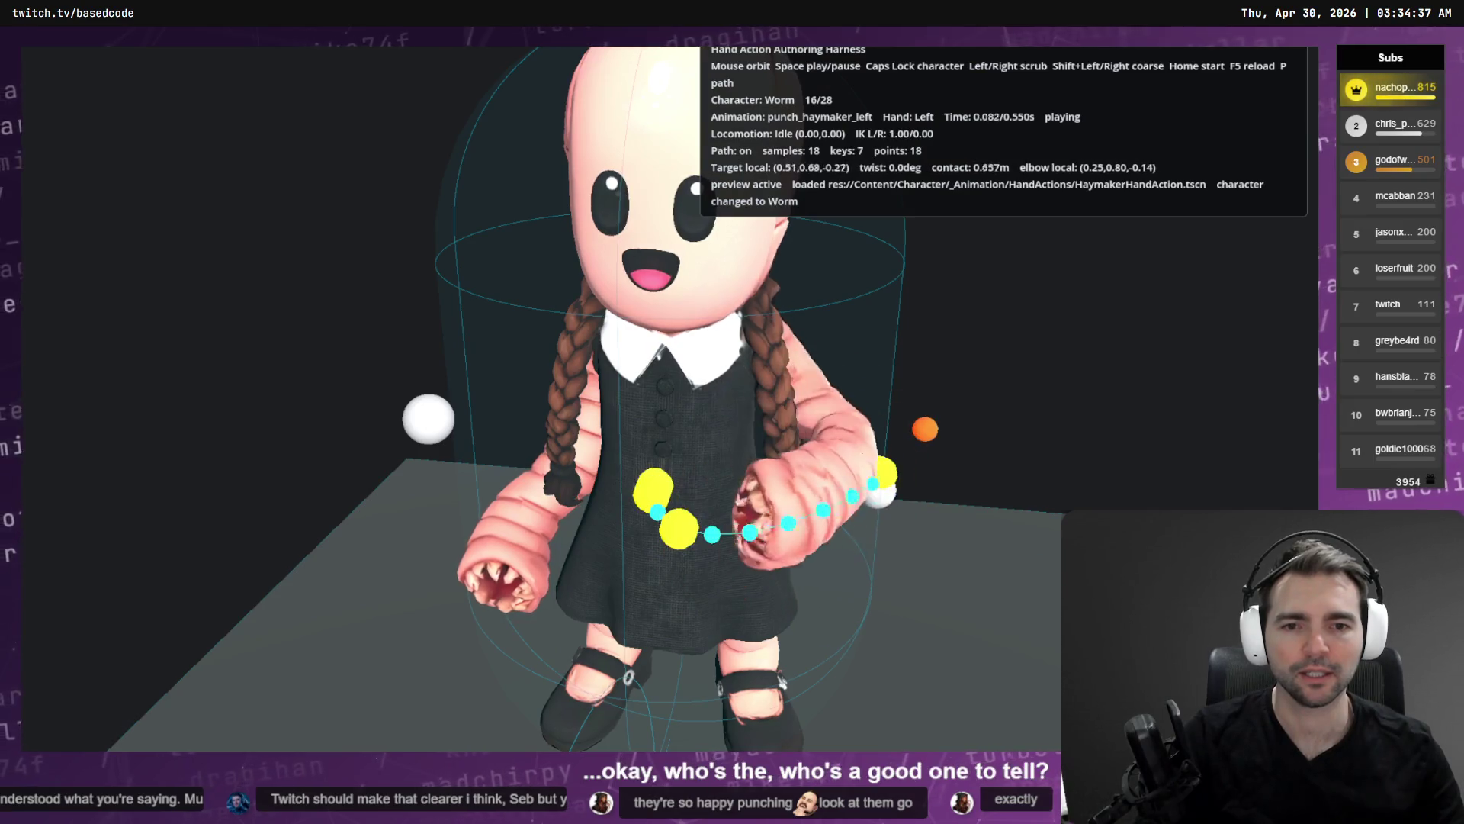
pyautogui.press('capslock')
pyautogui.press('capslock')
pyautogui.press('capslock')
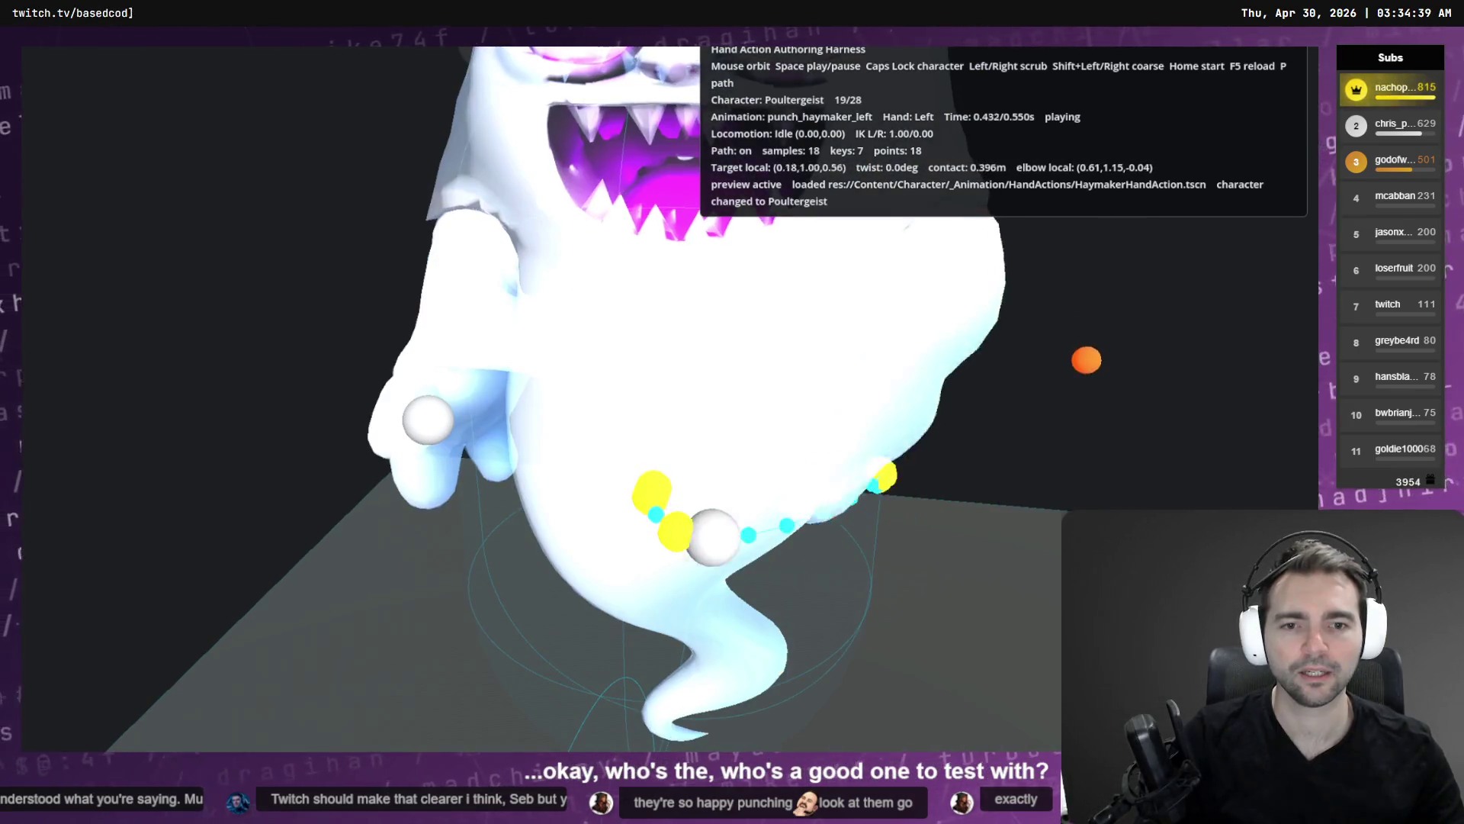
pyautogui.press('capslock')
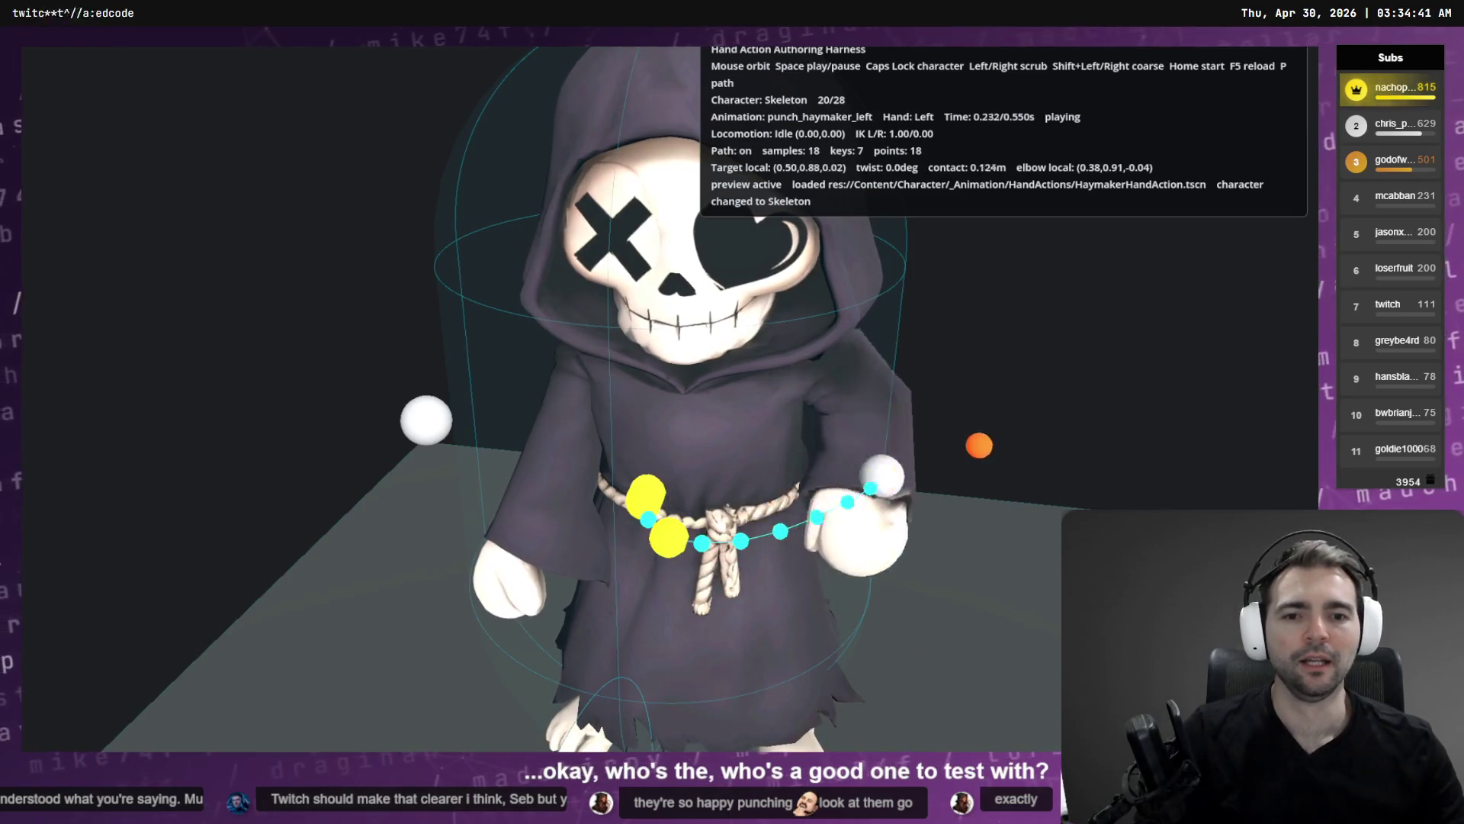
pyautogui.press('capslock')
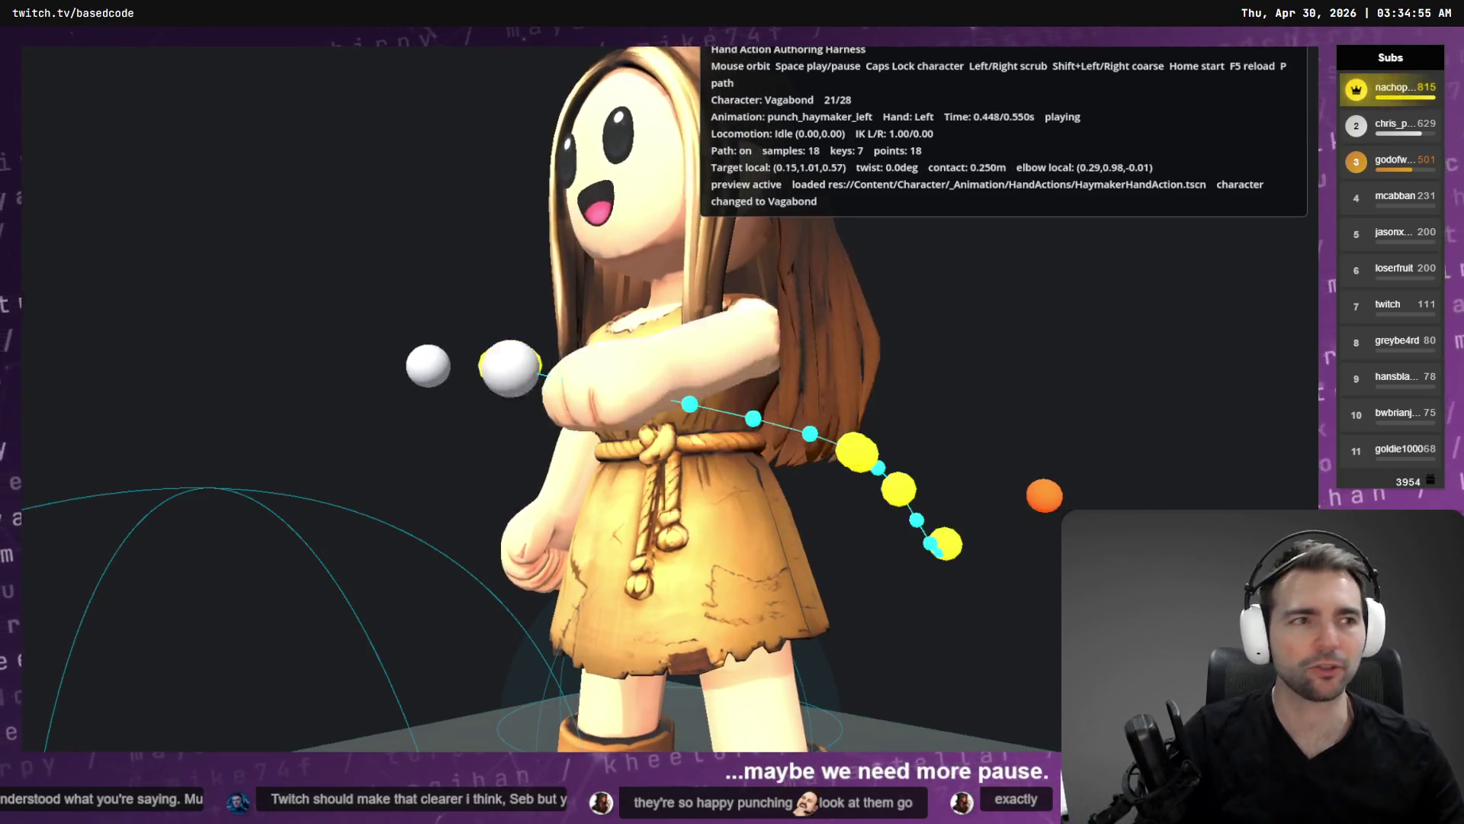
pyautogui.press('F8')
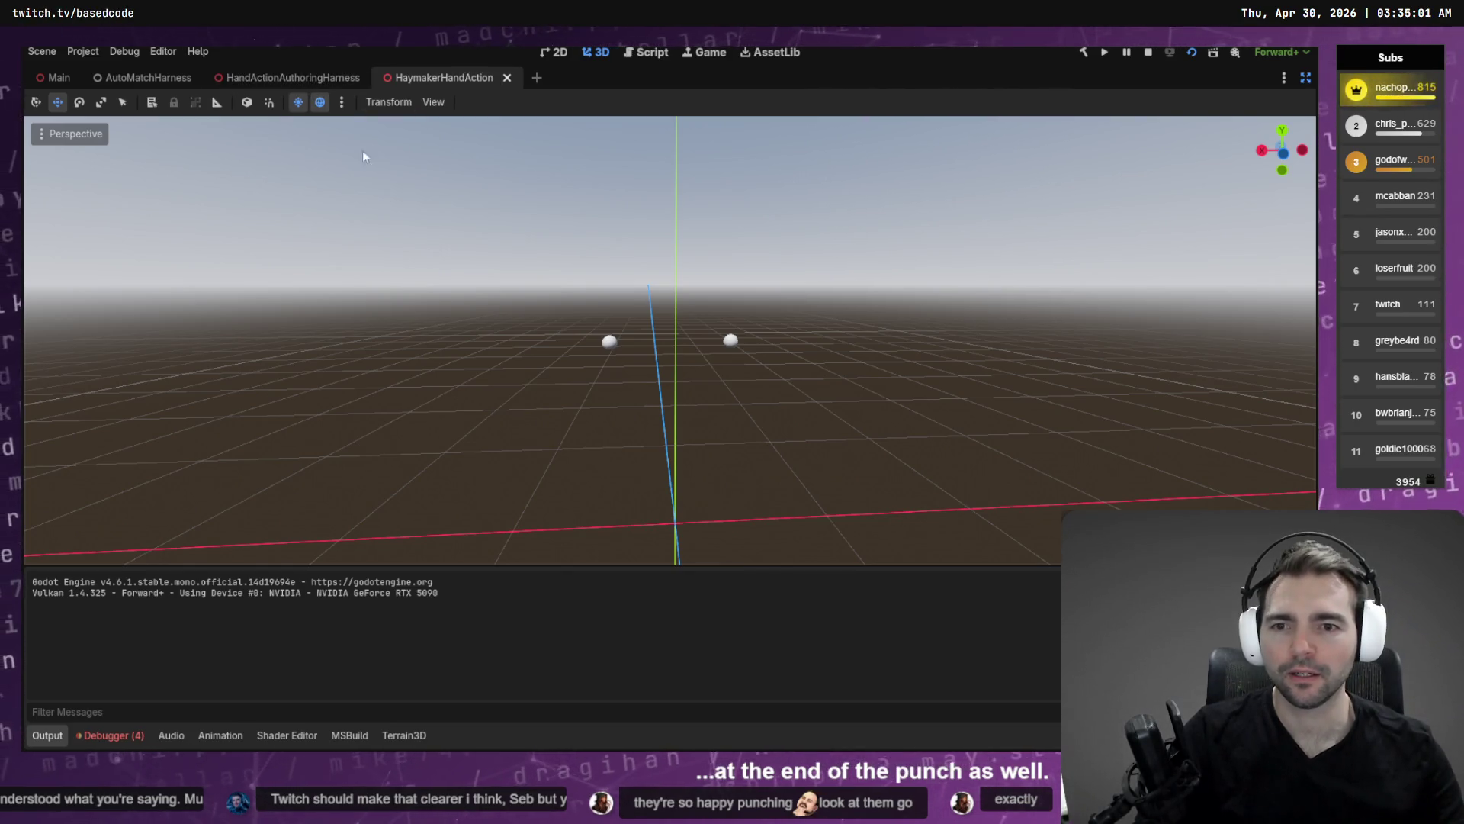
# Show the animation curves in Bezier view, preview punch_haymaker_right, then select punch_haymaker_left.
pyautogui.click(221, 735)
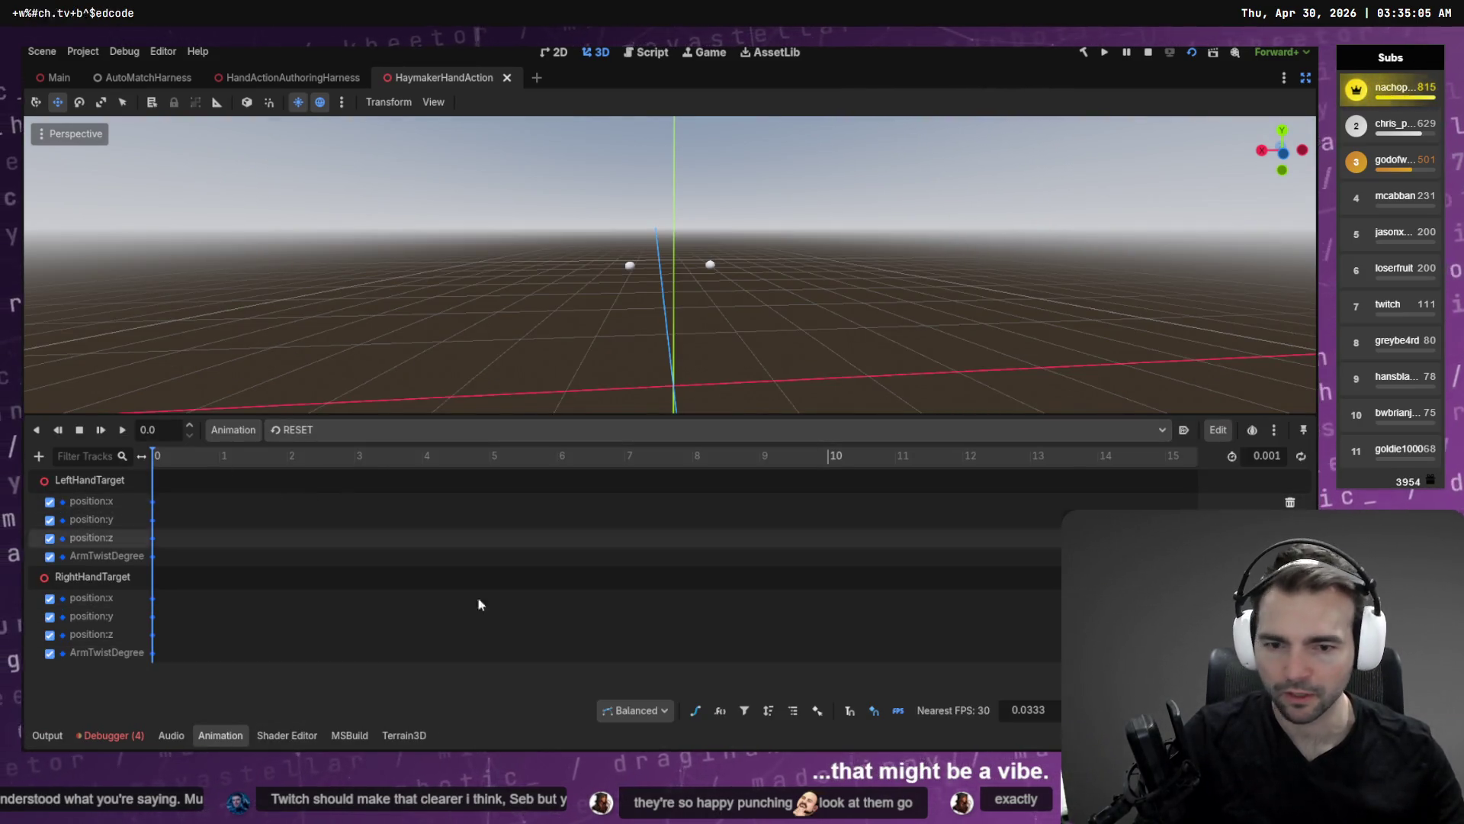
pyautogui.click(695, 710)
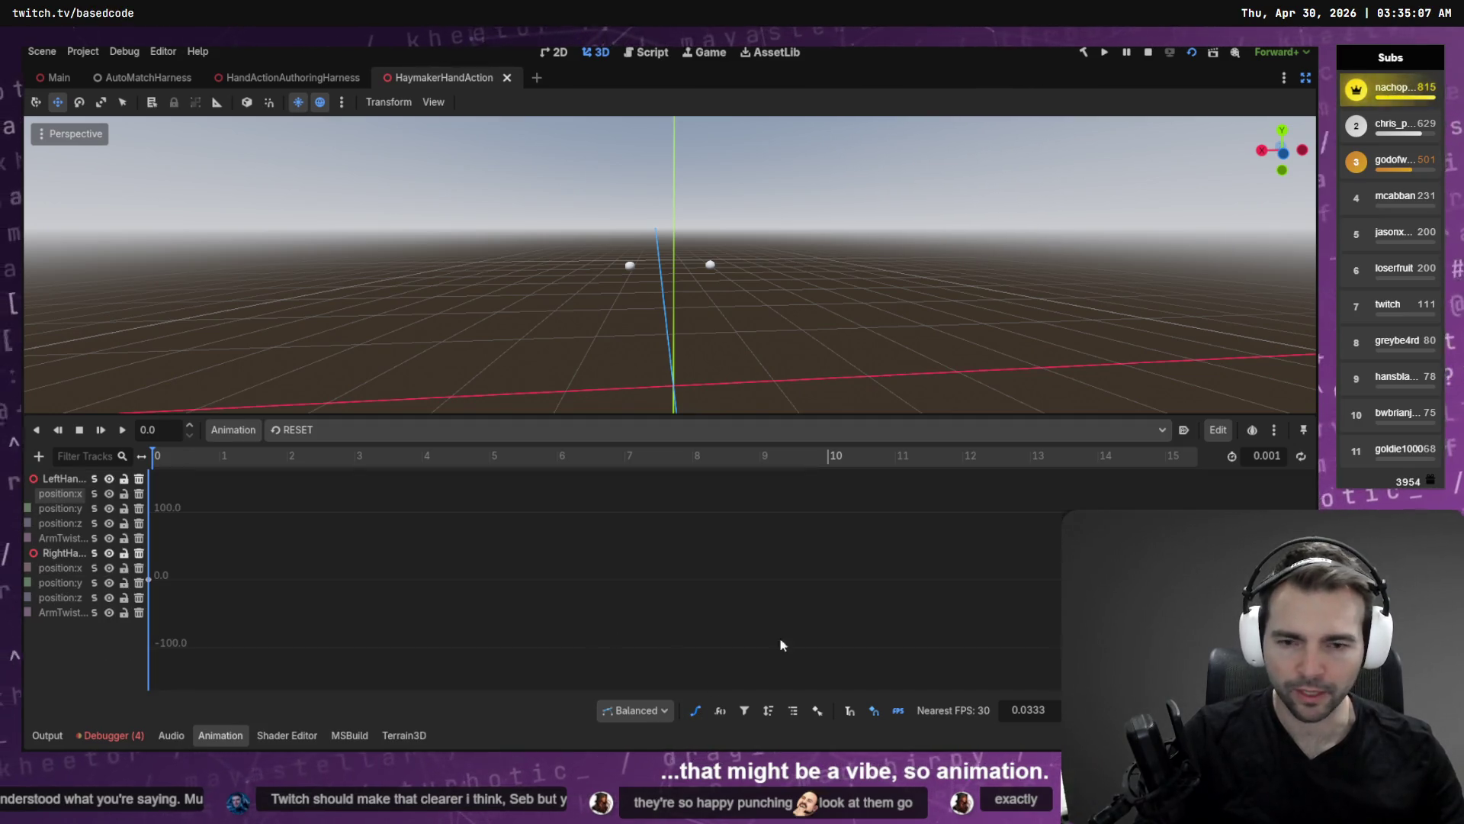
pyautogui.press('f')
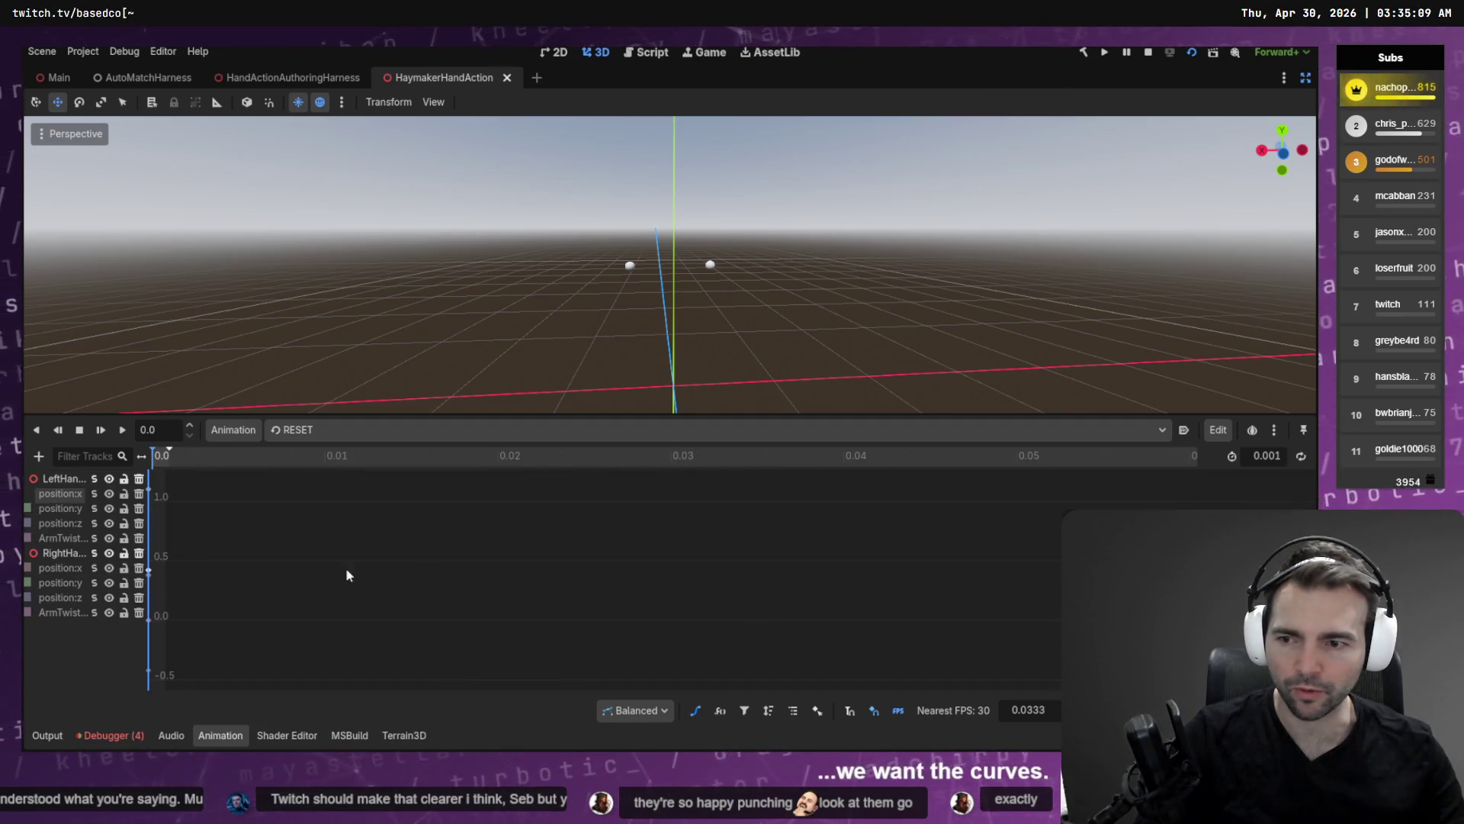
pyautogui.click(288, 433)
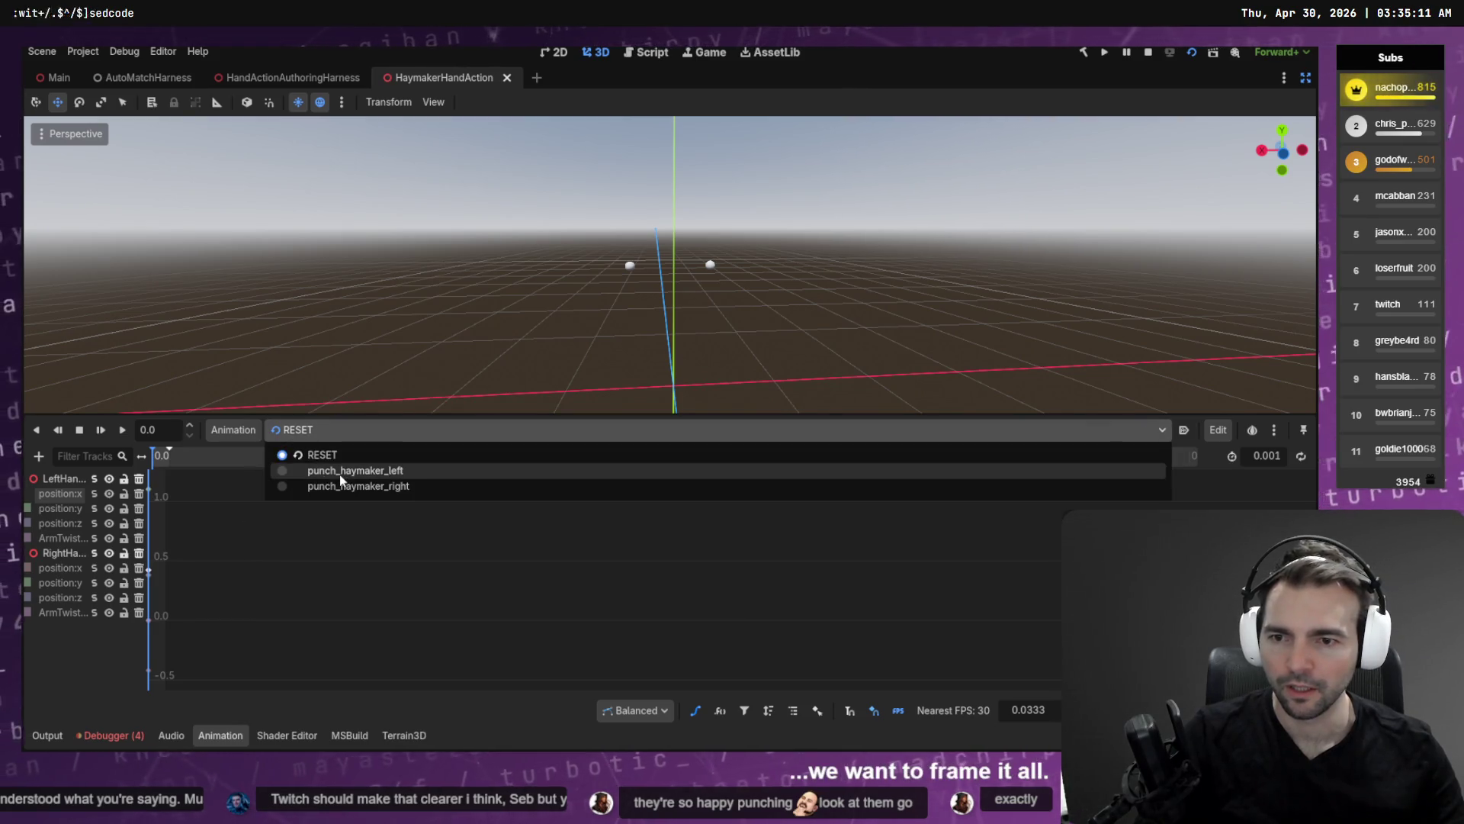
pyautogui.click(360, 487)
pyautogui.press('F5')
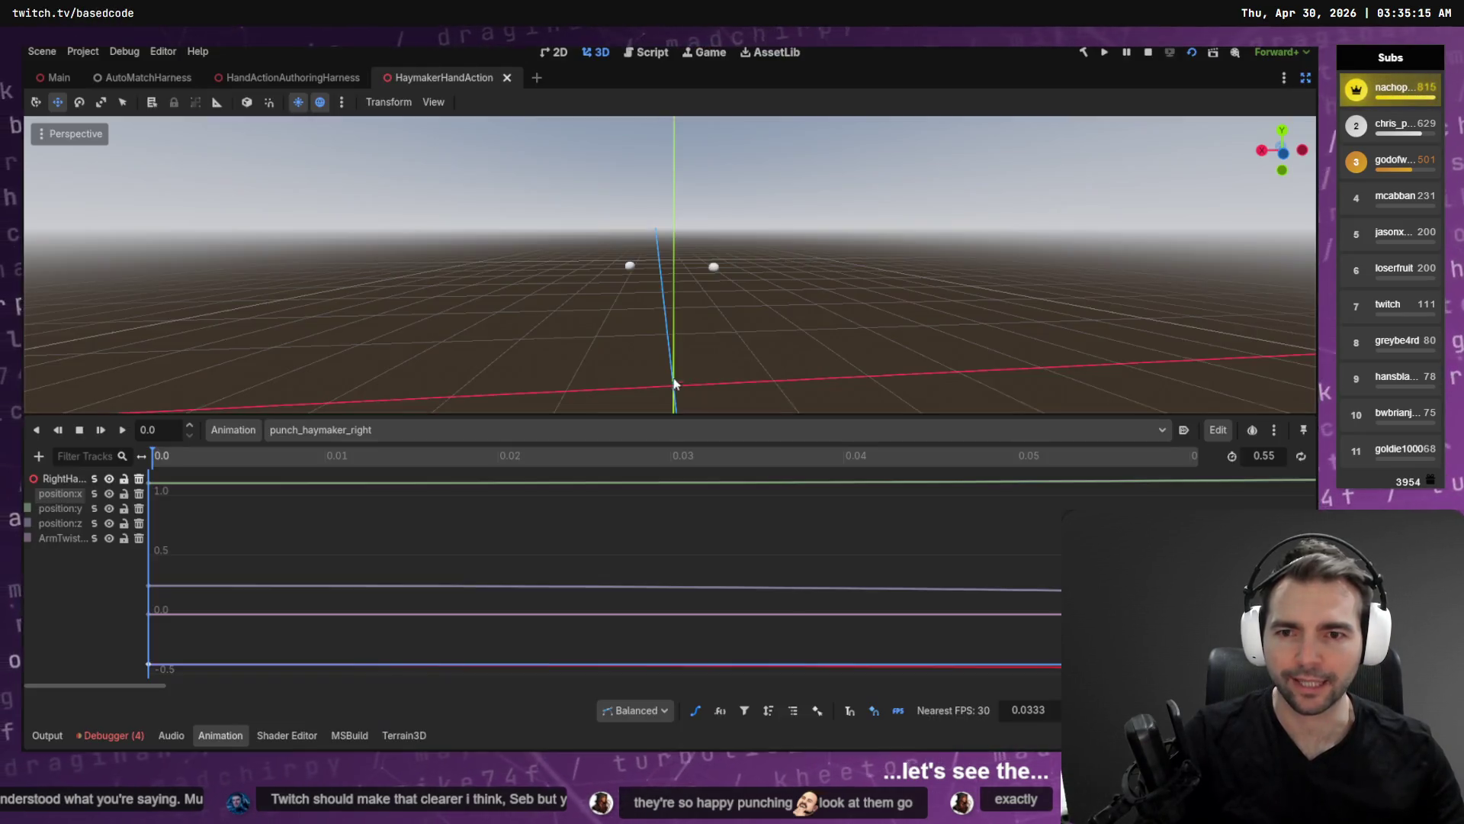
pyautogui.press('Escape')
pyautogui.click(619, 432)
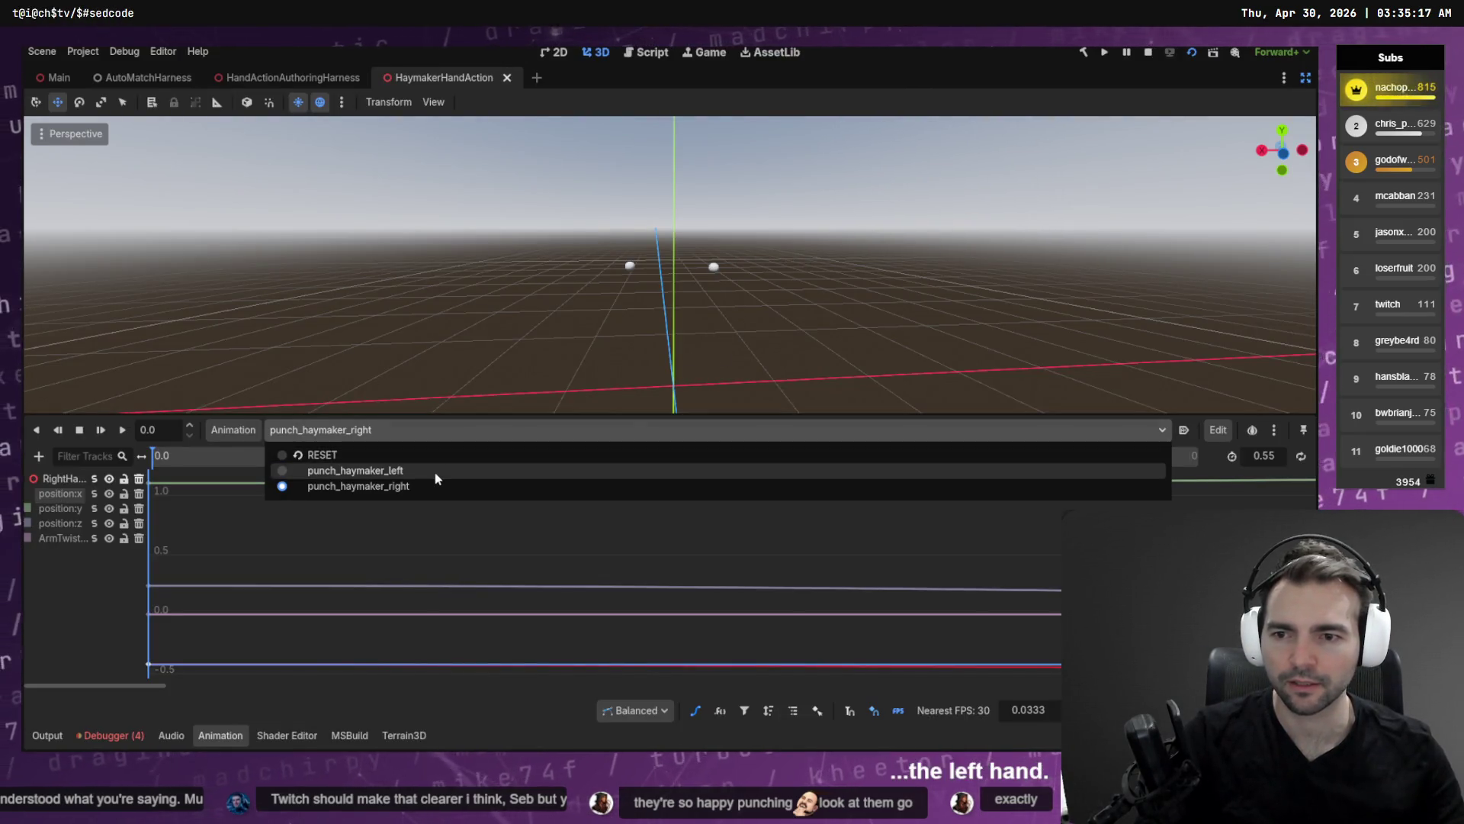
pyautogui.click(435, 472)
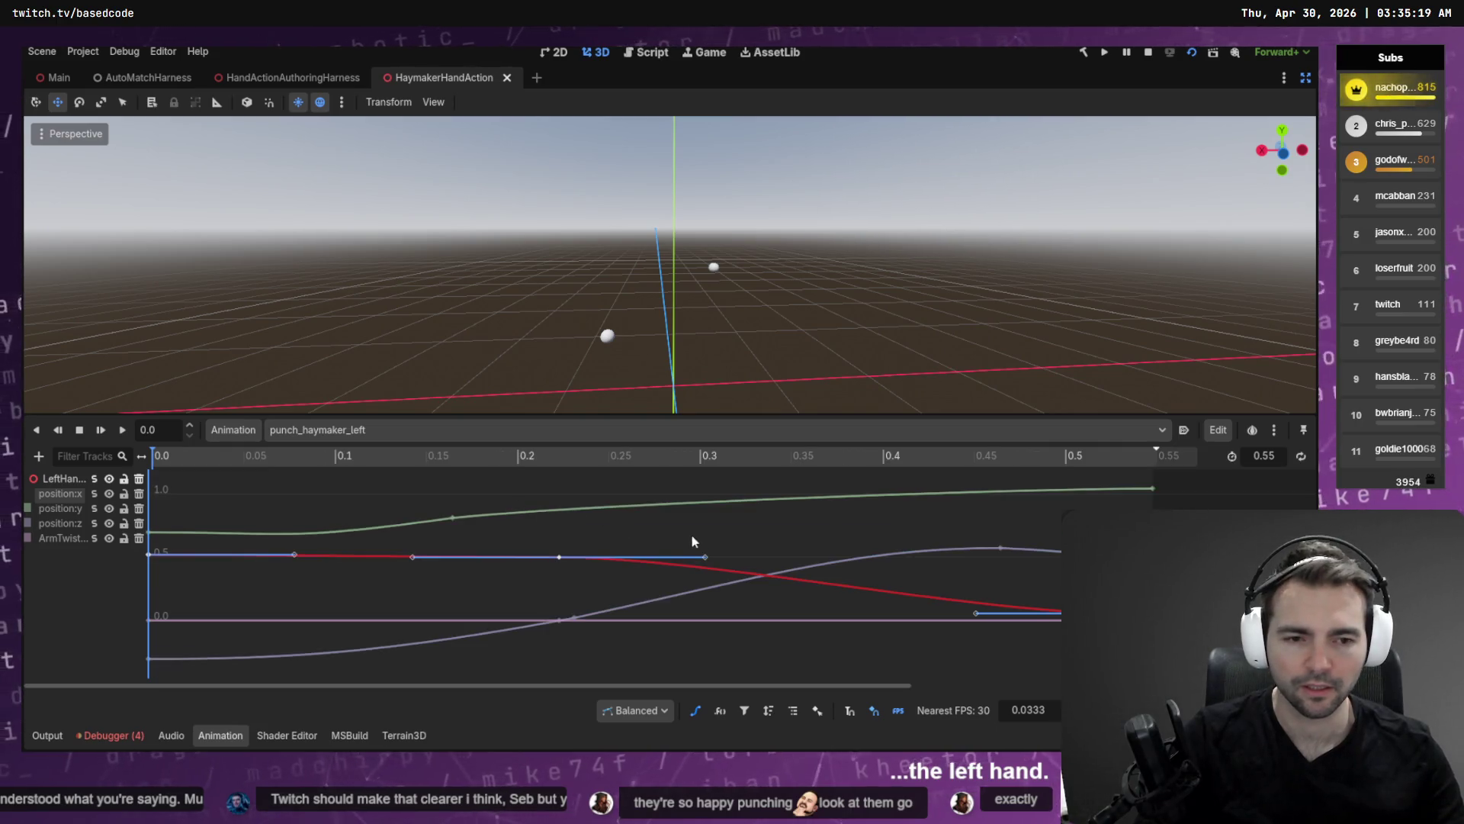
# Raise the final ArmTwist key toward full twist, save, and test it in the harness.
pyautogui.click(53, 539)
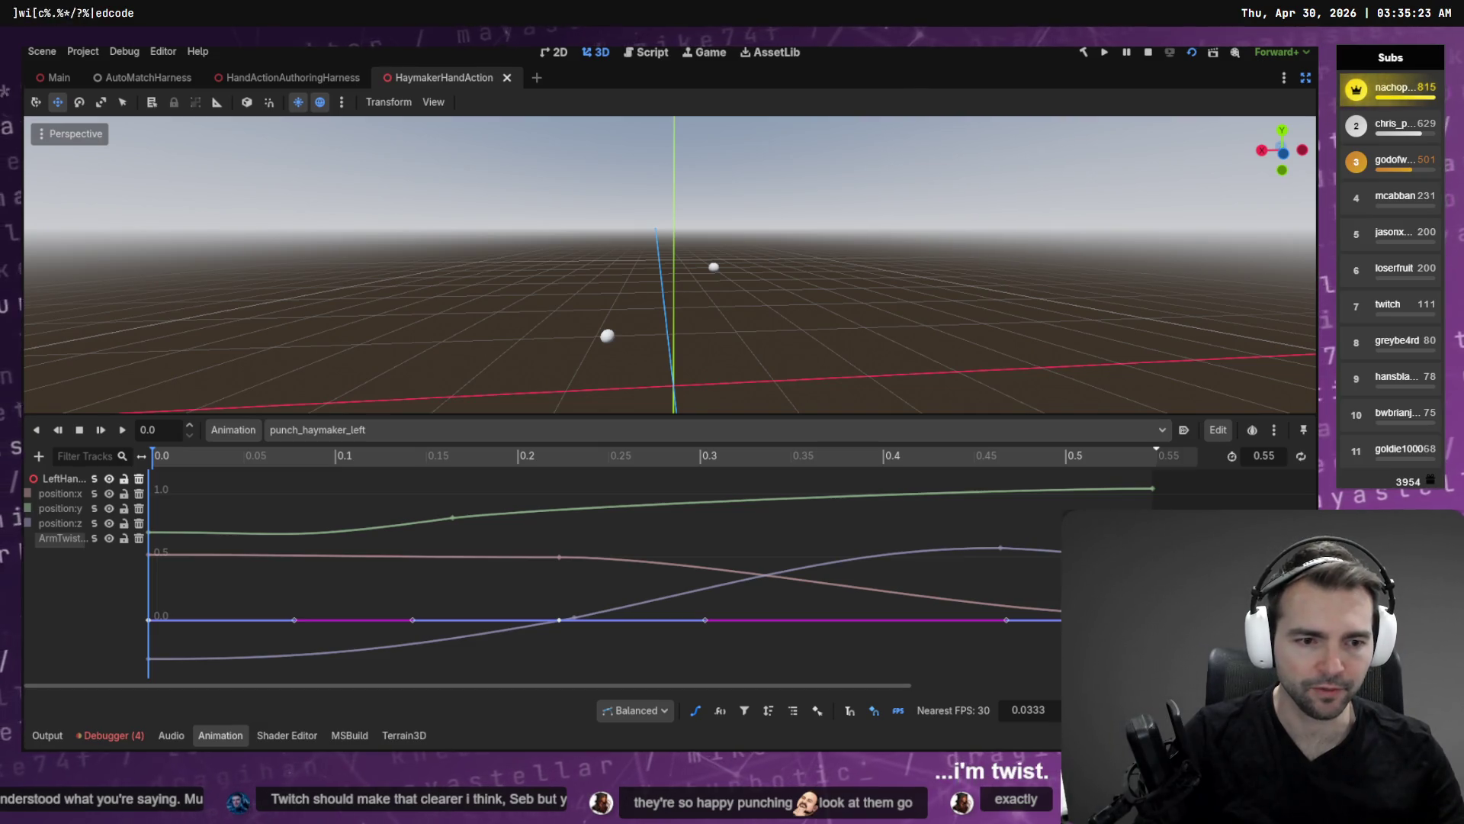
pyautogui.moveTo(1006, 619)
pyautogui.mouseDown()
pyautogui.moveTo(1156, 503)
pyautogui.moveTo(1147, 494)
pyautogui.mouseUp()
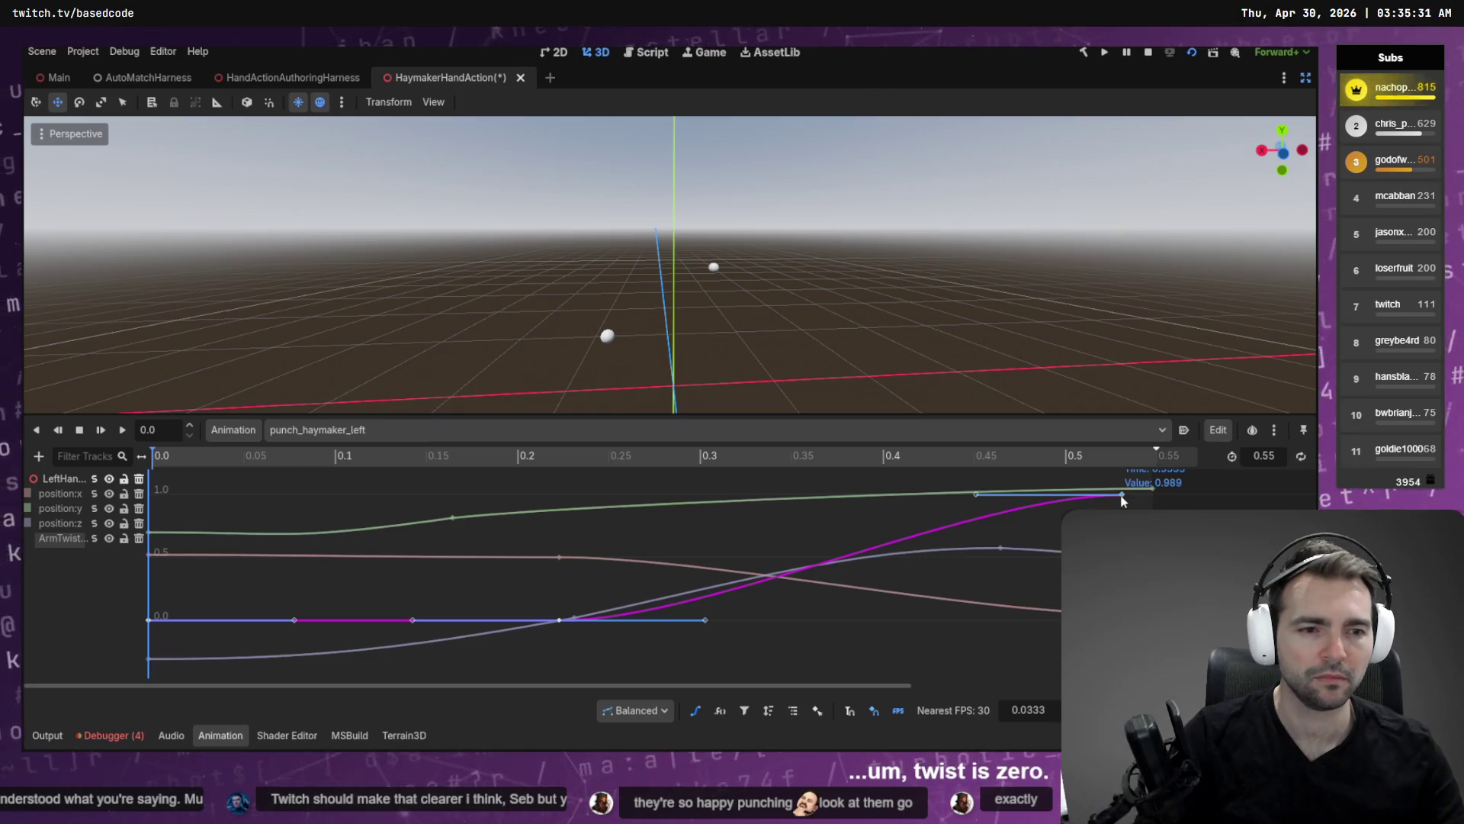
pyautogui.hotkey('ctrl', 's')
pyautogui.press('F5')
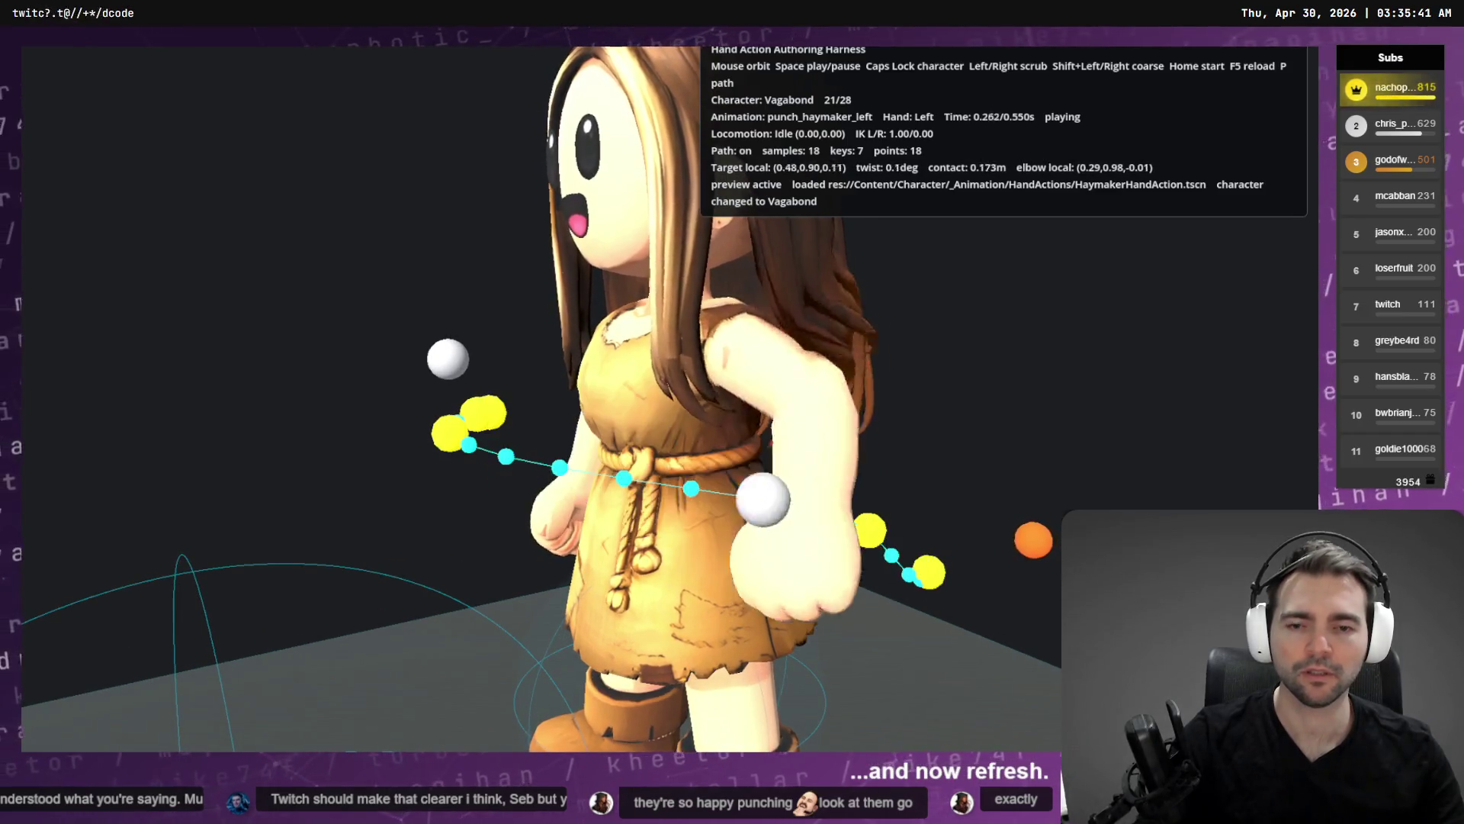
pyautogui.press('F8')
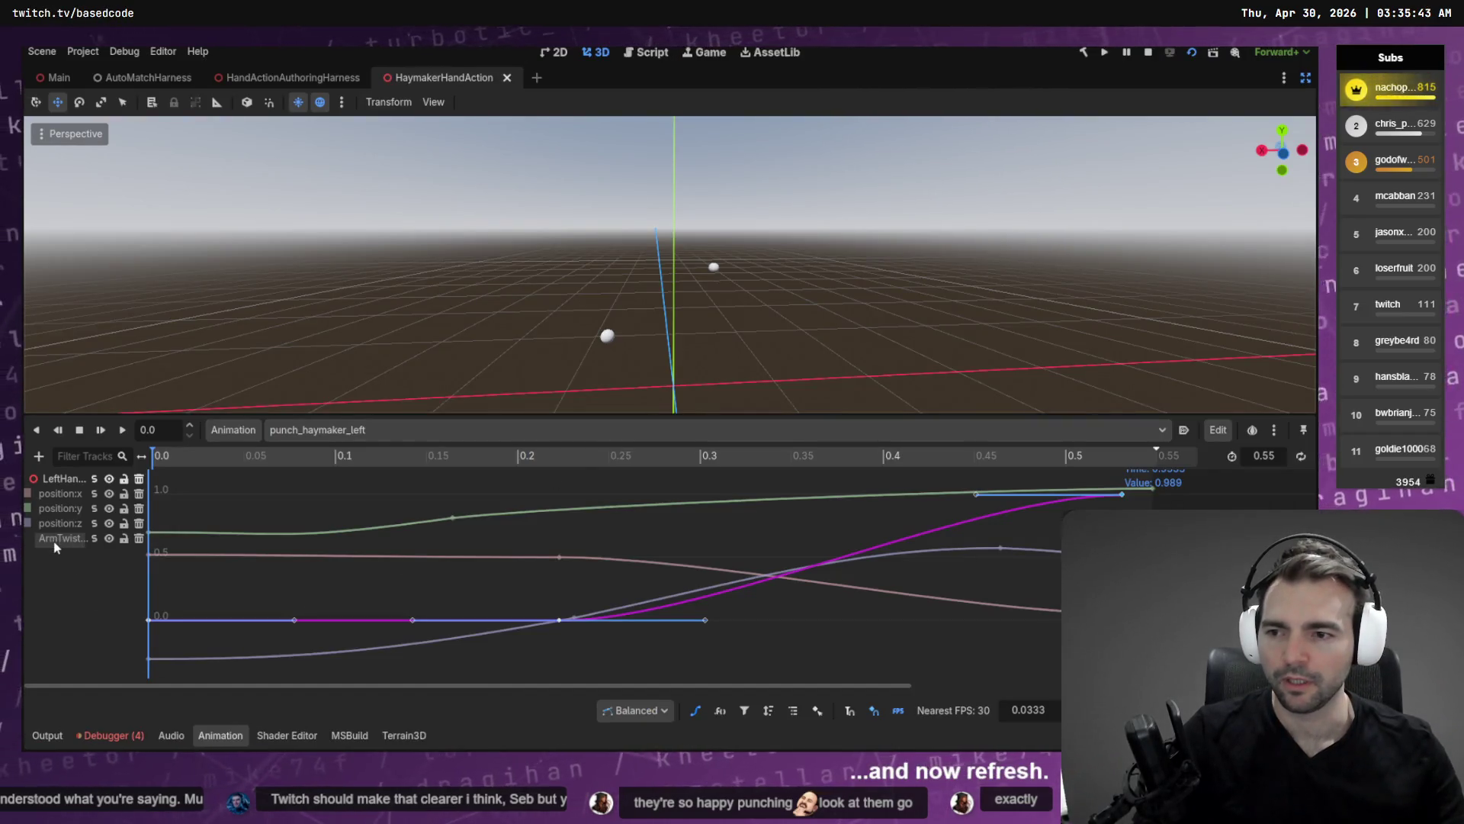
# Solo the ArmTwist curve and lower its final key back to 0.
pyautogui.click(95, 539)
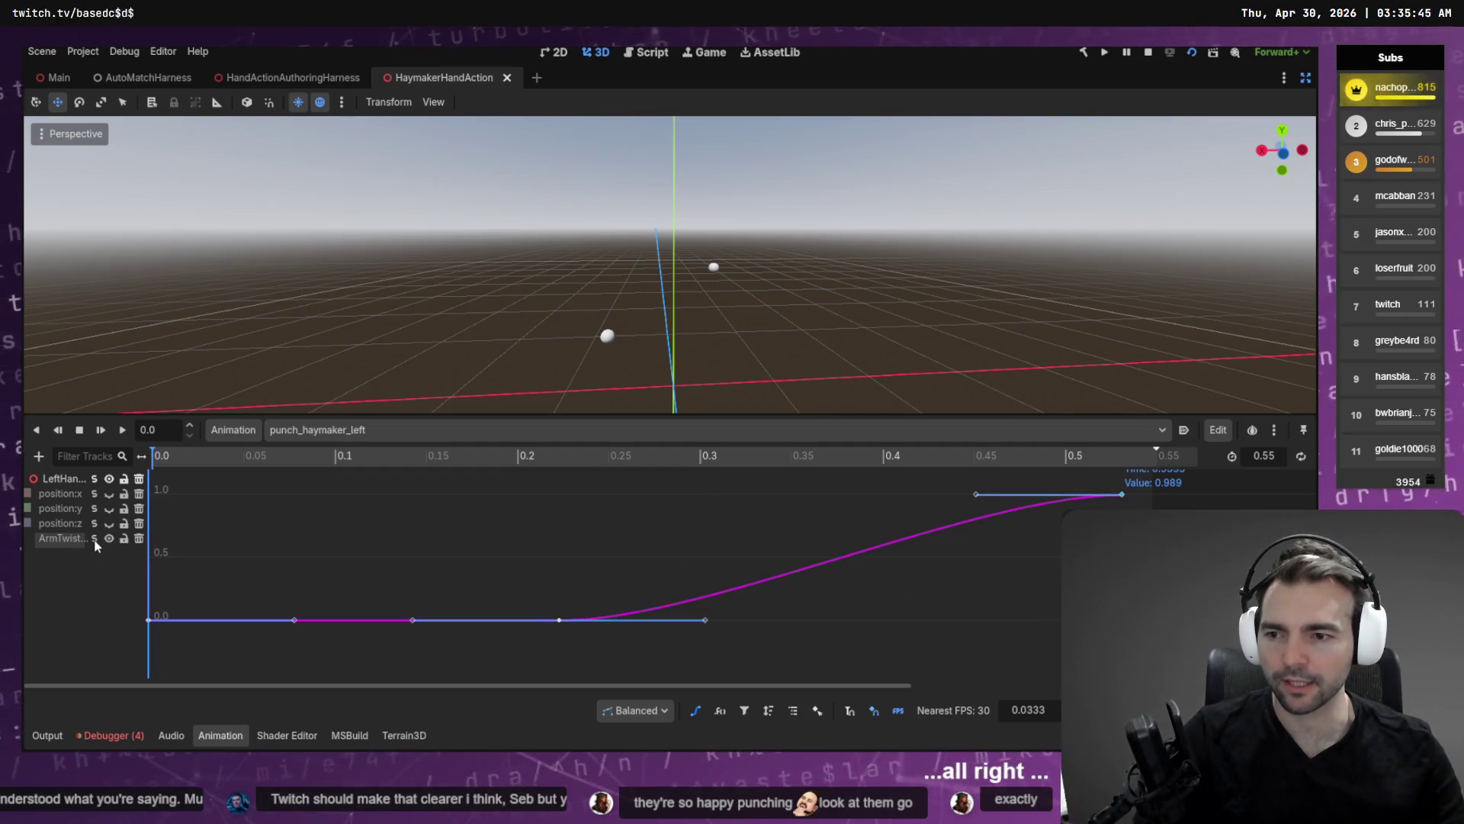
pyautogui.moveTo(573, 563); pyautogui.dragTo(519, 649)
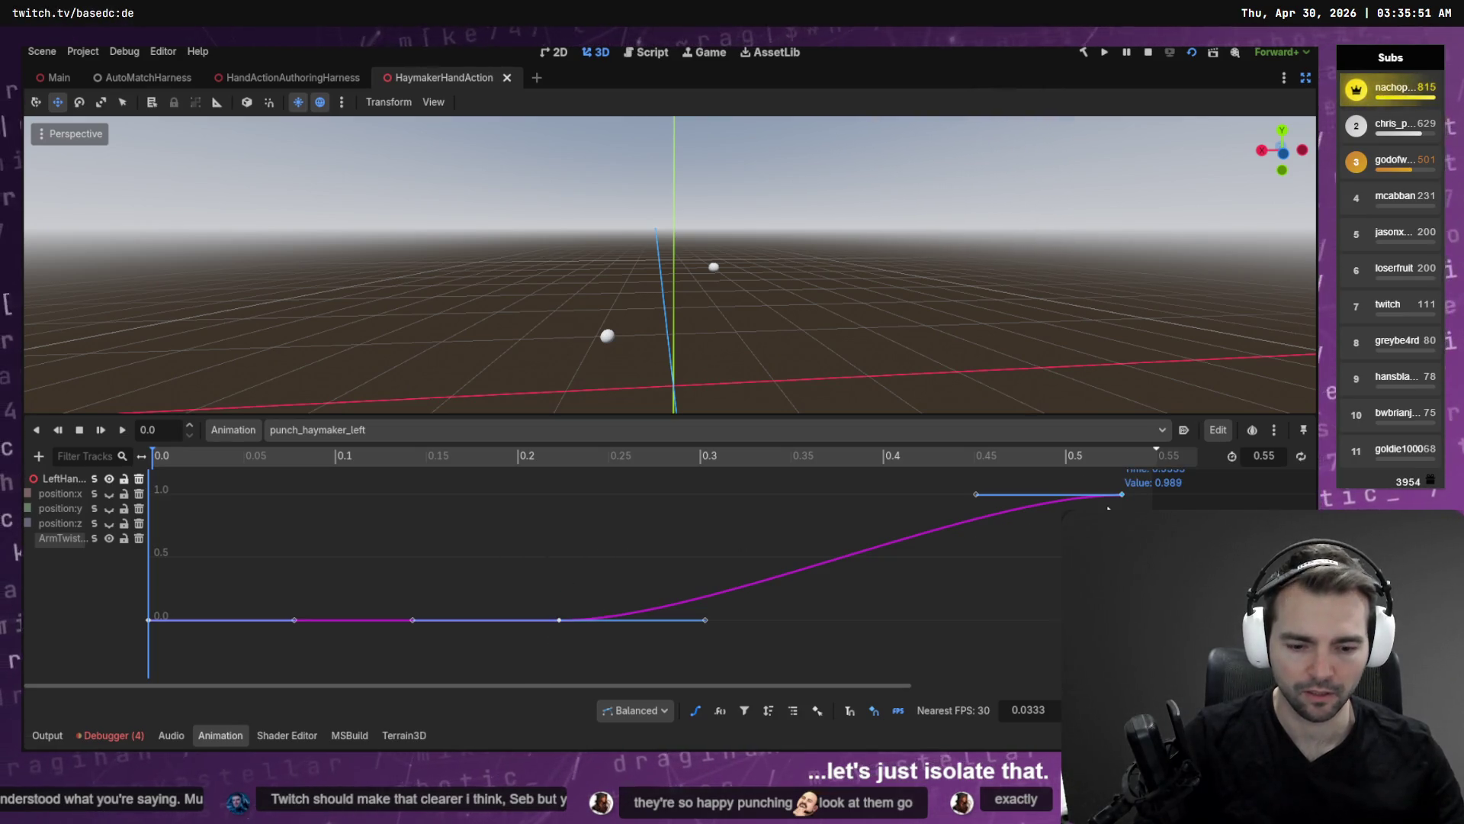
pyautogui.moveTo(1120, 500); pyautogui.dragTo(1120, 624)
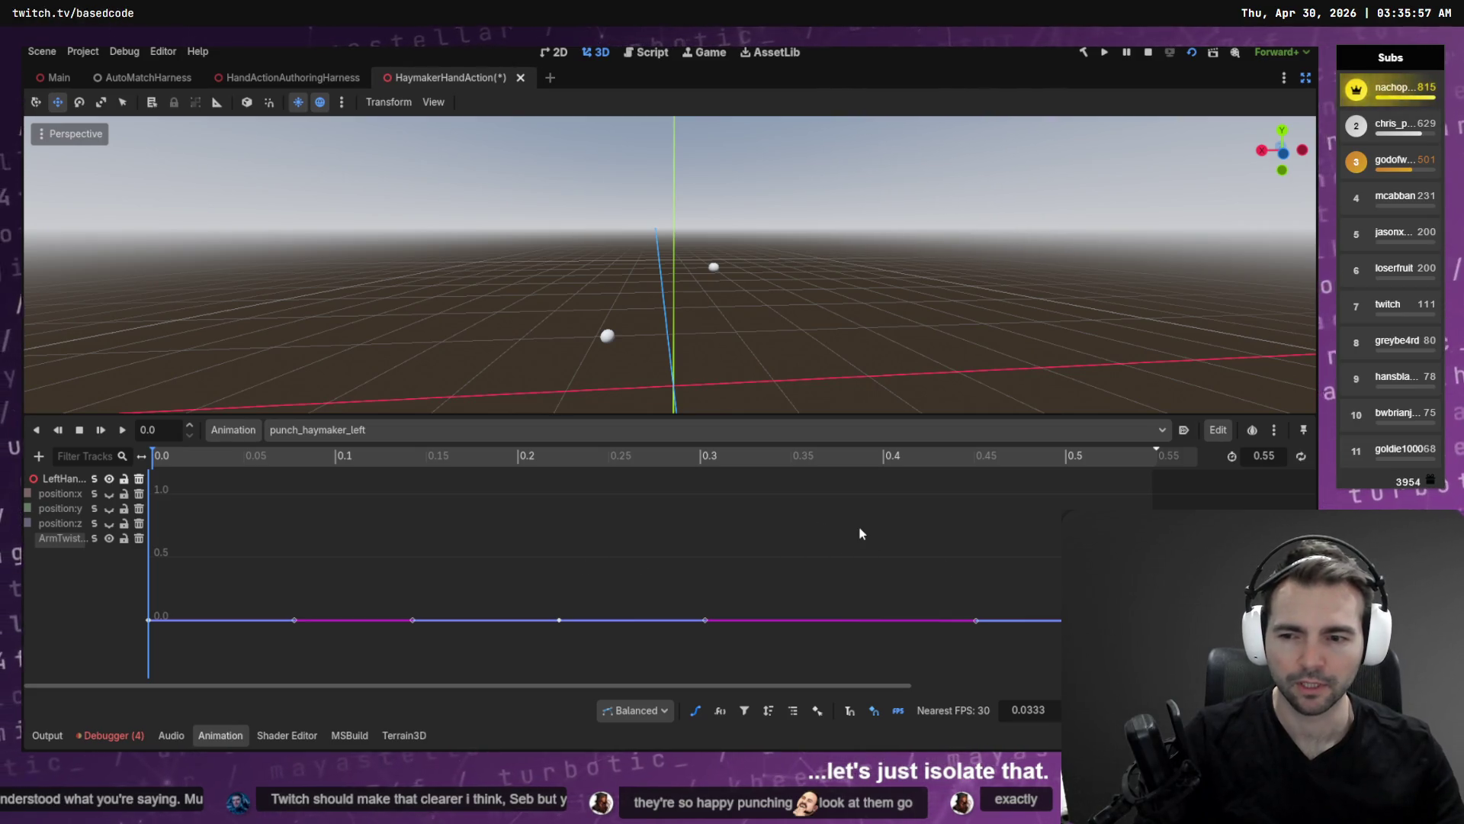
pyautogui.hotkey('alt', 'Tab')
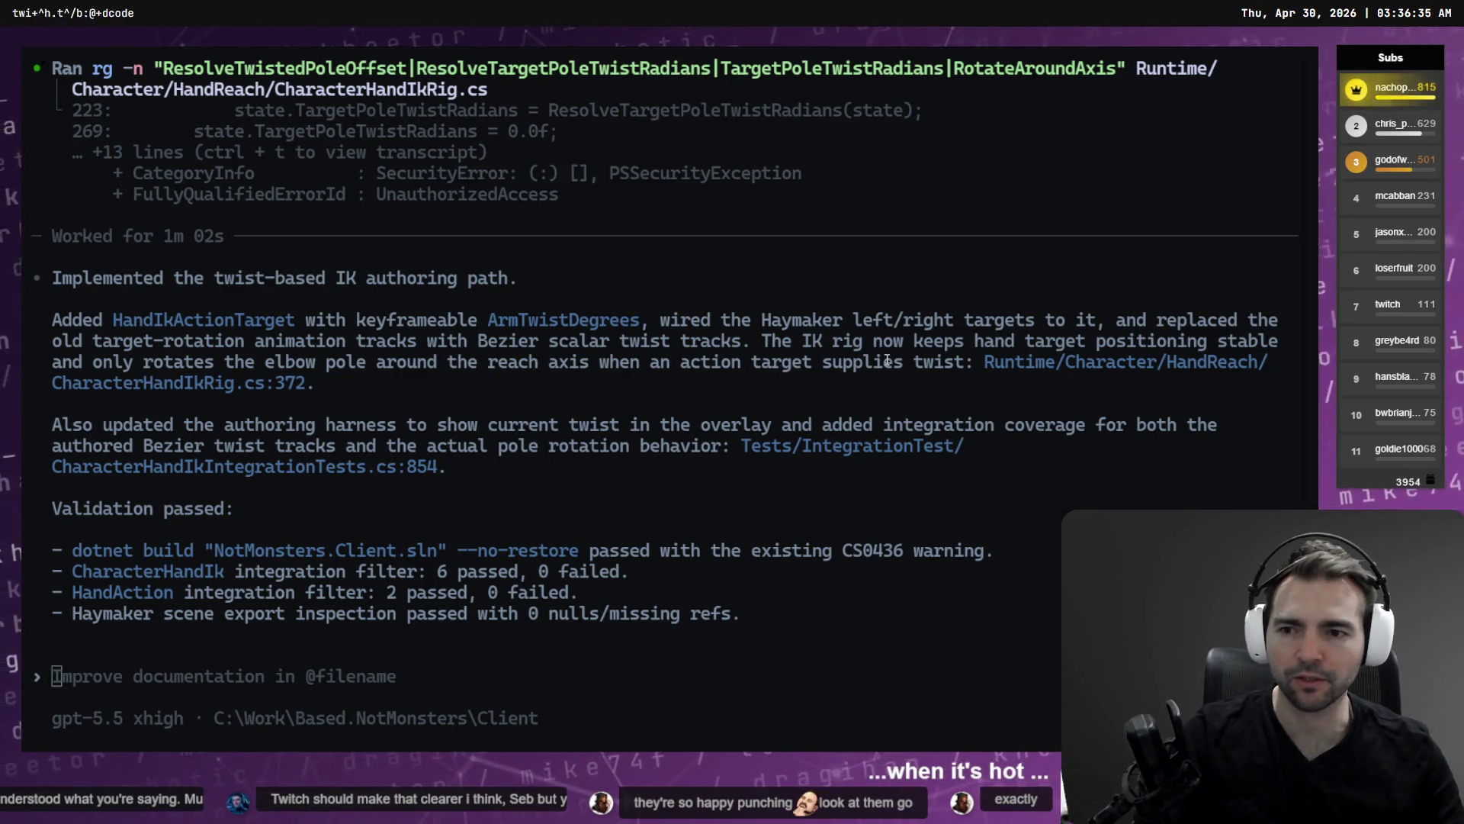
# Return to Godot and bring the editor's side panels back.
pyautogui.hotkey('alt', 'Tab')
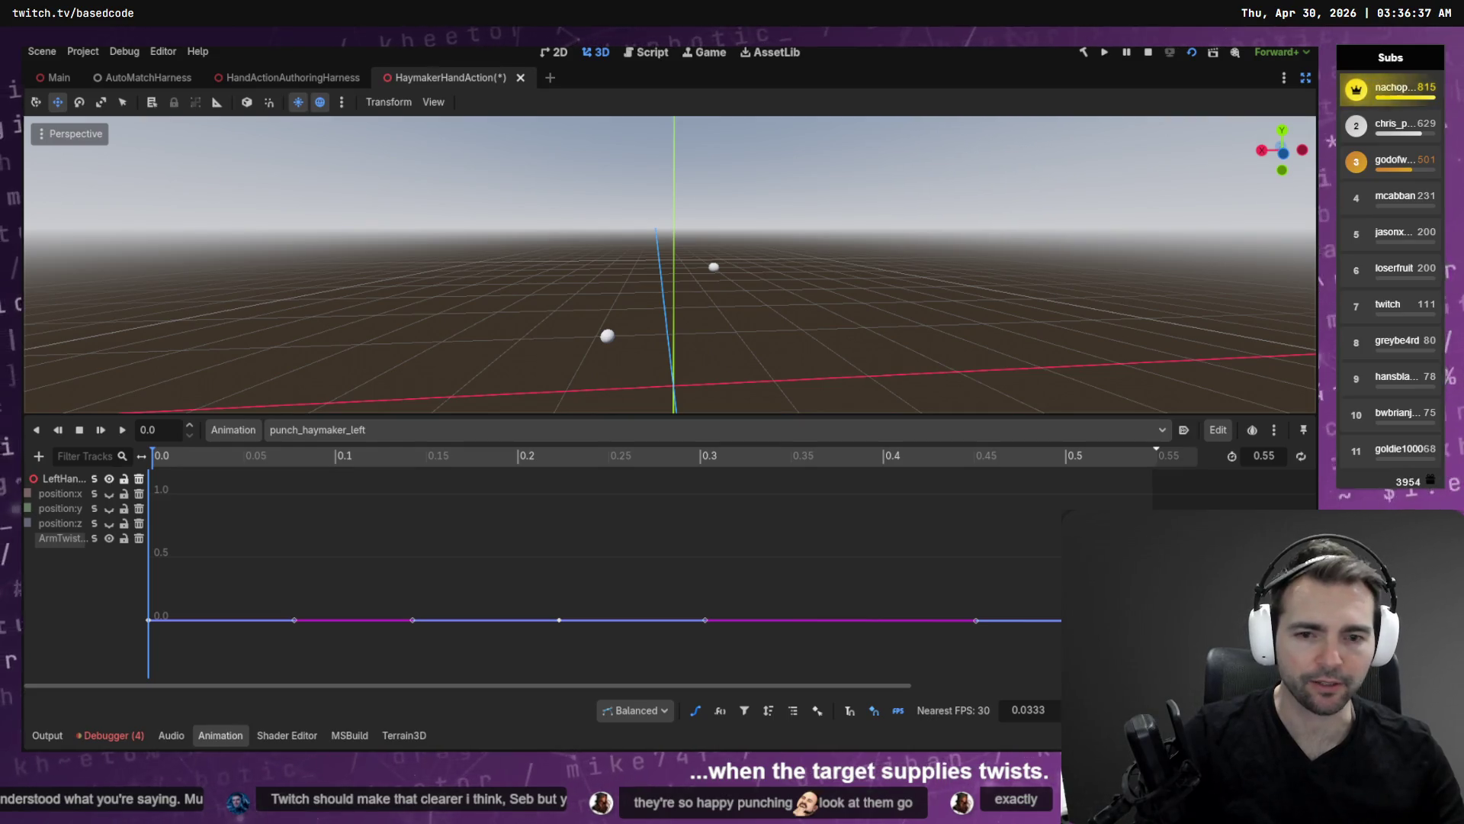
pyautogui.click(1304, 77)
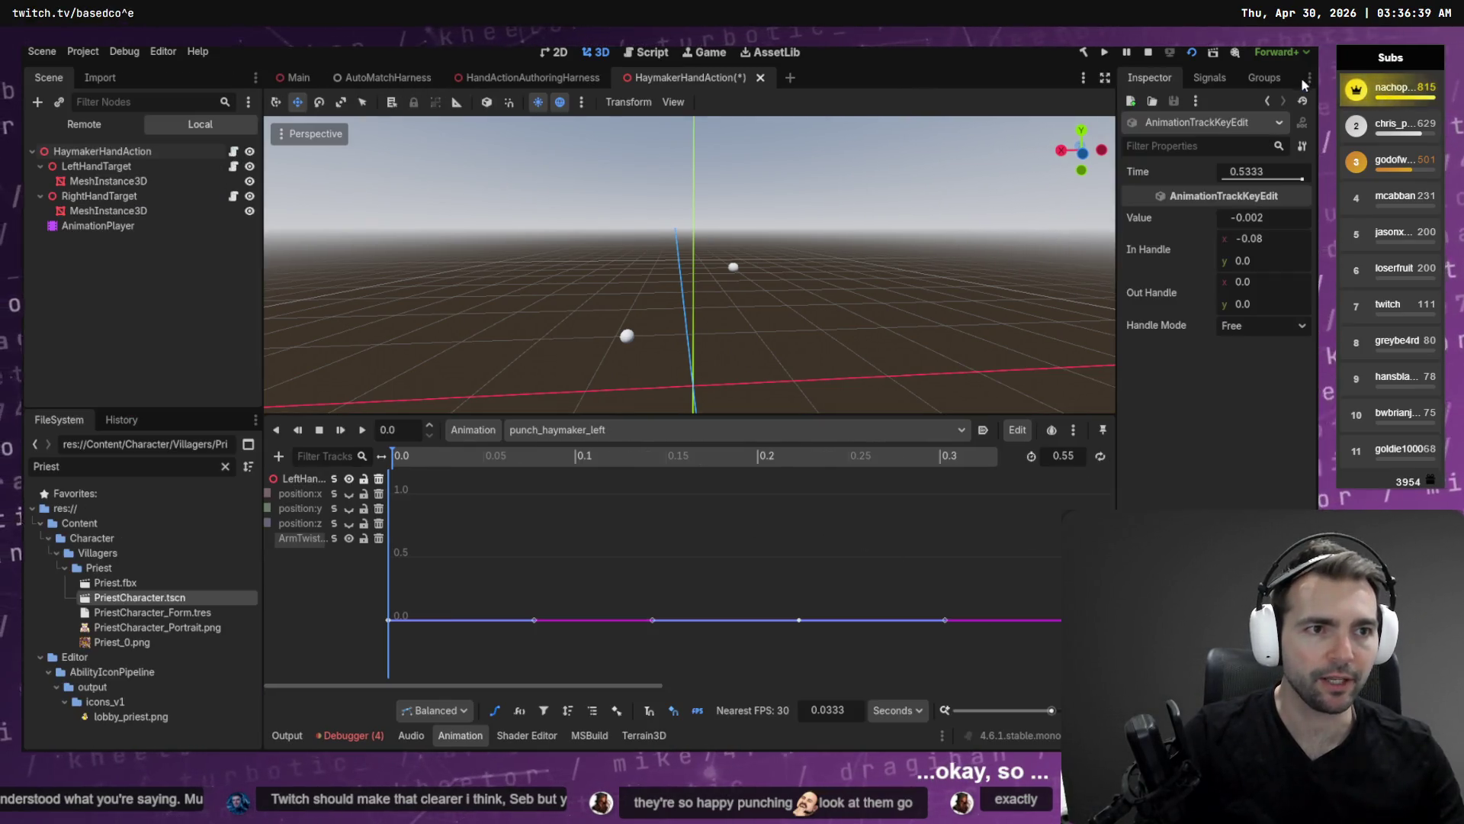
# Show the full timeline, move the playhead near the last key and preview the animation.
pyautogui.click(931, 457)
pyautogui.scroll(-4, 924, 496)
pyautogui.click(822, 458)
pyautogui.moveTo(830, 463); pyautogui.dragTo(840, 460)
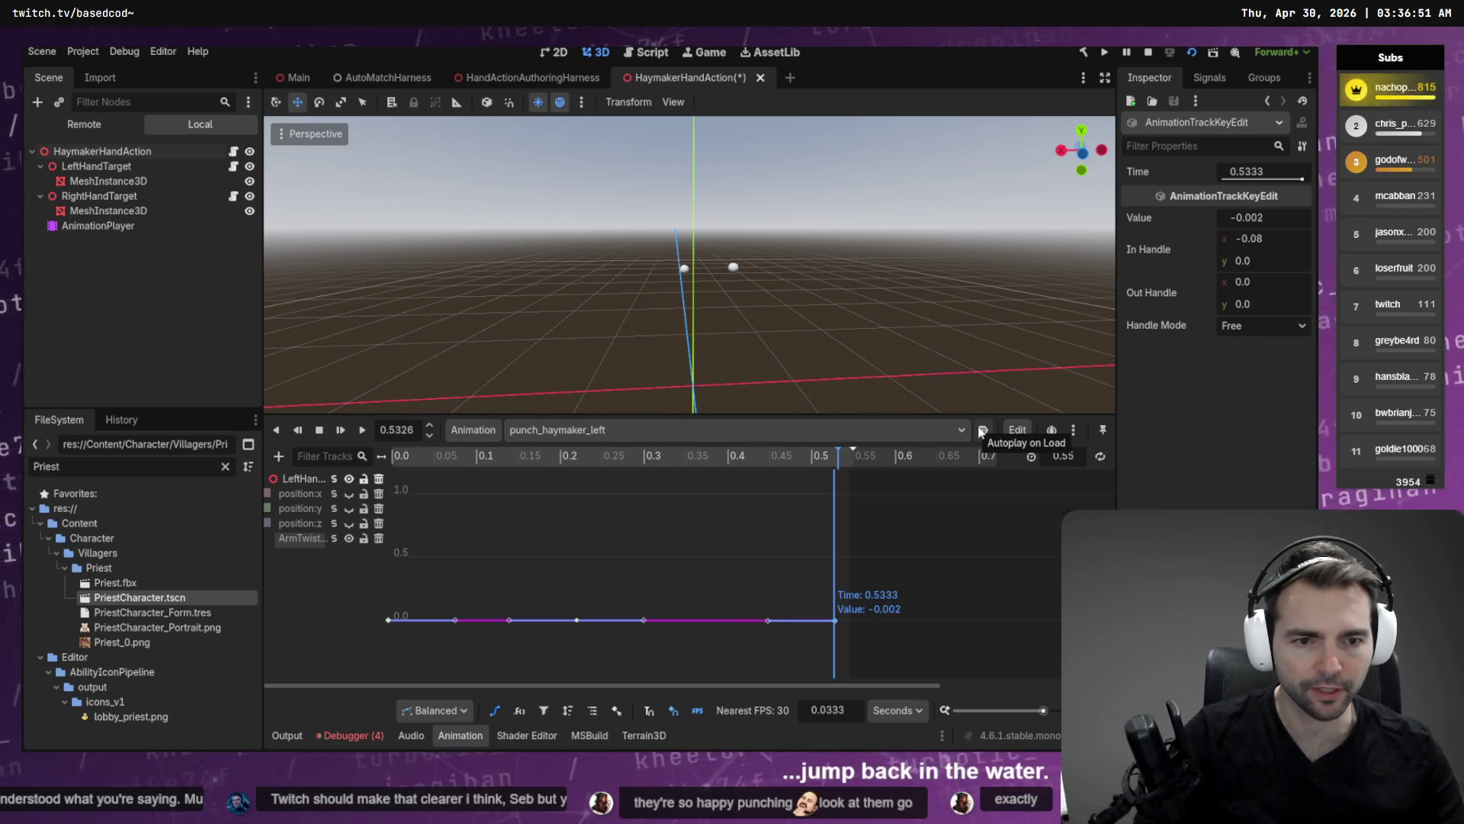
pyautogui.click(365, 432)
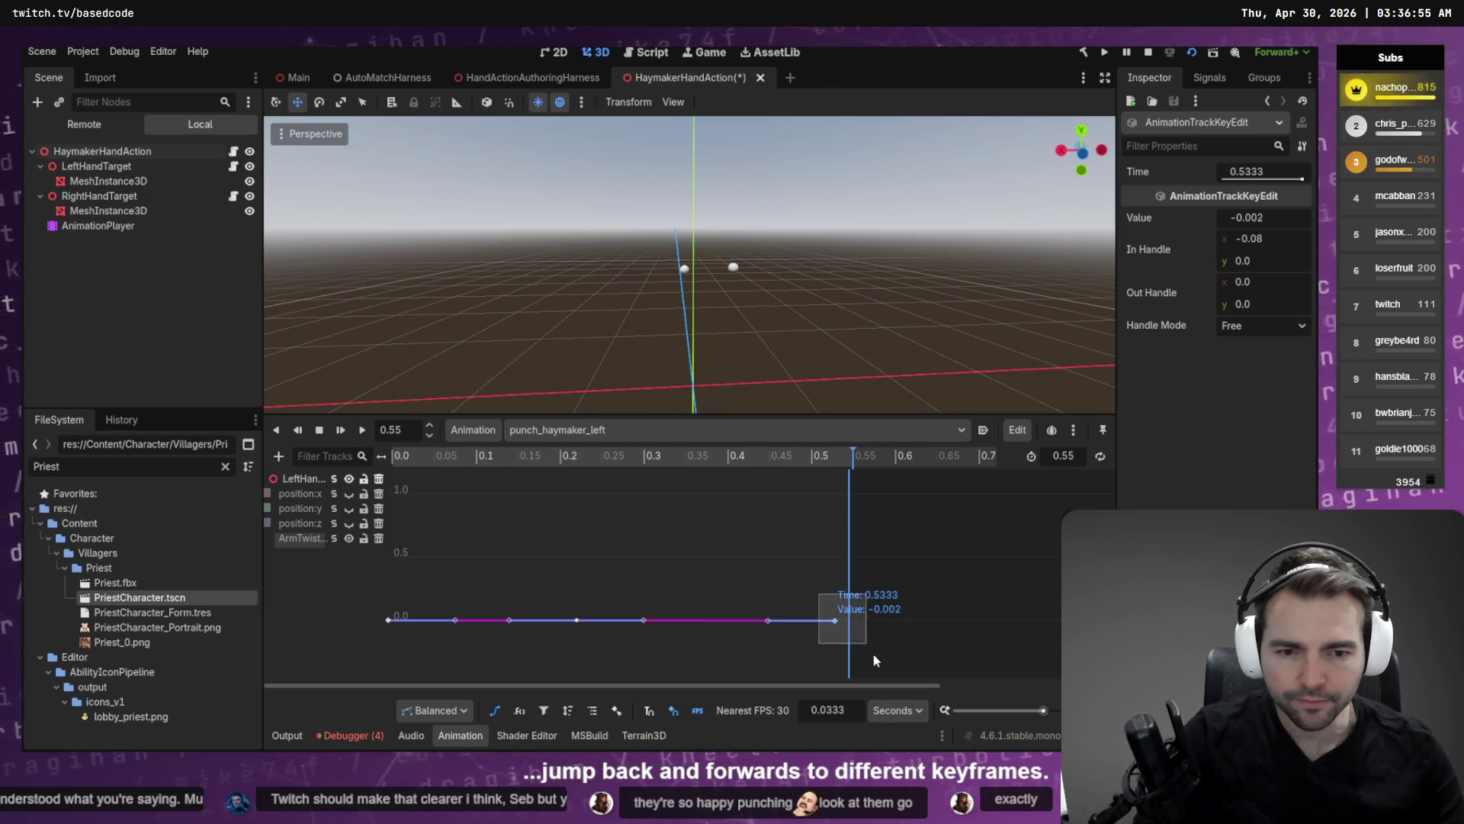
# Keep the last ArmTwist key near 0.531 s and set its value to 1.0.
pyautogui.moveTo(834, 625)
pyautogui.mouseDown()
pyautogui.moveTo(902, 615)
pyautogui.moveTo(833, 626)
pyautogui.mouseUp()
pyautogui.rightClick(831, 620)
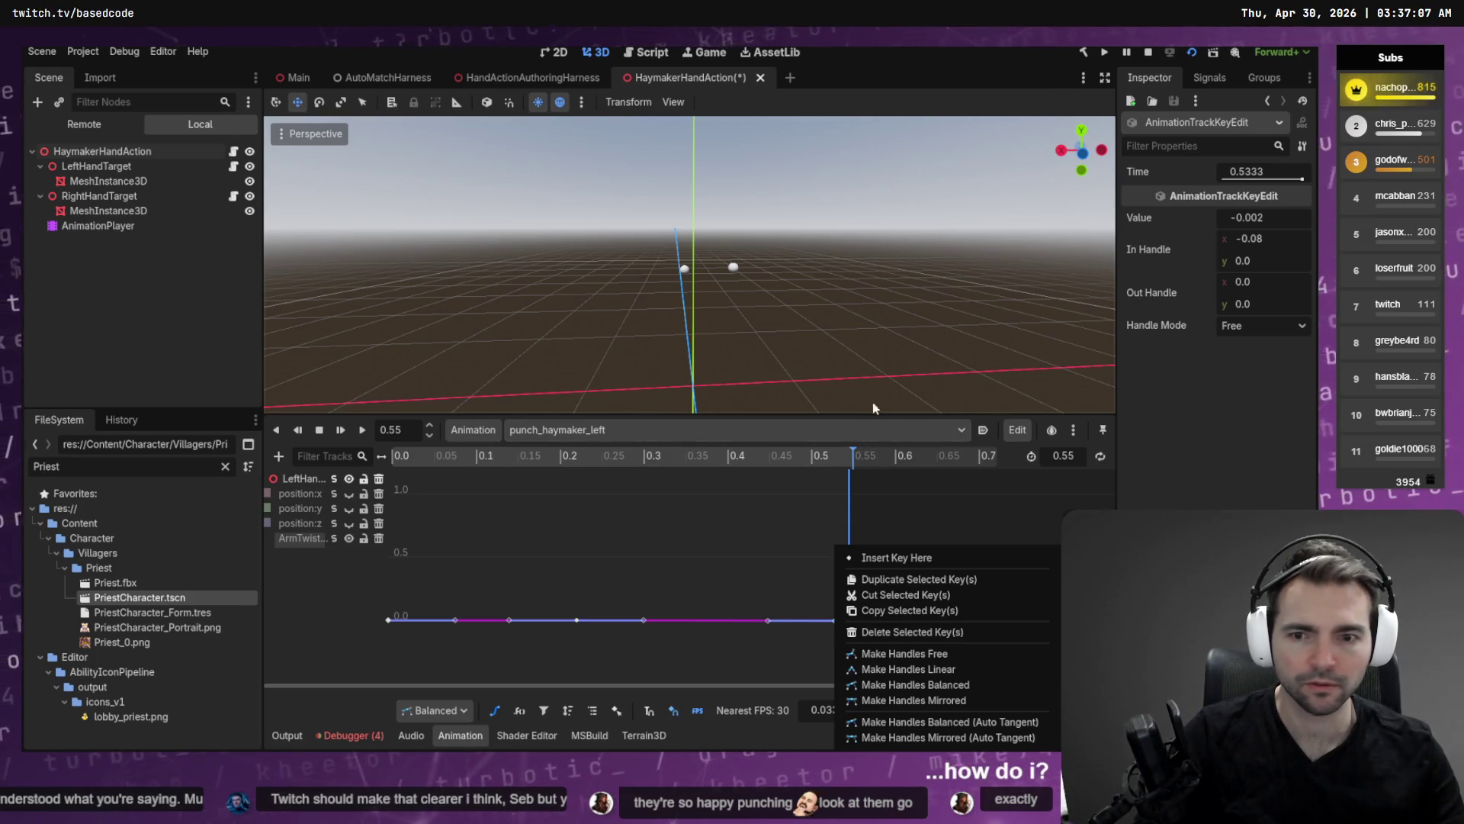
pyautogui.click(1293, 183)
pyautogui.moveTo(1280, 186); pyautogui.dragTo(1267, 187)
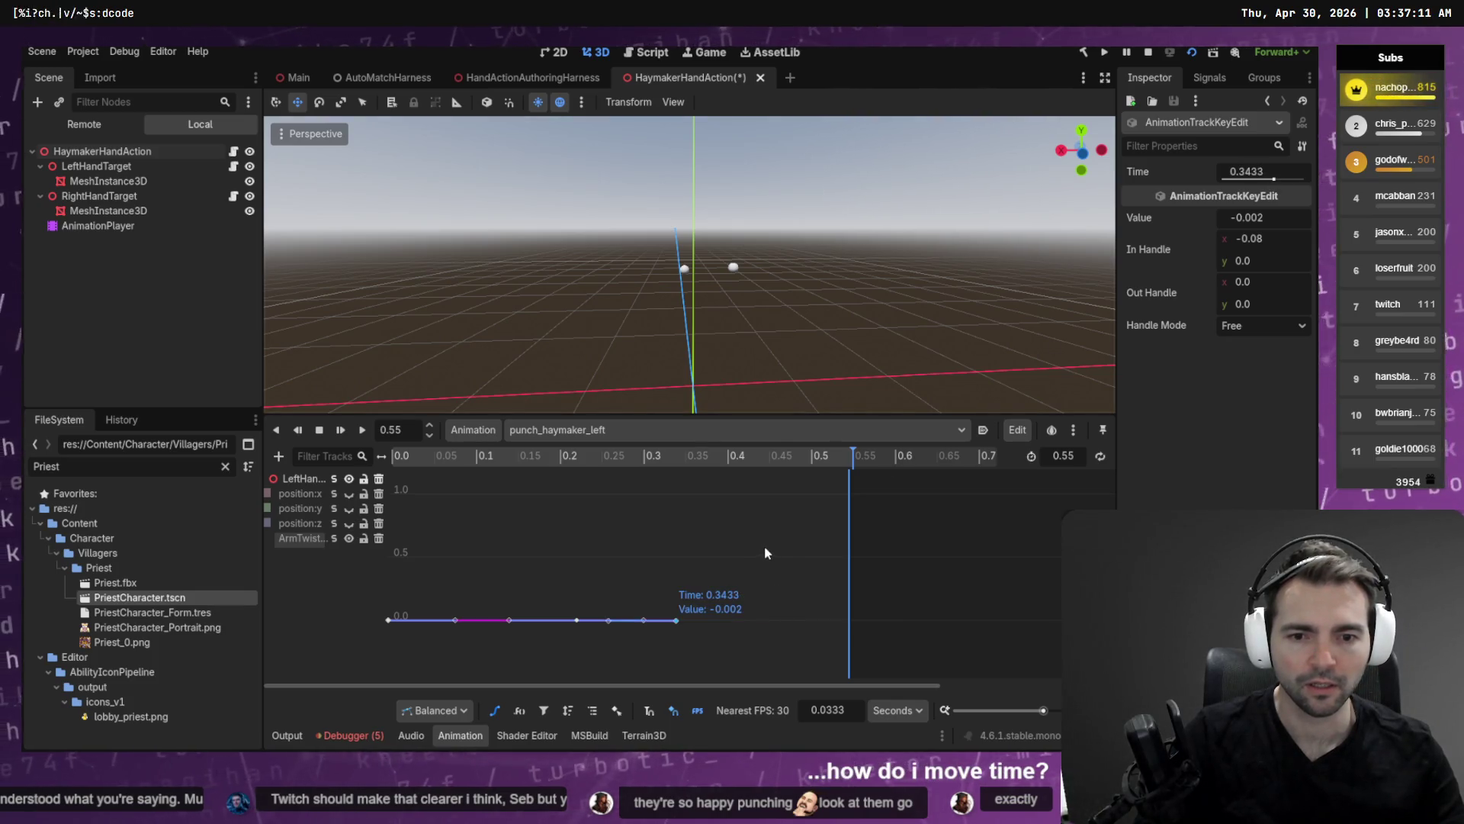
pyautogui.hotkey('ctrl', 'z')
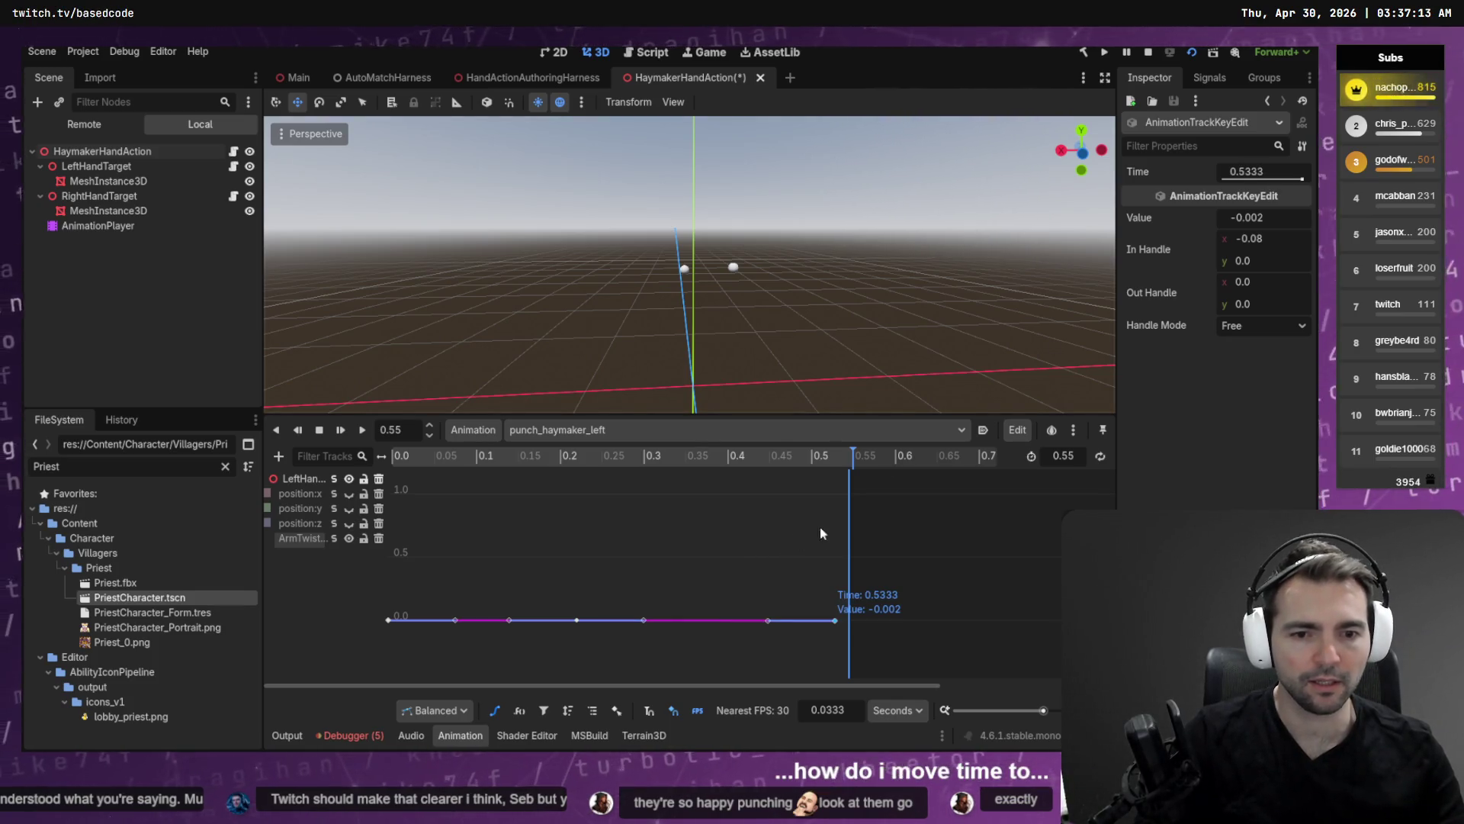
pyautogui.moveTo(826, 465); pyautogui.dragTo(838, 462)
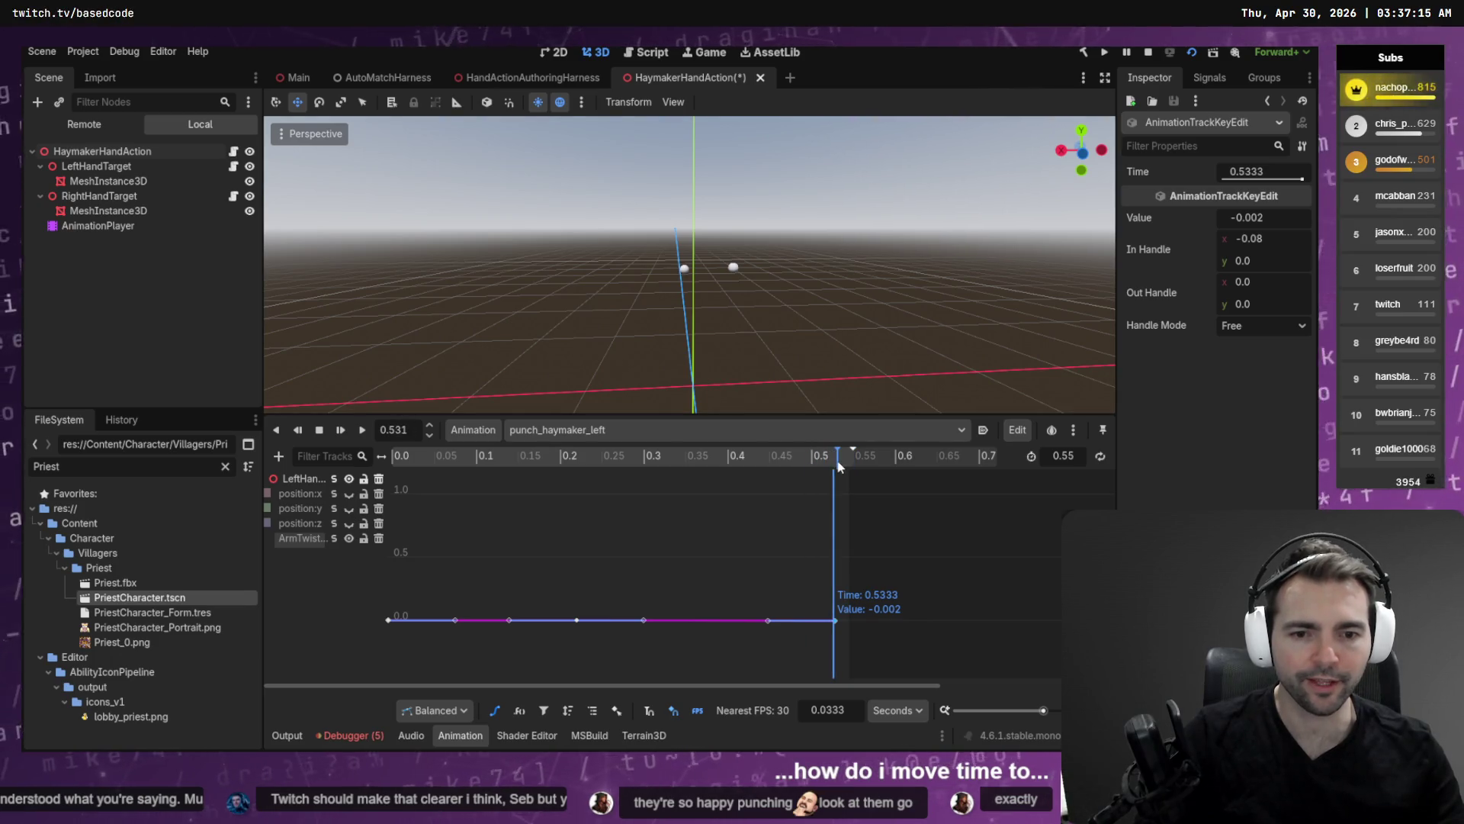
pyautogui.click(1282, 220)
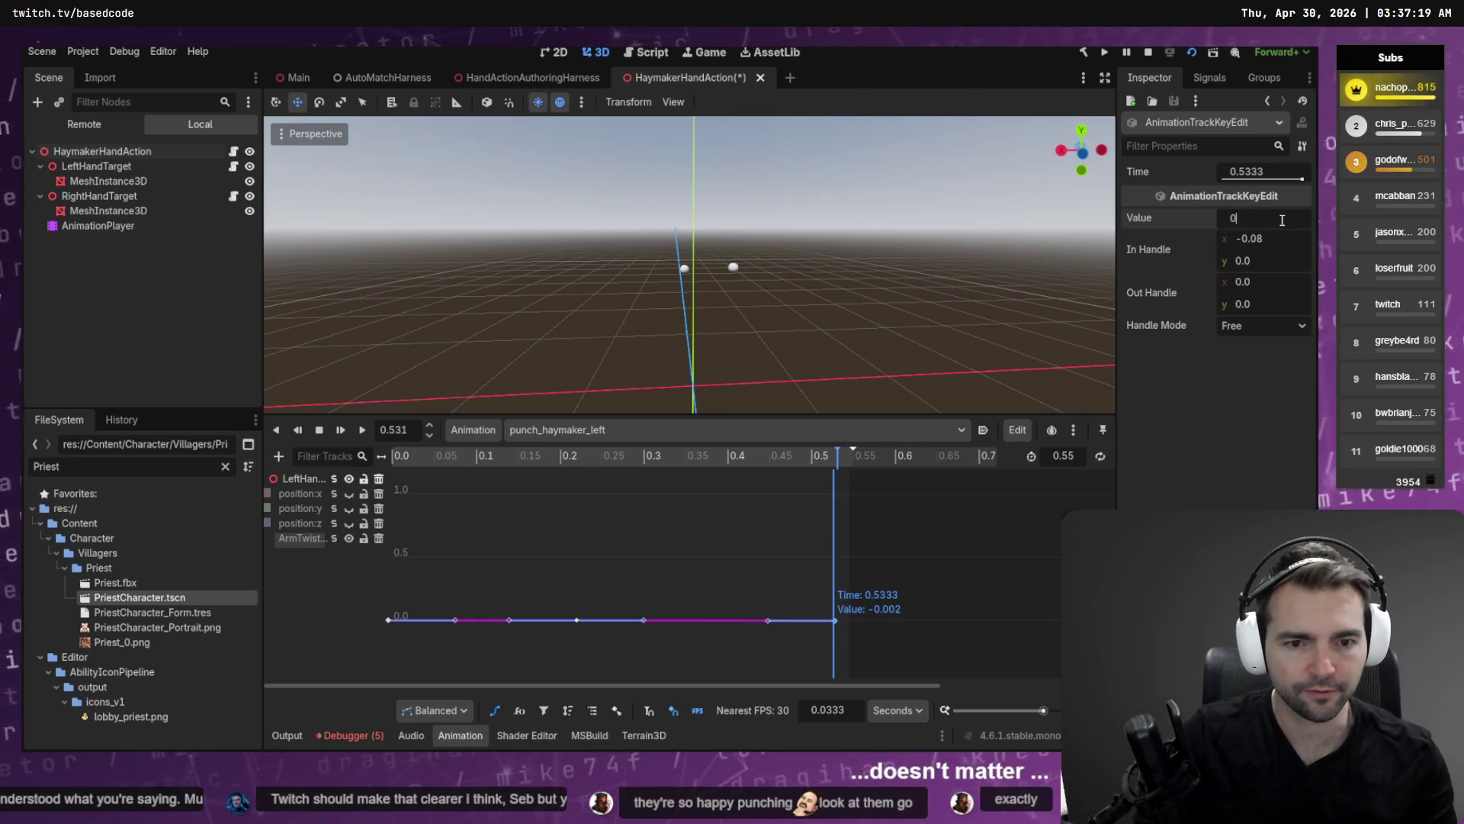
pyautogui.write('1')
pyautogui.press('Return')
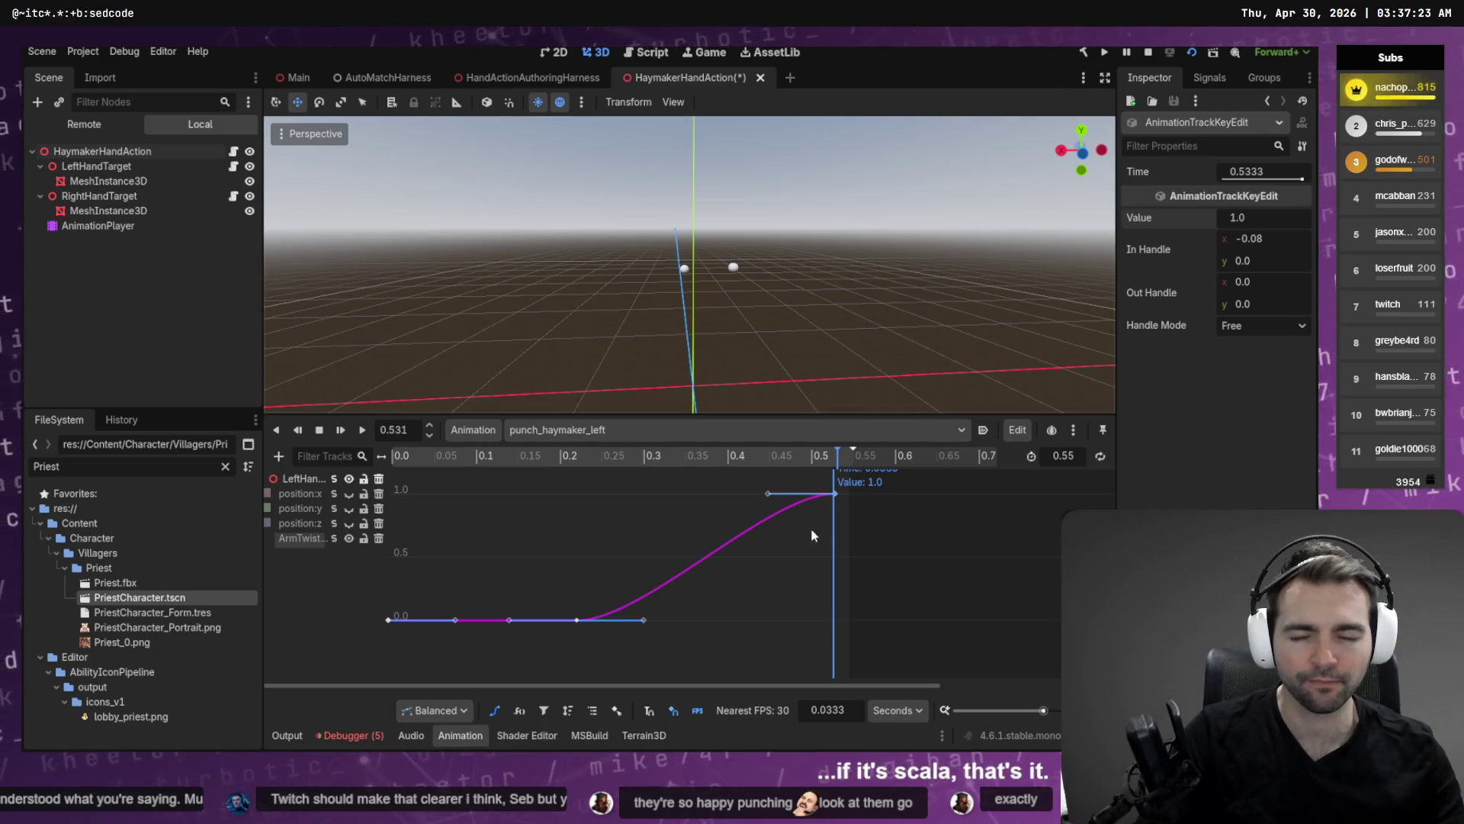
# Delete the middle ArmTwist key at 0.2333, then bring up the running harness preview.
pyautogui.moveTo(549, 635)
pyautogui.mouseDown()
pyautogui.moveTo(579, 590)
pyautogui.moveTo(574, 562)
pyautogui.mouseUp()
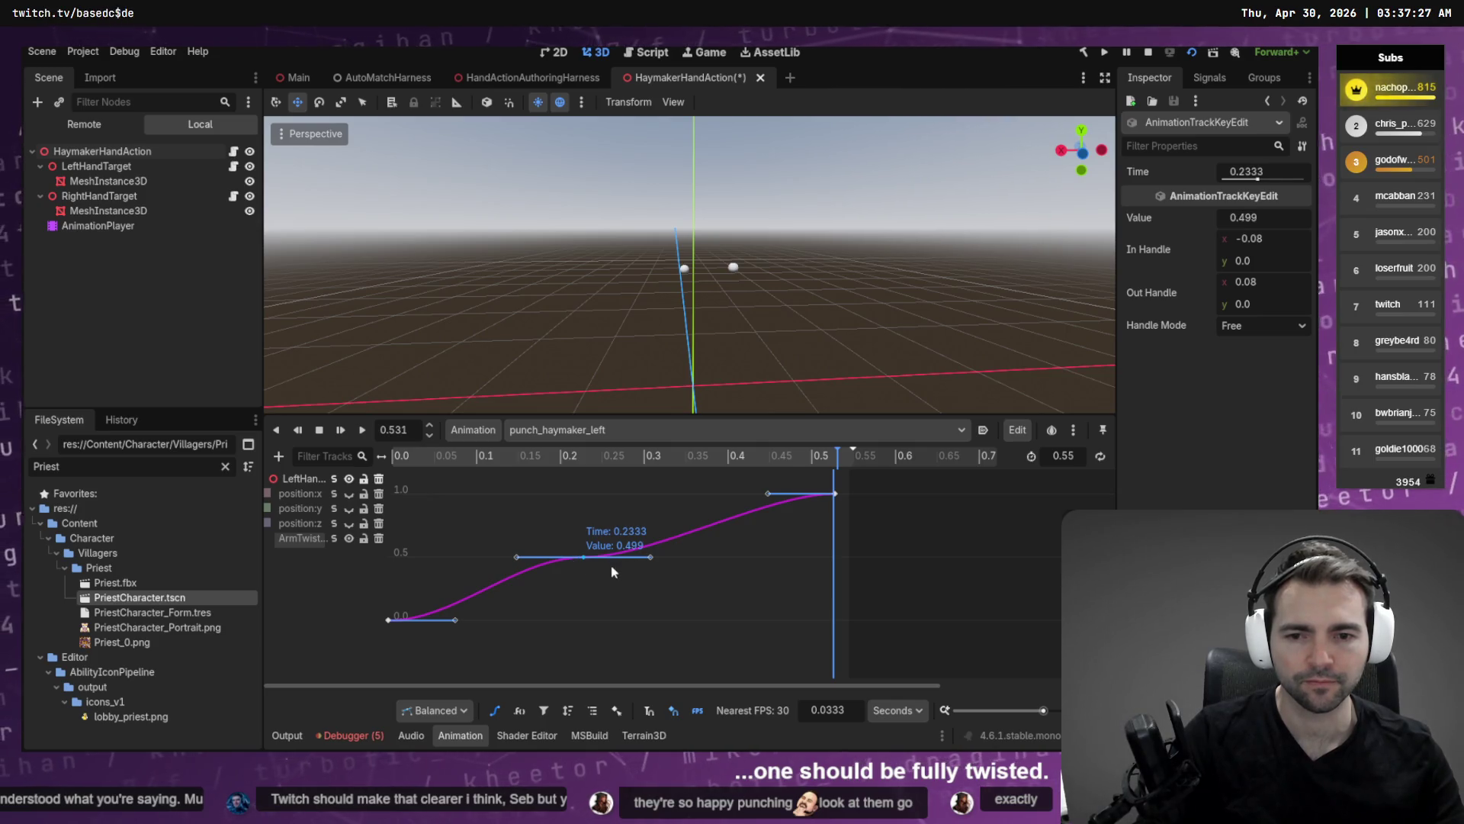
pyautogui.press('Delete')
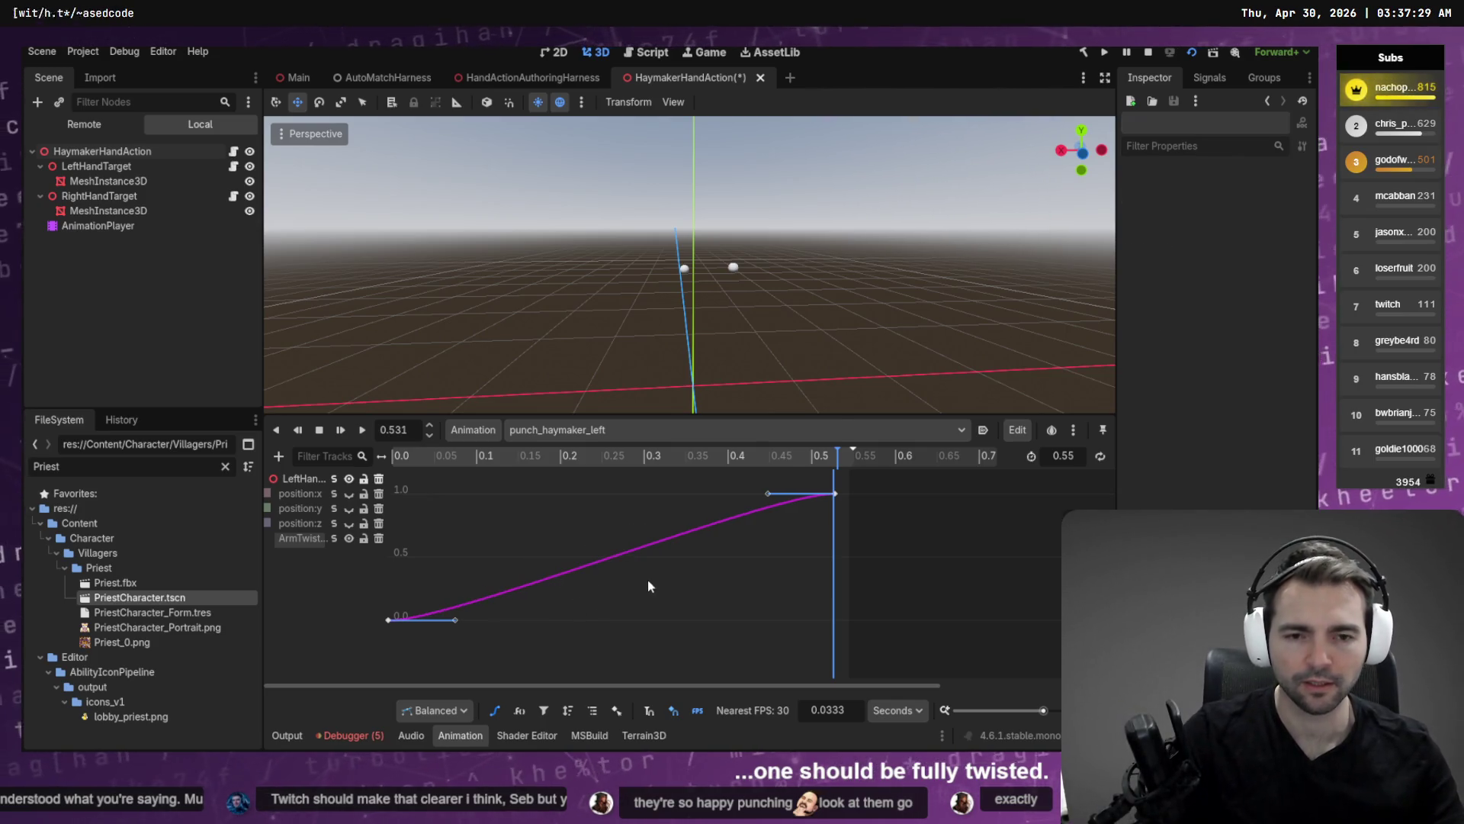
pyautogui.hotkey('alt', 'Tab')
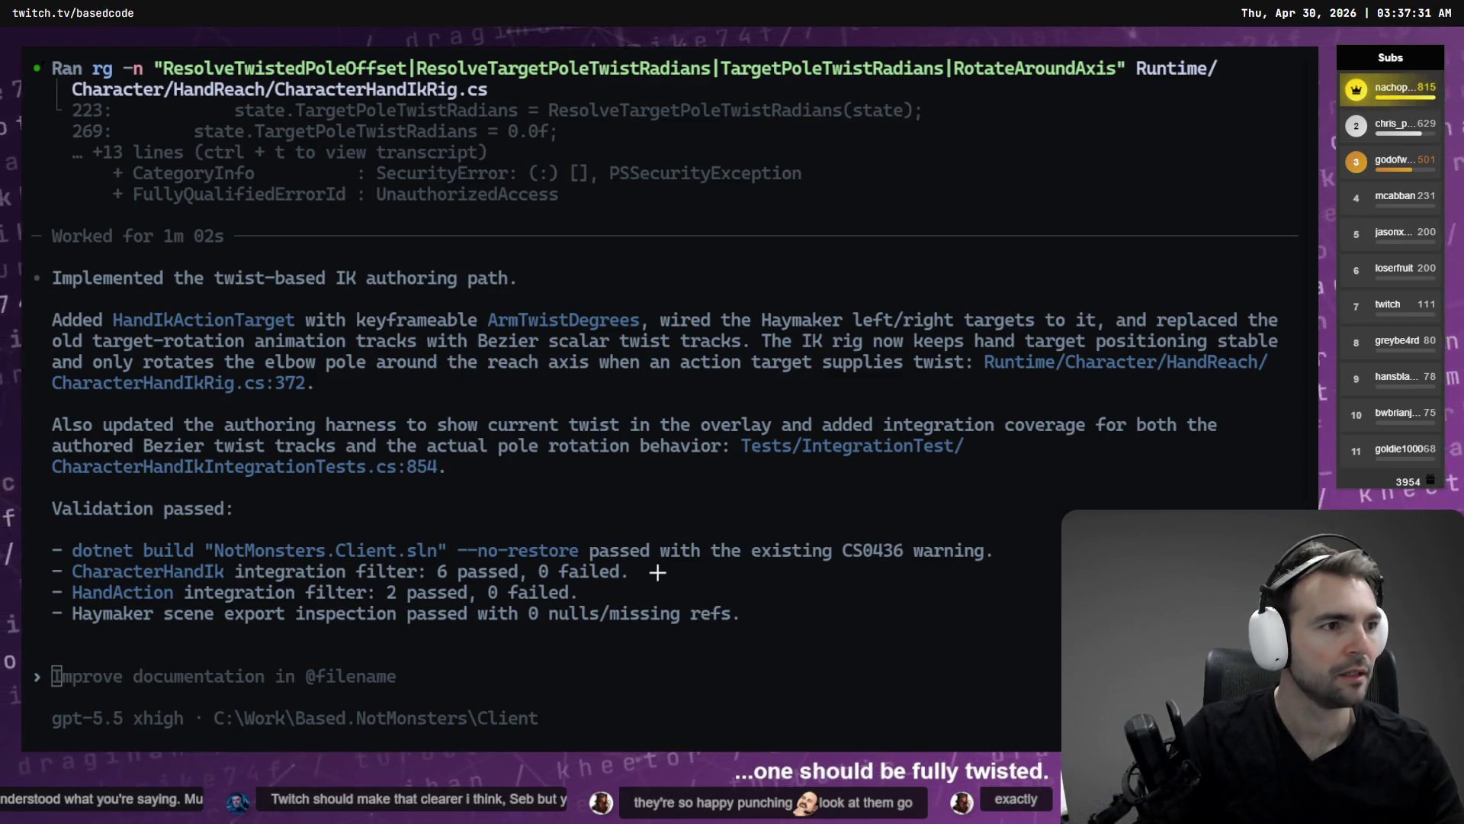
pyautogui.hotkey('alt', 'Tab')
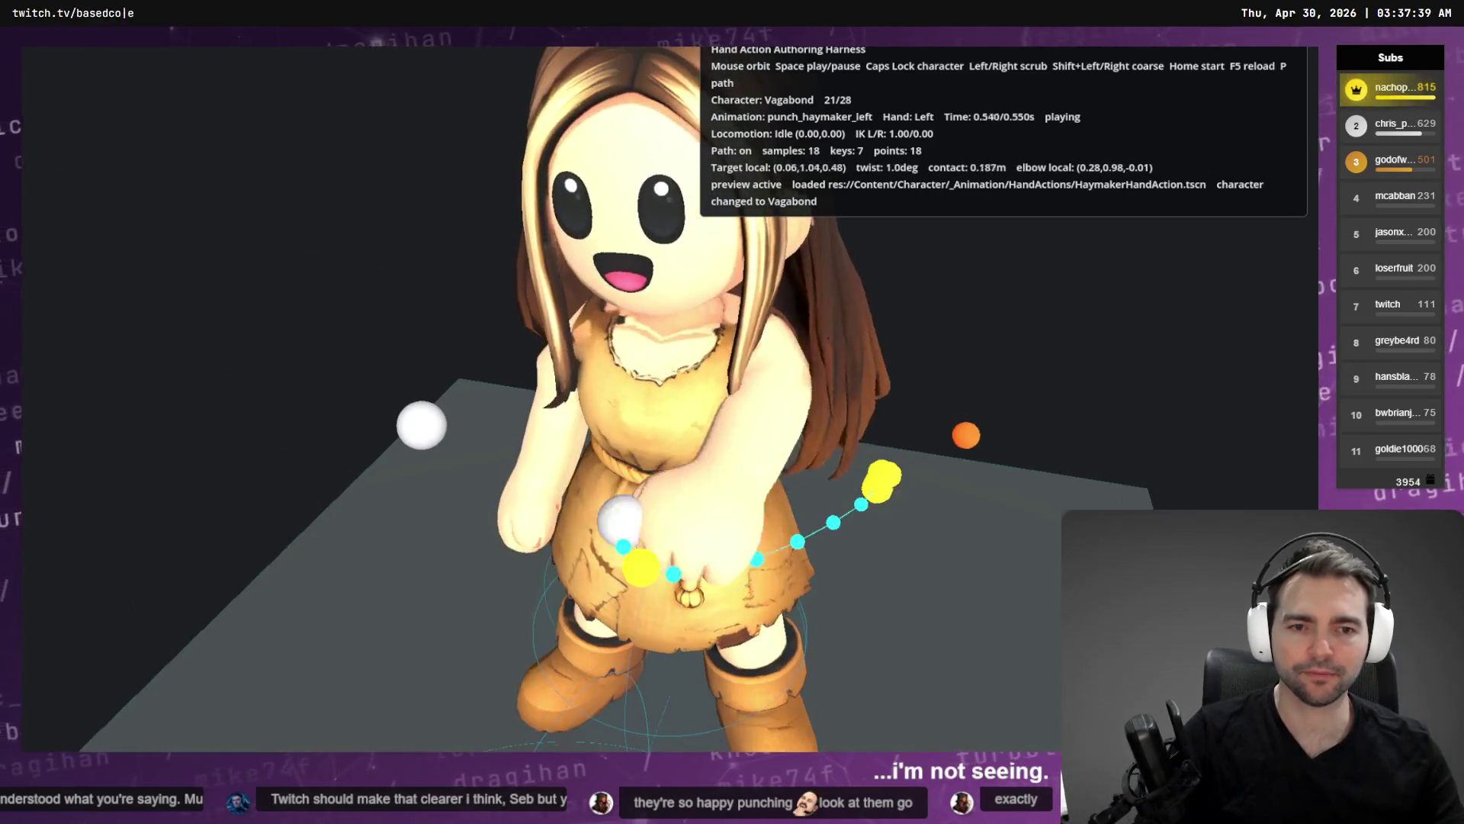
# Glance at the Codex terminal output and return to the Godot animation editor.
pyautogui.hotkey('alt', 'Tab')
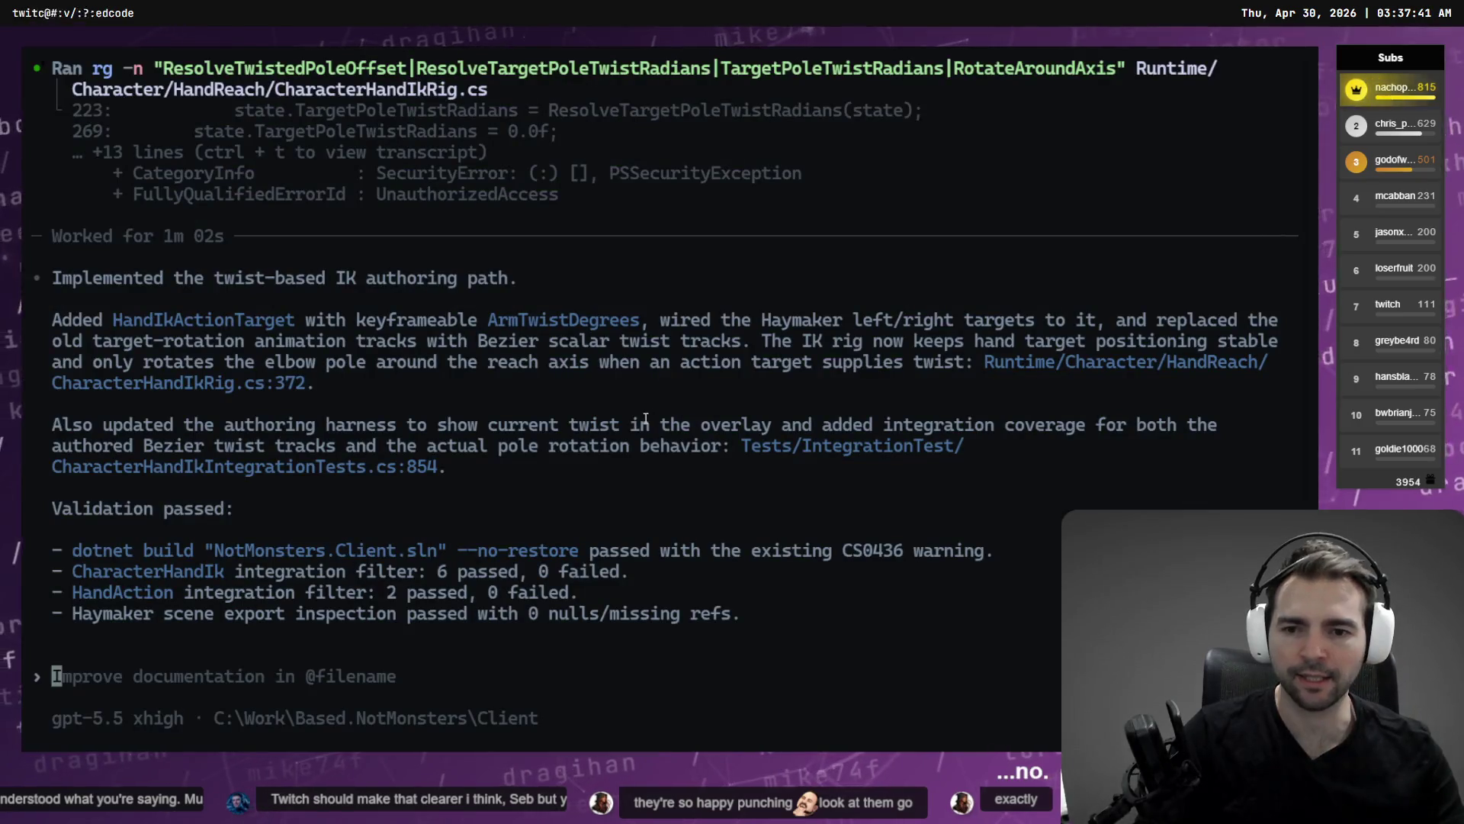
pyautogui.hotkey('alt', 'Tab')
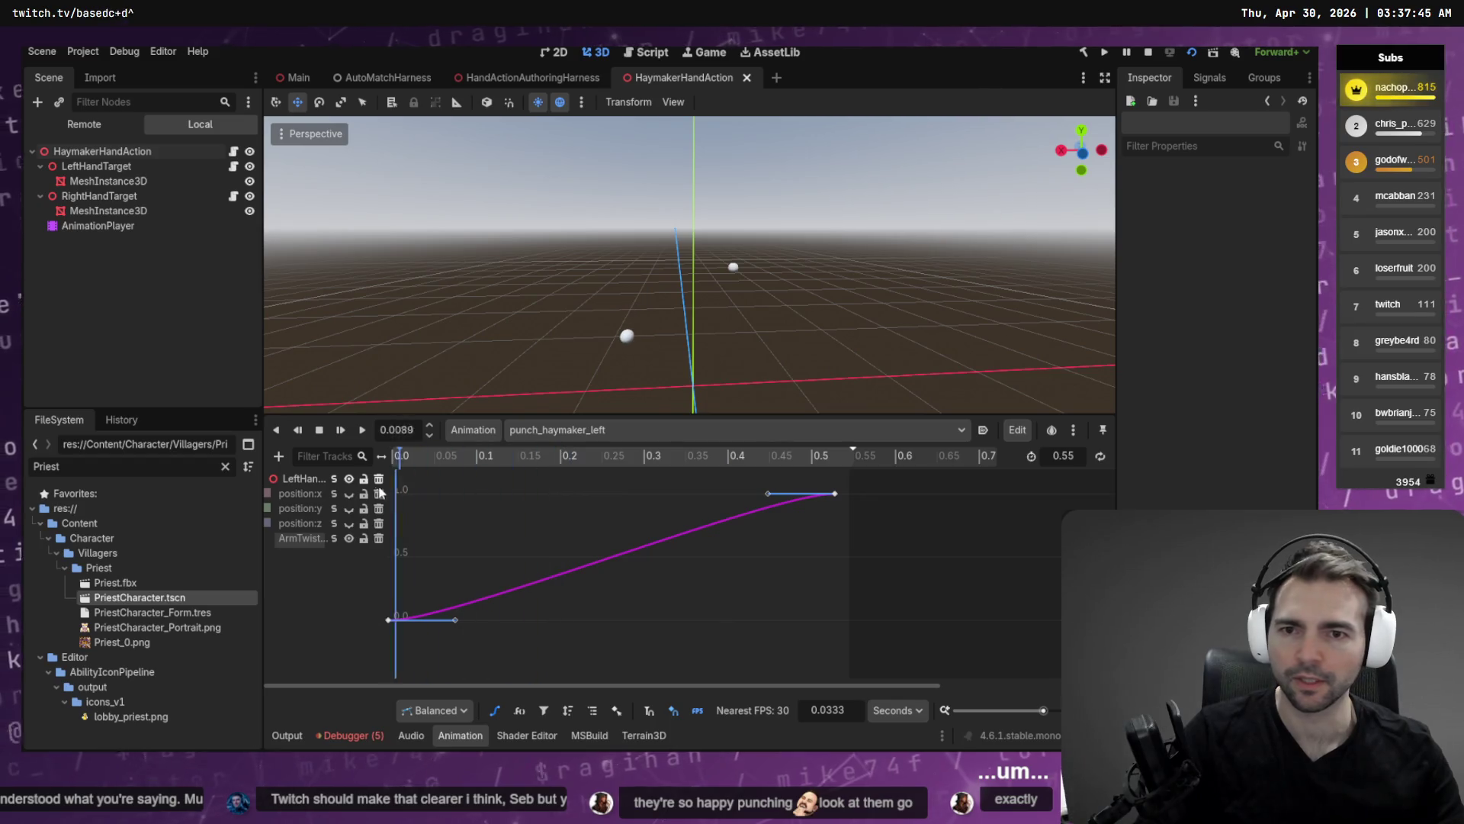
# Give the LeftHandTarget's MeshInstance3D a new BoxMesh.
pyautogui.click(127, 180)
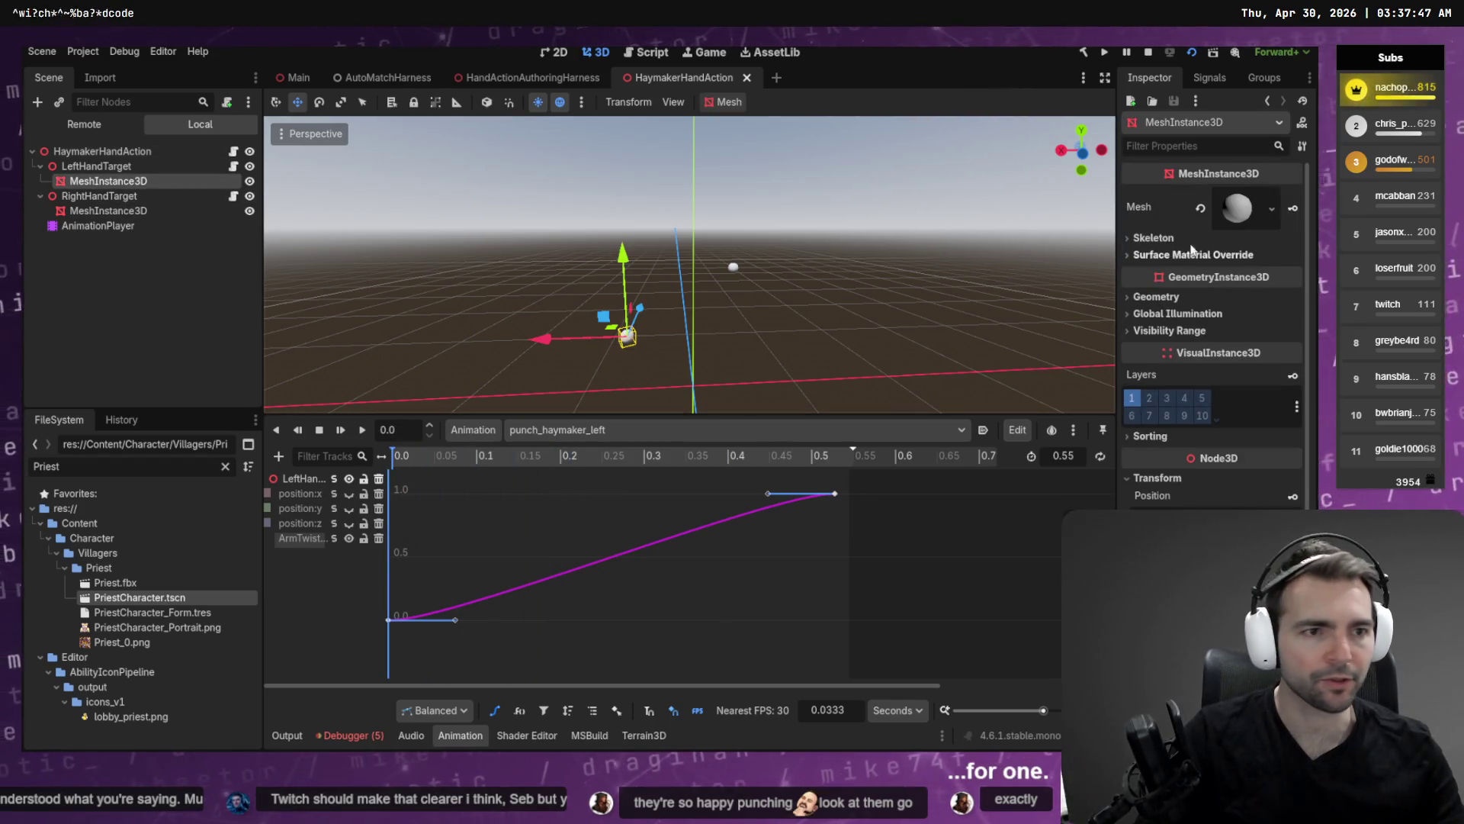
pyautogui.click(1270, 208)
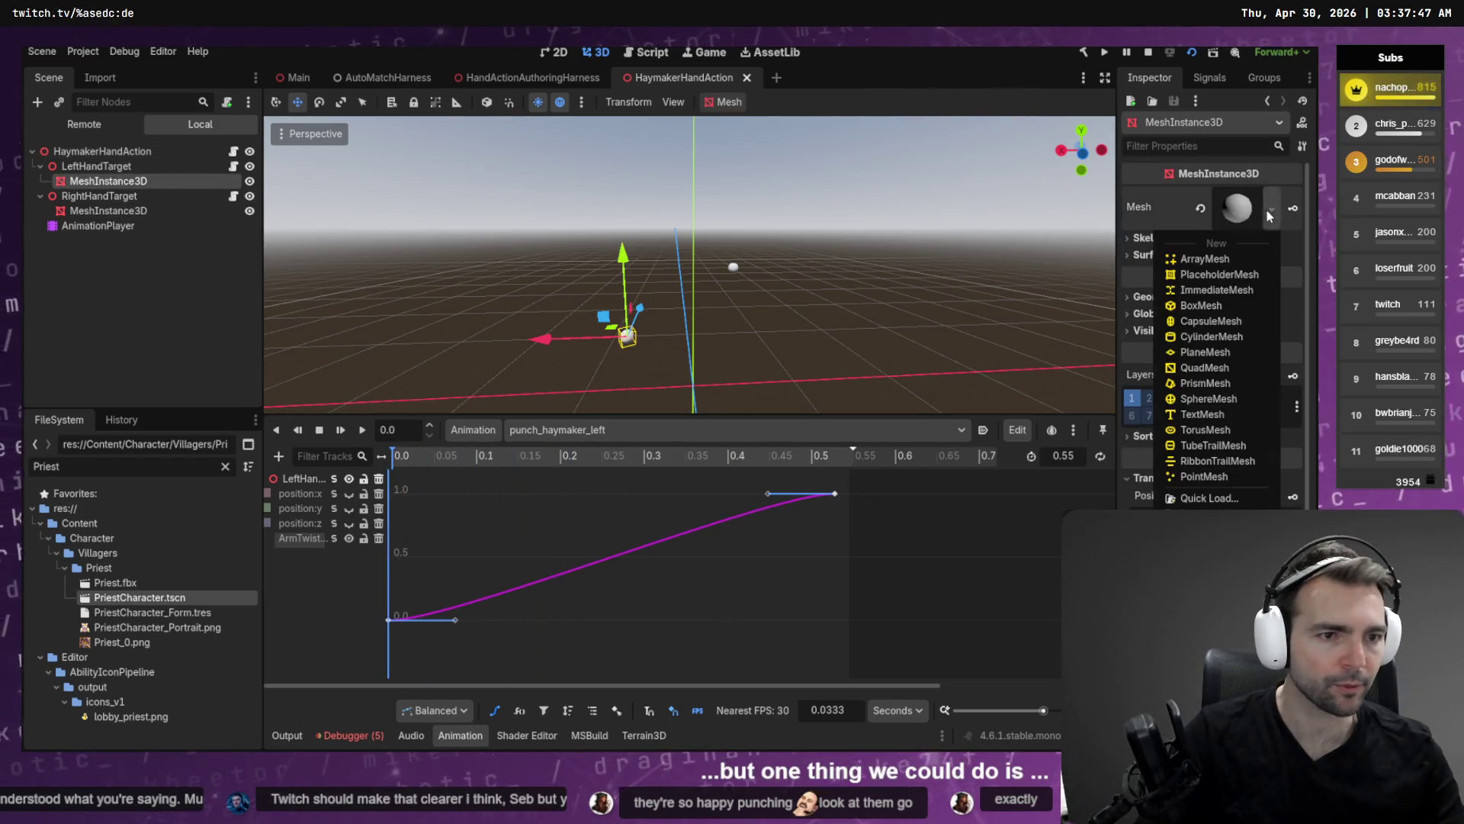
pyautogui.click(1206, 309)
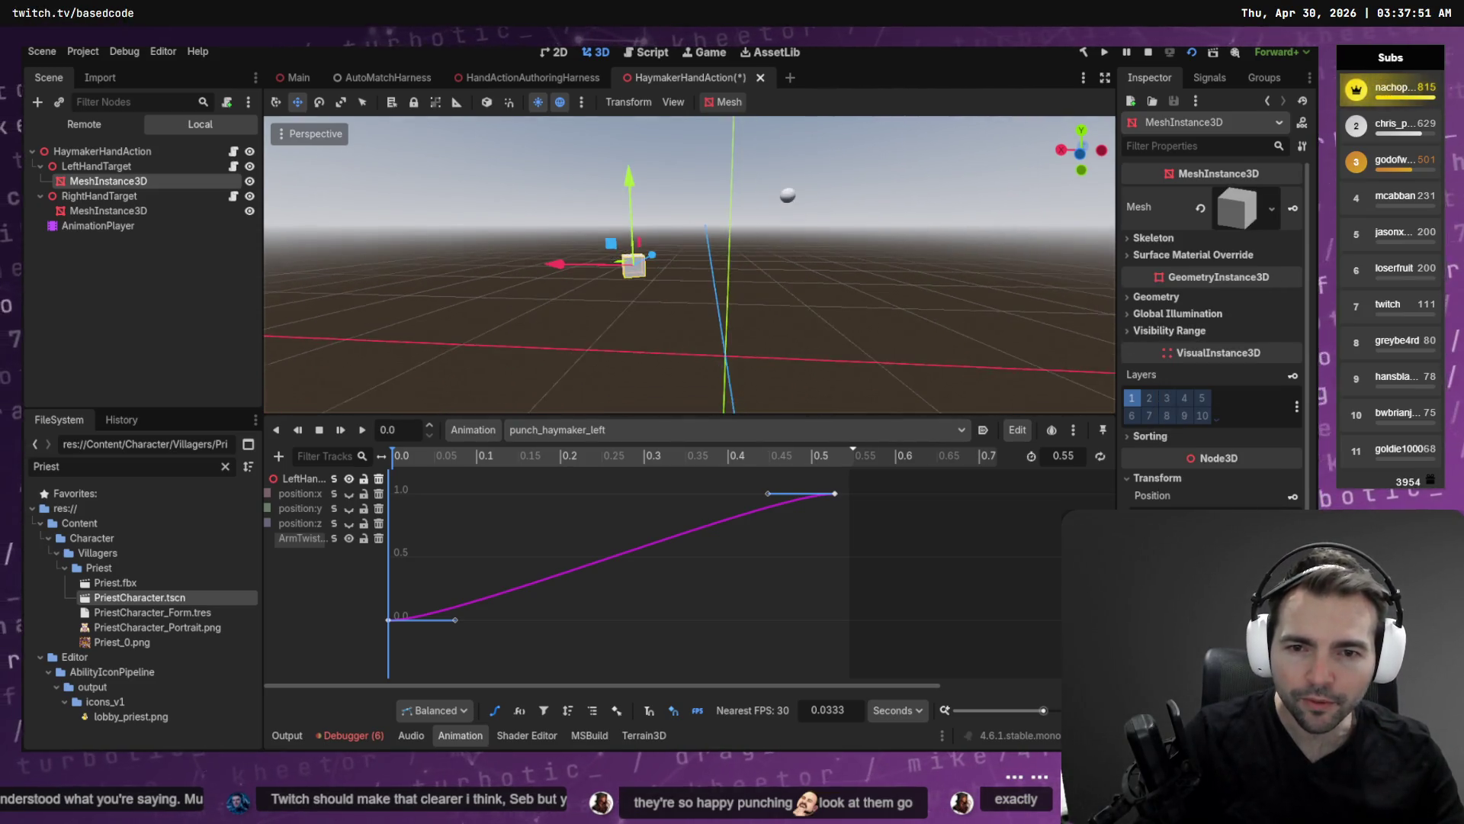
# Scrub the punch to watch the box, then set the end twist keyframe's value to 360.
pyautogui.scroll(-5, 690, 263)
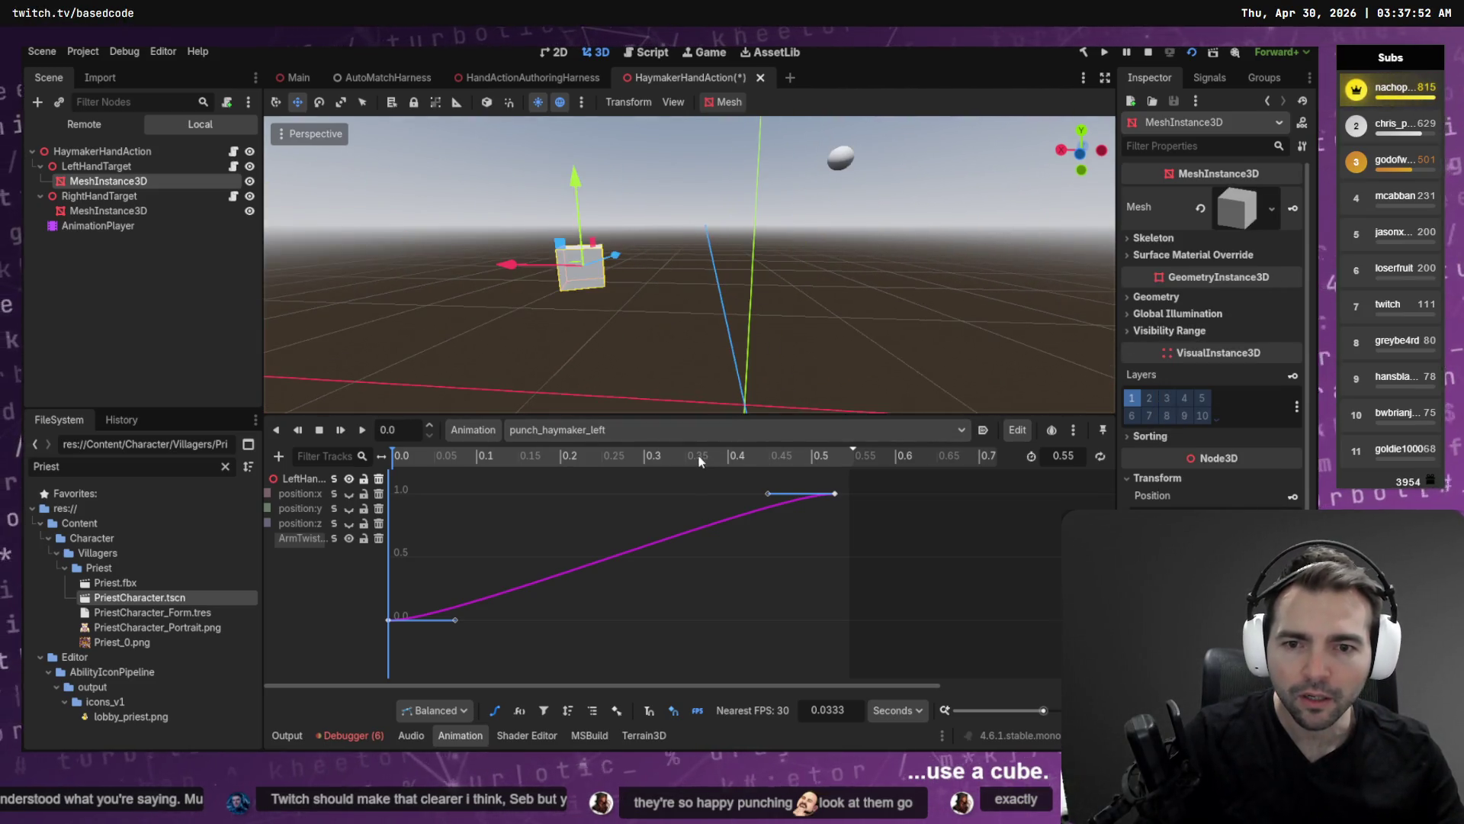
pyautogui.moveTo(700, 461)
pyautogui.mouseDown()
pyautogui.moveTo(392, 458)
pyautogui.moveTo(833, 450)
pyautogui.moveTo(427, 506)
pyautogui.moveTo(477, 500)
pyautogui.mouseUp()
pyautogui.moveTo(578, 497)
pyautogui.mouseDown()
pyautogui.moveTo(890, 467)
pyautogui.moveTo(705, 507)
pyautogui.mouseUp()
pyautogui.click(827, 456)
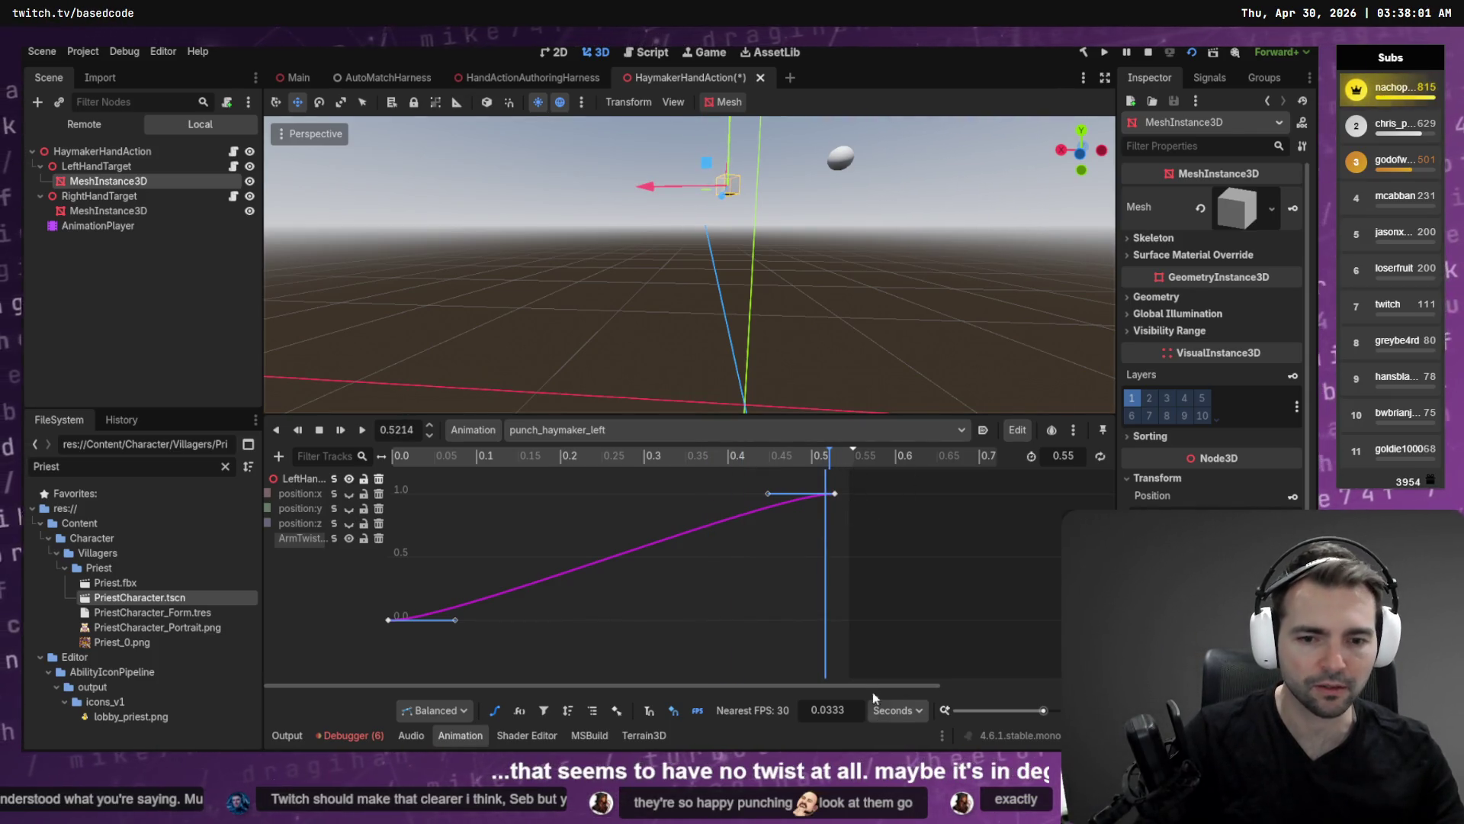
pyautogui.click(833, 494)
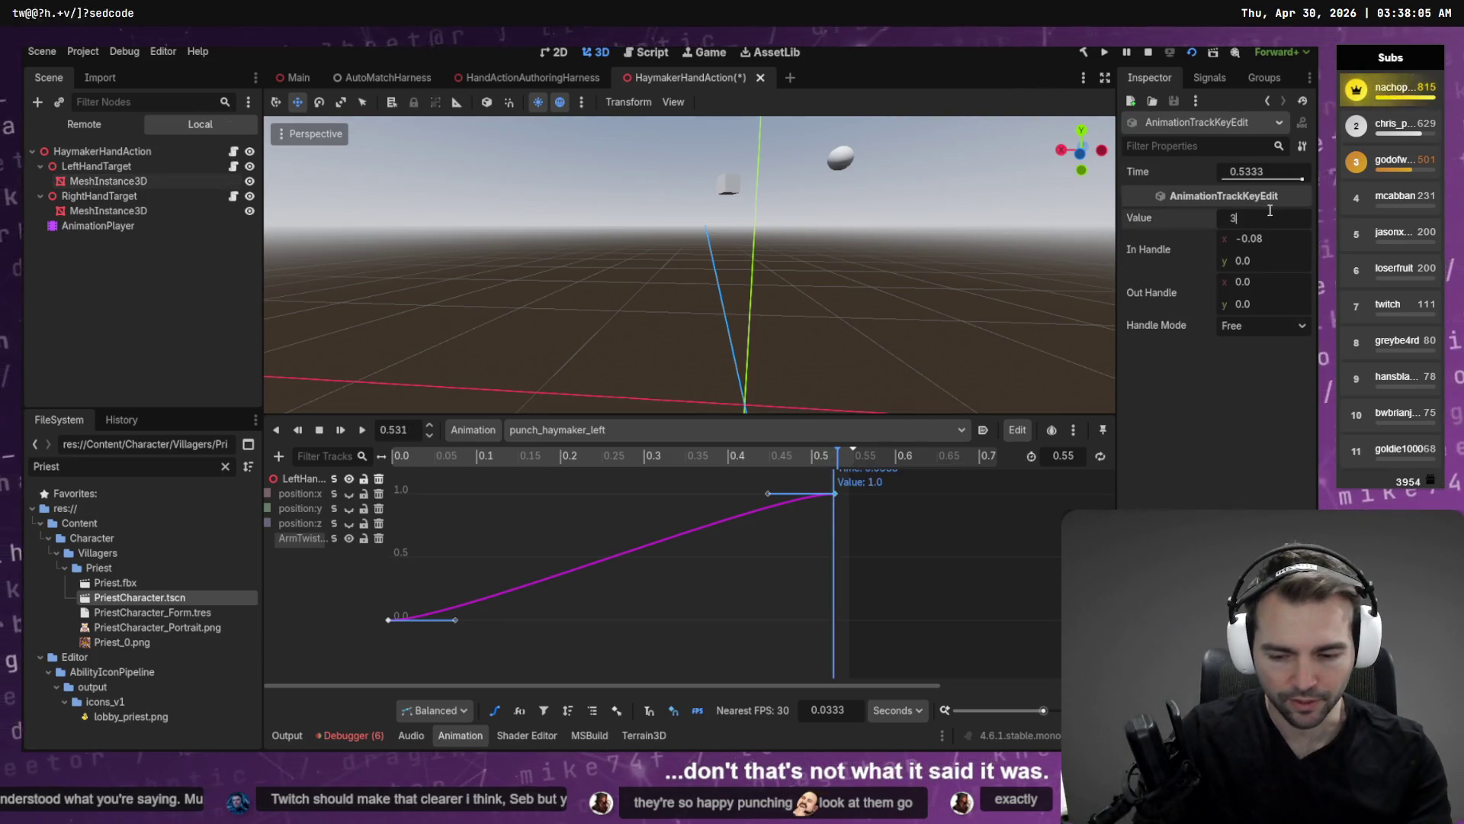
pyautogui.write('306')
pyautogui.press('Return')
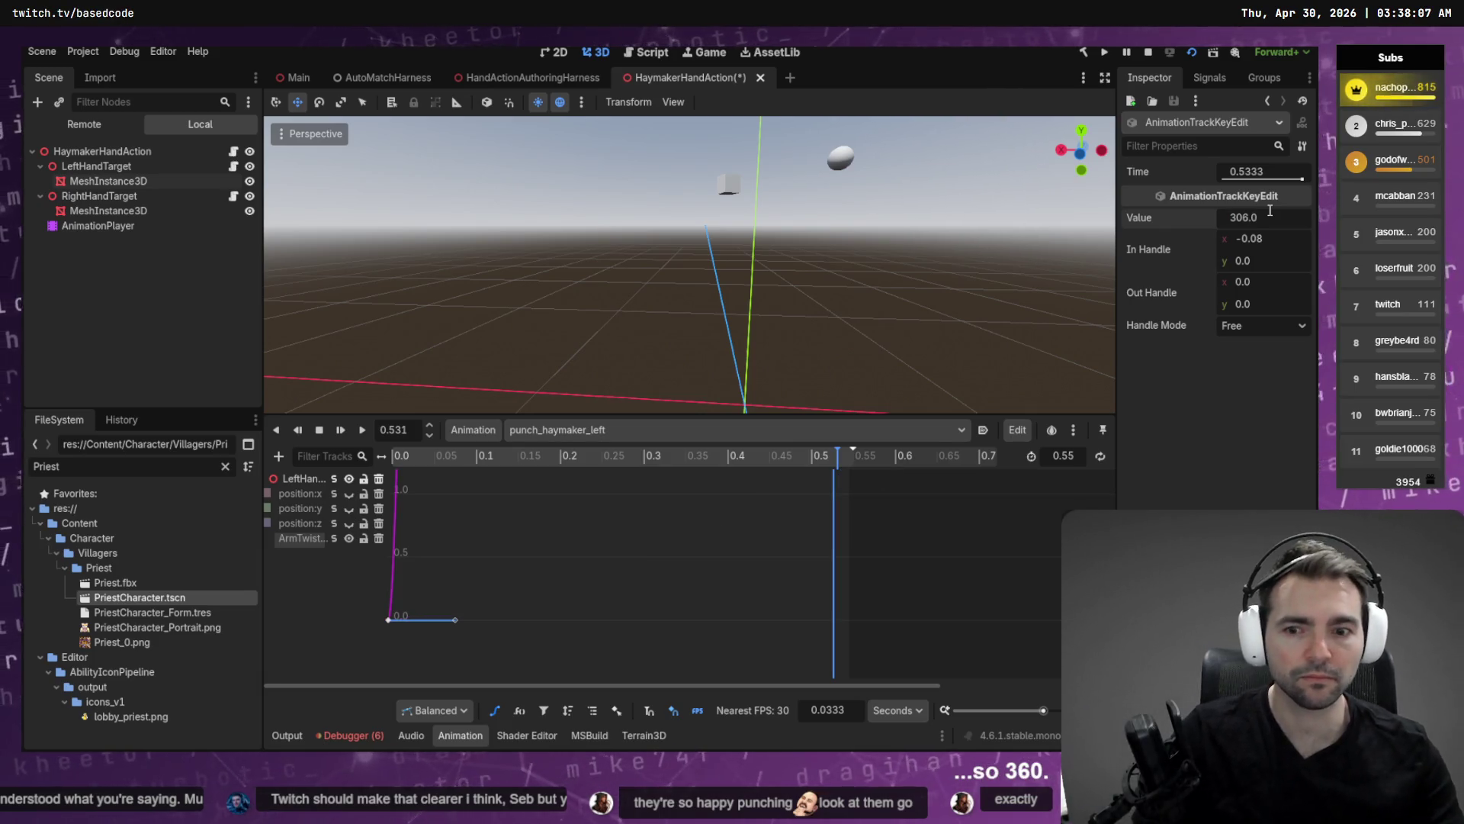
pyautogui.write('36')
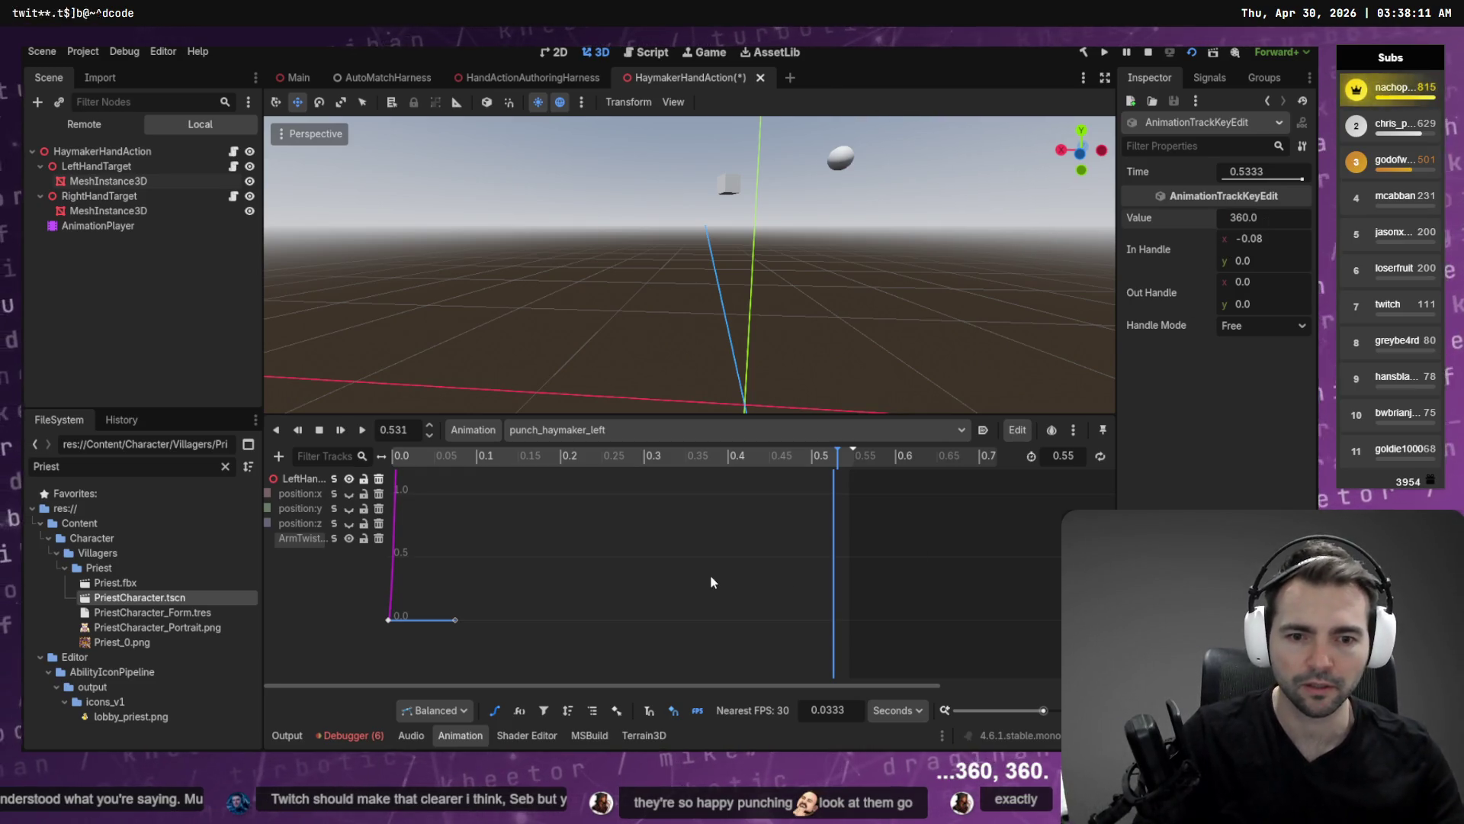
pyautogui.hotkey('alt', 'Tab')
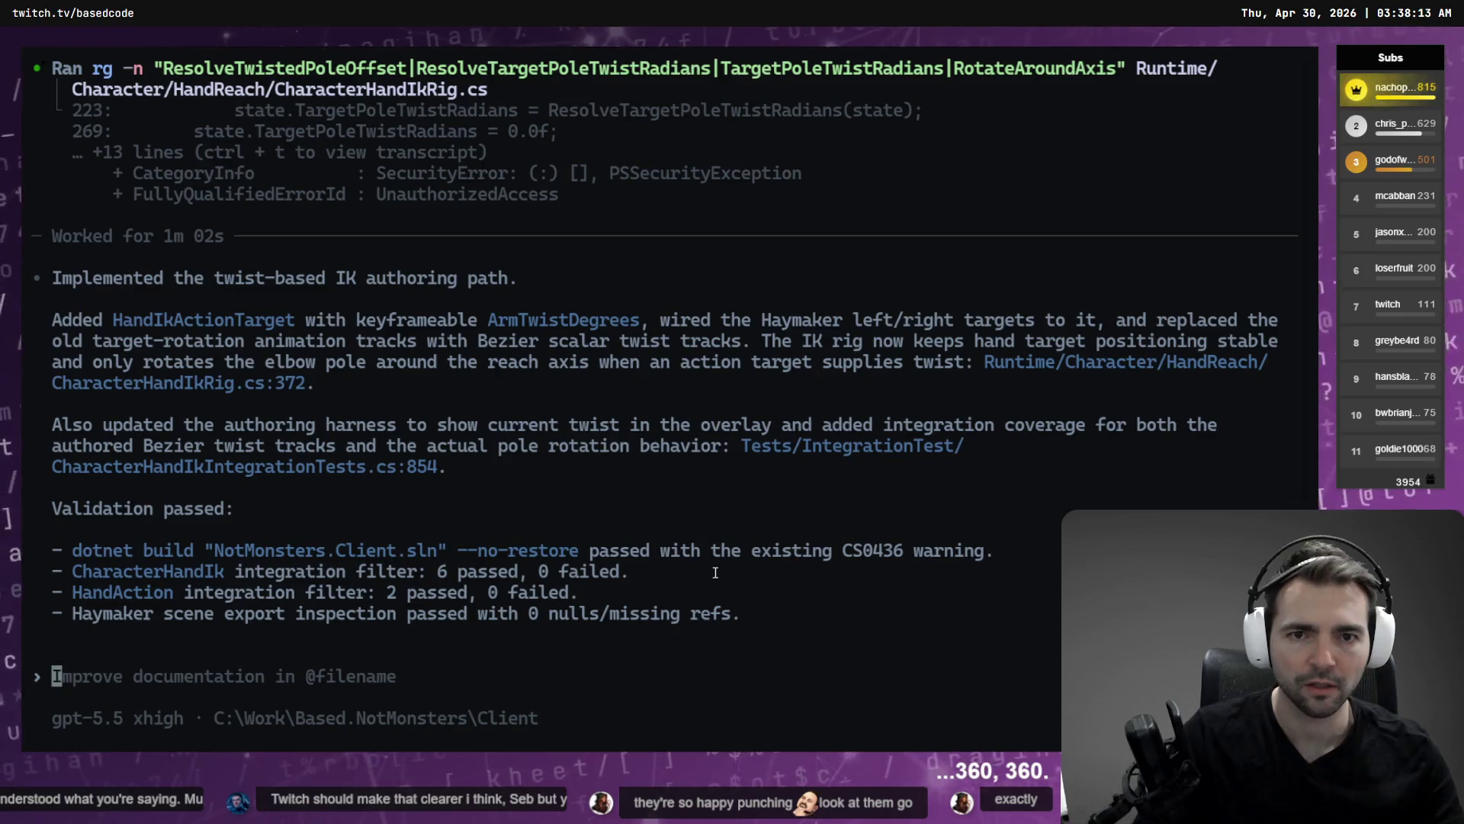
# Pause the punch in the harness and step it back from 0.300 s to 0.050 s.
pyautogui.hotkey('alt', 'Tab')
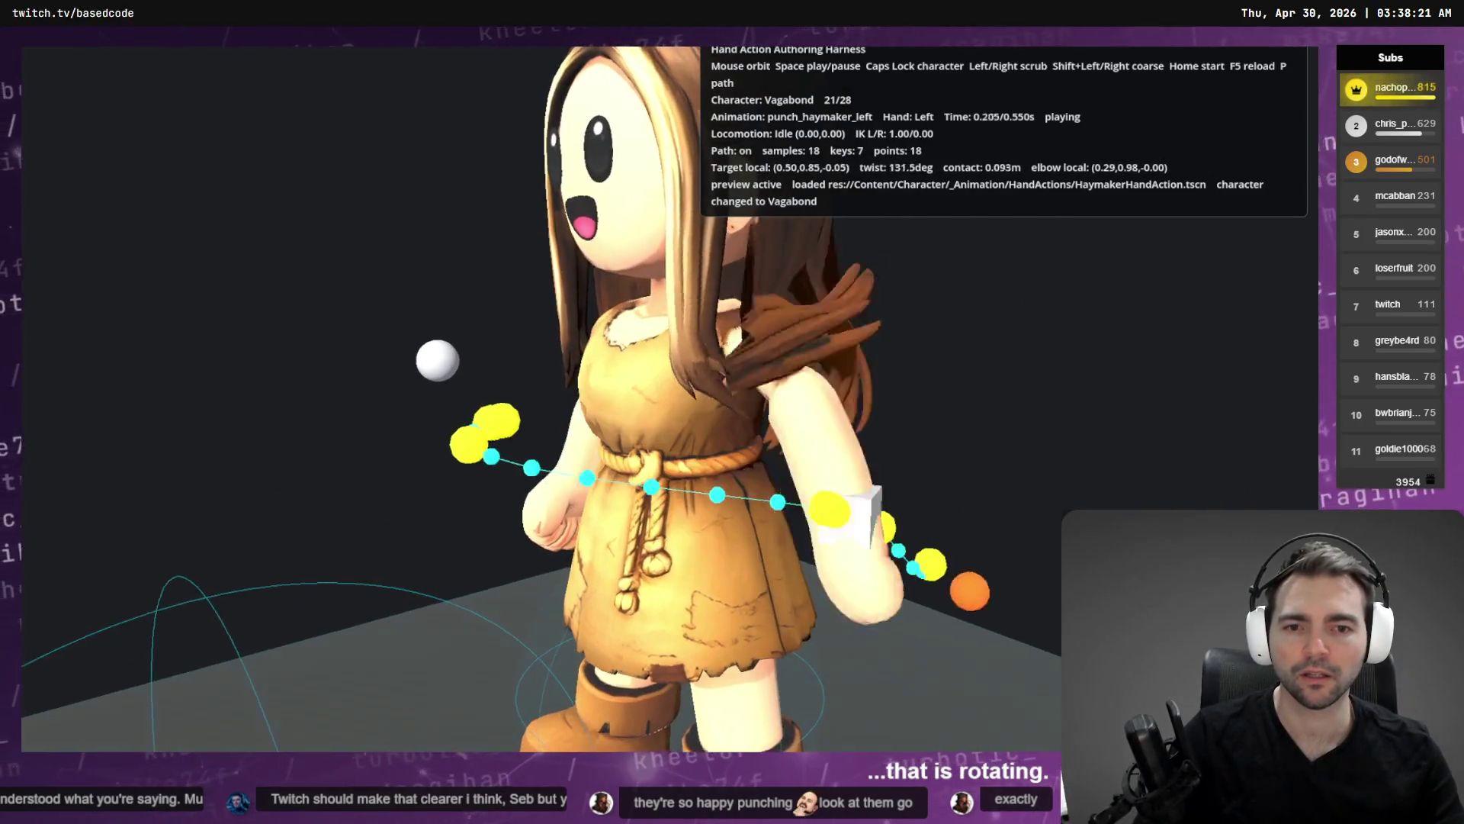
pyautogui.hotkey('alt', 'Tab')
pyautogui.hotkey('alt', 'Tab')
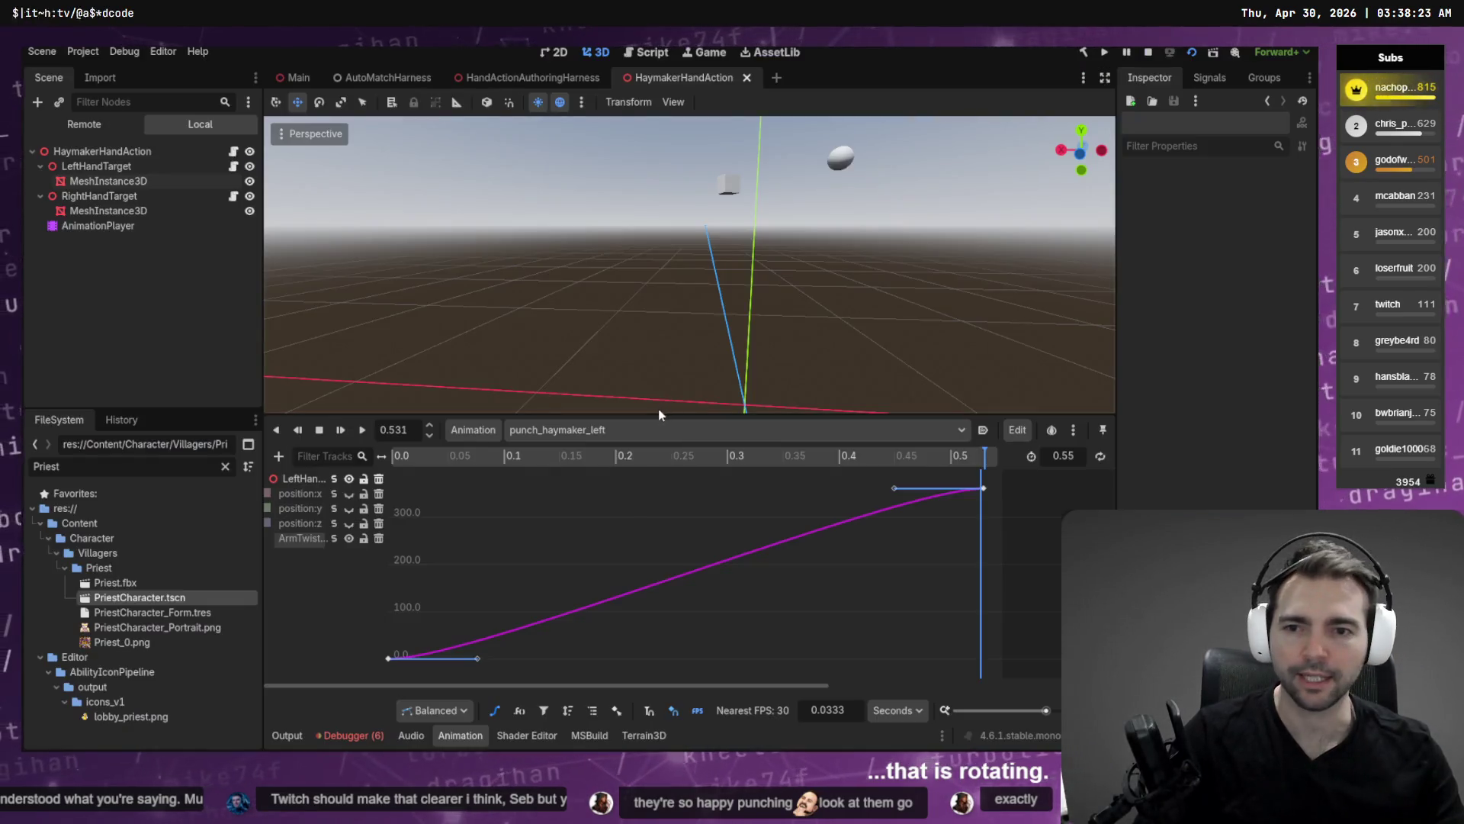
pyautogui.hotkey('alt', 'Tab')
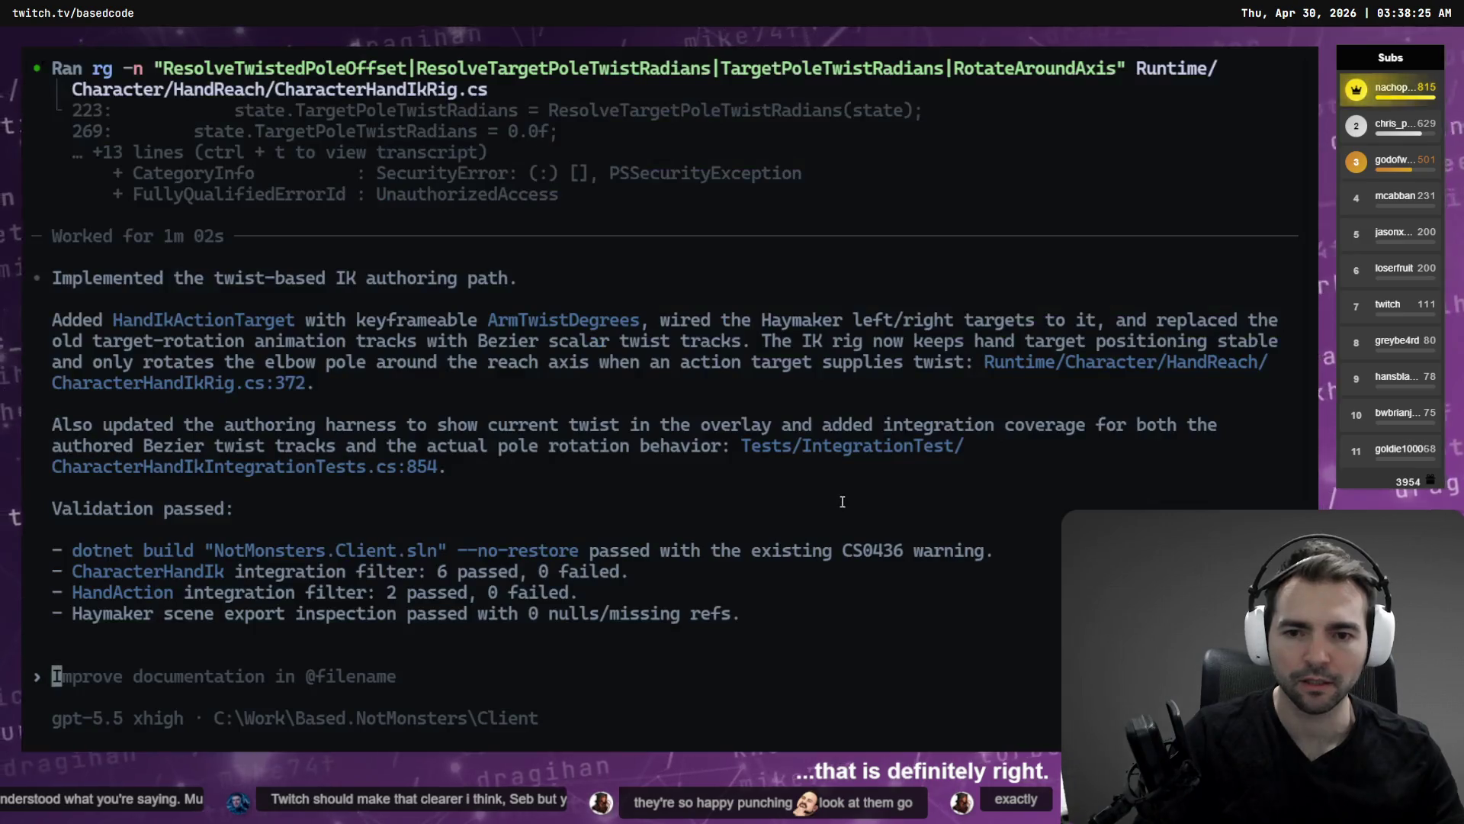
pyautogui.hotkey('alt', 'Tab')
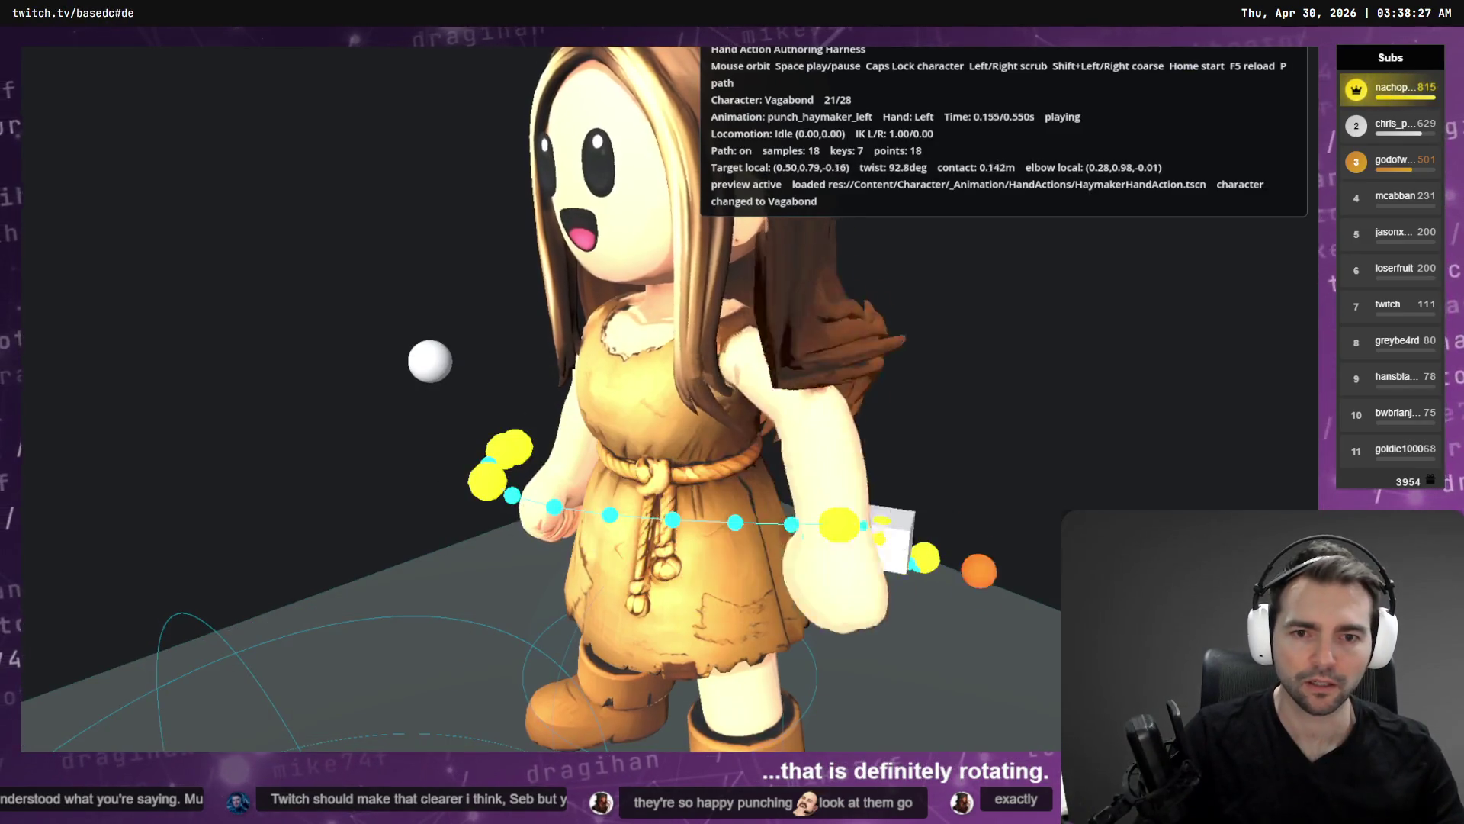
pyautogui.press('space')
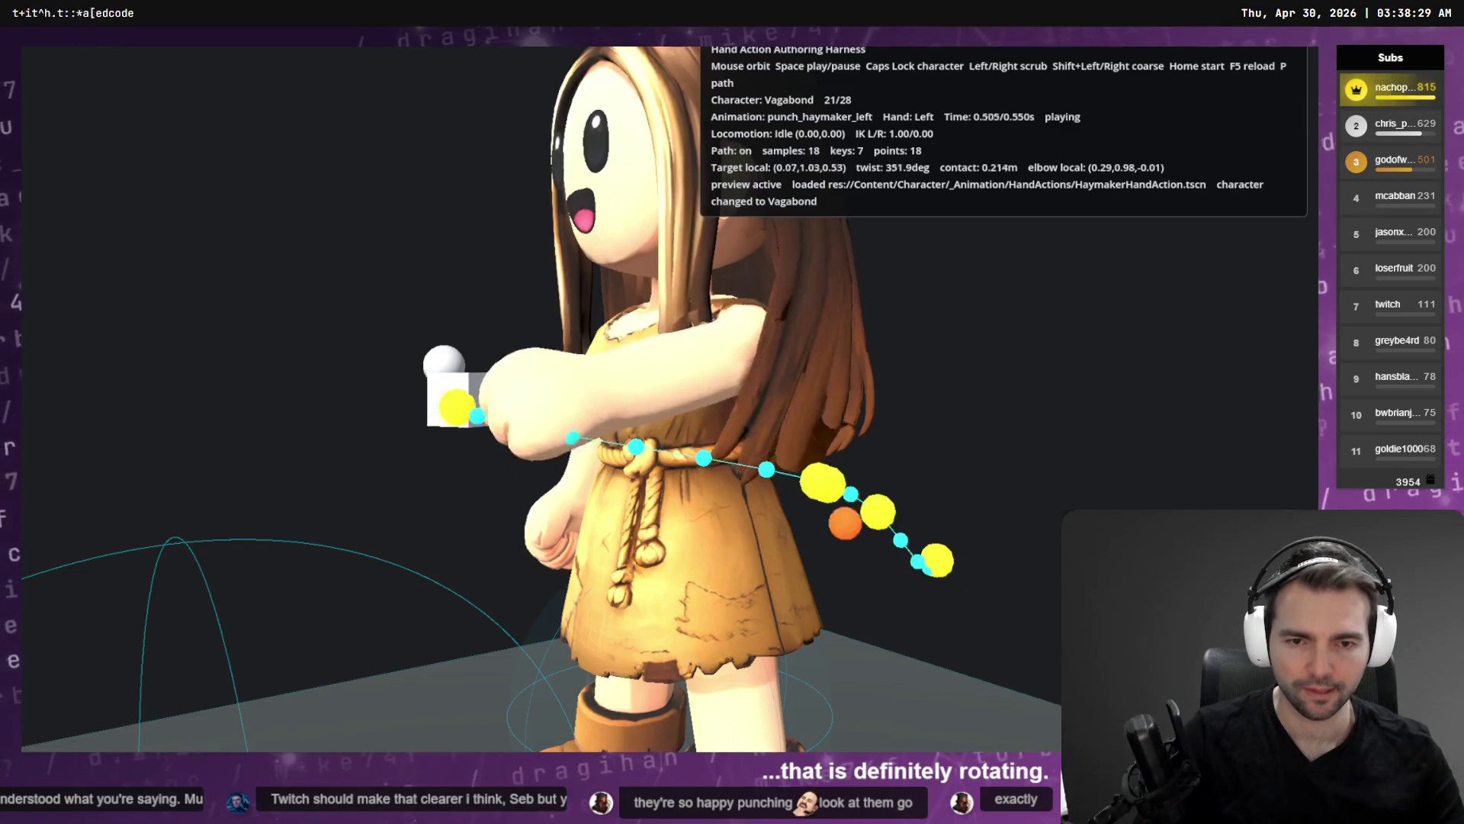
pyautogui.press('Right')
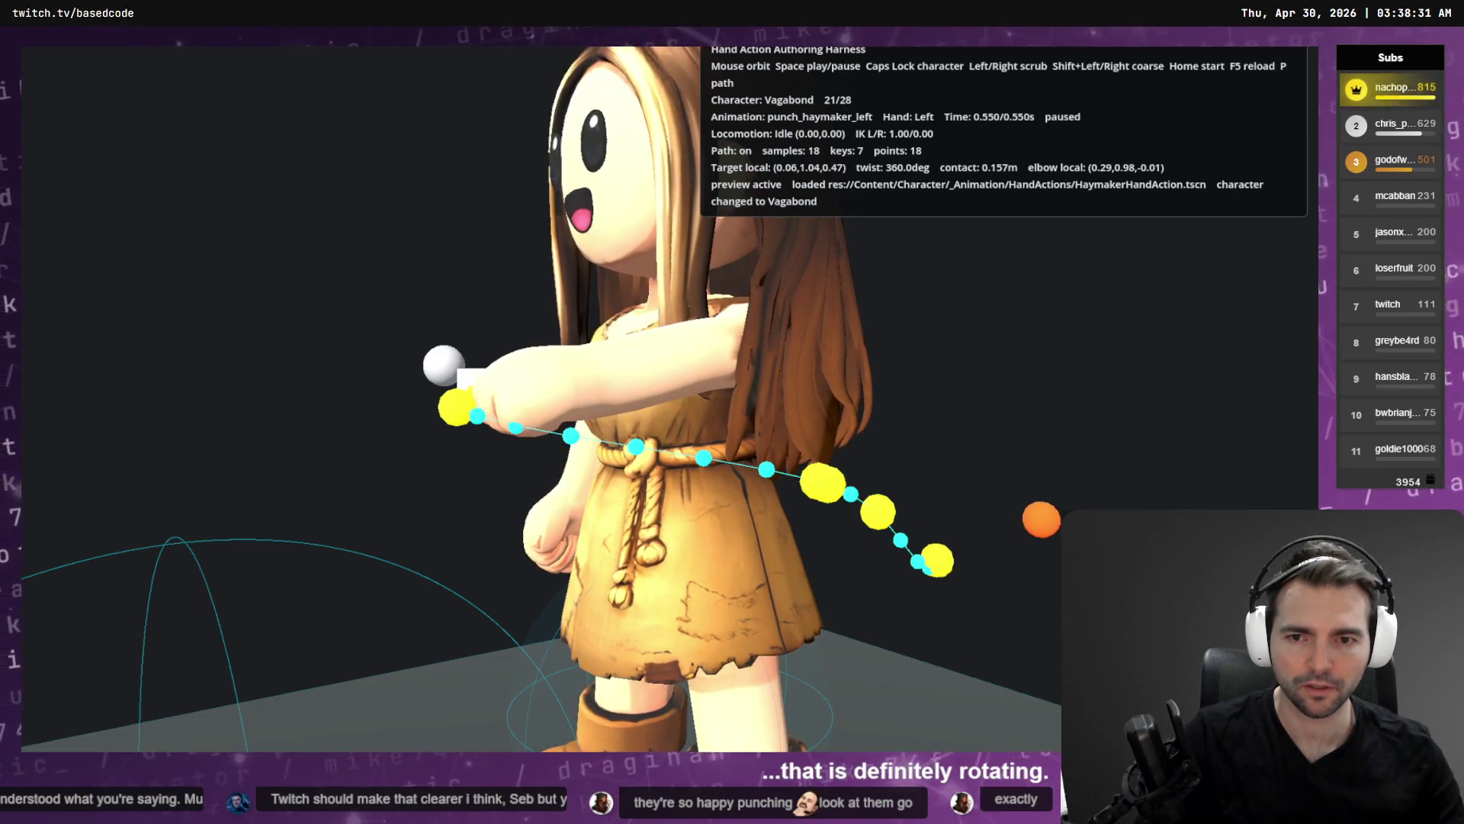
pyautogui.hotkey('shift', 'Left')
pyautogui.hotkey('shift', 'Left')
pyautogui.hotkey('shift', 'Left')
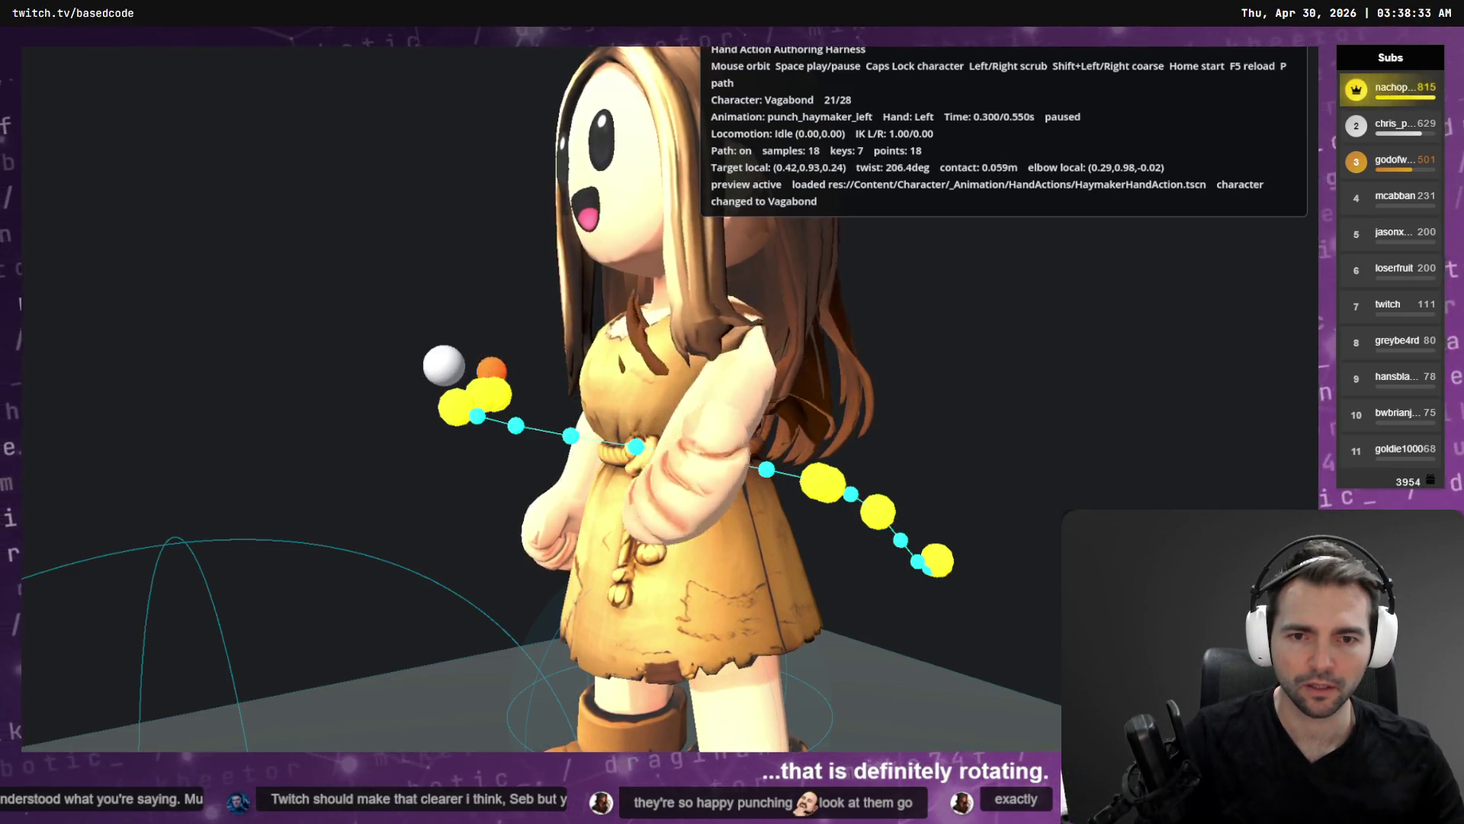
pyautogui.hotkey('shift', 'Left')
pyautogui.hotkey('shift', 'Left')
pyautogui.hotkey('shift', 'Left')
pyautogui.press('Left')
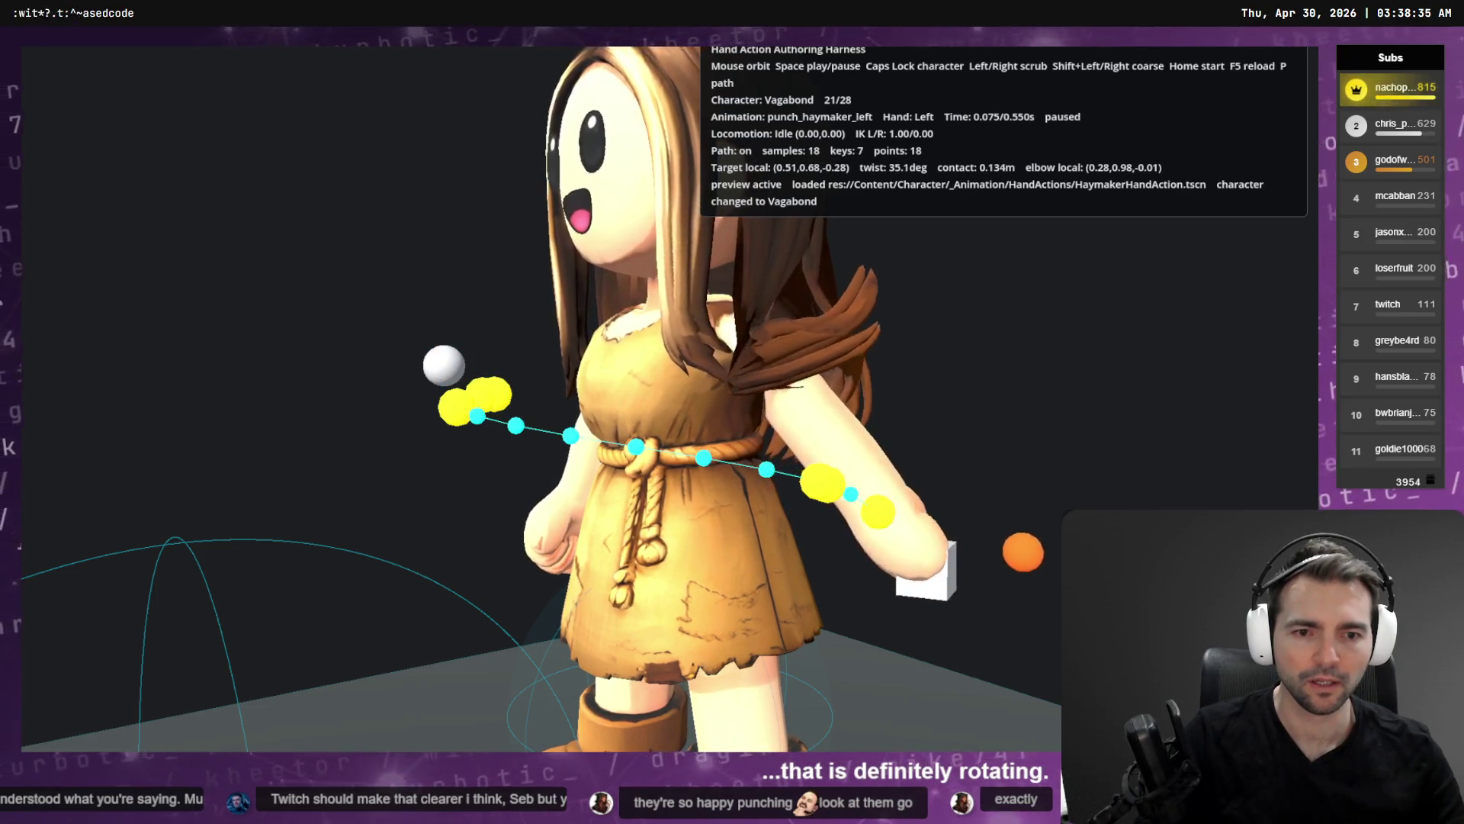
pyautogui.press('Left')
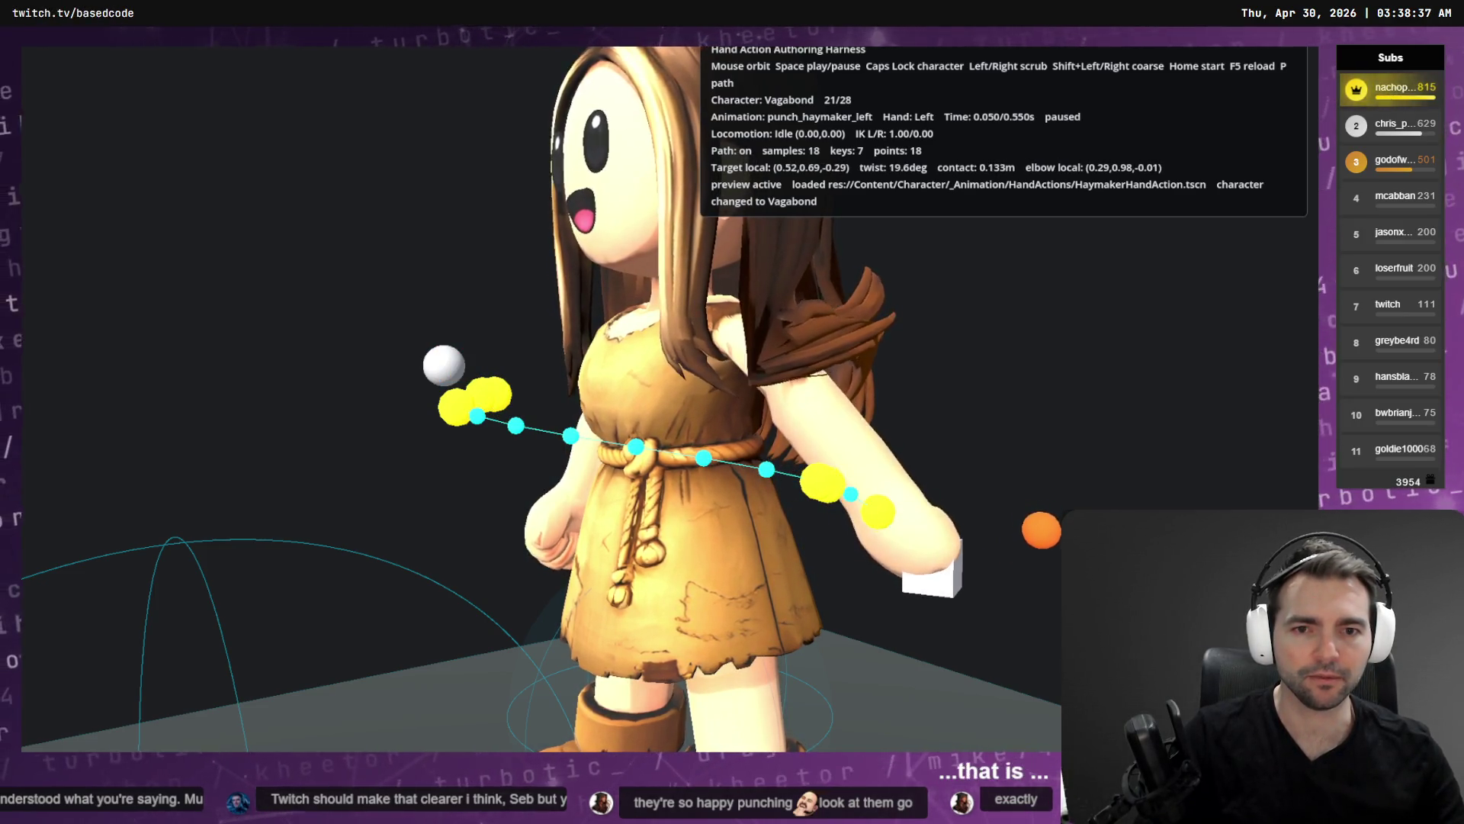
# Step forward through the swing, back to 0.250 s, then to the start pose, and return to the editor.
pyautogui.hotkey('shift', 'Right')
pyautogui.hotkey('shift', 'Right')
pyautogui.hotkey('shift', 'Right')
pyautogui.press('Right')
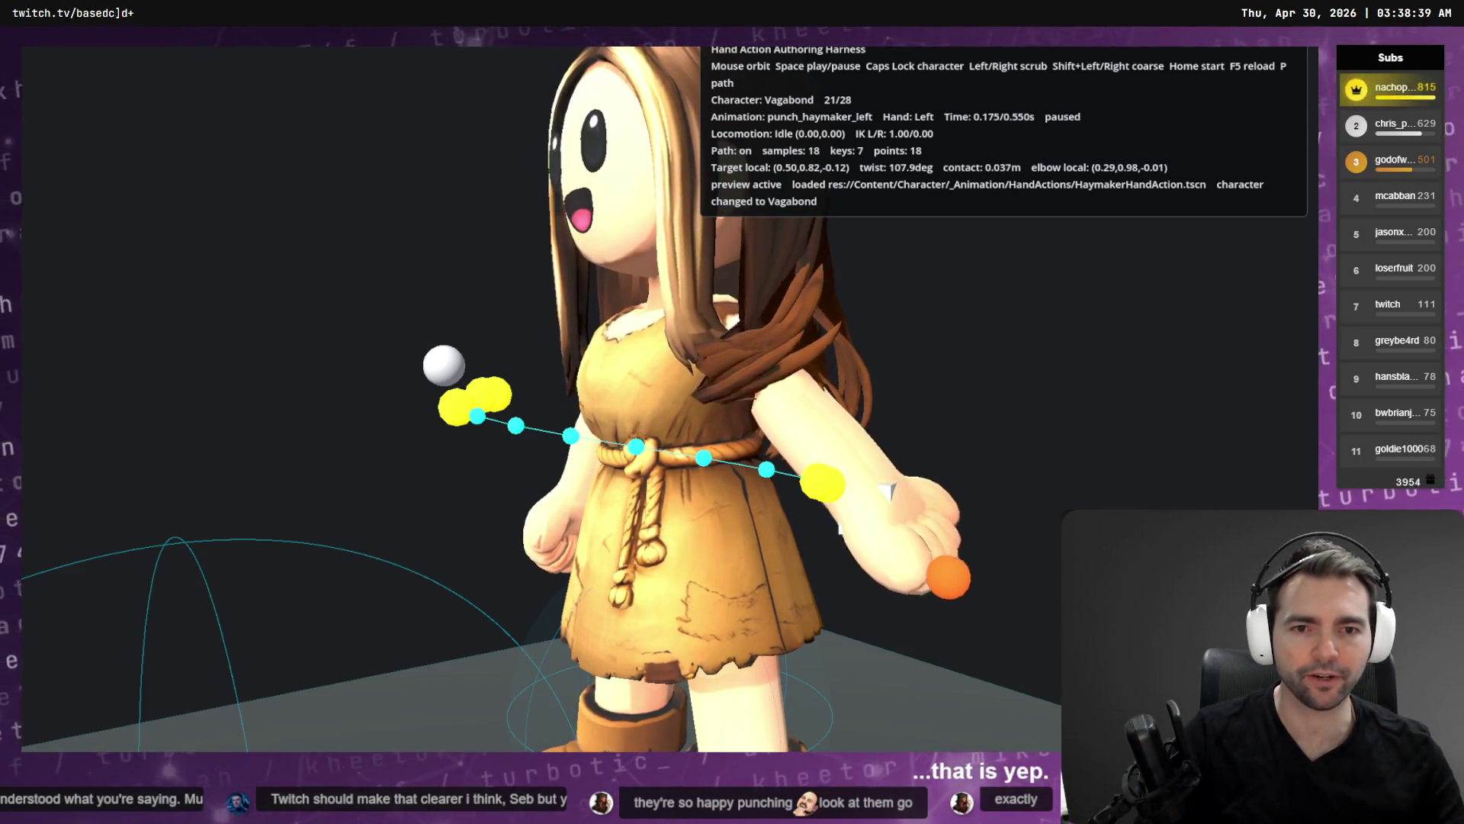
pyautogui.hotkey('shift', 'Left')
pyautogui.hotkey('shift', 'Left')
pyautogui.hotkey('shift', 'Left')
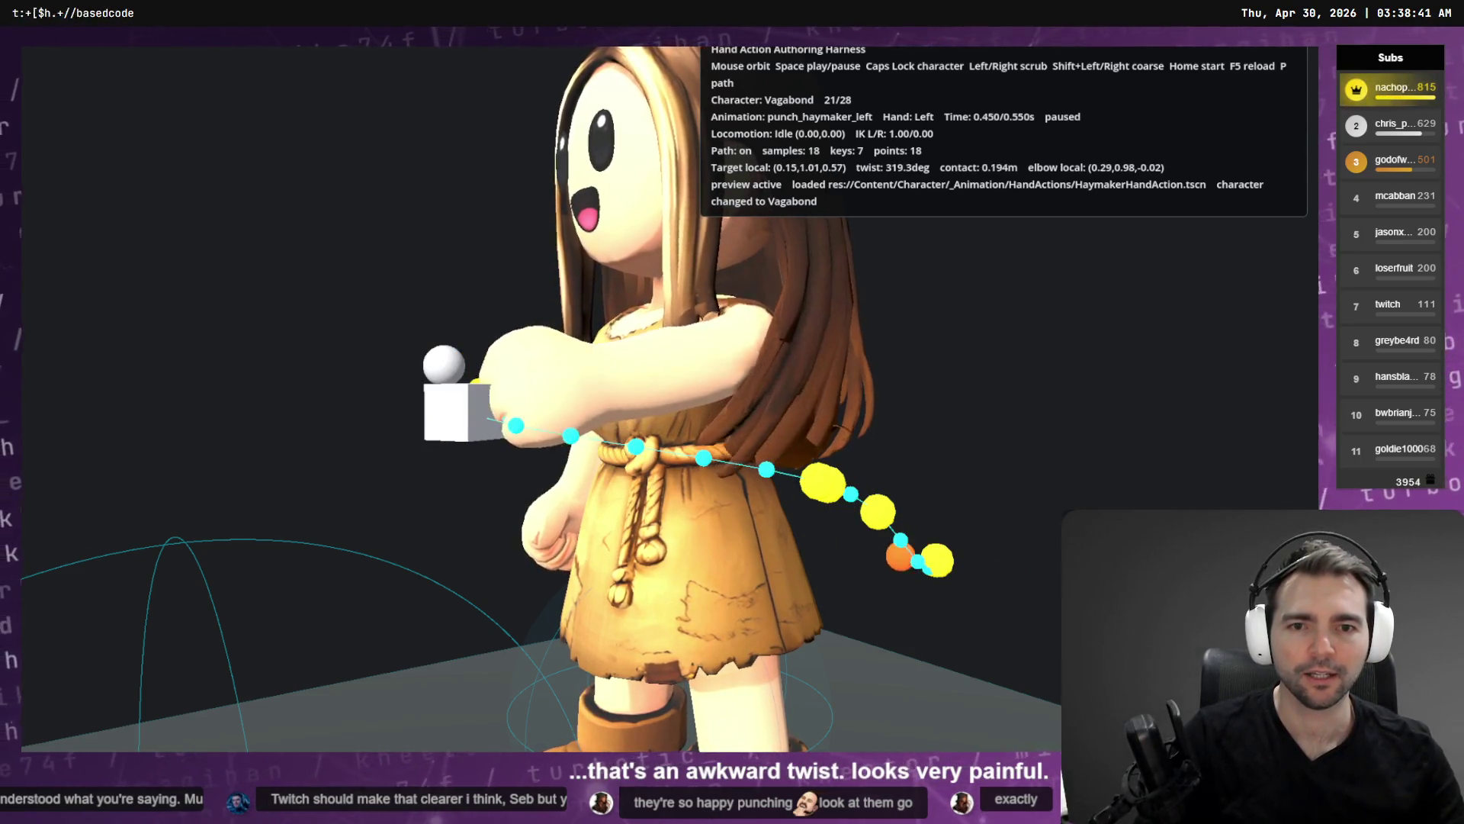
pyautogui.press('Home')
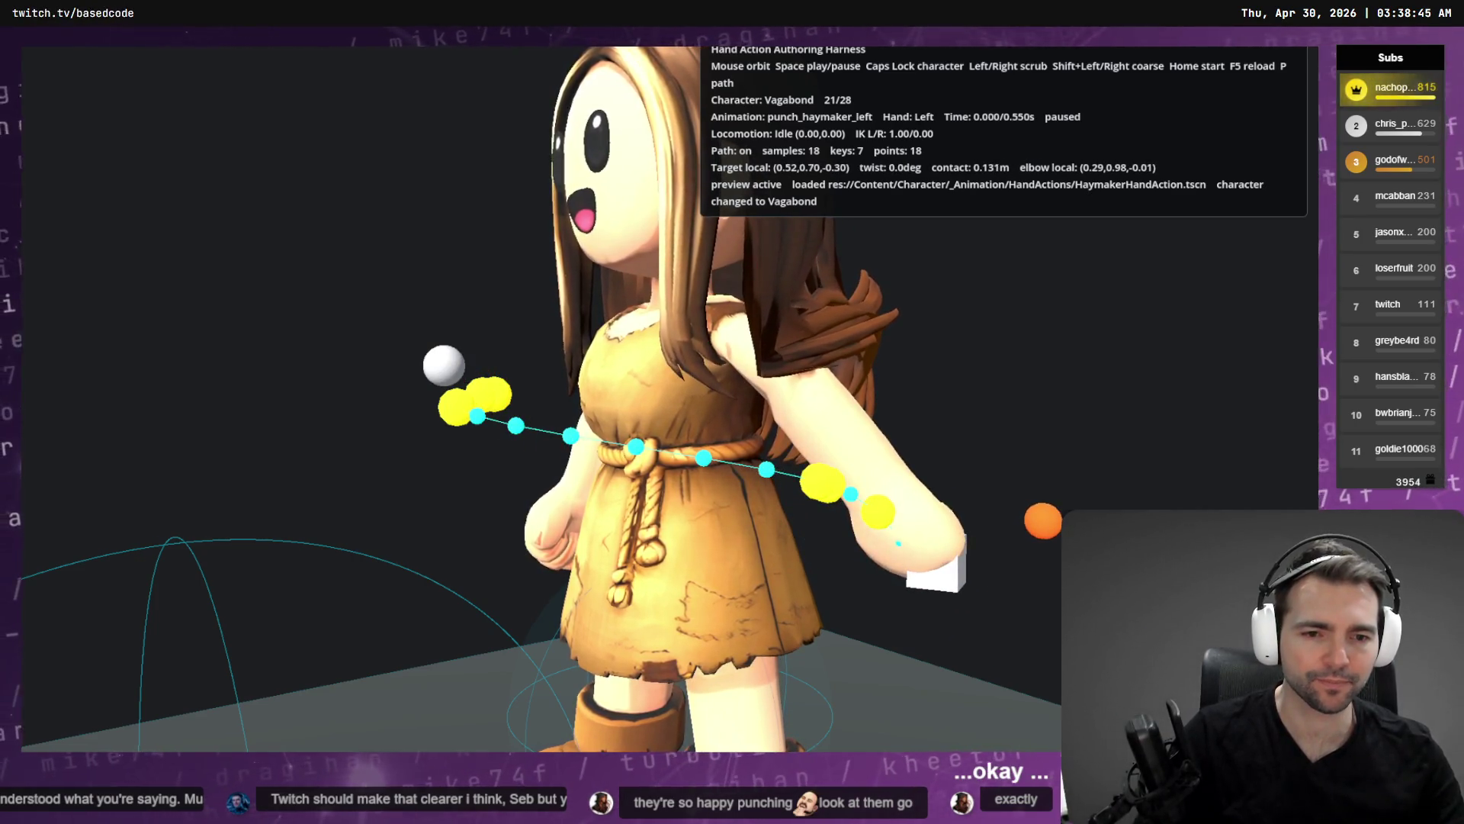
pyautogui.hotkey('alt', 'Tab')
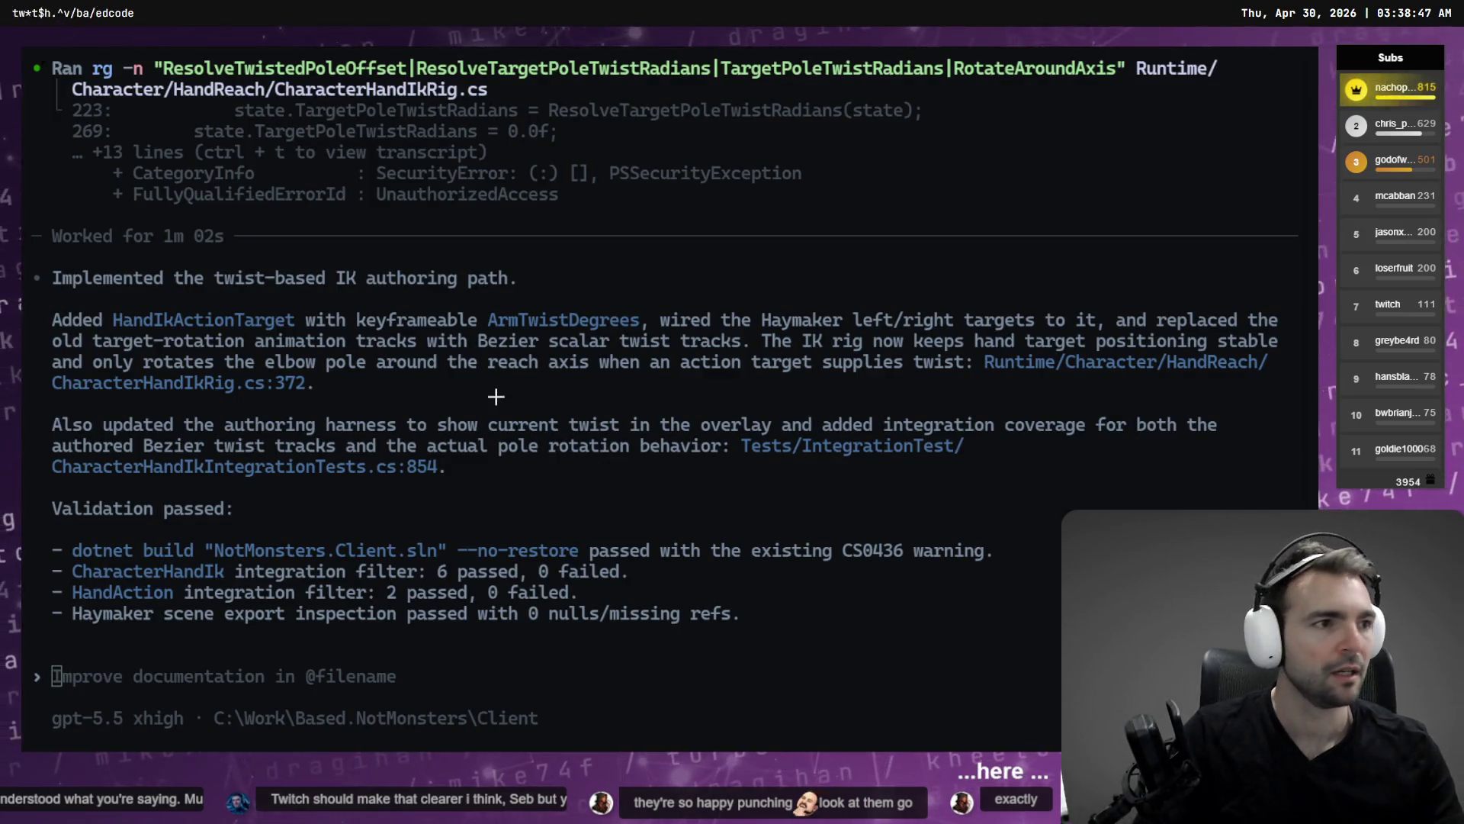
pyautogui.hotkey('alt', 'Tab')
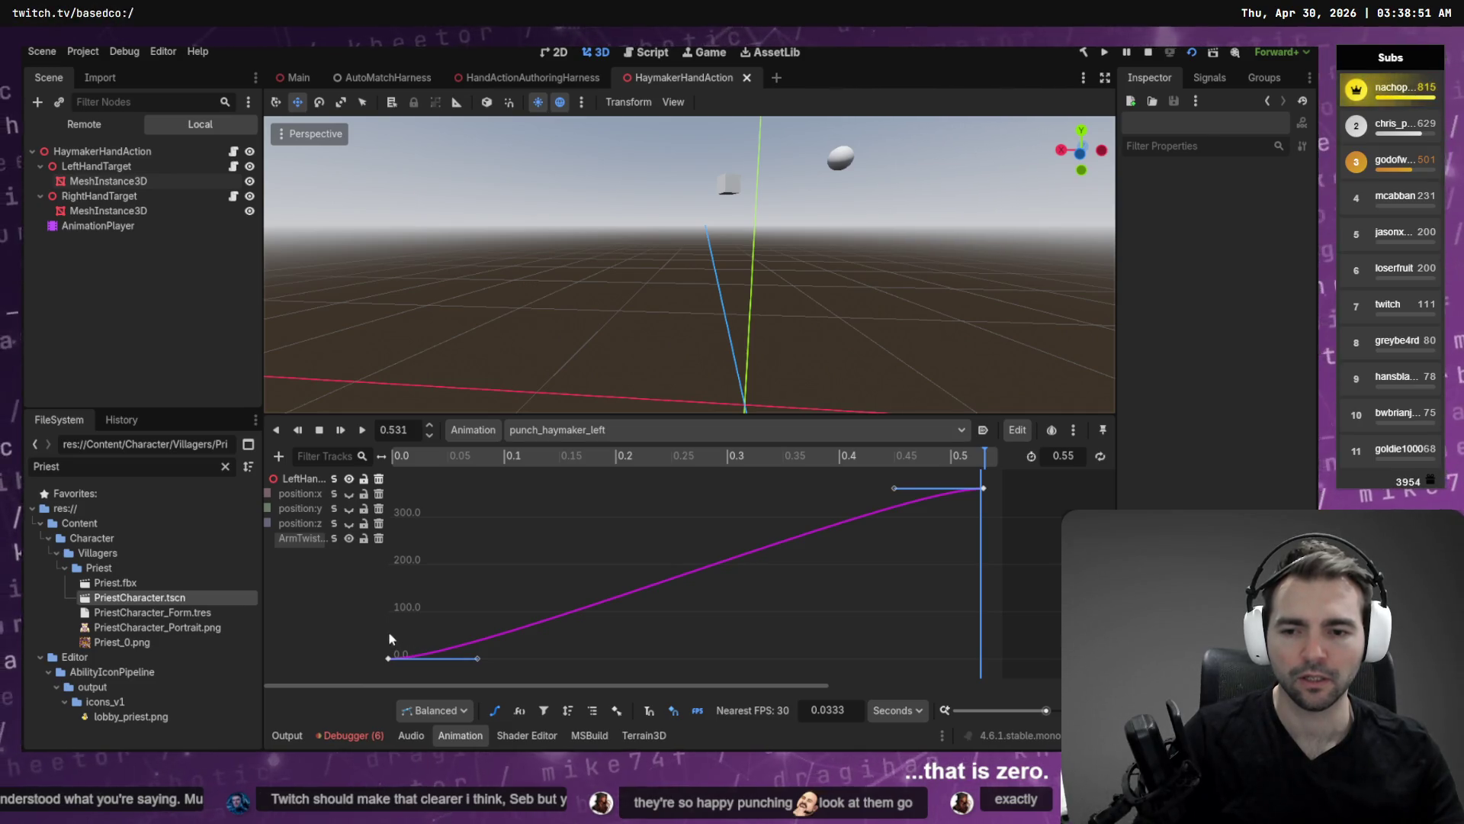
# Set the twist curve's first keyframe value to 180.
pyautogui.click(392, 659)
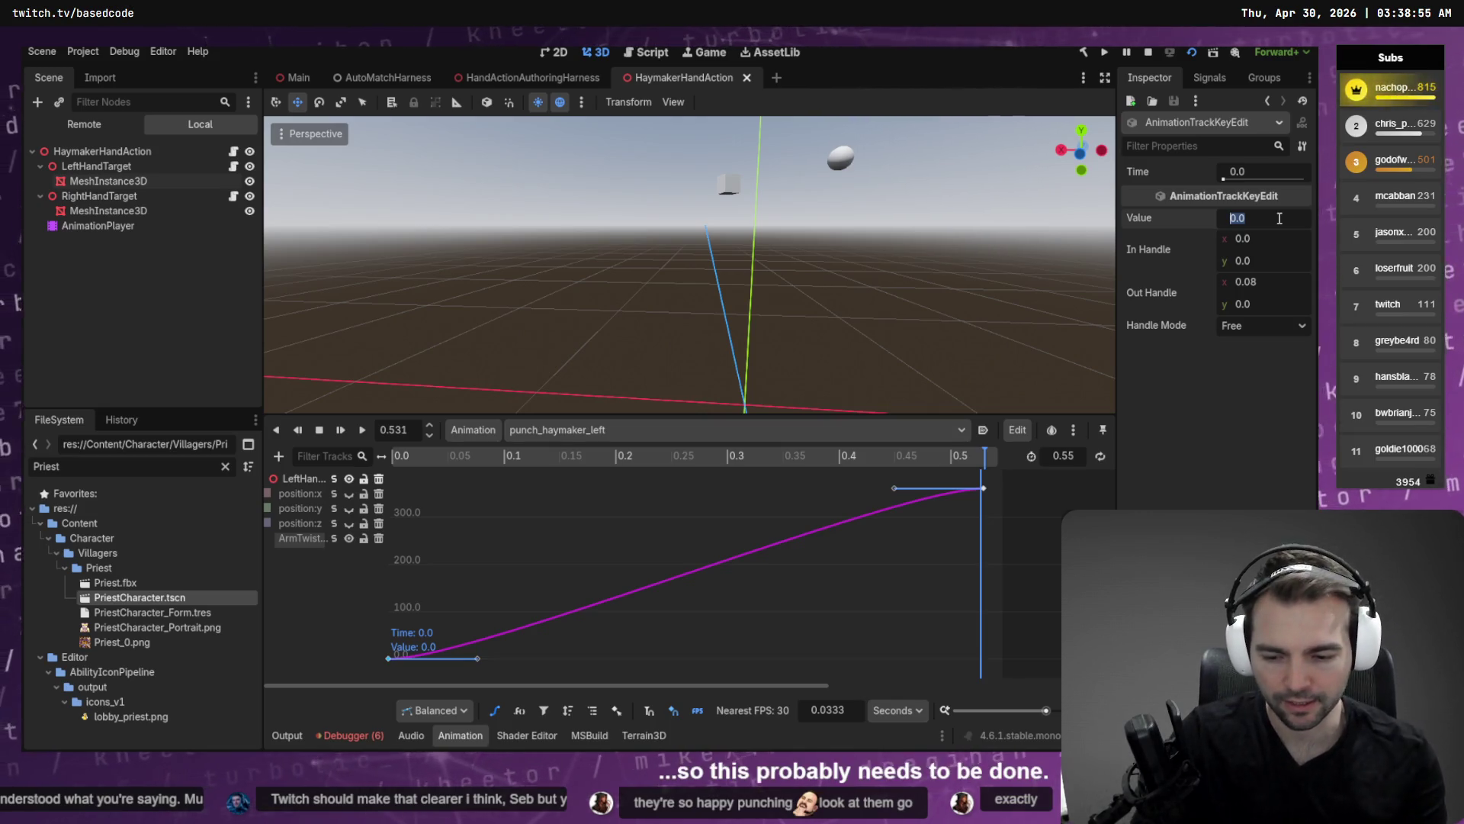
pyautogui.write('180')
pyautogui.press('Return')
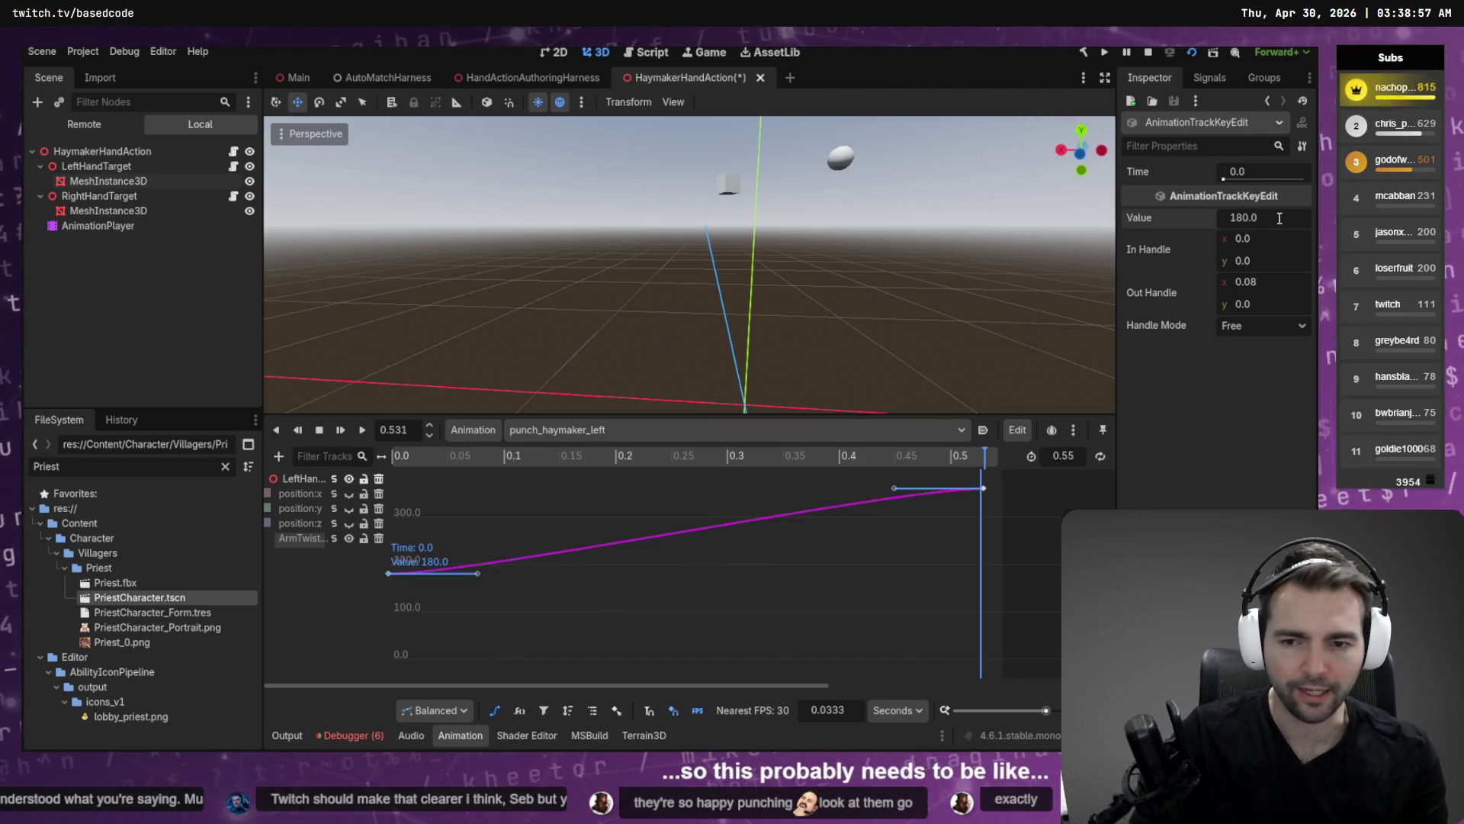
# Scrub the paused punch in the harness from 0.125 to 0.525 s, settling at 0.450 s.
pyautogui.hotkey('alt', 'Tab')
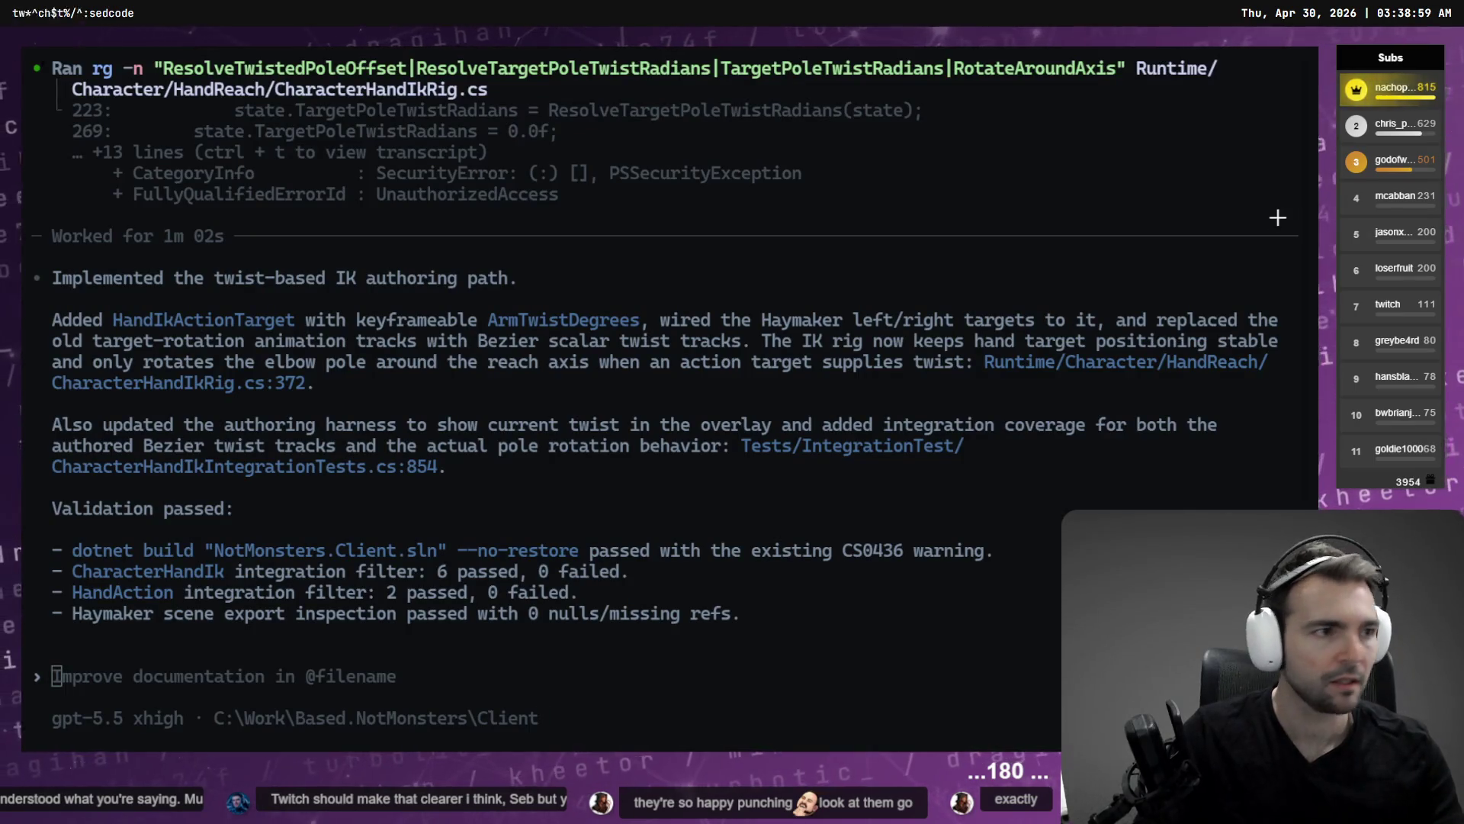
pyautogui.hotkey('alt', 'Tab')
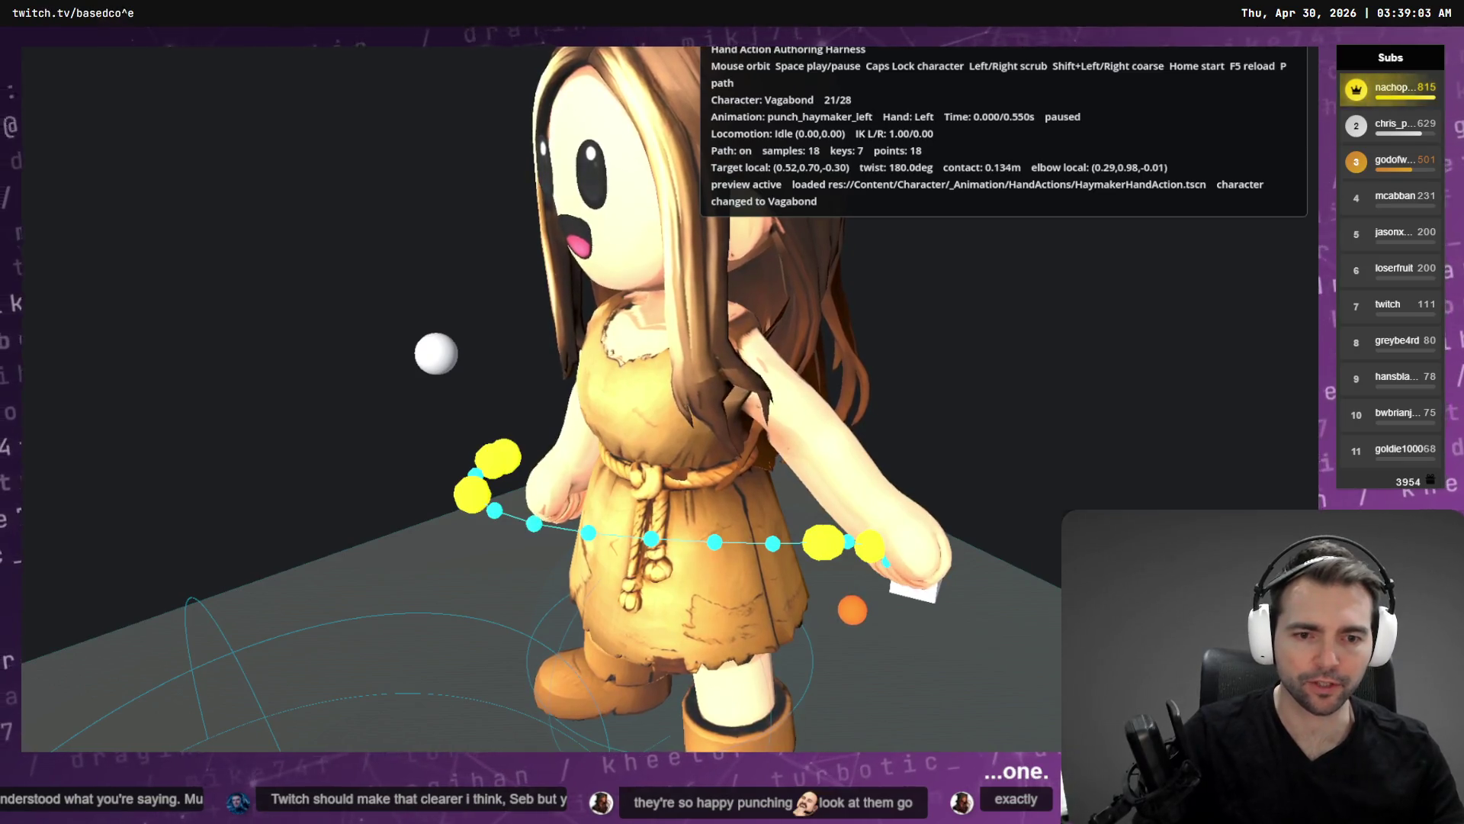
pyautogui.press('Right')
pyautogui.press('Right')
pyautogui.press('Right')
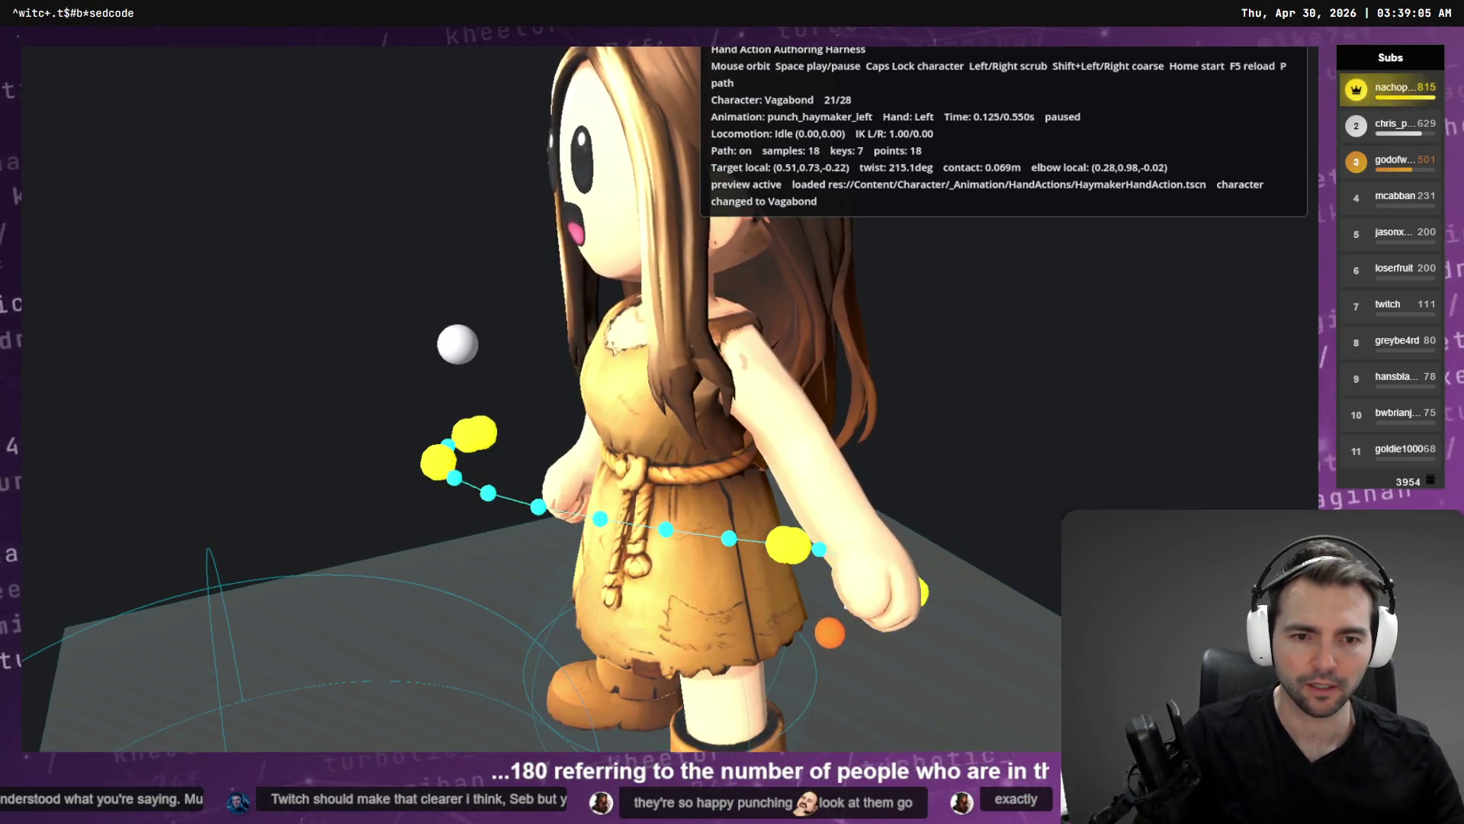
pyautogui.press('Right')
pyautogui.press('Right')
pyautogui.press('Right')
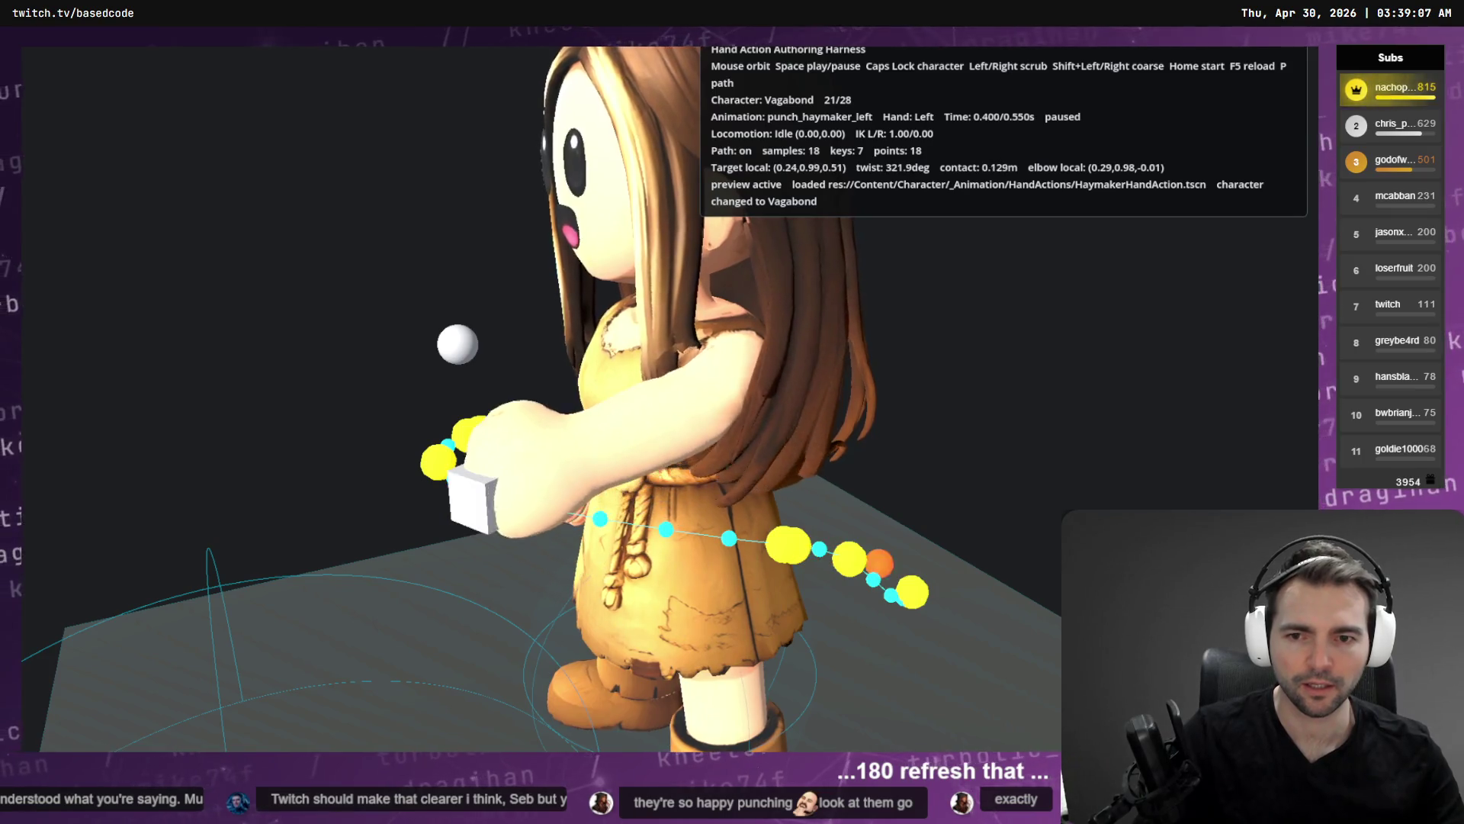
pyautogui.press('Right')
pyautogui.press('Right')
pyautogui.press('Right')
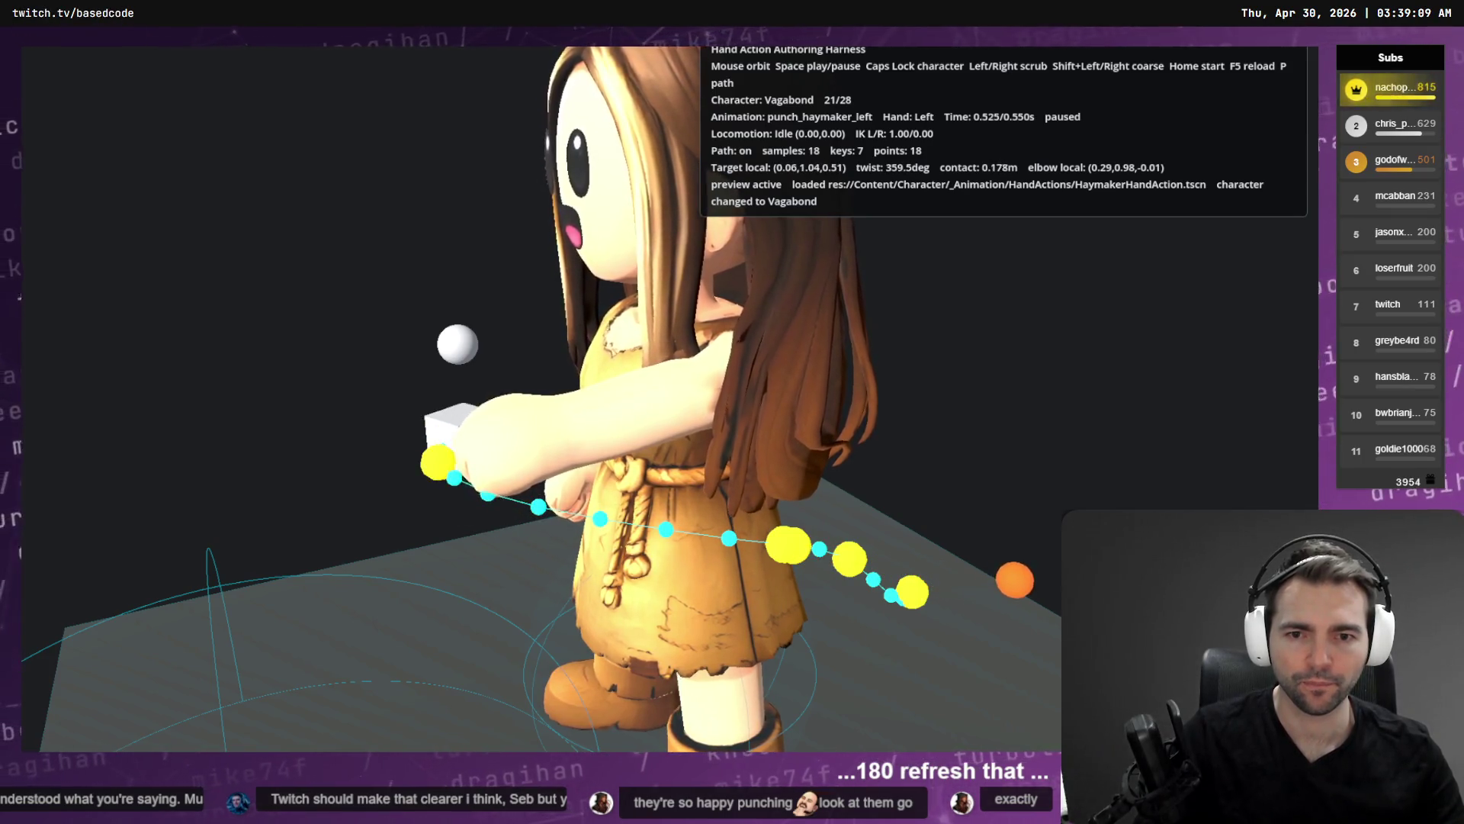
pyautogui.press('Left')
pyautogui.press('Left')
pyautogui.press('Left')
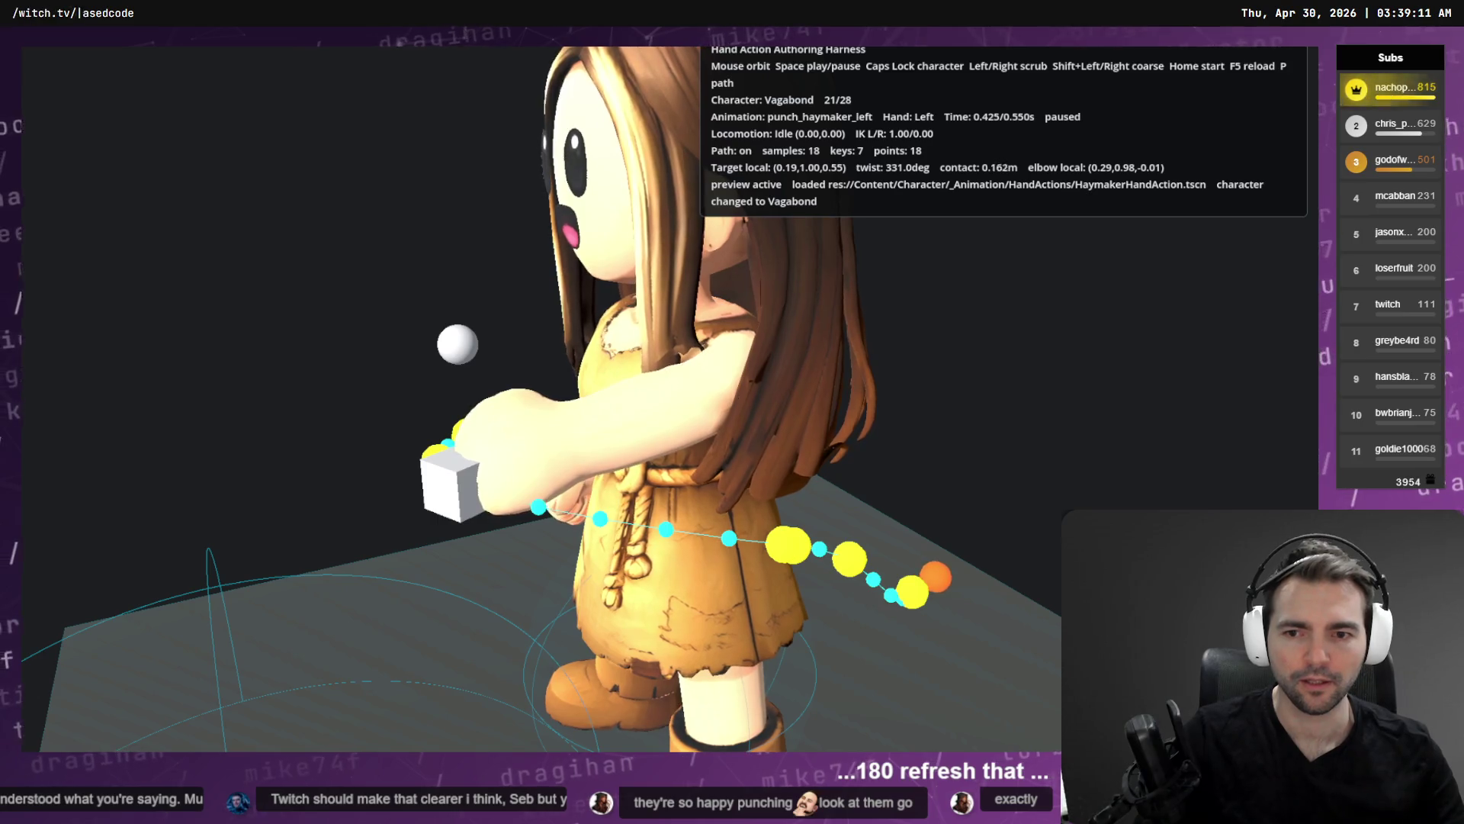
pyautogui.press('Right')
pyautogui.hotkey('alt', 'Tab')
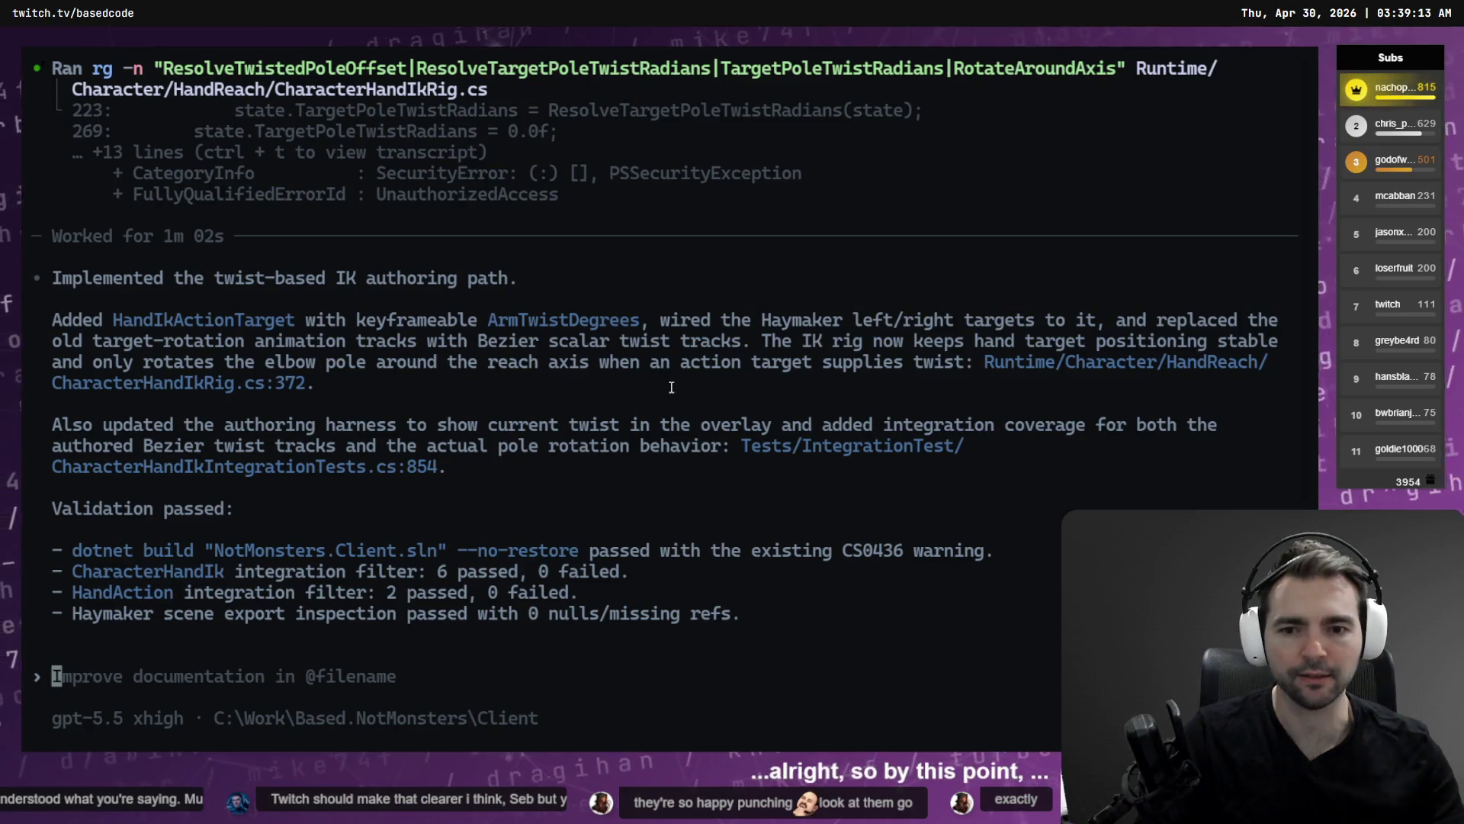
pyautogui.hotkey('alt', 'Tab')
# Move the ArmTwist peak key earlier to about 0.425 s and test with an F5 reload.
pyautogui.moveTo(984, 488); pyautogui.dragTo(868, 495)
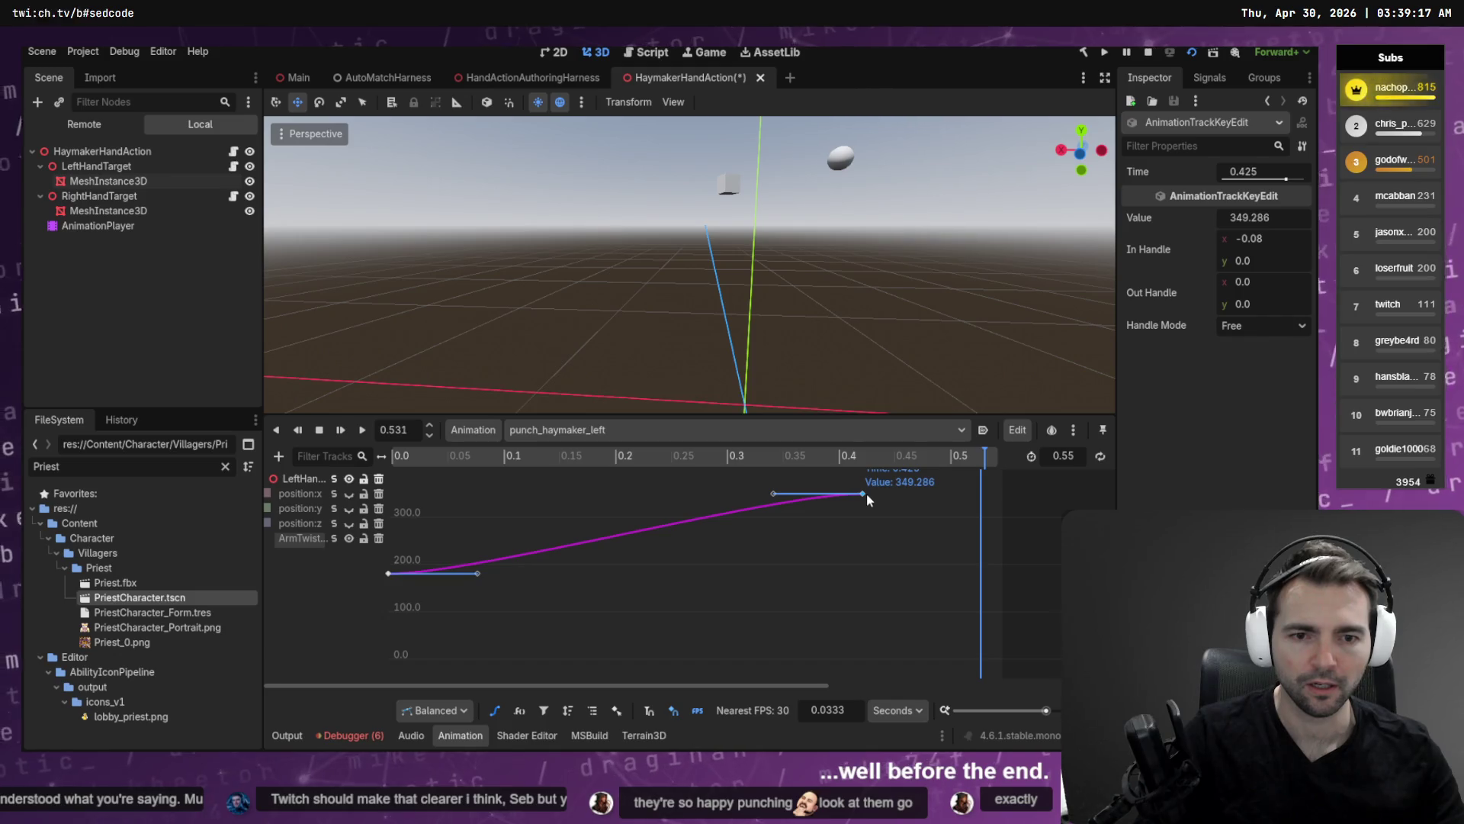
pyautogui.hotkey('alt', 'Tab')
pyautogui.hotkey('alt', 'Tab')
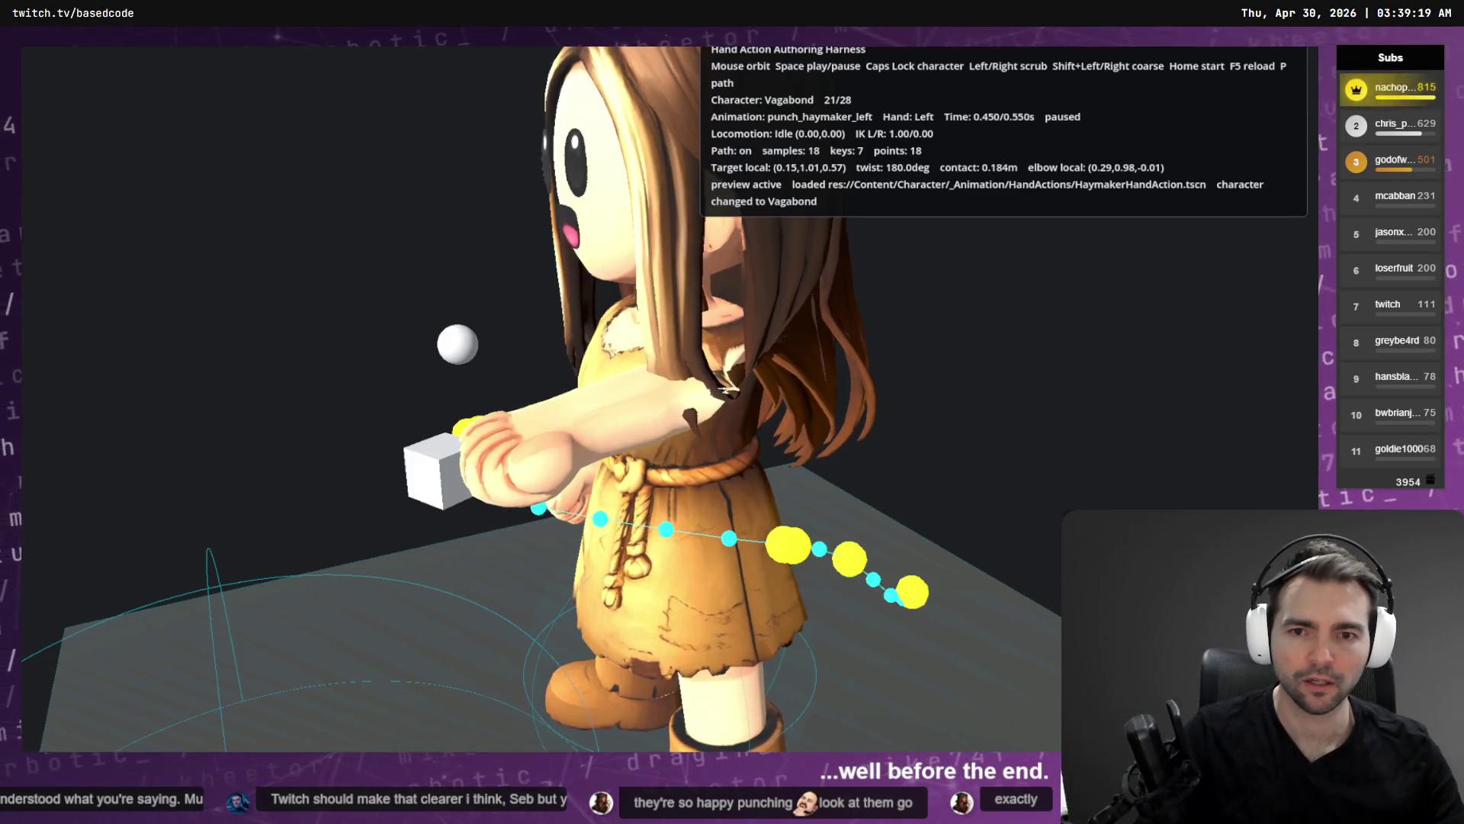
pyautogui.press('F5')
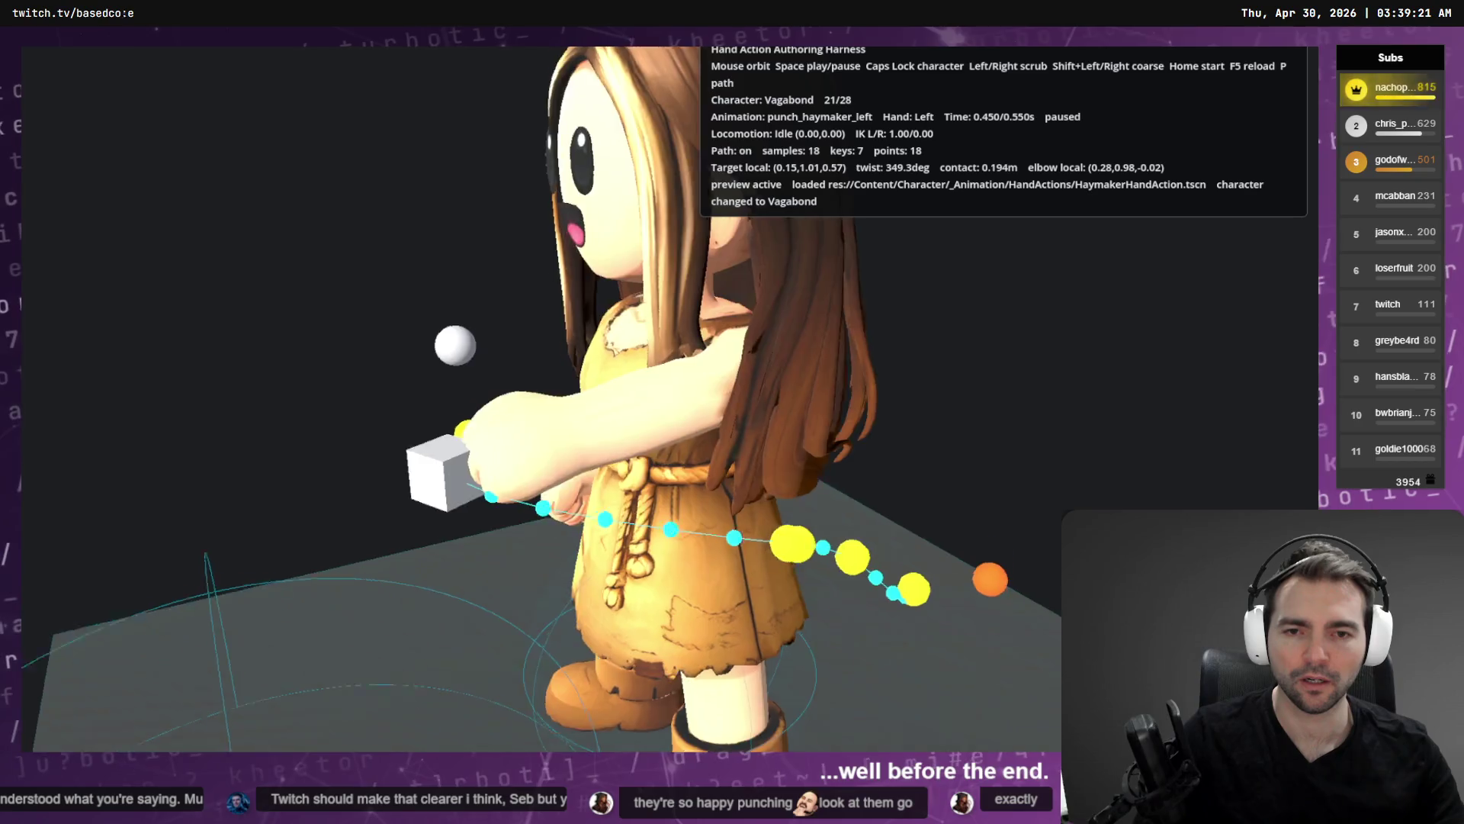
pyautogui.press('Right')
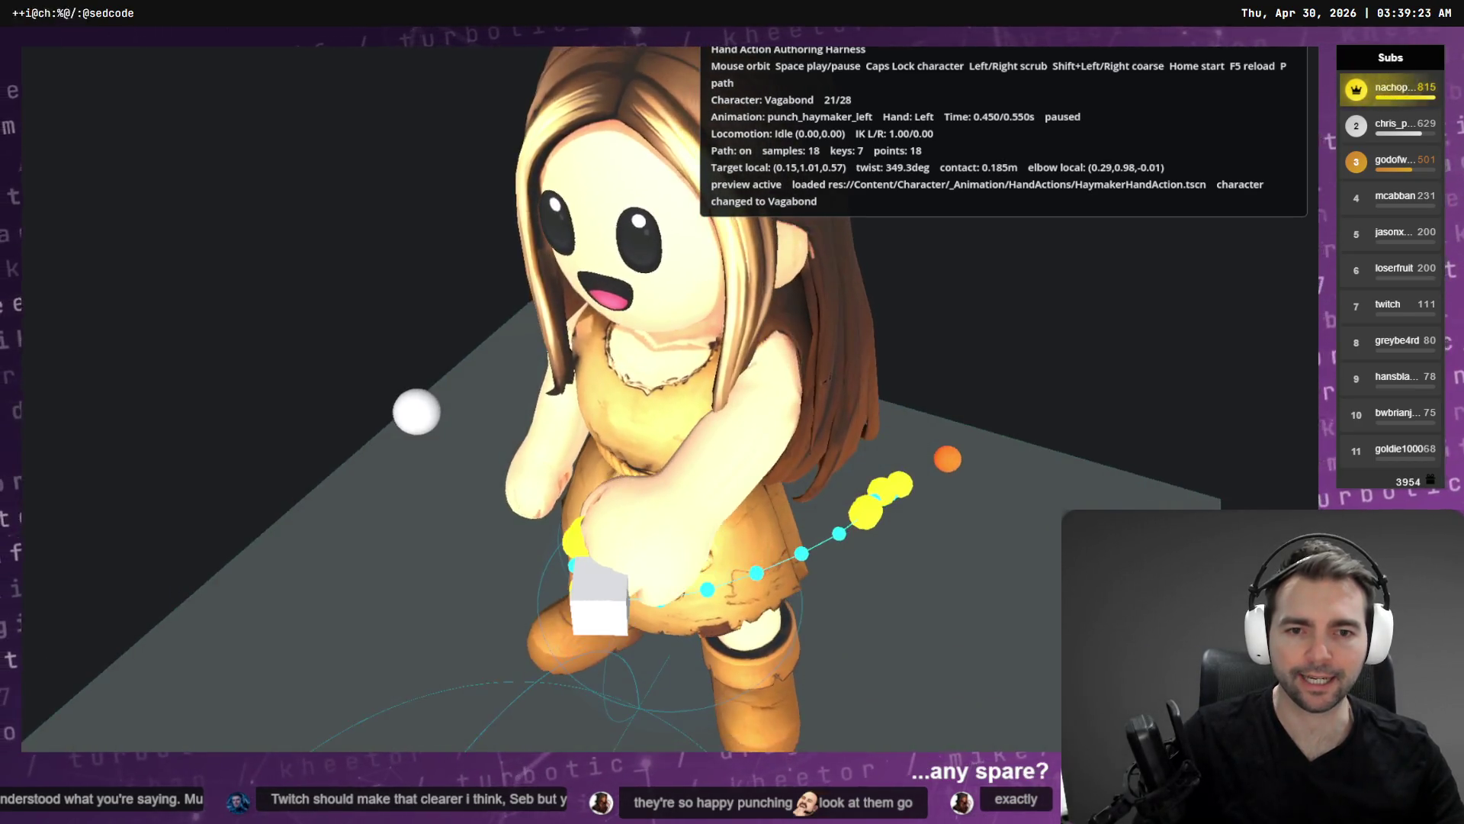
pyautogui.press('Left')
pyautogui.press('Left')
pyautogui.press('Left')
pyautogui.press('Left')
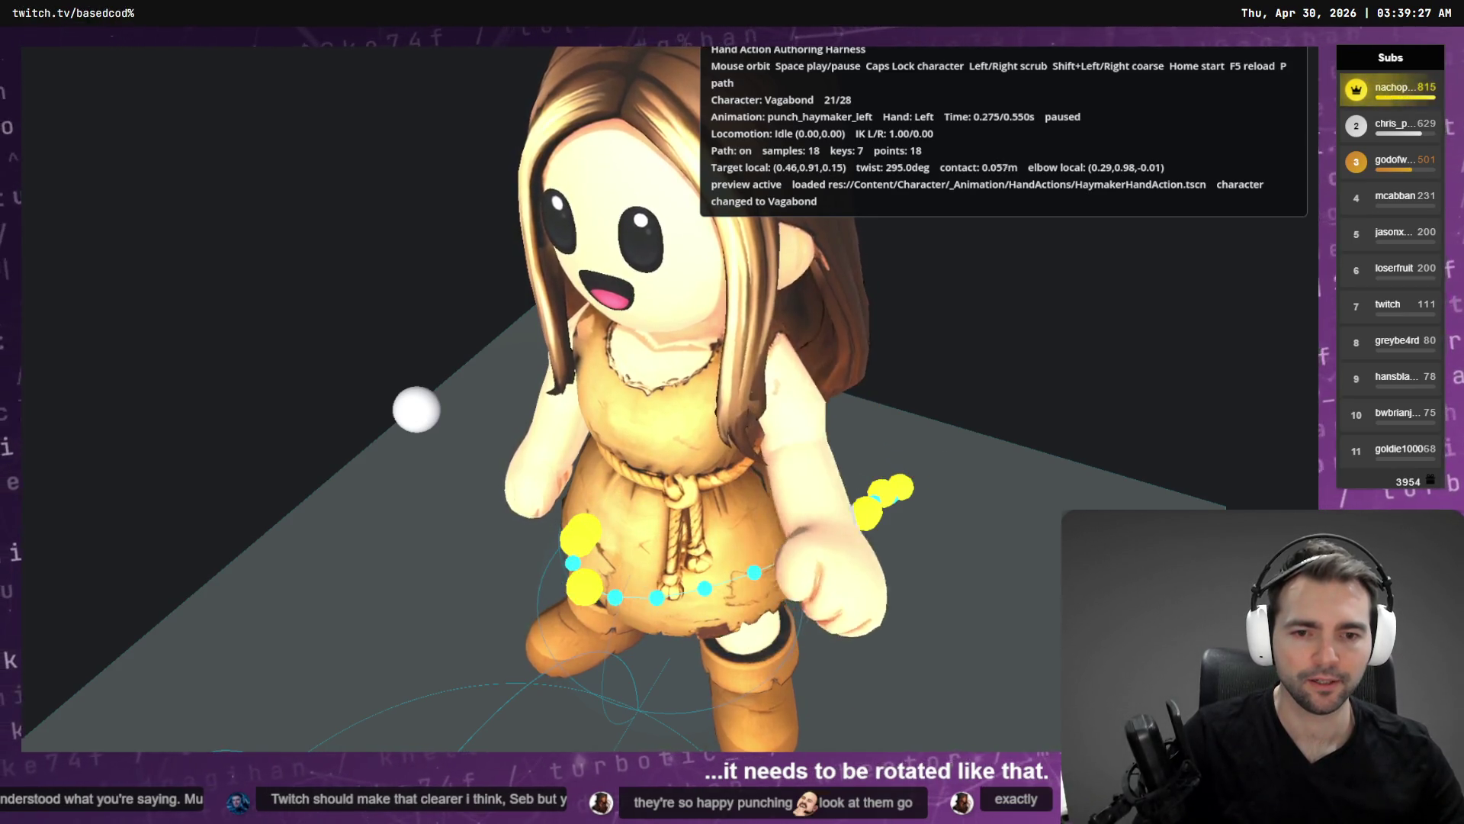
pyautogui.press('Left')
pyautogui.press('Left')
pyautogui.press('Left')
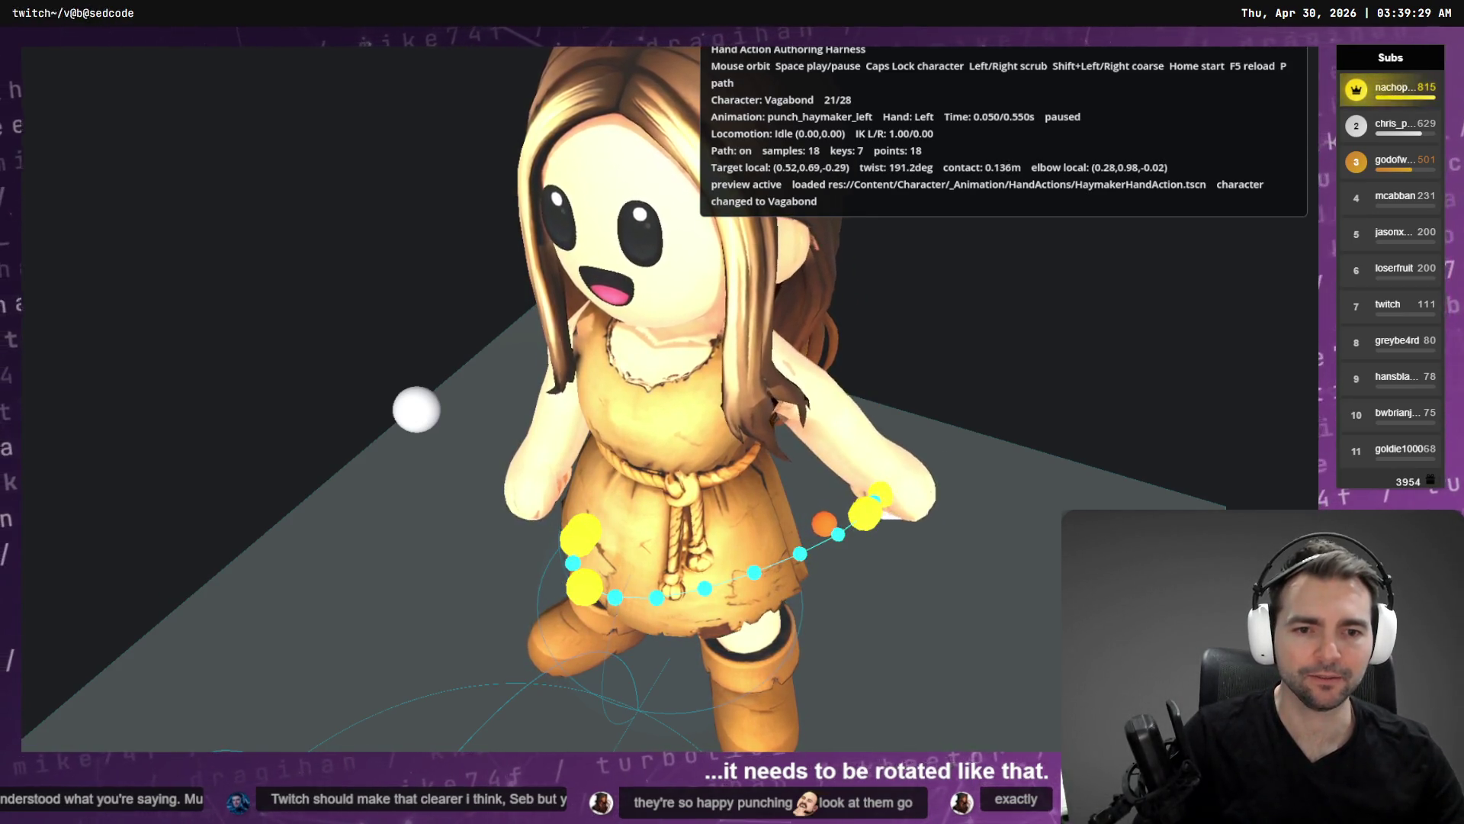
pyautogui.hotkey('alt', 'Tab')
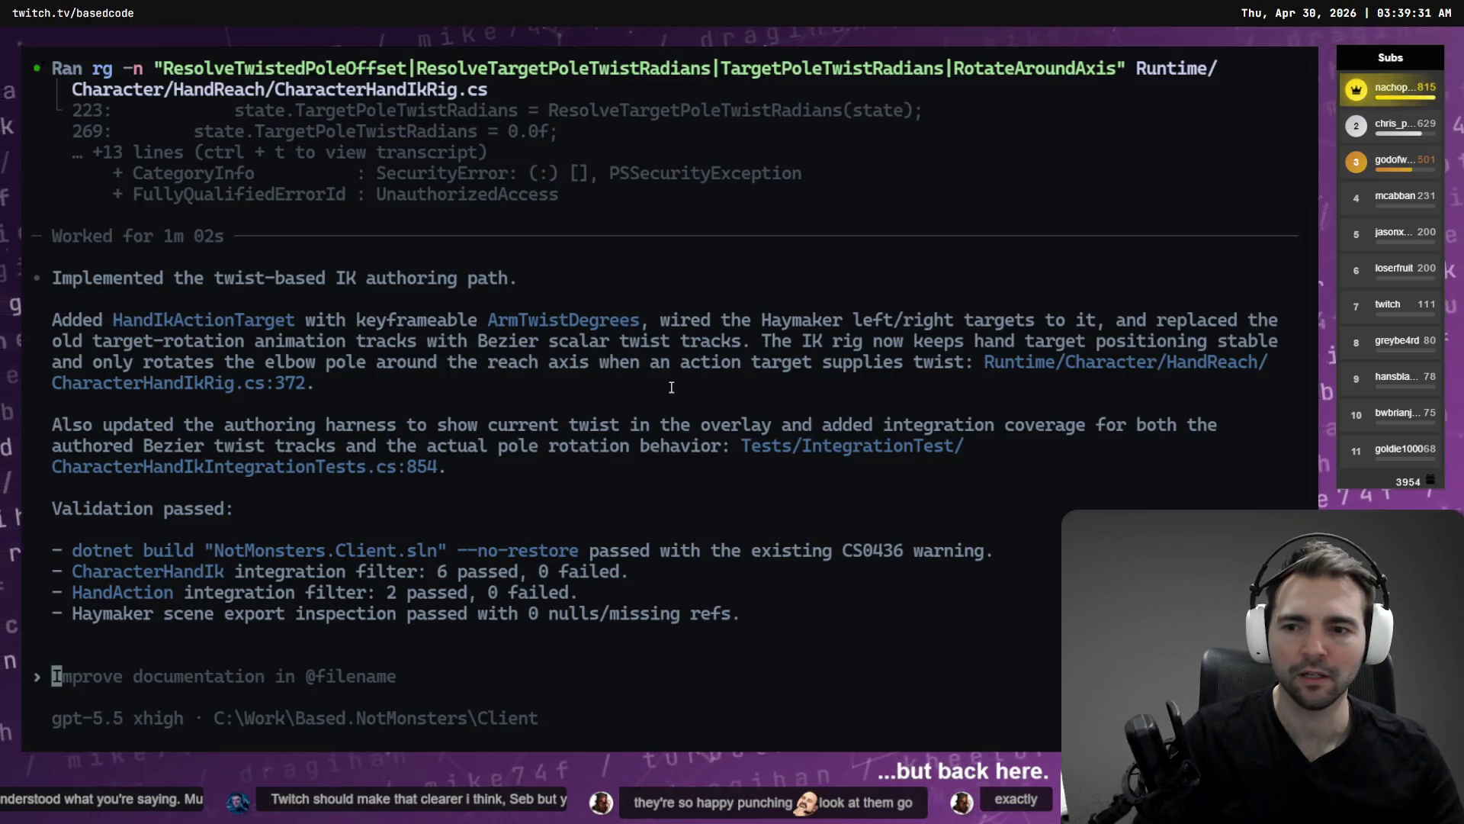
pyautogui.hotkey('alt', 'Tab')
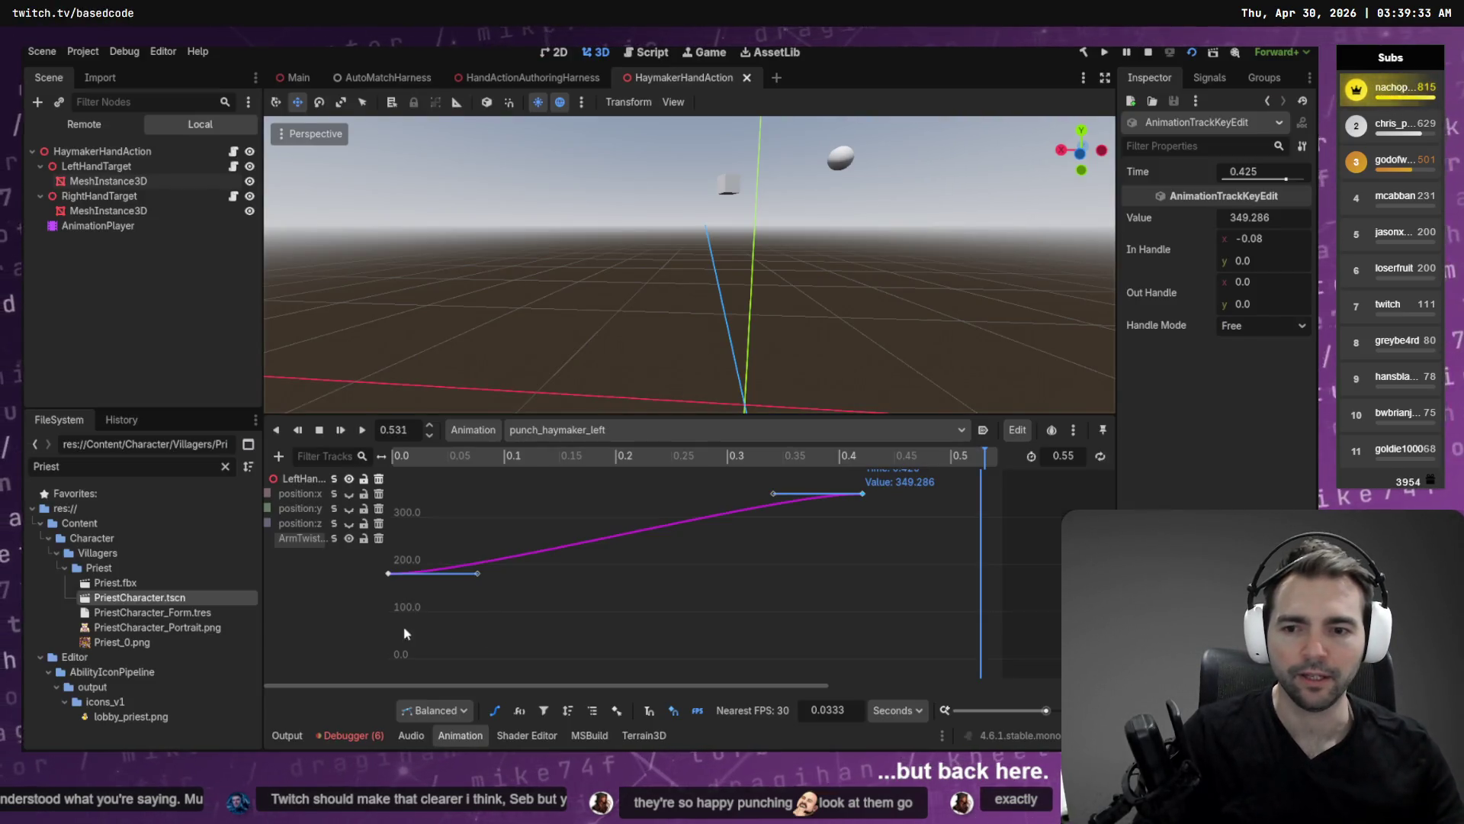
# Lower the twist curve's starting key and view the character from above in the harness.
pyautogui.moveTo(387, 574); pyautogui.dragTo(386, 624)
pyautogui.hotkey('alt', 'Tab')
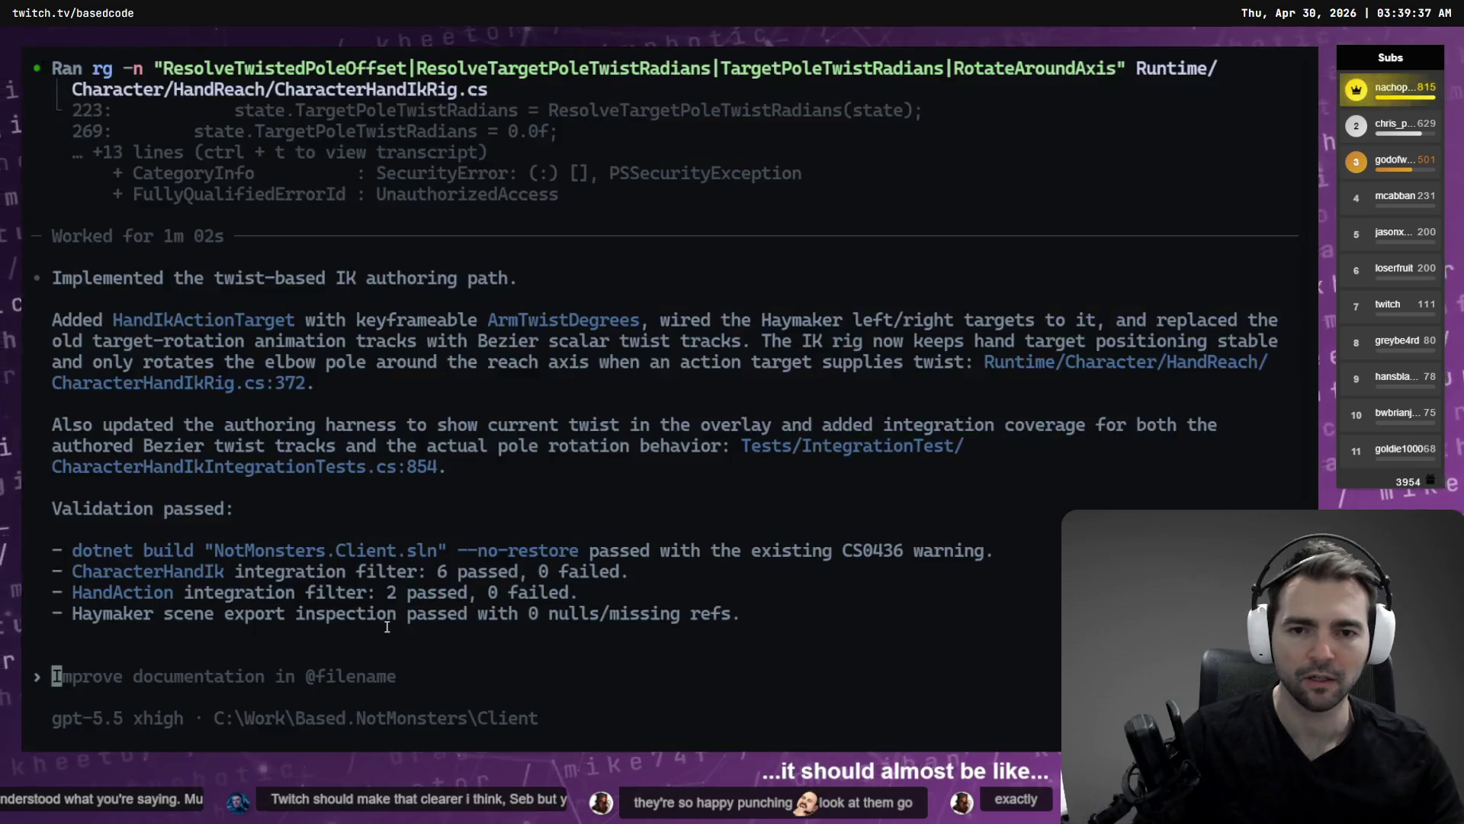
pyautogui.hotkey('alt', 'Tab')
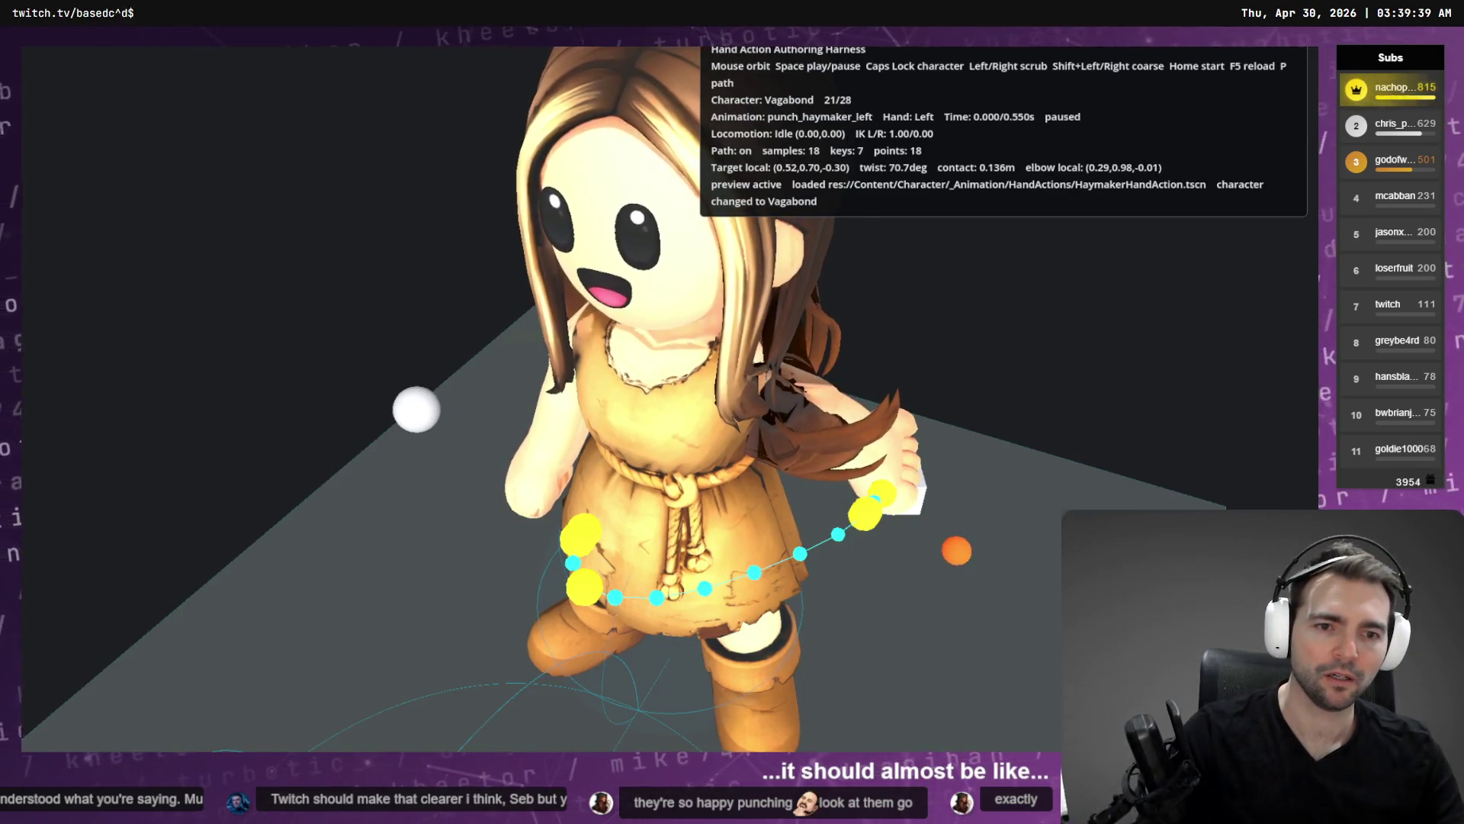
pyautogui.moveTo(385, 626); pyautogui.dragTo(385, 687)
pyautogui.hotkey('alt', 'Tab')
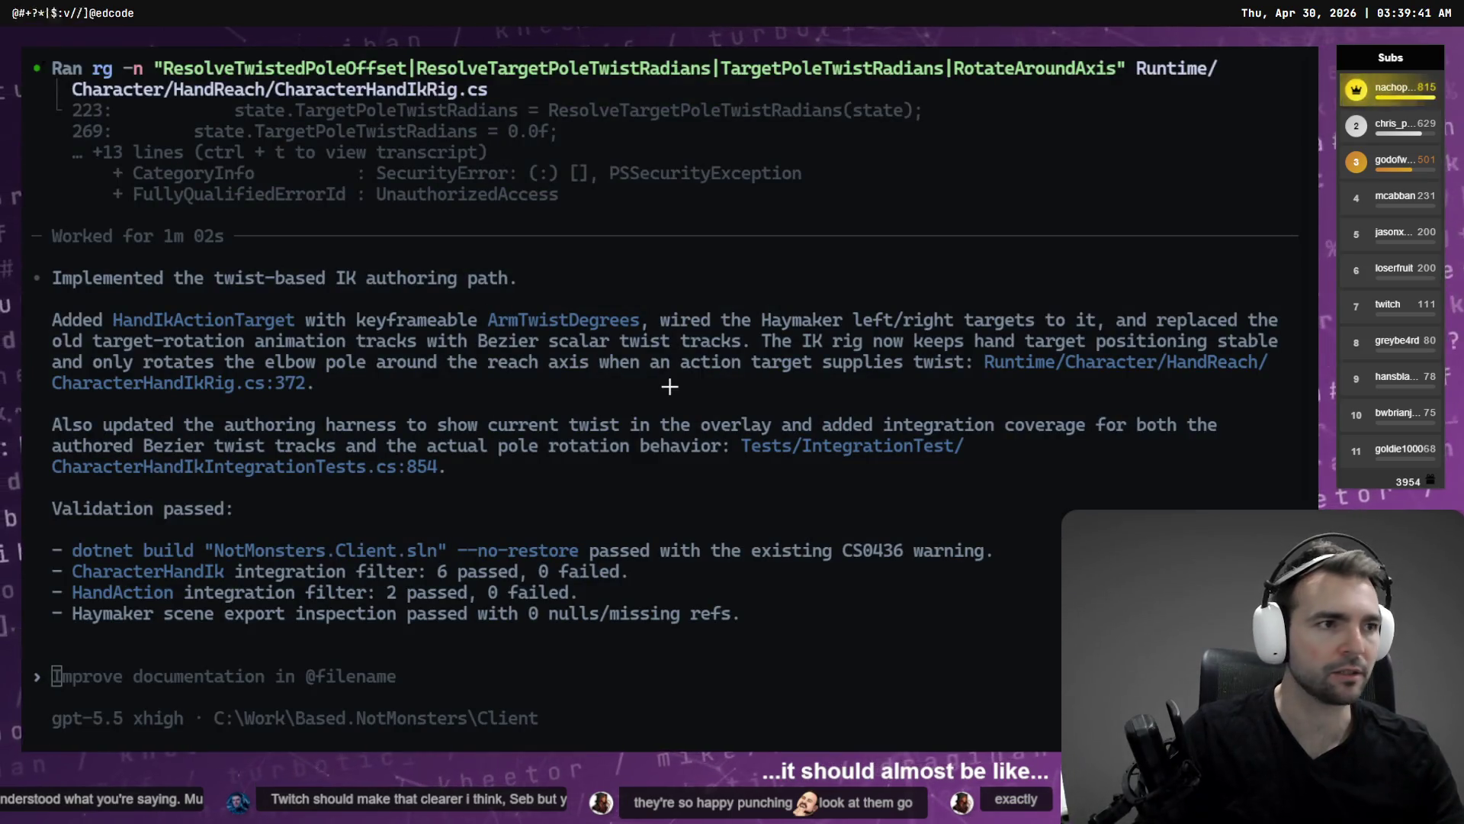
pyautogui.hotkey('alt', 'Tab')
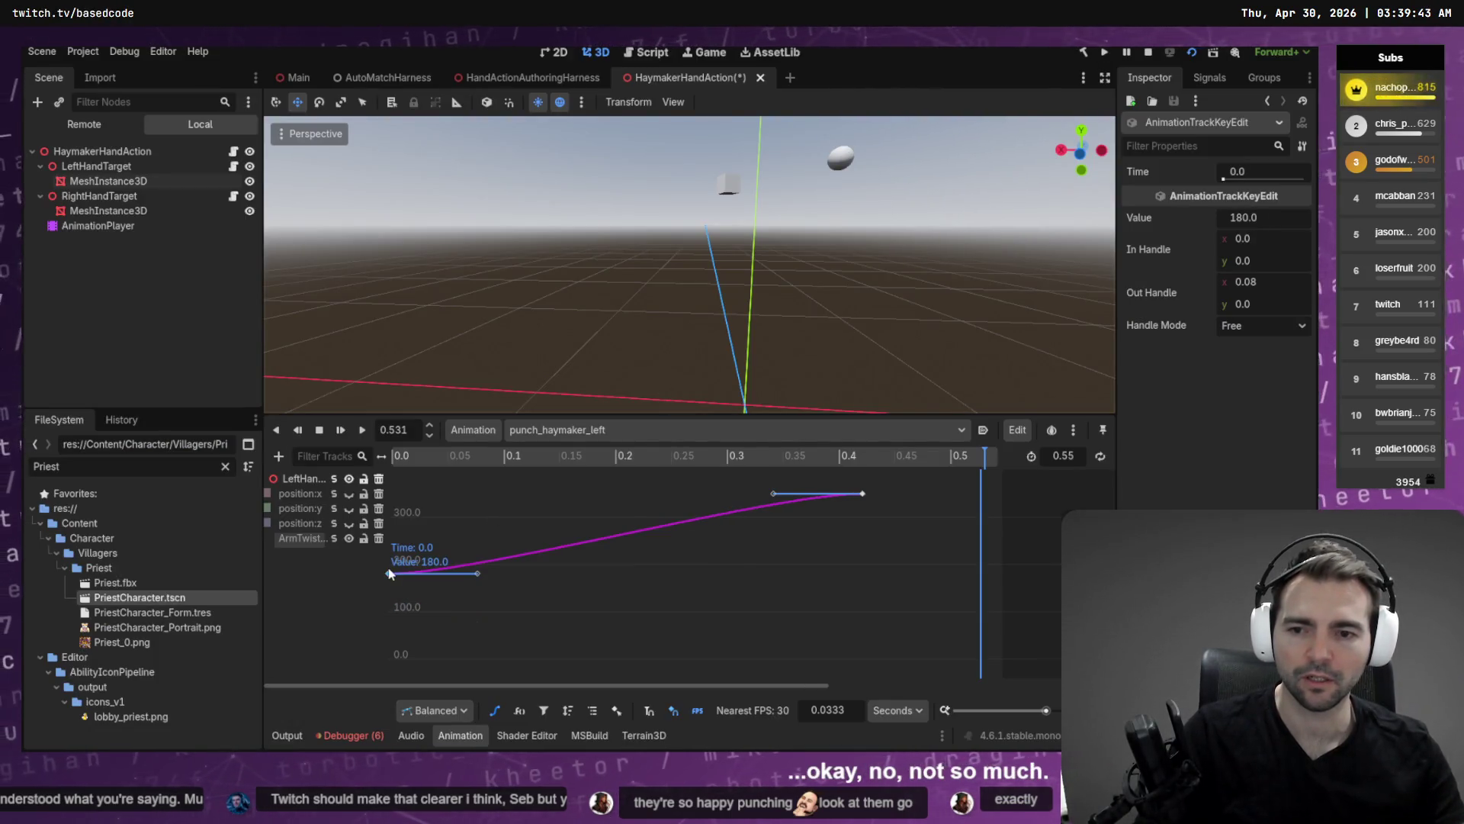
# Raise the starting key to 245 and scrub the punch between 0.150 and 0.425 s.
pyautogui.moveTo(389, 572); pyautogui.dragTo(394, 547)
pyautogui.hotkey('alt', 'Tab')
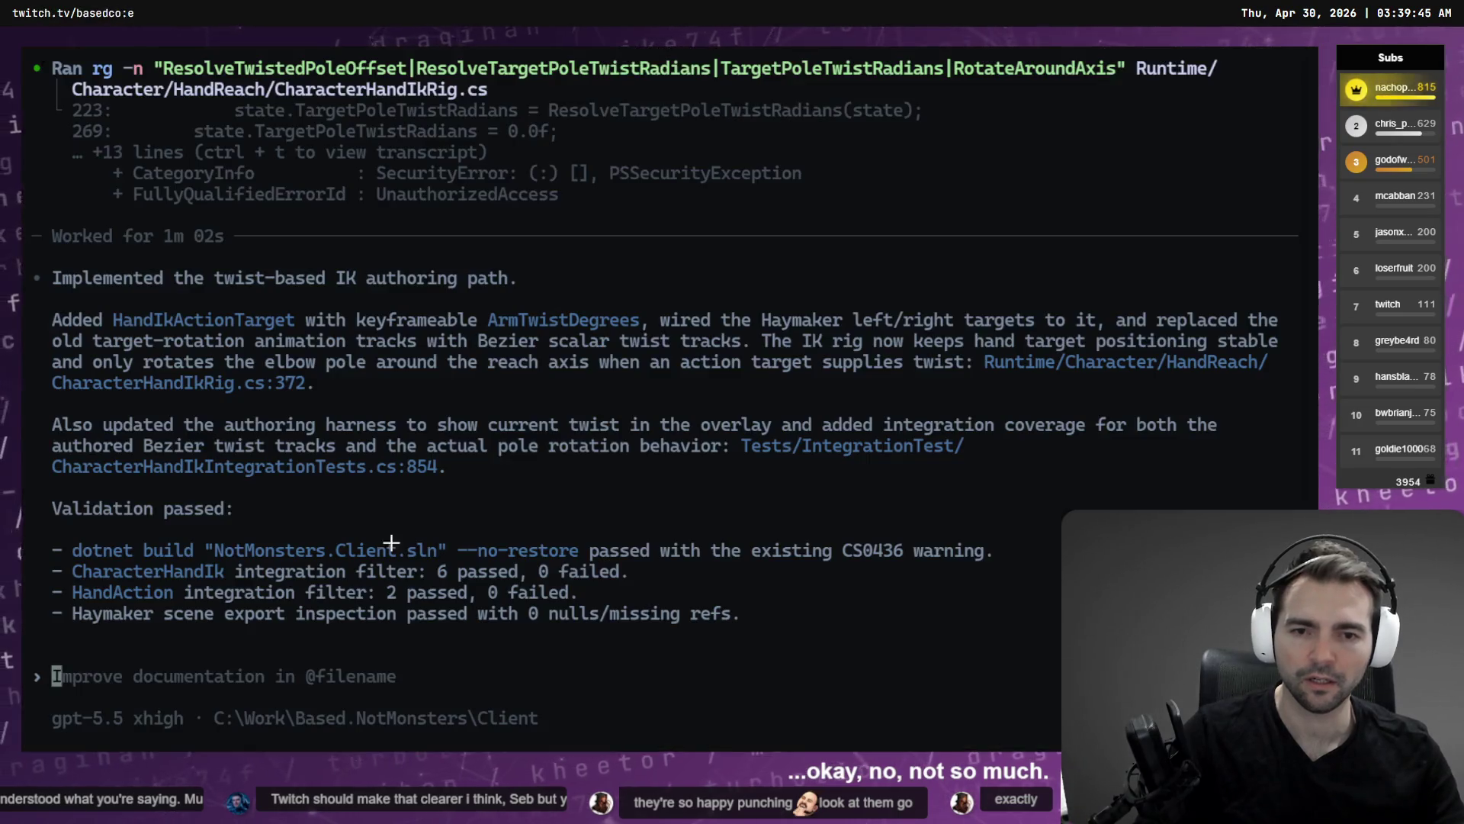
pyautogui.hotkey('alt', 'Tab')
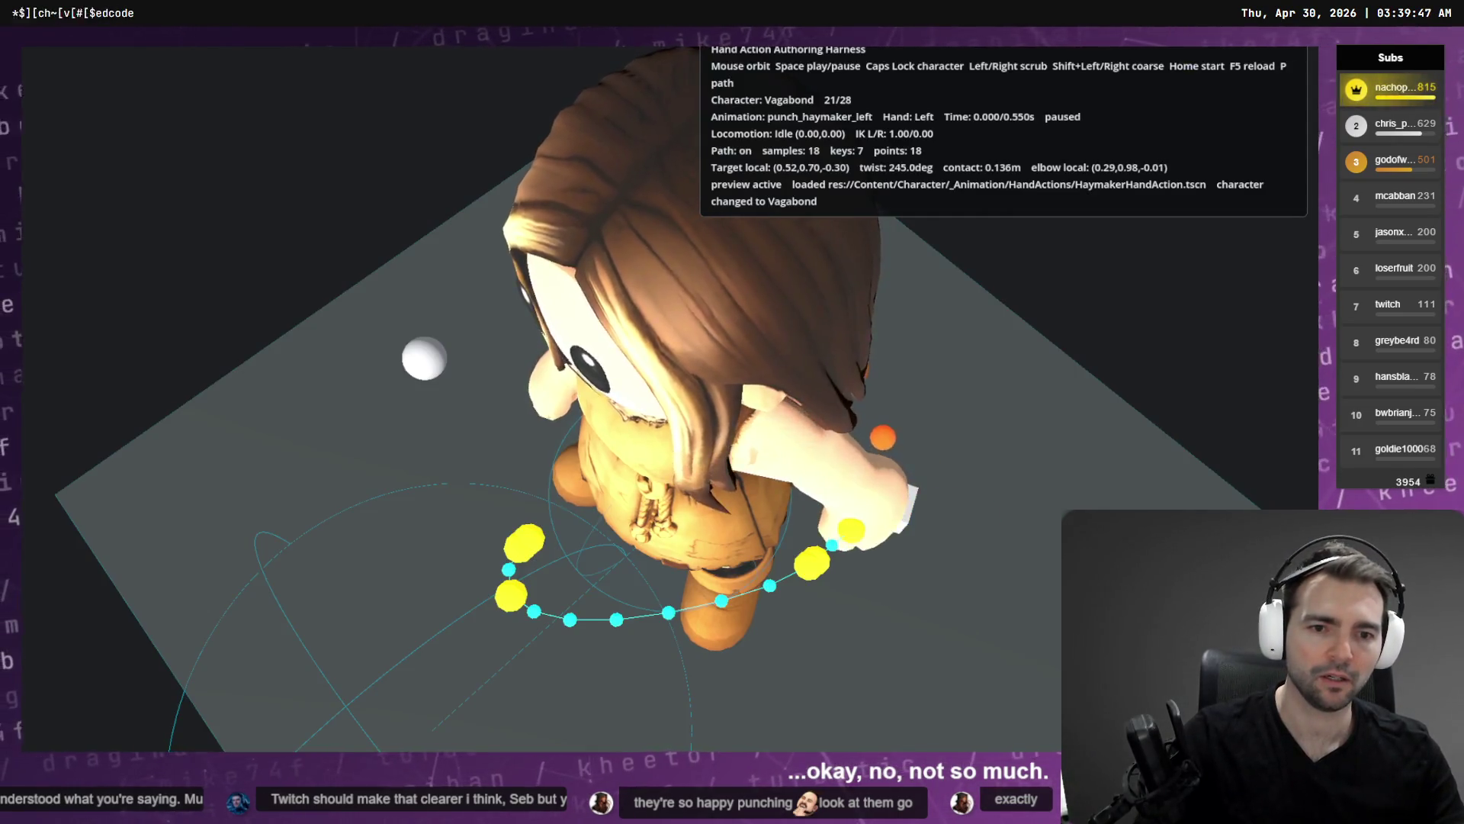
pyautogui.press('Right')
pyautogui.press('Right')
pyautogui.press('Right')
pyautogui.press('Right')
pyautogui.press('Right')
pyautogui.press('Right')
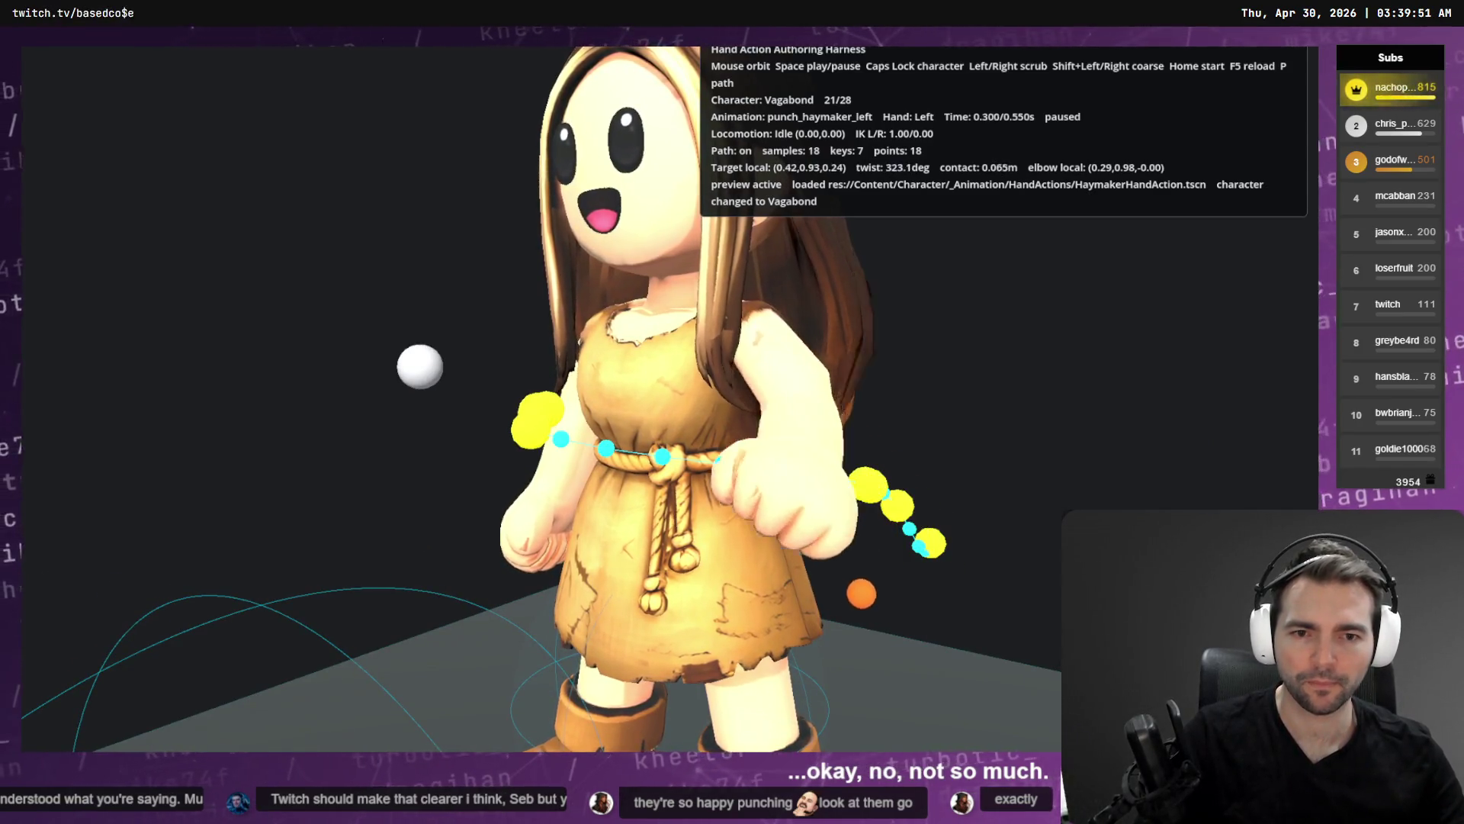
pyautogui.press('Right')
pyautogui.press('Right')
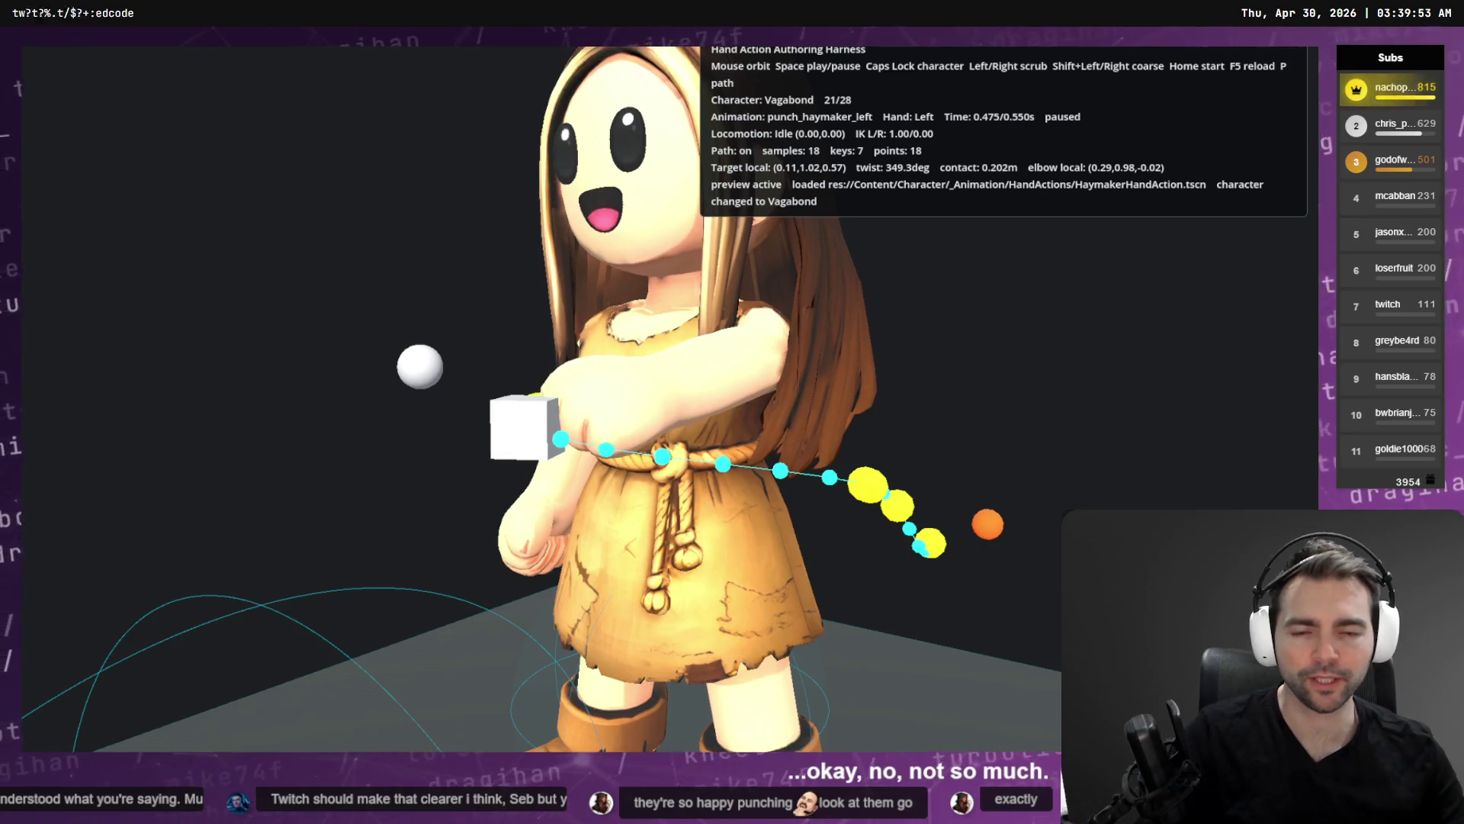
pyautogui.press('Left')
pyautogui.press('Left')
pyautogui.press('Left')
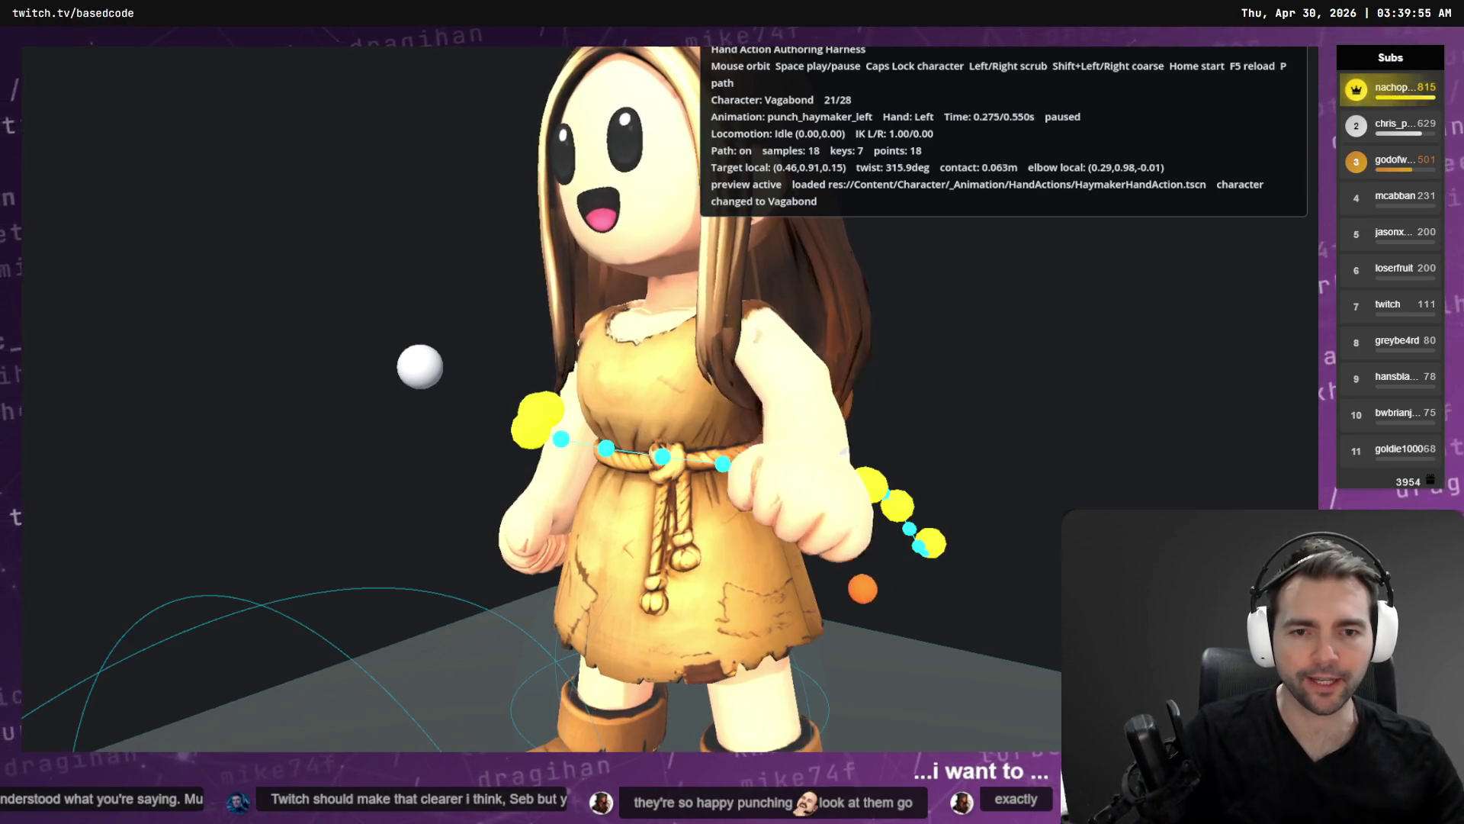
pyautogui.press('Left')
pyautogui.press('Left')
pyautogui.press('Left')
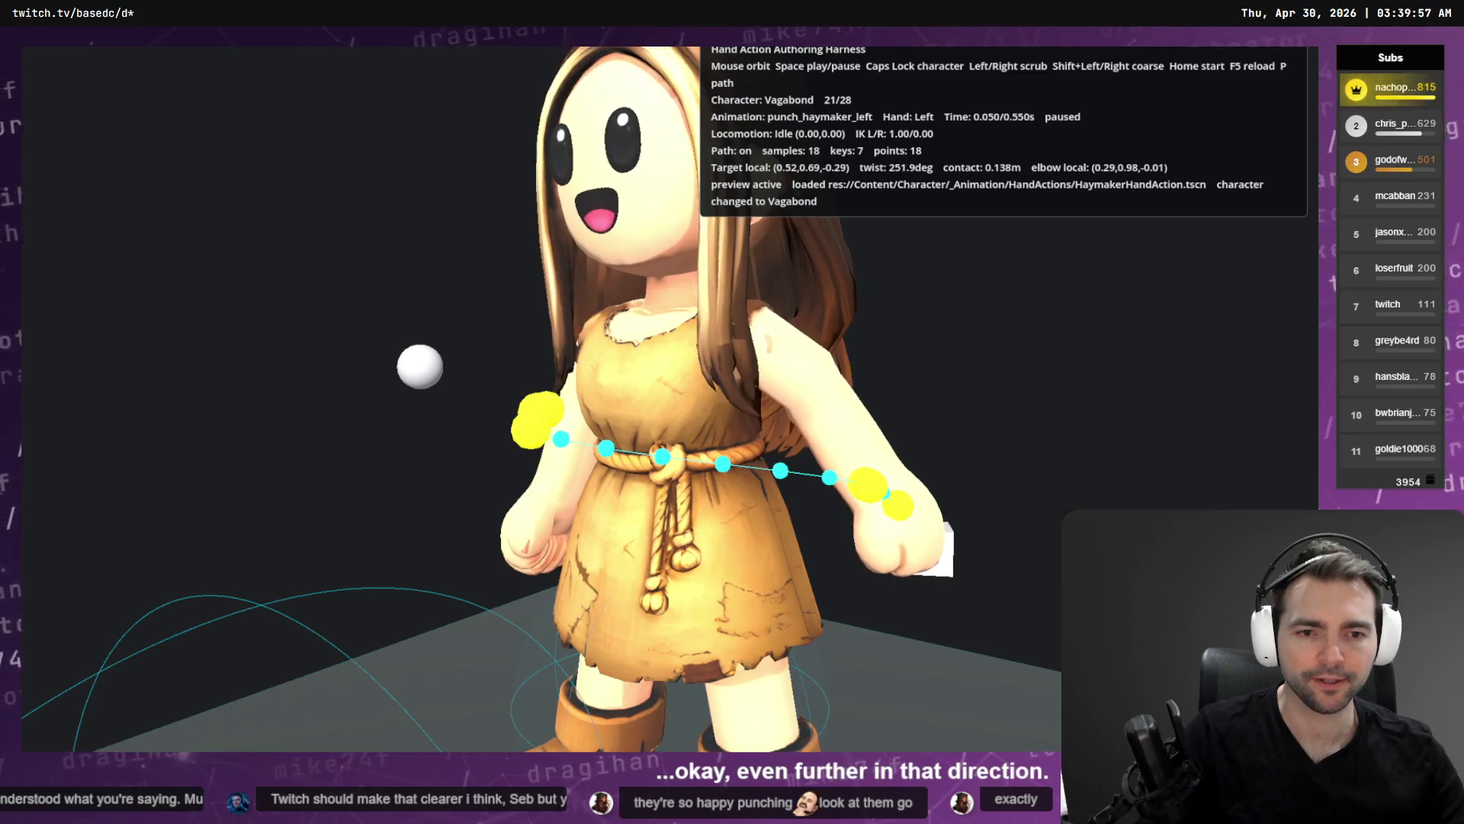
pyautogui.hotkey('alt', 'Tab')
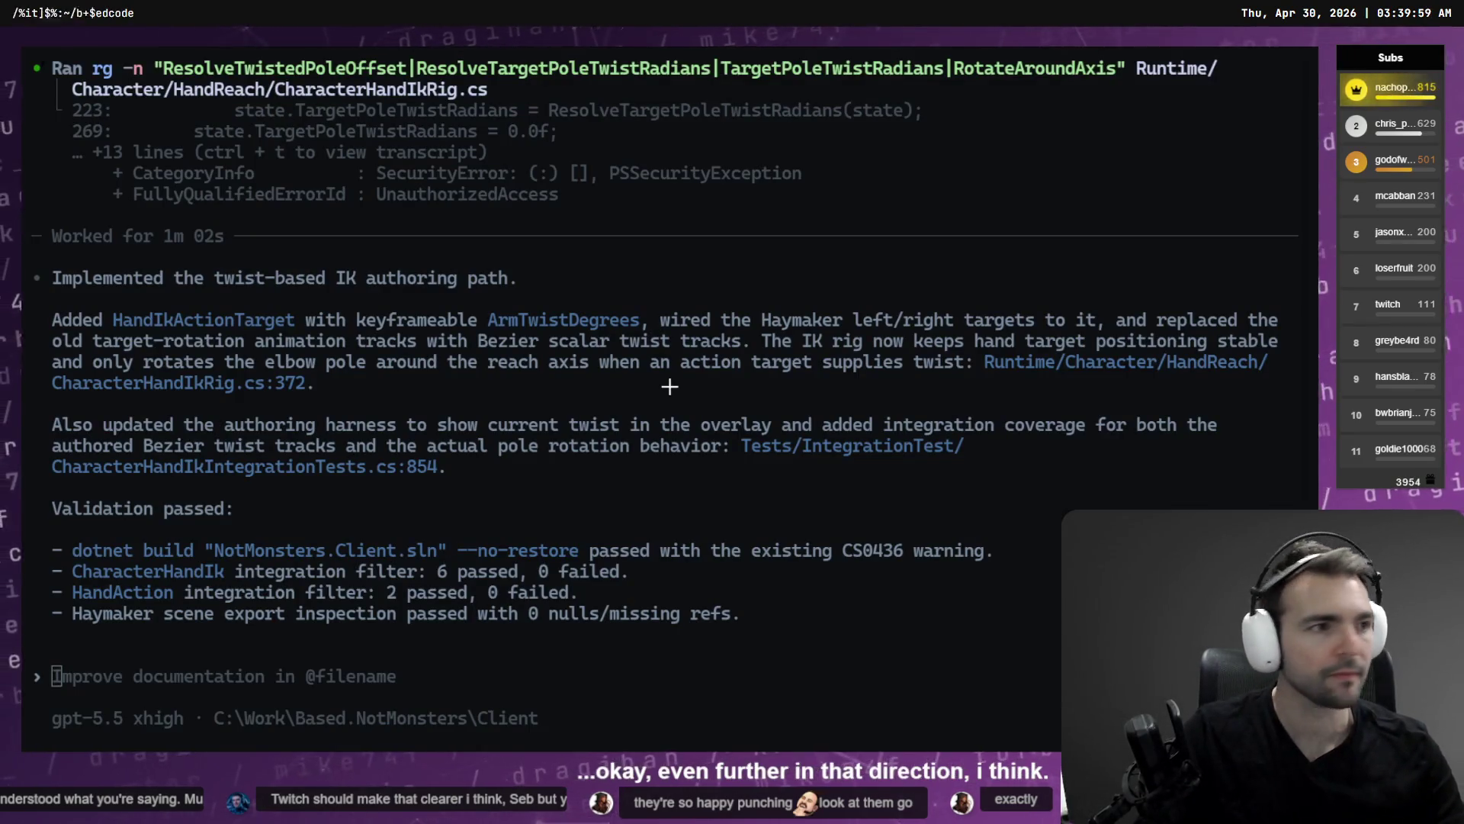
# Raise the ArmTwist start key to 286.429 and save the HaymakerHandAction scene.
pyautogui.hotkey('alt', 'Tab')
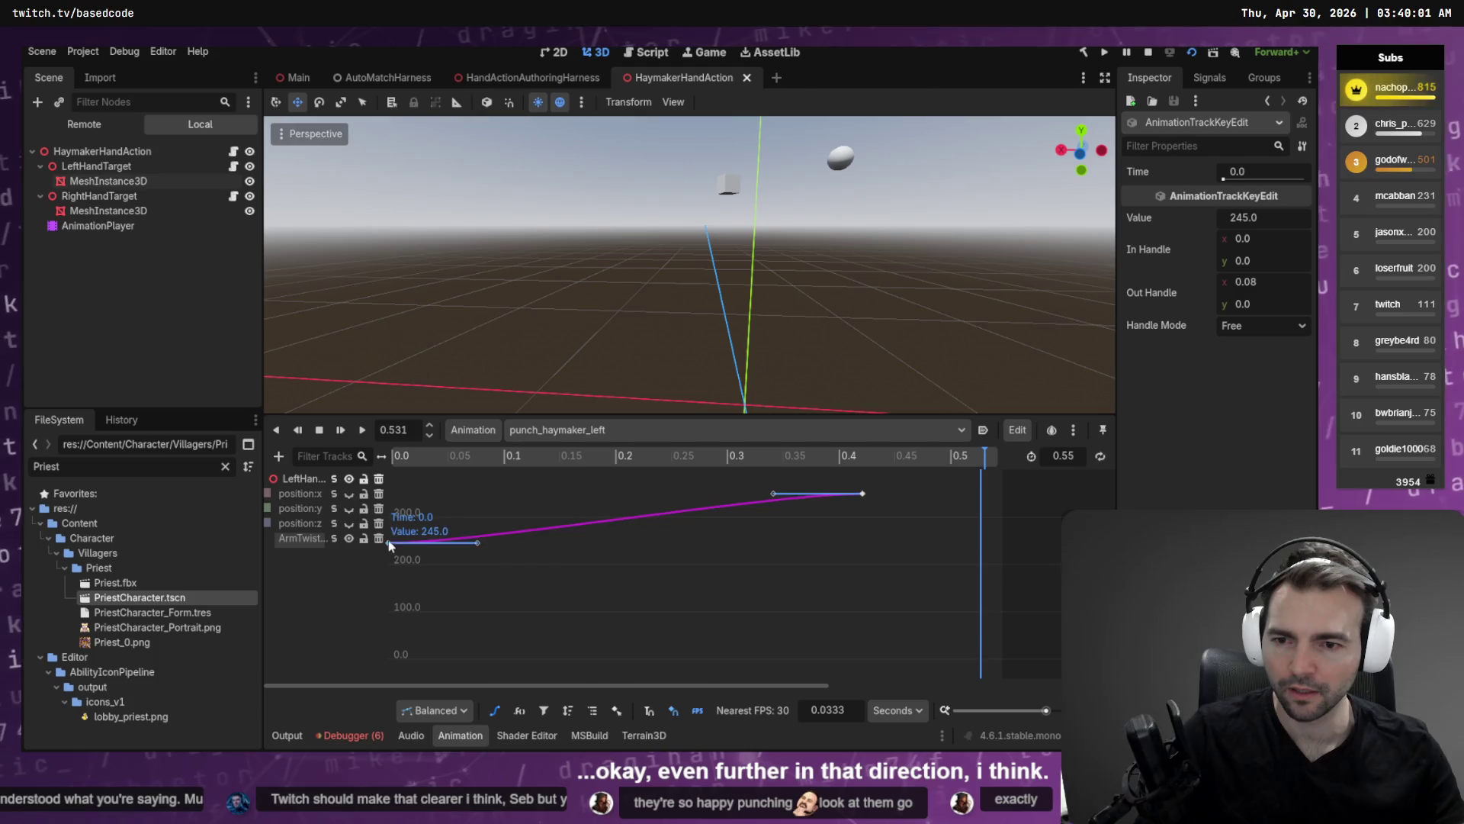
pyautogui.moveTo(389, 543); pyautogui.dragTo(393, 529)
pyautogui.hotkey('ctrl', 's')
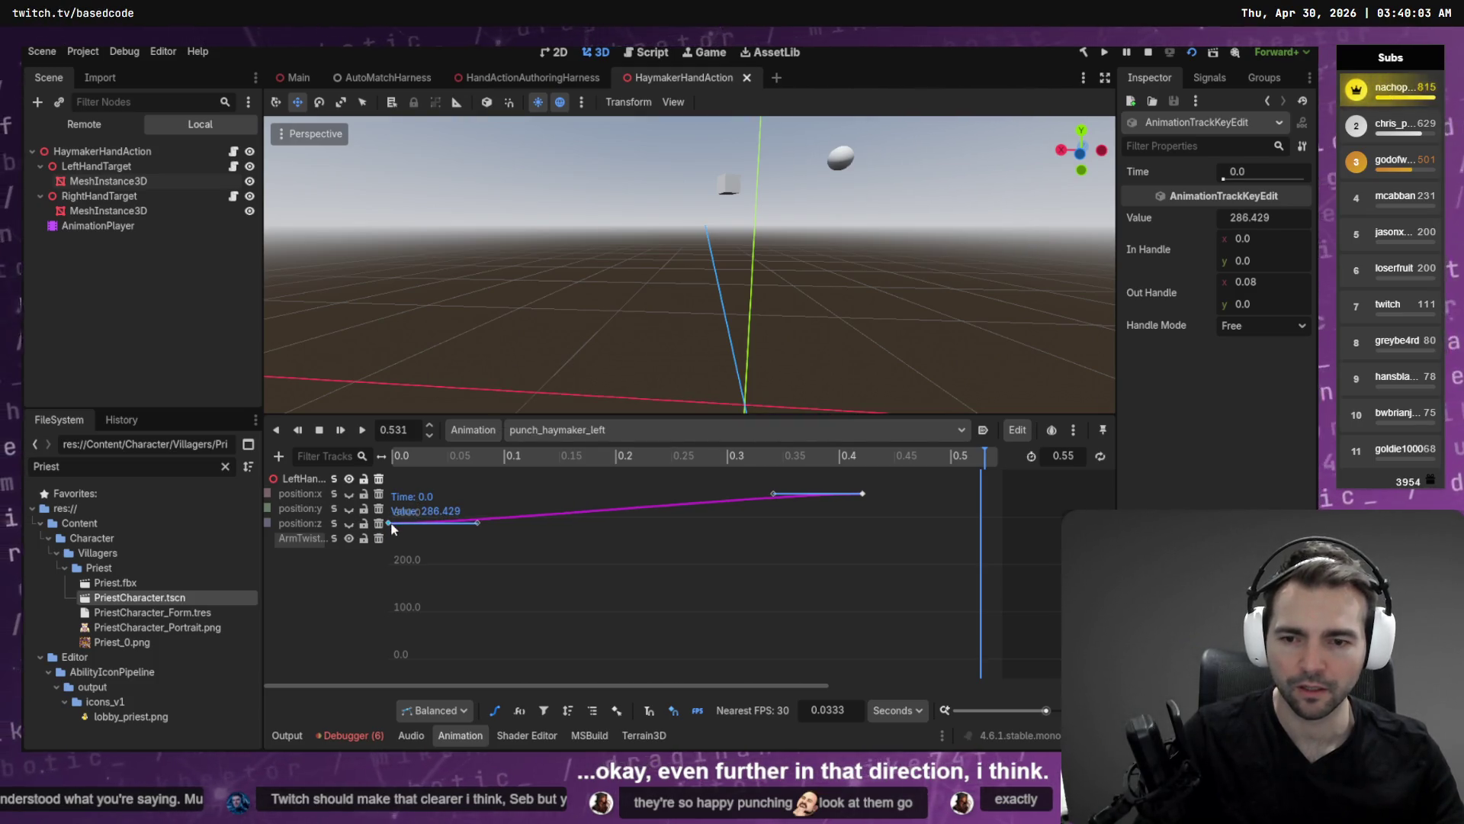
pyautogui.hotkey('alt', 'Tab')
pyautogui.hotkey('alt', 'Tab')
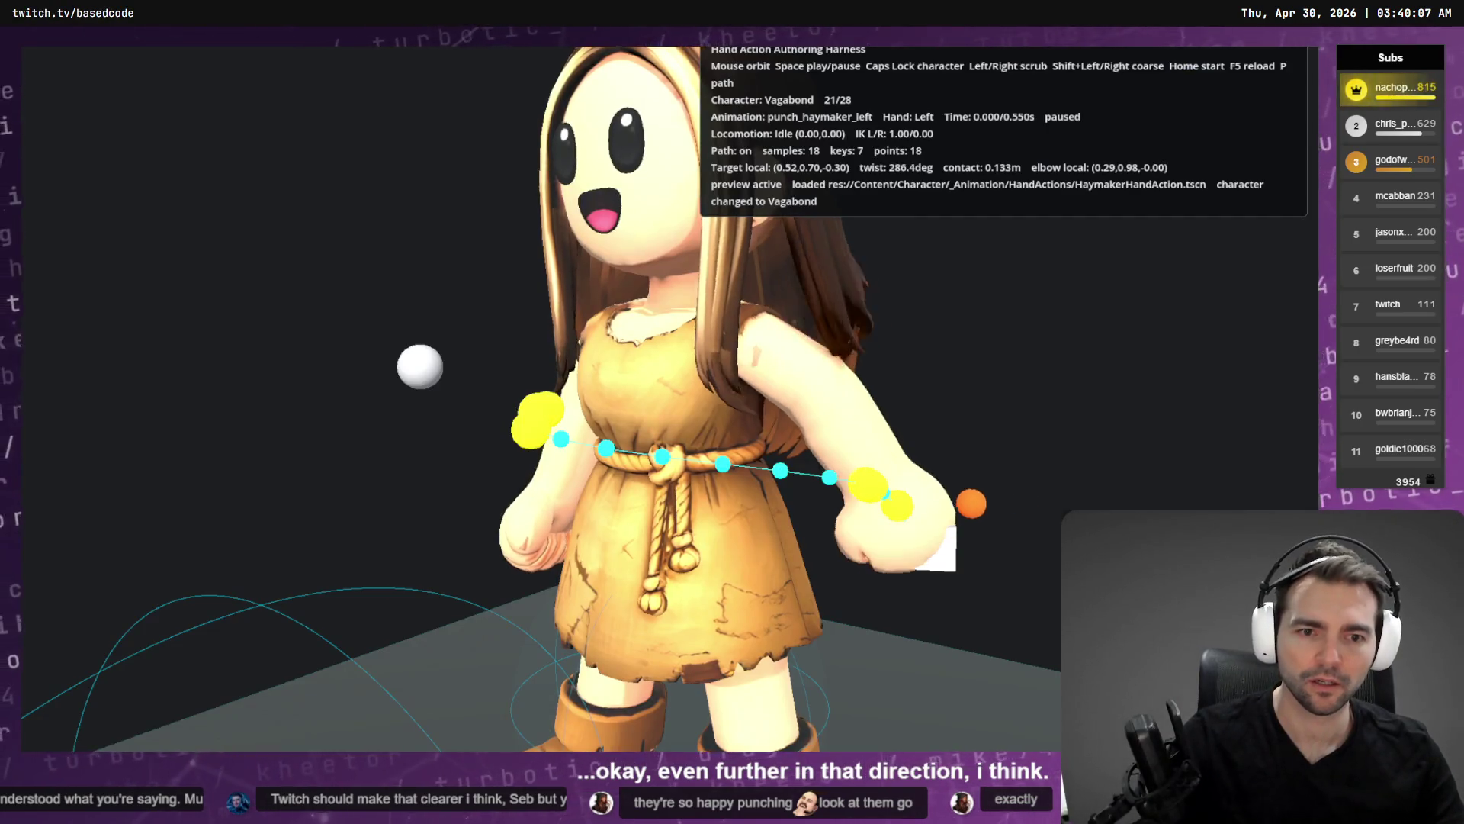
# Raise the start key further to about 293.8, save, and orbit the arm in the harness.
pyautogui.hotkey('alt', 'Tab')
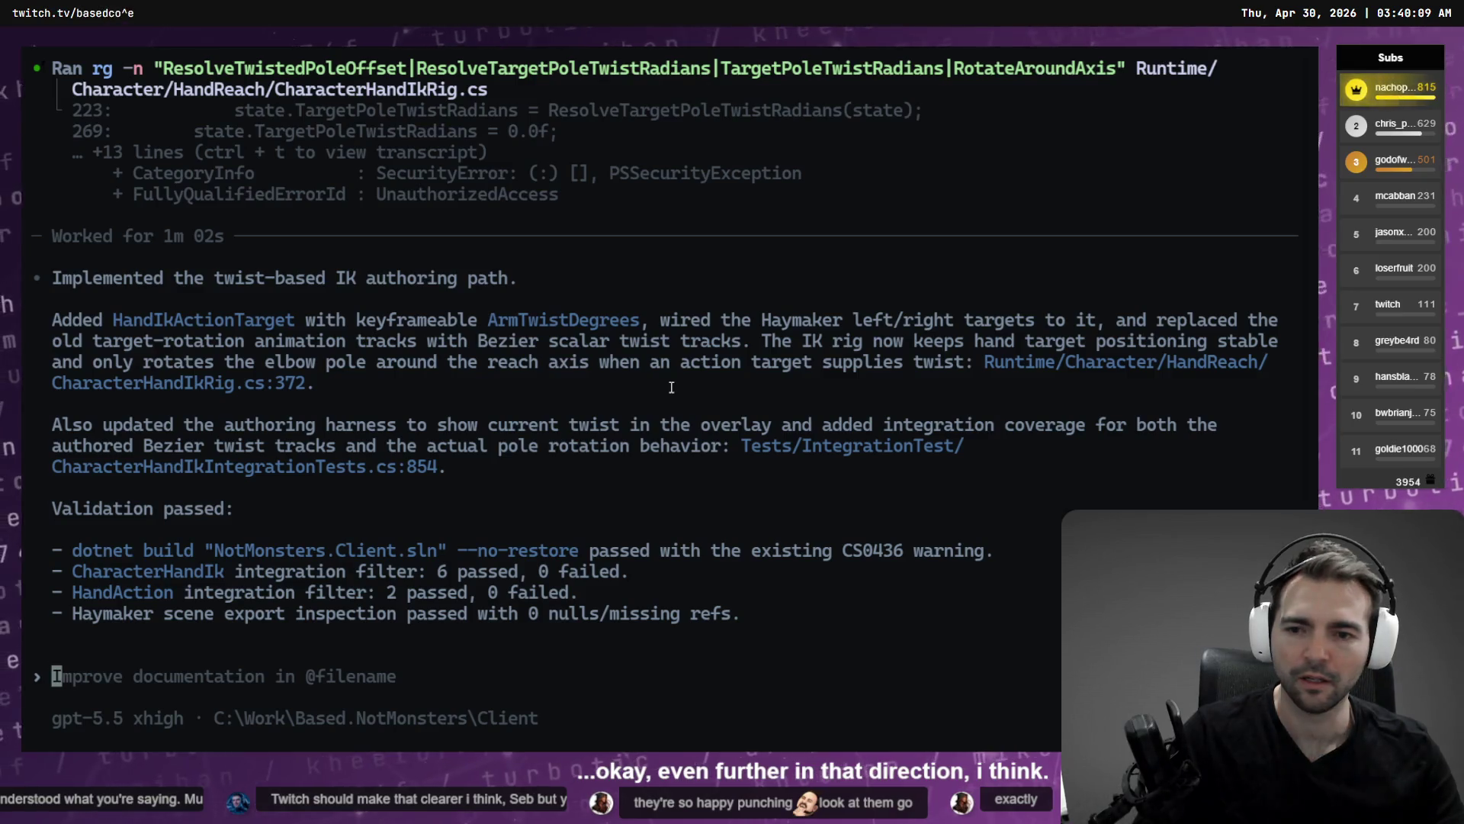
pyautogui.hotkey('alt', 'Tab')
pyautogui.moveTo(388, 658); pyautogui.dragTo(395, 638)
pyautogui.hotkey('ctrl', 's')
pyautogui.hotkey('alt', 'Tab')
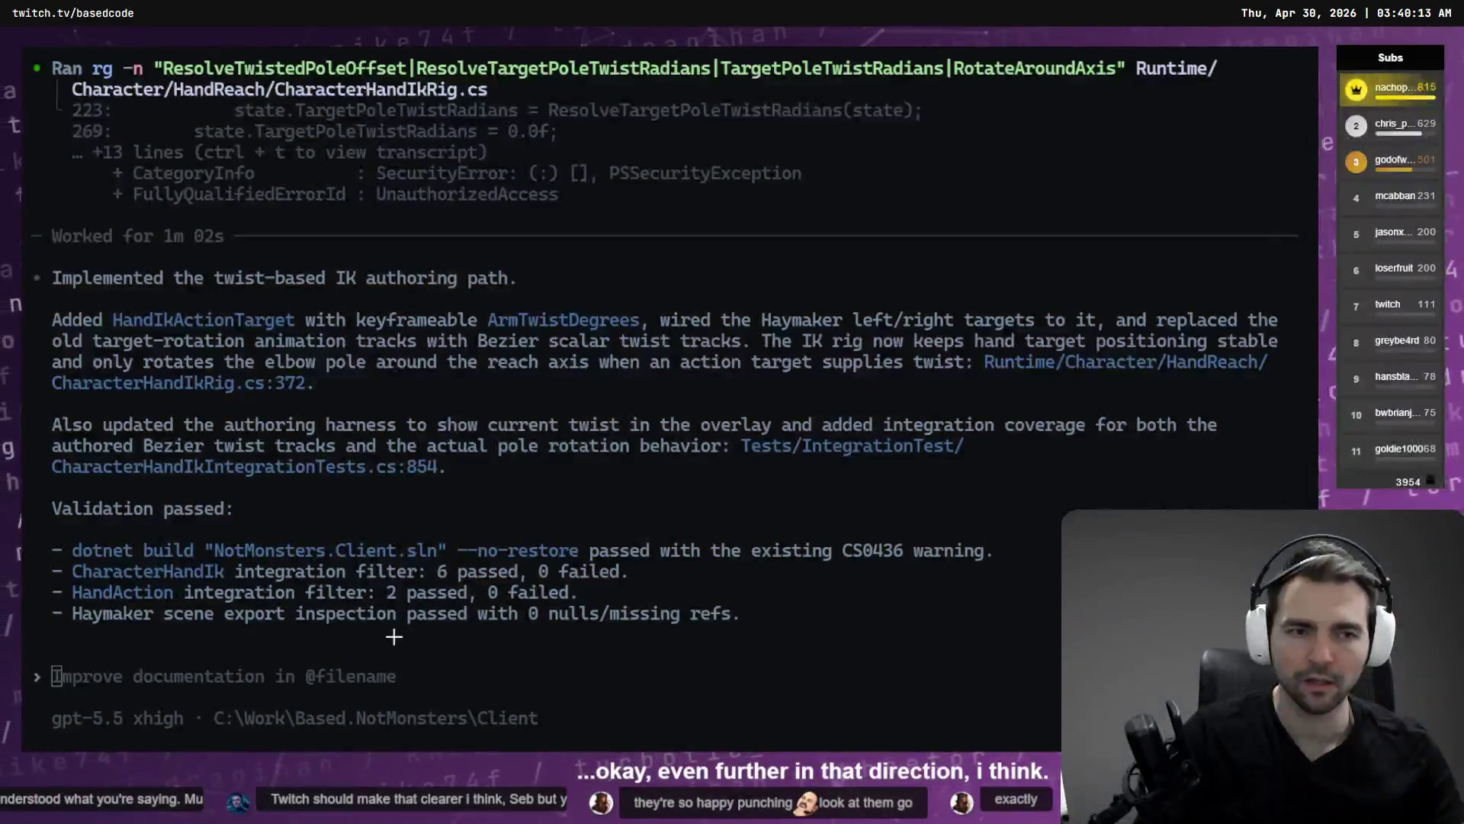
pyautogui.hotkey('alt', 'Tab')
pyautogui.moveTo(534, 381)
pyautogui.mouseDown()
pyautogui.moveTo(693, 381)
pyautogui.moveTo(534, 381)
pyautogui.mouseUp()
pyautogui.hotkey('alt', 'Tab')
pyautogui.hotkey('alt', 'Tab')
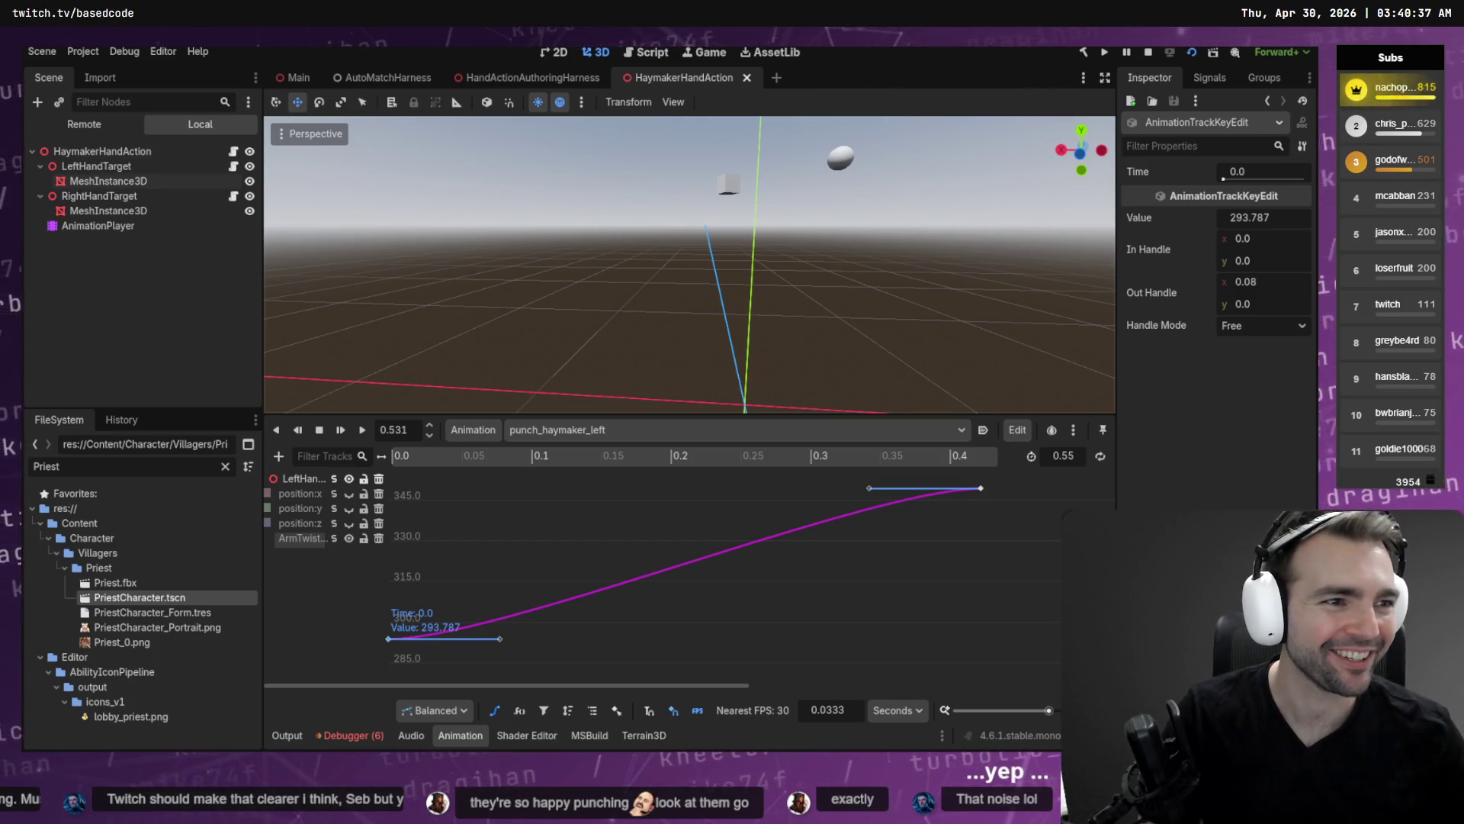
# Raise the ArmTwist start key to about 364 and preview the arm from below with F5.
pyautogui.press('F5')
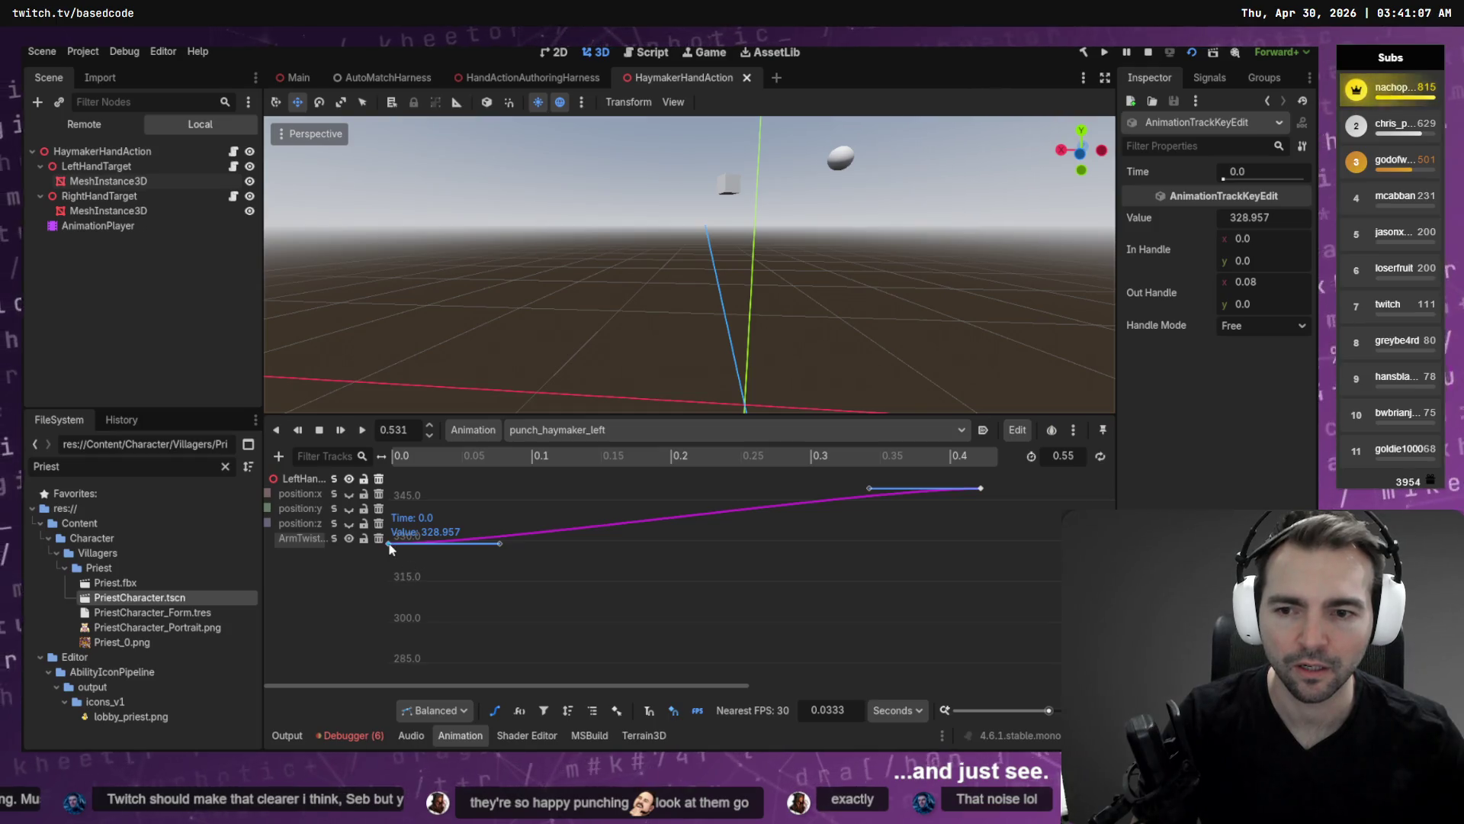
pyautogui.hotkey('ctrl', 's')
pyautogui.hotkey('alt', 'Tab')
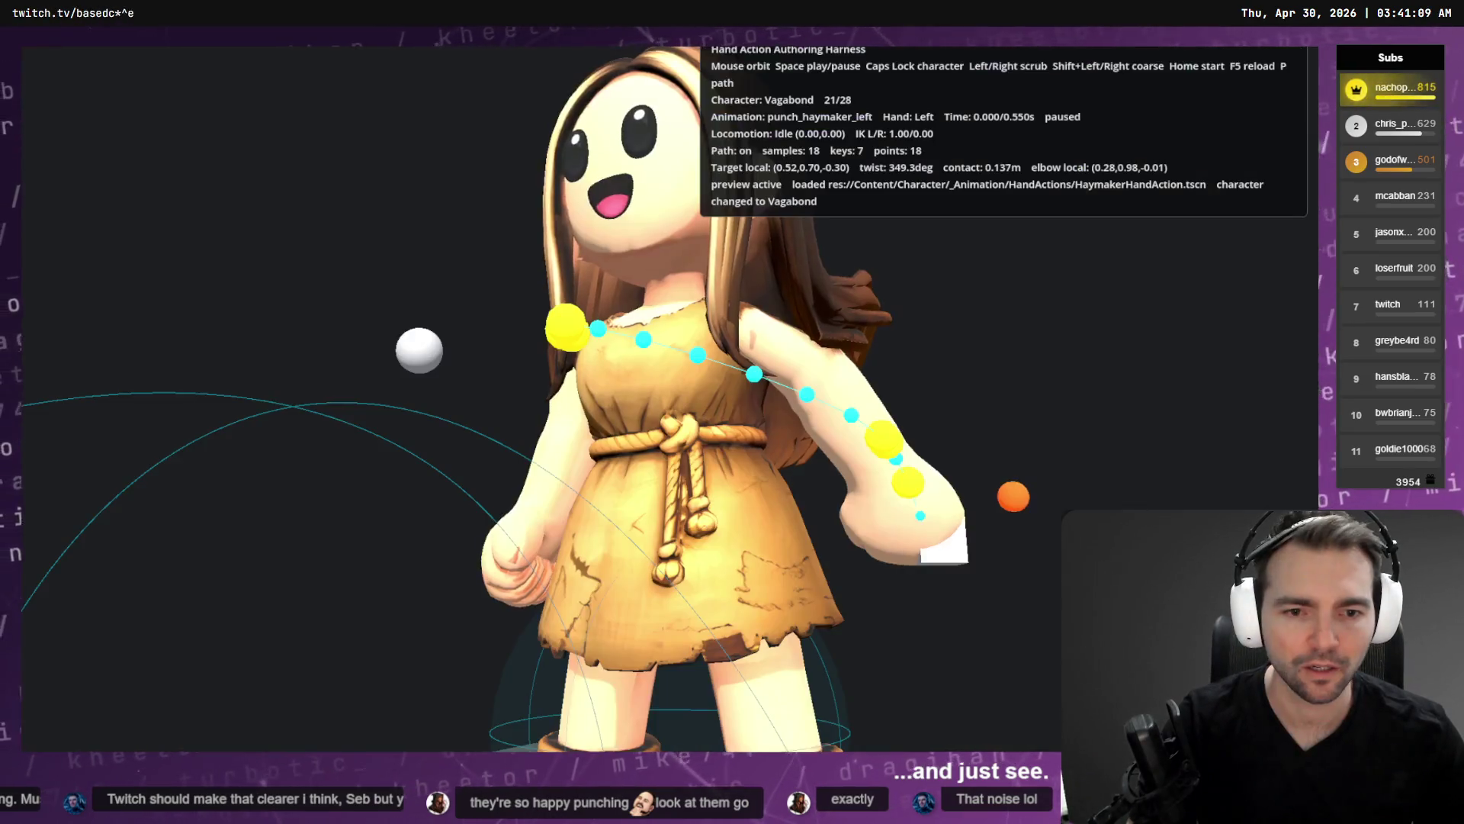
pyautogui.hotkey('alt', 'Tab')
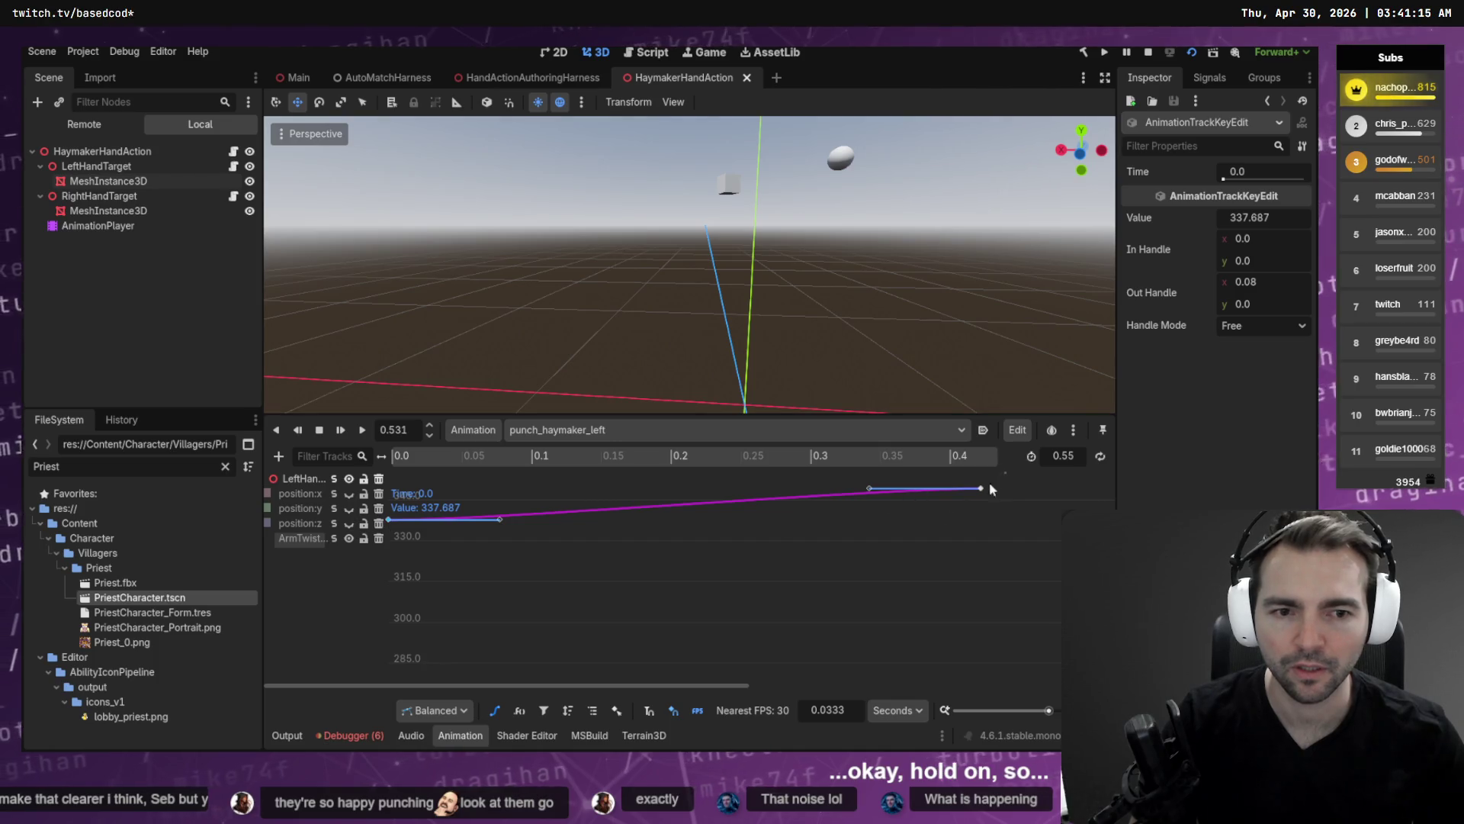
pyautogui.moveTo(384, 529); pyautogui.dragTo(384, 456)
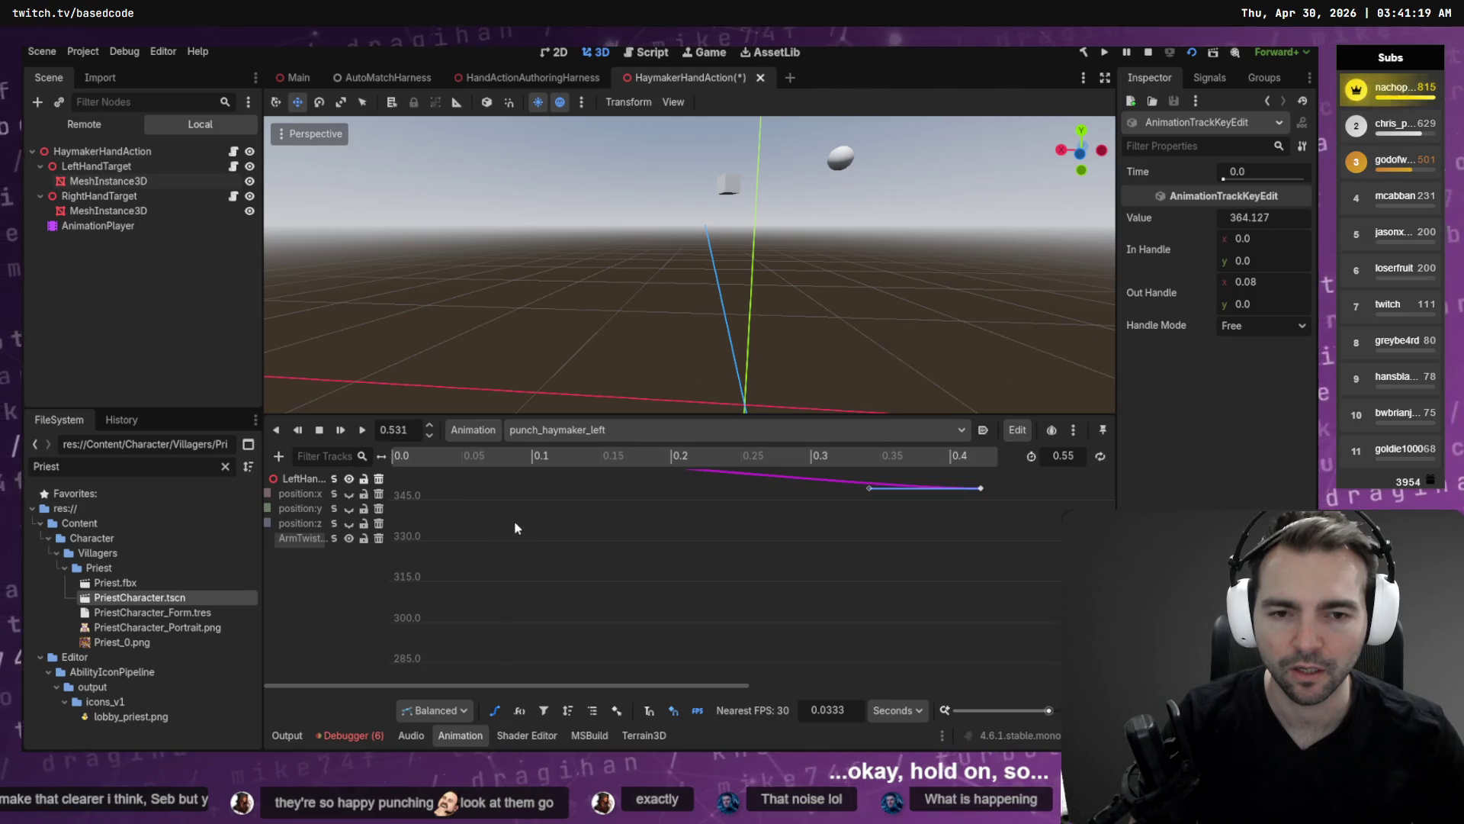
pyautogui.press('F5')
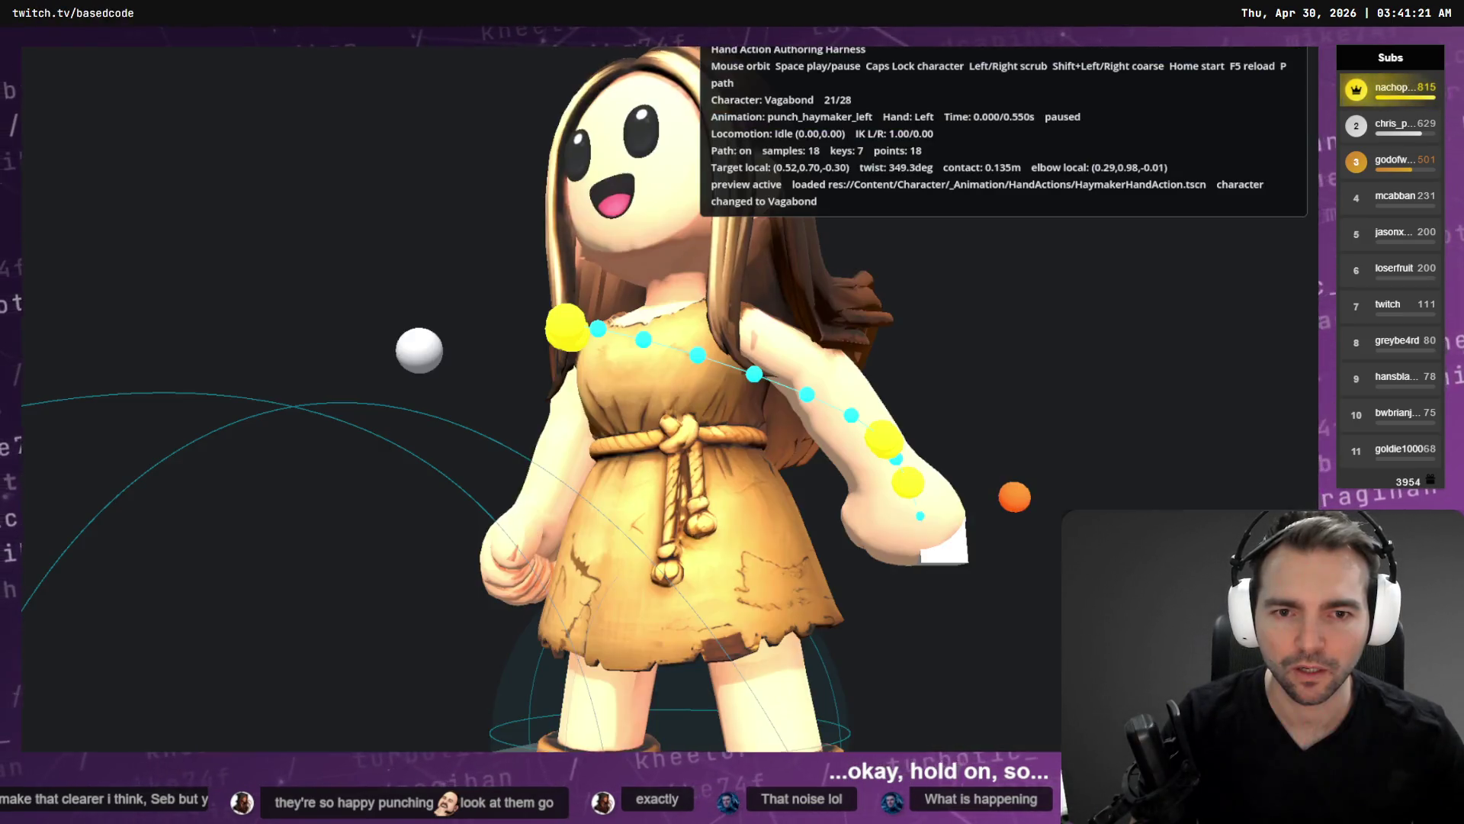
pyautogui.moveTo(523, 526); pyautogui.dragTo(534, 488)
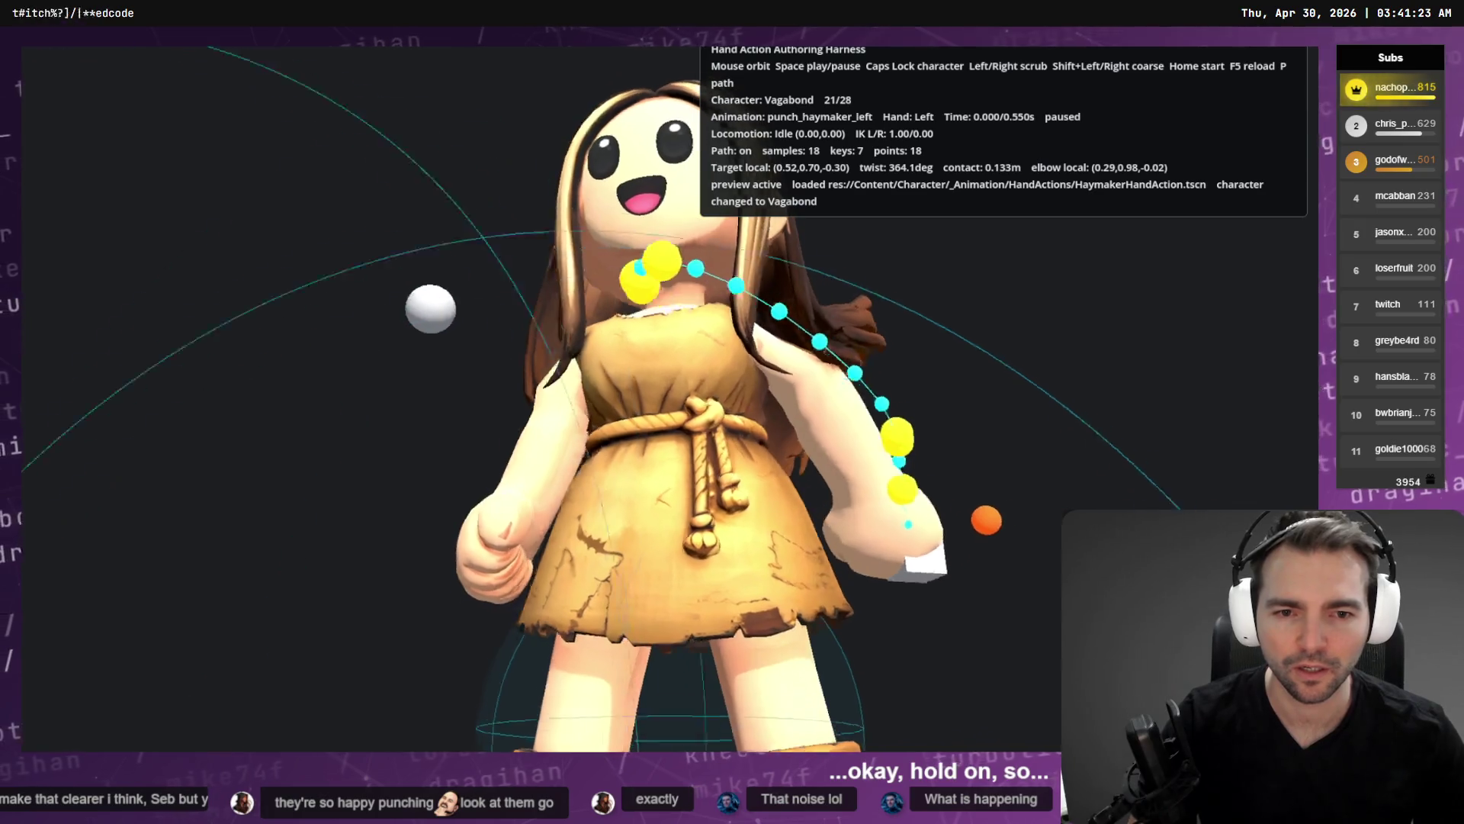
pyautogui.press('F8')
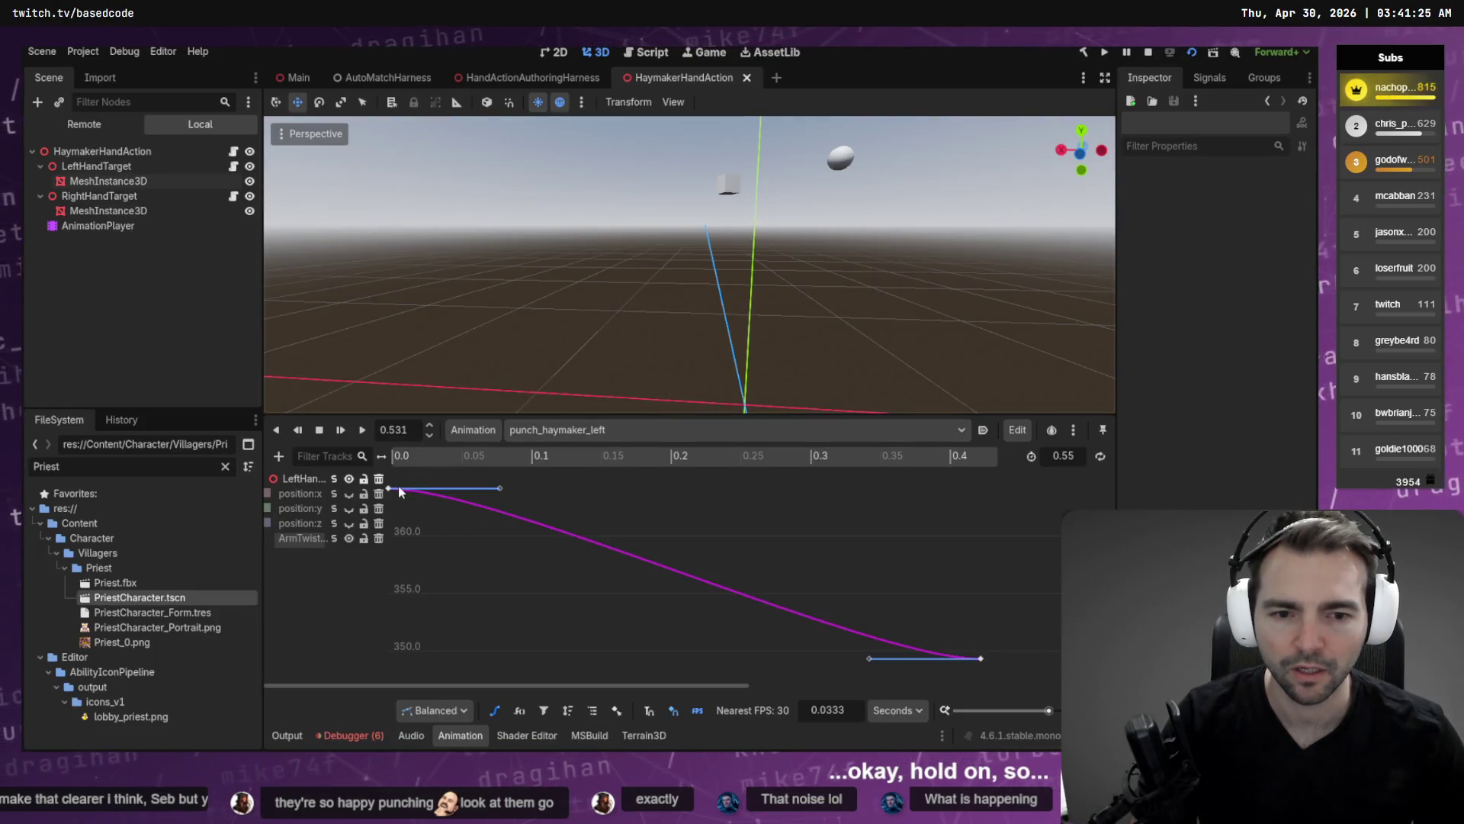
# Lower the ArmTwist start key to about 355 and further, saving and relaunching the harness preview.
pyautogui.click(388, 489)
pyautogui.moveTo(389, 489); pyautogui.dragTo(389, 590)
pyautogui.hotkey('ctrl', 's')
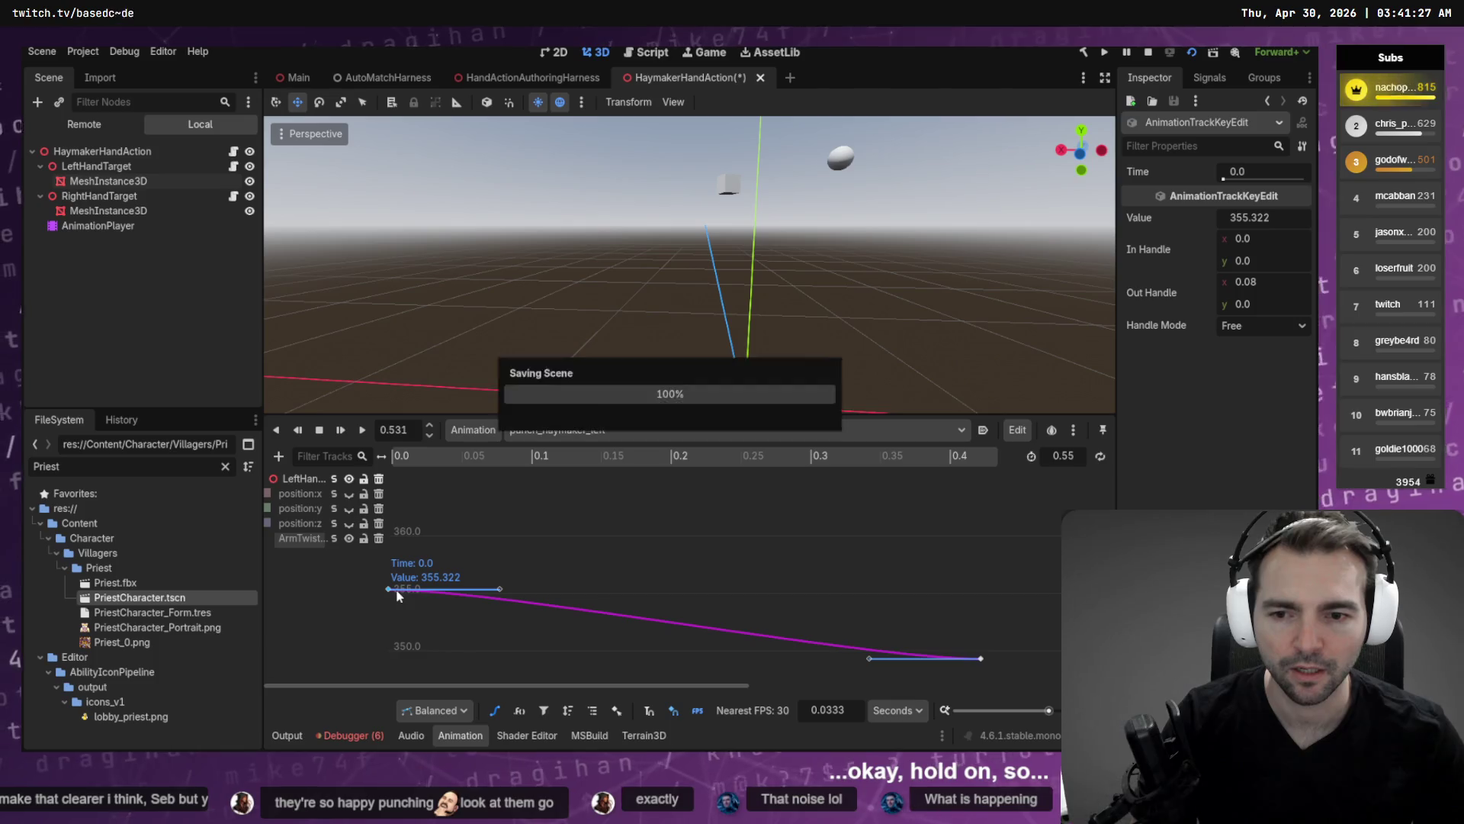
pyautogui.press('F5')
pyautogui.press('F8')
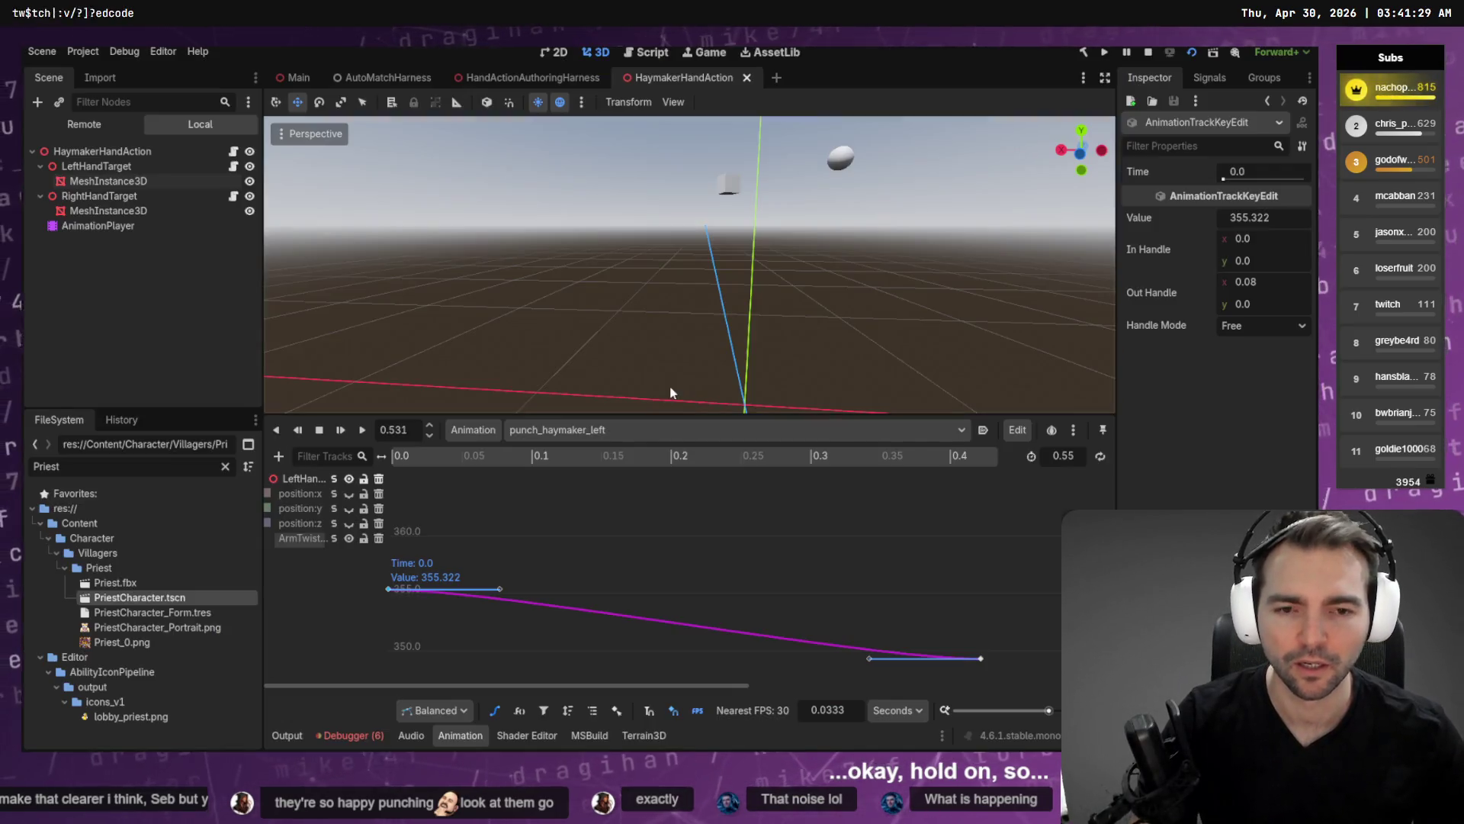
pyautogui.moveTo(390, 591); pyautogui.dragTo(387, 674)
pyautogui.press('F5')
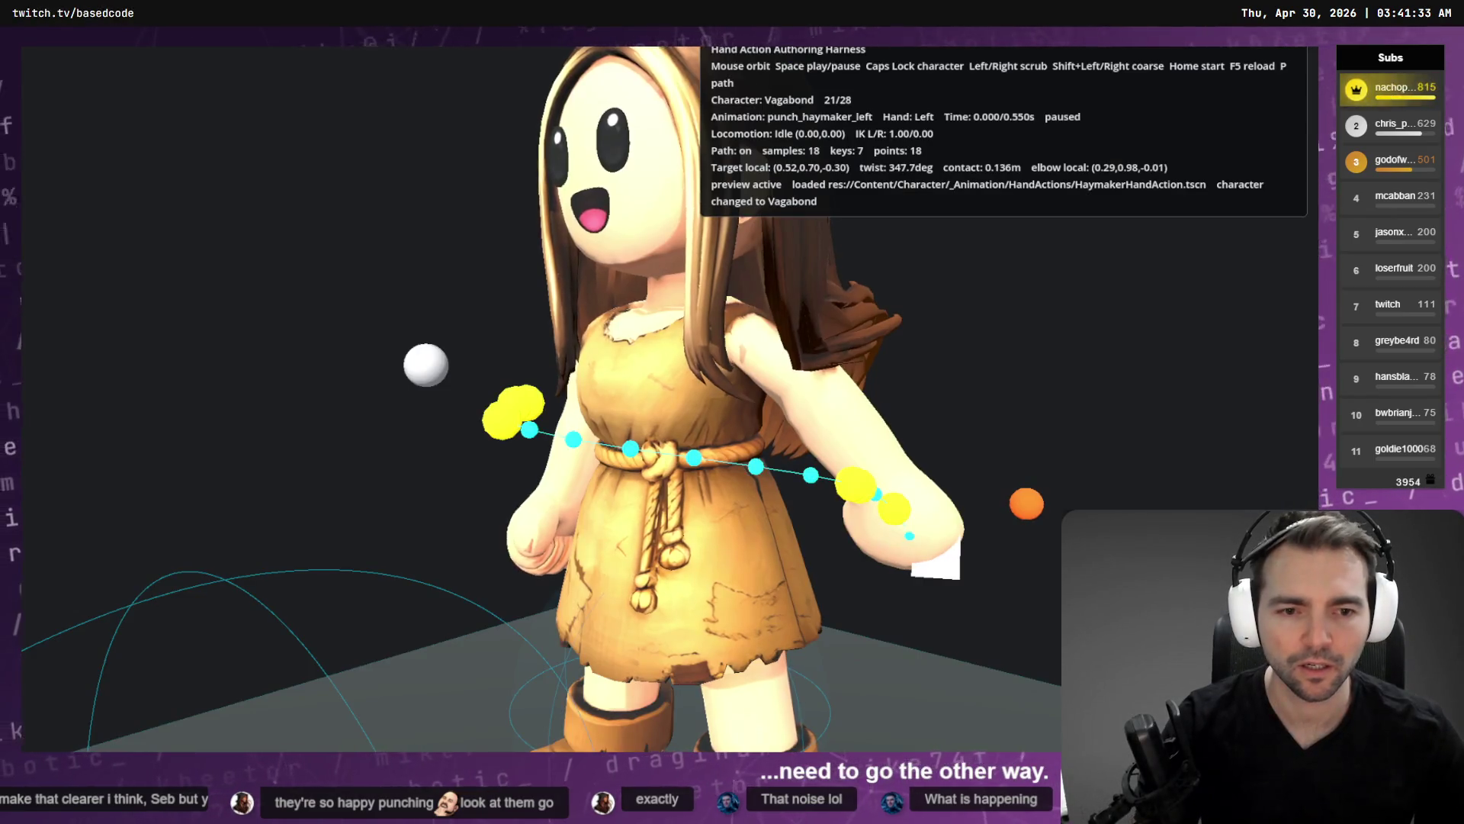
# Lower the ArmTwist start key to about 345 and preview it in the harness.
pyautogui.press('F8')
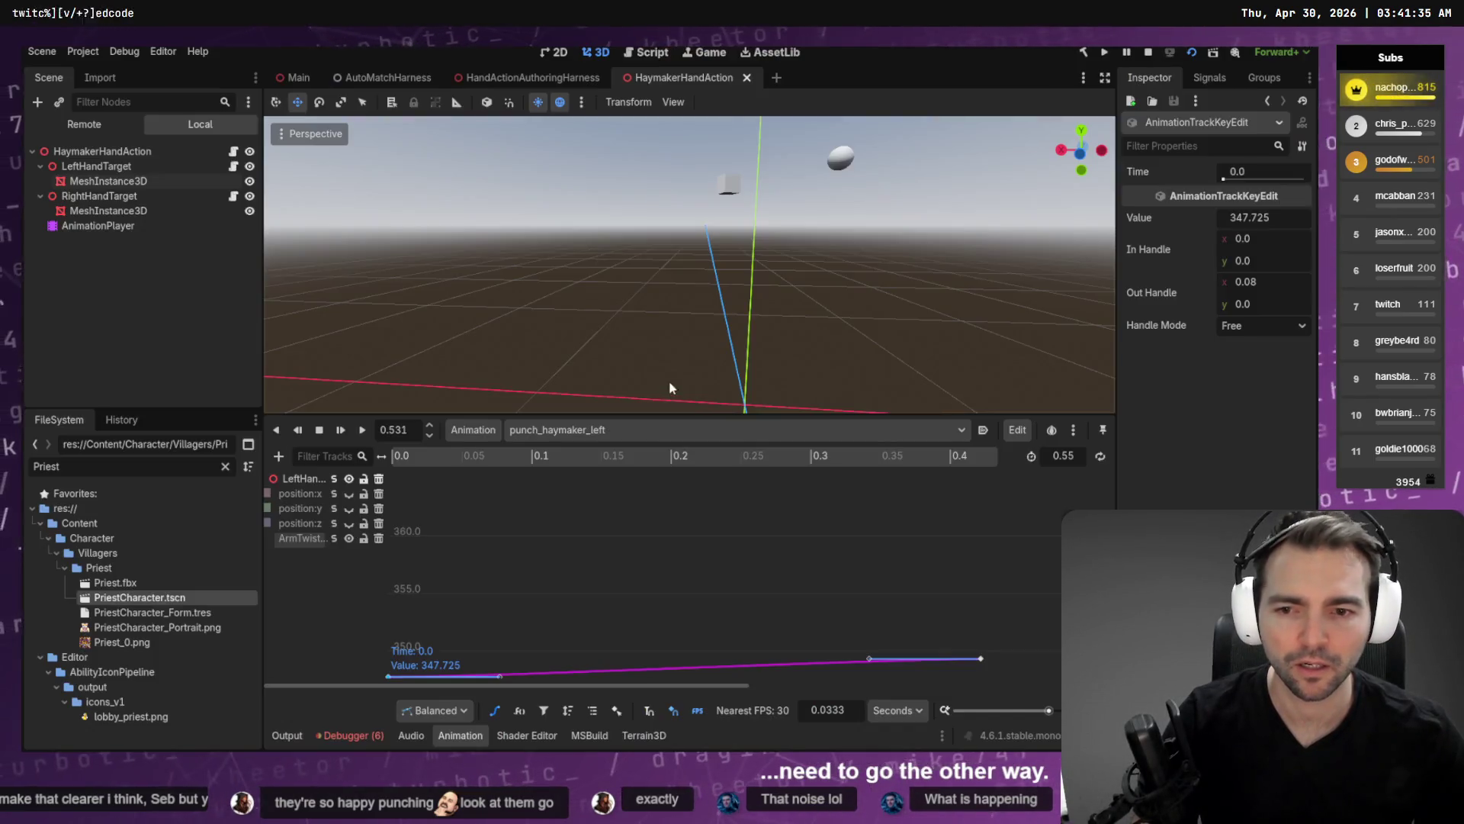
pyautogui.scroll(-4, 534, 549)
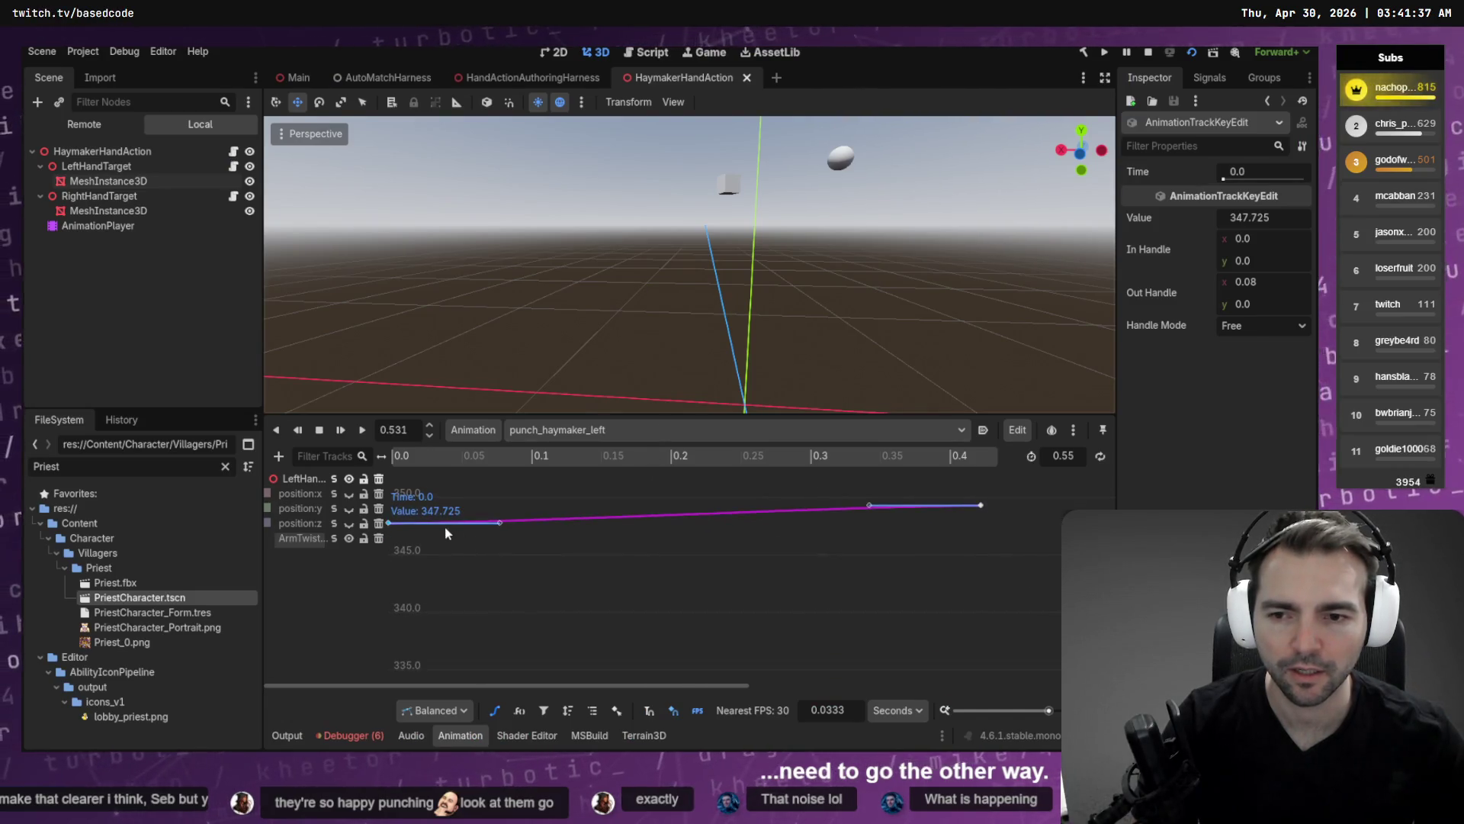
pyautogui.moveTo(389, 525); pyautogui.dragTo(401, 676)
pyautogui.press('F5')
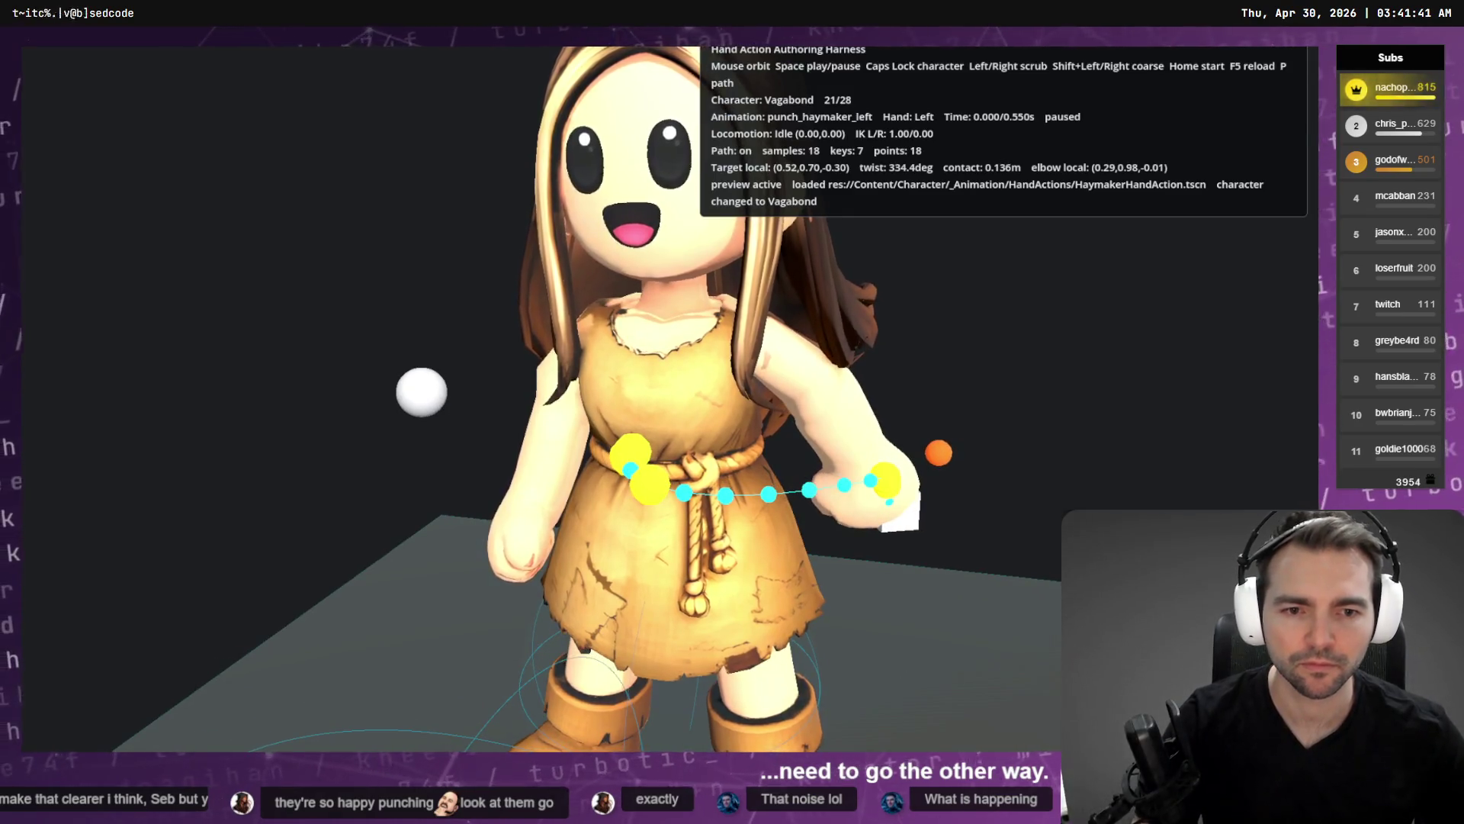
pyautogui.press('F8')
# Reselect the ArmTwist key at time 0.0 and preview the punch again.
pyautogui.keyDown('ctrl'); pyautogui.scroll(-3, 566, 546); pyautogui.keyUp('ctrl')
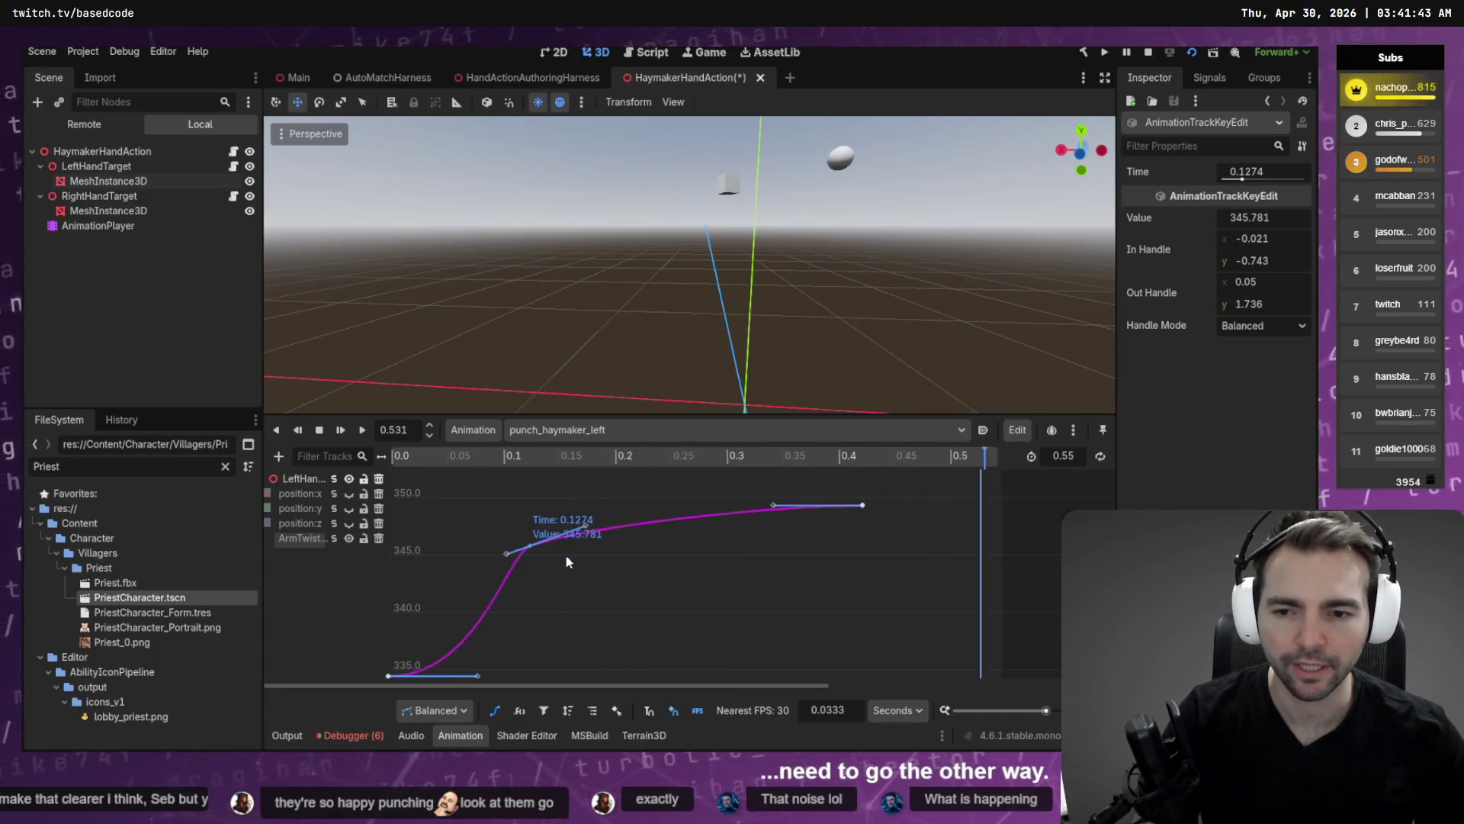
pyautogui.click(534, 586)
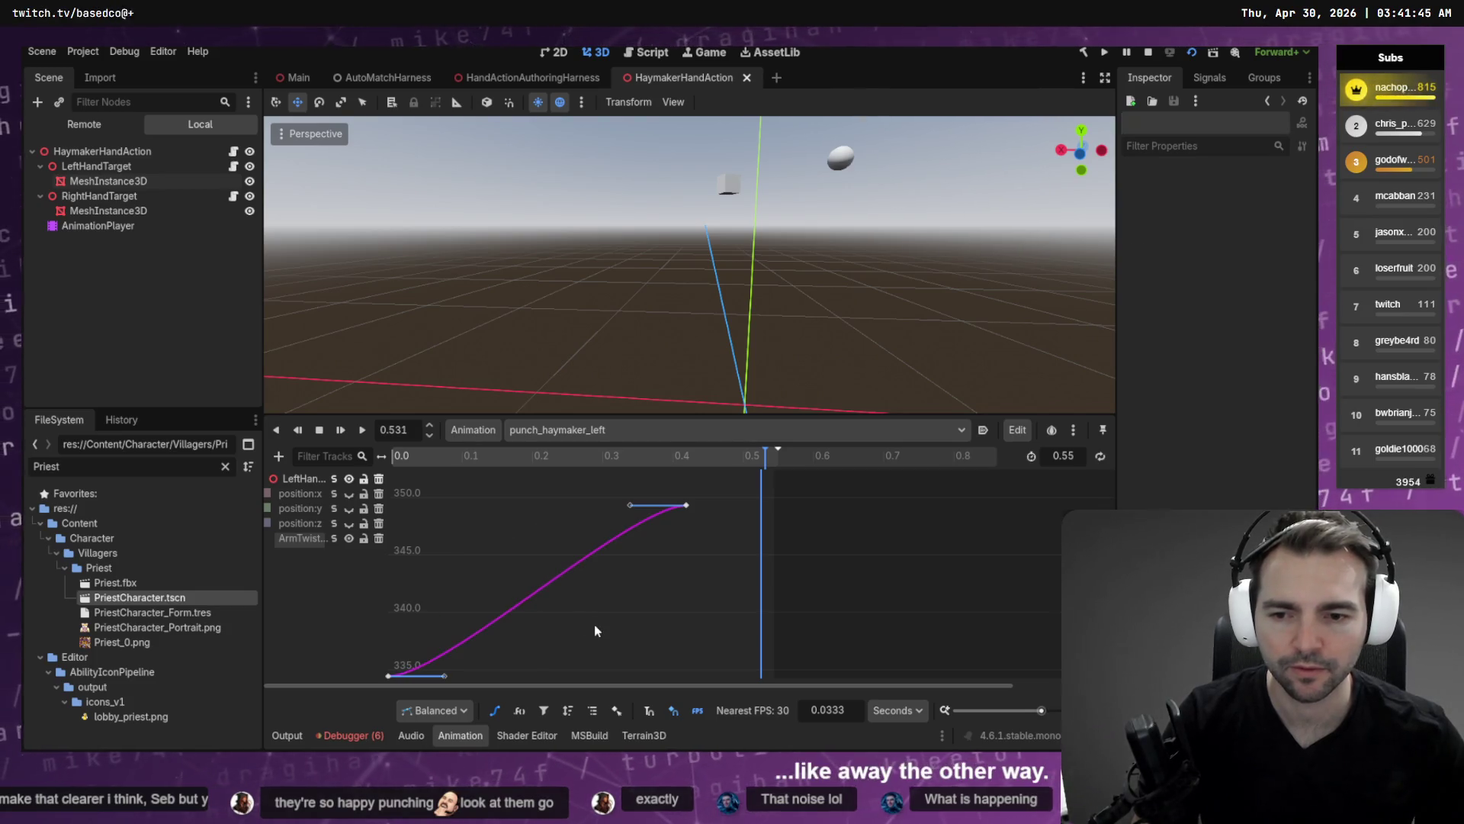
pyautogui.scroll(-3, 488, 564)
pyautogui.moveTo(370, 560)
pyautogui.mouseDown()
pyautogui.moveTo(387, 538)
pyautogui.moveTo(373, 746)
pyautogui.mouseUp()
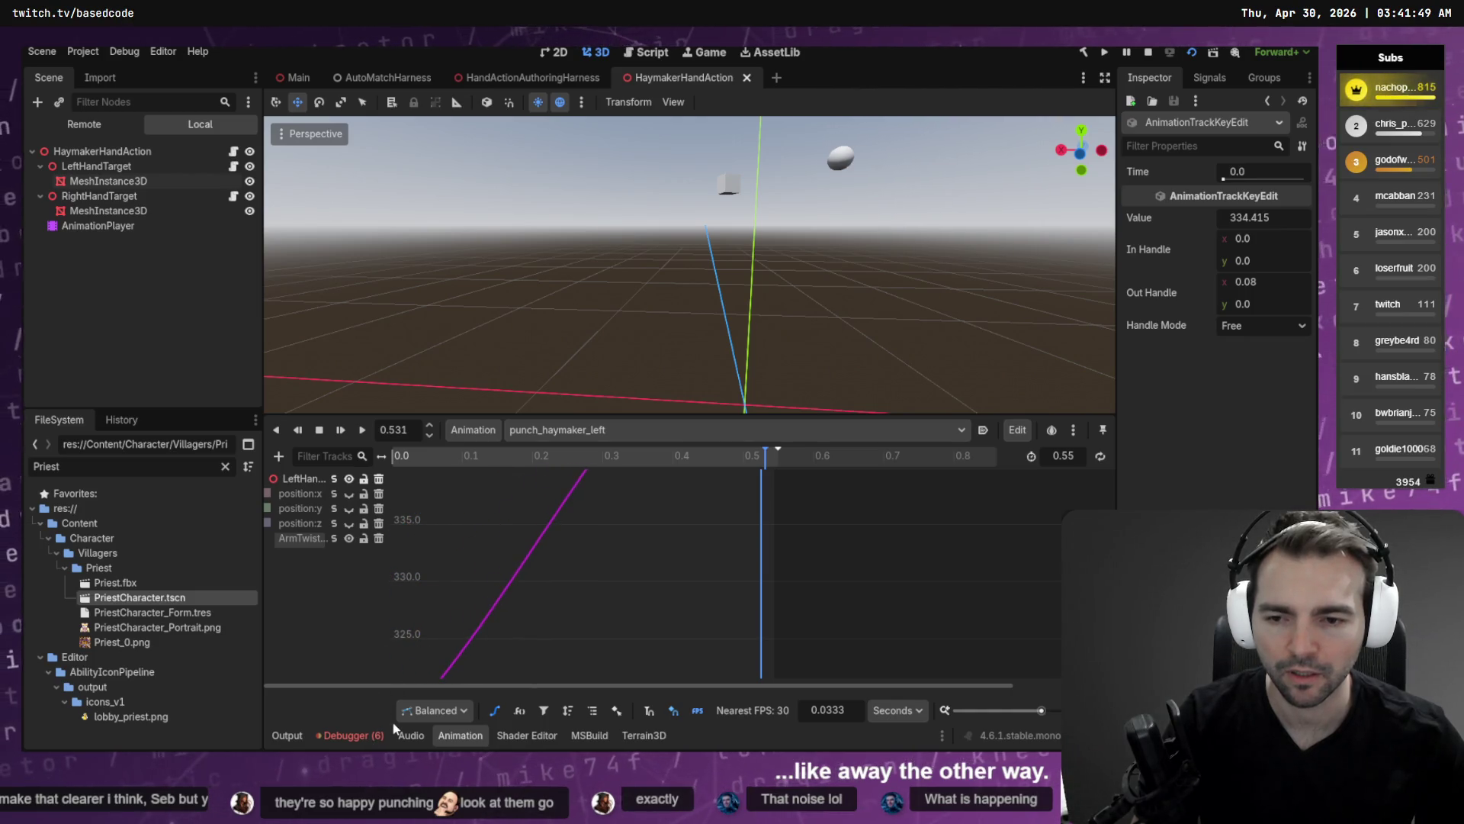
pyautogui.press('f')
pyautogui.press('F5')
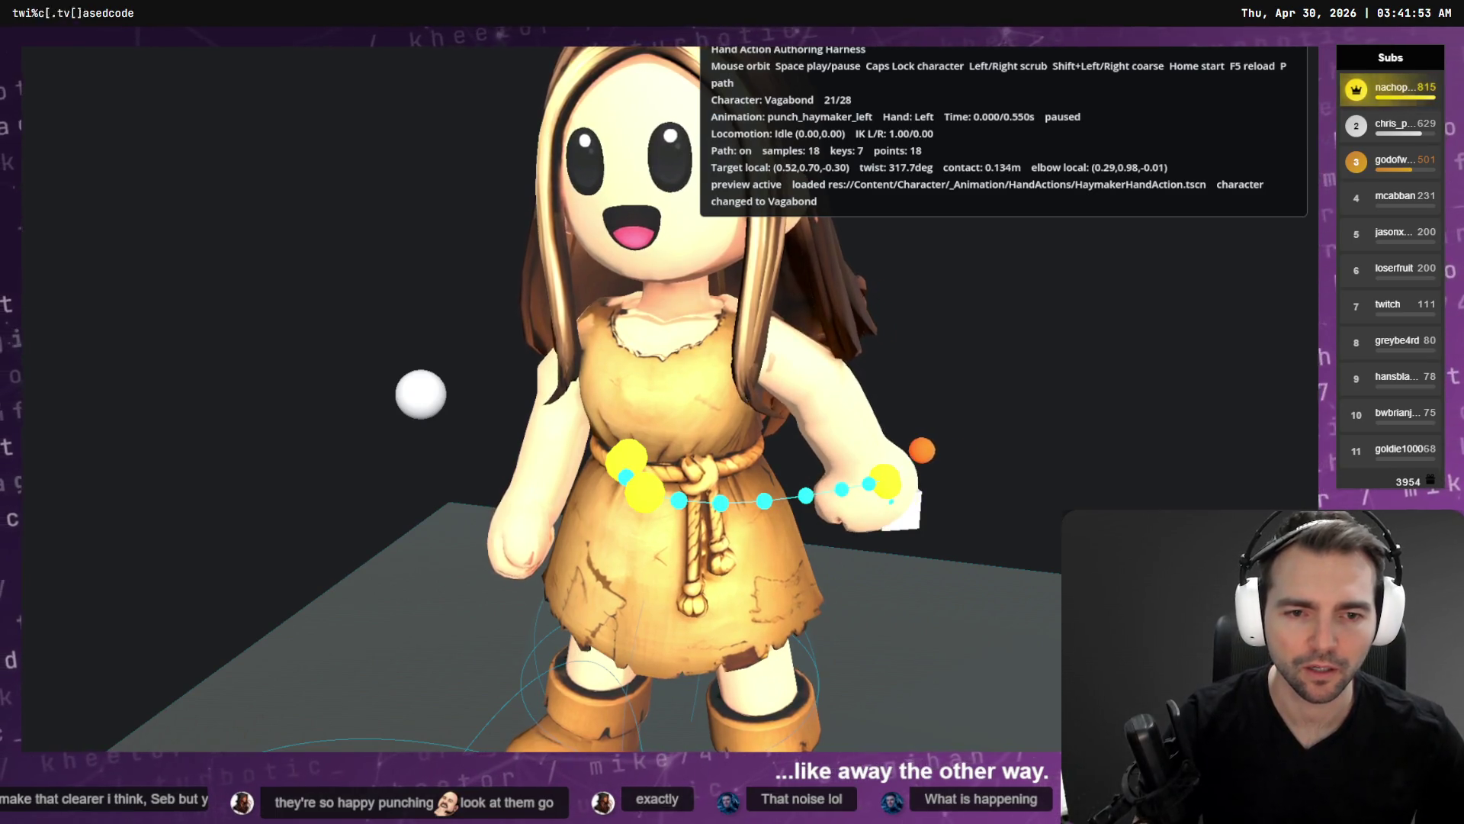
pyautogui.press('F8')
# Lower the start key below 318, then to about 279 and 248, previewing in between.
pyautogui.moveTo(388, 657); pyautogui.dragTo(385, 762)
pyautogui.press('f')
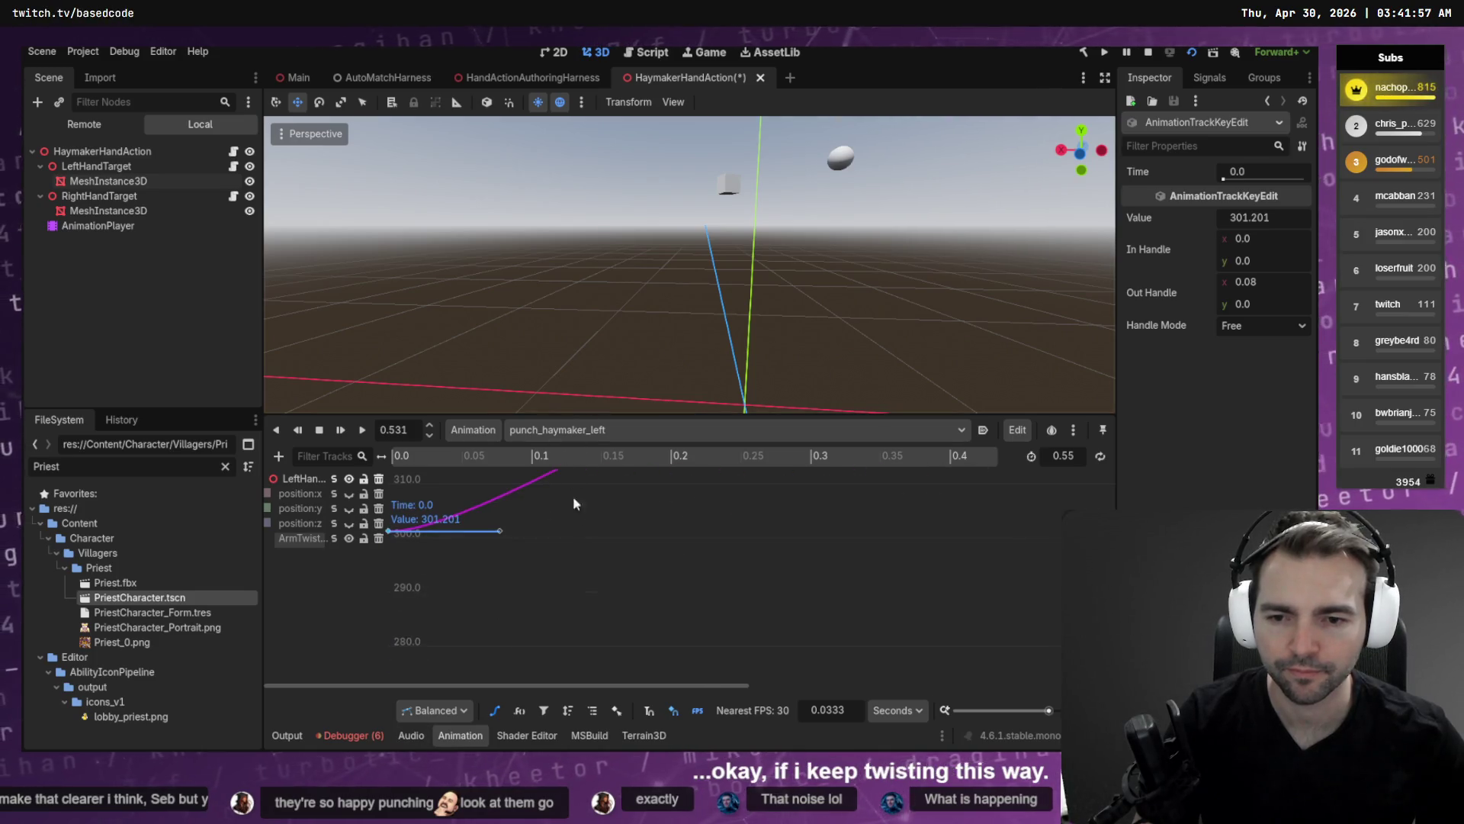
pyautogui.click(599, 584)
pyautogui.press('f')
pyautogui.scroll(-3, 545, 623)
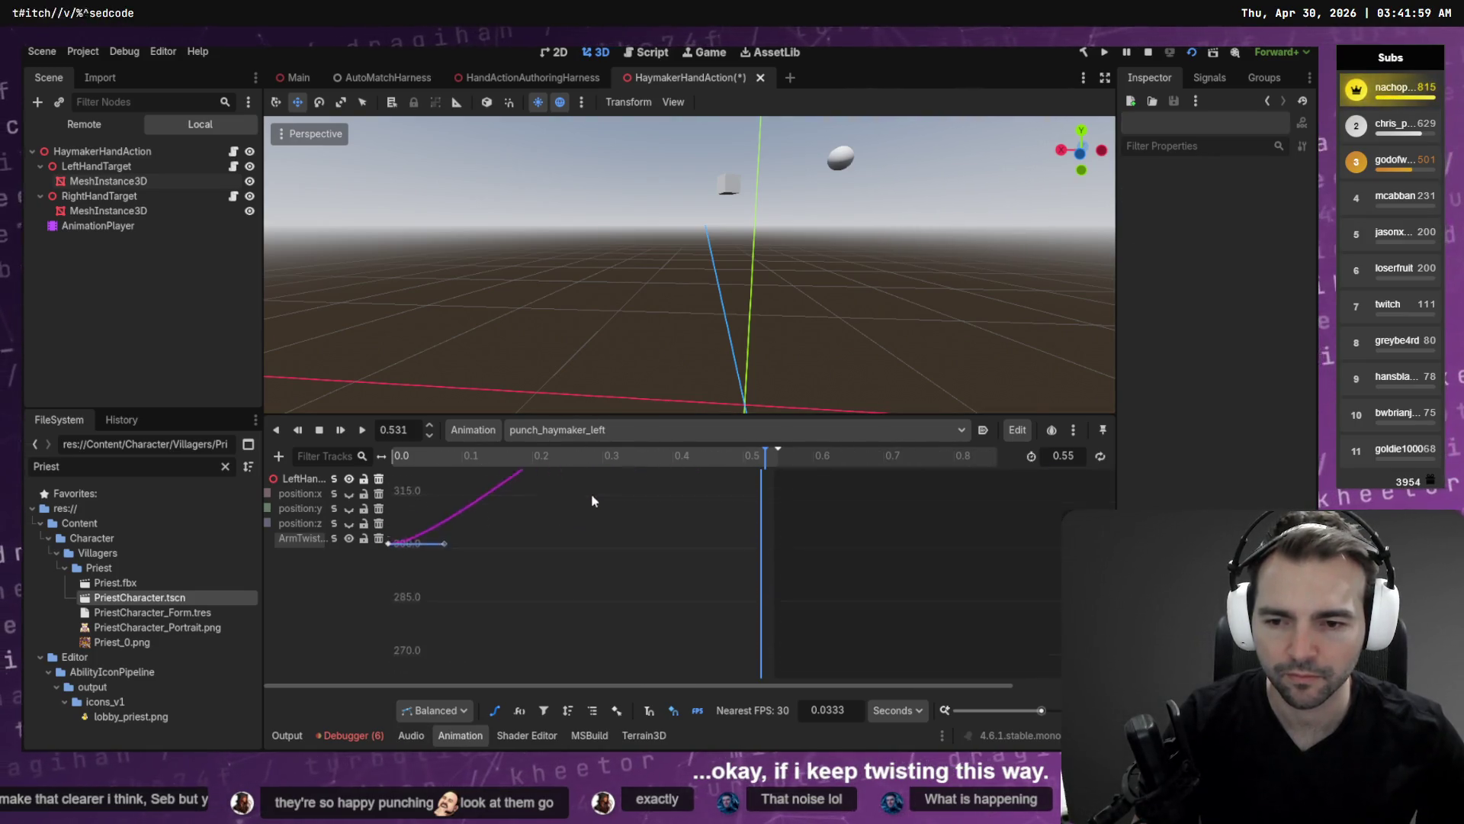
pyautogui.moveTo(388, 585); pyautogui.dragTo(388, 668)
pyautogui.hotkey('alt', 'Tab')
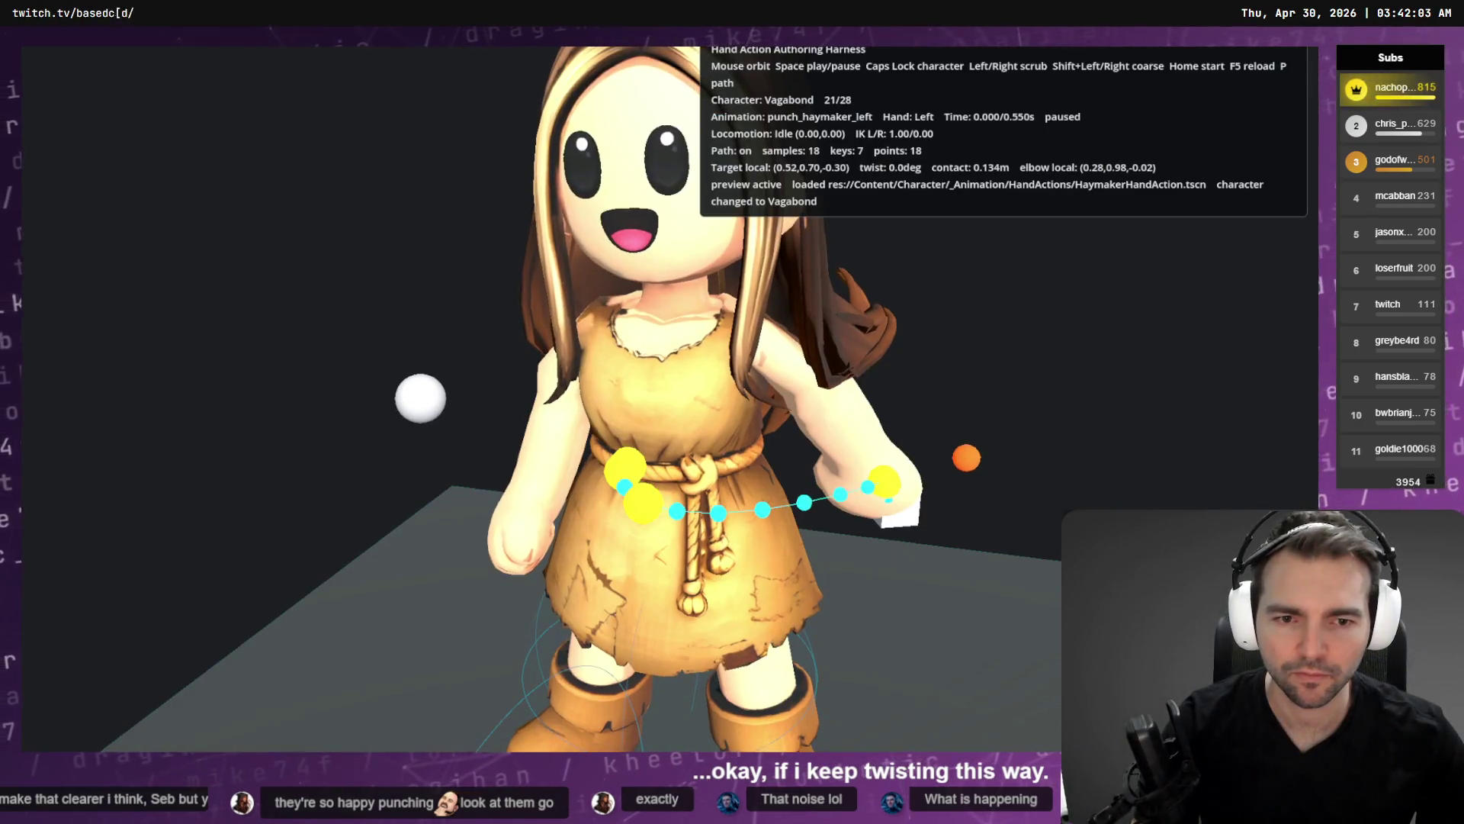
pyautogui.hotkey('alt', 'Tab')
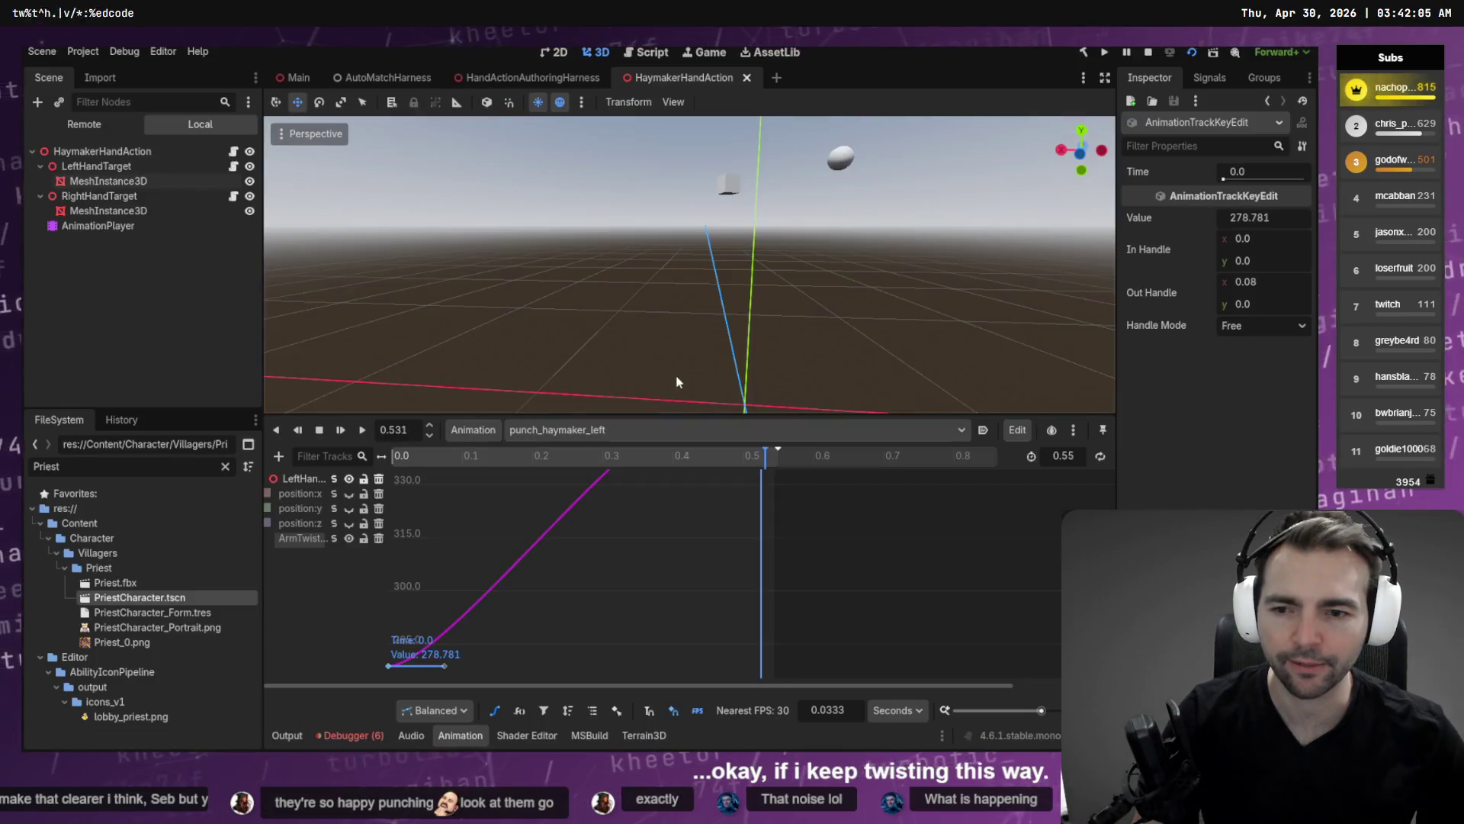
pyautogui.moveTo(561, 604); pyautogui.dragTo(604, 494)
pyautogui.moveTo(389, 602); pyautogui.dragTo(397, 668)
pyautogui.hotkey('alt', 'Tab')
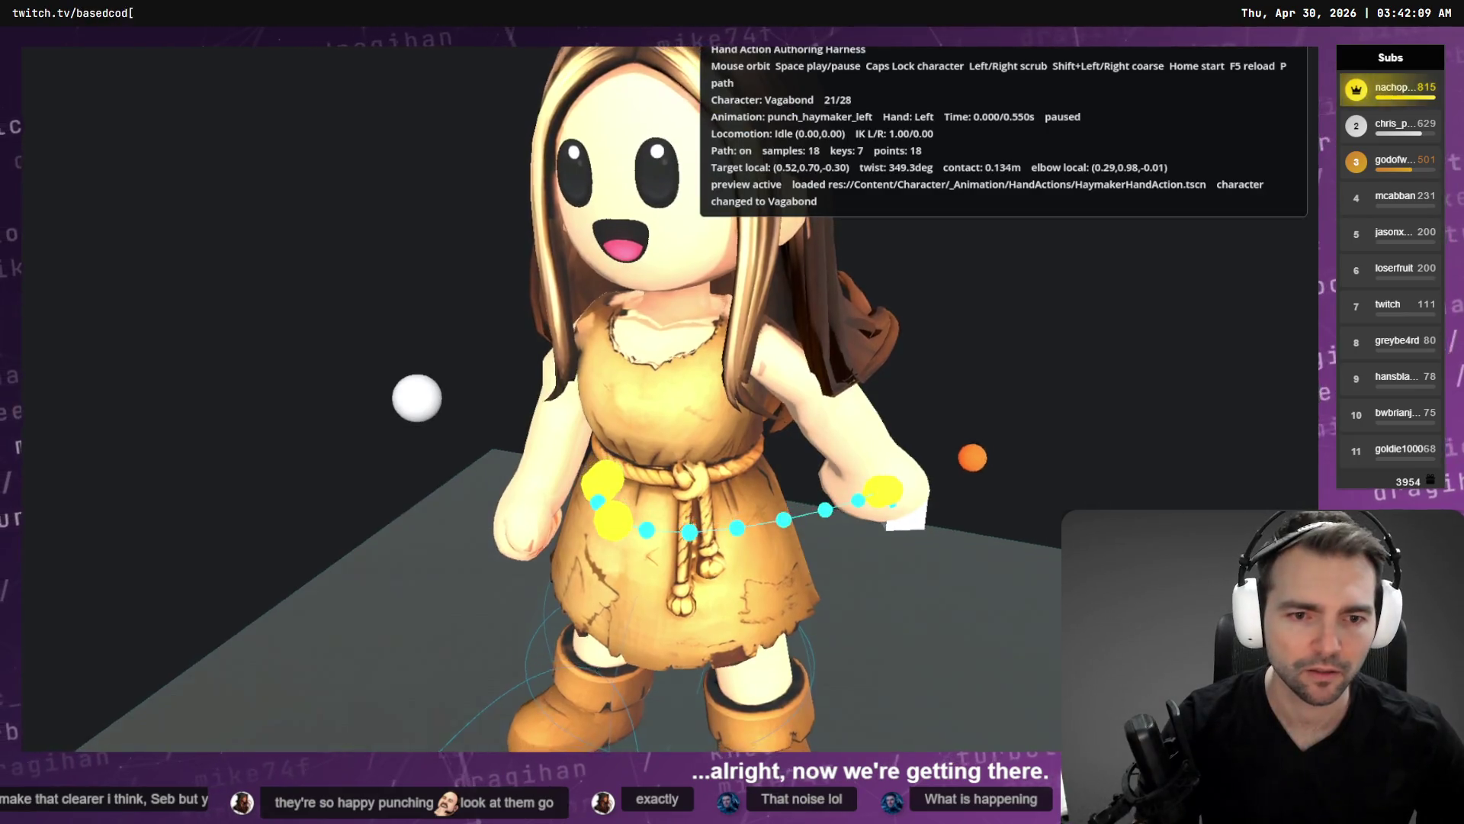
# Lower the ArmTwist start key to about 239, save, and preview it in the harness.
pyautogui.hotkey('alt', 'Tab')
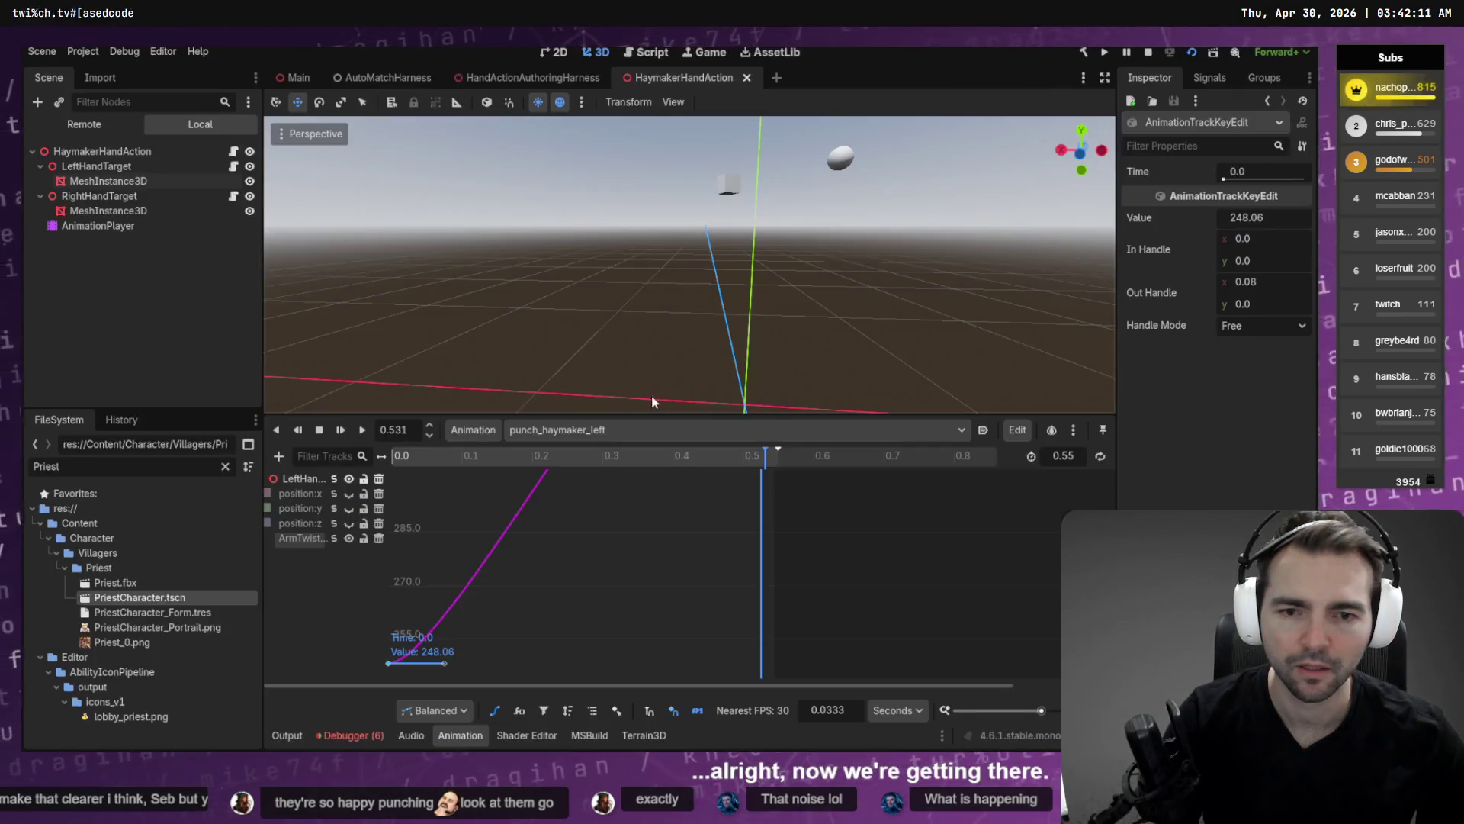
pyautogui.click(488, 612)
pyautogui.scroll(-3, 496, 580)
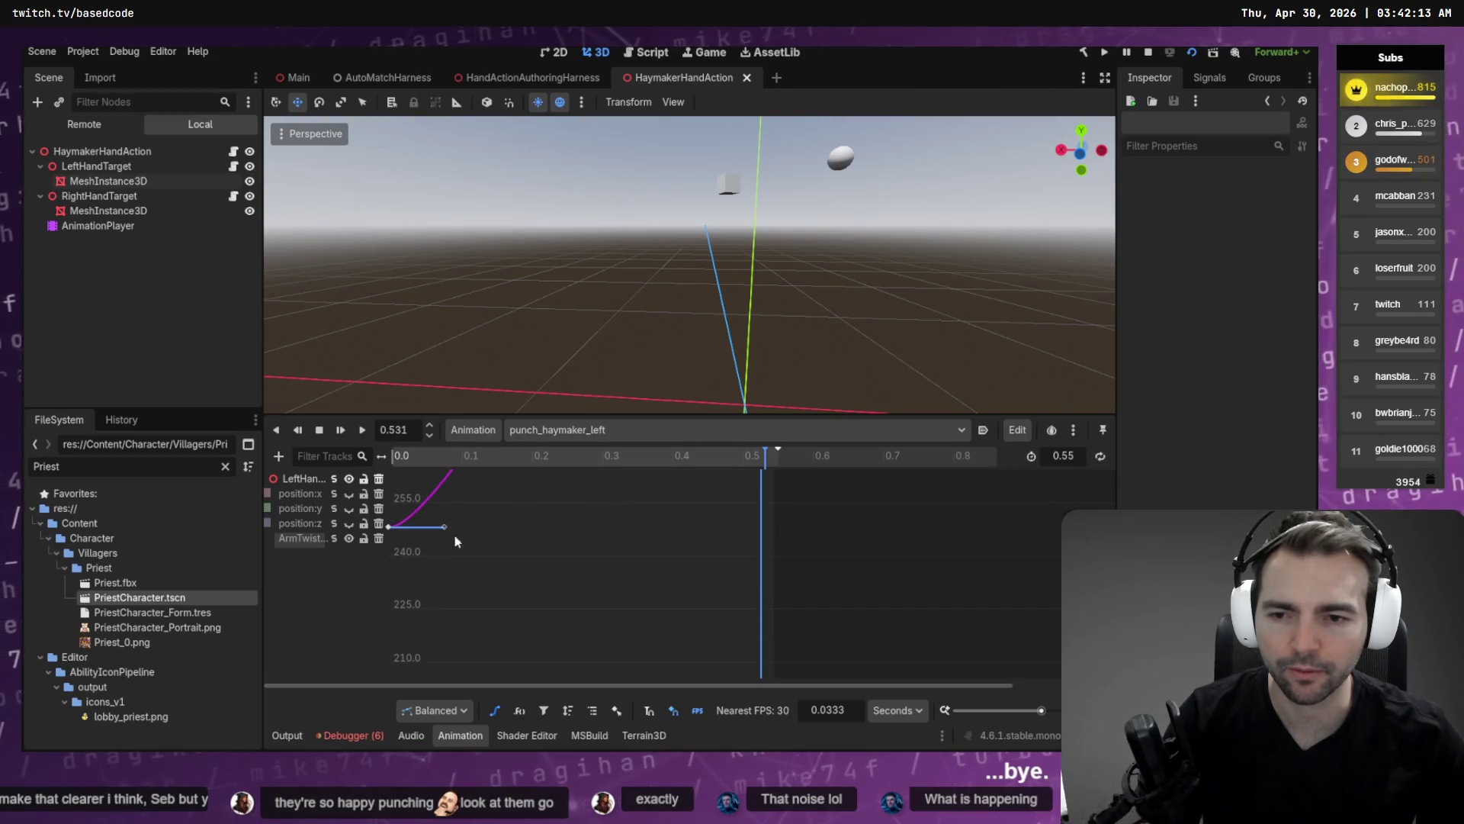
pyautogui.moveTo(390, 528); pyautogui.dragTo(389, 584)
pyautogui.hotkey('ctrl', 's')
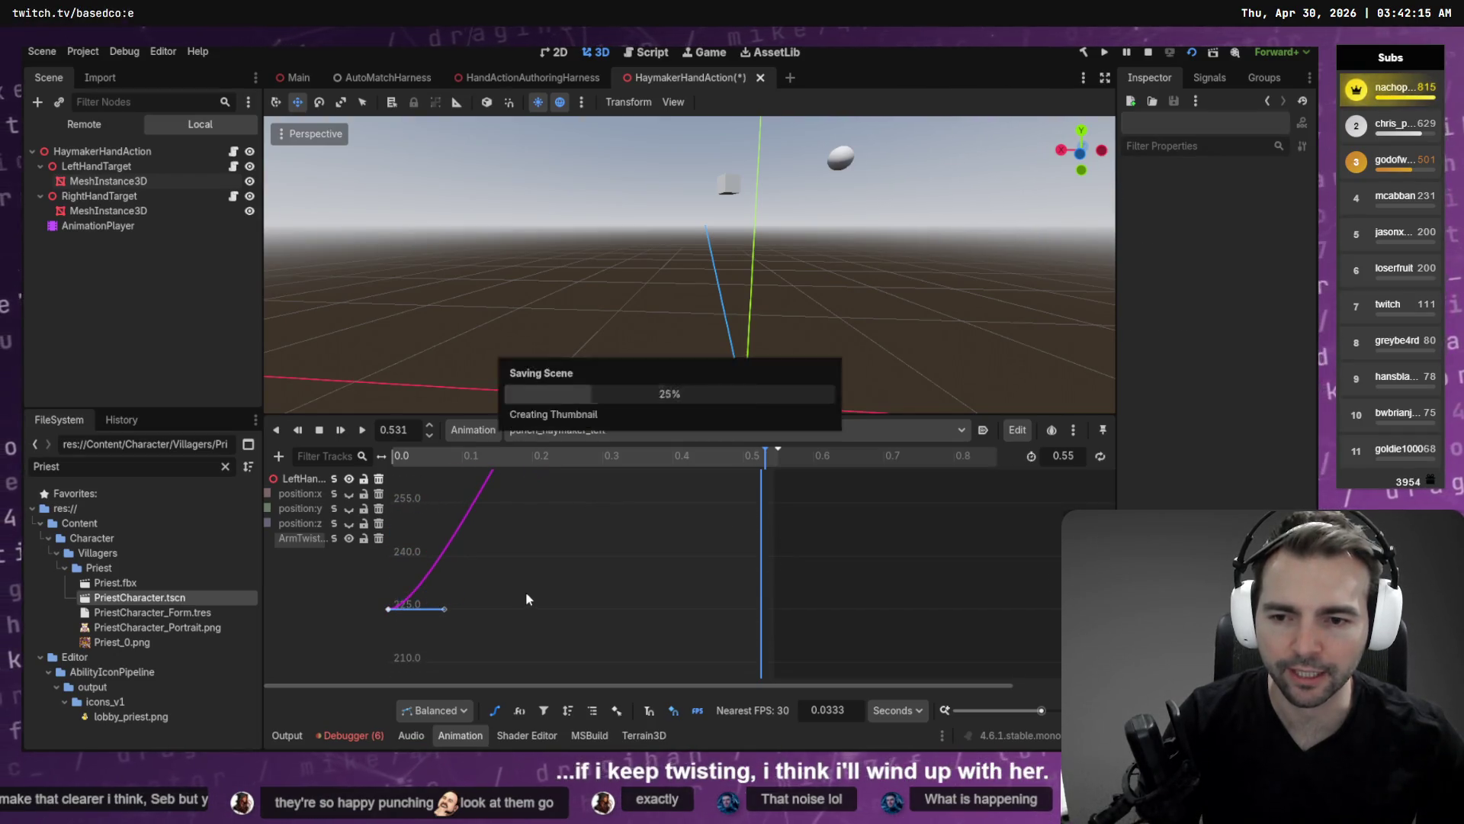
pyautogui.hotkey('alt', 'Tab')
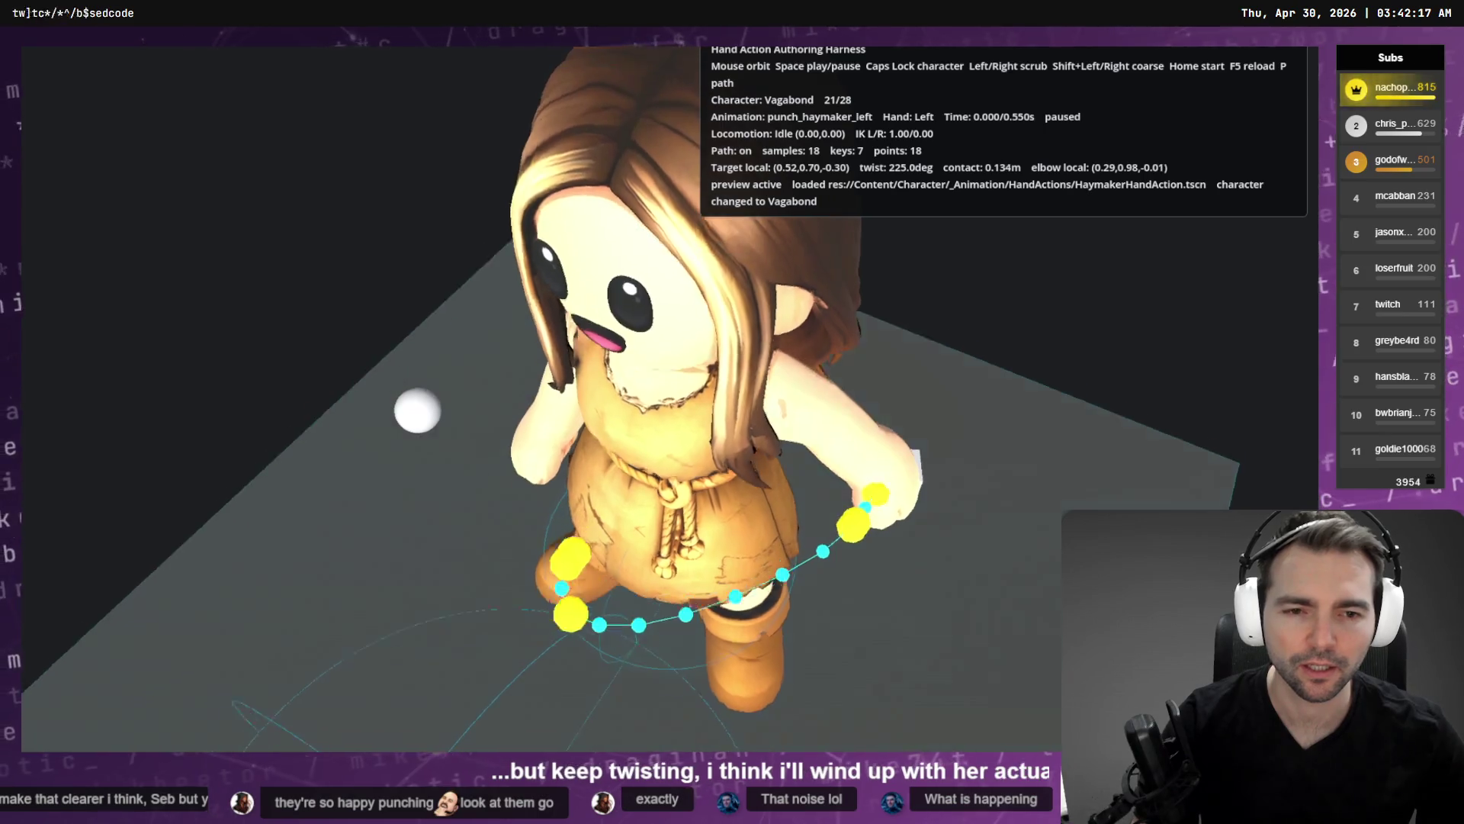
pyautogui.hotkey('alt', 'Tab')
# Lower the start key to about 221 and then 182, framing the curve, and relaunch the harness.
pyautogui.moveTo(395, 607); pyautogui.dragTo(391, 734)
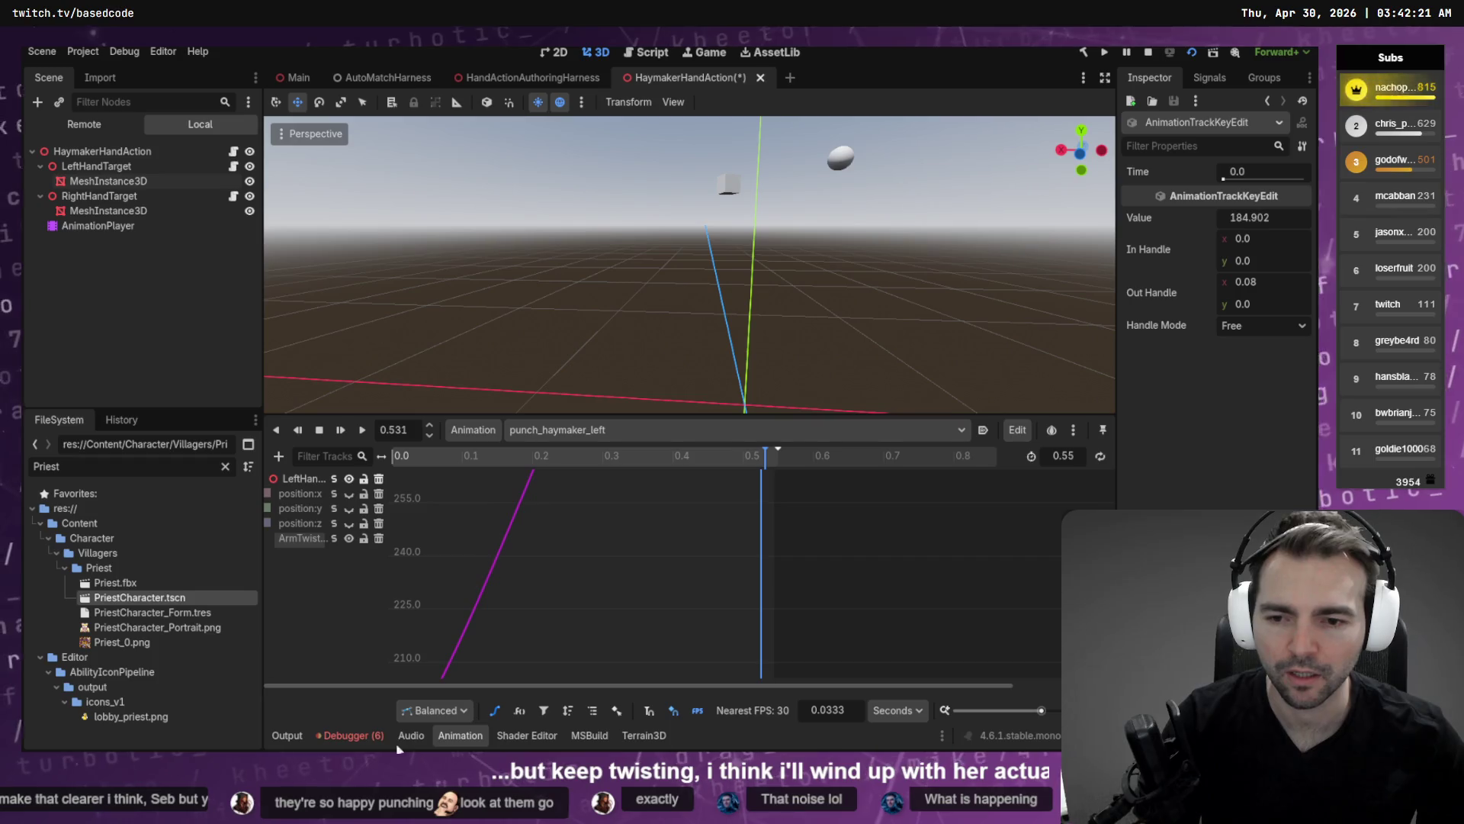
pyautogui.click(481, 623)
pyautogui.press('f')
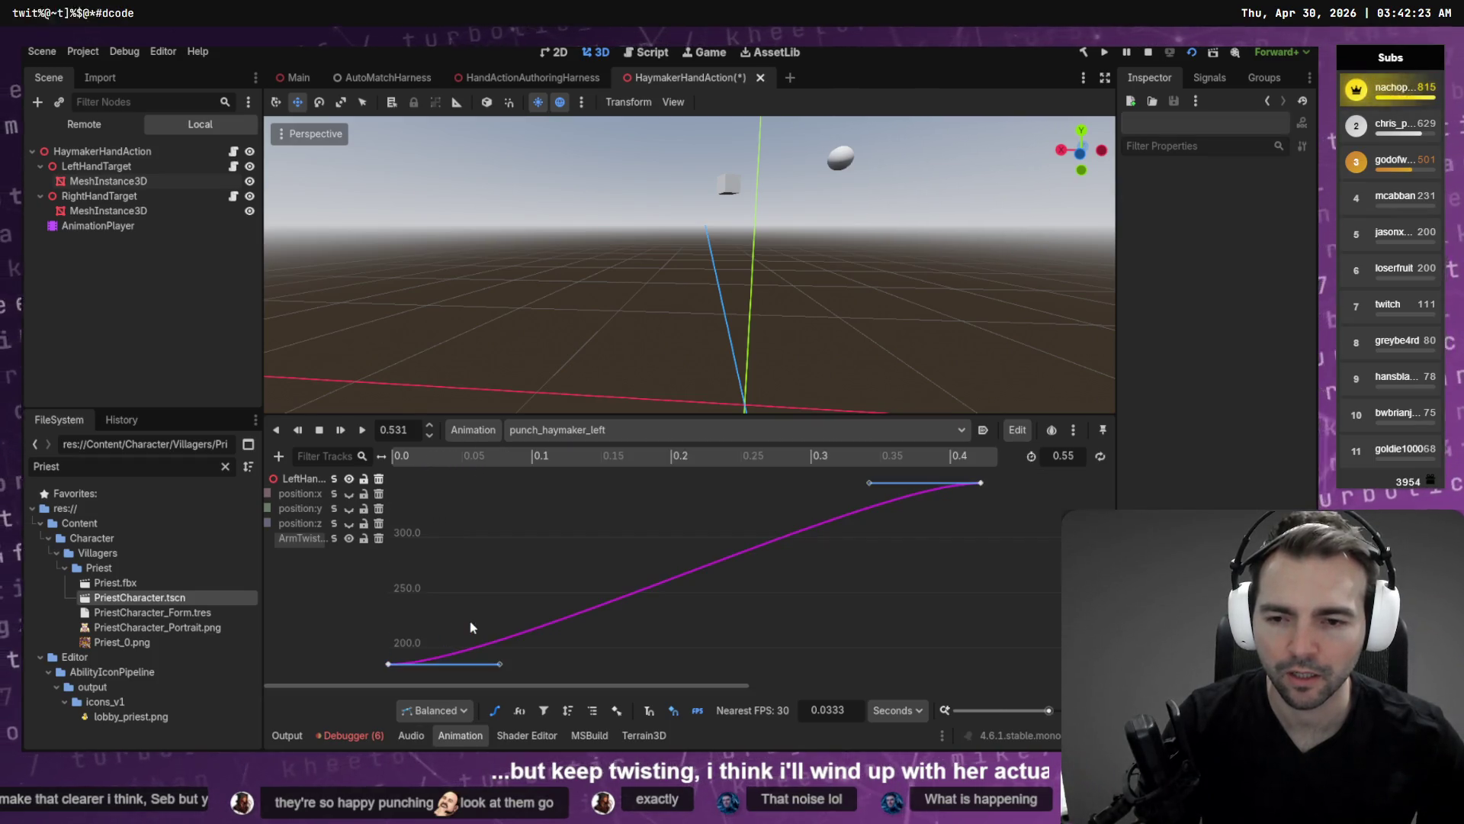
pyautogui.scroll(-1, 651, 623)
pyautogui.scroll(-4, 652, 616)
pyautogui.scroll(-2, 542, 611)
pyautogui.scroll(-4, 542, 611)
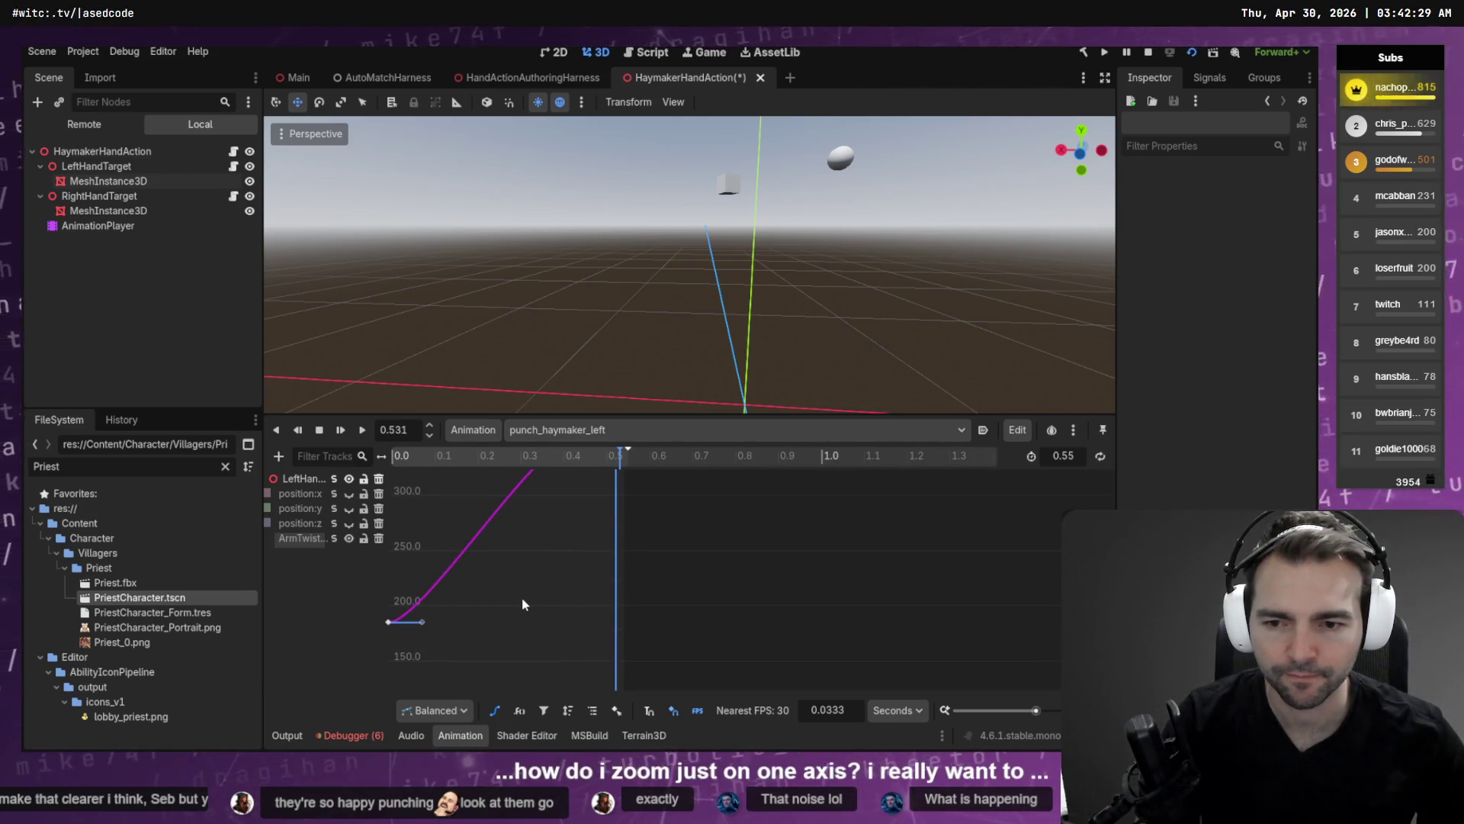
pyautogui.moveTo(386, 625); pyautogui.dragTo(385, 649)
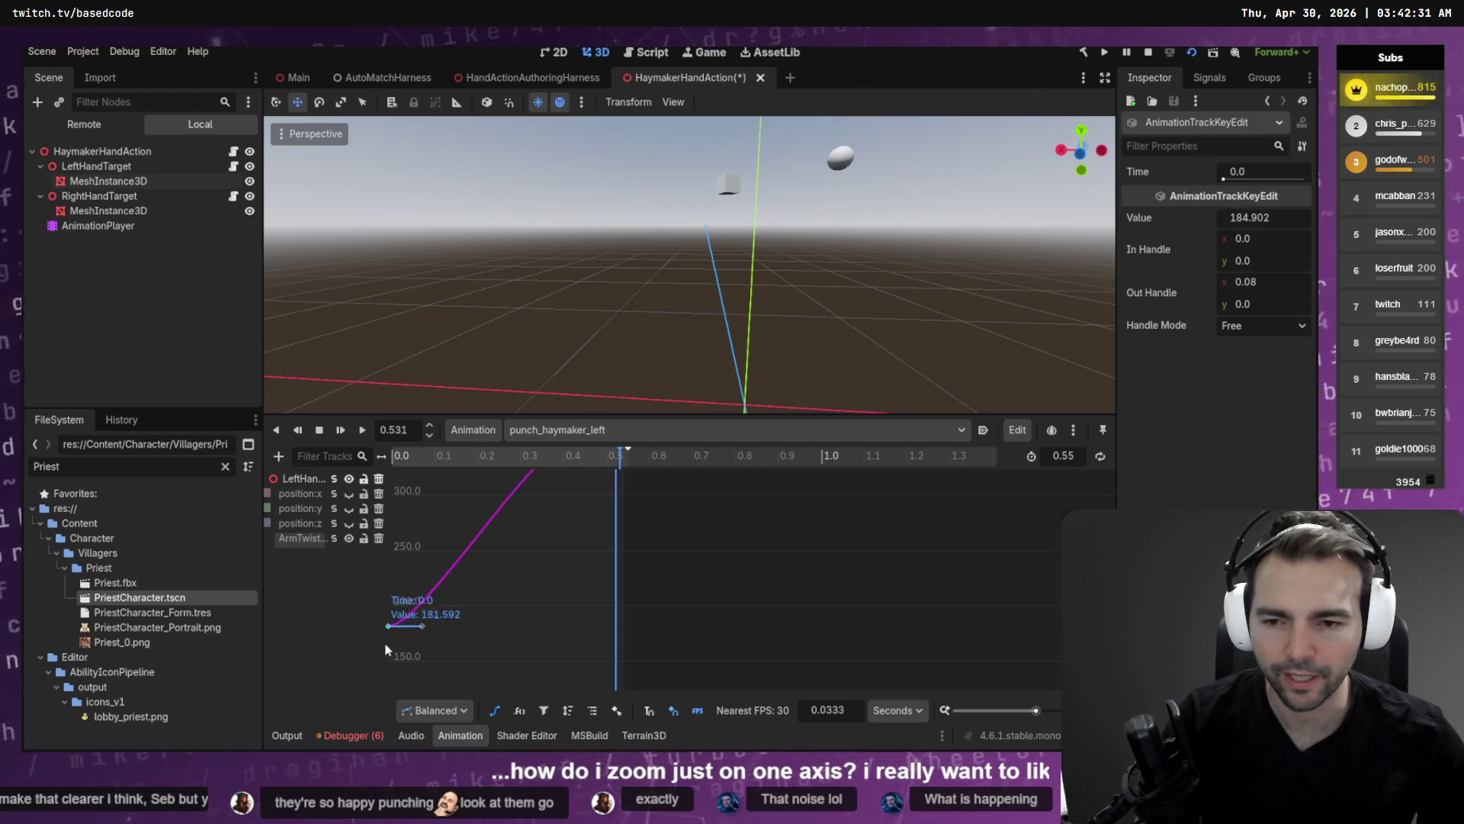
pyautogui.hotkey('alt', 'Tab')
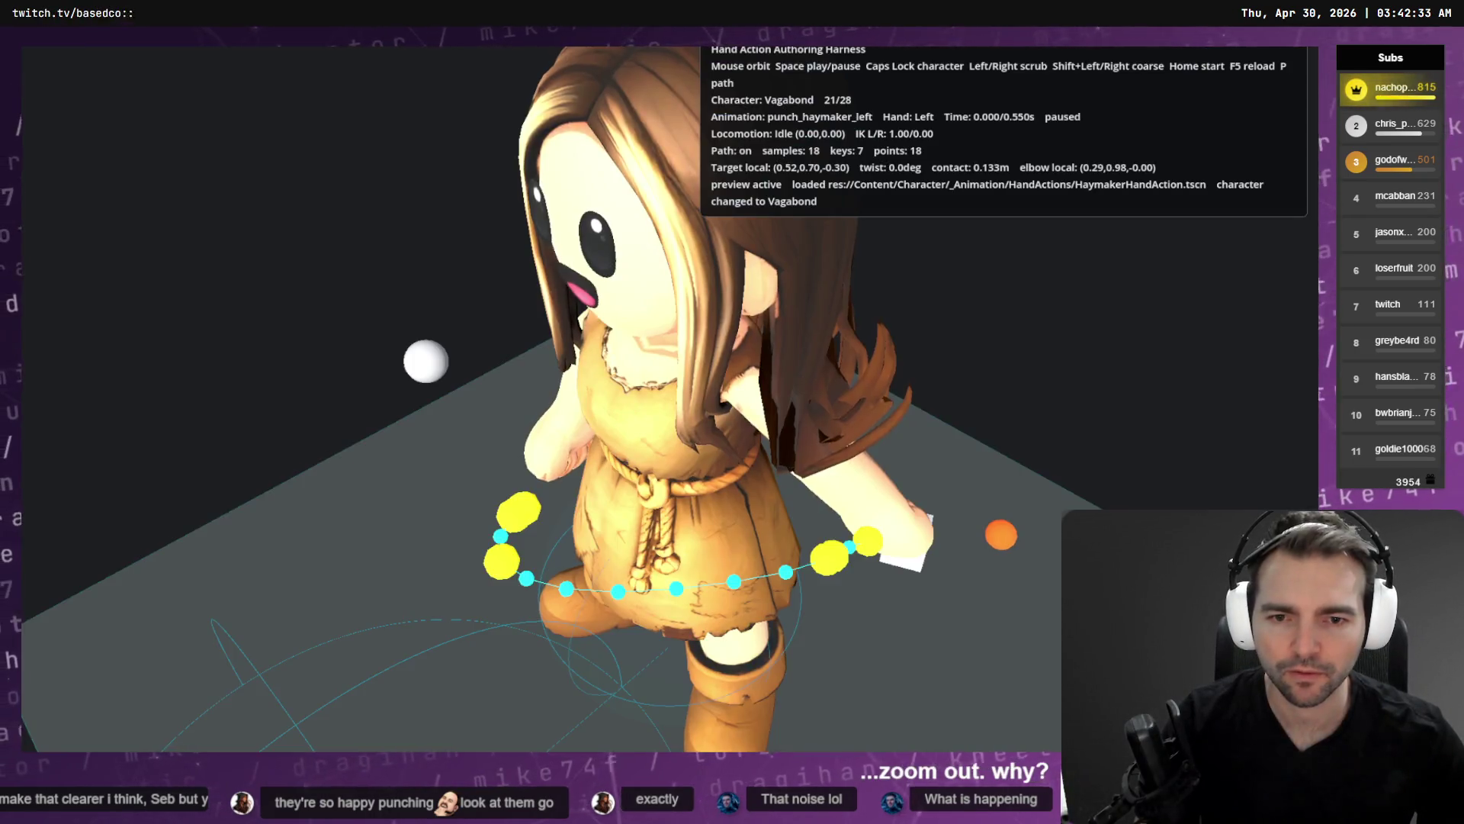
# From low side-back and high front views, step the punch through 0.150, 0.400, 0.525 and 0.500 s.
pyautogui.moveTo(534, 412)
pyautogui.mouseDown()
pyautogui.moveTo(580, 335)
pyautogui.moveTo(656, 457)
pyautogui.moveTo(823, 434)
pyautogui.mouseUp()
pyautogui.press('Right')
pyautogui.press('Right')
pyautogui.press('Right')
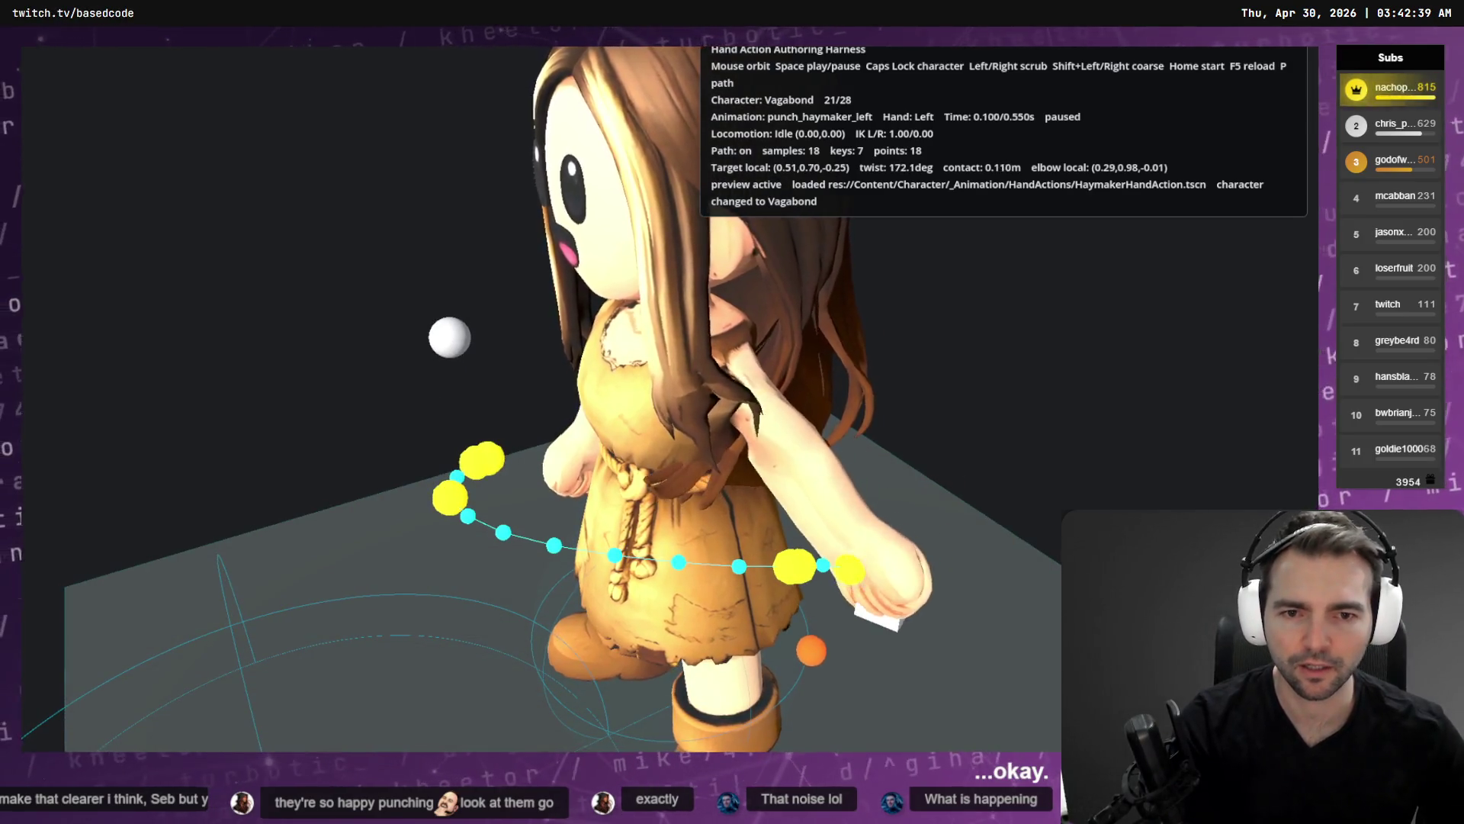
pyautogui.press('Right')
pyautogui.press('Right')
pyautogui.press('Right')
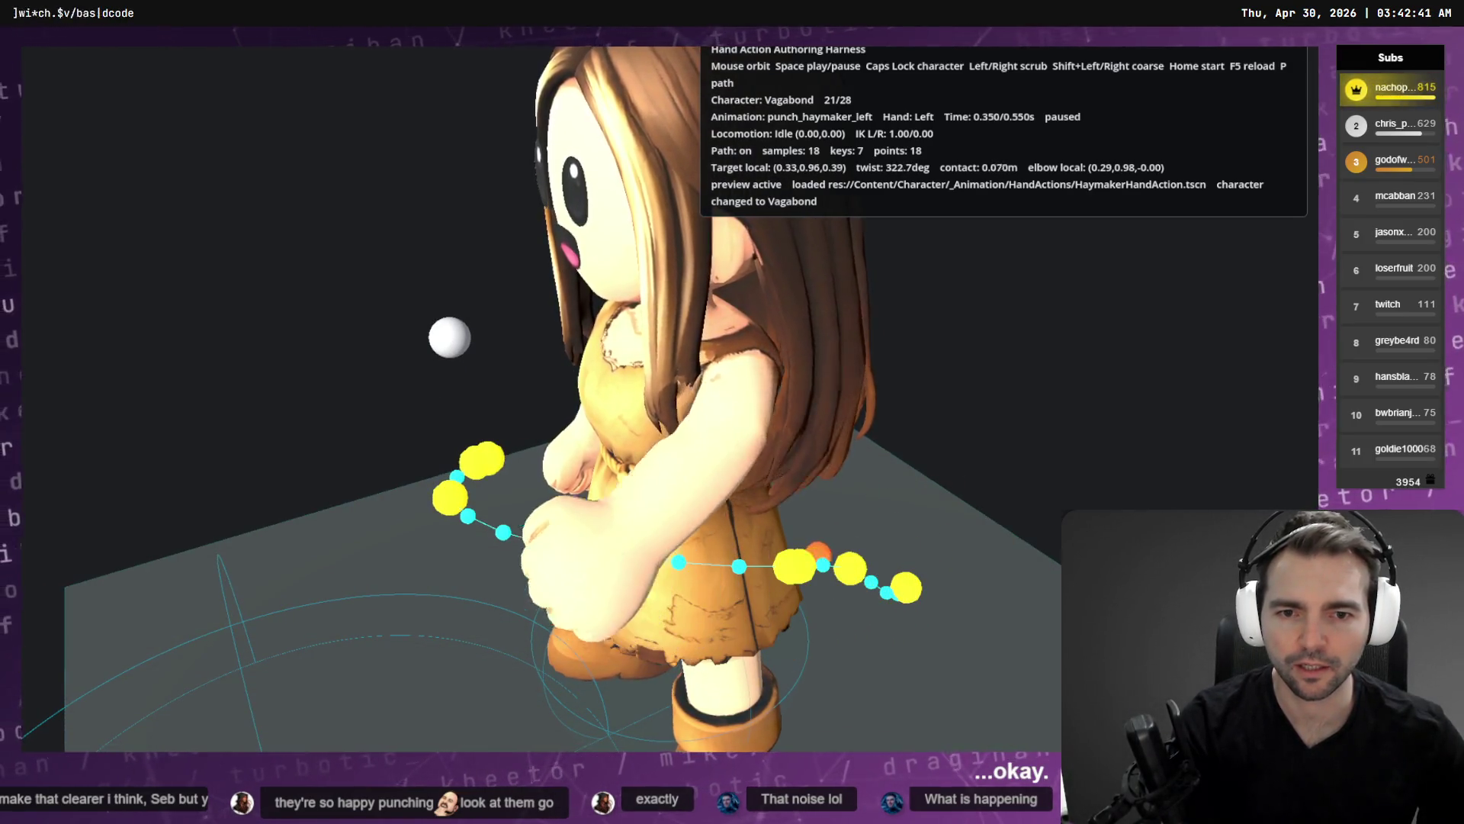
pyautogui.press('Right')
pyautogui.press('Right')
pyautogui.press('Right')
pyautogui.moveTo(824, 435)
pyautogui.mouseDown()
pyautogui.moveTo(785, 533)
pyautogui.moveTo(785, 473)
pyautogui.mouseUp()
pyautogui.press('Left')
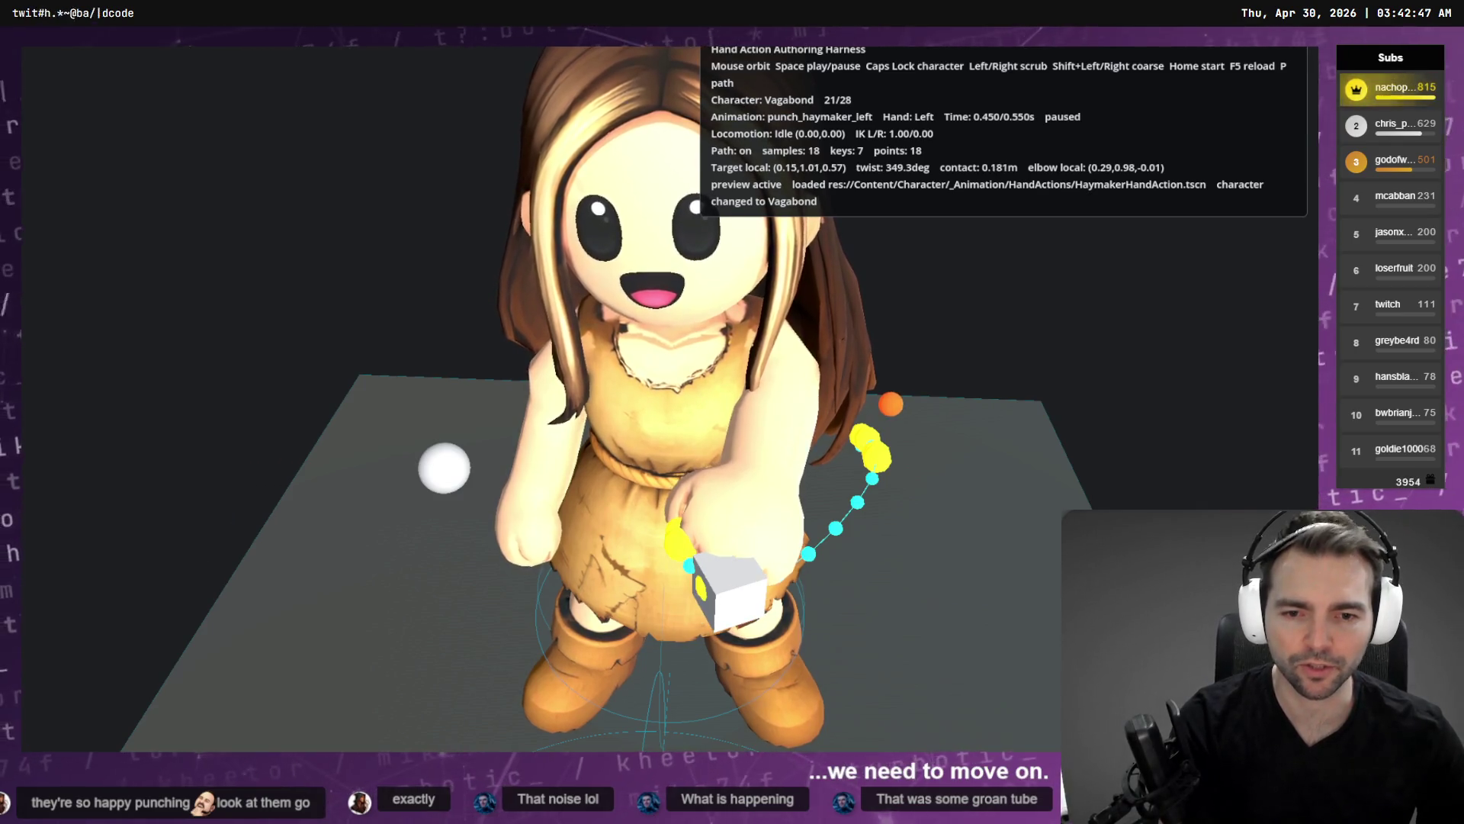
# Play the punch while orbiting behind the character, then return to the editor.
pyautogui.press('Right')
pyautogui.press('Right')
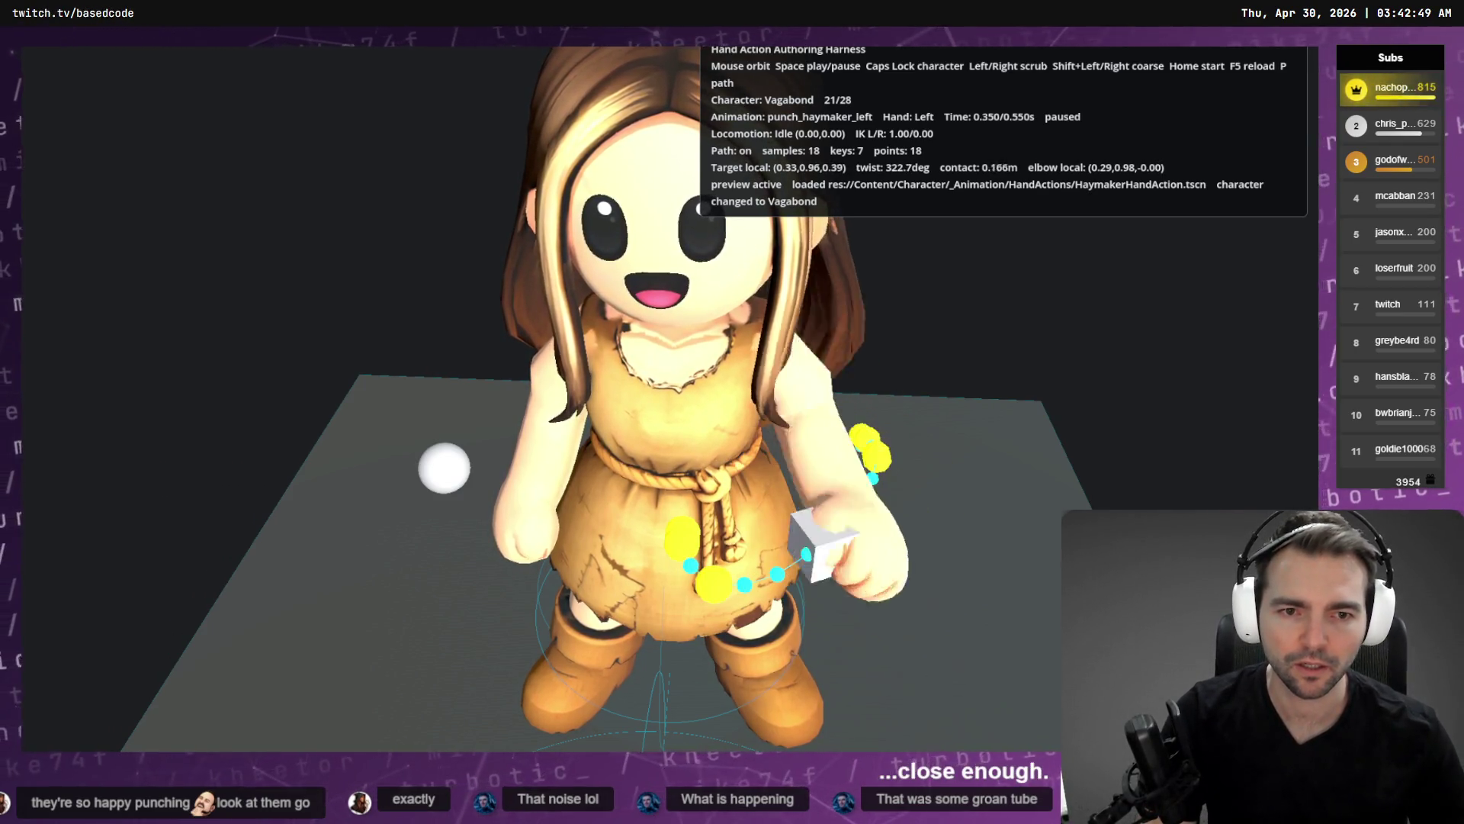
pyautogui.hotkey('shift', 'Left')
pyautogui.hotkey('shift', 'Left')
pyautogui.hotkey('shift', 'Left')
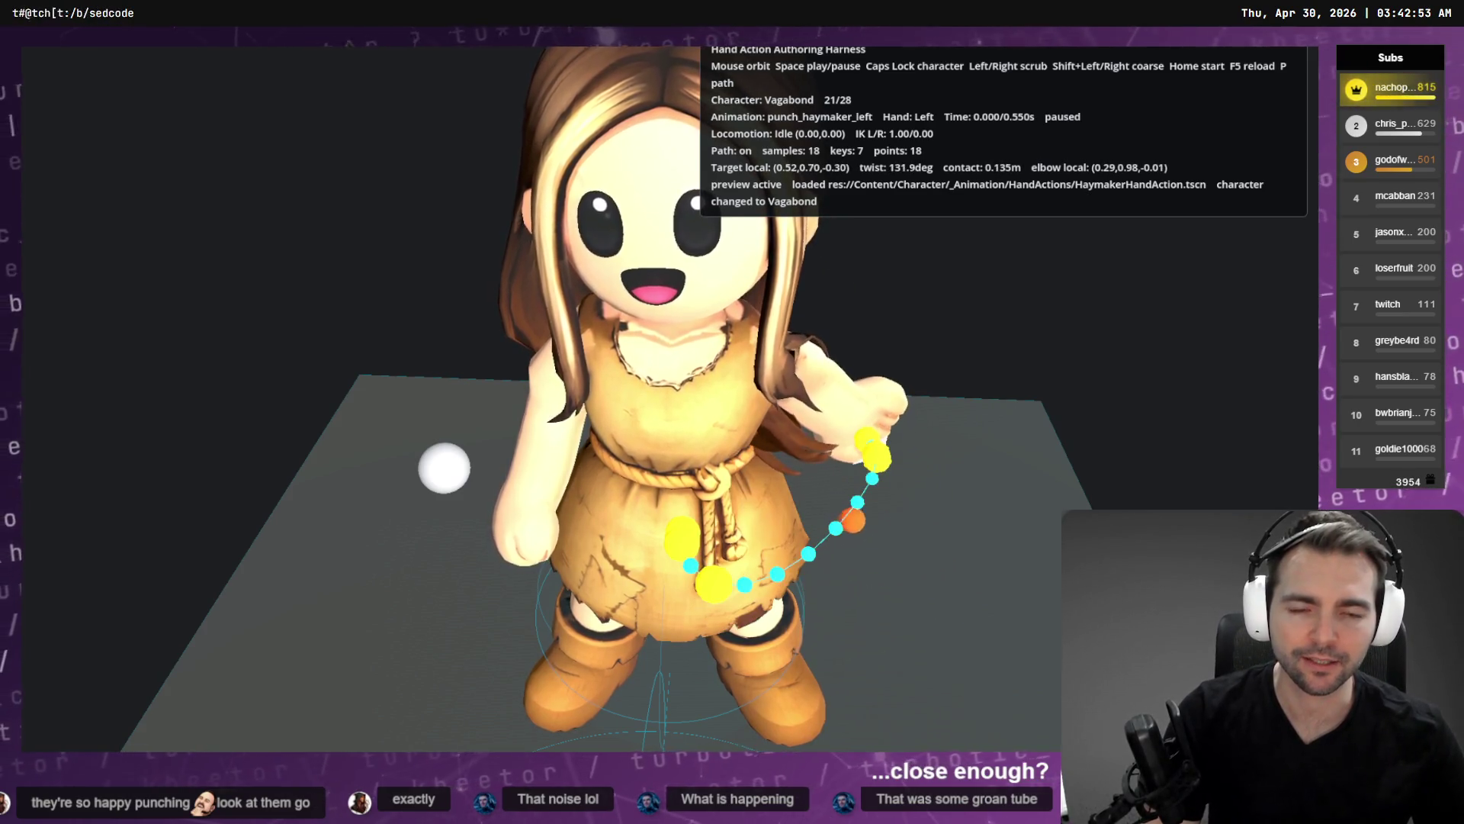
pyautogui.moveTo(534, 382)
pyautogui.mouseDown()
pyautogui.moveTo(343, 358)
pyautogui.moveTo(328, 358)
pyautogui.moveTo(488, 382)
pyautogui.moveTo(366, 381)
pyautogui.moveTo(526, 382)
pyautogui.moveTo(328, 381)
pyautogui.mouseUp()
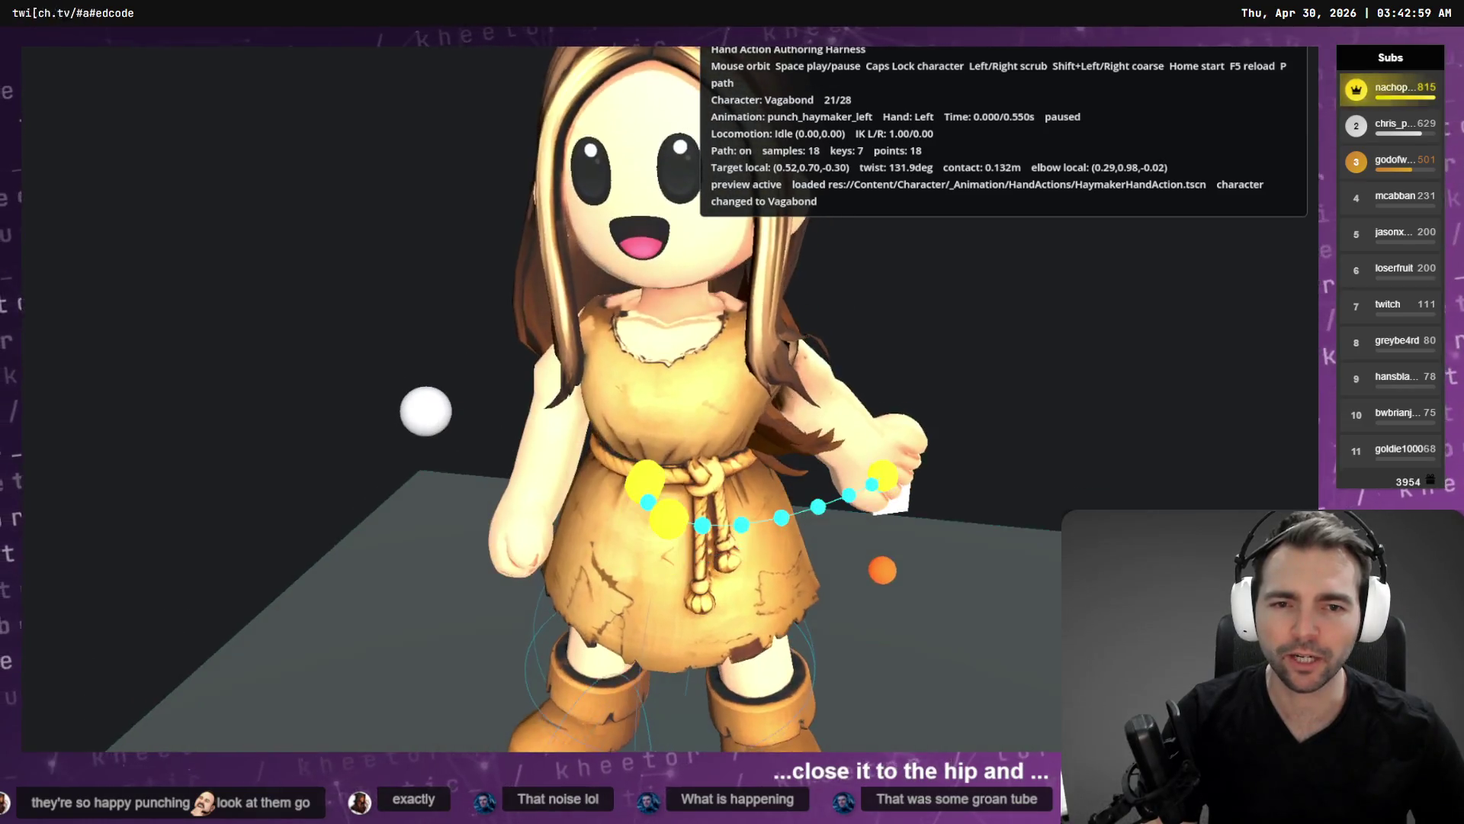
pyautogui.press('space')
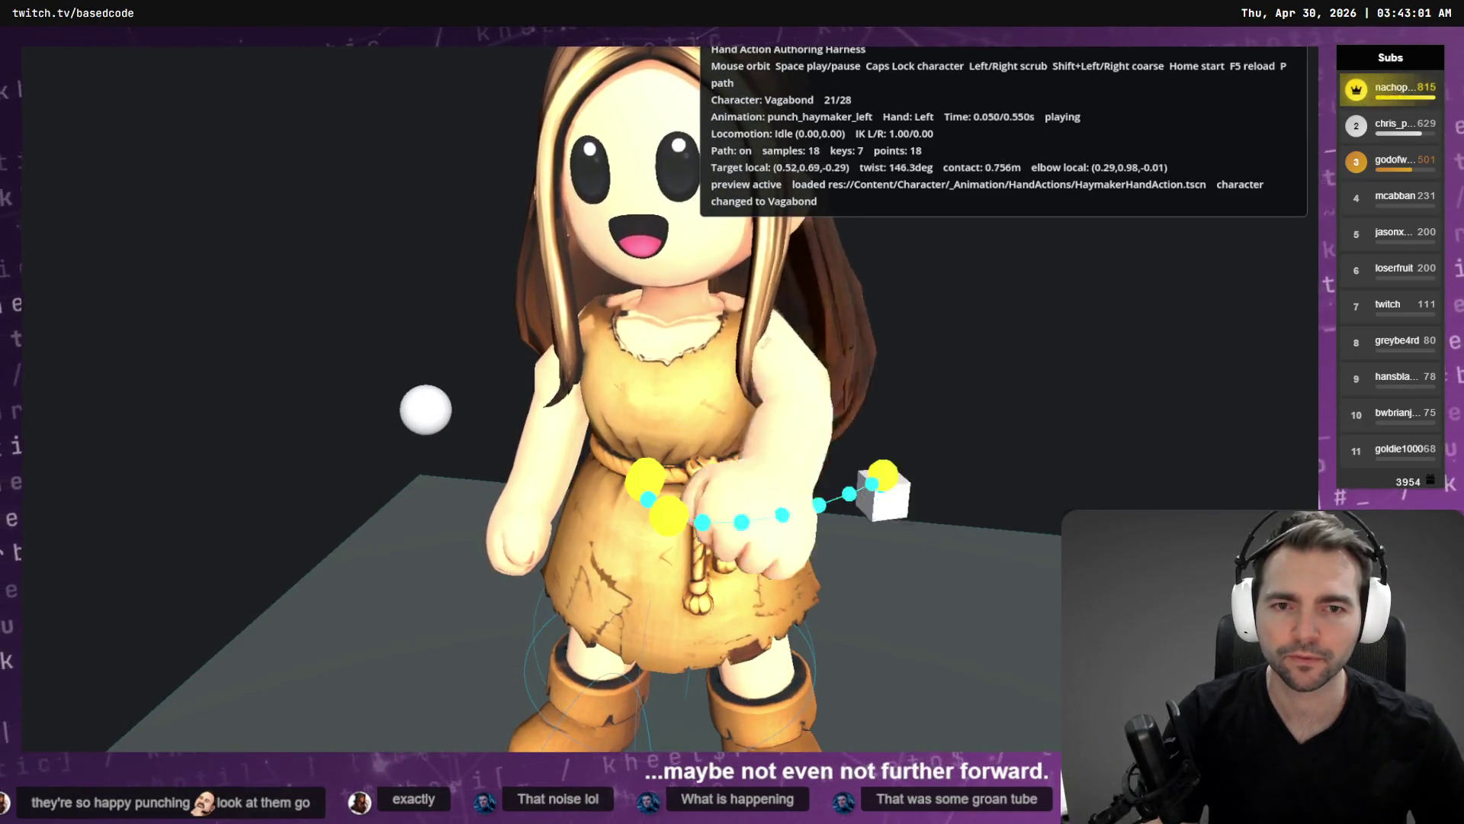
pyautogui.moveTo(328, 382); pyautogui.dragTo(30, 382)
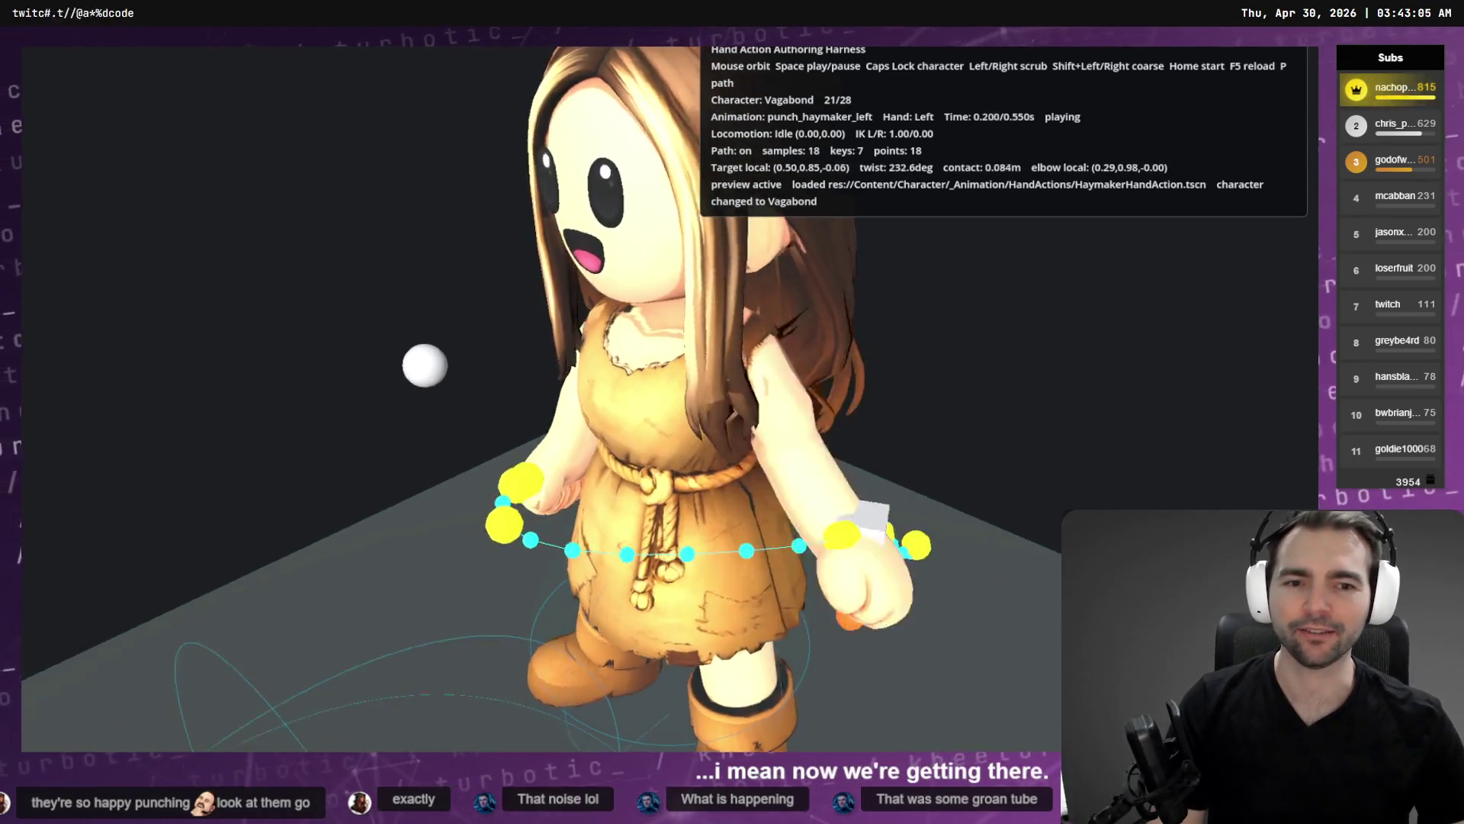
pyautogui.moveTo(533, 381); pyautogui.dragTo(381, 381)
pyautogui.hotkey('alt', 'Tab')
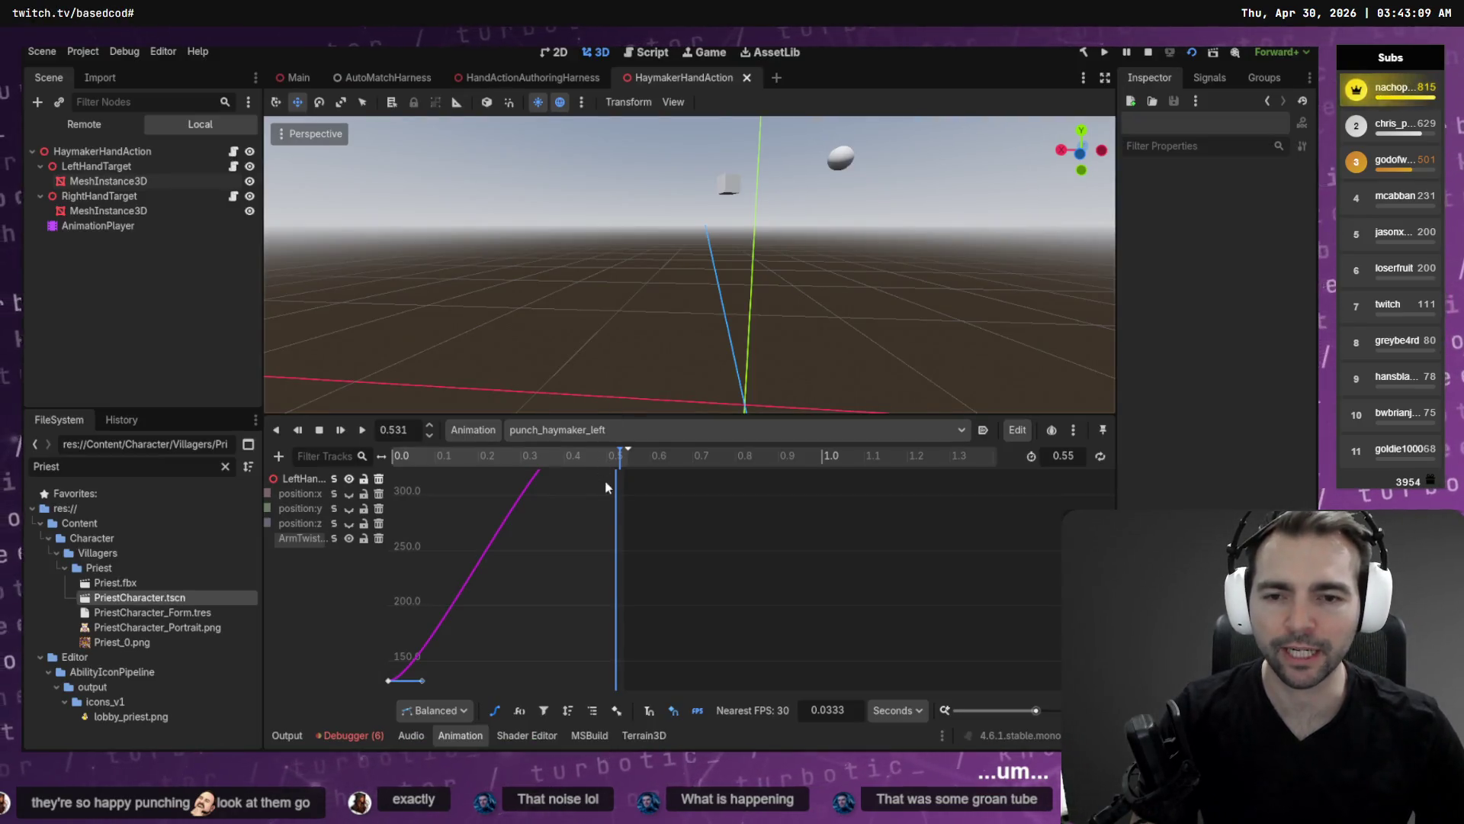
# Box-select all keys, set the animation length to 0.7 s, stretch the keys to fit, and run the harness.
pyautogui.click(349, 479)
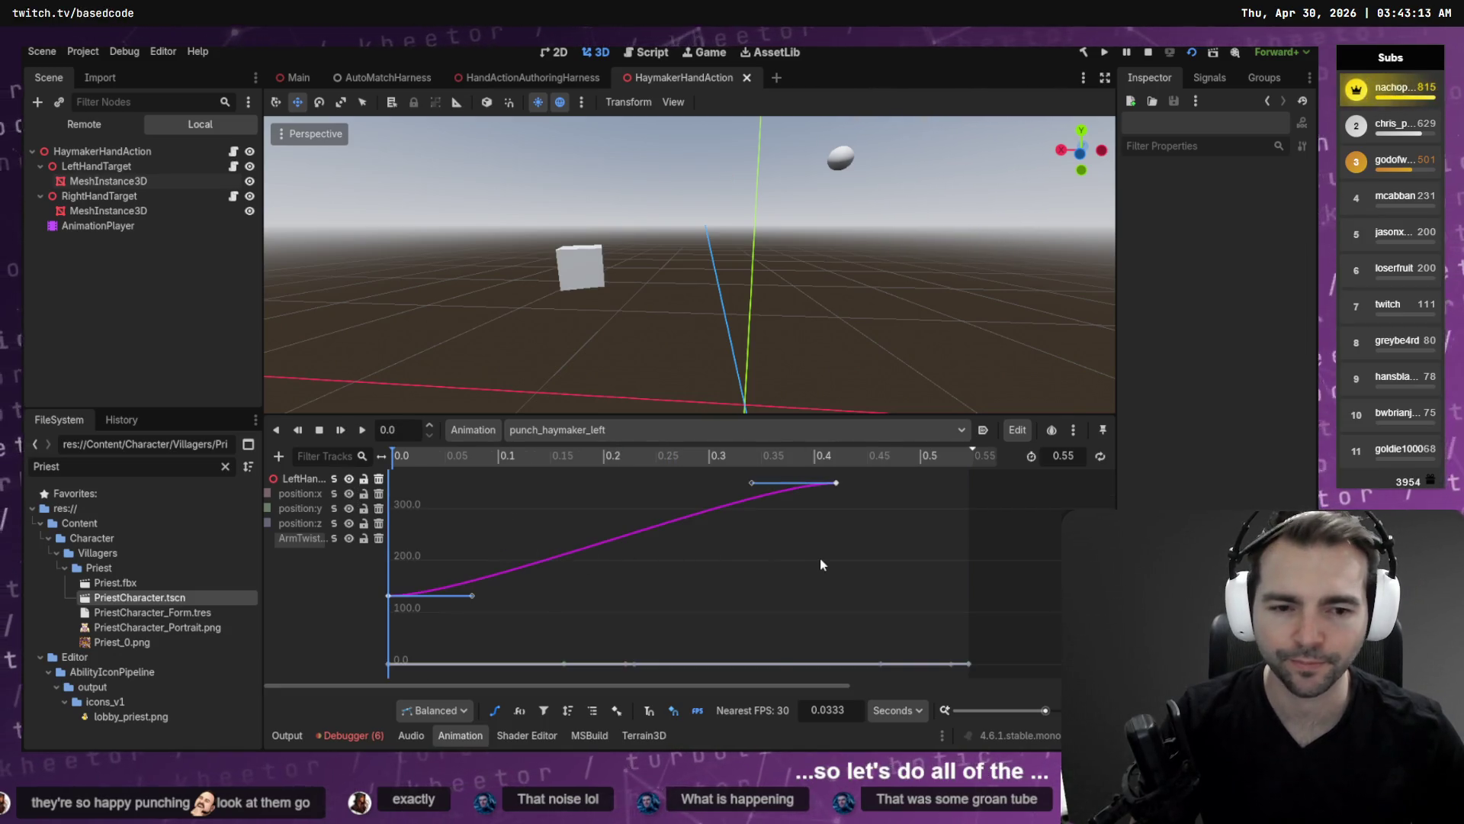
pyautogui.keyDown('ctrl'); pyautogui.scroll(-5, 821, 569); pyautogui.keyUp('ctrl')
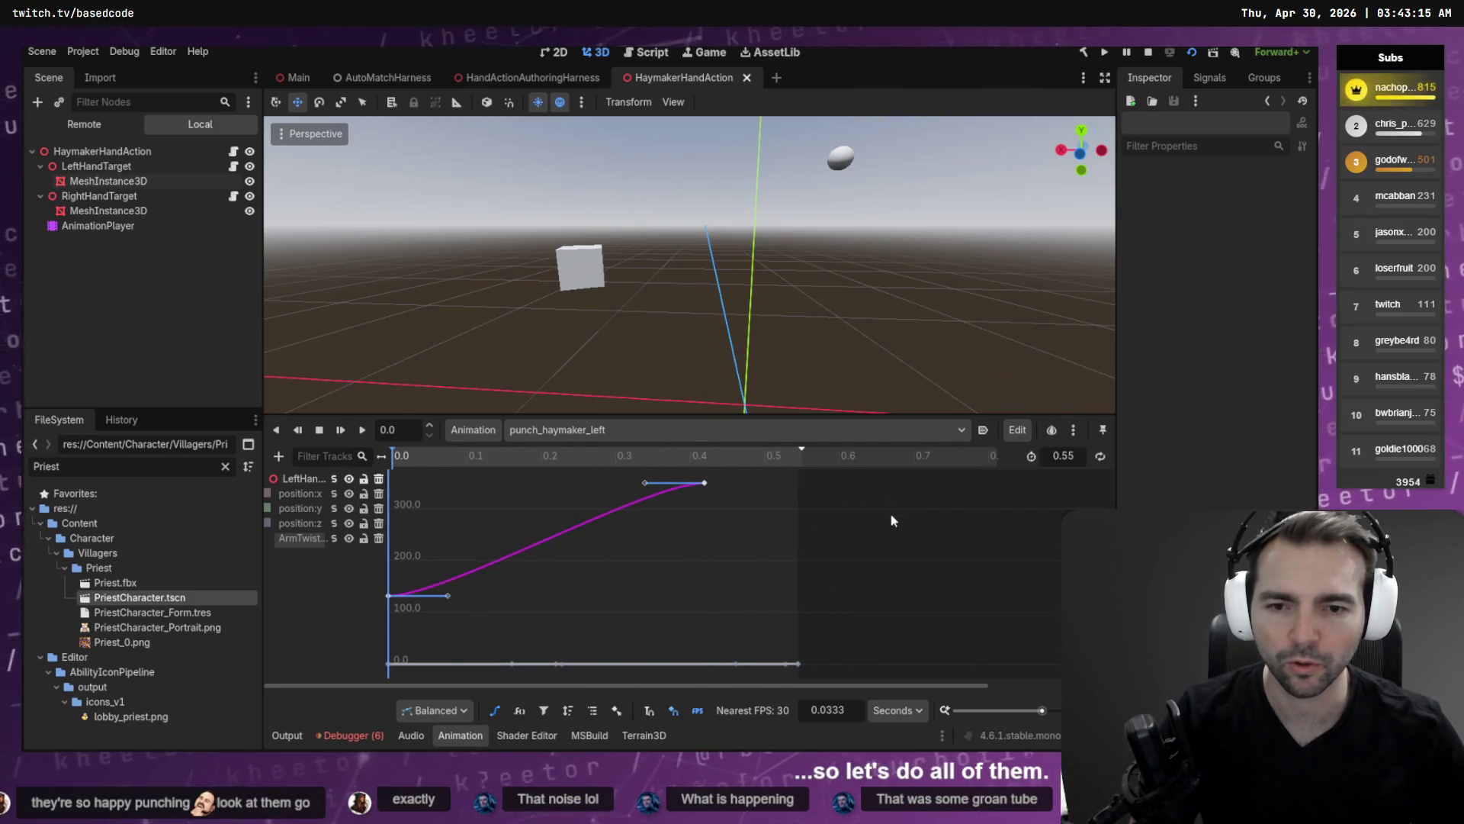
pyautogui.moveTo(872, 478)
pyautogui.mouseDown()
pyautogui.moveTo(601, 677)
pyautogui.moveTo(531, 677)
pyautogui.moveTo(694, 628)
pyautogui.moveTo(620, 680)
pyautogui.moveTo(389, 678)
pyautogui.mouseUp()
pyautogui.write('.7')
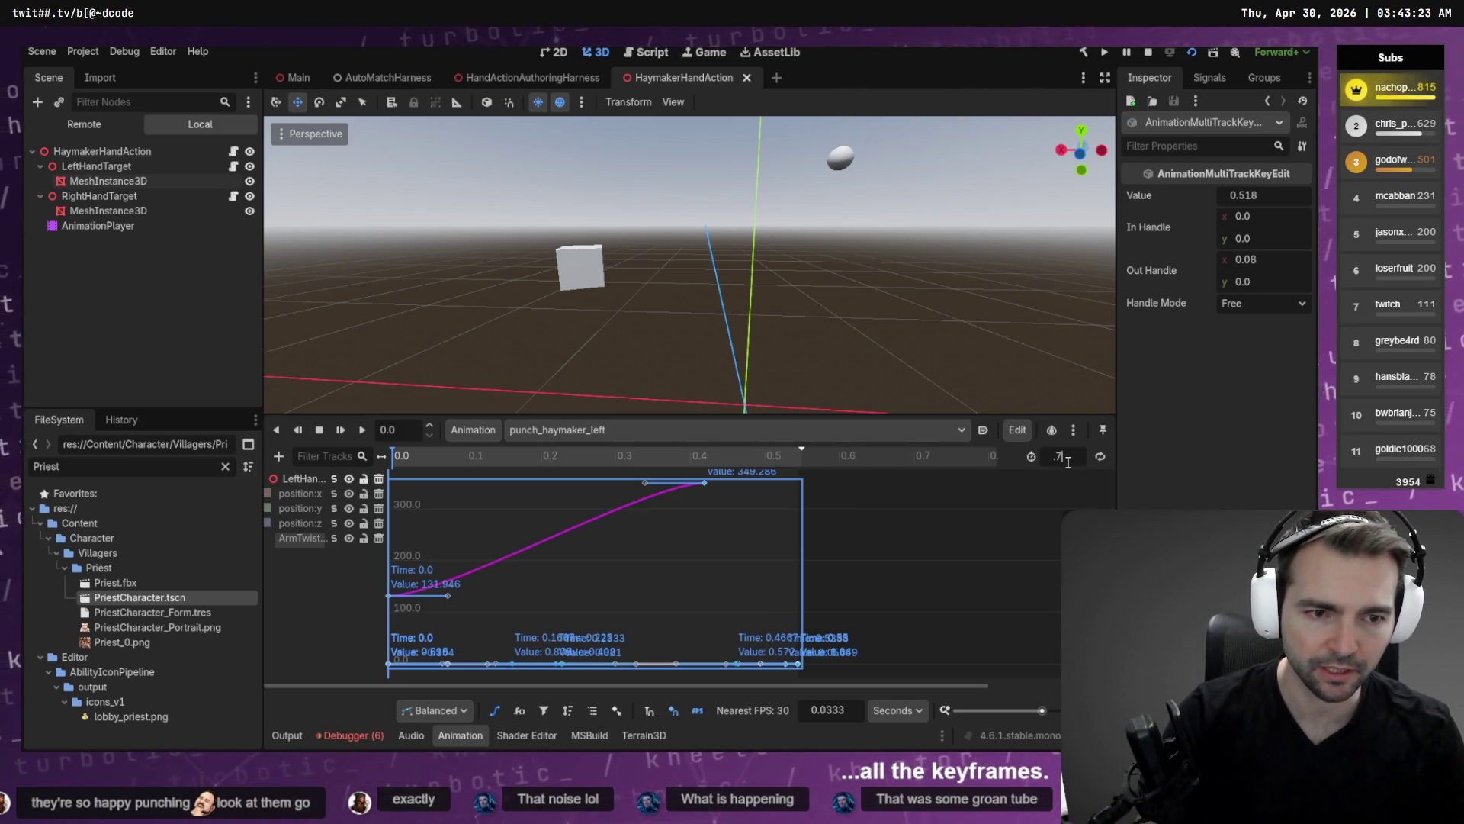
pyautogui.press('Return')
pyautogui.moveTo(800, 558); pyautogui.dragTo(907, 566)
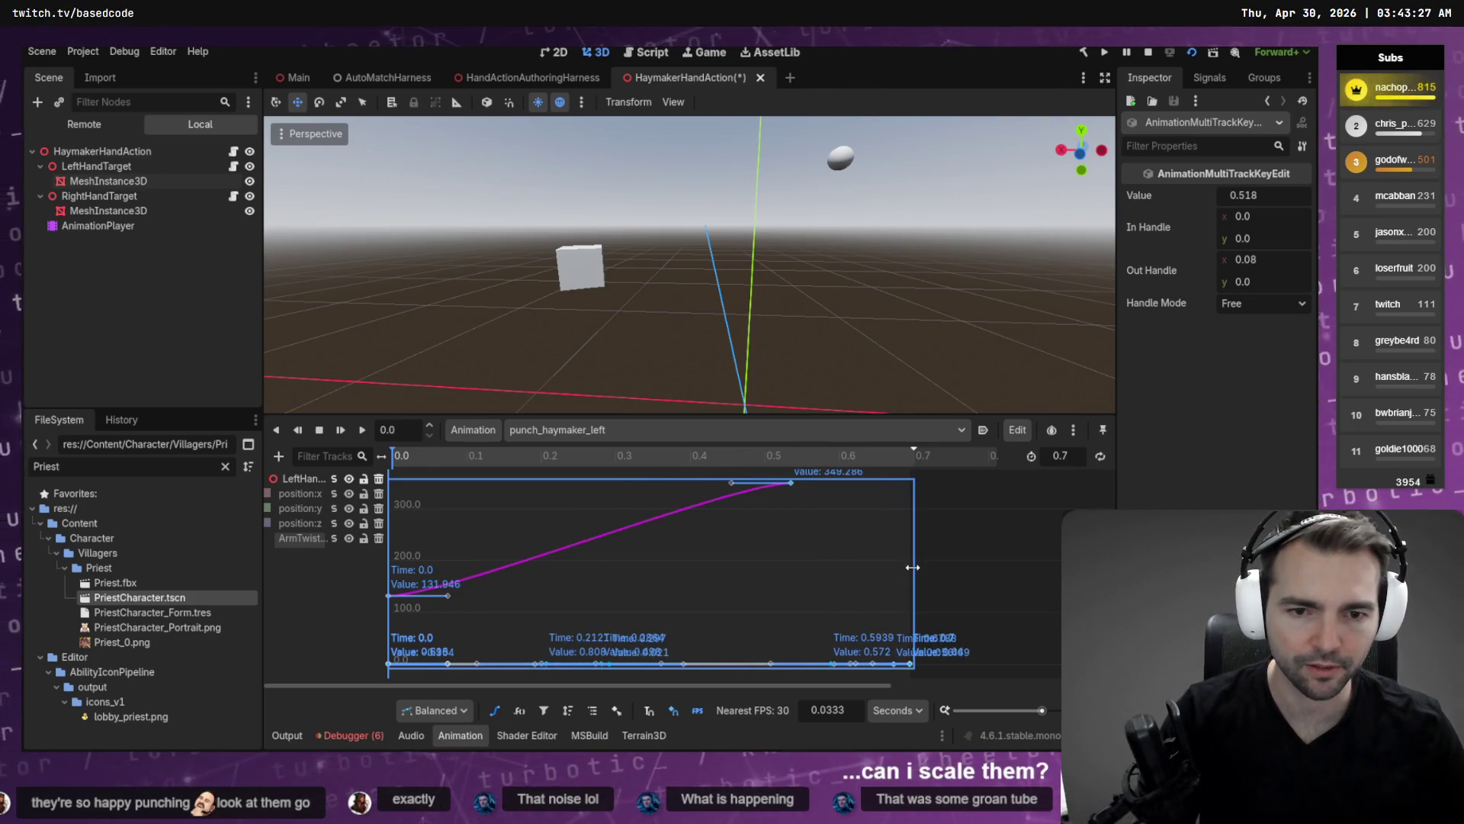
pyautogui.press('F5')
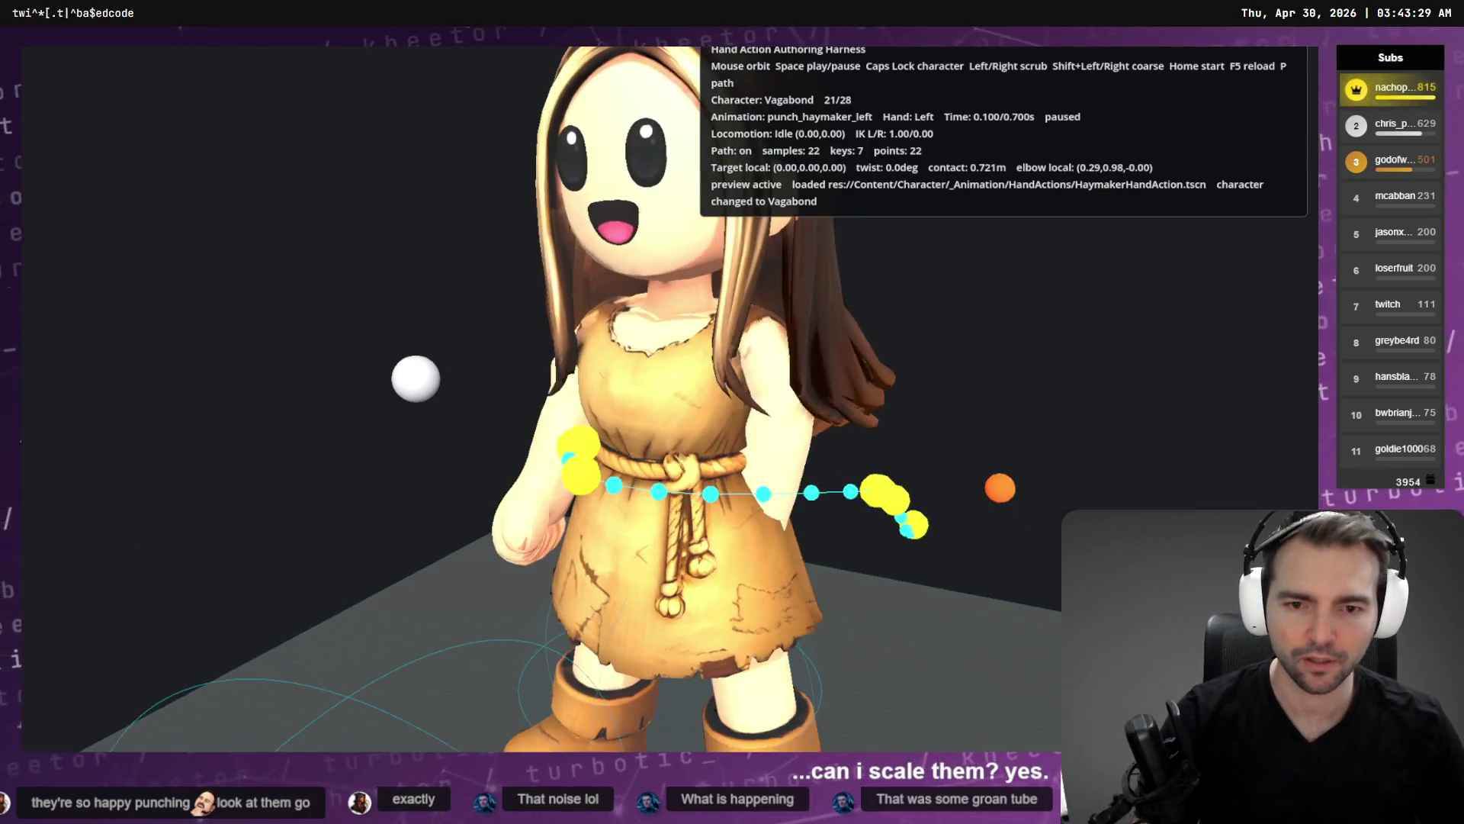
# Play the 0.7 s punch from the side and cycle the preview characters to the Zombie.
pyautogui.press('space')
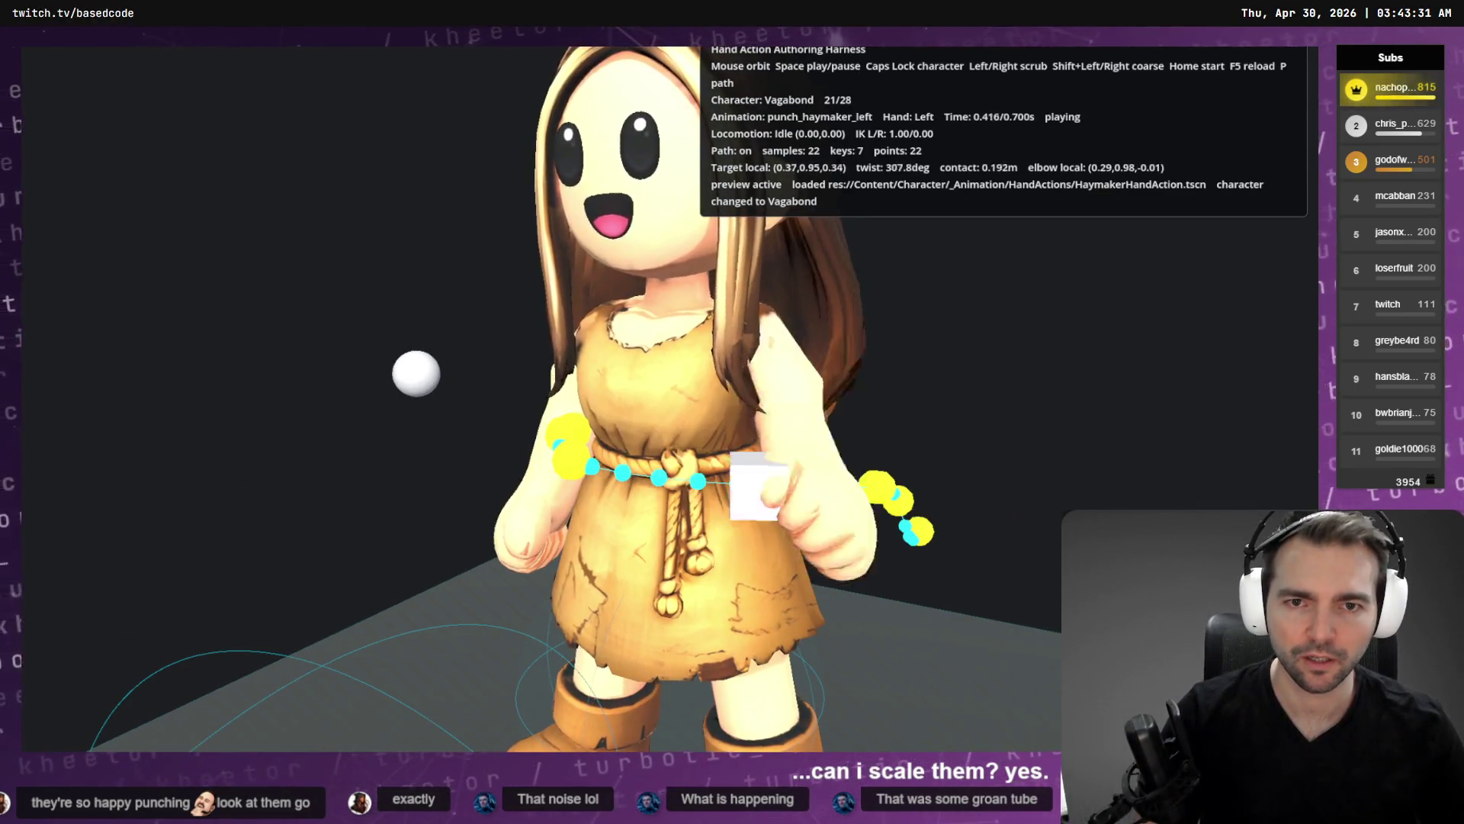
pyautogui.moveTo(732, 412); pyautogui.dragTo(503, 419)
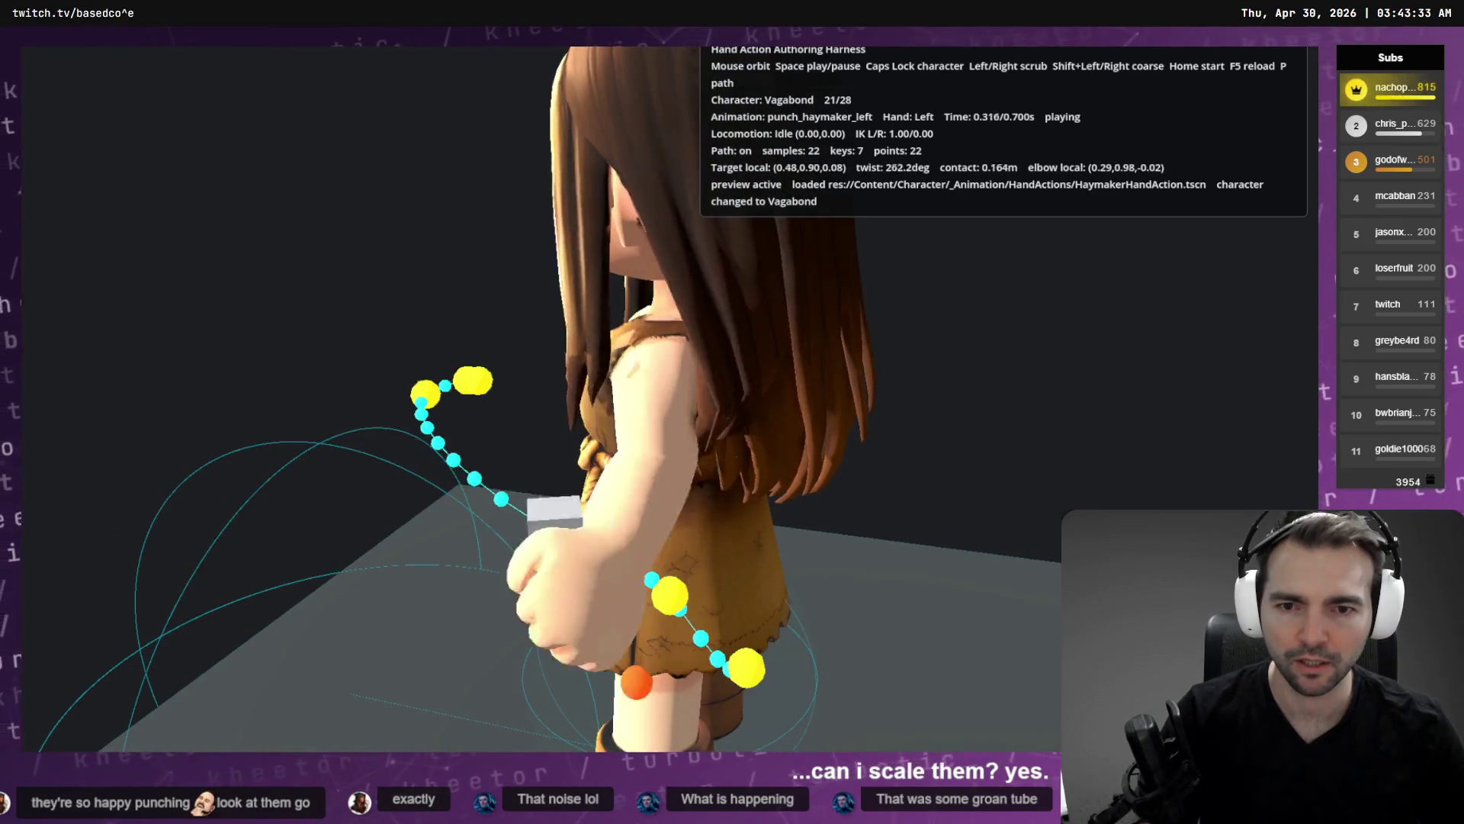
pyautogui.press('capslock')
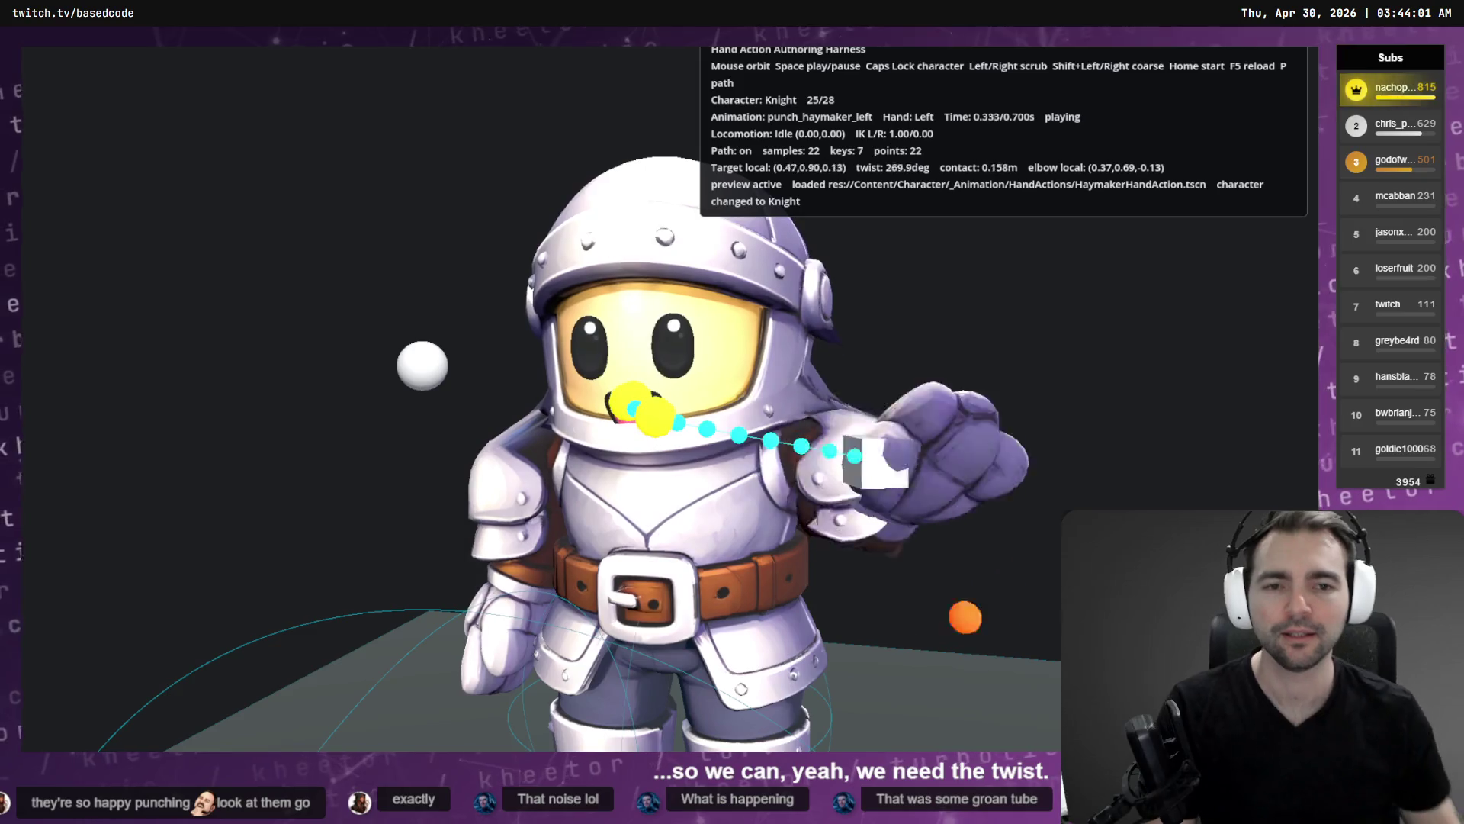
pyautogui.press('capslock')
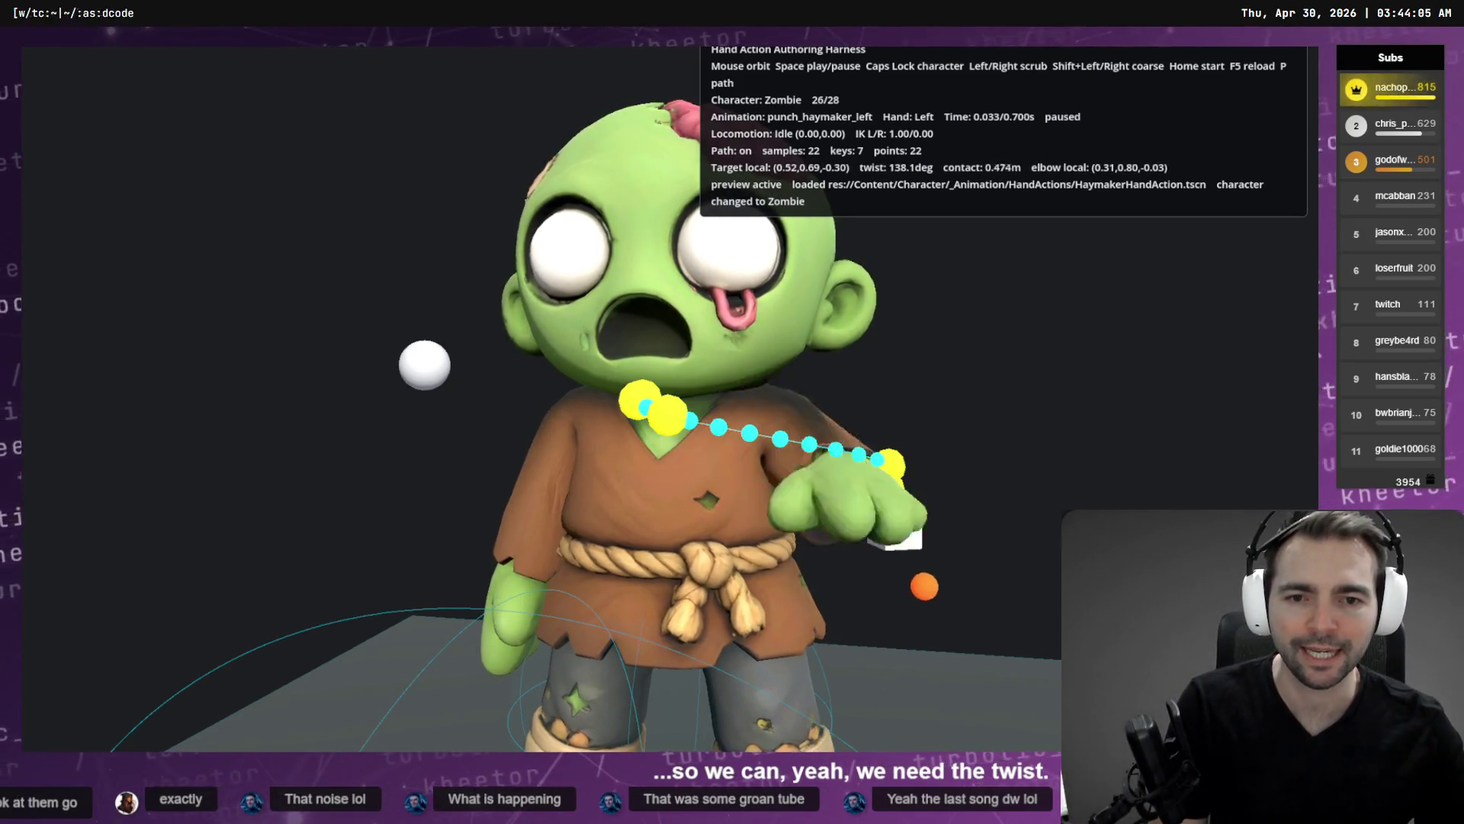
# Pause the Zombie's punch at its final pose (349.3° twist) and return to the twist curve.
pyautogui.press('space')
pyautogui.press('Right')
pyautogui.press('Right')
pyautogui.press('Right')
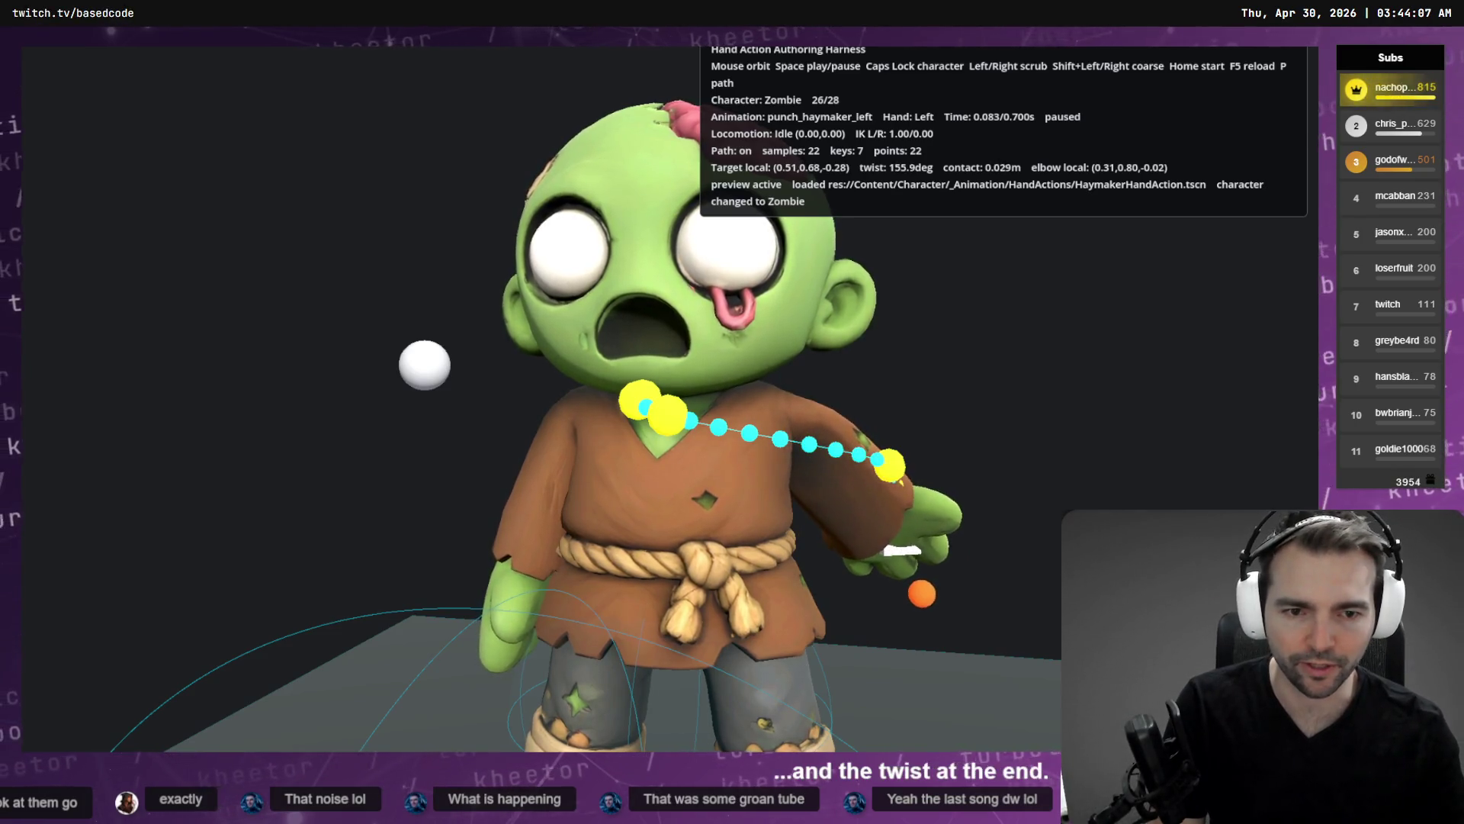
pyautogui.press('Right')
pyautogui.press('Right')
pyautogui.press('Right')
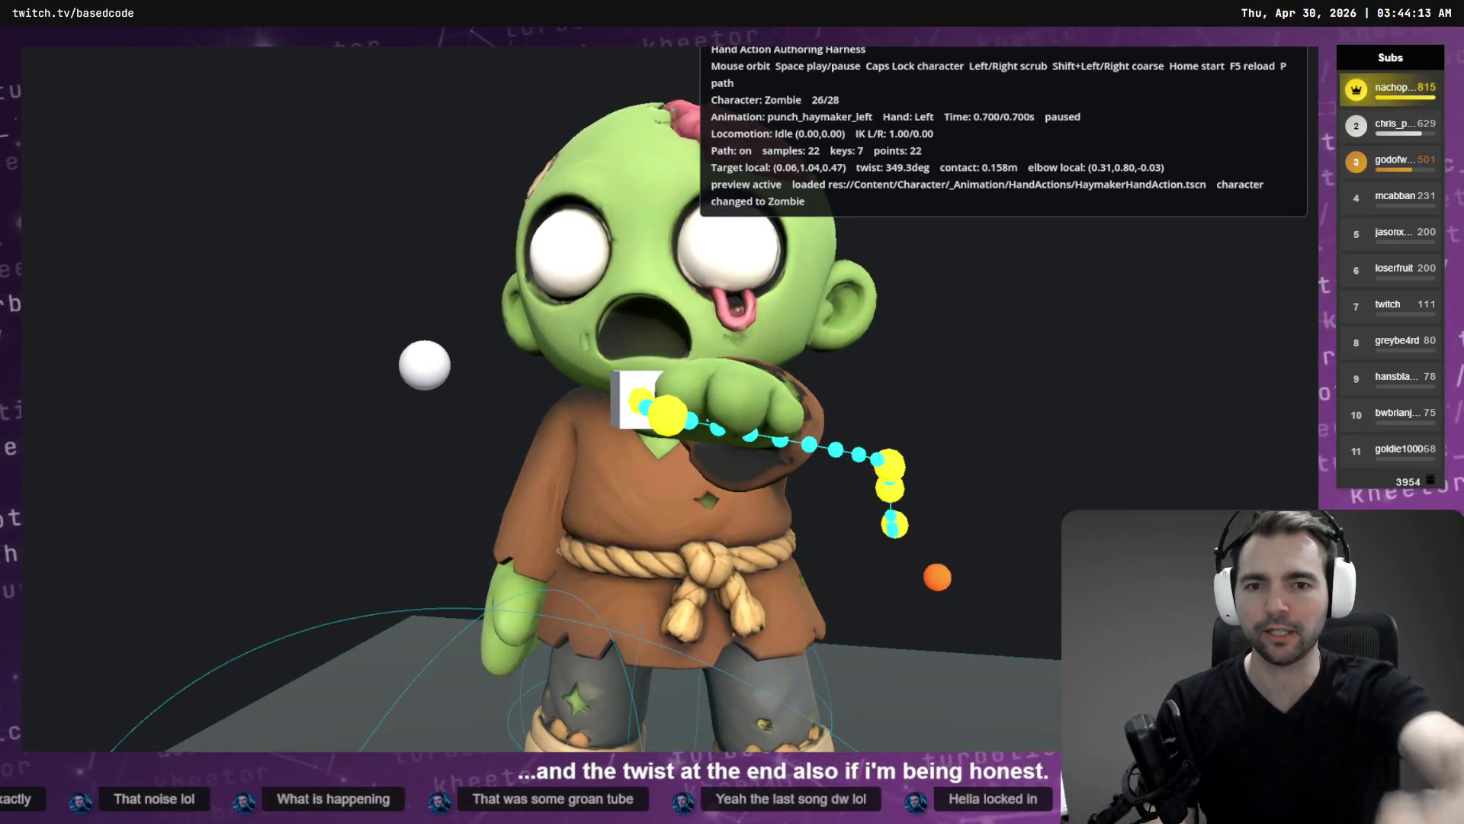
pyautogui.hotkey('alt', 'Tab')
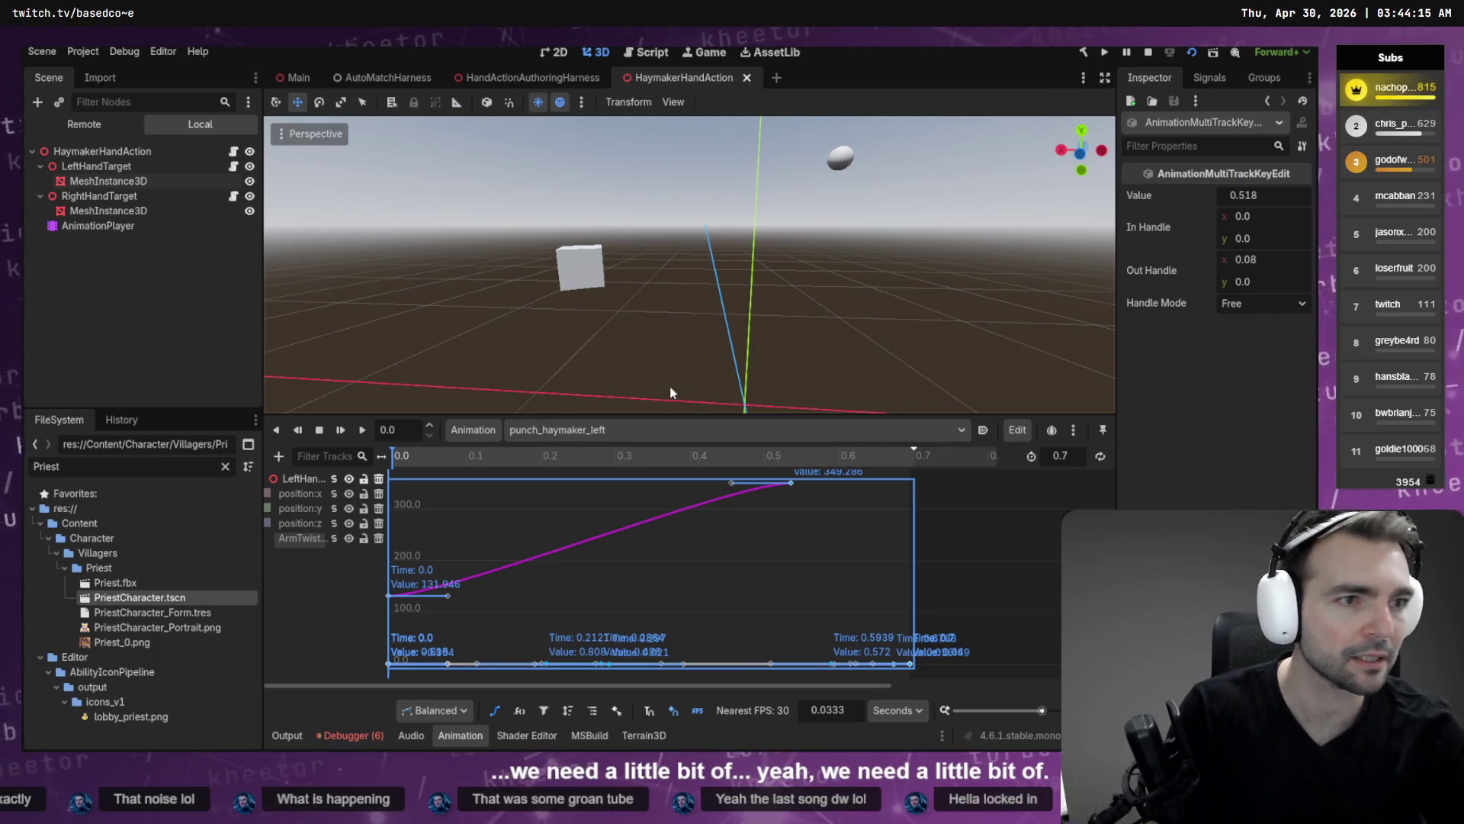
pyautogui.hotkey('alt', 'Tab')
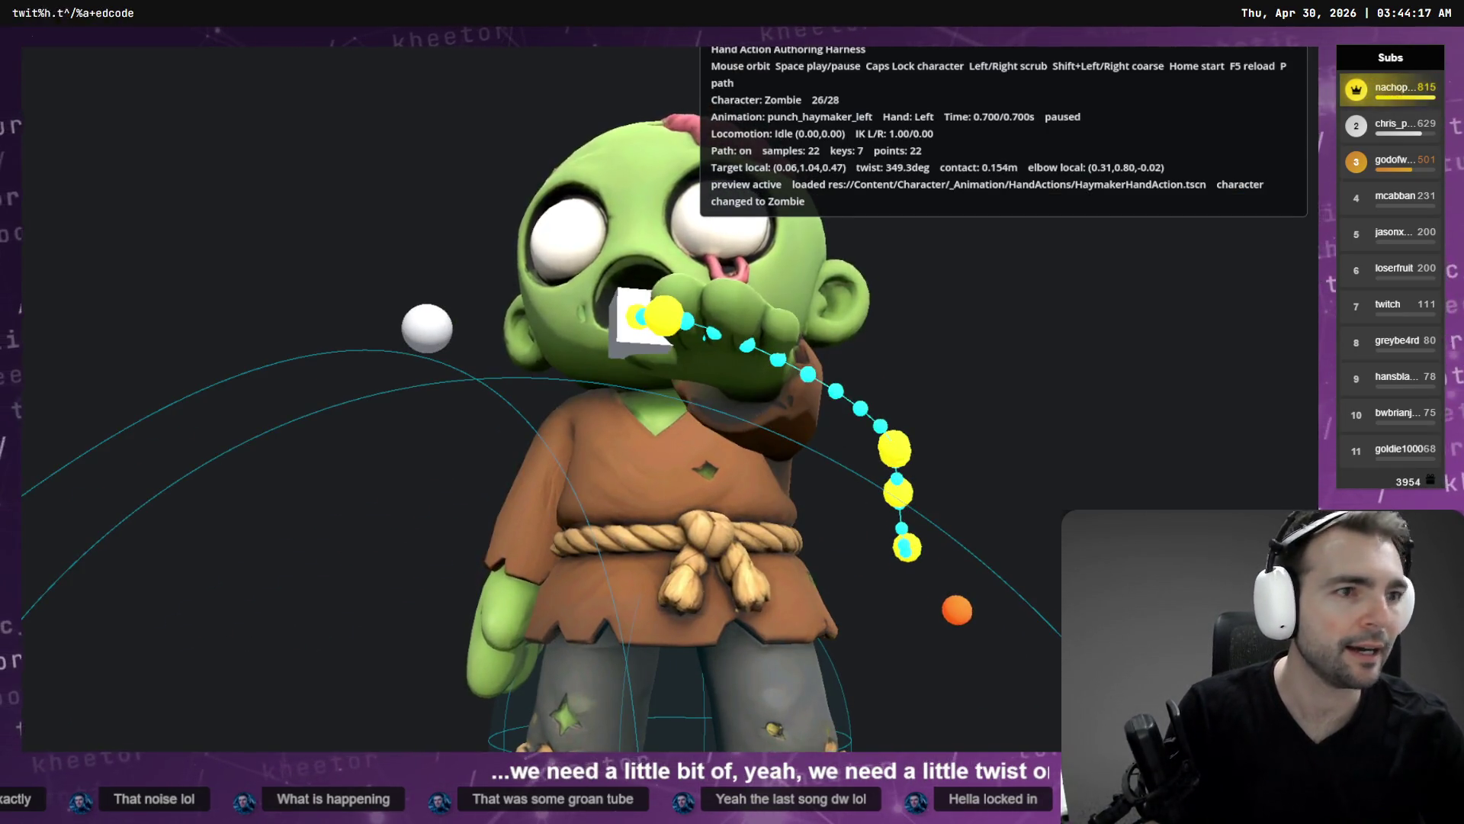
pyautogui.hotkey('alt', 'Tab')
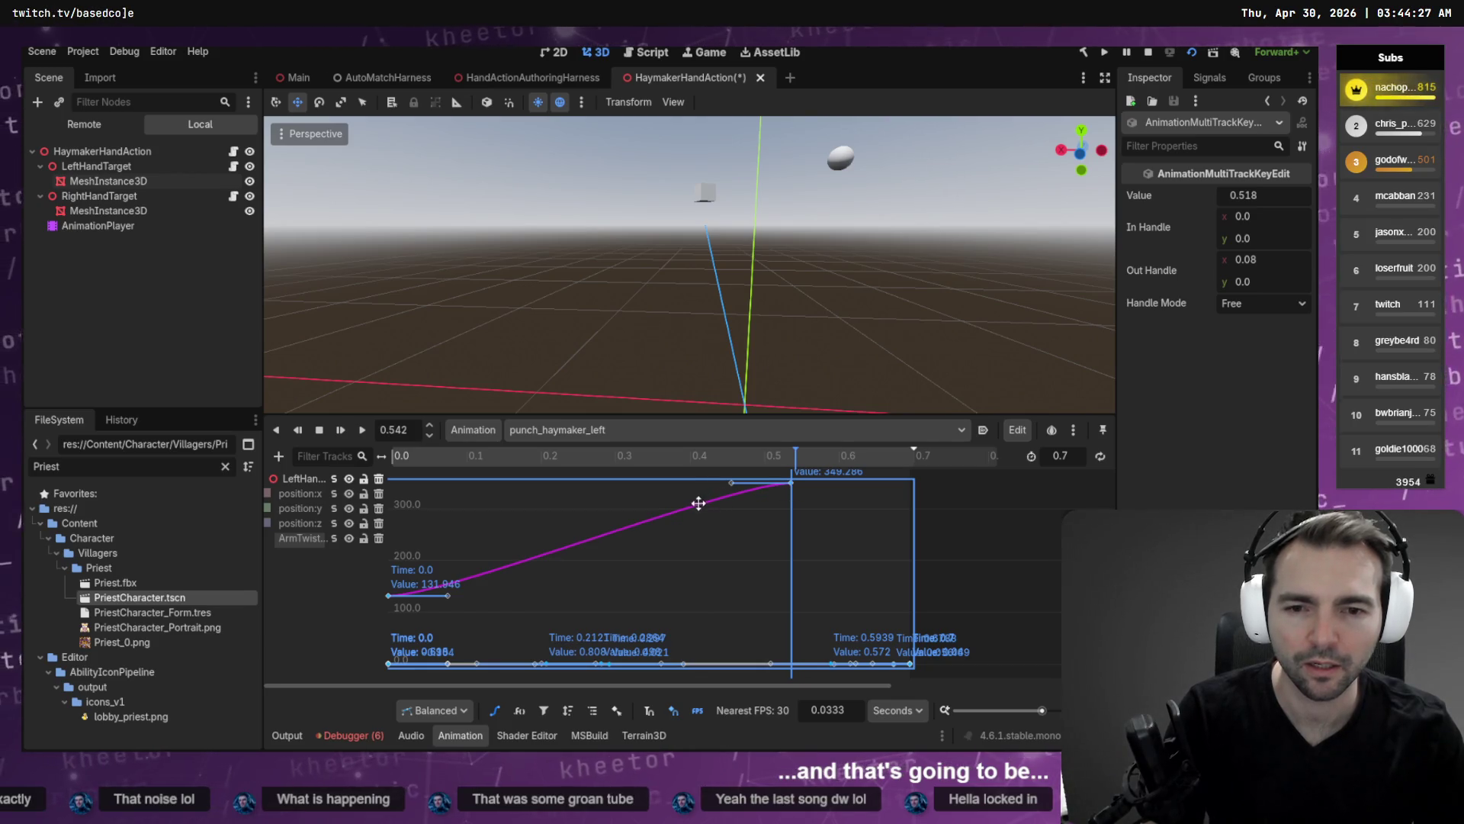
# Insert a twist key at 0.3333 s and raise it to 323.738.
pyautogui.rightClick(641, 529)
pyautogui.click(668, 538)
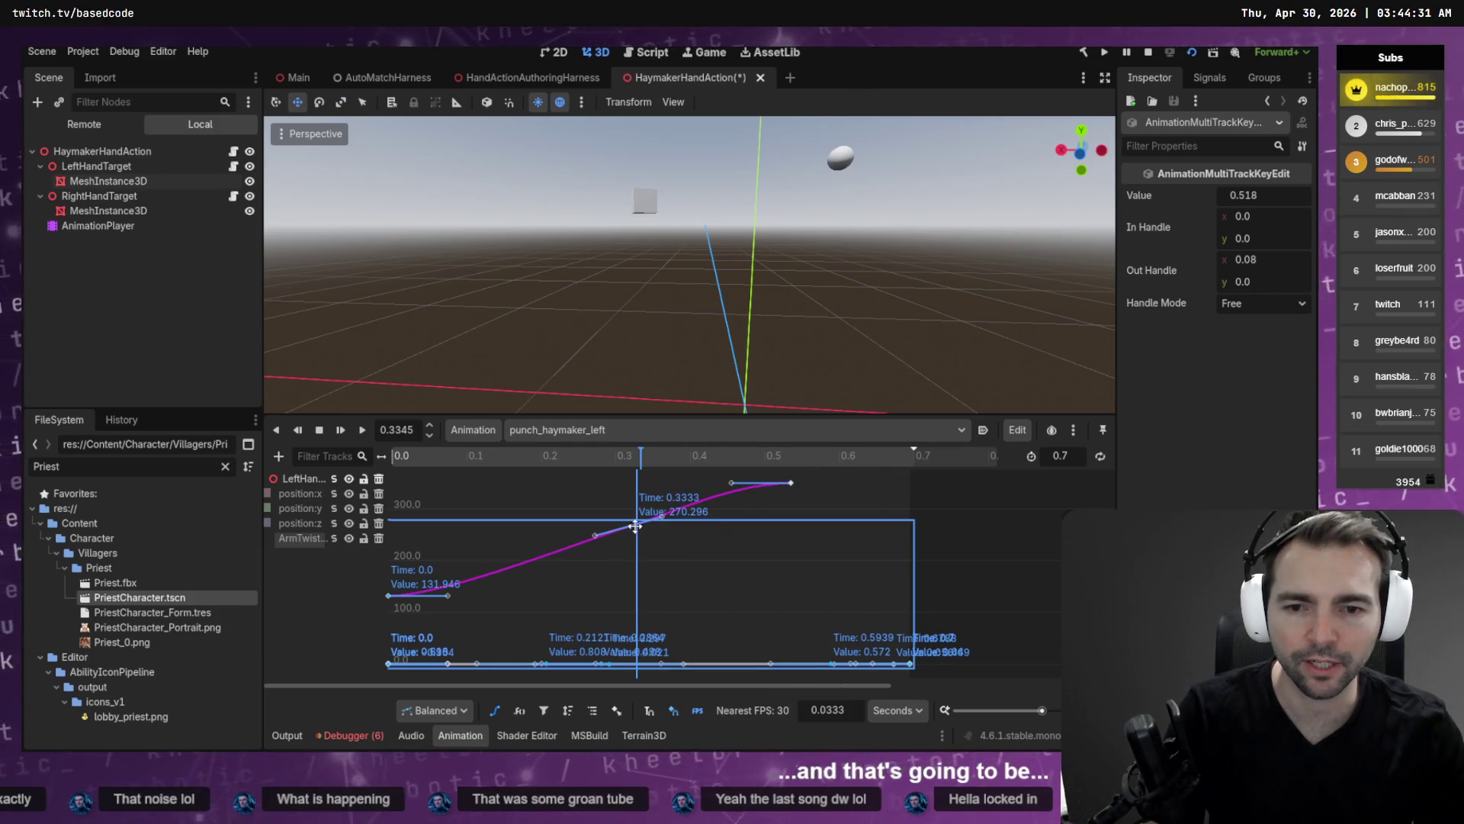
pyautogui.click(636, 523)
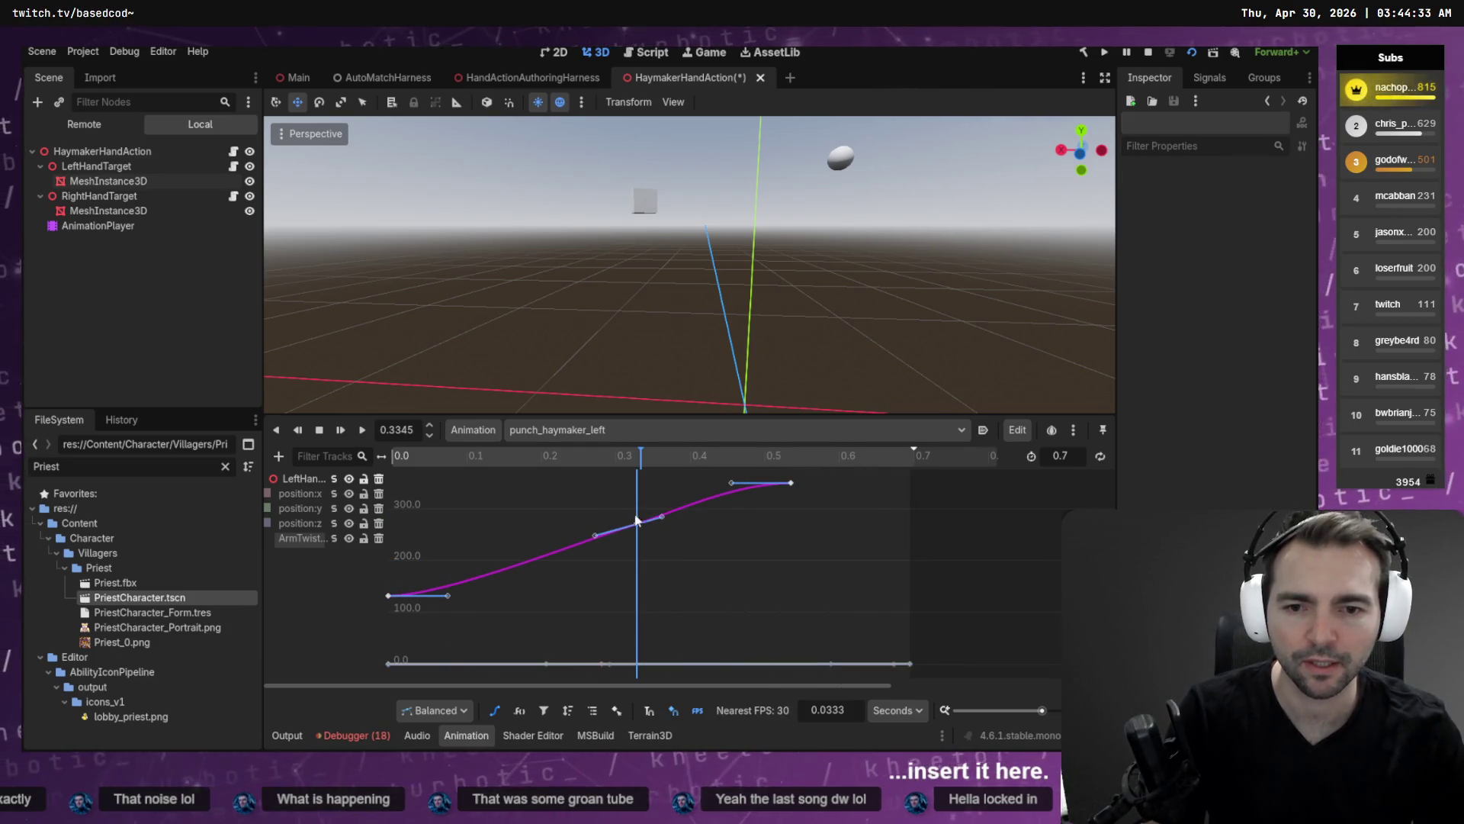
pyautogui.moveTo(636, 503); pyautogui.dragTo(637, 498)
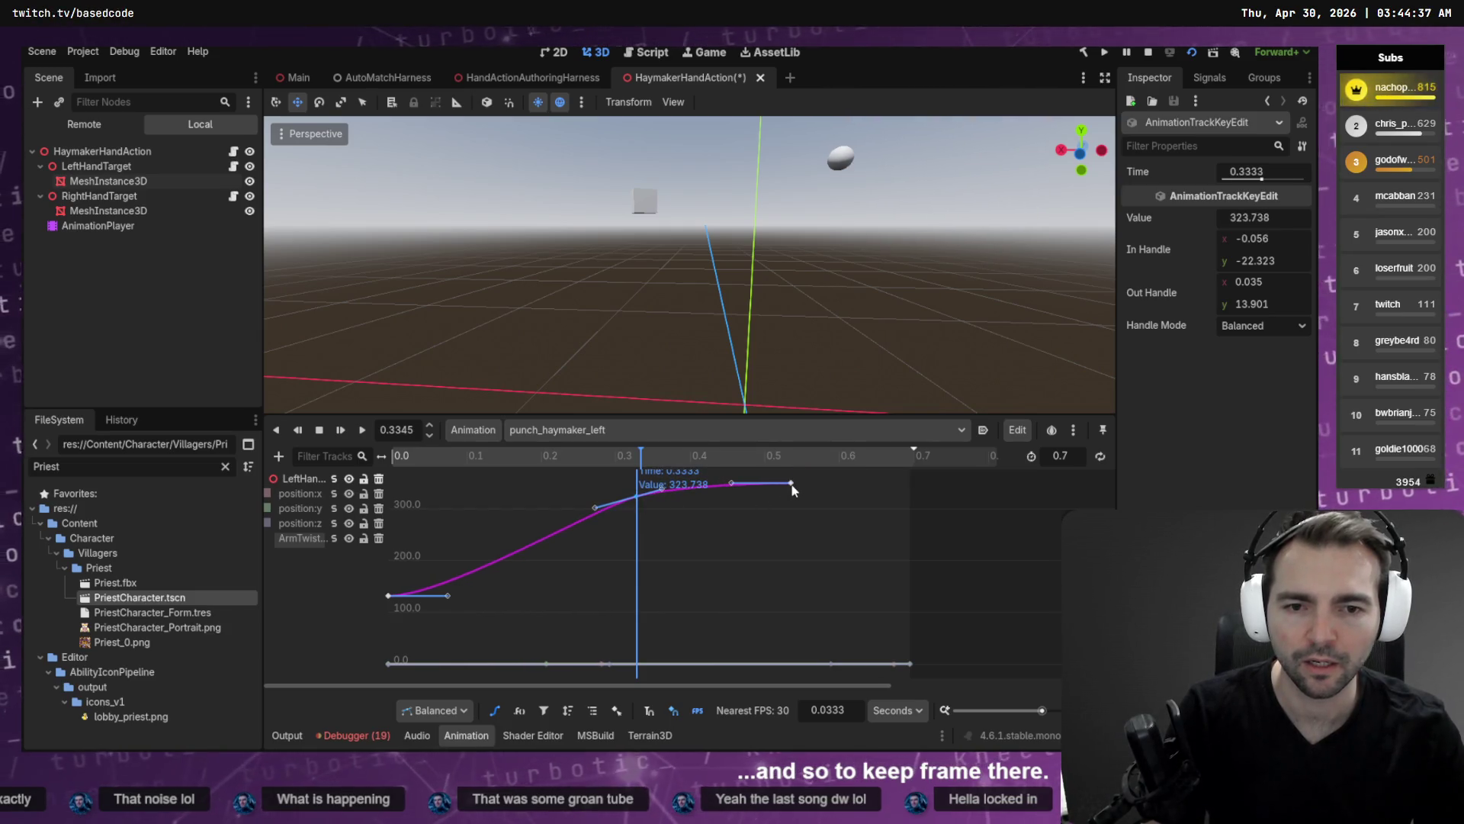
# Save and run the Zombie preview several times to check the new twist key.
pyautogui.press('F5')
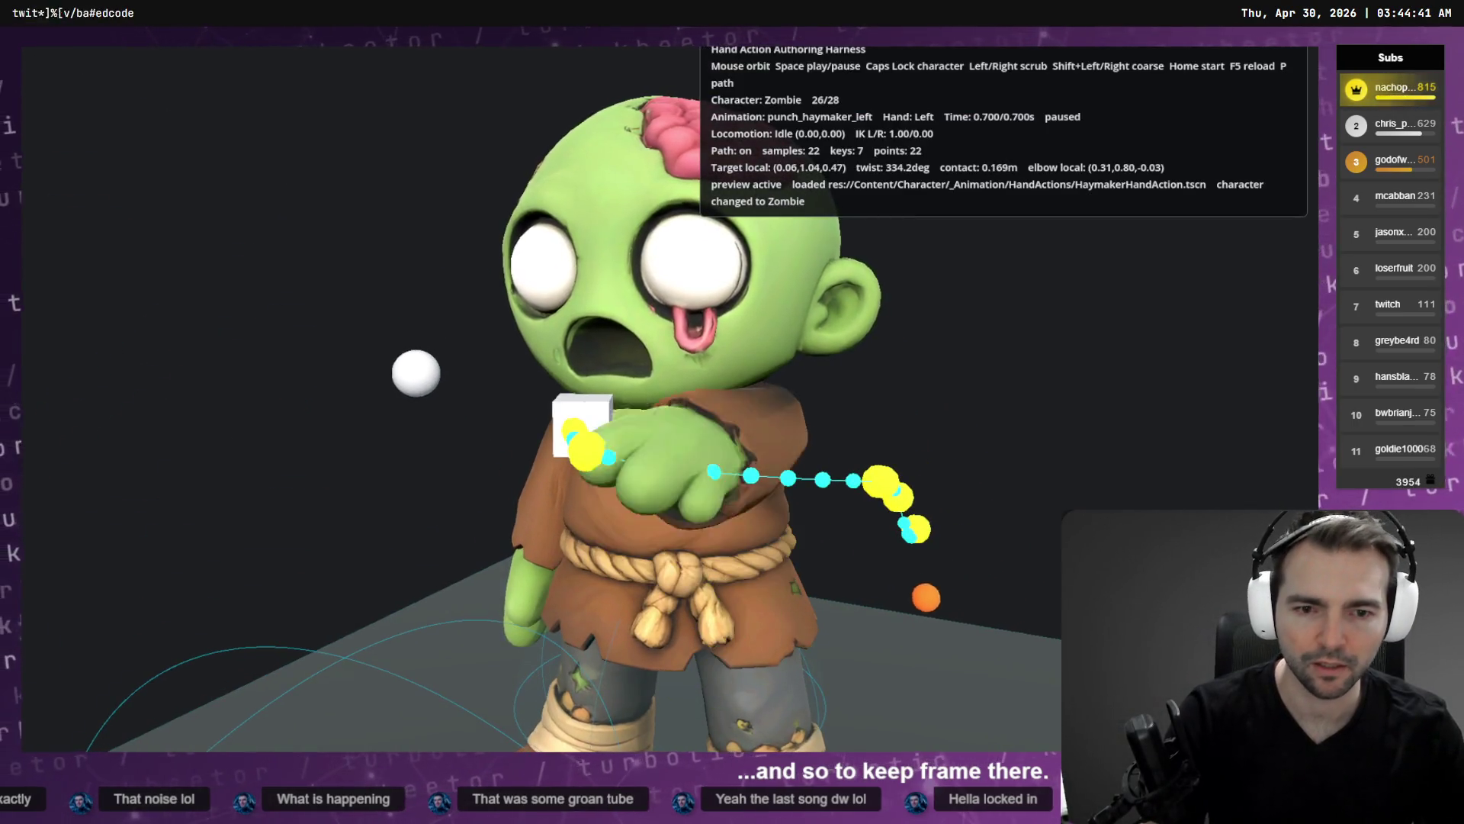
pyautogui.press('F8')
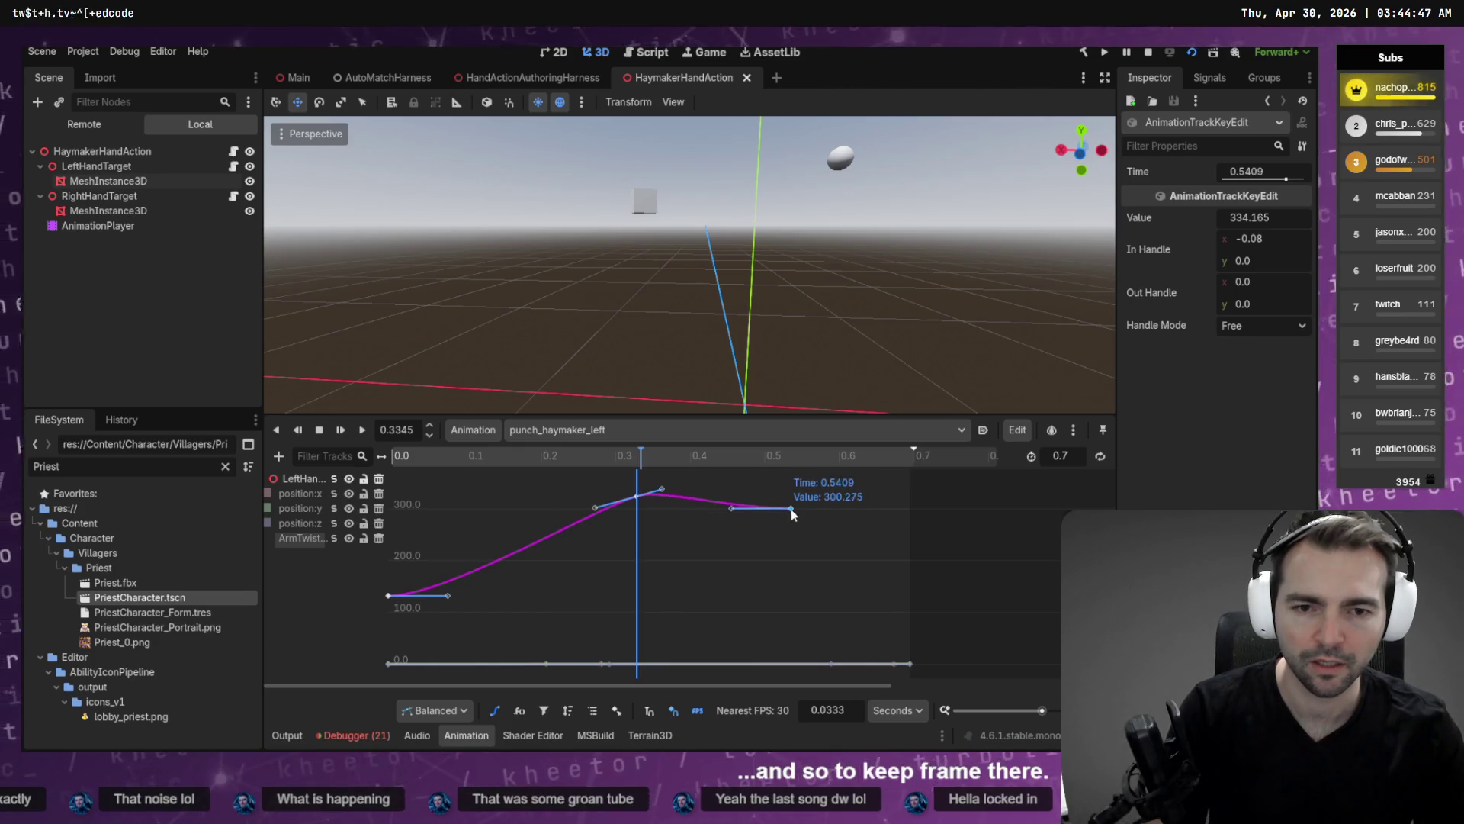
pyautogui.press('F5')
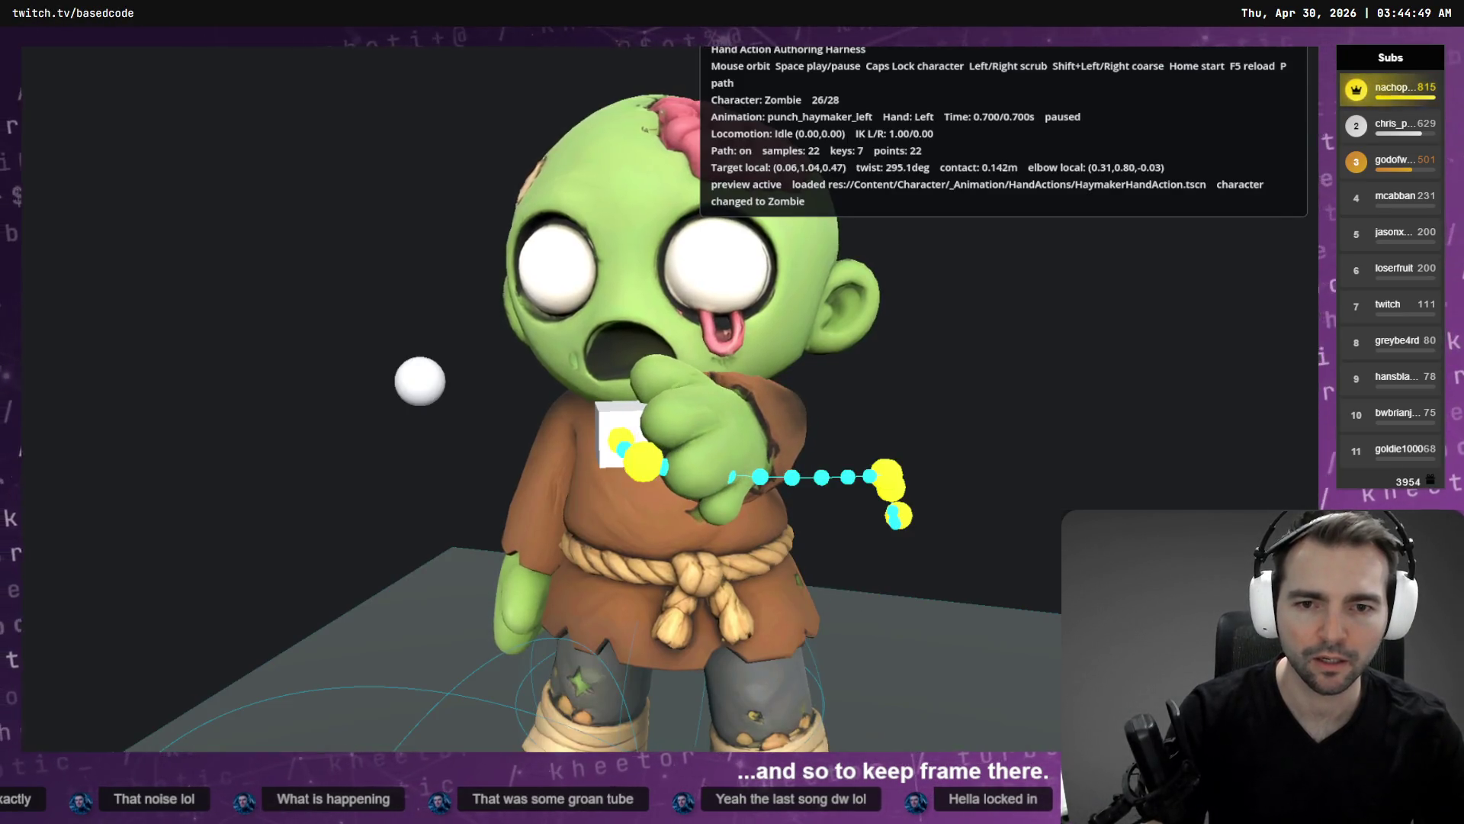
pyautogui.press('F8')
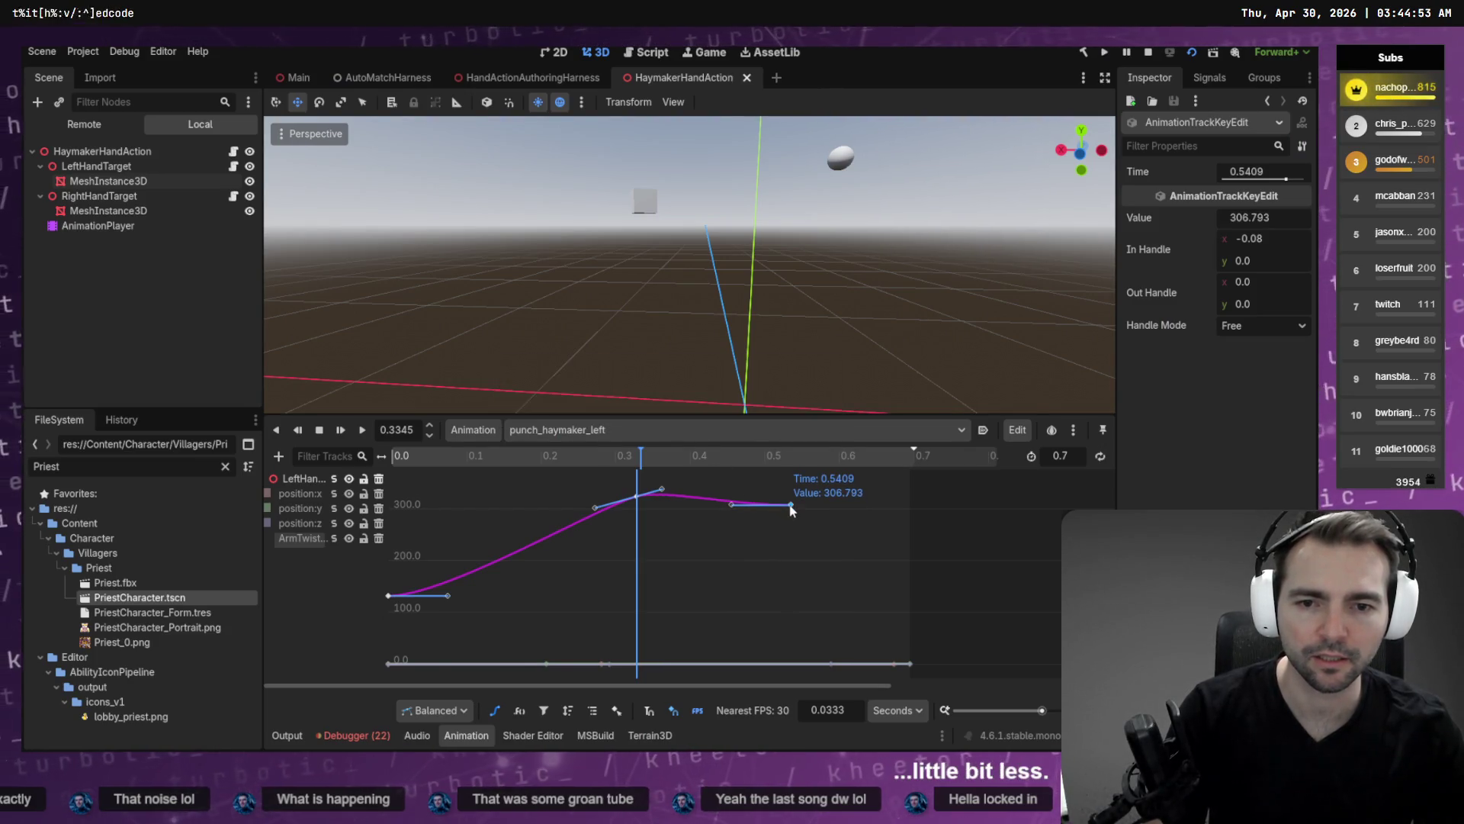
pyautogui.press('F5')
pyautogui.press('F8')
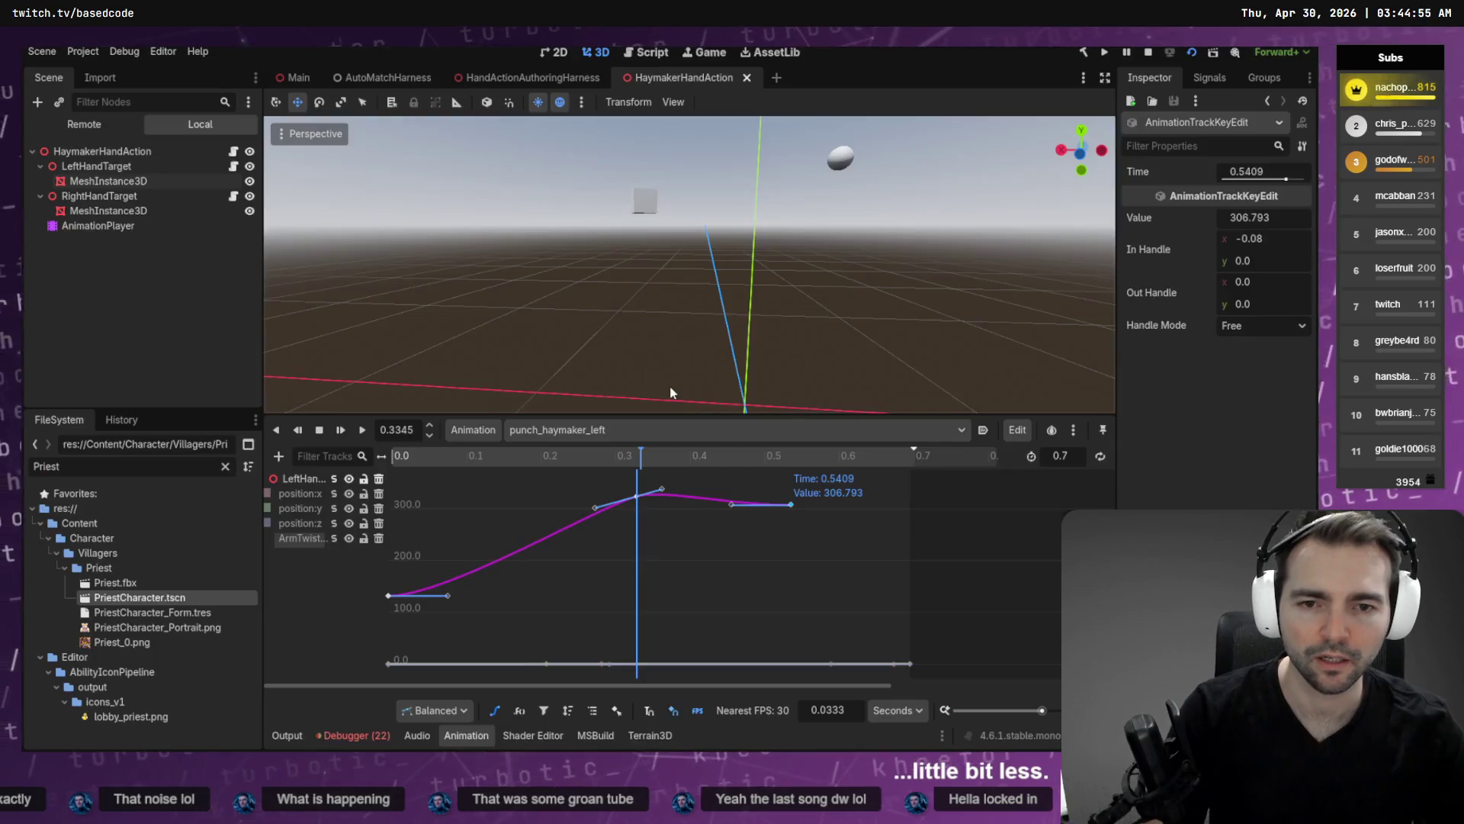
# Lower the twist curve's last key slightly and rerun the preview.
pyautogui.click(791, 507)
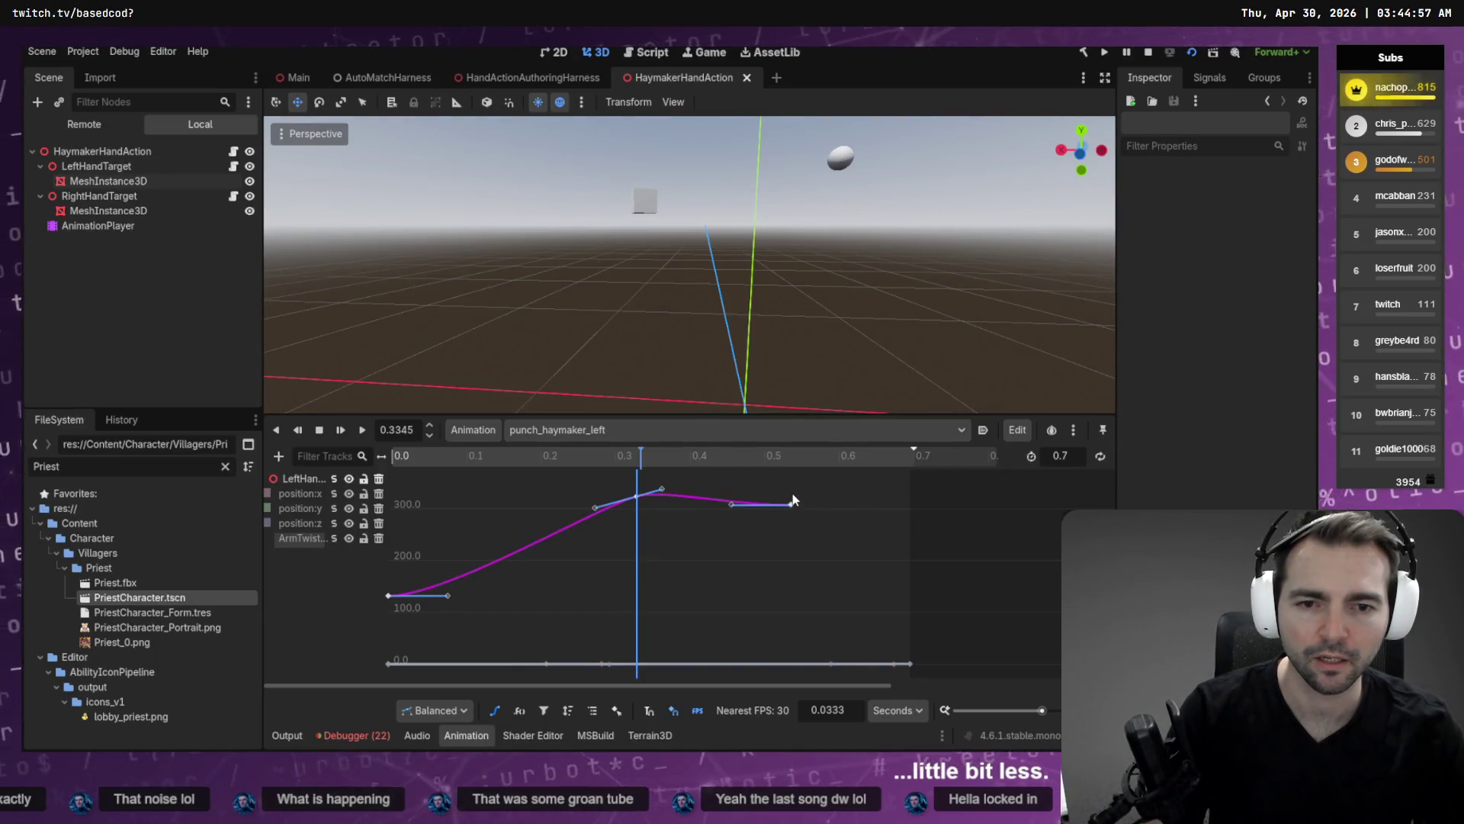
pyautogui.click(792, 503)
pyautogui.moveTo(795, 492); pyautogui.dragTo(795, 496)
pyautogui.press('F5')
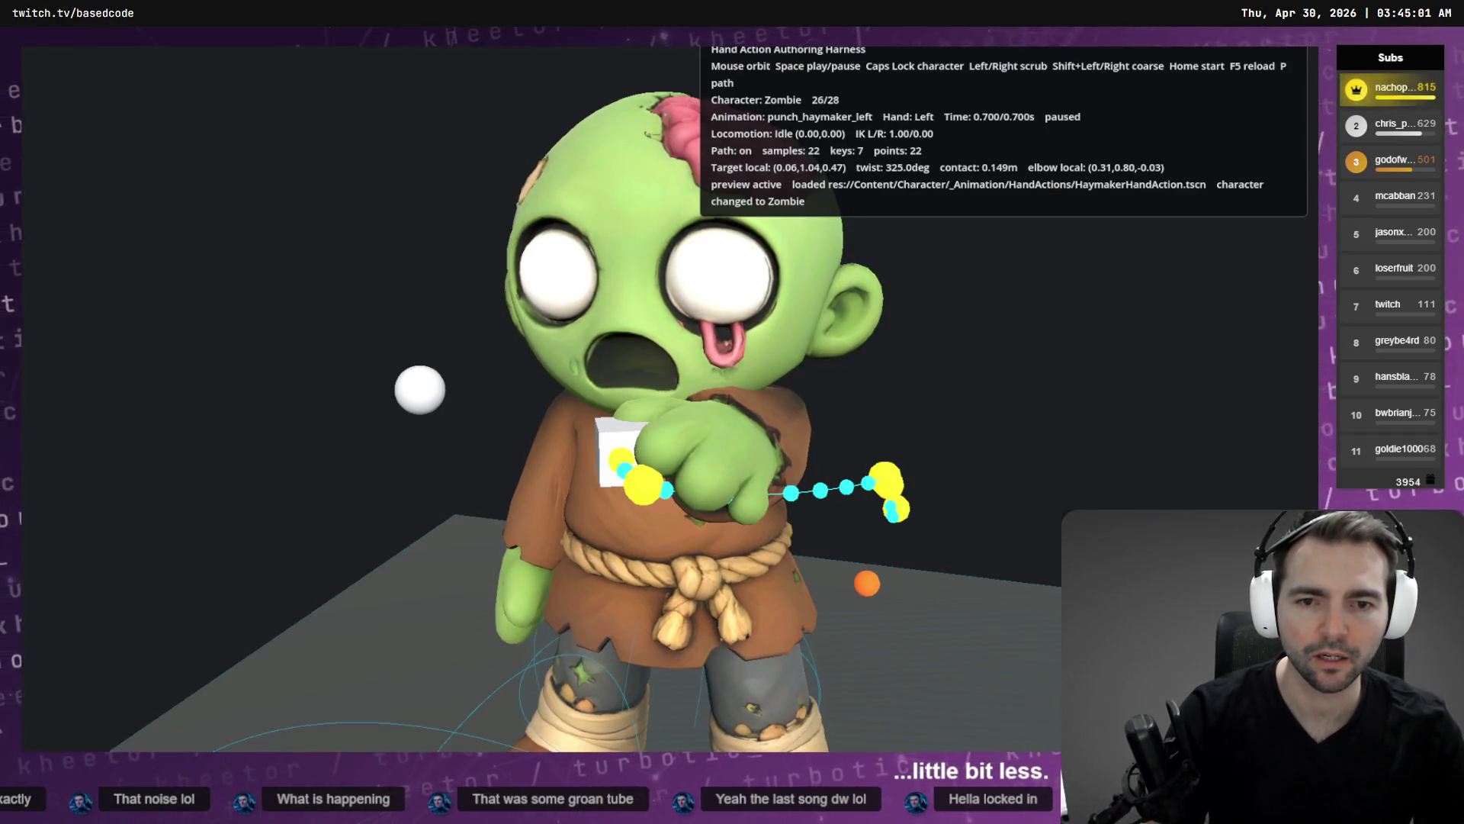
# Scrub the Zombie's punch back near its start, forward to 0.6 s, and play it.
pyautogui.press('Left')
pyautogui.press('Left')
pyautogui.press('Left')
pyautogui.press('Left')
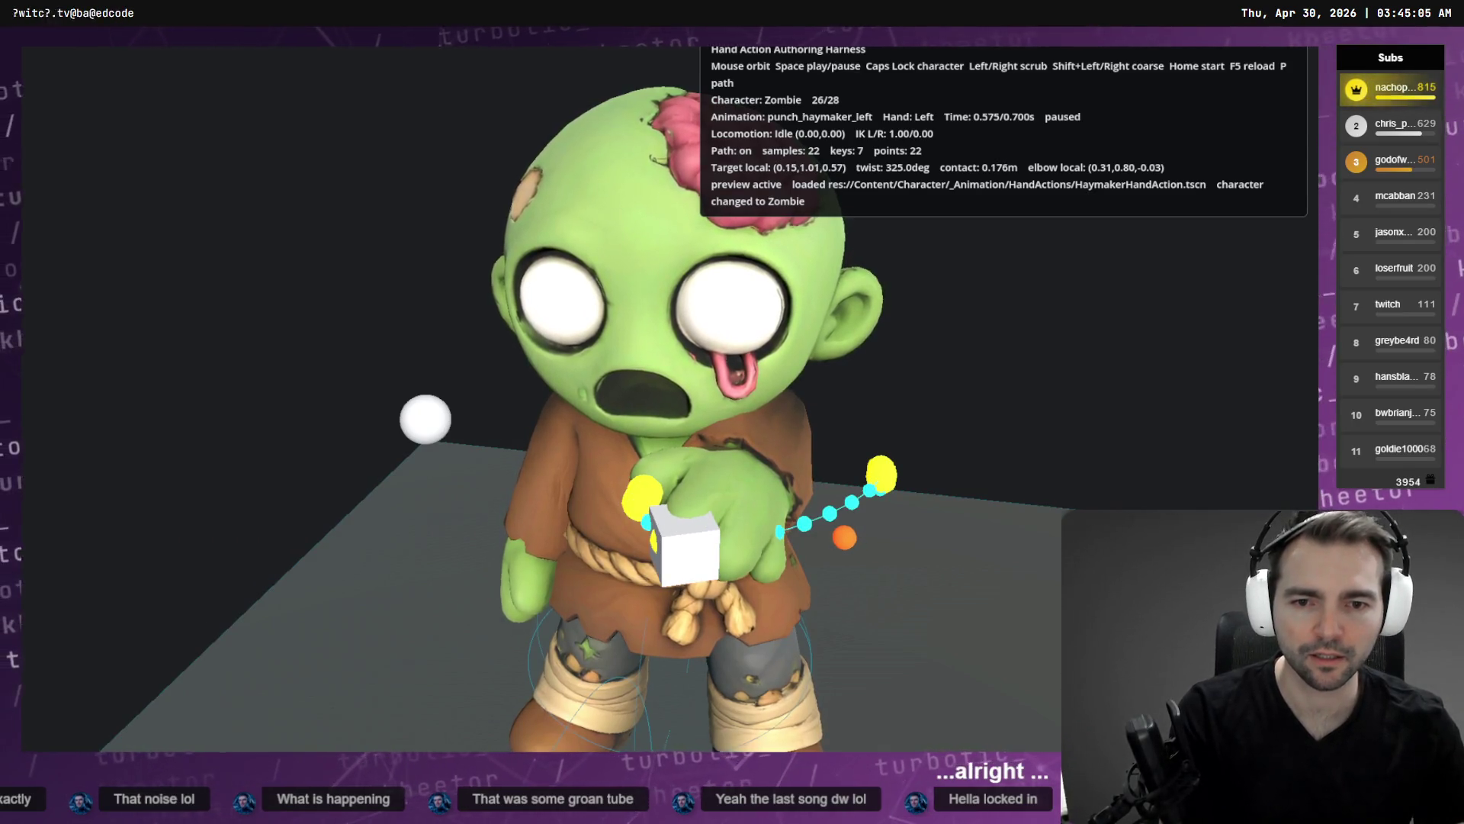
pyautogui.hotkey('shift', 'Left')
pyautogui.hotkey('shift', 'Left')
pyautogui.hotkey('shift', 'Left')
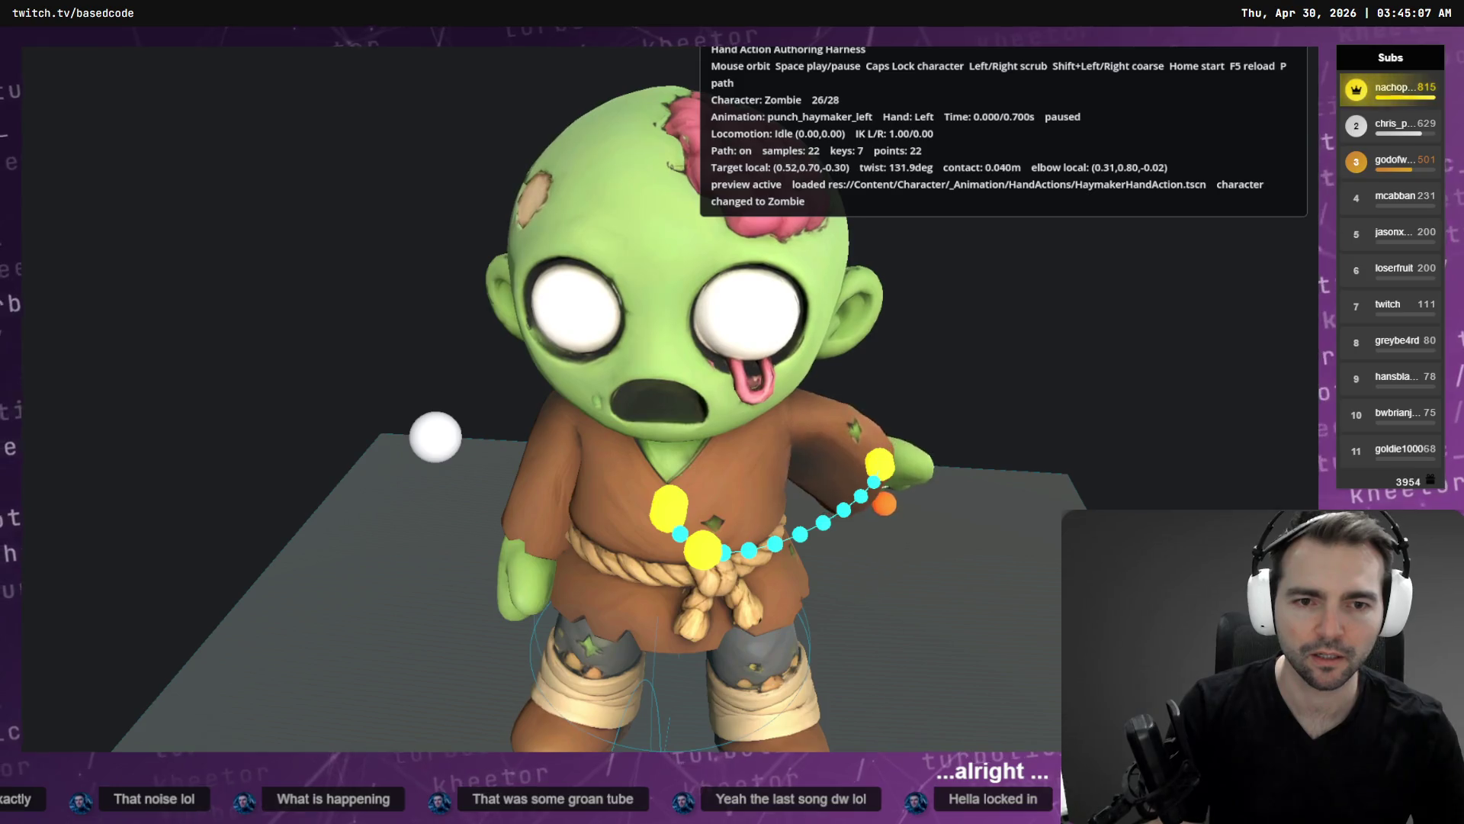
pyautogui.hotkey('shift', 'Right')
pyautogui.hotkey('shift', 'Right')
pyautogui.hotkey('shift', 'Right')
pyautogui.press('Right')
pyautogui.press('space')
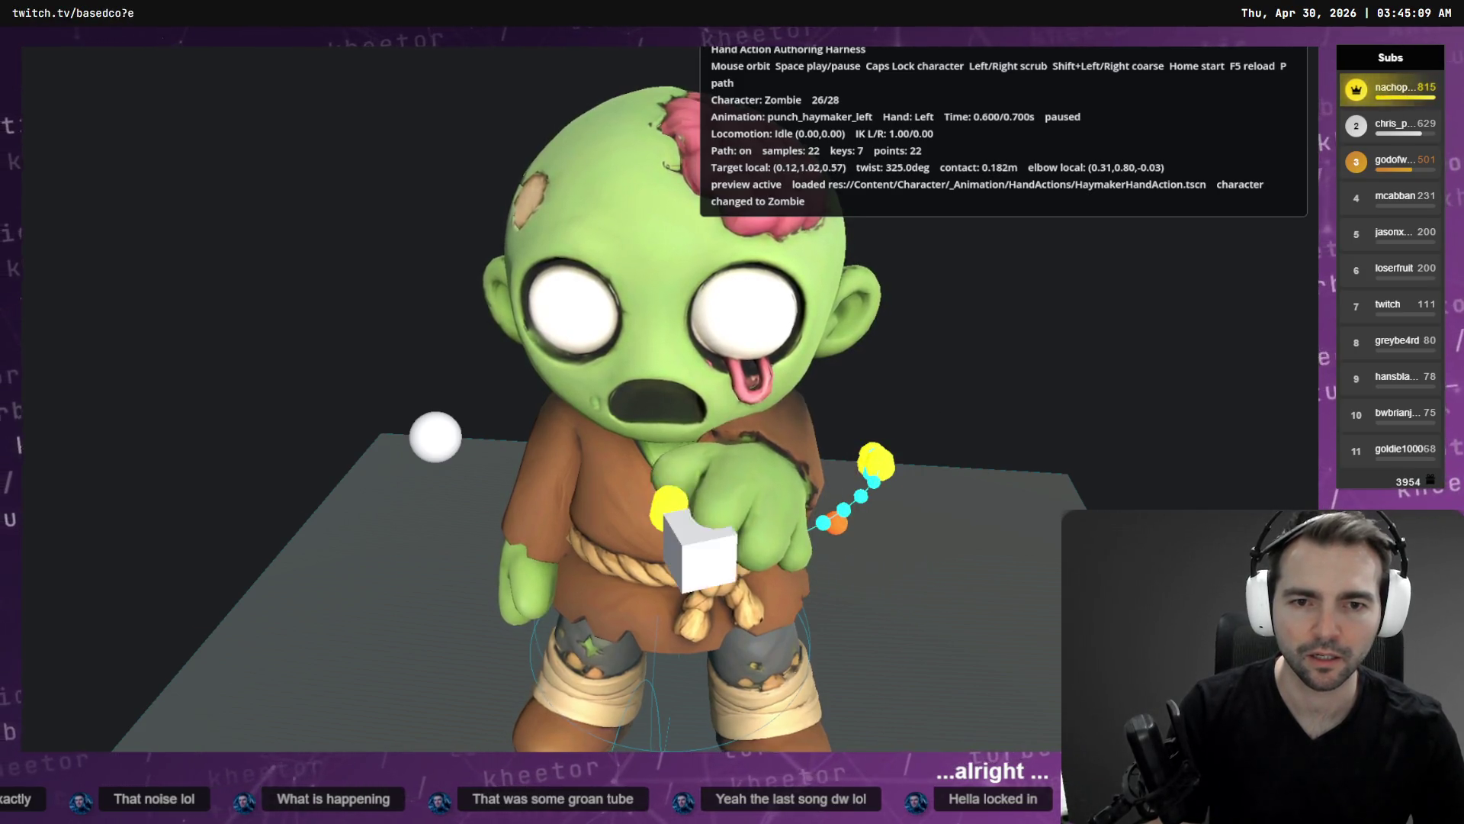
# Watch the punch from the Zombie's side, pause near its start, and go to the agent terminal.
pyautogui.moveTo(534, 381)
pyautogui.mouseDown()
pyautogui.moveTo(763, 366)
pyautogui.moveTo(465, 373)
pyautogui.mouseUp()
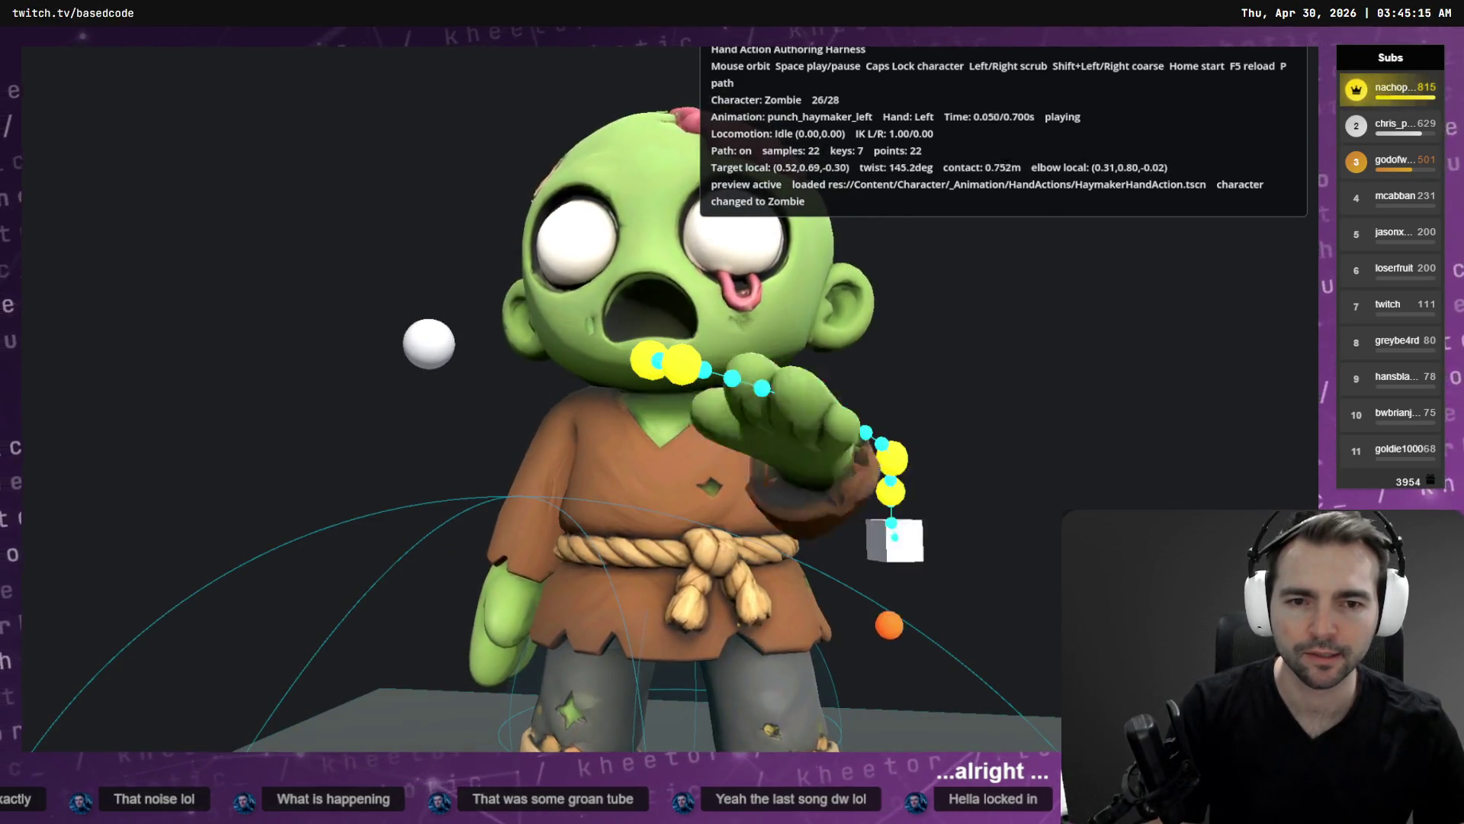
pyautogui.moveTo(465, 374); pyautogui.dragTo(358, 374)
pyautogui.press('space')
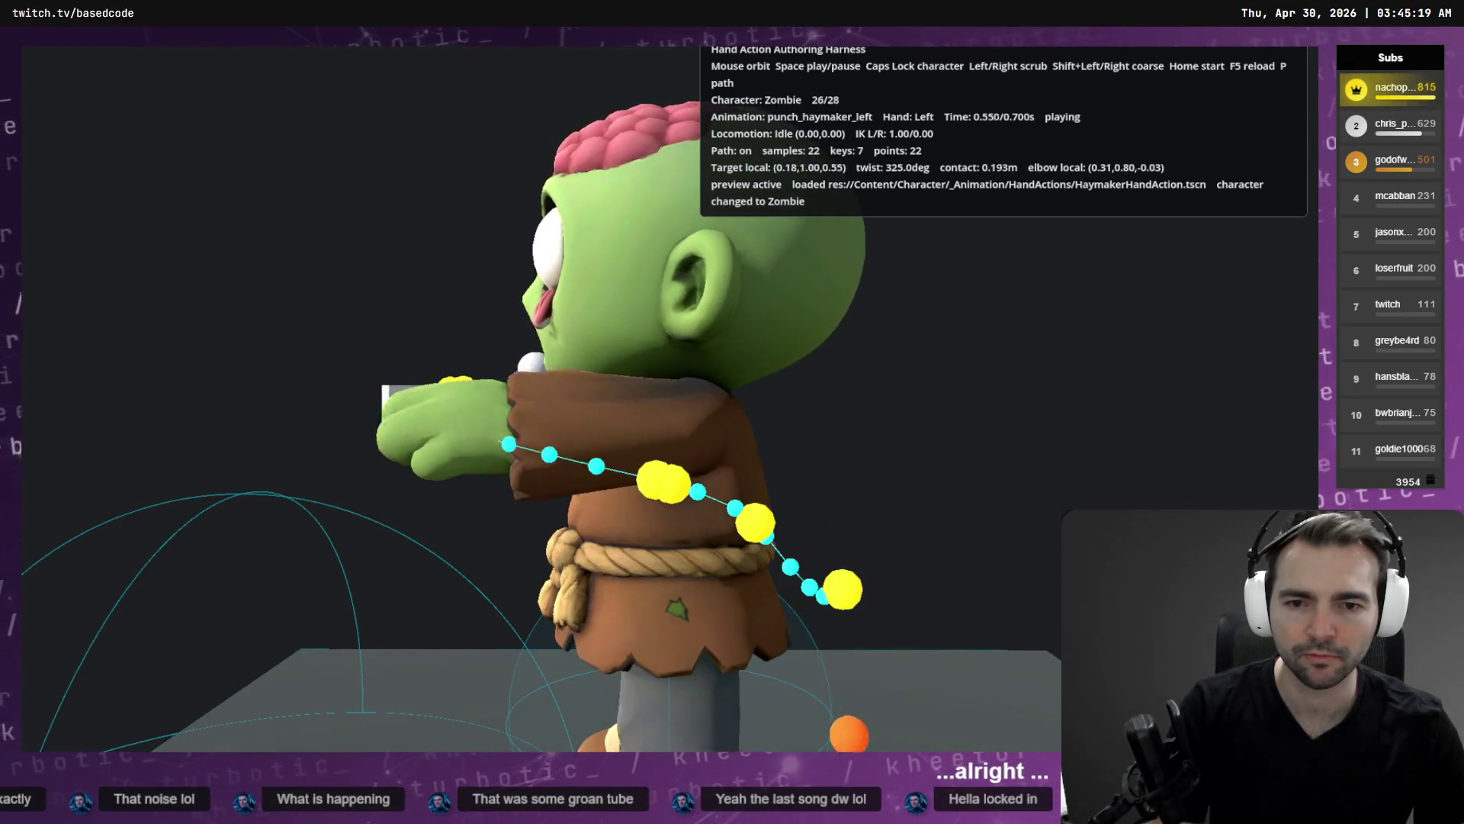
pyautogui.press('space')
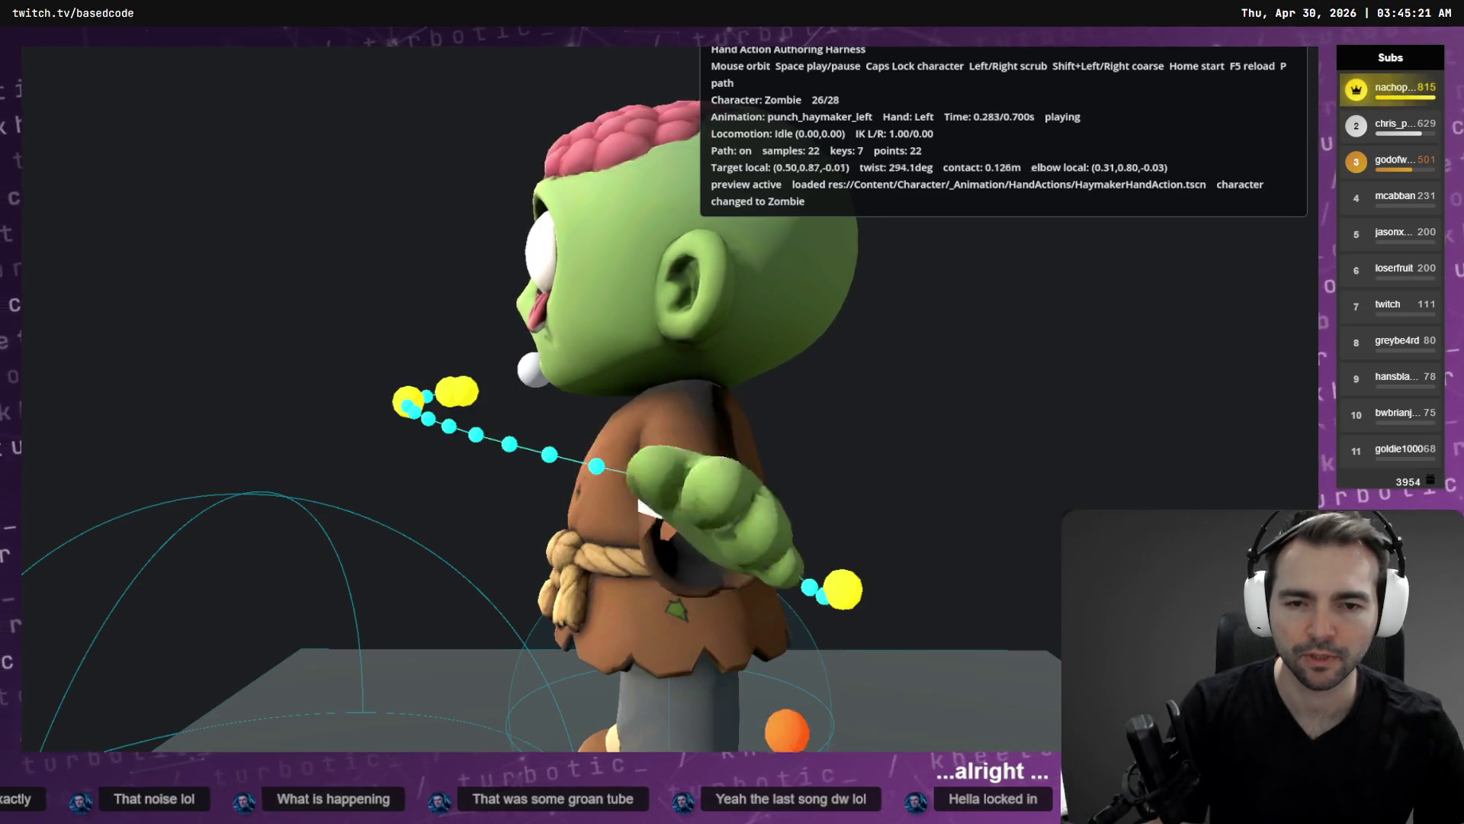
pyautogui.moveTo(358, 373)
pyautogui.mouseDown()
pyautogui.moveTo(179, 374)
pyautogui.moveTo(290, 374)
pyautogui.mouseUp()
pyautogui.press('space')
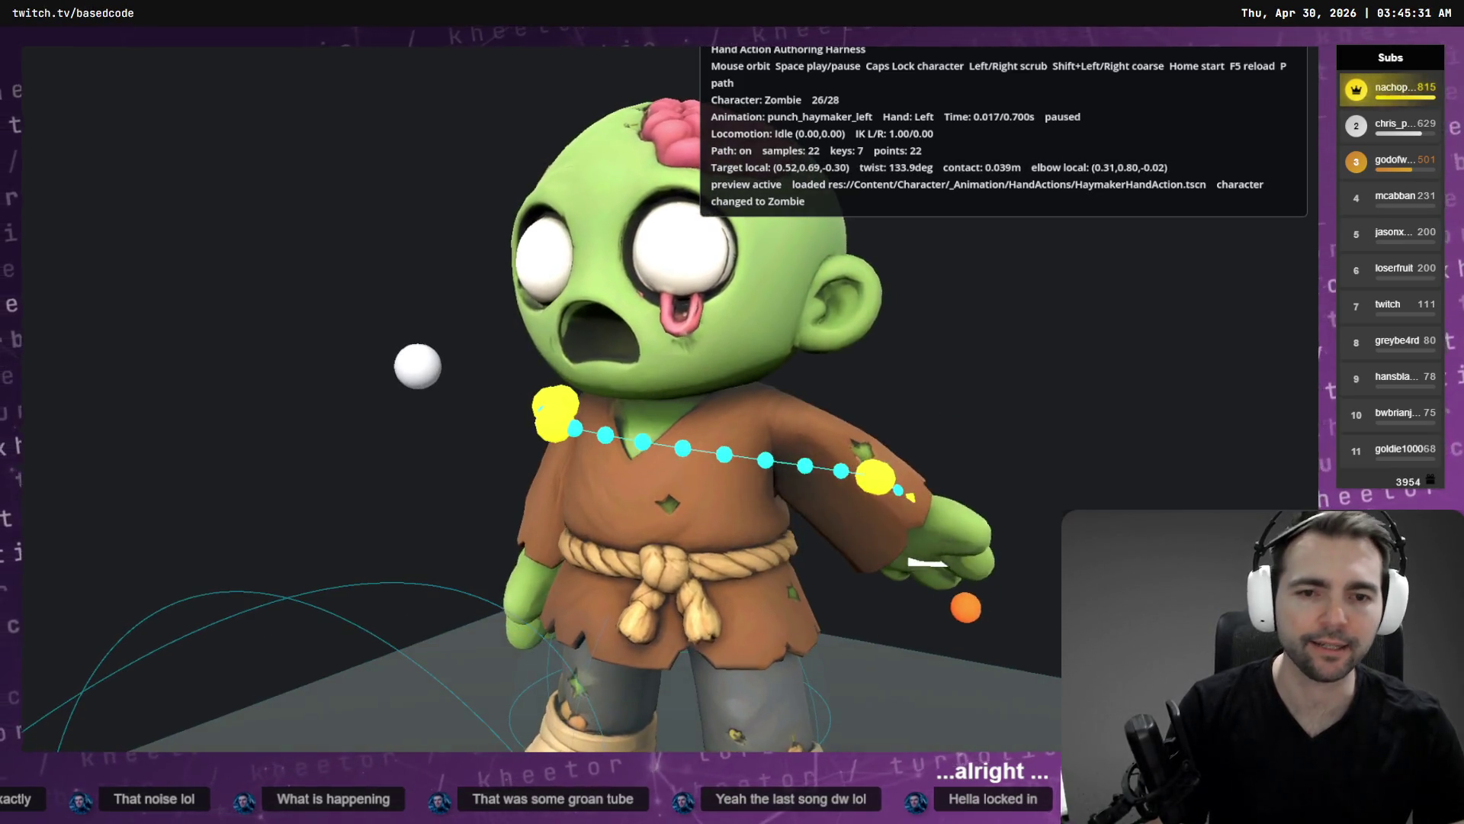
pyautogui.hotkey('alt', 'F4')
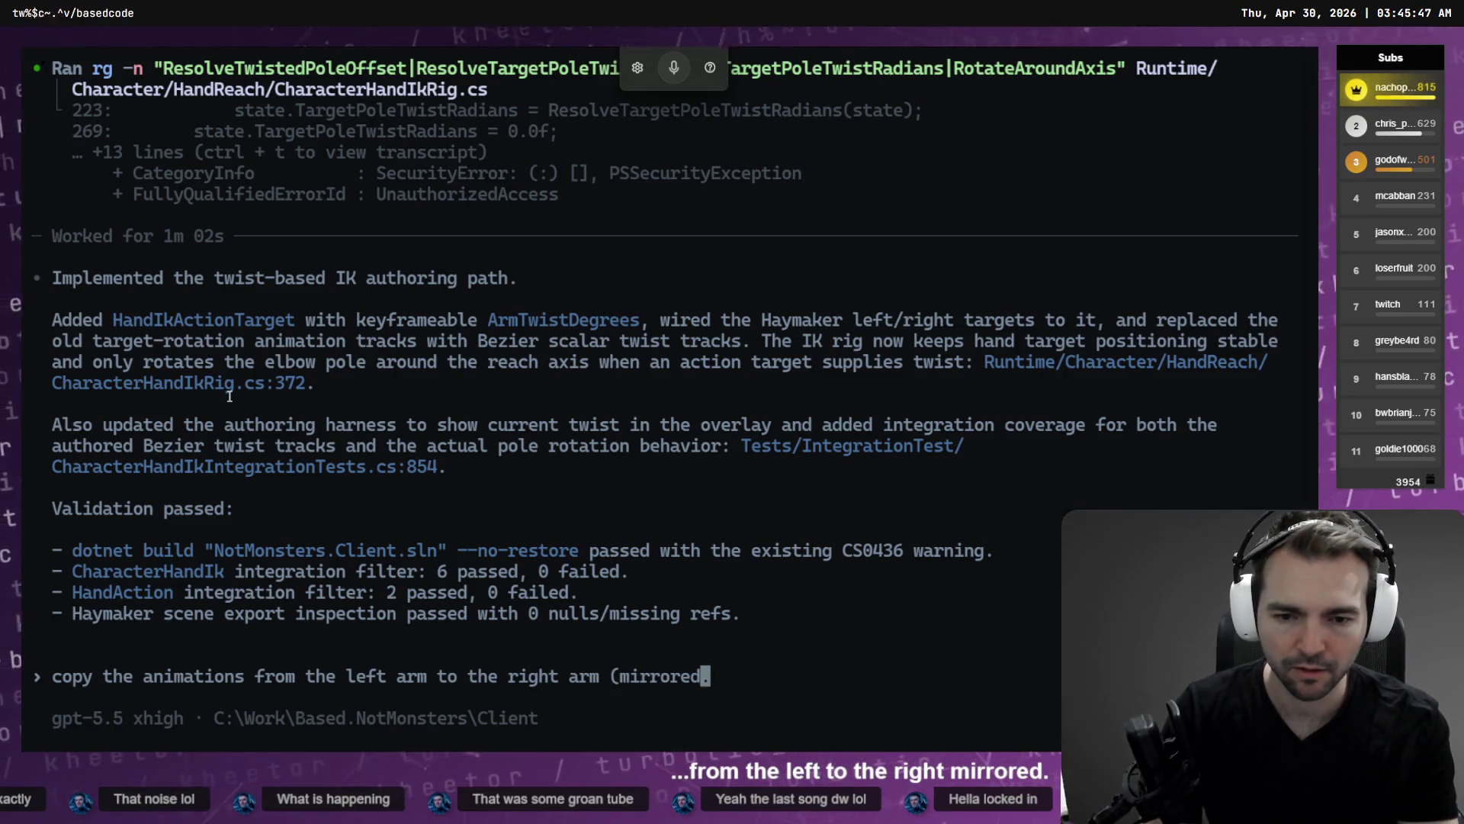
# Submit the request to copy the left-arm animations to the right arm, mirrored, and return to the harness.
pyautogui.press('Return')
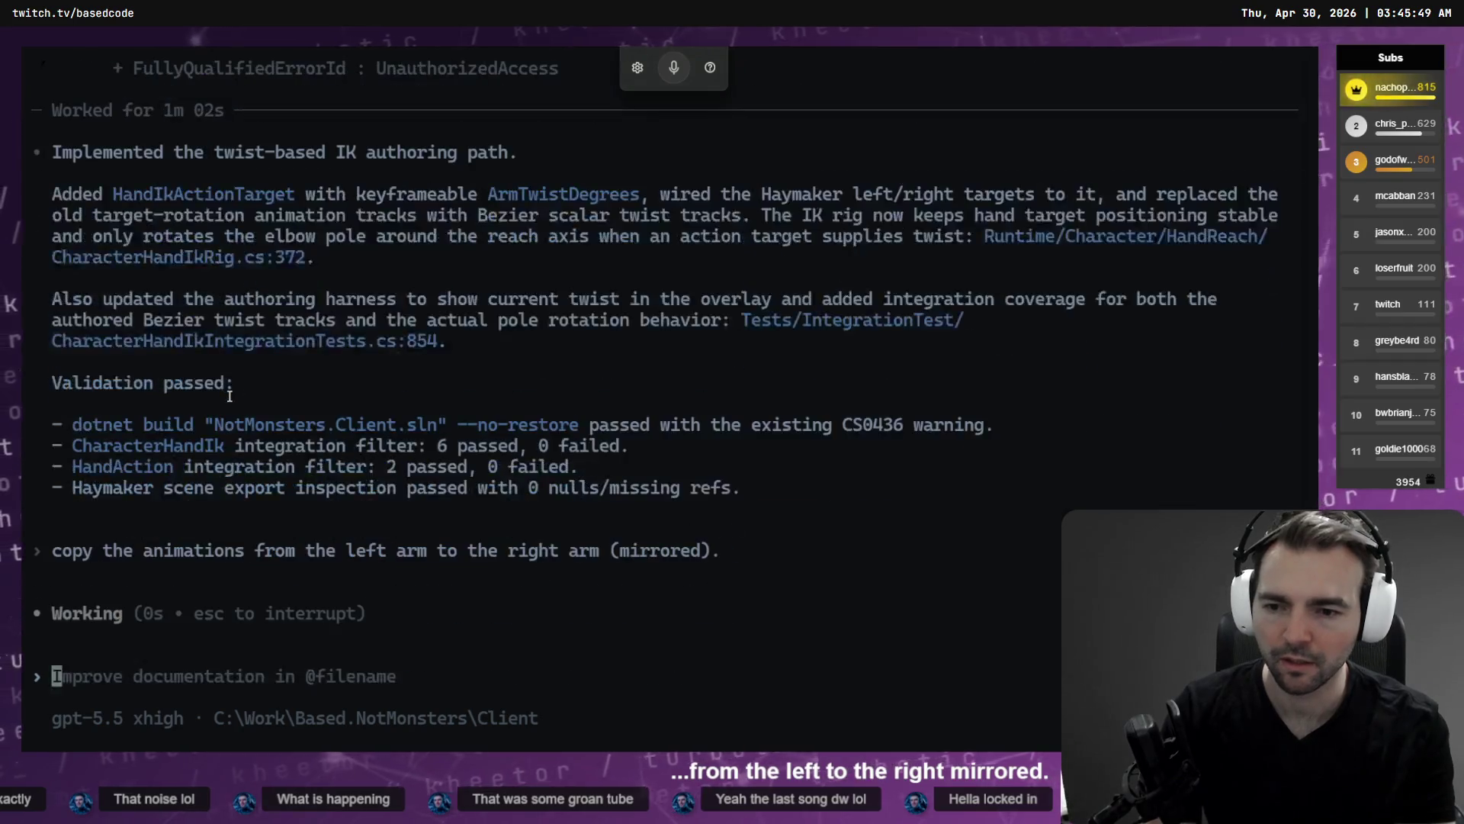
pyautogui.hotkey('alt', 'Tab')
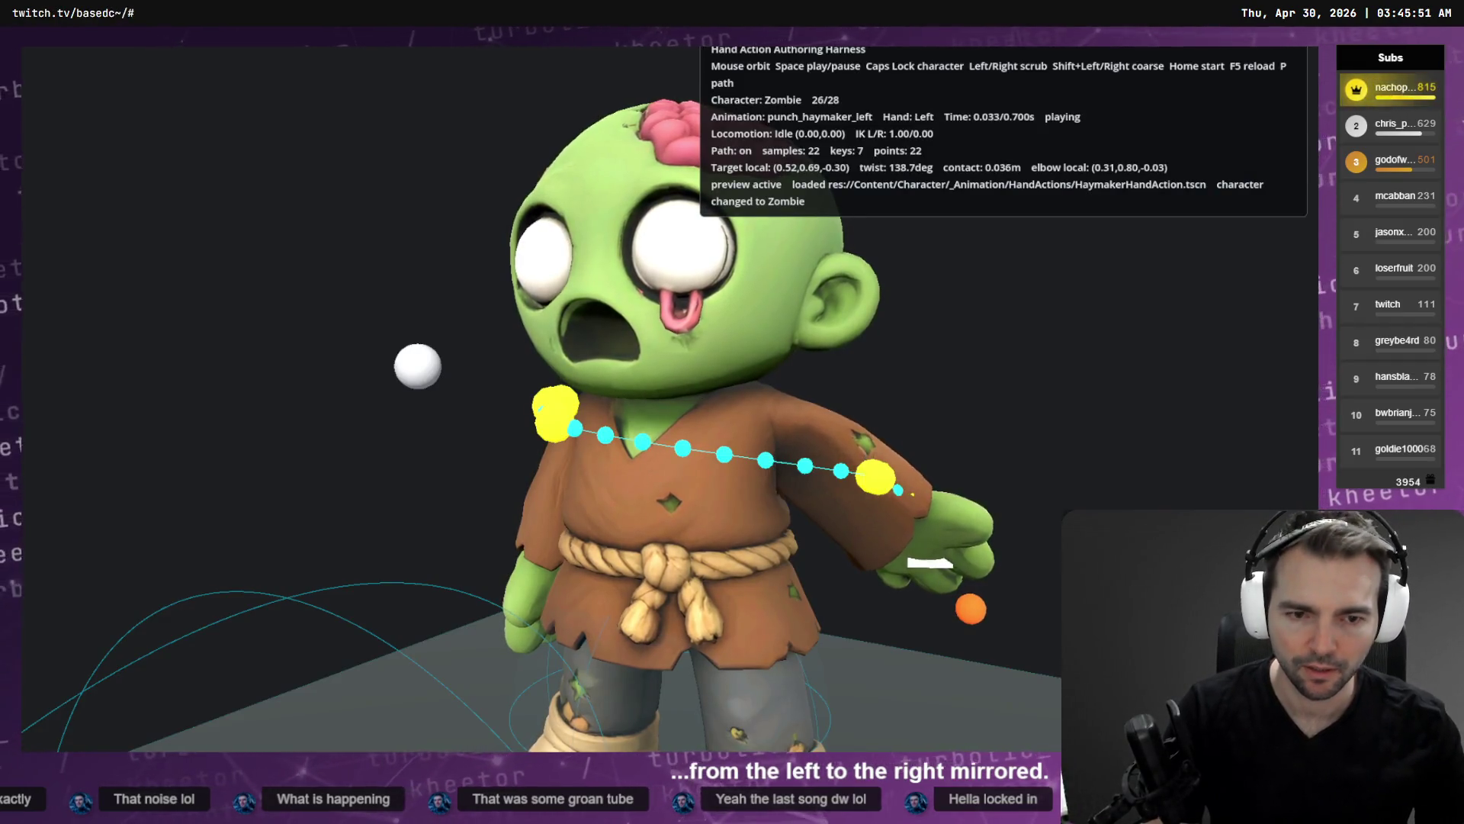
# Play the punch on the Butcher, pause and rewind to the start, then close the harness.
pyautogui.press('space')
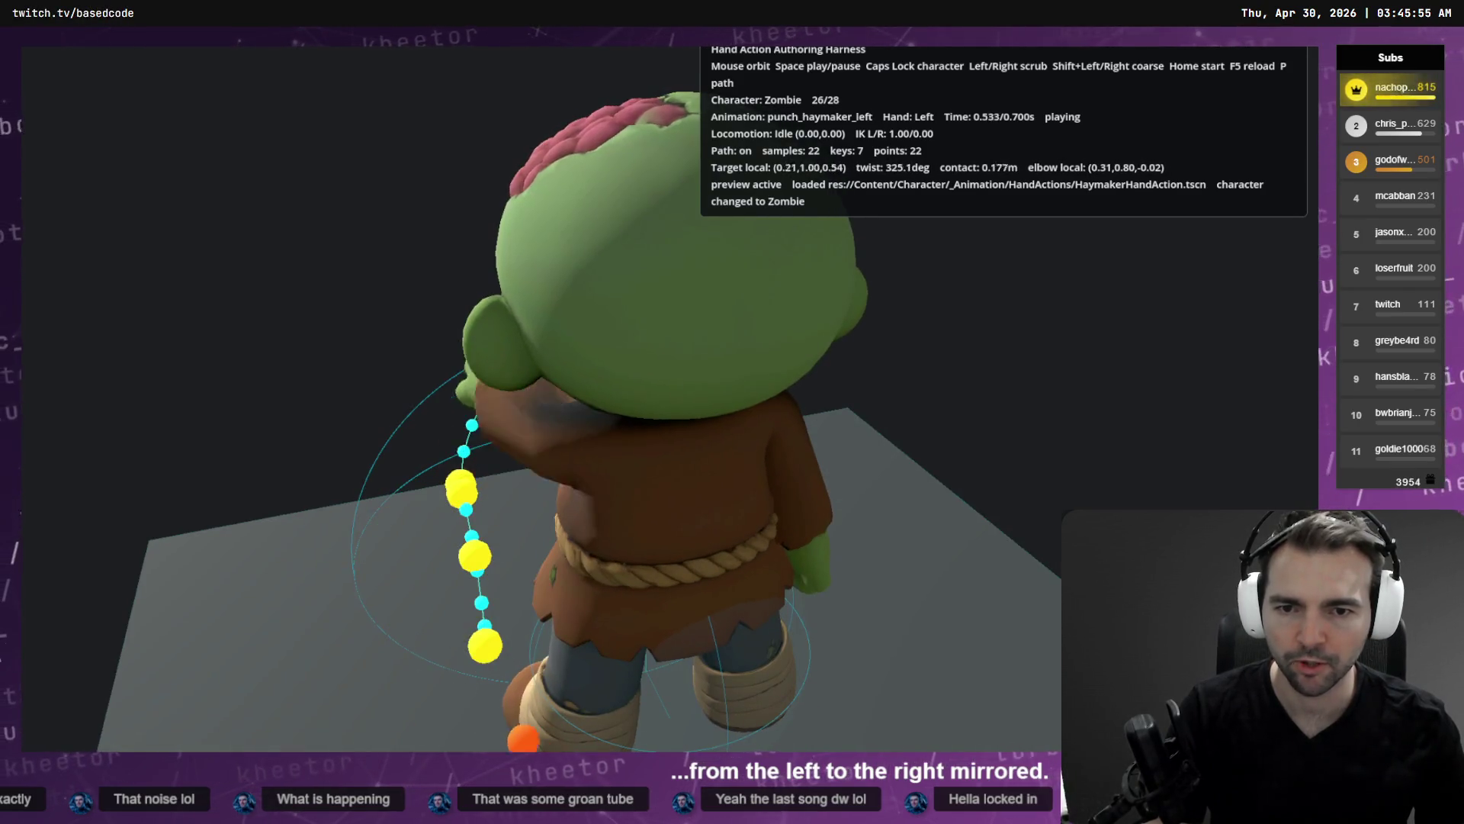
pyautogui.press('capslock')
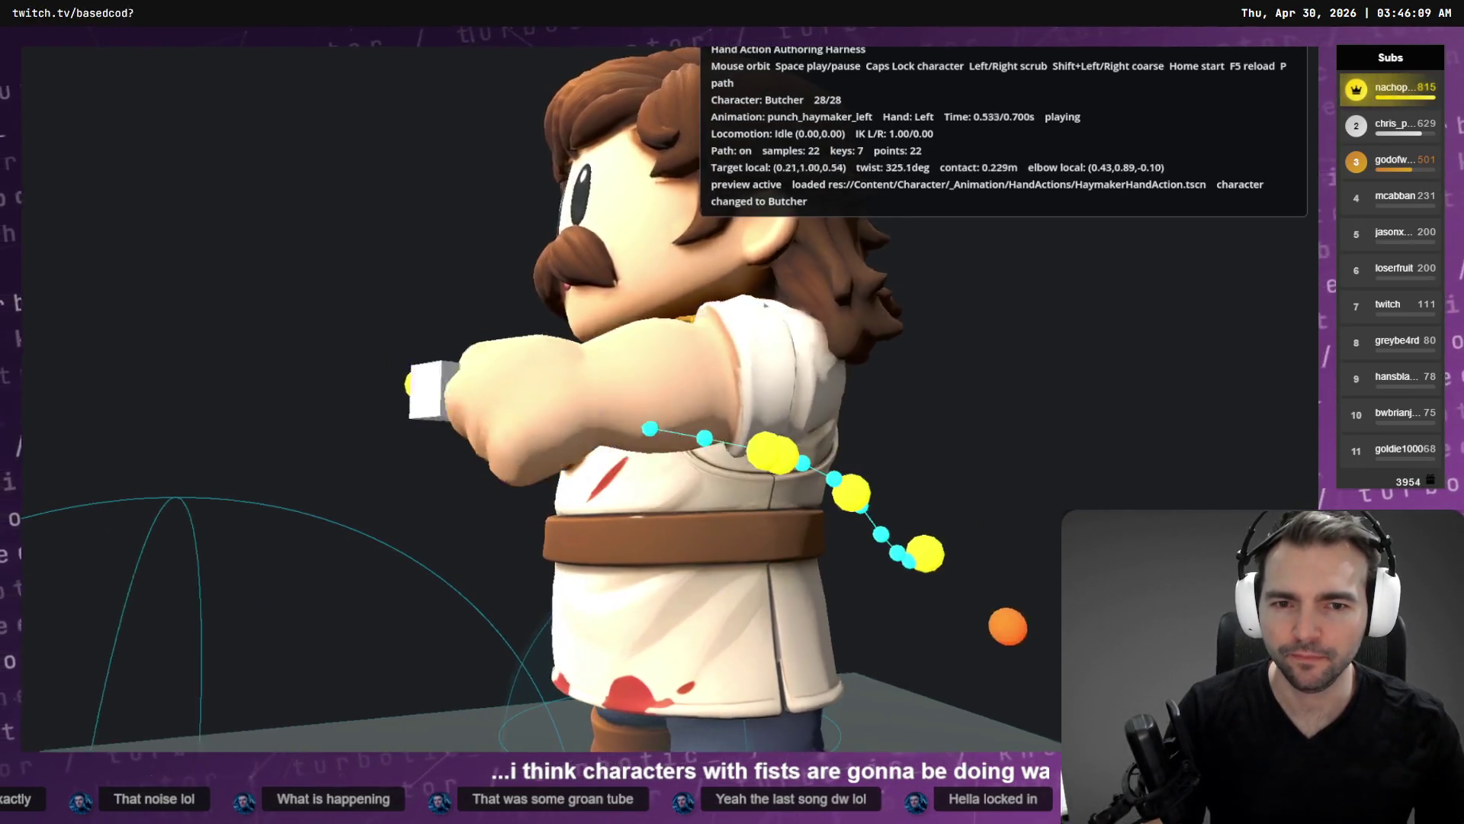
pyautogui.press('space')
pyautogui.press('Home')
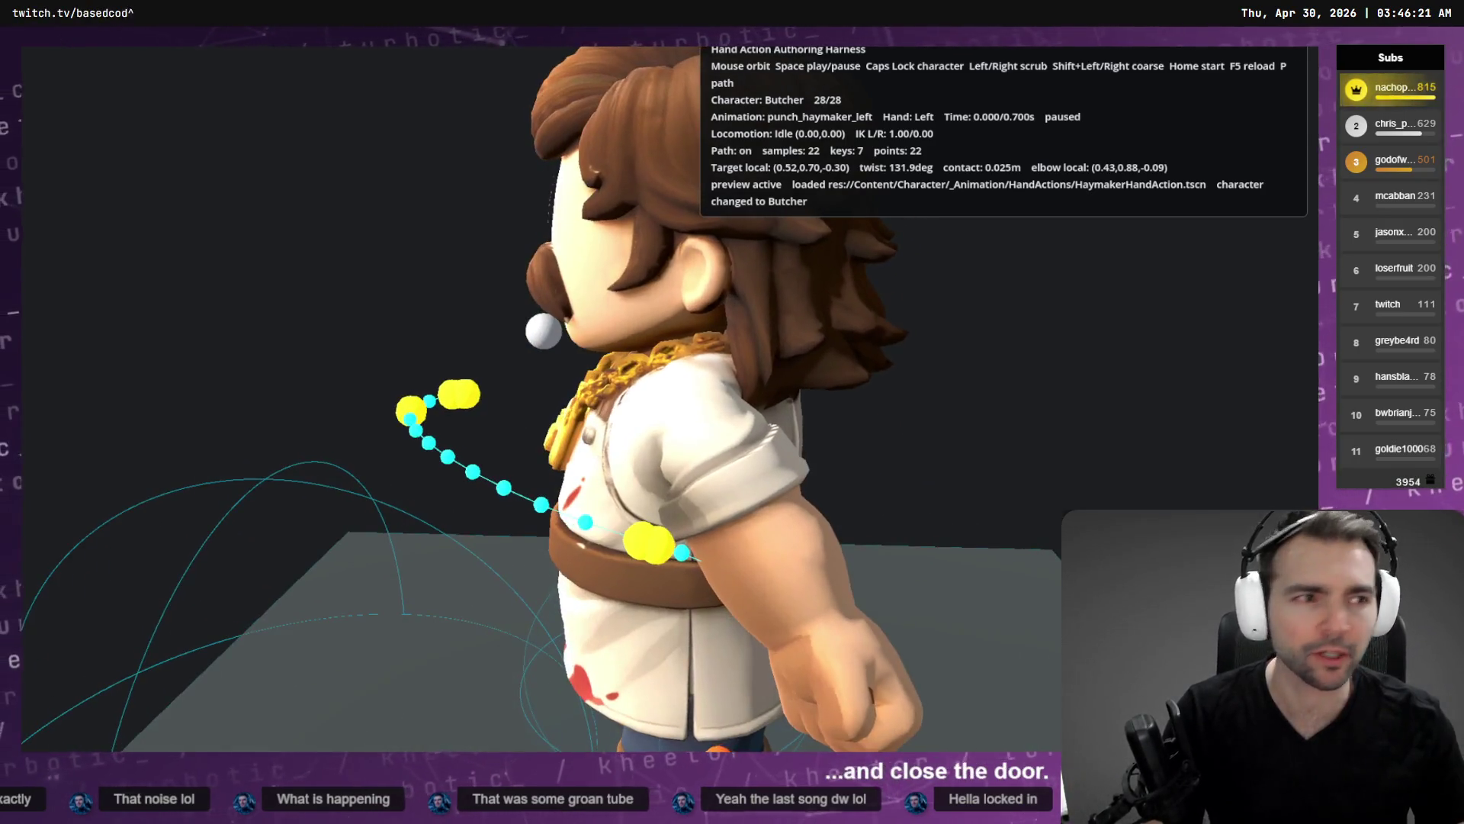
pyautogui.hotkey('alt', 'F4')
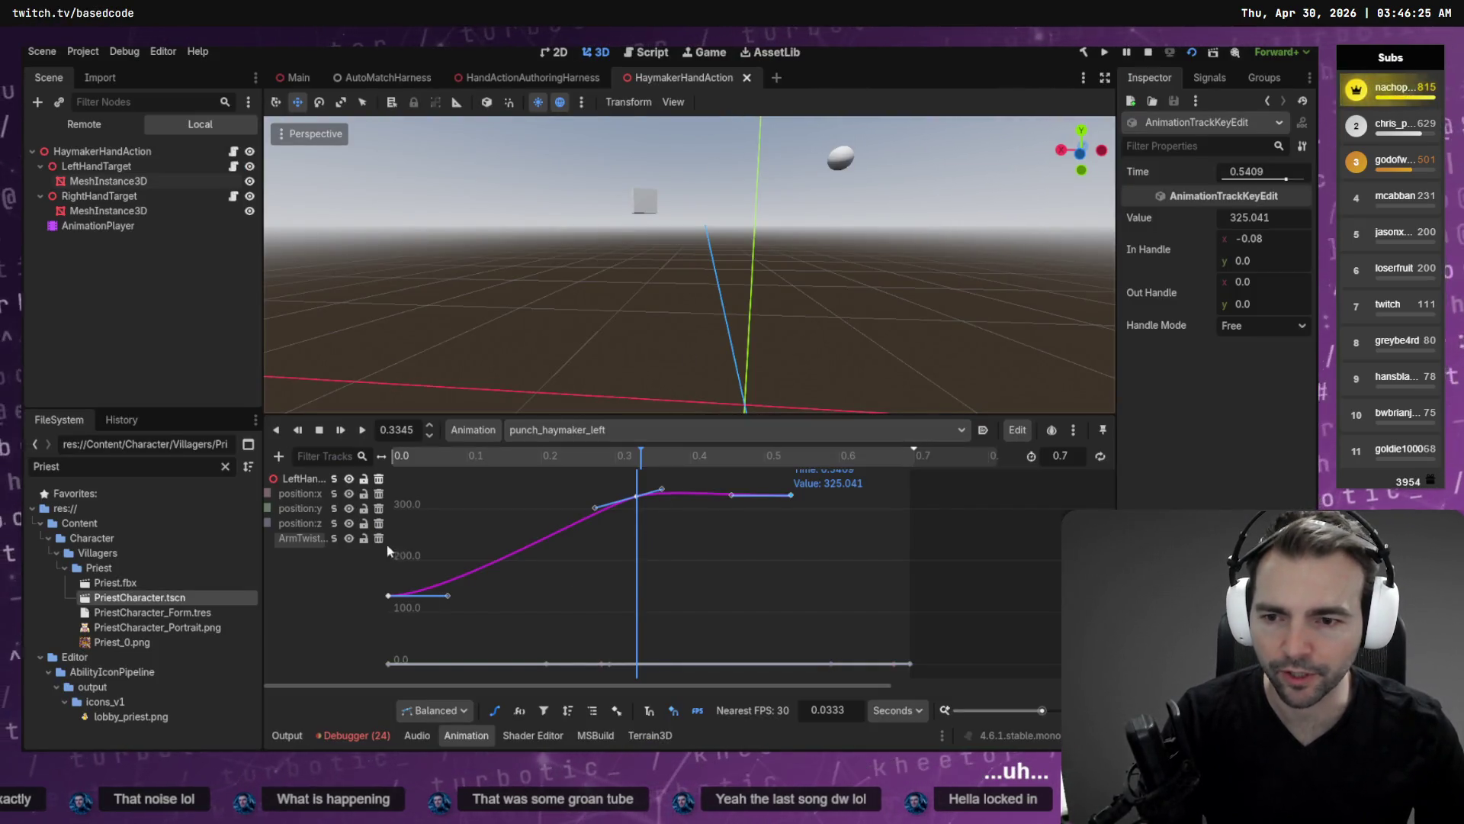
# Hide the ArmTwist curve, frame the position curves, and set the first position:z key to -0.098.
pyautogui.click(349, 538)
pyautogui.click(697, 597)
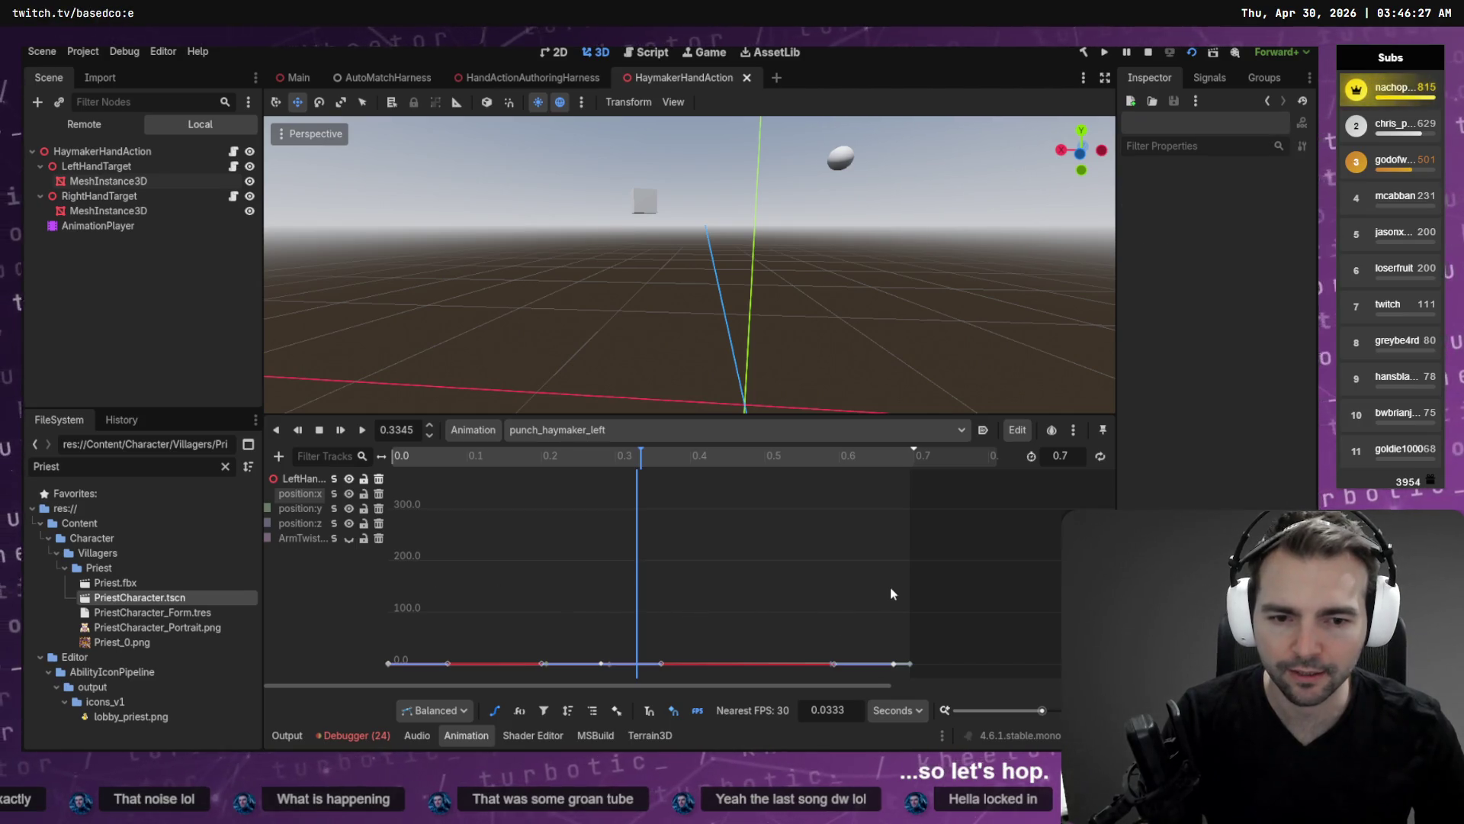
pyautogui.press('f')
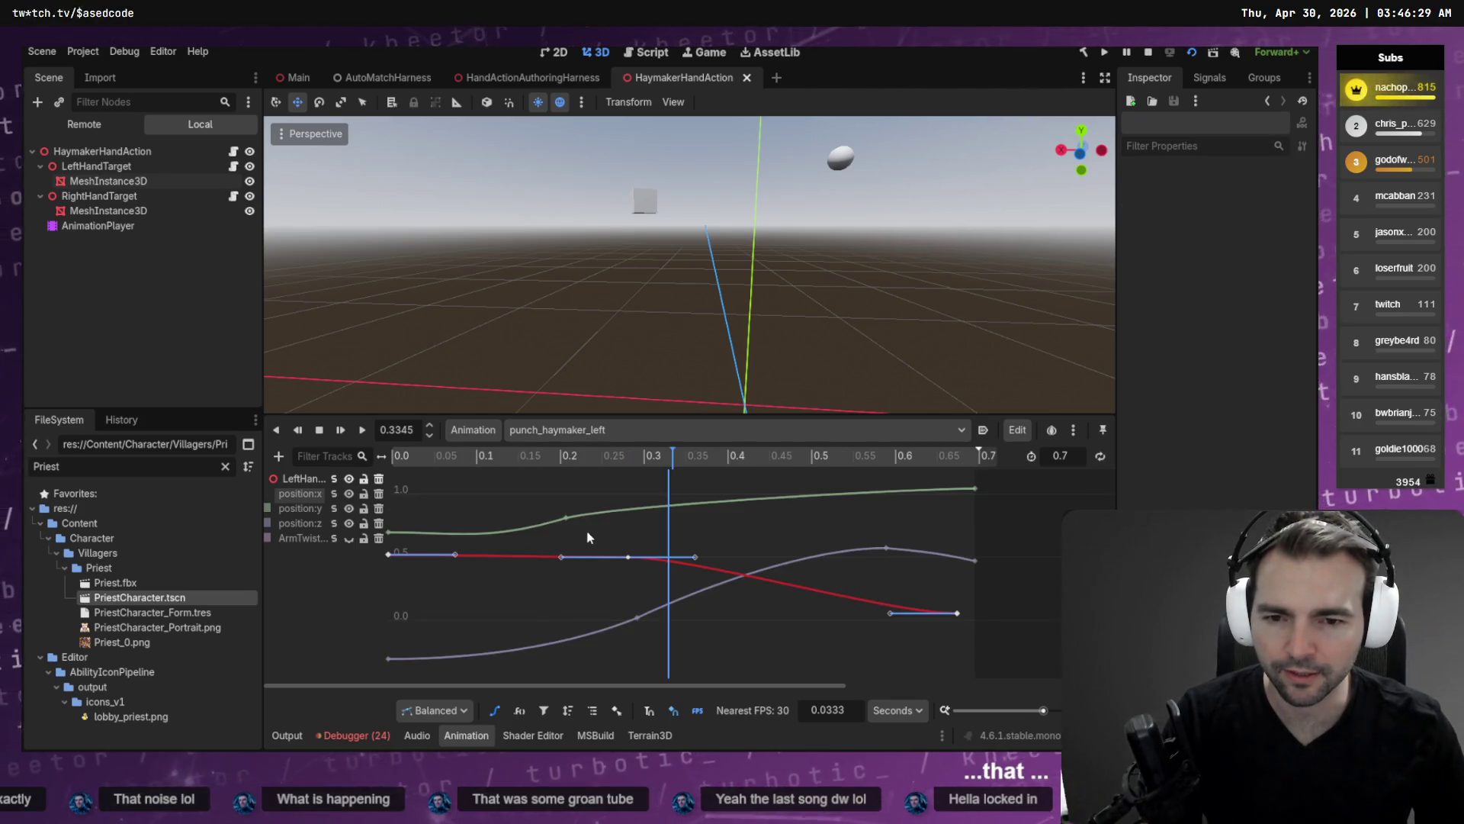
pyautogui.moveTo(780, 241); pyautogui.dragTo(736, 223)
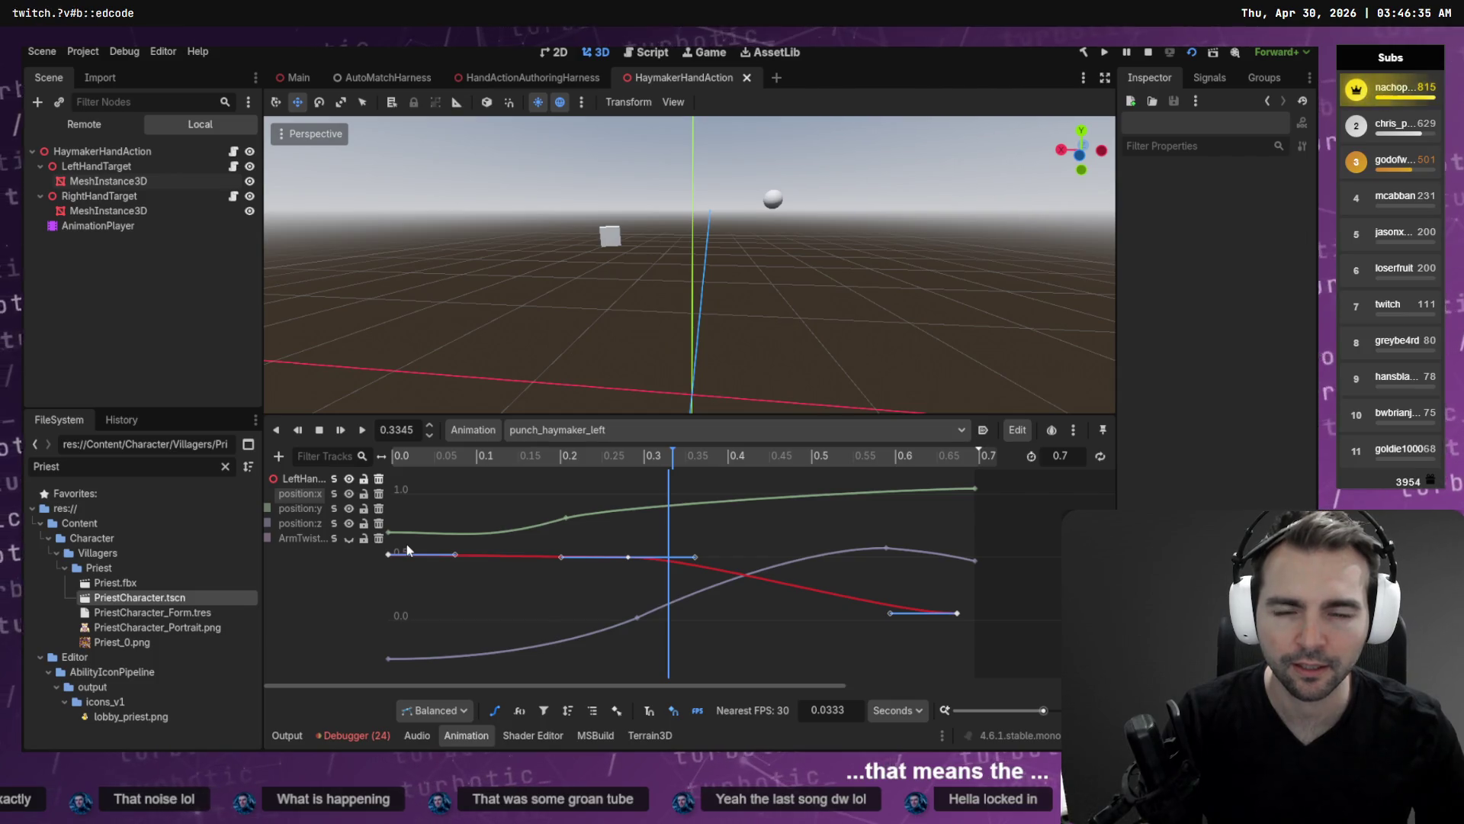
pyautogui.moveTo(377, 675); pyautogui.dragTo(390, 639)
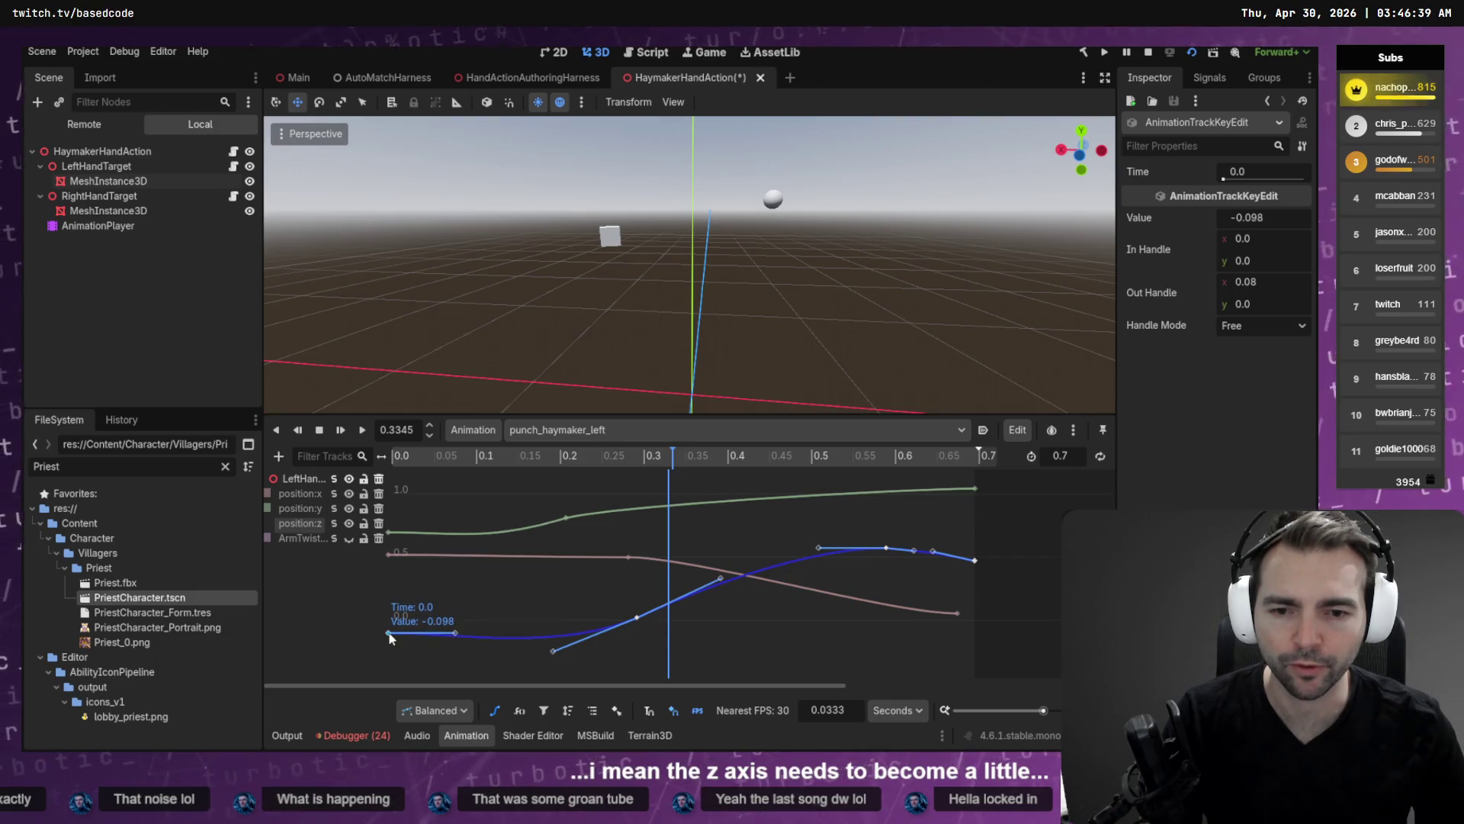
# Save and preview the Butcher's punch from the front, stepping between 0.2 and 0.4 s.
pyautogui.press('F5')
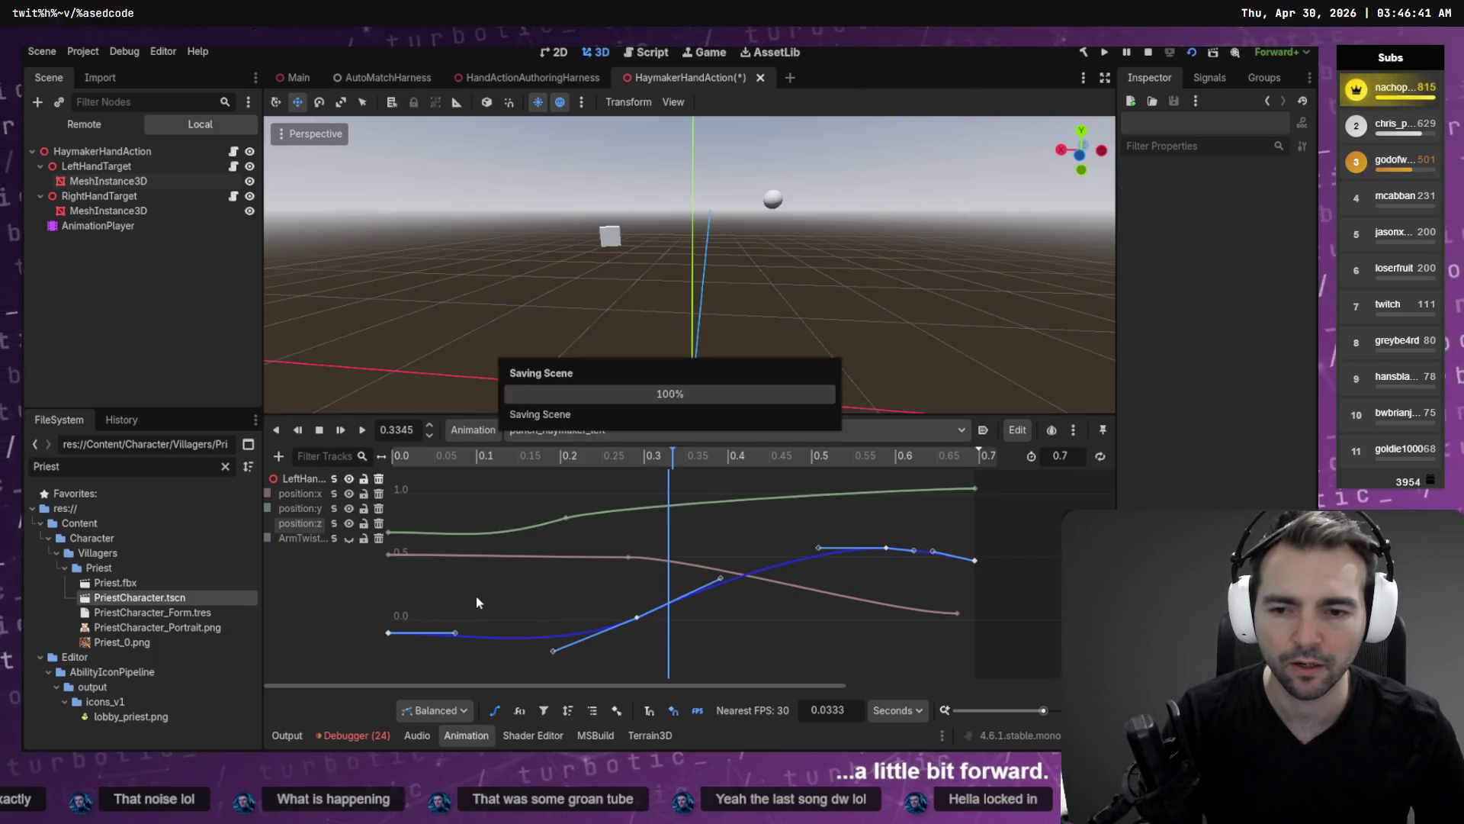
pyautogui.moveTo(624, 635)
pyautogui.mouseDown()
pyautogui.moveTo(1190, 627)
pyautogui.moveTo(1063, 627)
pyautogui.mouseUp()
pyautogui.press('Right')
pyautogui.press('Right')
pyautogui.press('Right')
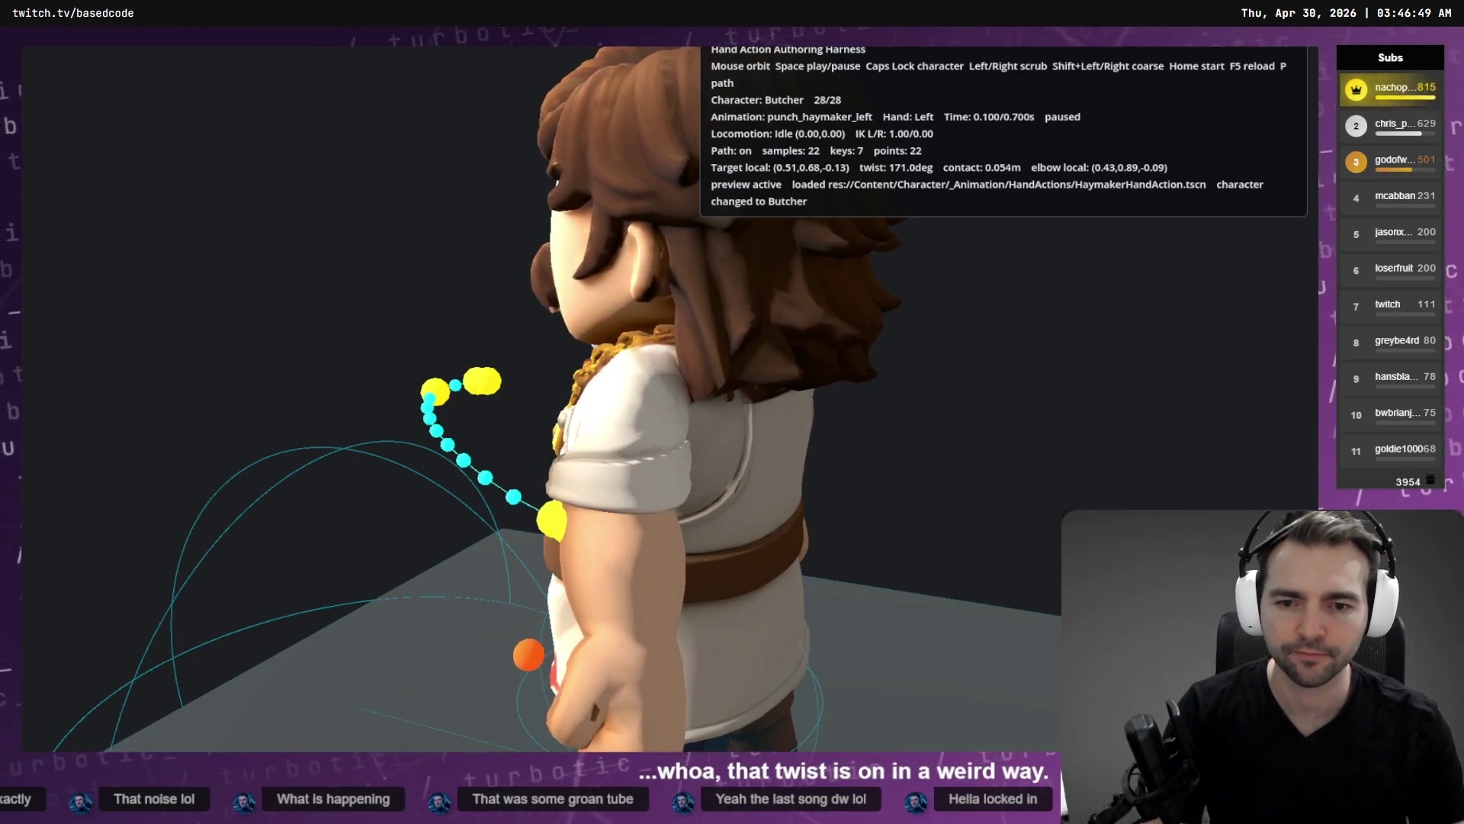
pyautogui.press('Left')
pyautogui.press('Left')
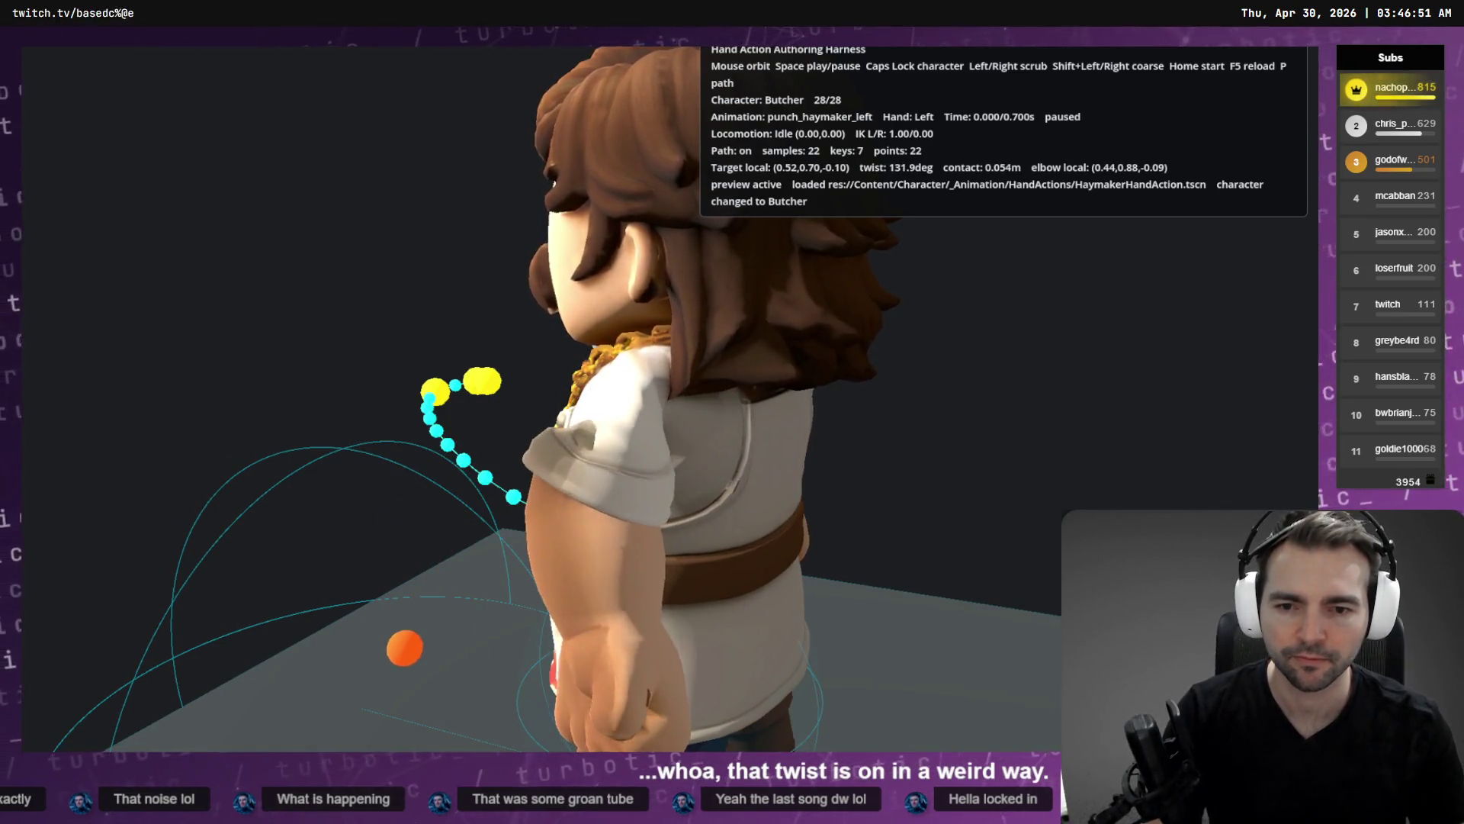
pyautogui.hotkey('alt', 'Tab')
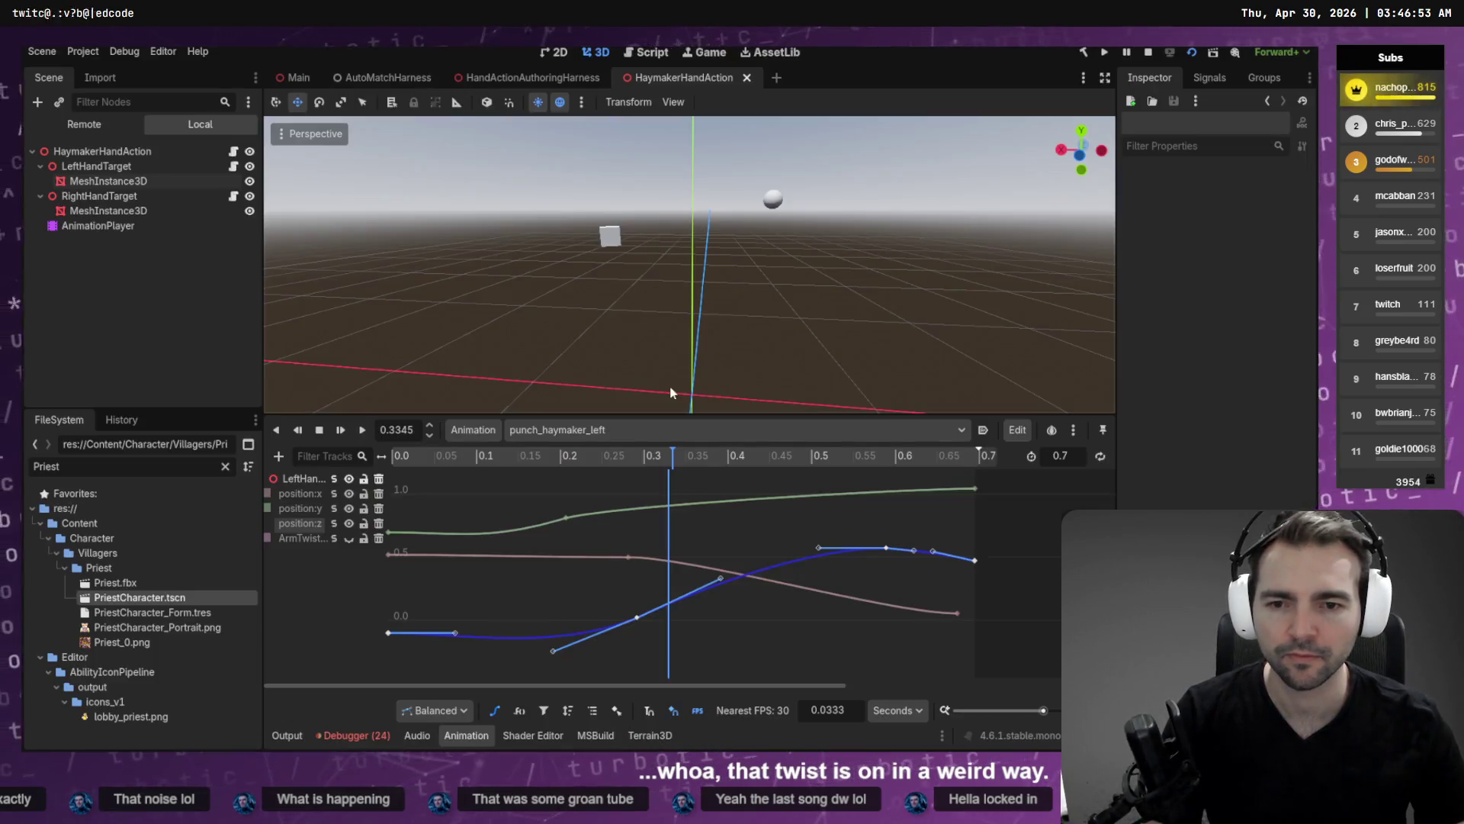
# Raise the position:z key near 0.3 s to 0.355, save, and recheck it in the harness.
pyautogui.moveTo(637, 619); pyautogui.dragTo(644, 575)
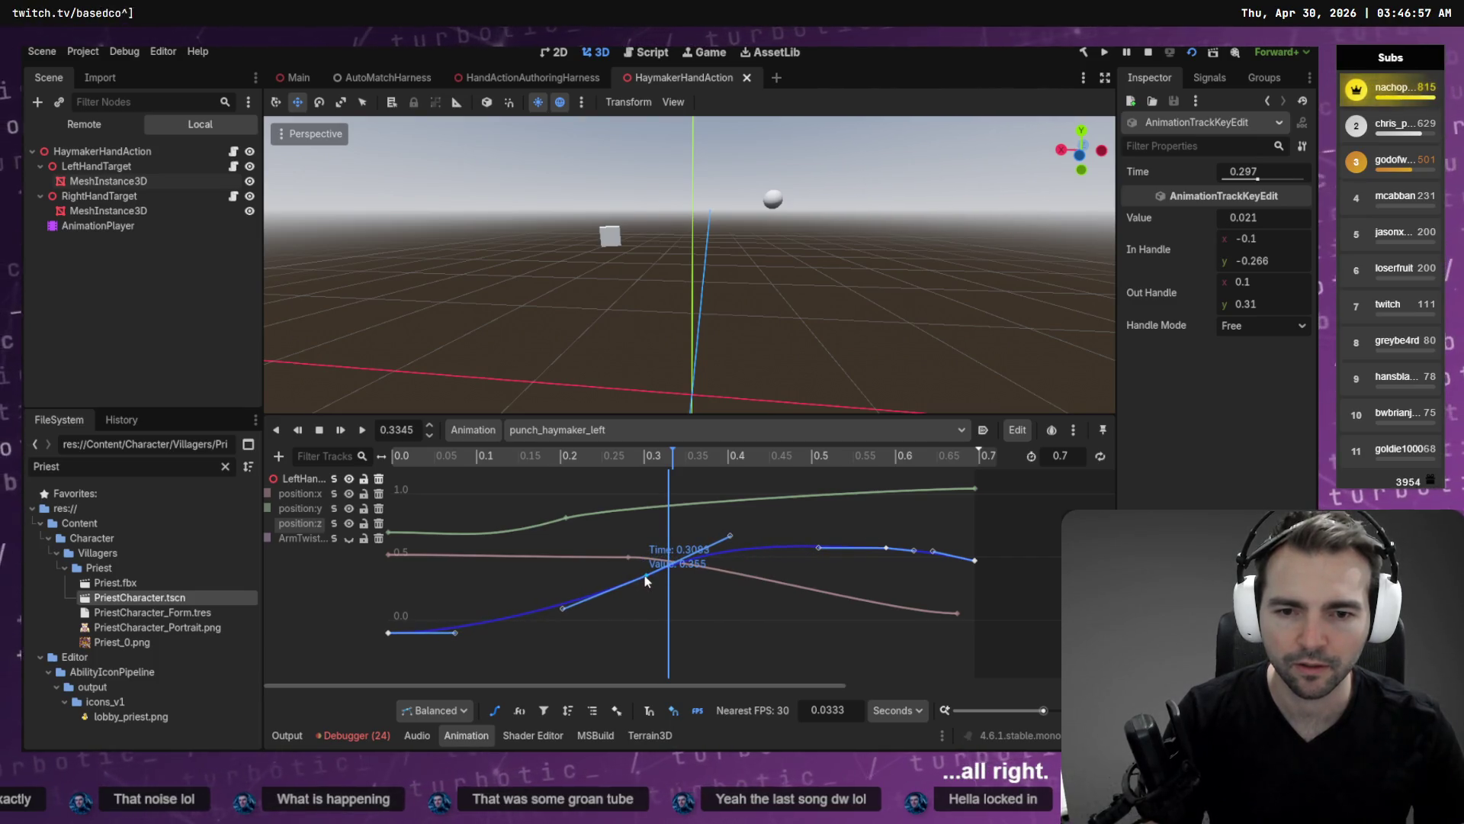
pyautogui.hotkey('ctrl', 's')
pyautogui.hotkey('alt', 'Tab')
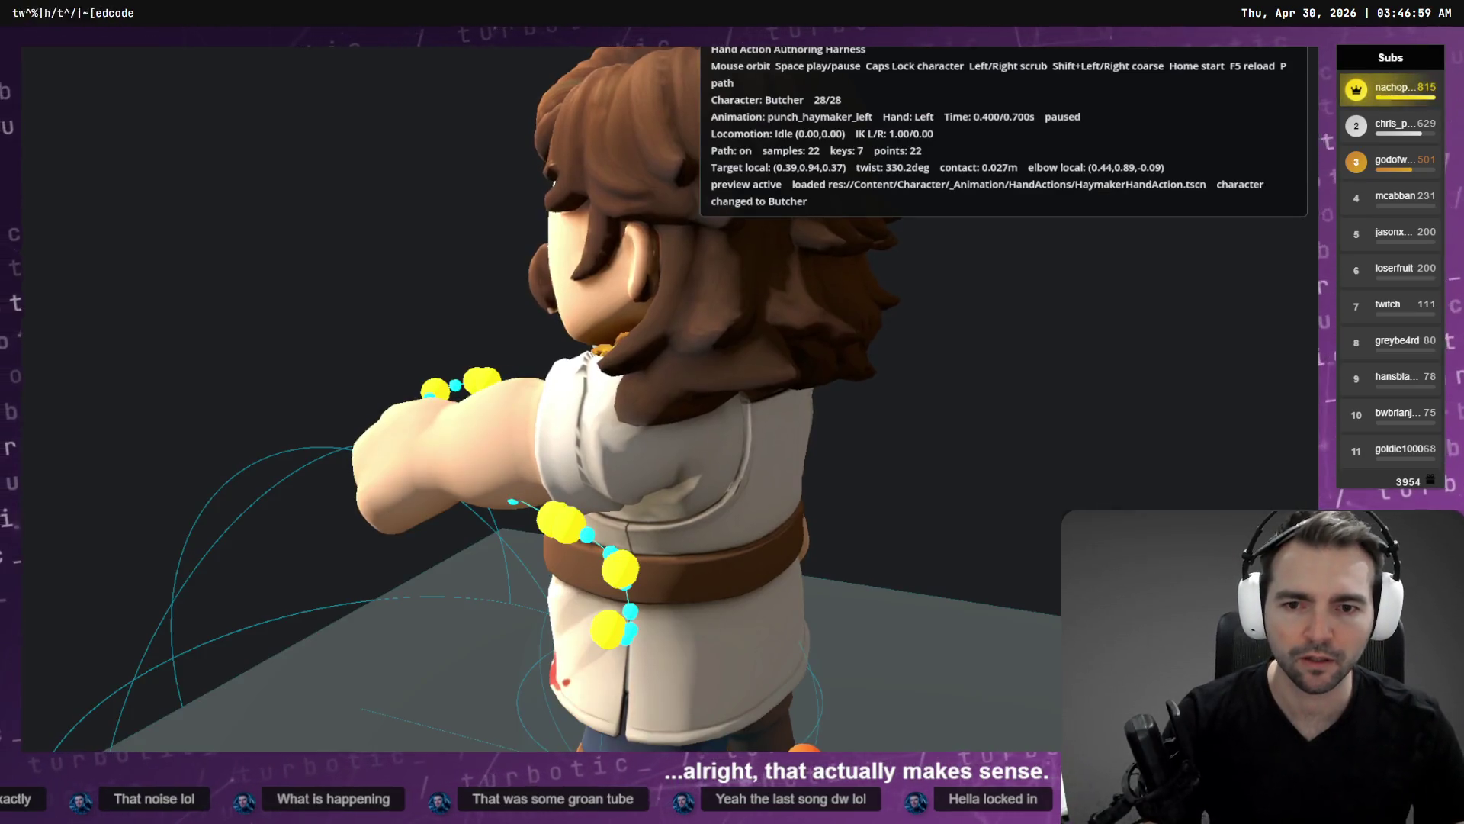
pyautogui.press('Right')
pyautogui.press('Right')
pyautogui.press('Left')
pyautogui.press('Left')
pyautogui.press('Left')
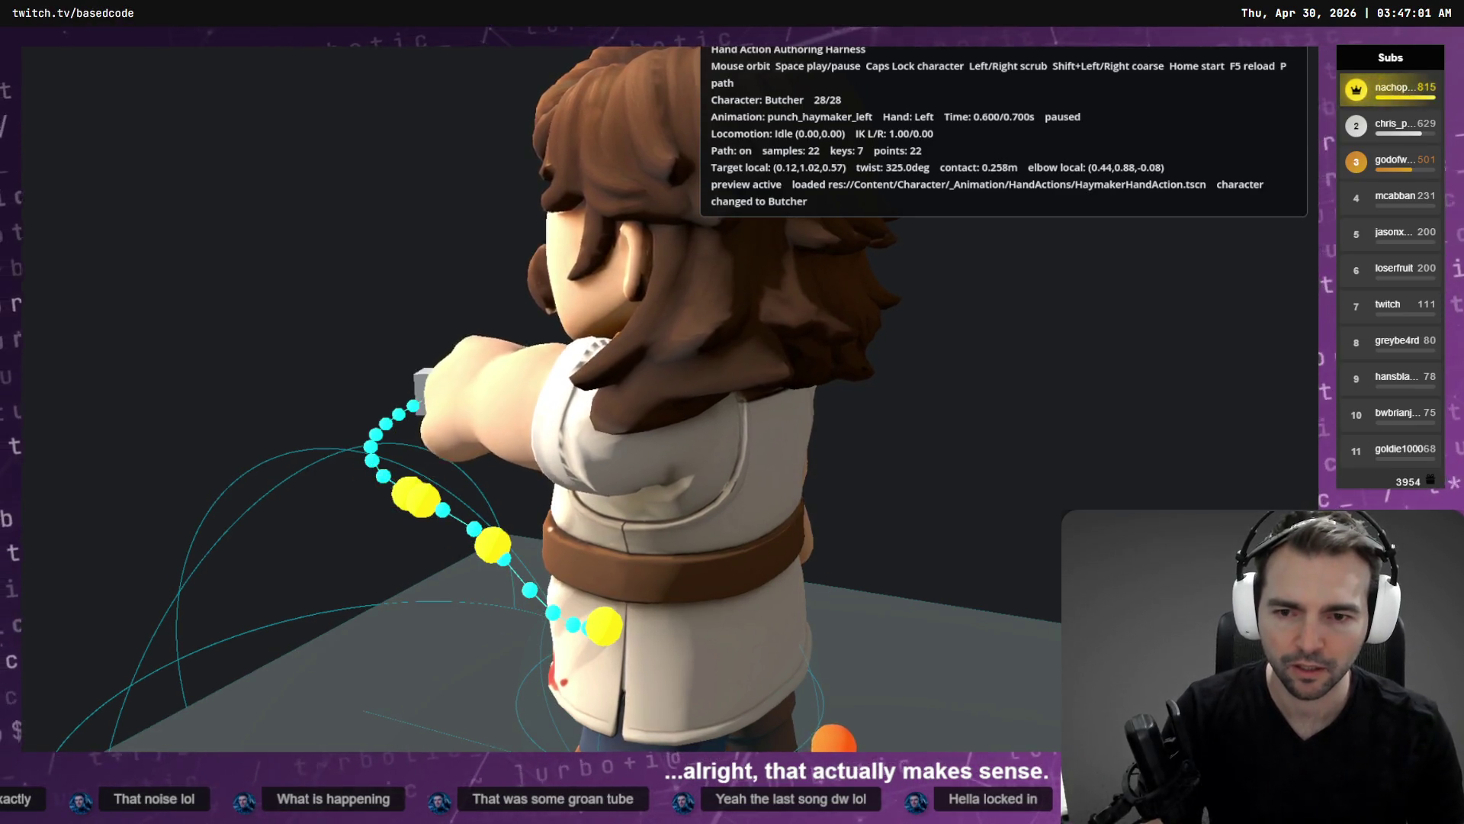
pyautogui.moveTo(534, 381)
pyautogui.mouseDown()
pyautogui.moveTo(290, 381)
pyautogui.moveTo(533, 427)
pyautogui.moveTo(450, 450)
pyautogui.moveTo(534, 412)
pyautogui.moveTo(397, 374)
pyautogui.mouseUp()
# Reload the scene modified on disk and open the animation list.
pyautogui.hotkey('alt', 'Tab')
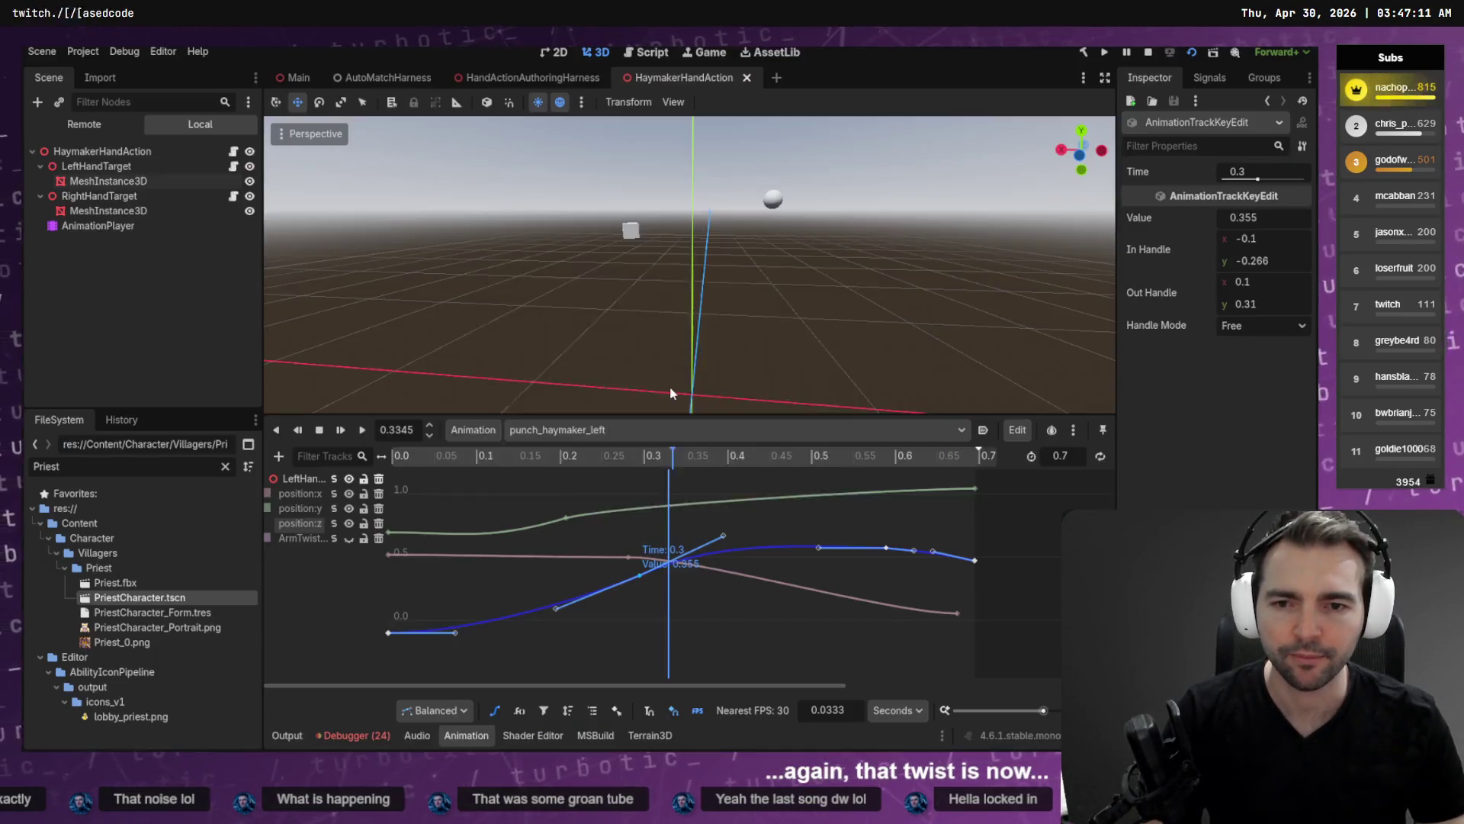
pyautogui.click(702, 484)
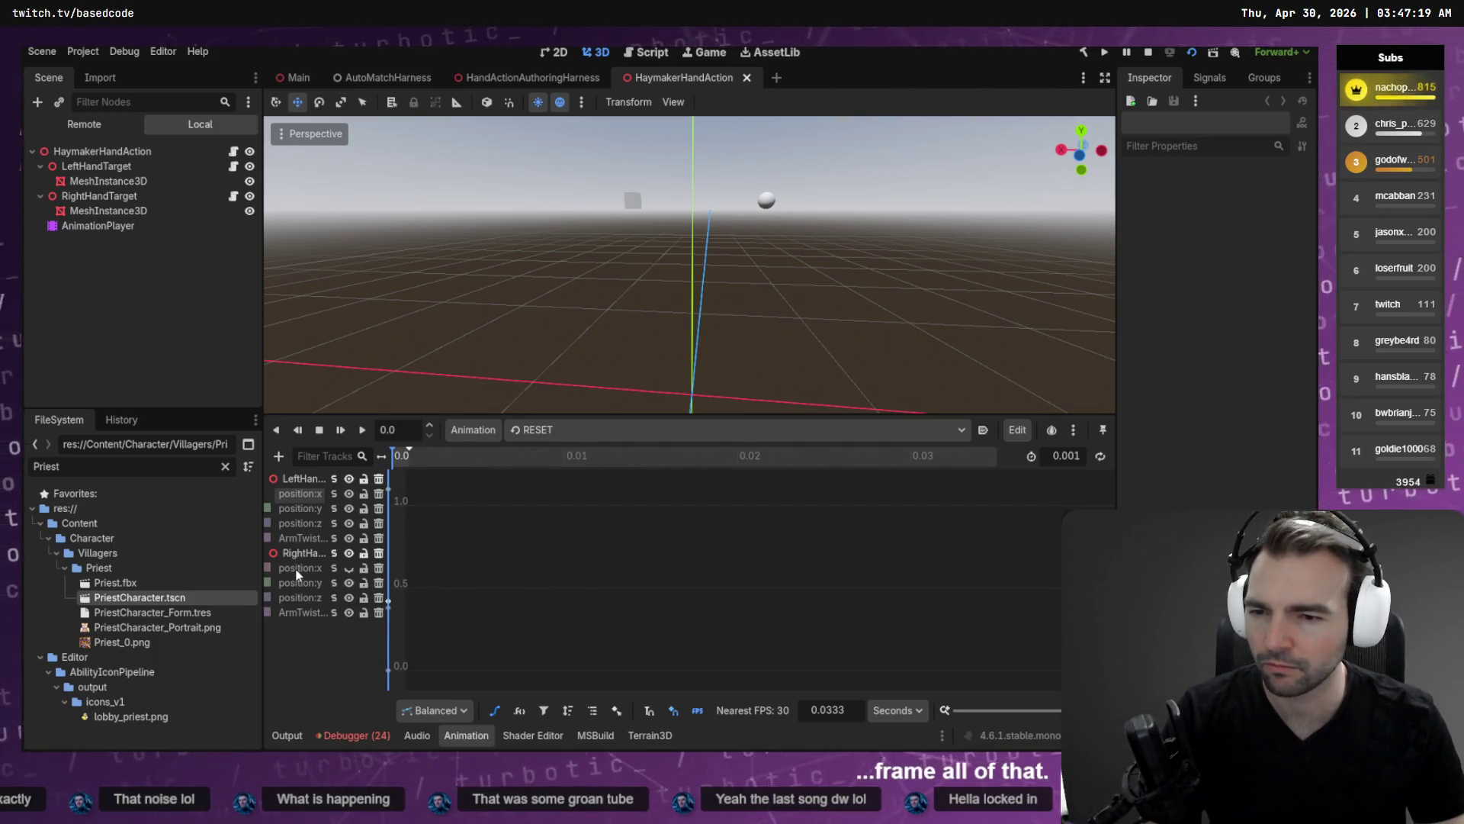
pyautogui.click(595, 430)
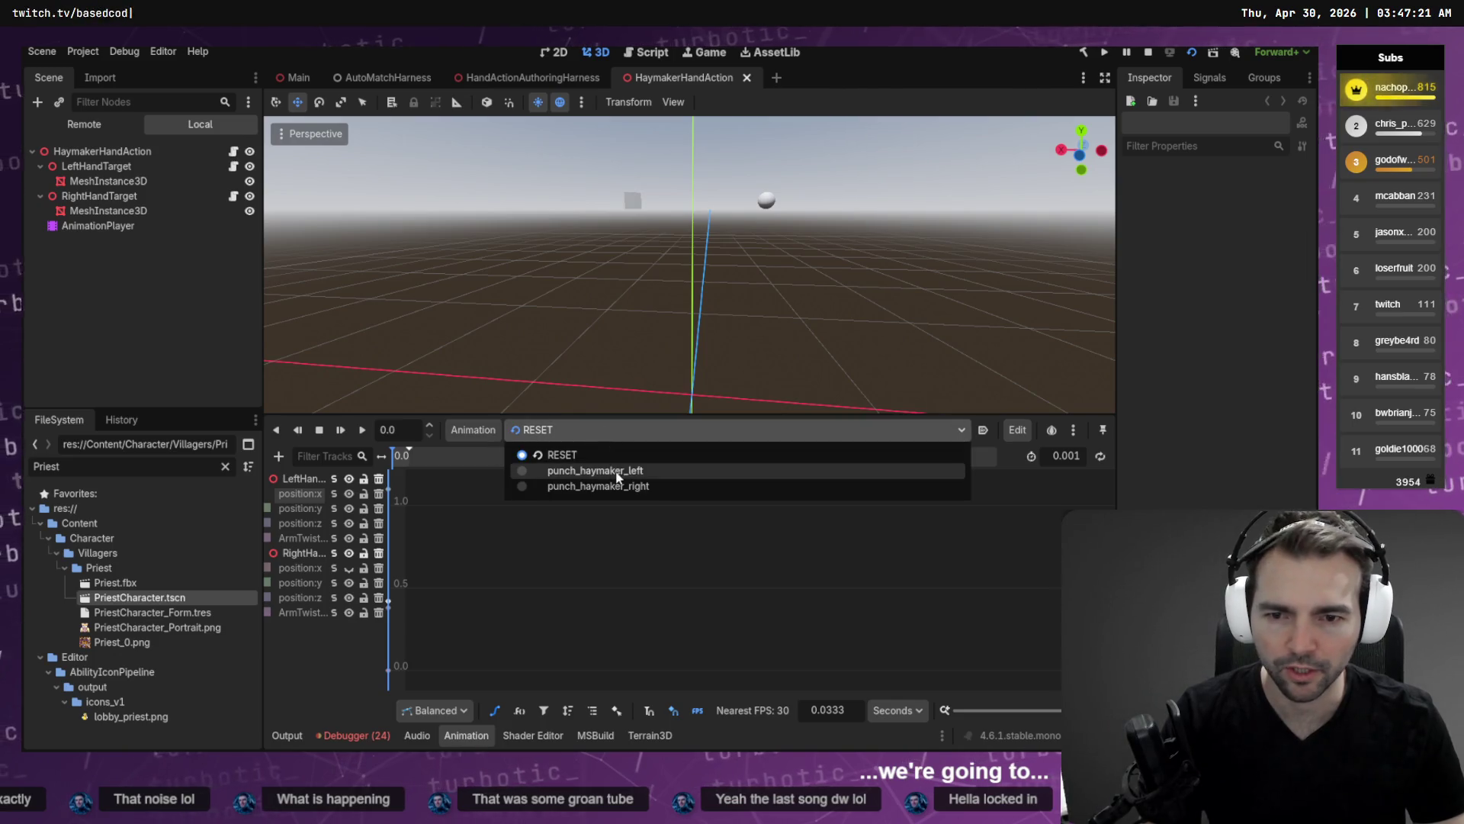
# In punch_haymaker_left, adjust the start of position:y and delete its middle key.
pyautogui.click(618, 473)
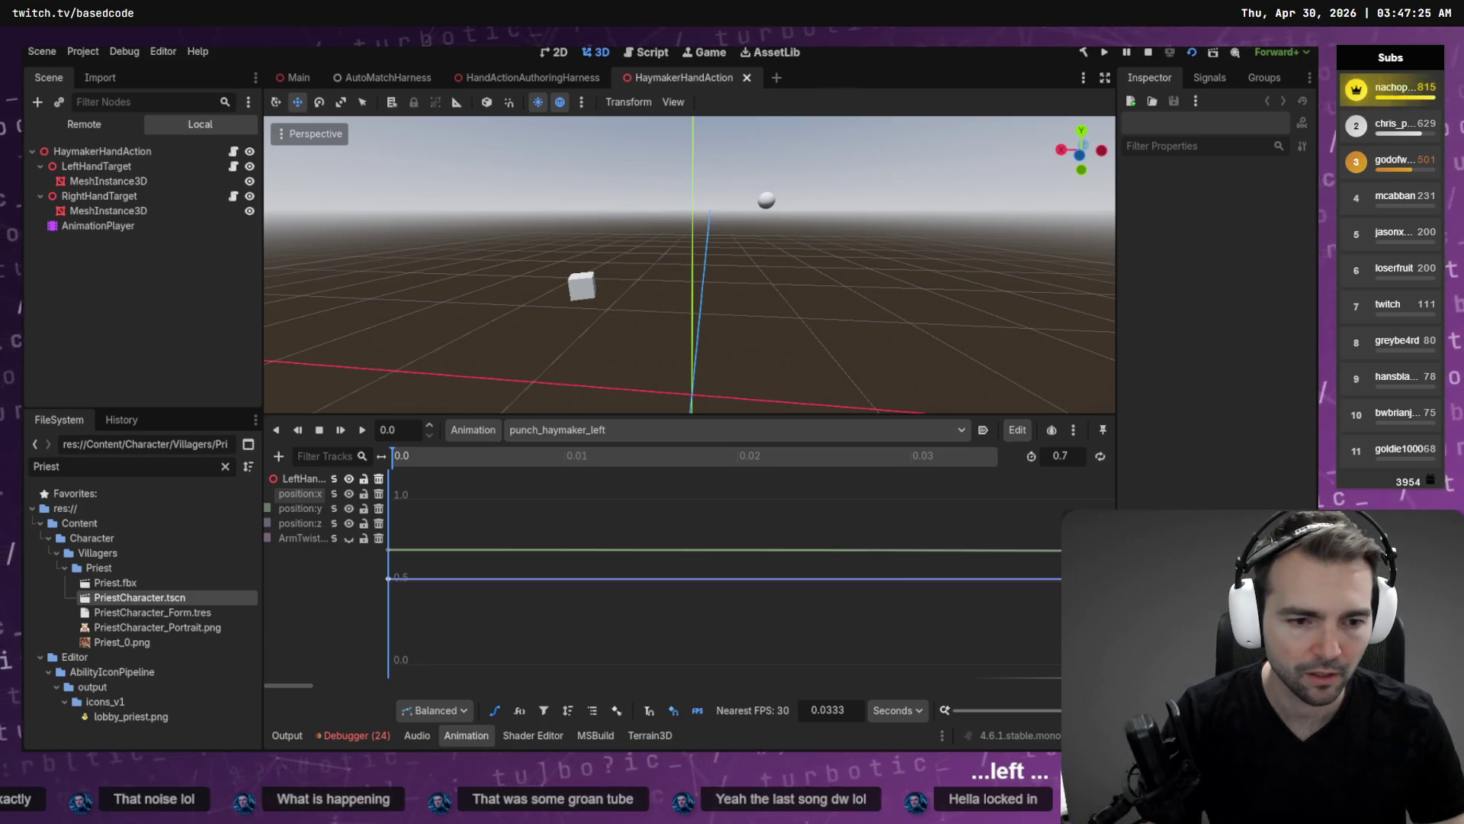
pyautogui.press('f')
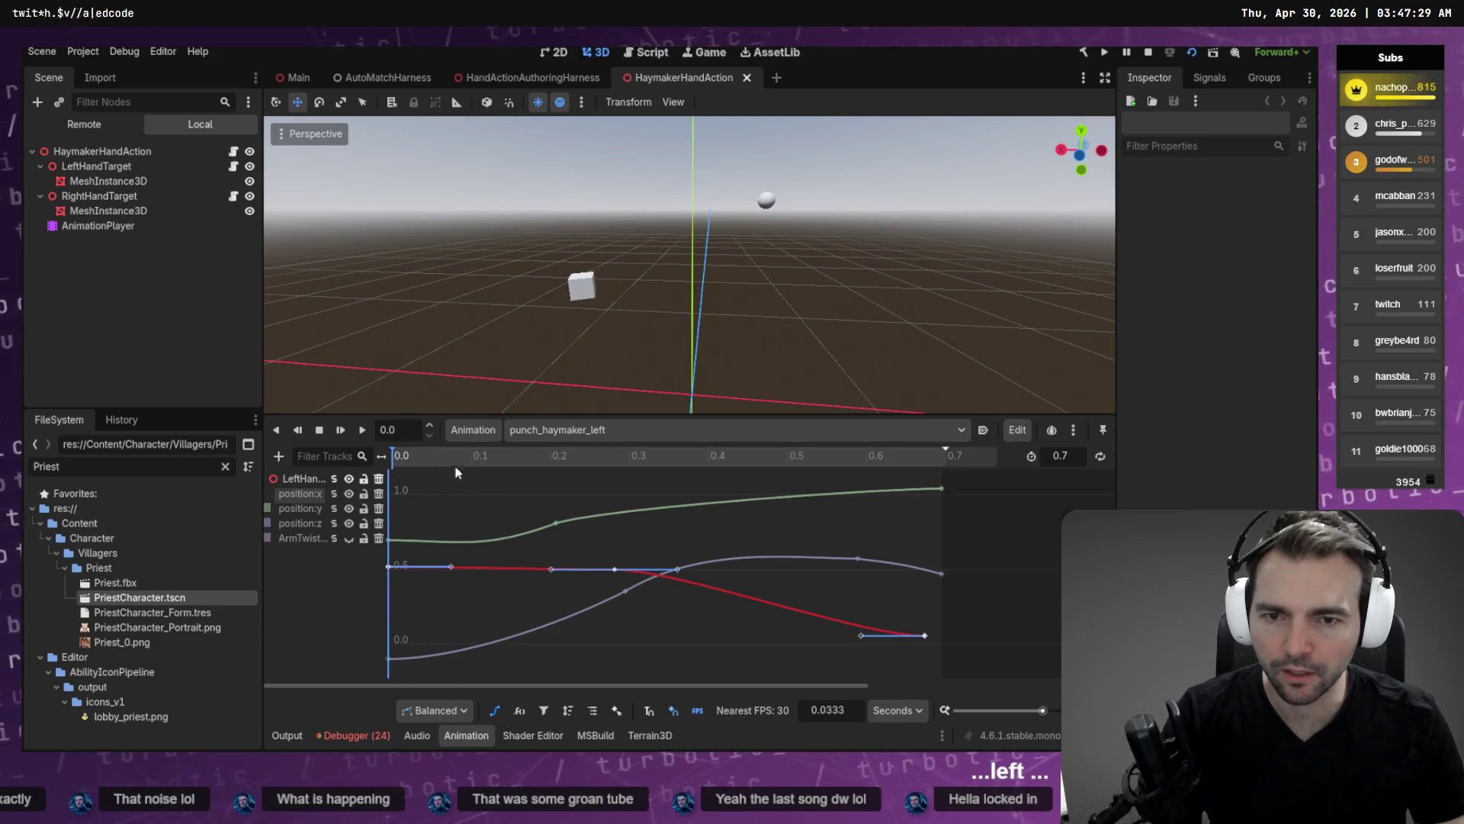
pyautogui.click(562, 462)
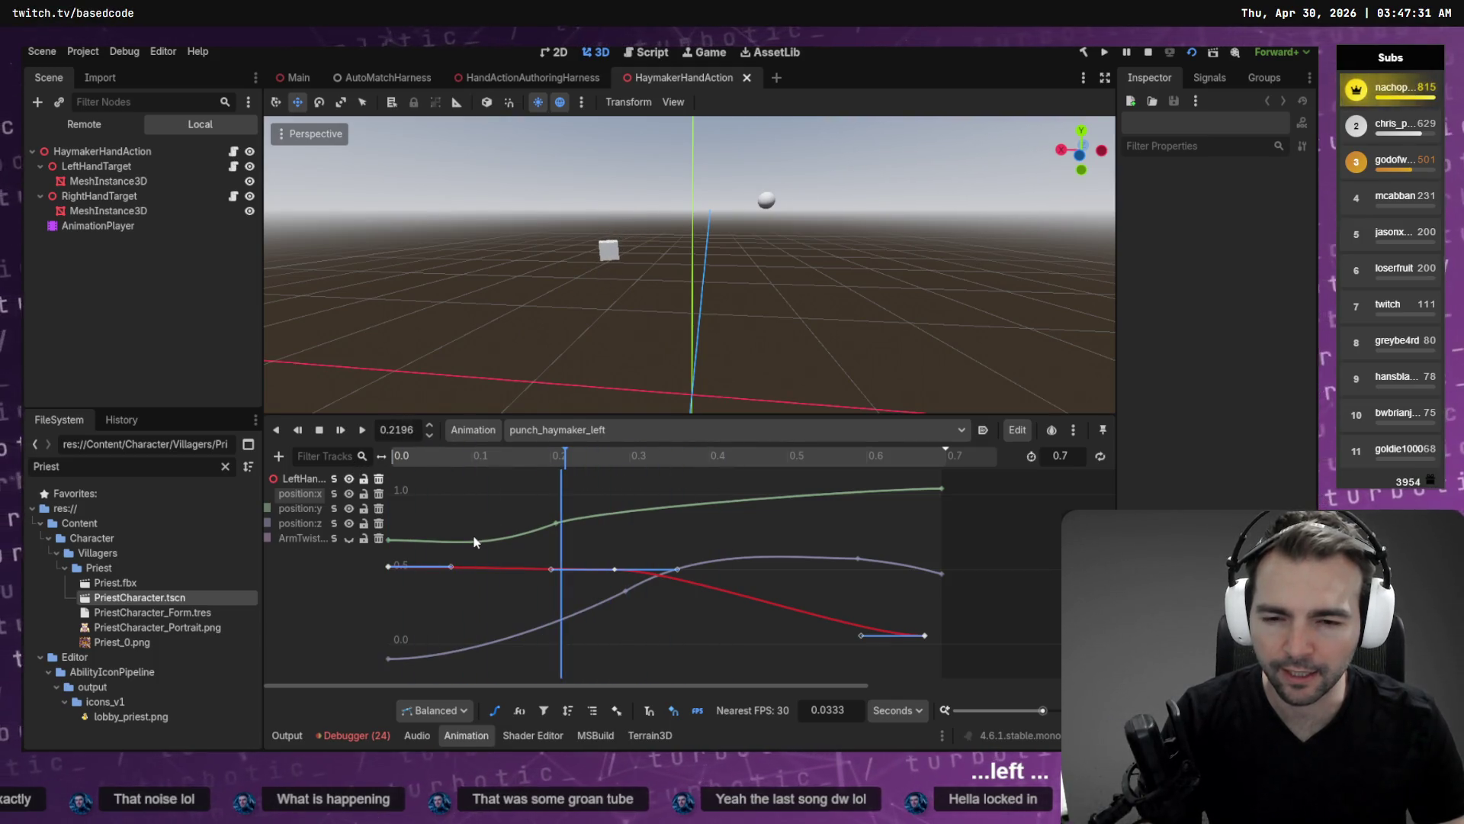
pyautogui.click(387, 540)
pyautogui.moveTo(386, 541); pyautogui.dragTo(386, 537)
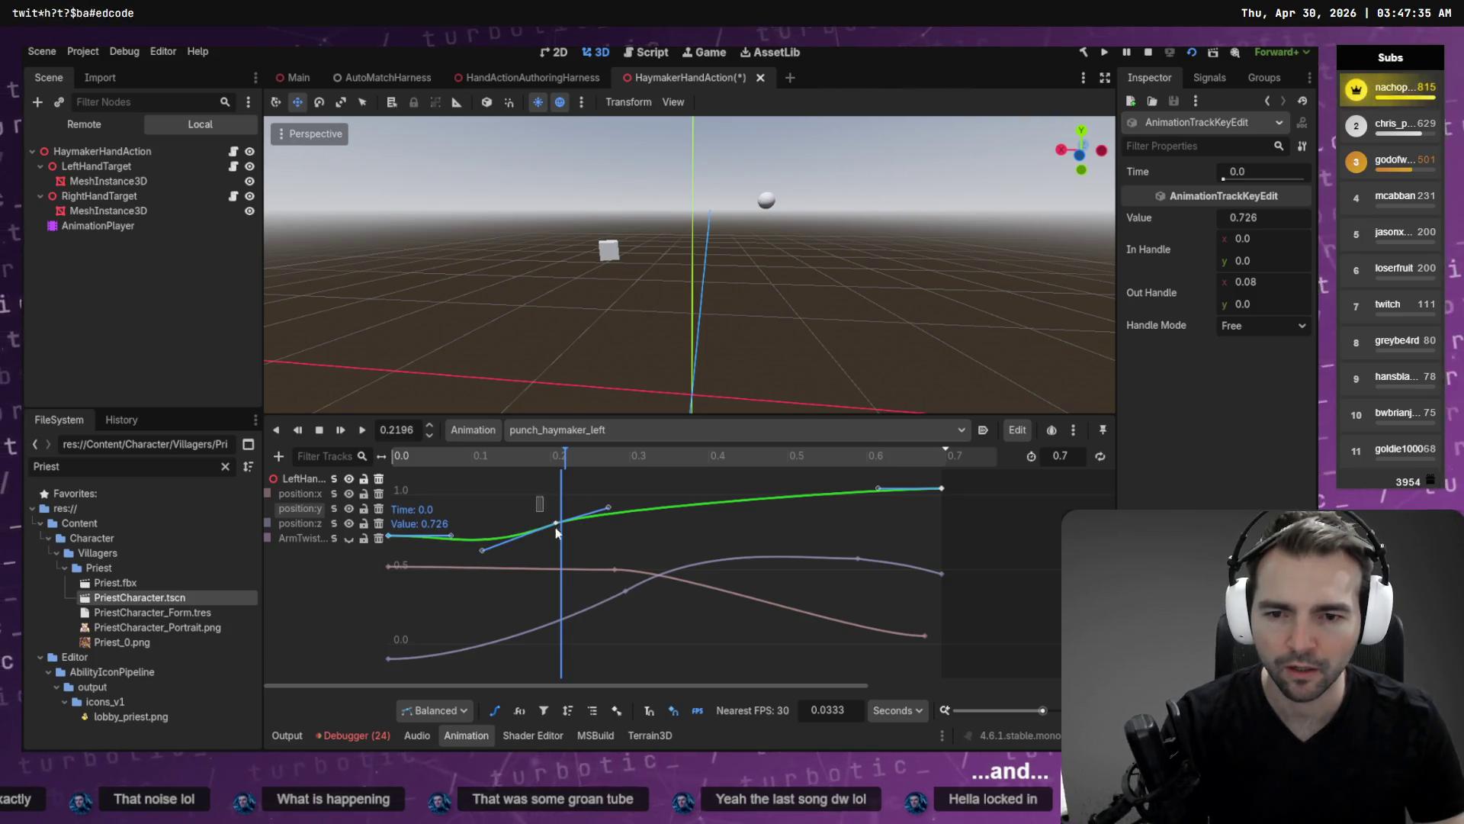
pyautogui.press('Delete')
# Preview the straightened punch in the harness, scrubbing back to its first frame and orbiting behind.
pyautogui.hotkey('alt', 'Tab')
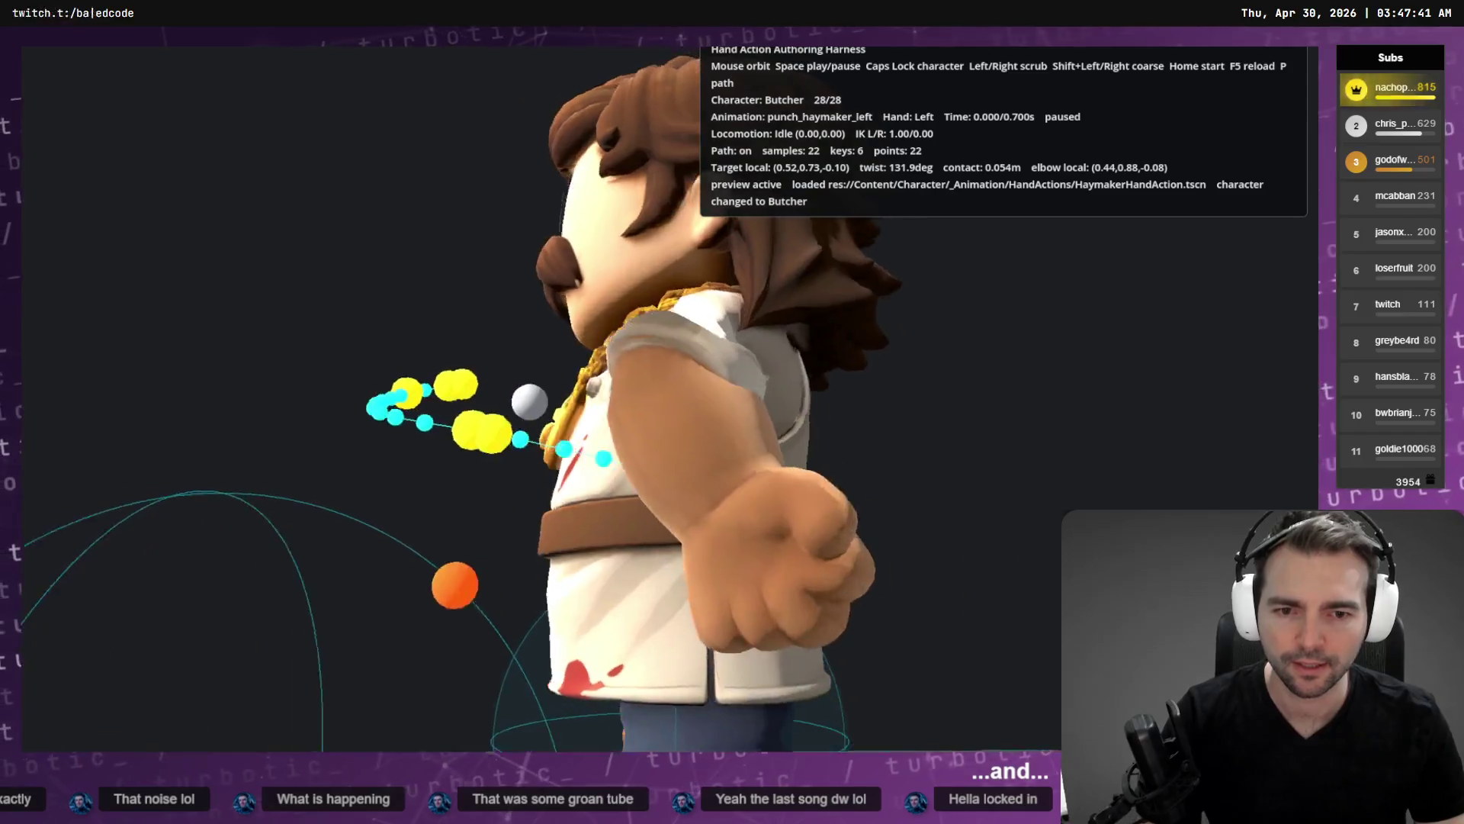
pyautogui.press('Right')
pyautogui.press('Right')
pyautogui.press('Right')
pyautogui.press('Right')
pyautogui.press('Right')
pyautogui.press('Right')
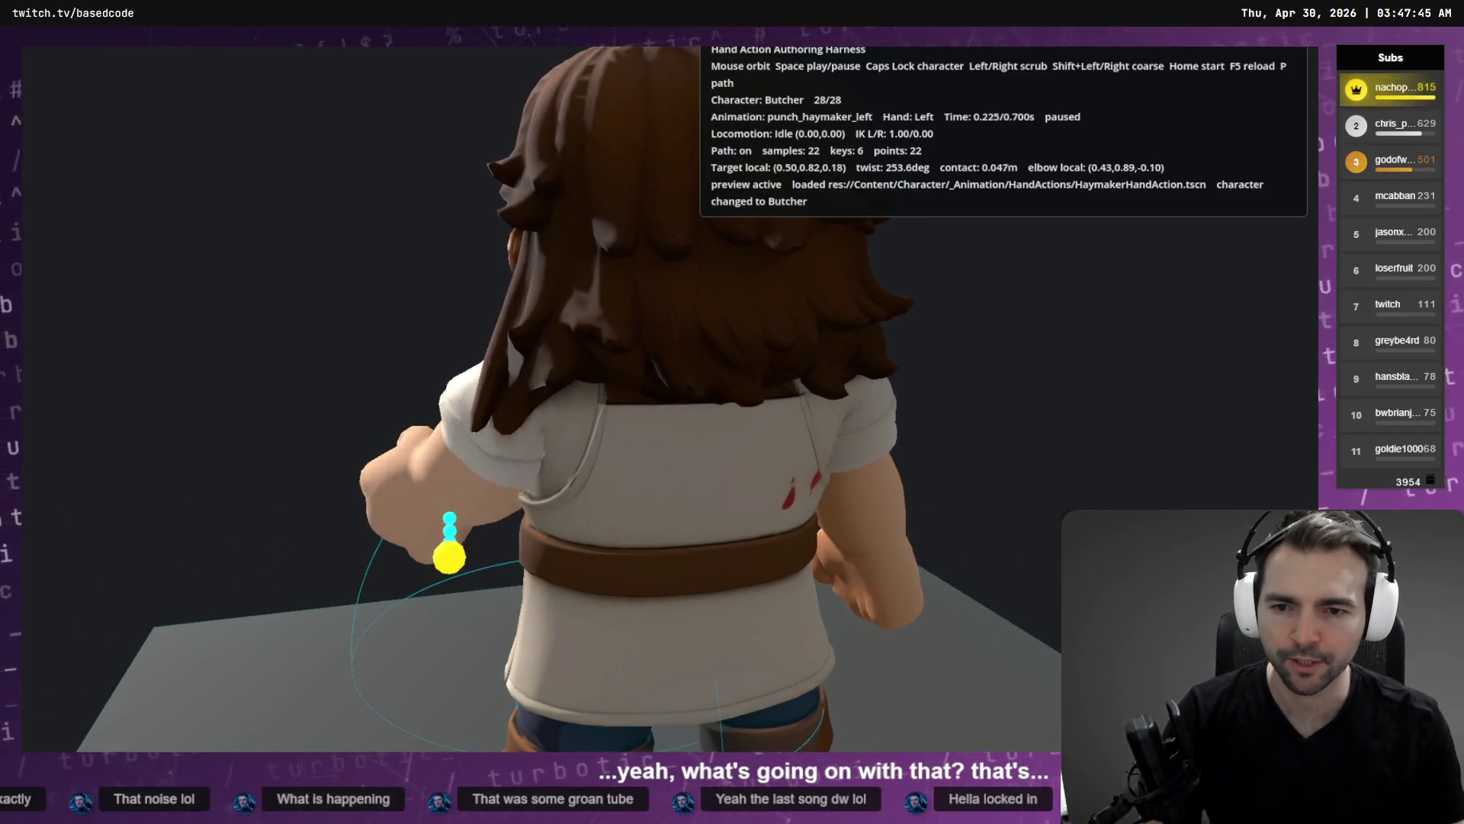
pyautogui.press('Left')
pyautogui.press('Left')
pyautogui.press('Left')
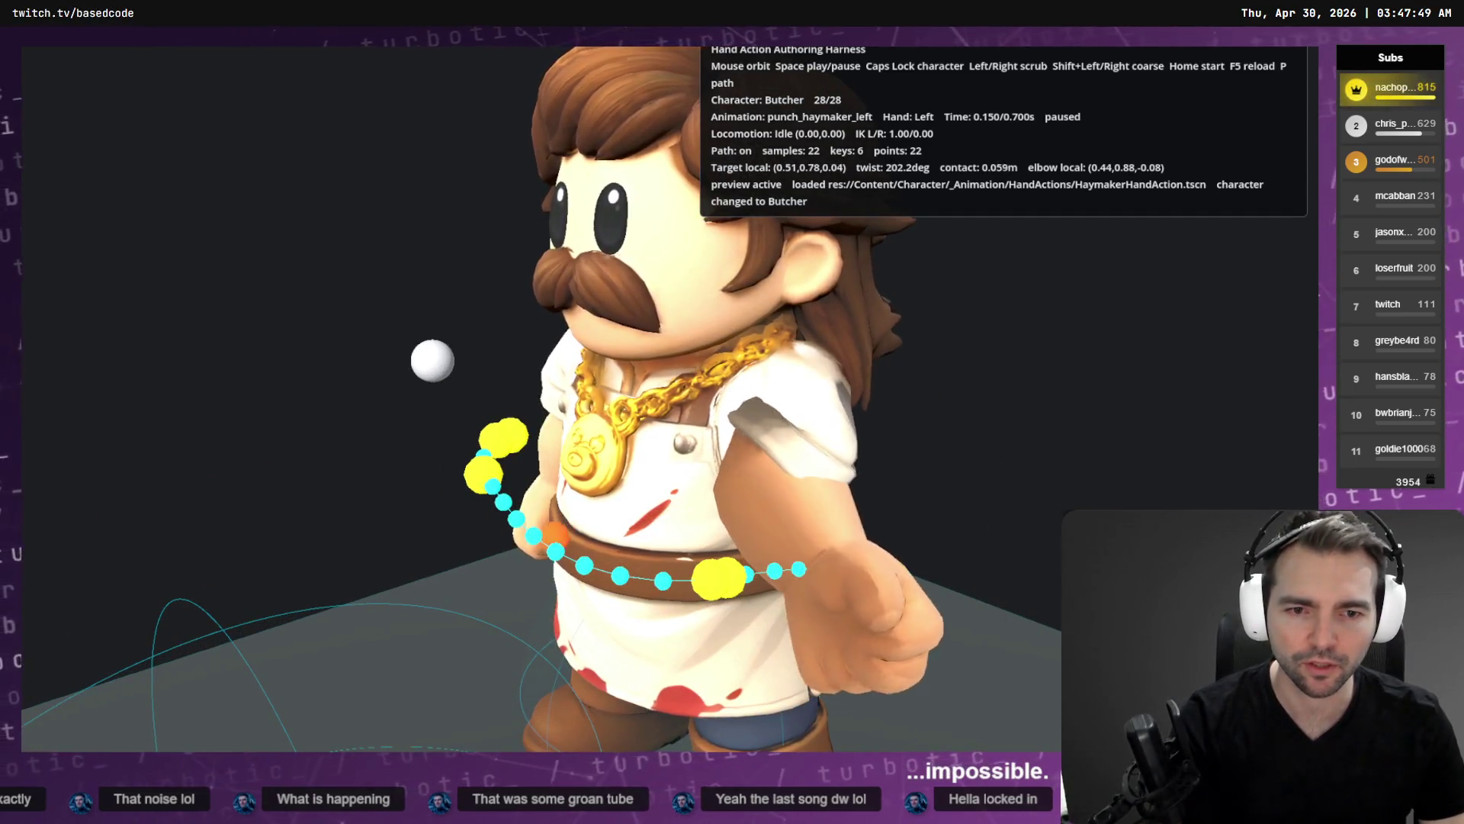
pyautogui.press('Left')
pyautogui.press('Left')
pyautogui.press('Left')
pyautogui.press('Right')
pyautogui.press('Right')
pyautogui.press('Right')
pyautogui.press('Right')
pyautogui.press('Right')
pyautogui.press('Right')
pyautogui.press('Right')
pyautogui.press('Right')
pyautogui.press('Right')
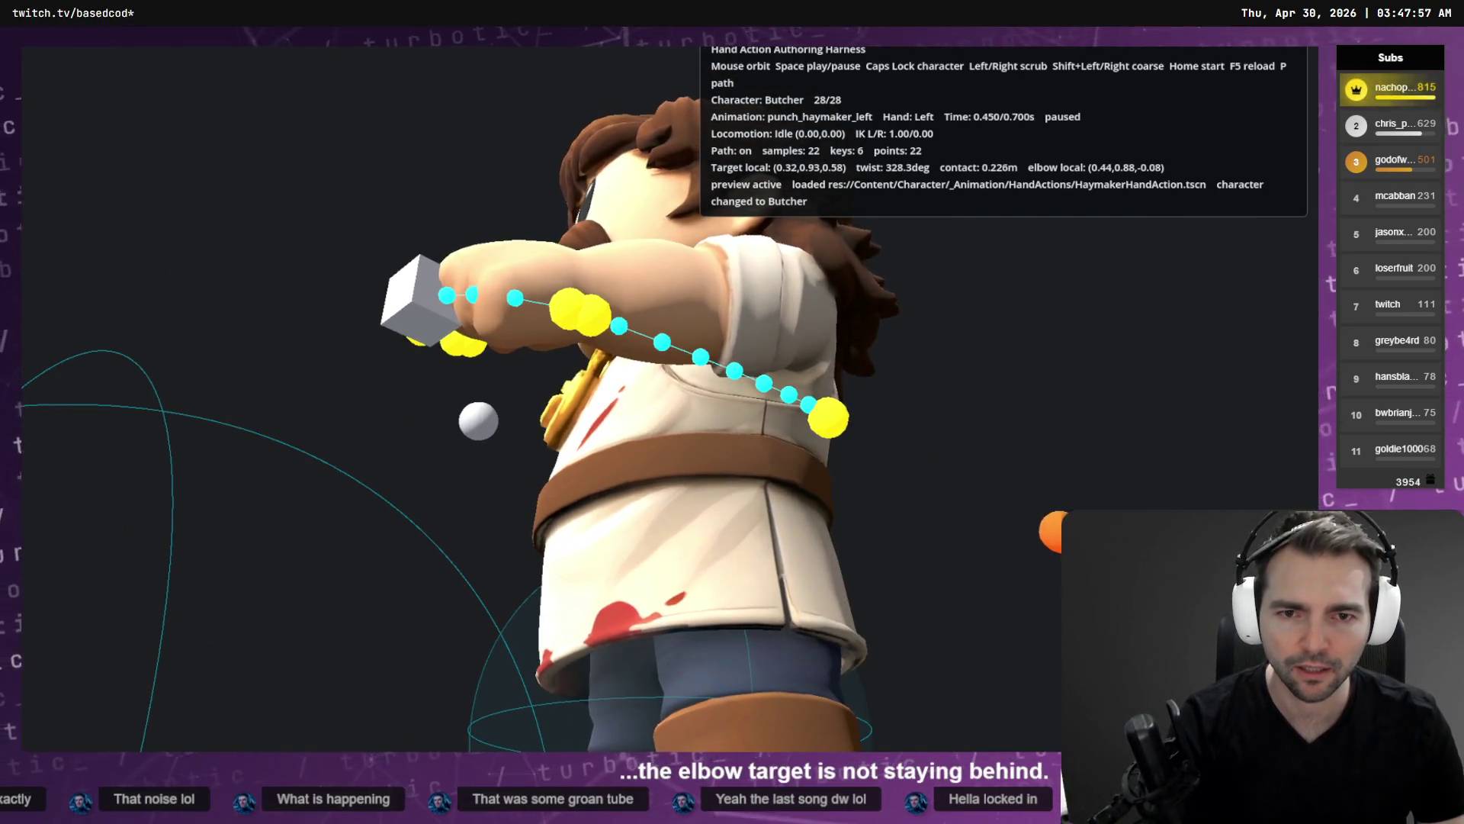
pyautogui.press('Left')
pyautogui.press('Left')
pyautogui.press('Left')
pyautogui.press('Left')
pyautogui.press('Left')
pyautogui.press('Left')
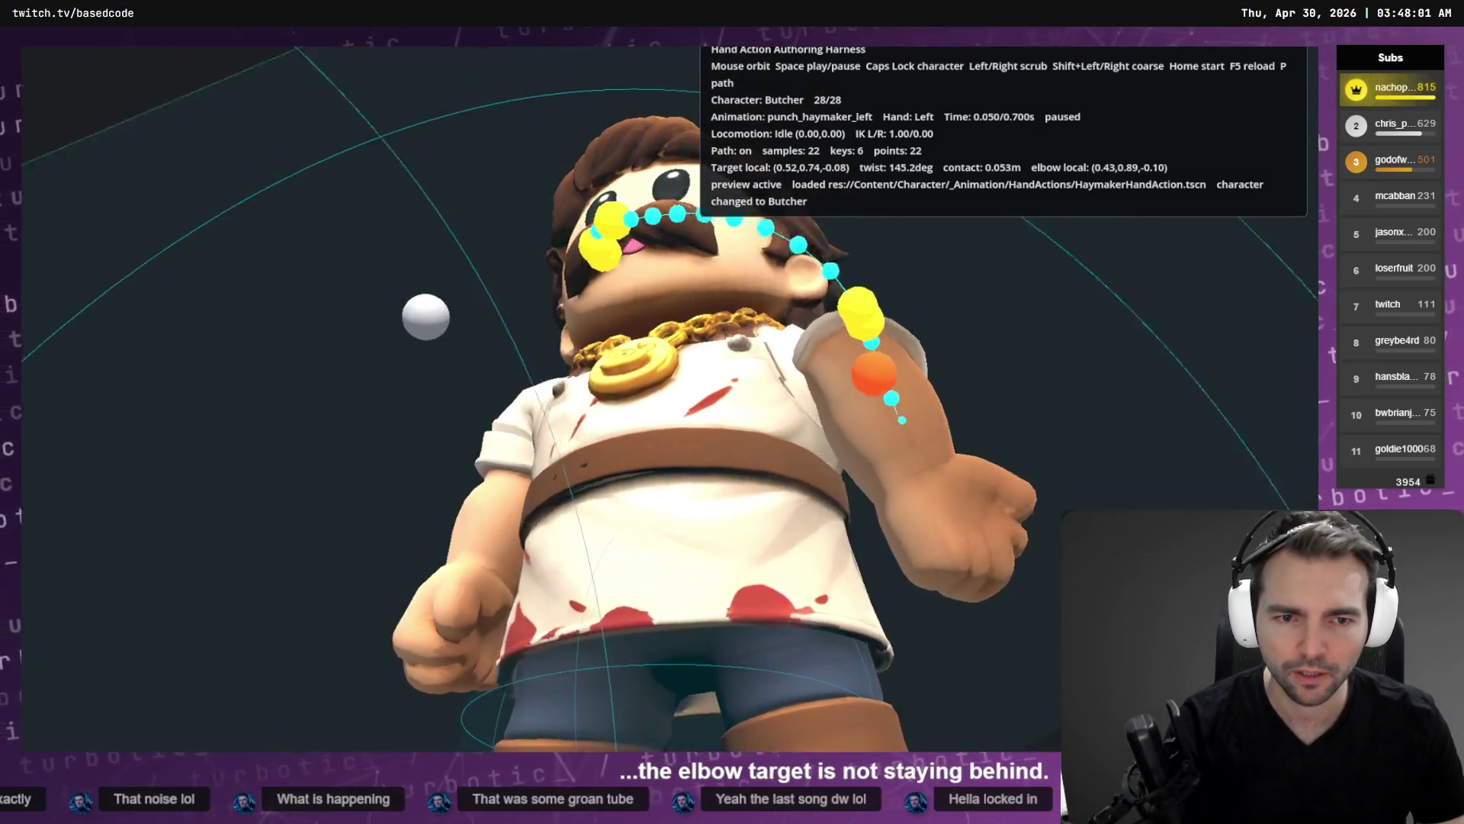
pyautogui.press('Left')
pyautogui.press('Left')
pyautogui.moveTo(580, 412)
pyautogui.mouseDown()
pyautogui.moveTo(579, 626)
pyautogui.moveTo(671, 392)
pyautogui.mouseUp()
pyautogui.press('F8')
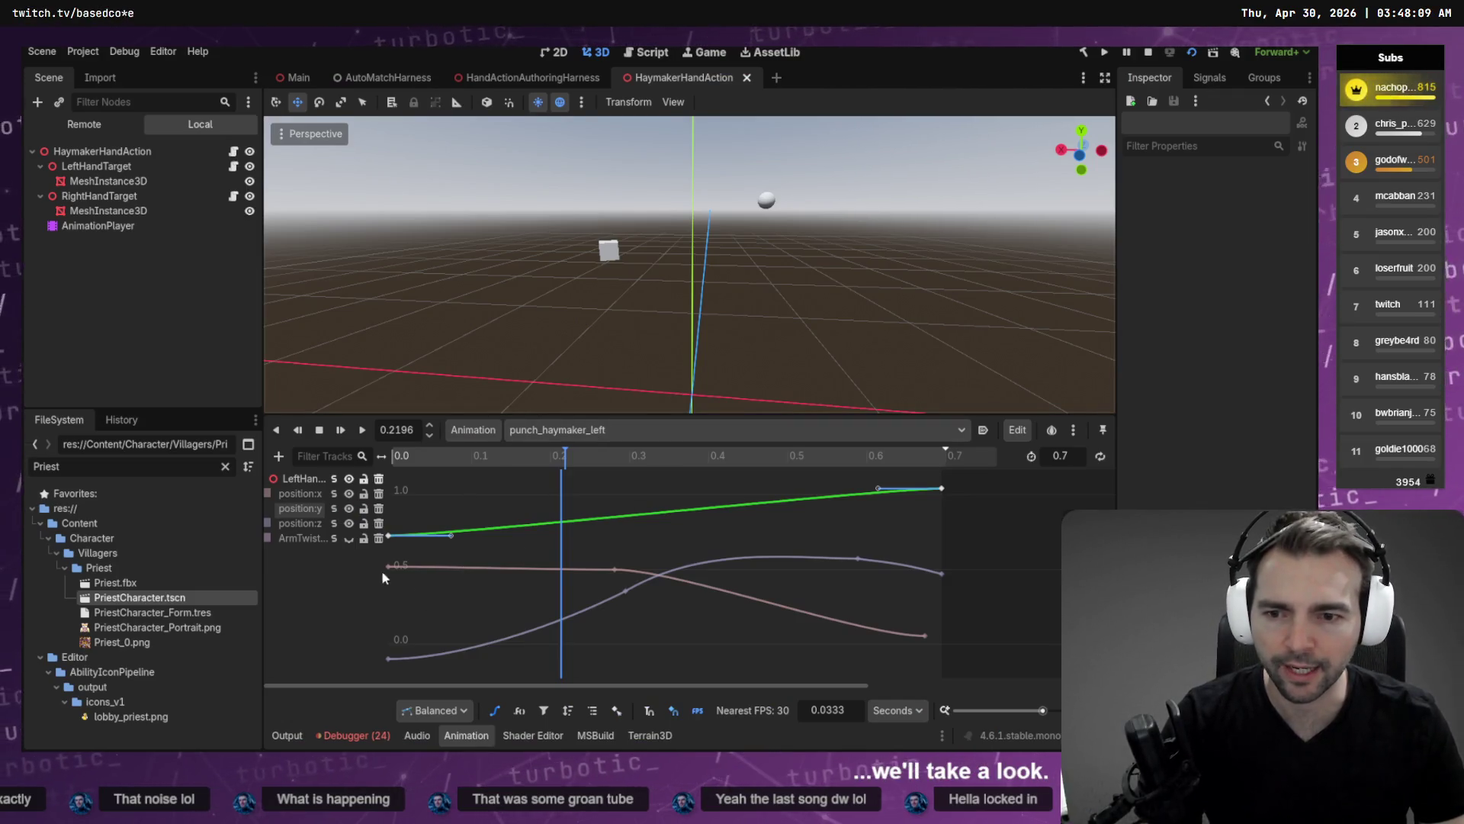
# Select the first position:x key and preview the punch in the harness once more.
pyautogui.click(389, 568)
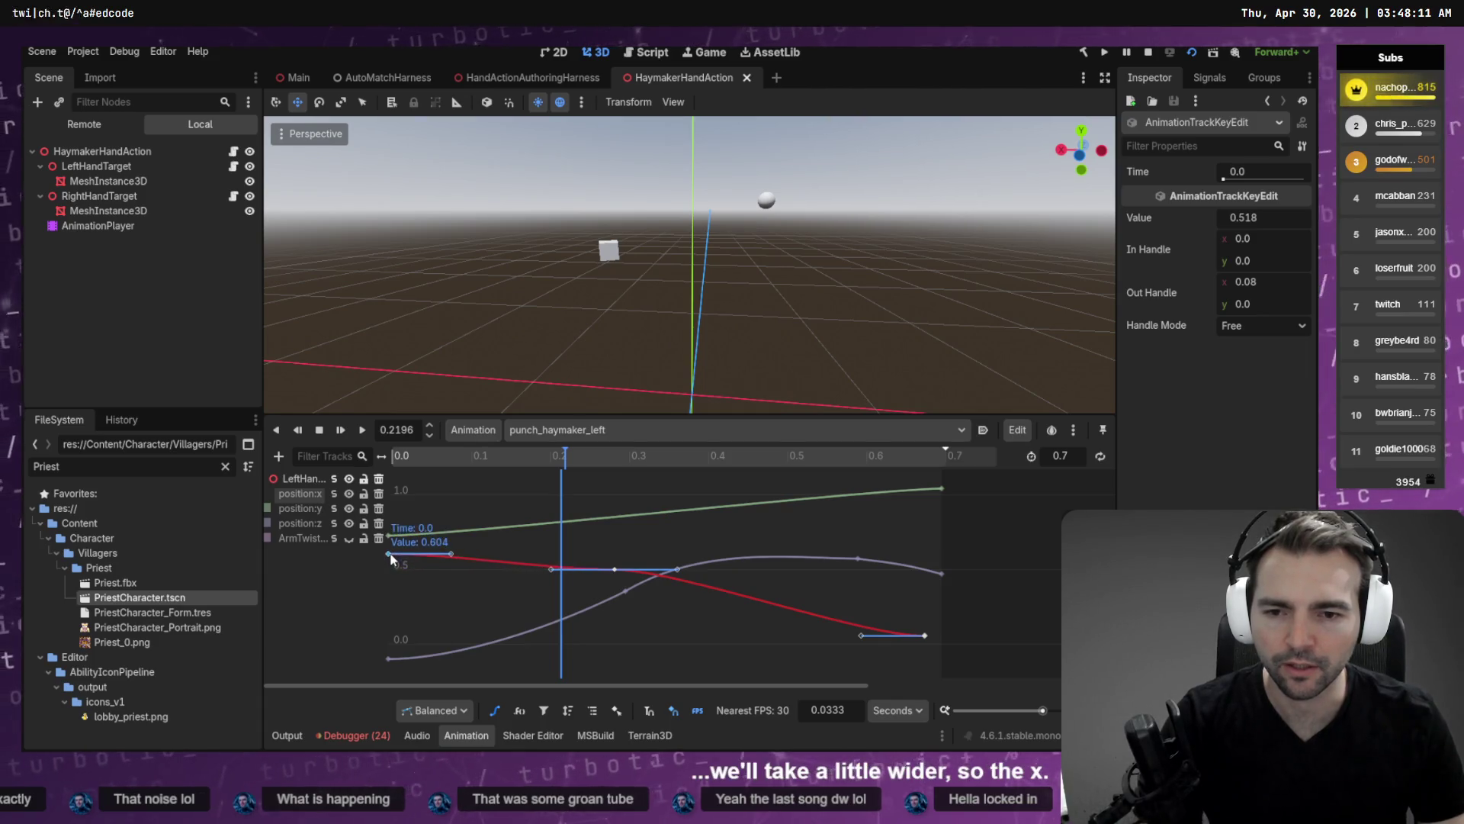
pyautogui.press('F5')
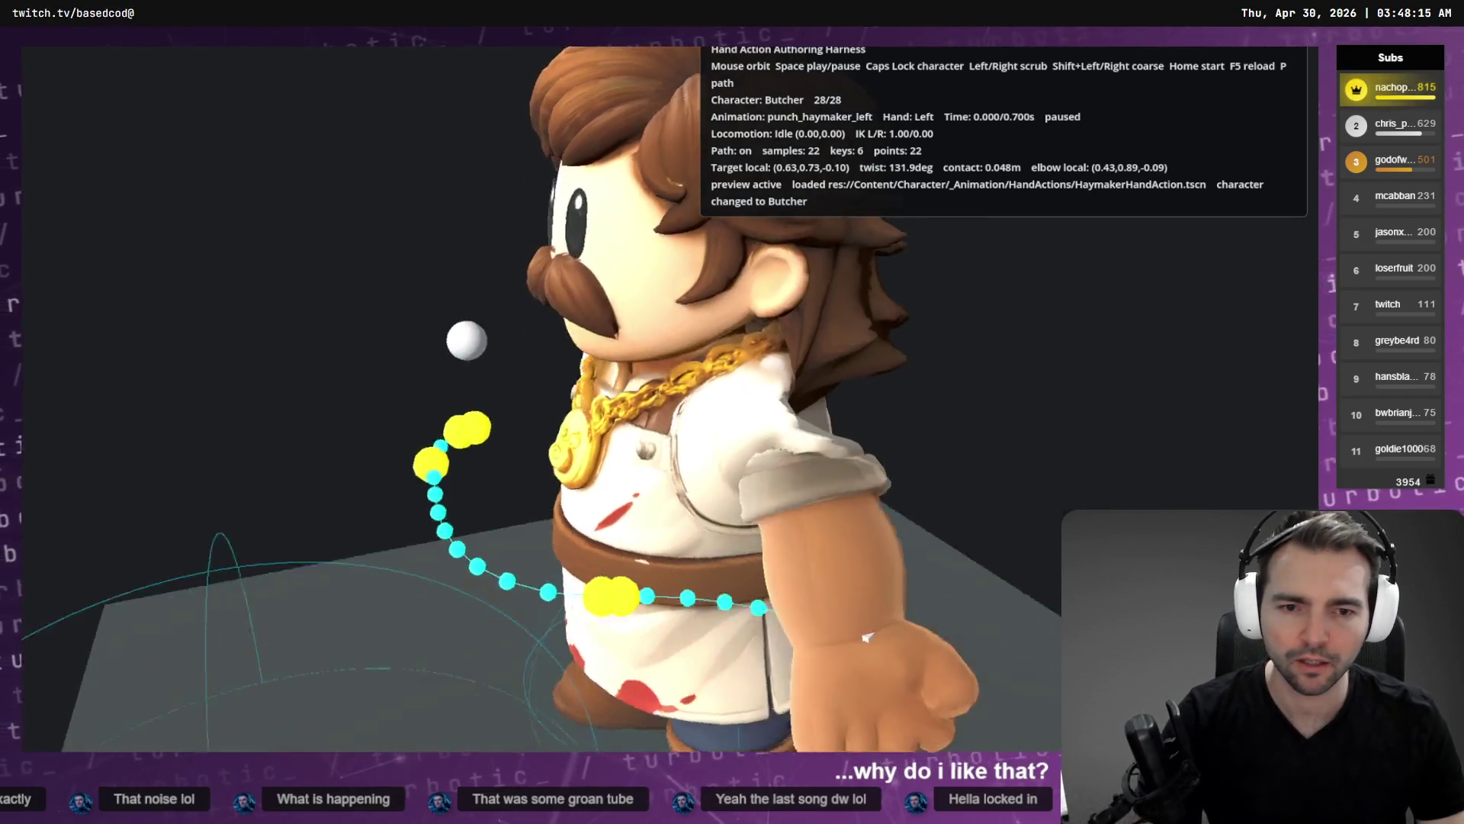
pyautogui.press('Escape')
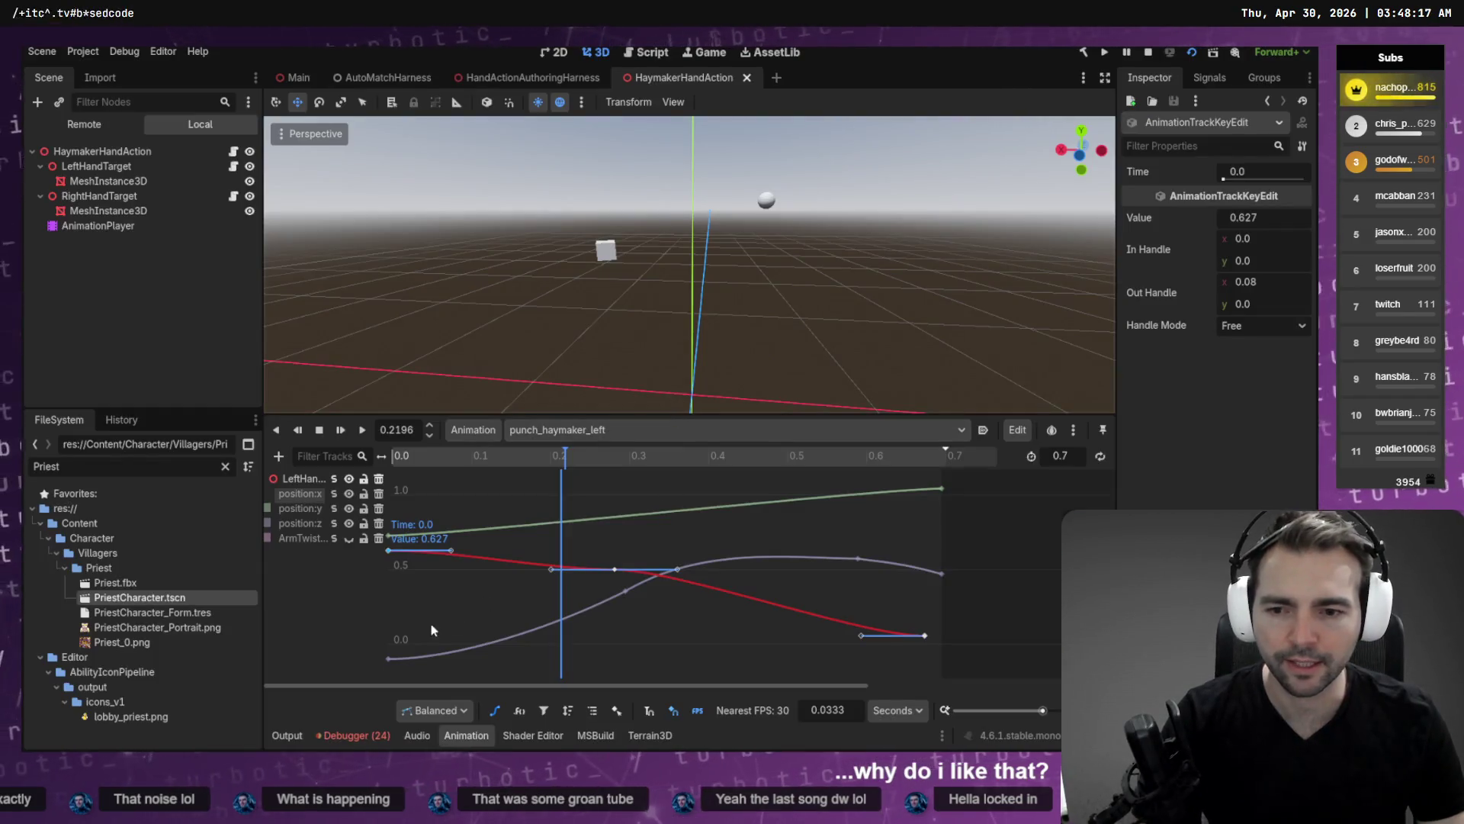
# Solo and frame the ArmTwist curve, then raise its first key at 0.0 to 159.148.
pyautogui.click(334, 538)
pyautogui.press('f')
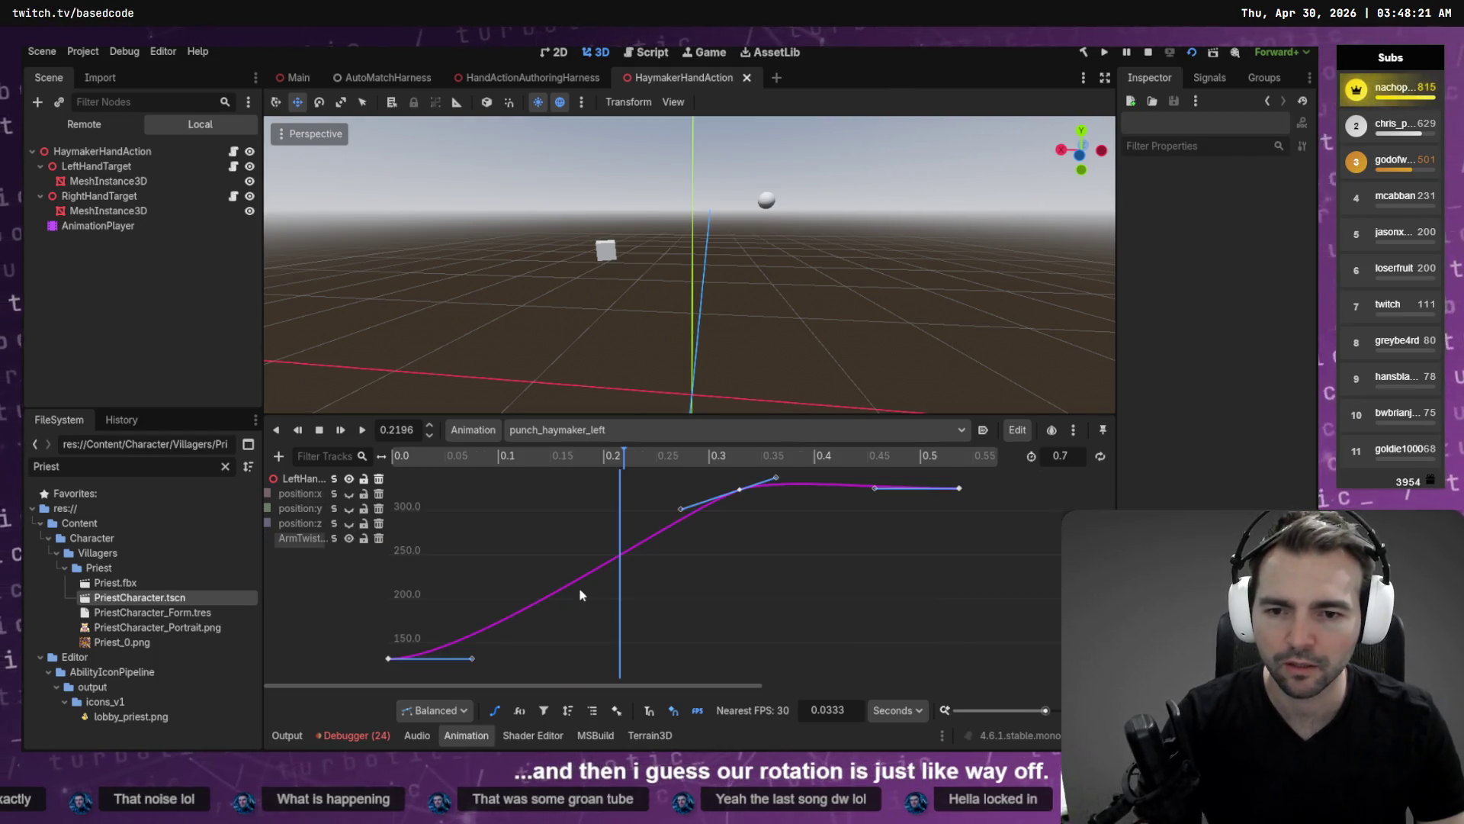
pyautogui.moveTo(388, 659); pyautogui.dragTo(388, 611)
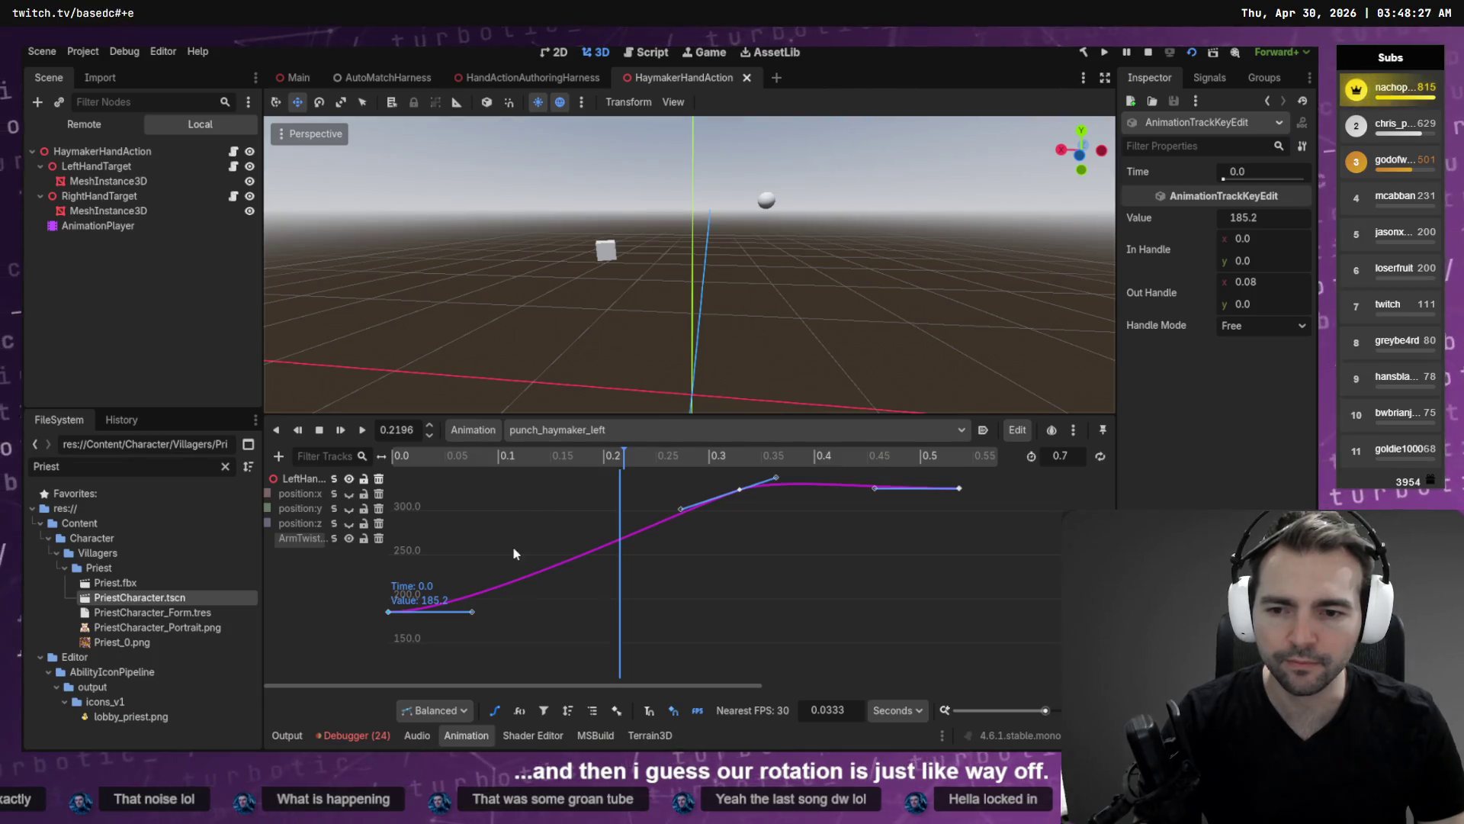
pyautogui.hotkey('ctrl', 'z')
pyautogui.moveTo(388, 658); pyautogui.dragTo(388, 635)
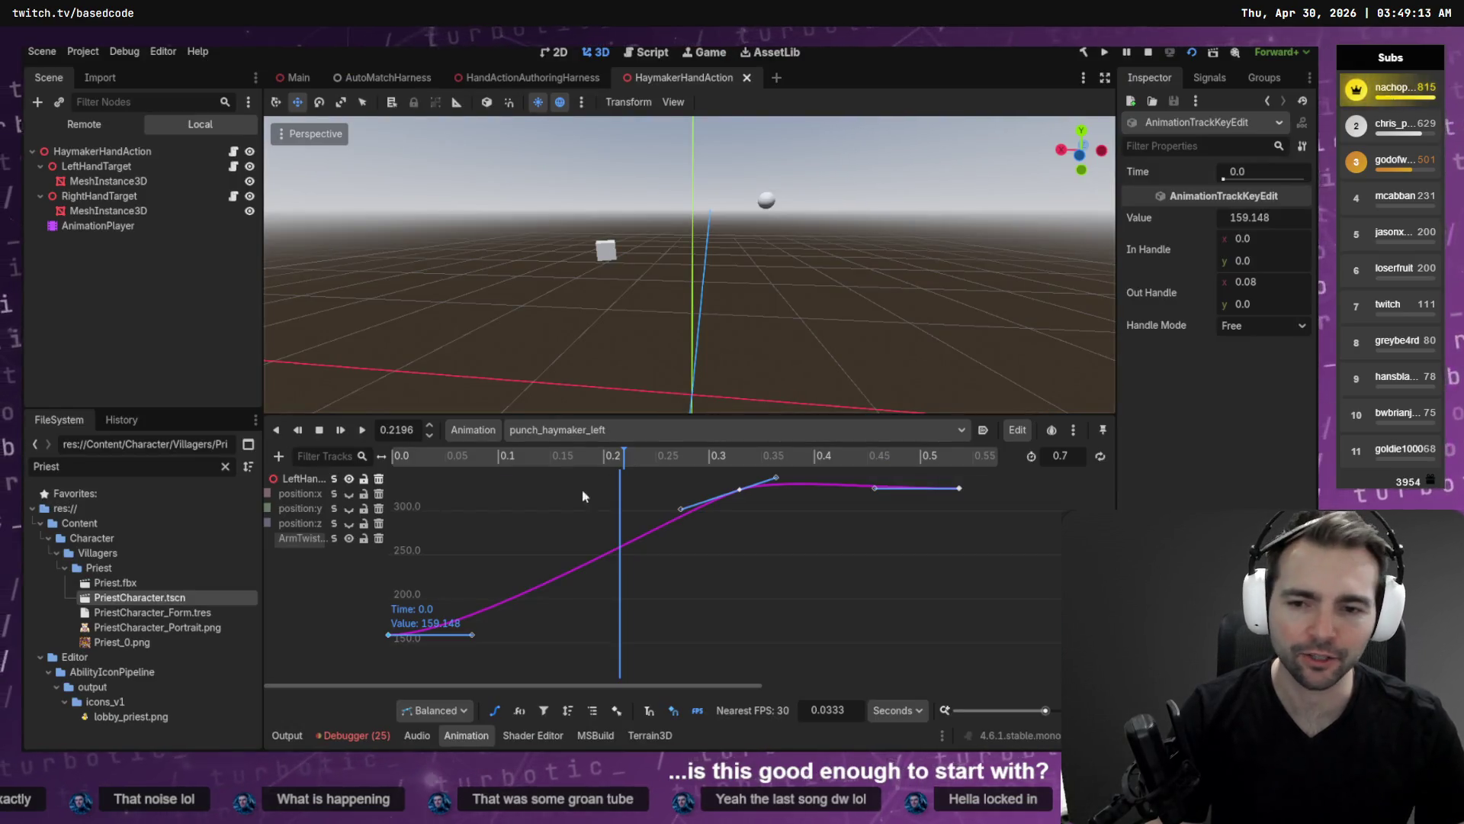
# Deselect the key and reframe the ArmTwist curve tightly in the graph.
pyautogui.click(583, 497)
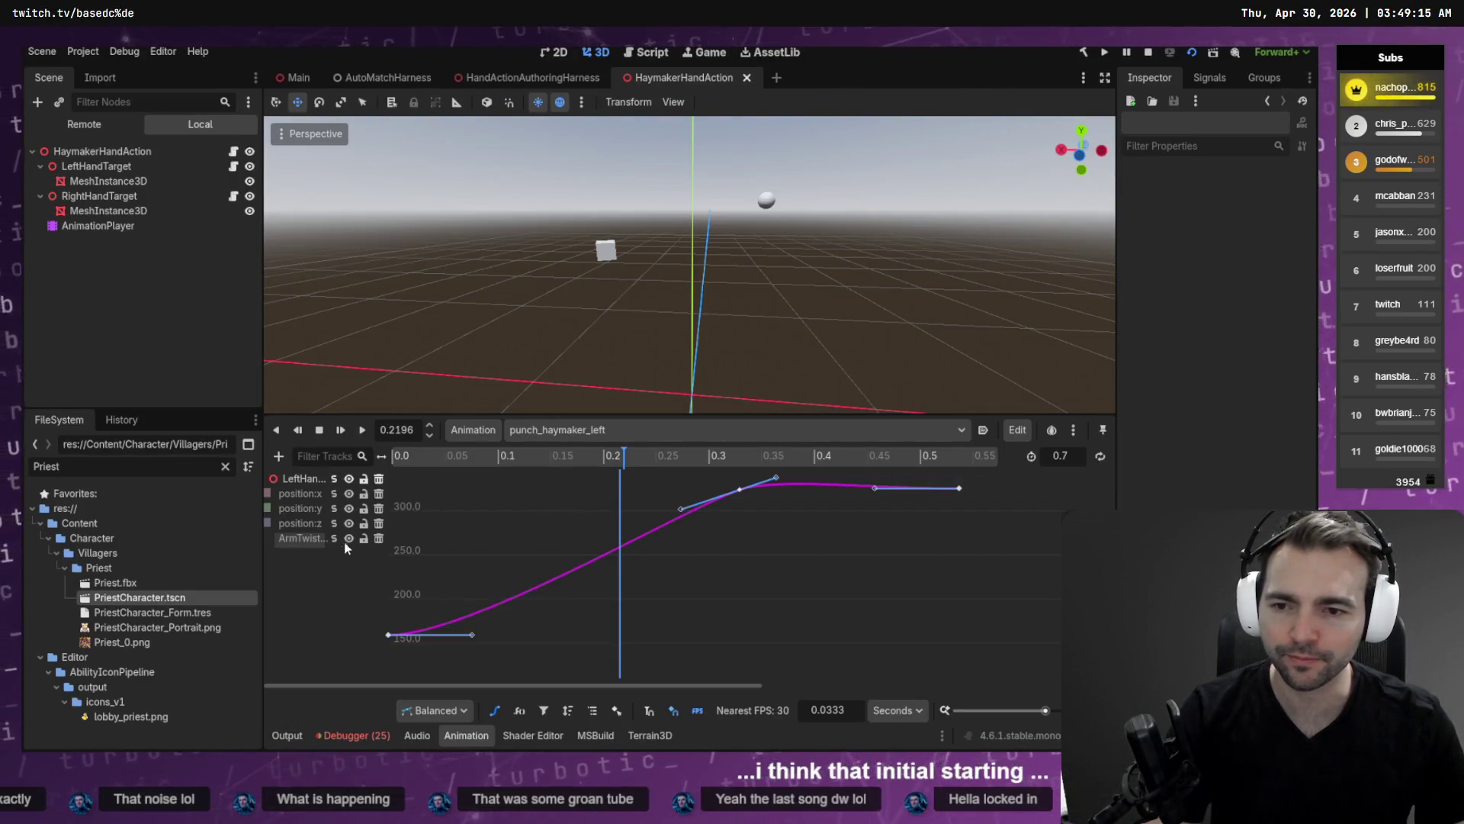
pyautogui.press('f')
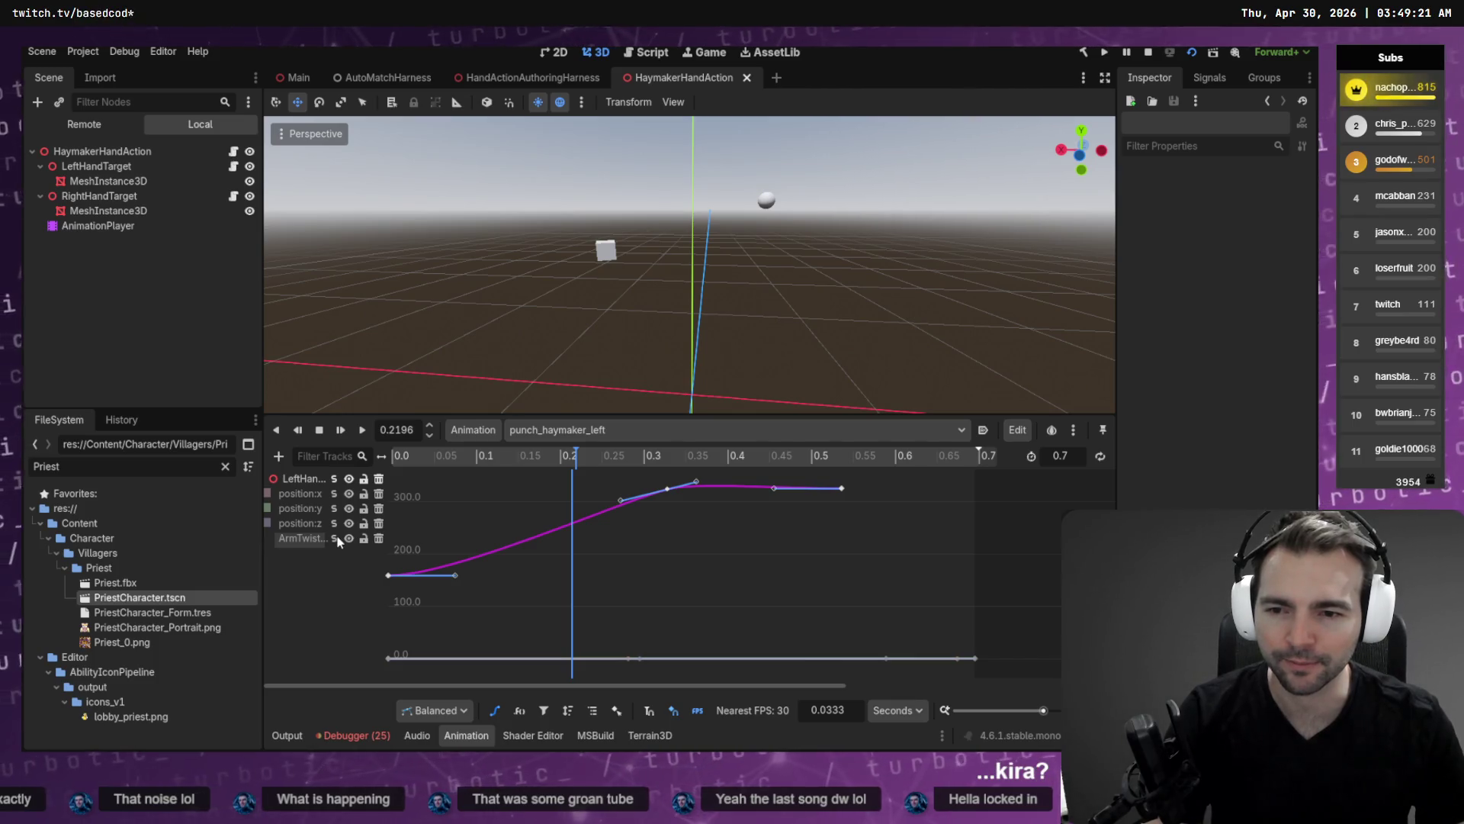
pyautogui.press('f')
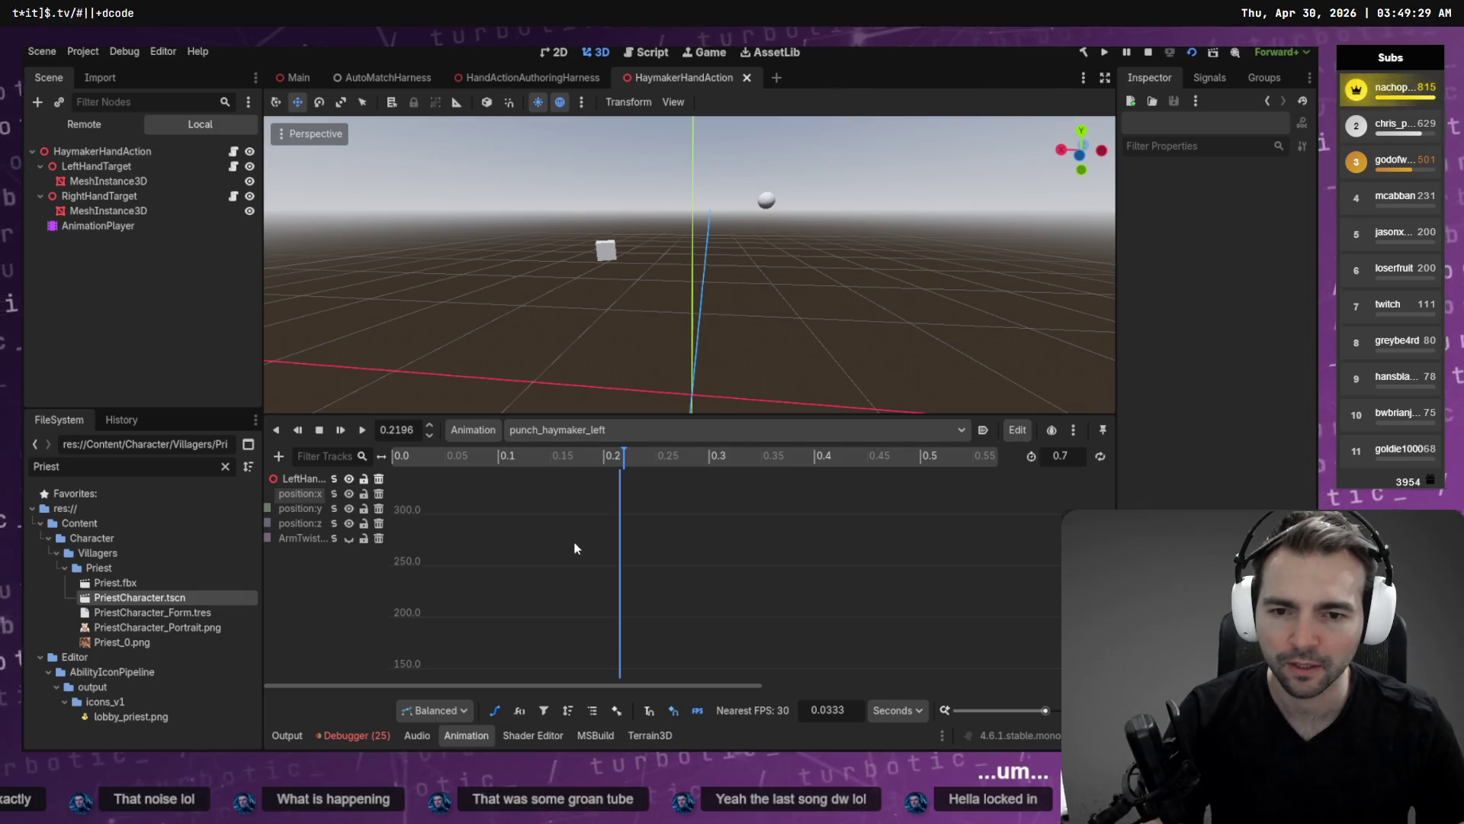
# Preview the punch twice in the harness, then bring the position:z curve back into focus.
pyautogui.press('F5')
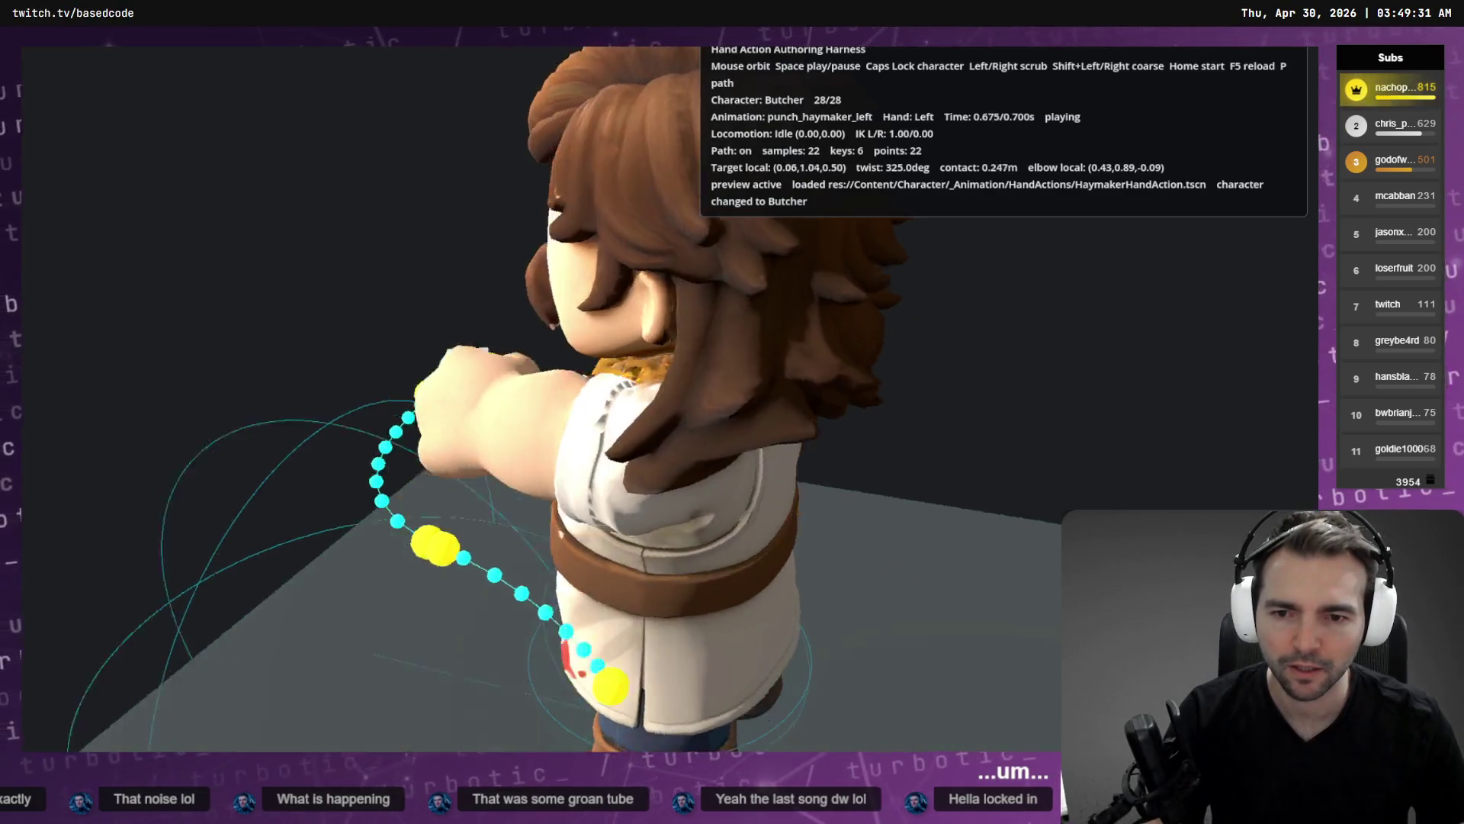
pyautogui.press('F8')
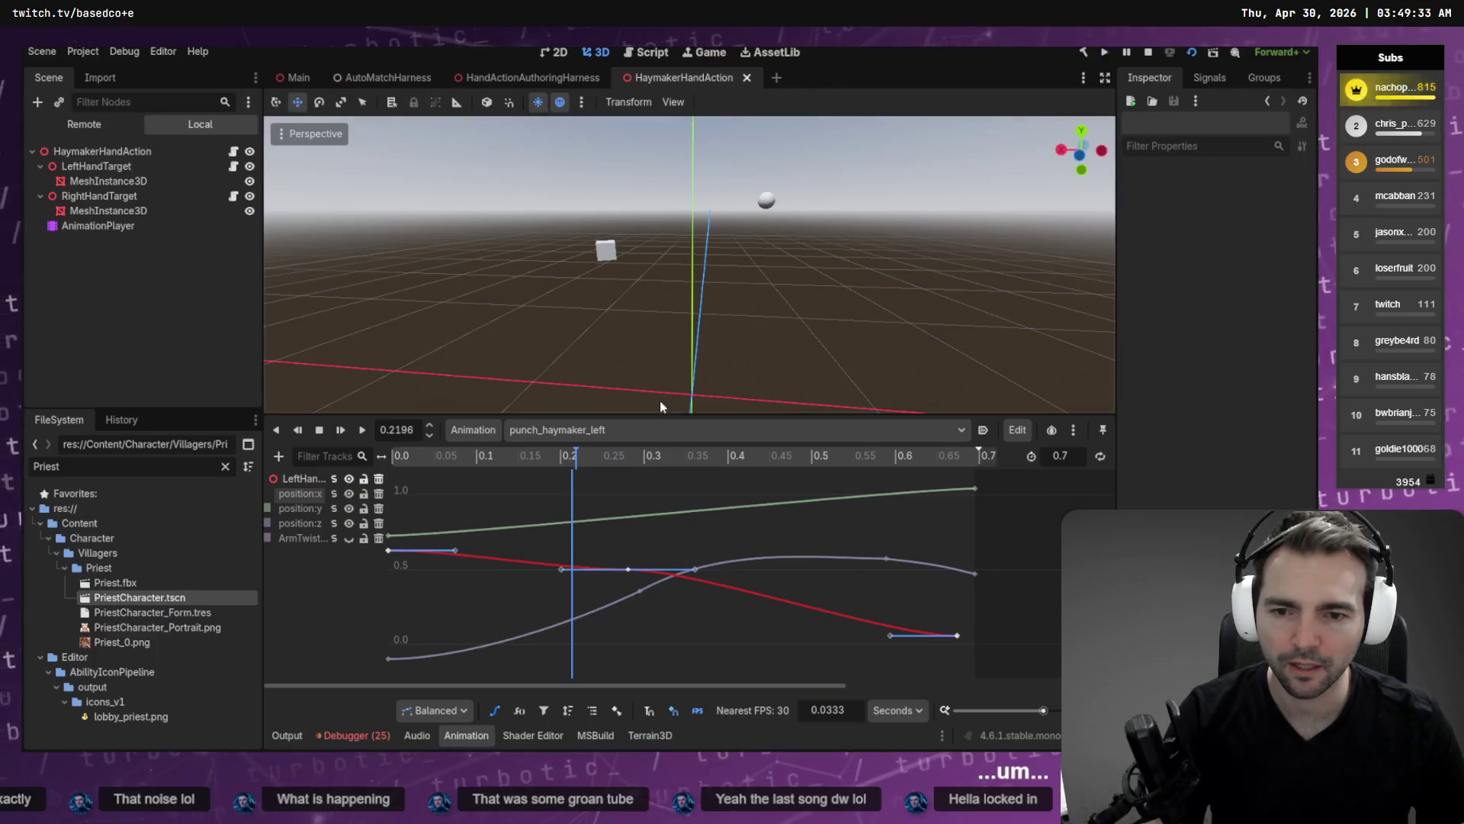
pyautogui.press('F5')
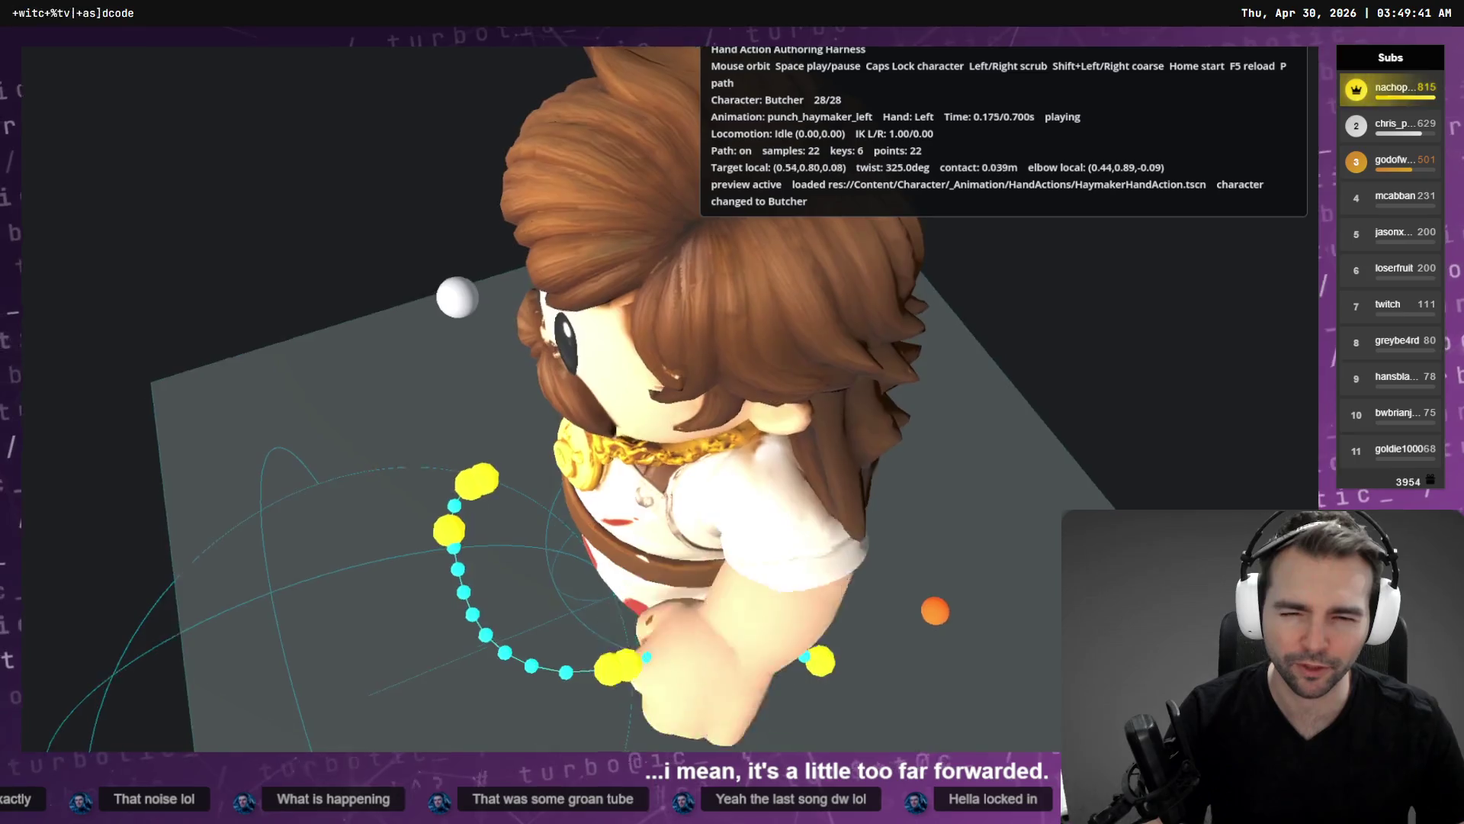
pyautogui.hotkey('alt', 'Tab')
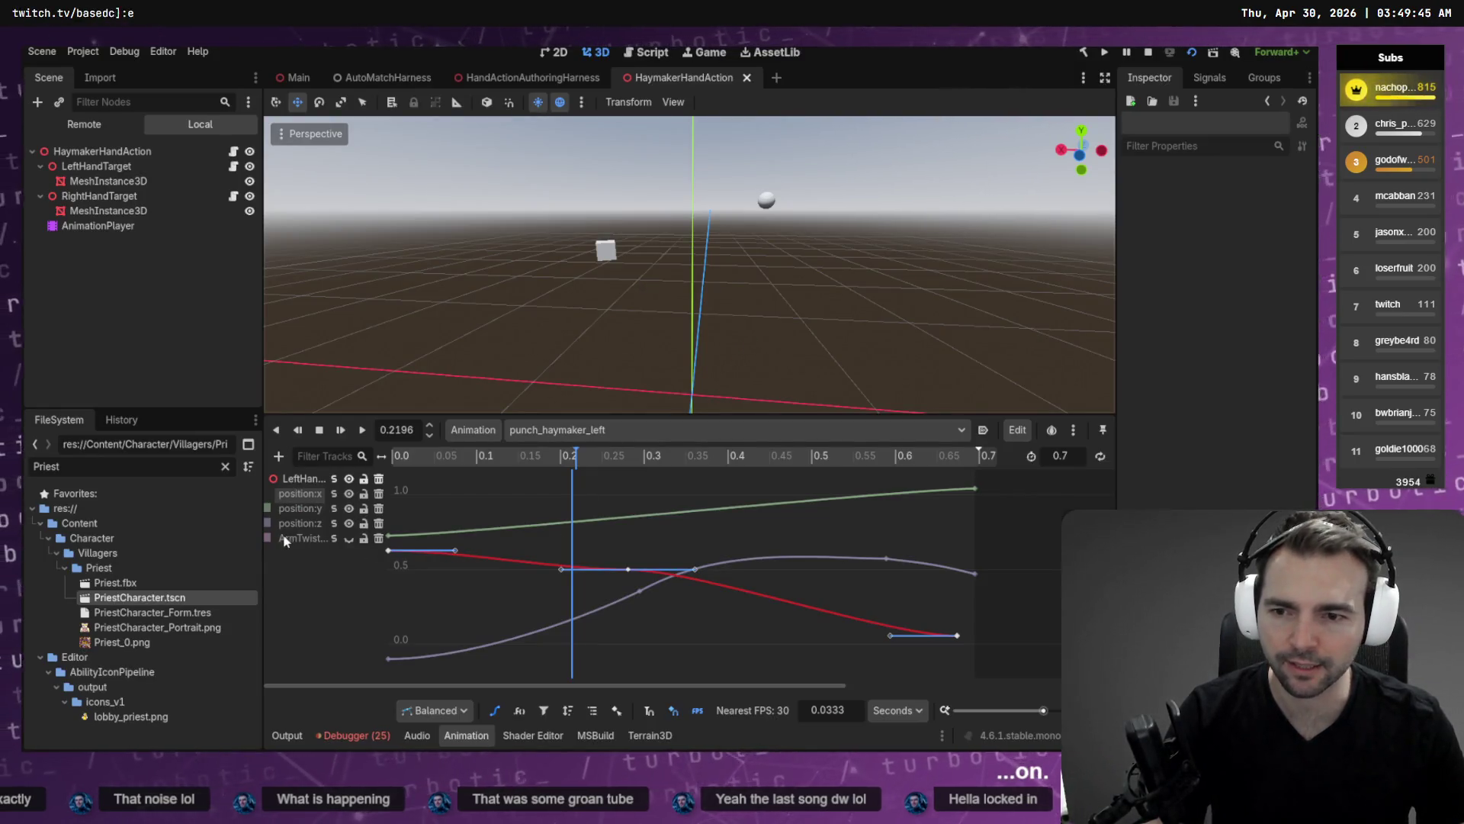
pyautogui.click(300, 524)
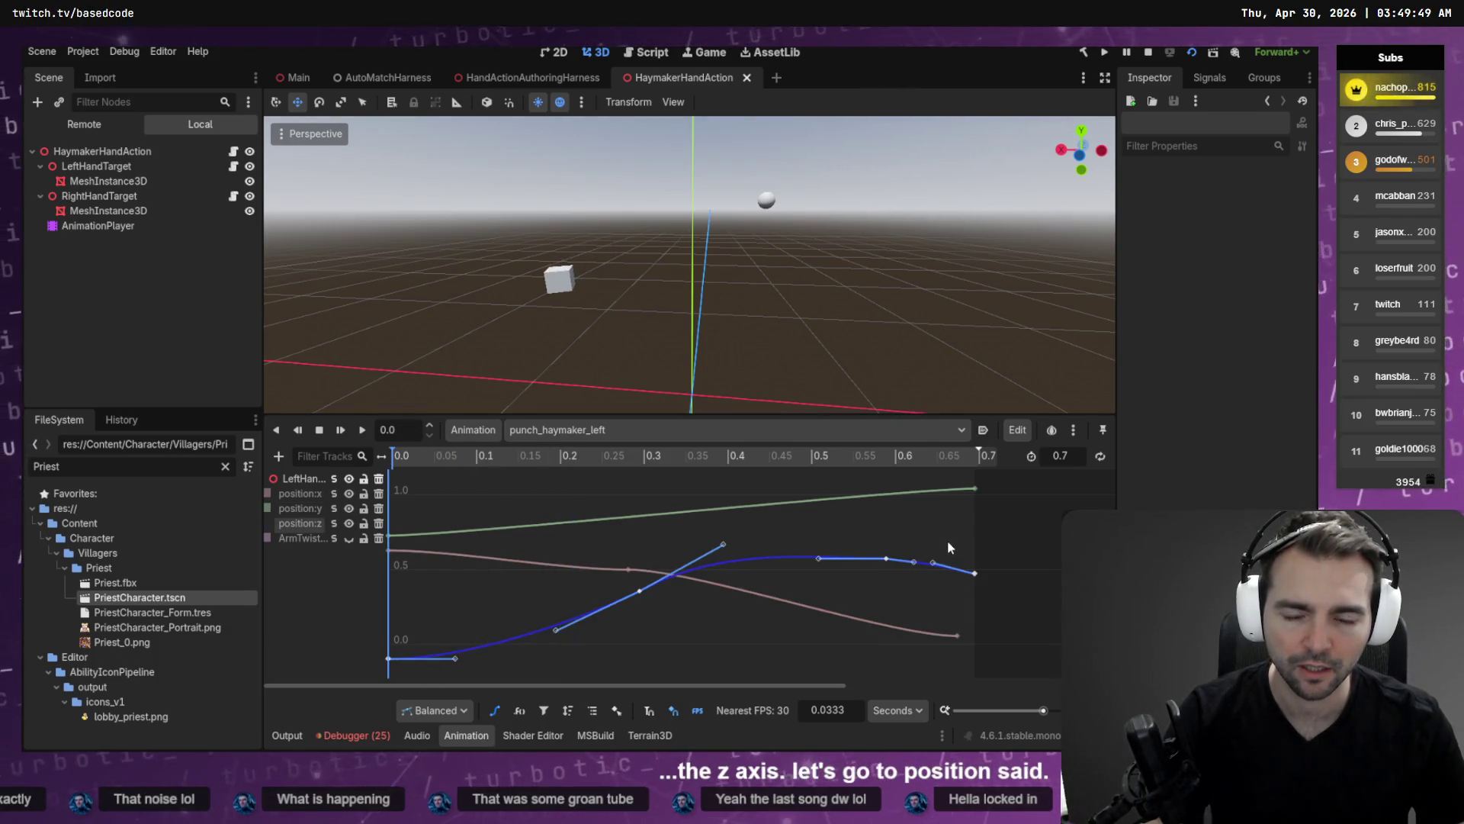
# Lower all position:z keys by 0.05 so the curve starts at -0.148, then save and run.
pyautogui.hotkey('ctrl', 'a')
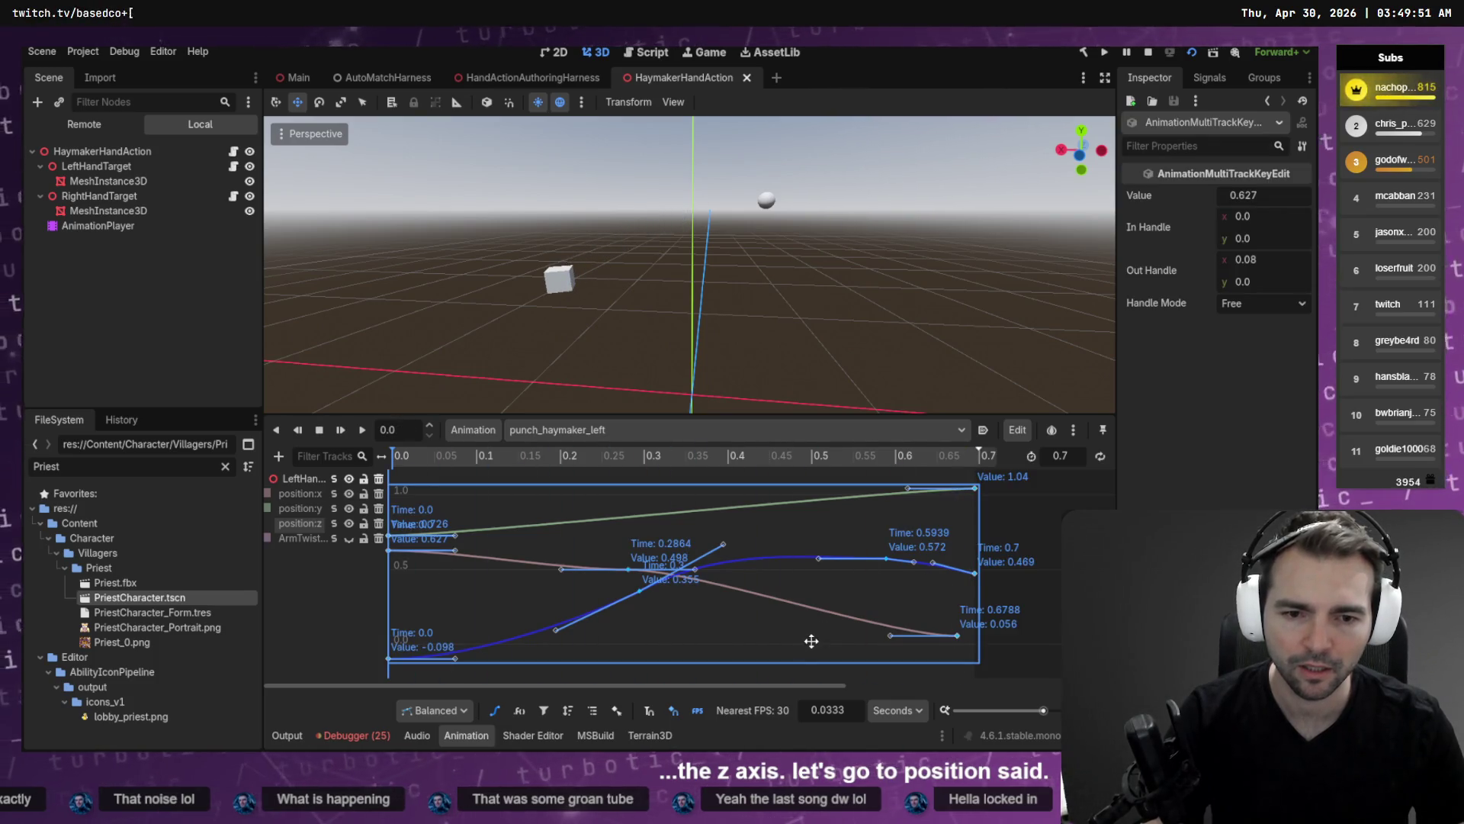
pyautogui.click(1015, 540)
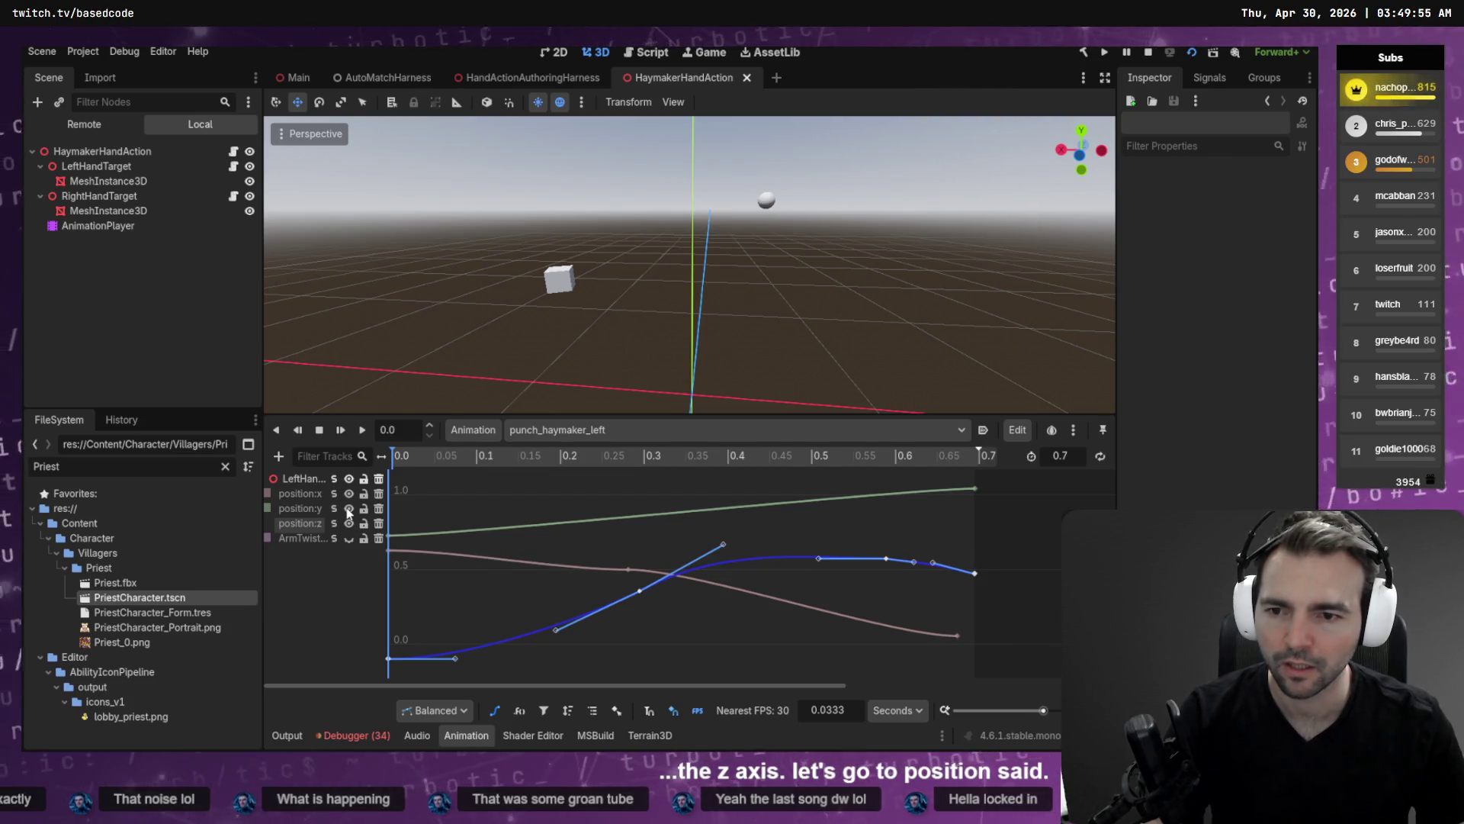
pyautogui.hotkey('ctrl', 'a')
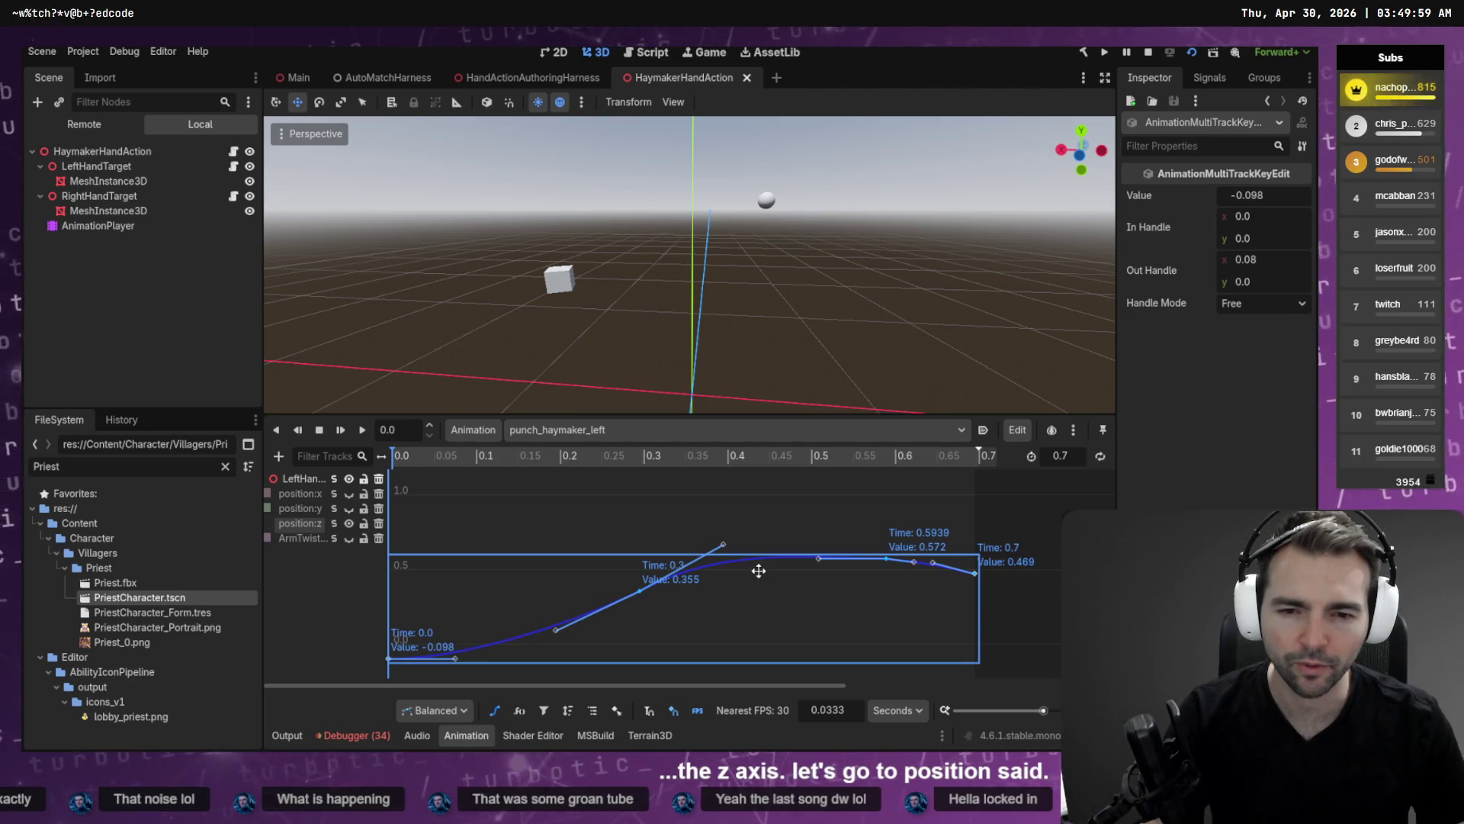
pyautogui.moveTo(759, 571); pyautogui.dragTo(756, 578)
pyautogui.press('F5')
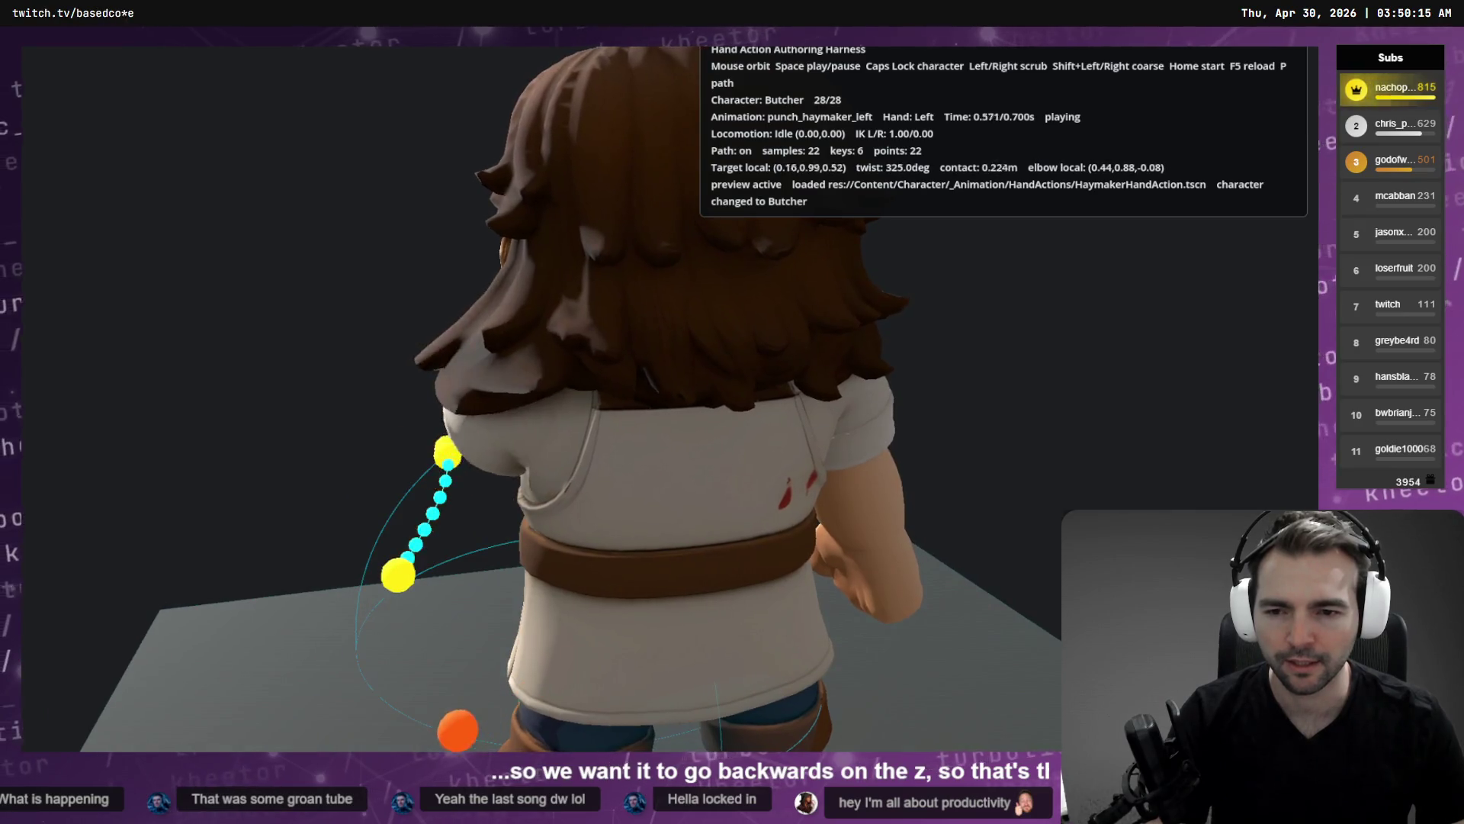
# Swap the graph to position:x, select its first key near 0.627, and preview another character.
pyautogui.hotkey('alt', 'Tab')
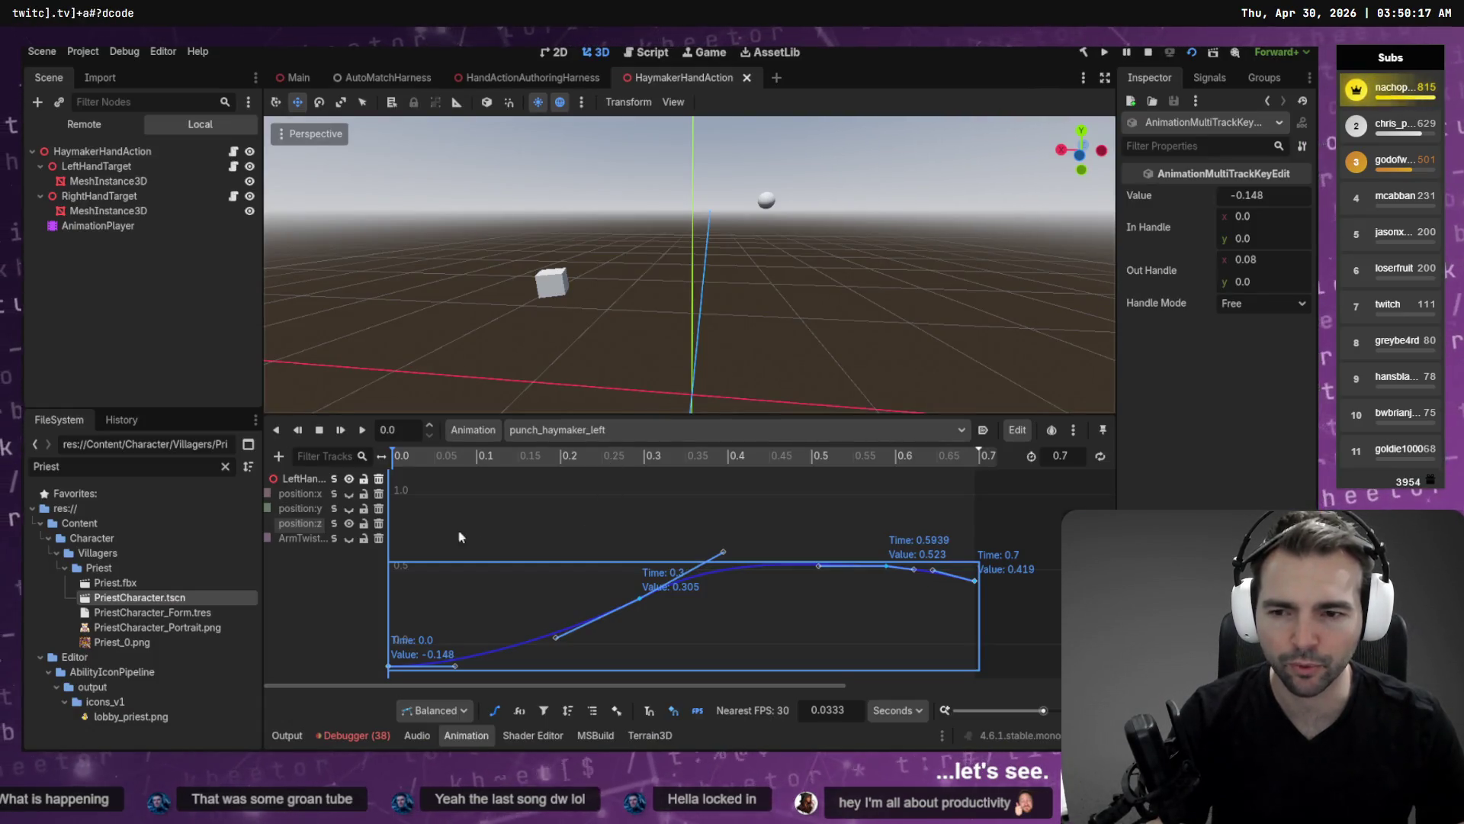
pyautogui.click(349, 493)
pyautogui.click(349, 523)
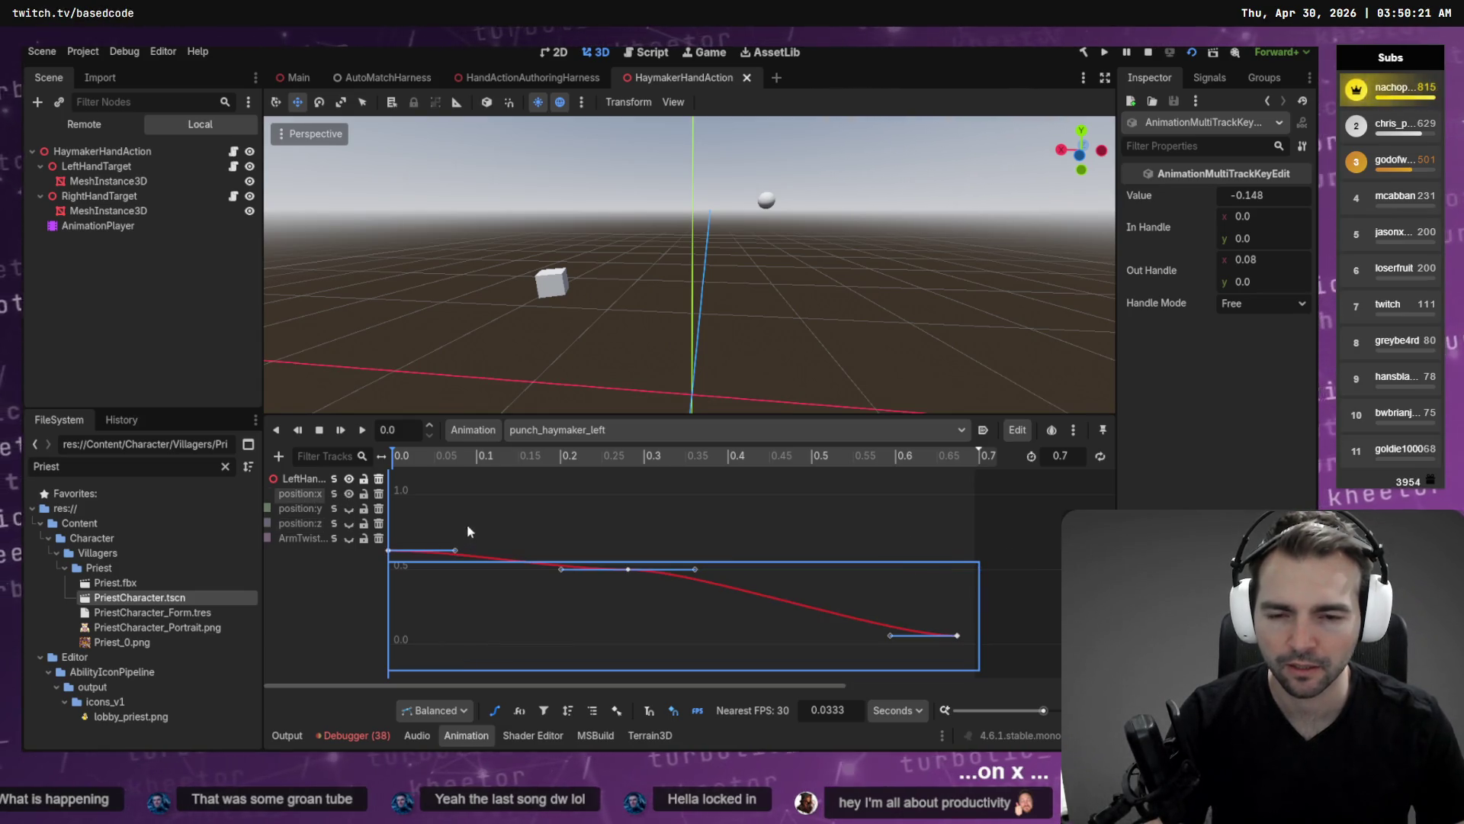
pyautogui.click(442, 524)
pyautogui.click(389, 551)
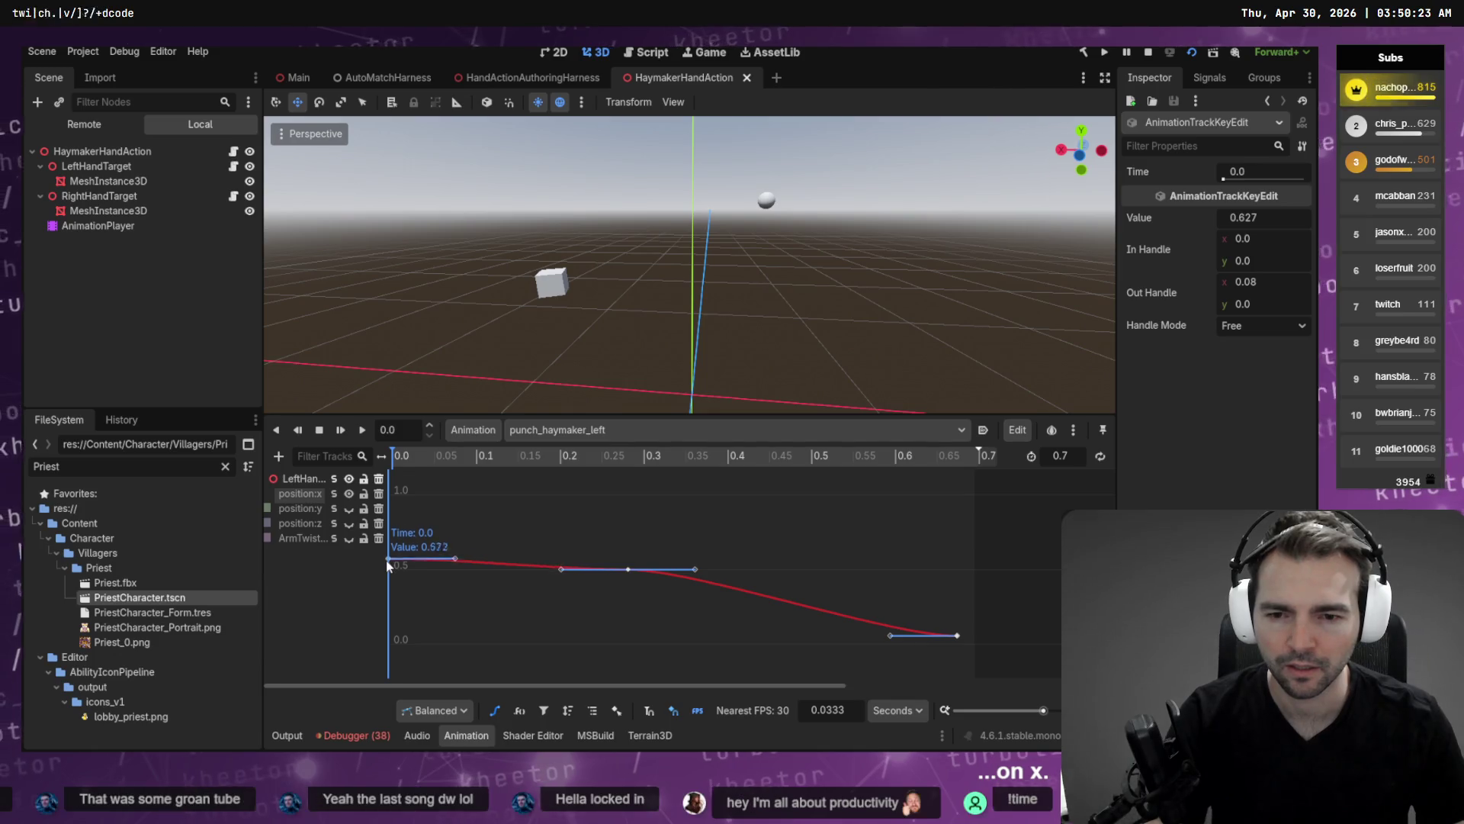
pyautogui.hotkey('alt', 'Tab')
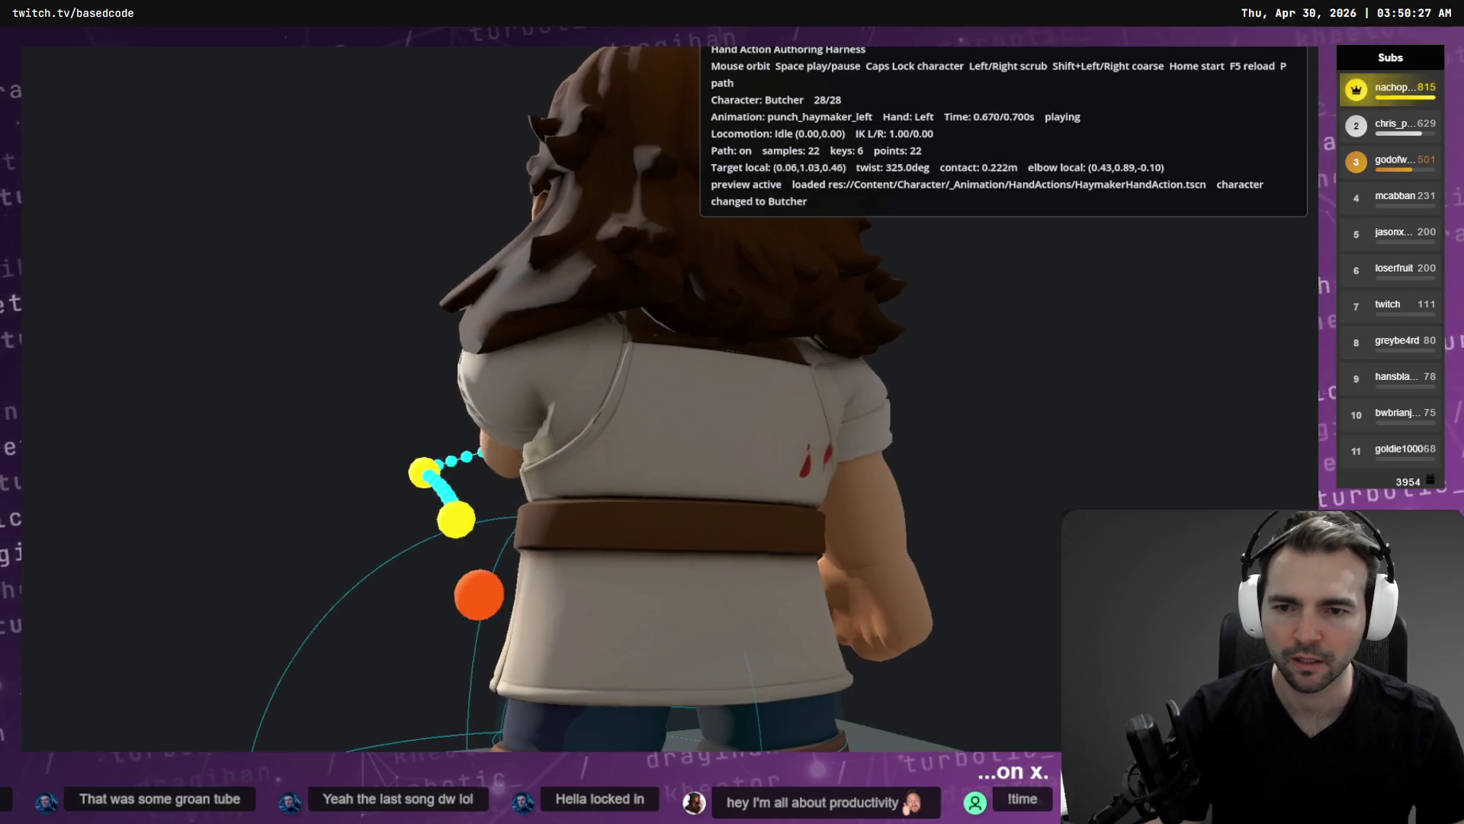
pyautogui.press('capslock')
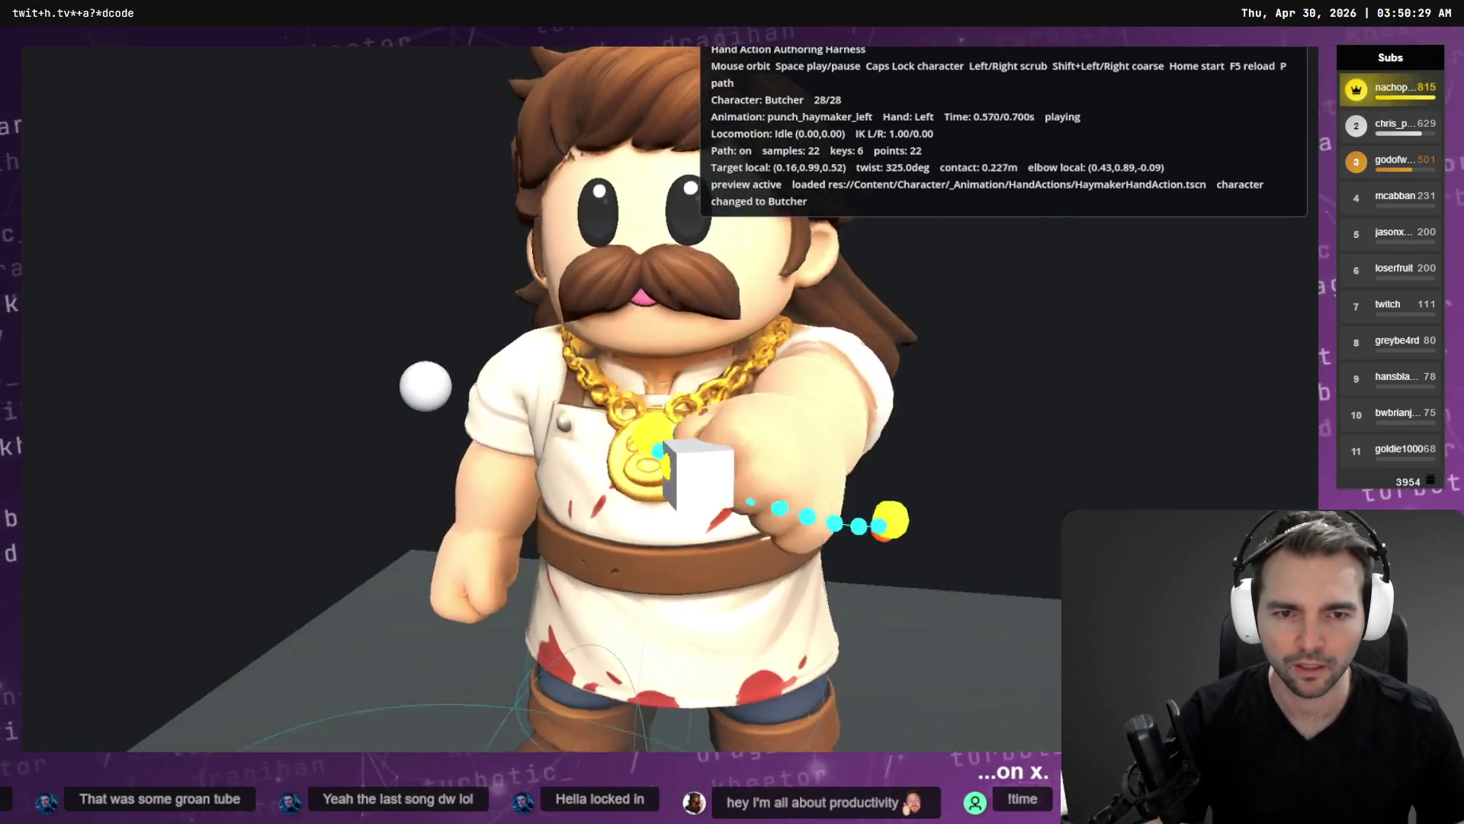